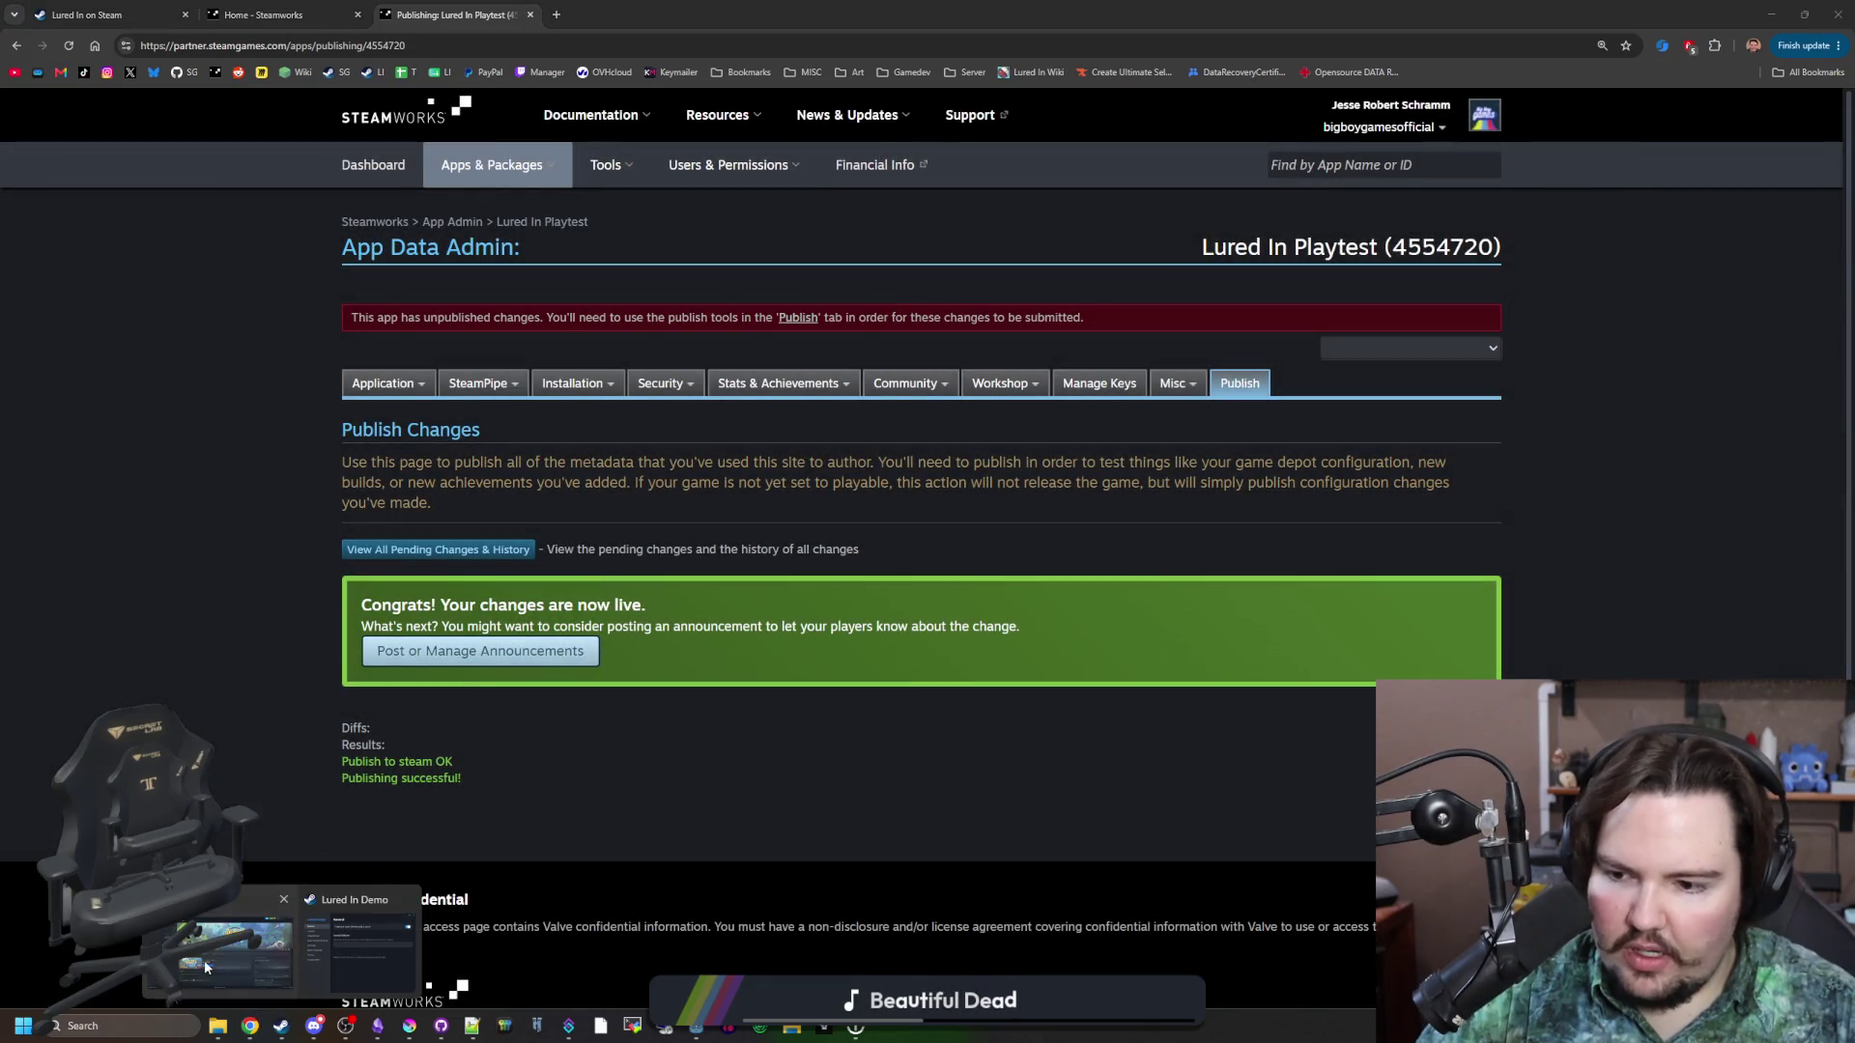
# Open Lured In's Properties from the Steam library and review its Updates settings.
pyautogui.click(280, 942)
pyautogui.click(295, 359)
pyautogui.rightClick(295, 358)
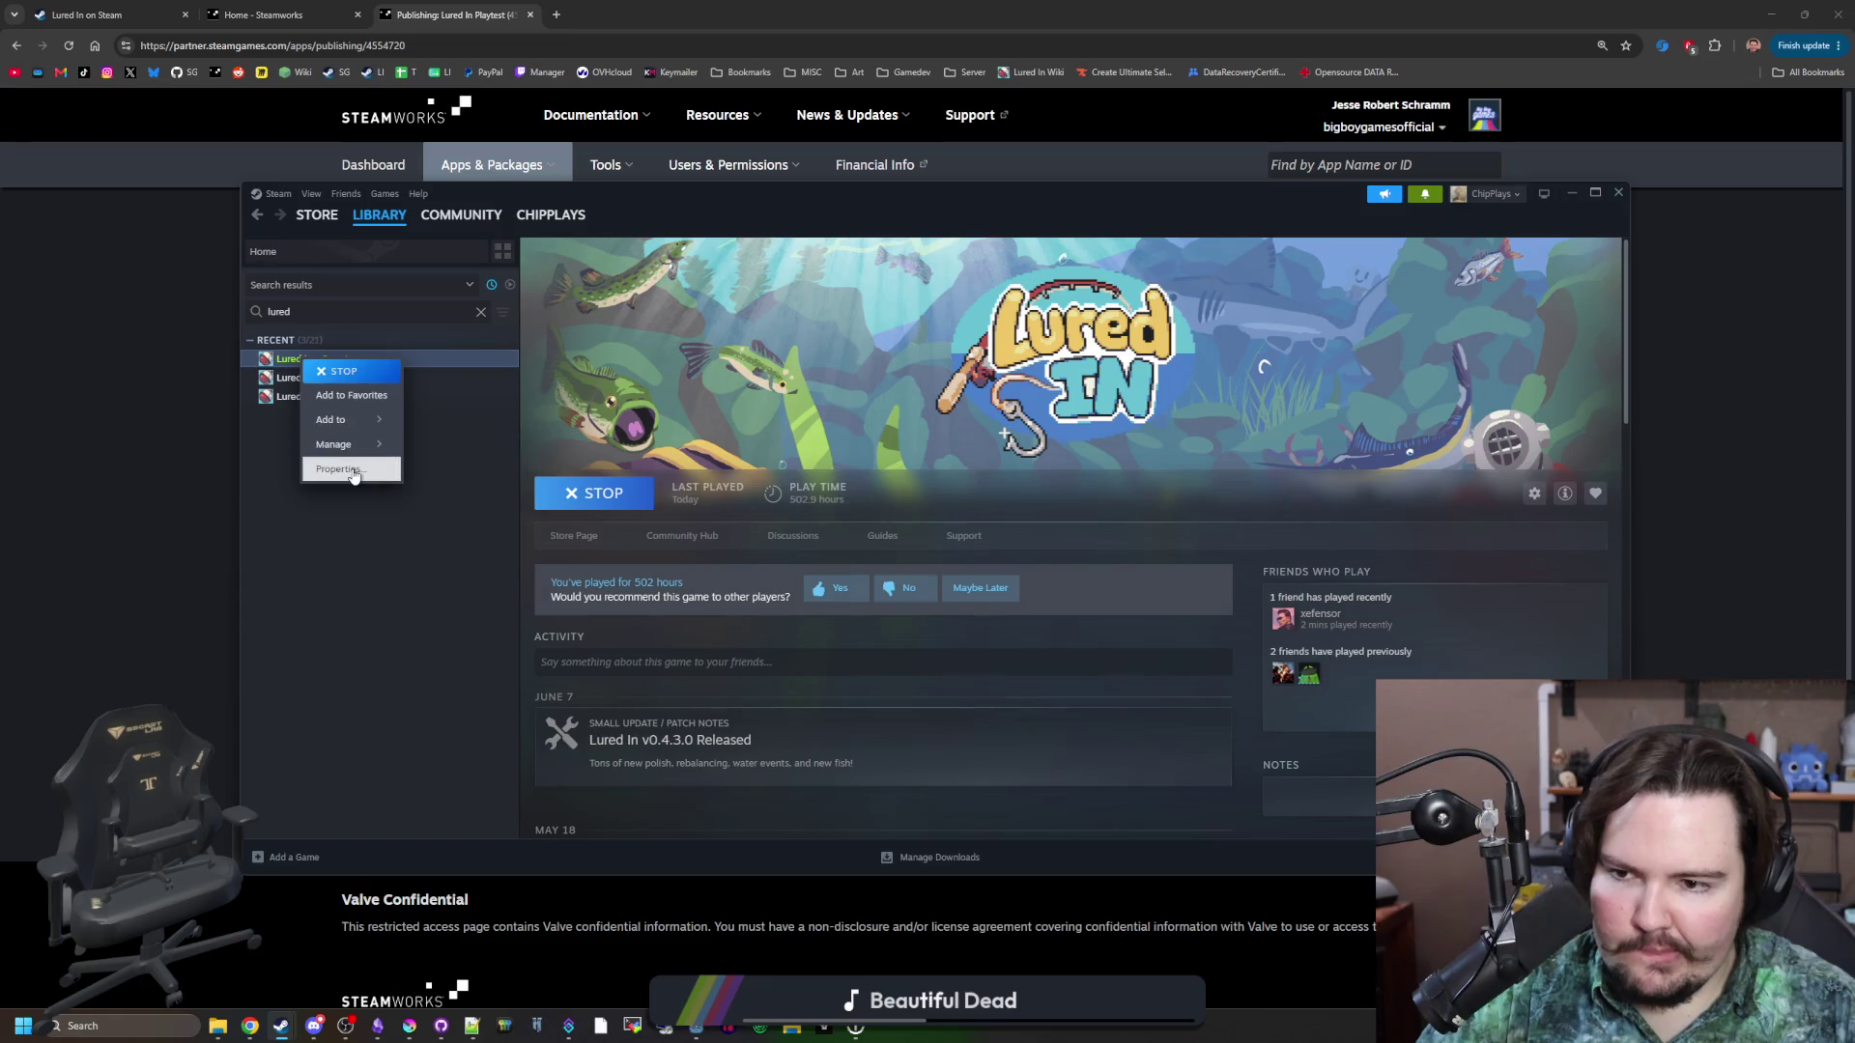
pyautogui.click(353, 474)
pyautogui.click(662, 409)
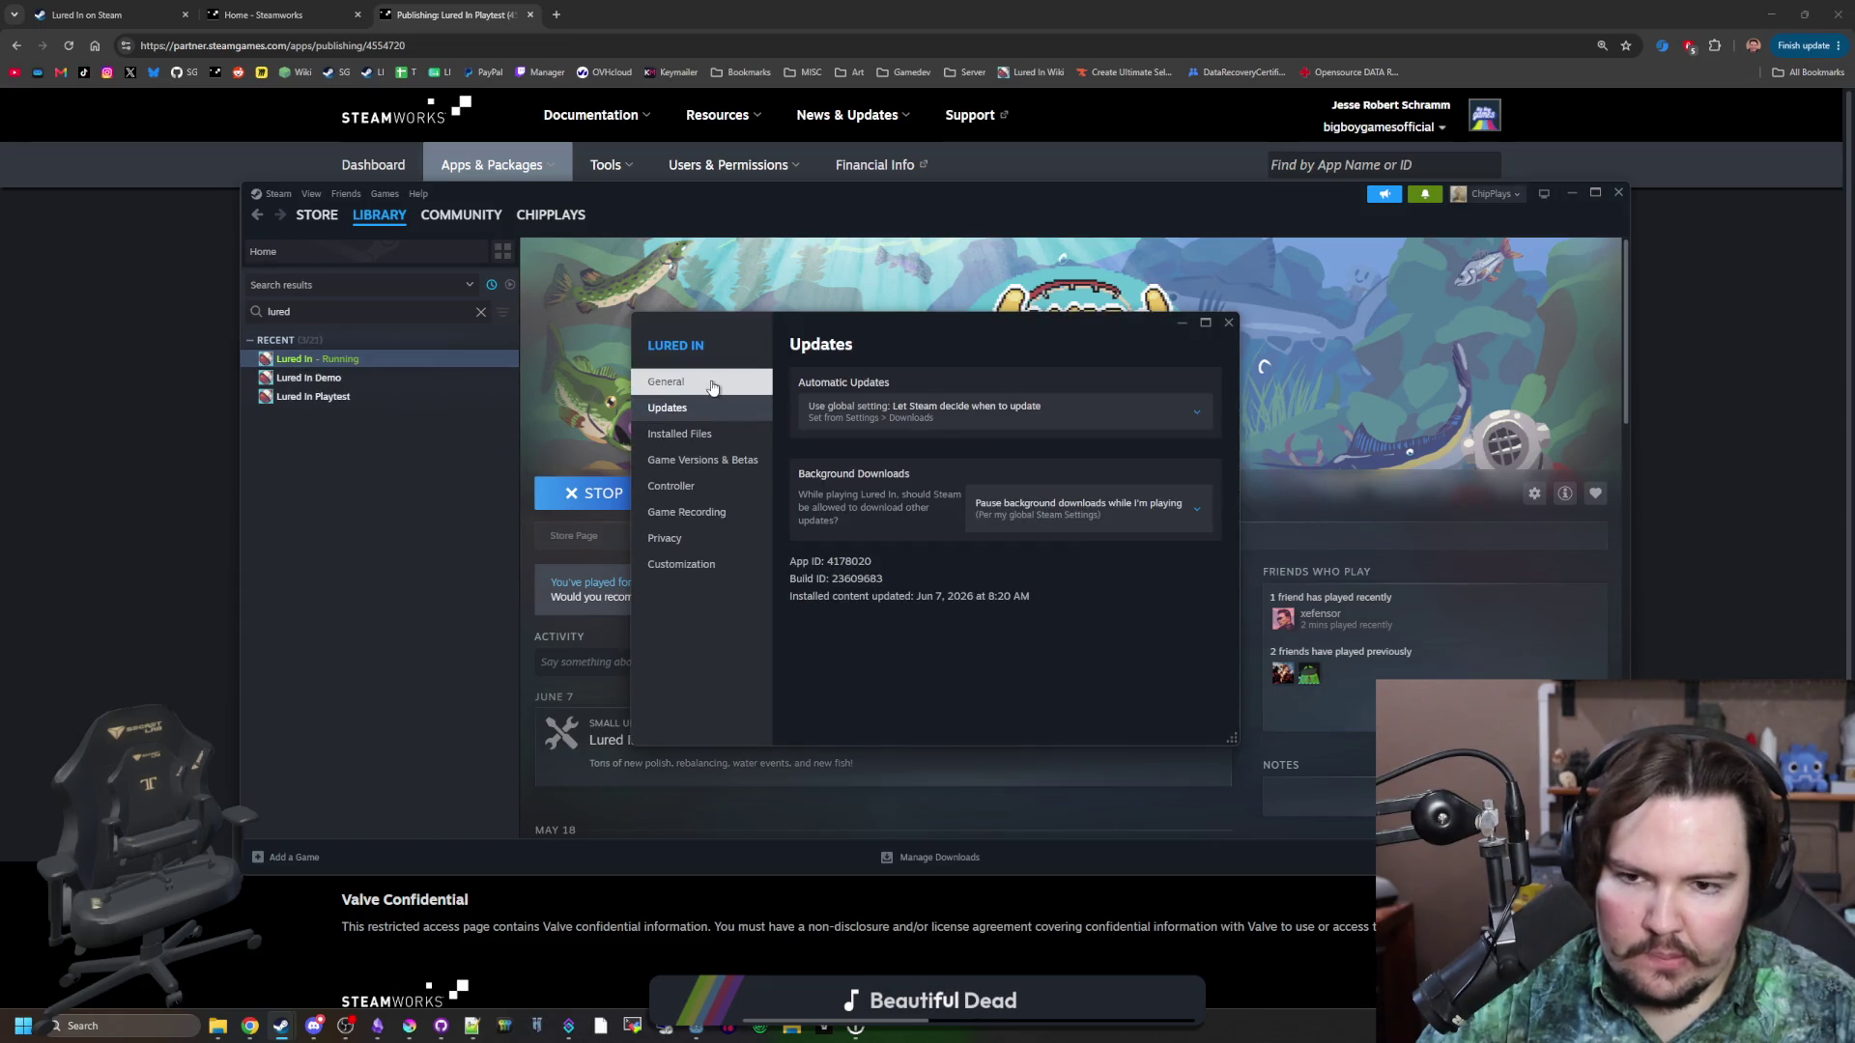
pyautogui.click(714, 384)
pyautogui.click(677, 408)
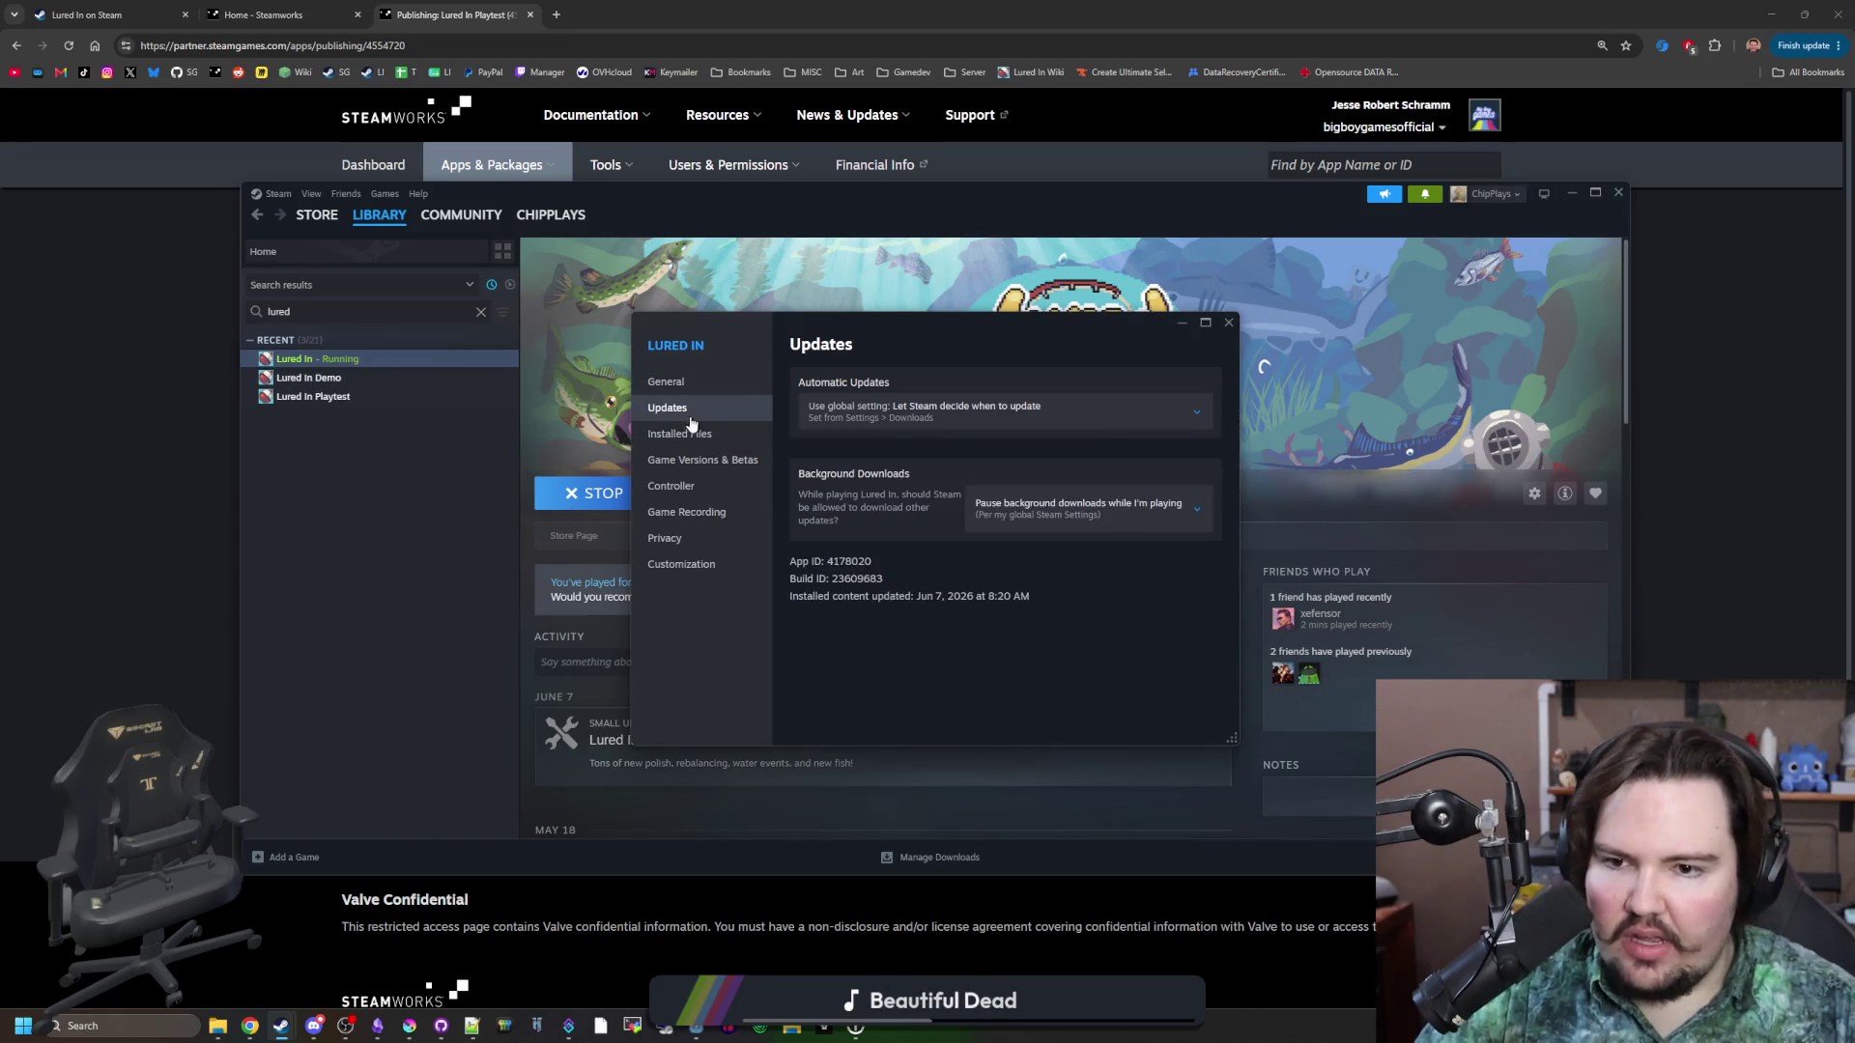
# Verify the integrity of Lured In's installed files, then close Properties.
pyautogui.click(720, 435)
pyautogui.click(1145, 544)
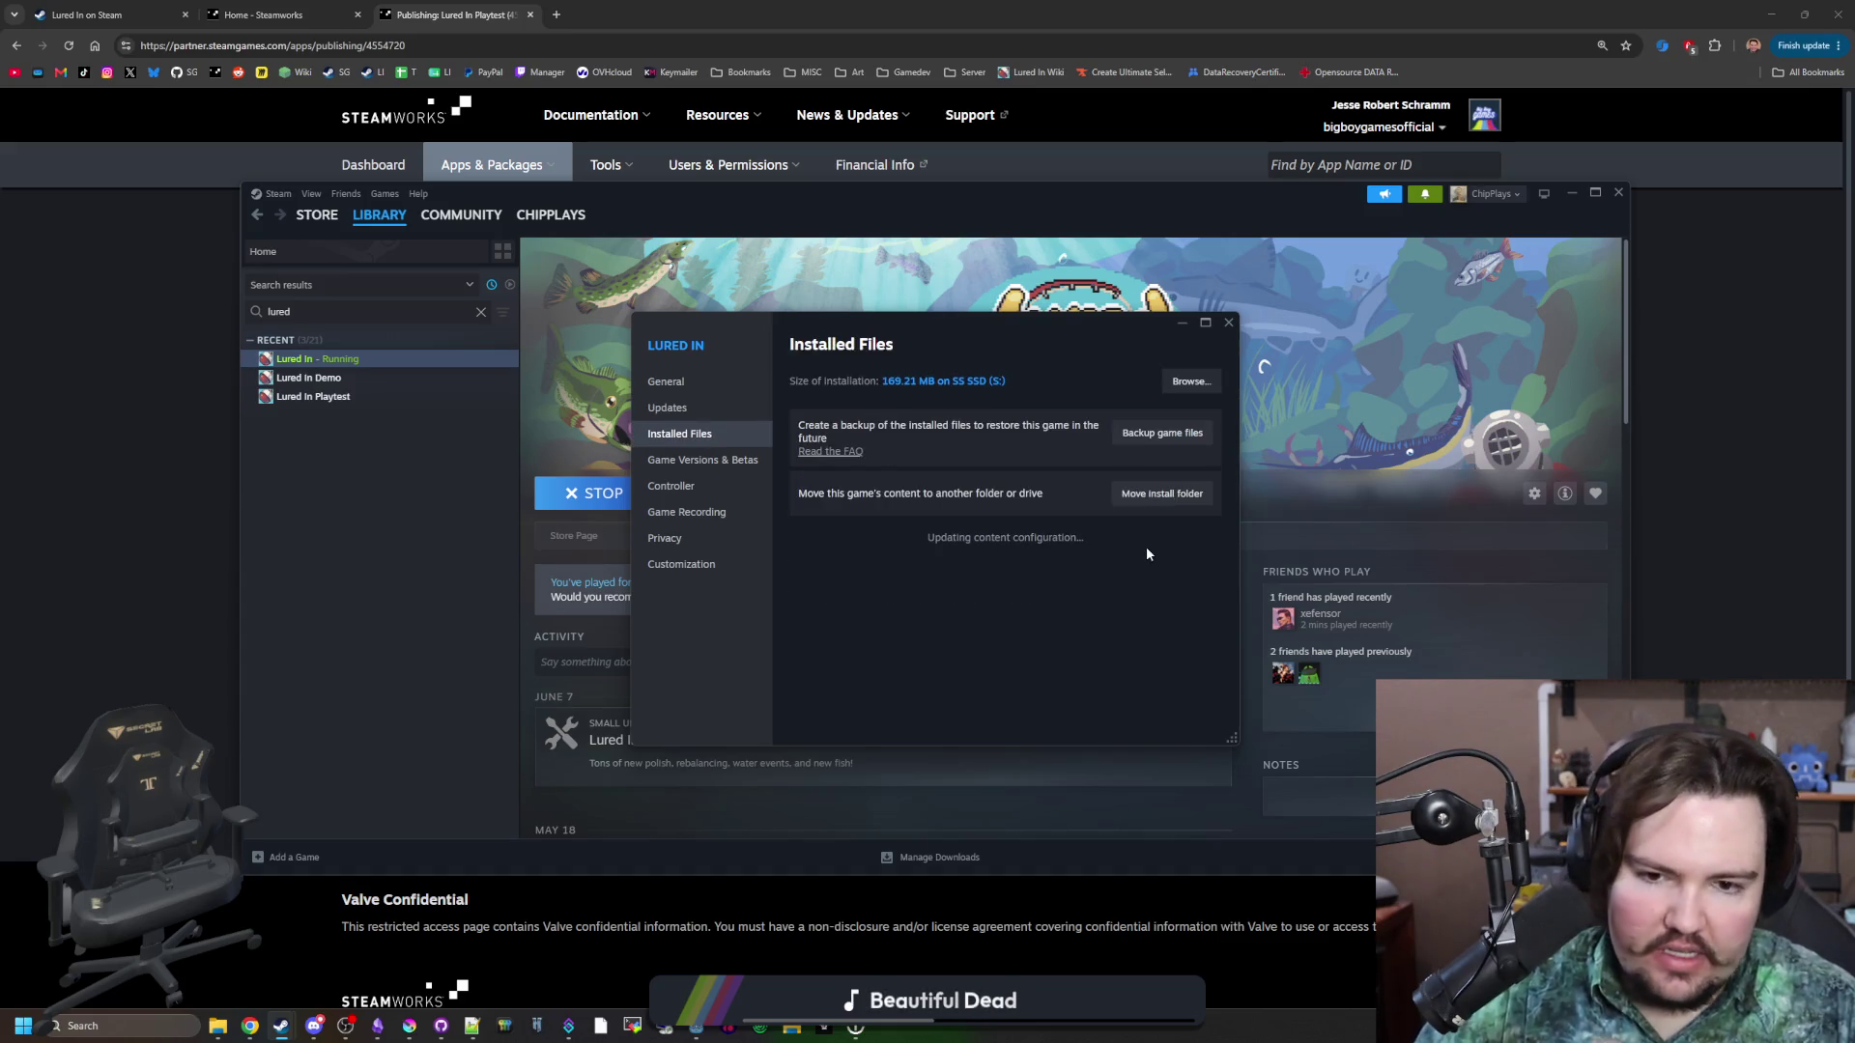
pyautogui.click(714, 378)
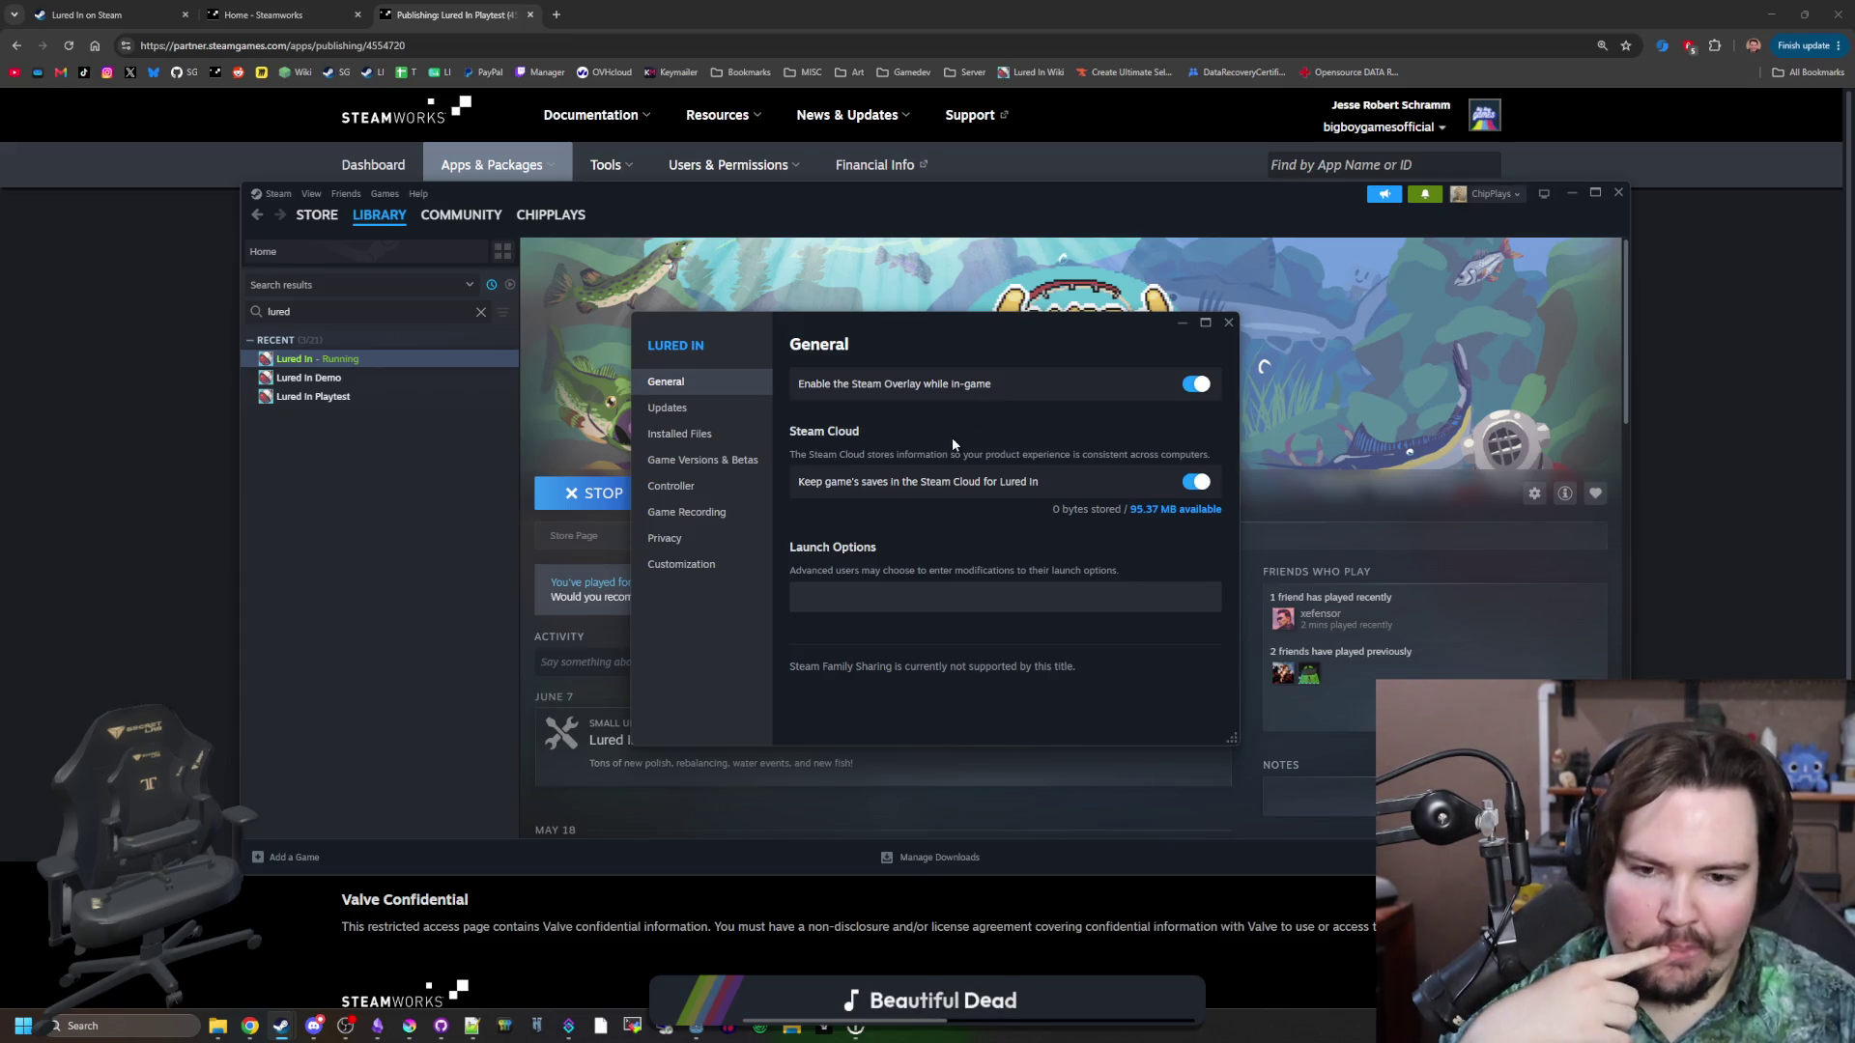
pyautogui.click(1228, 321)
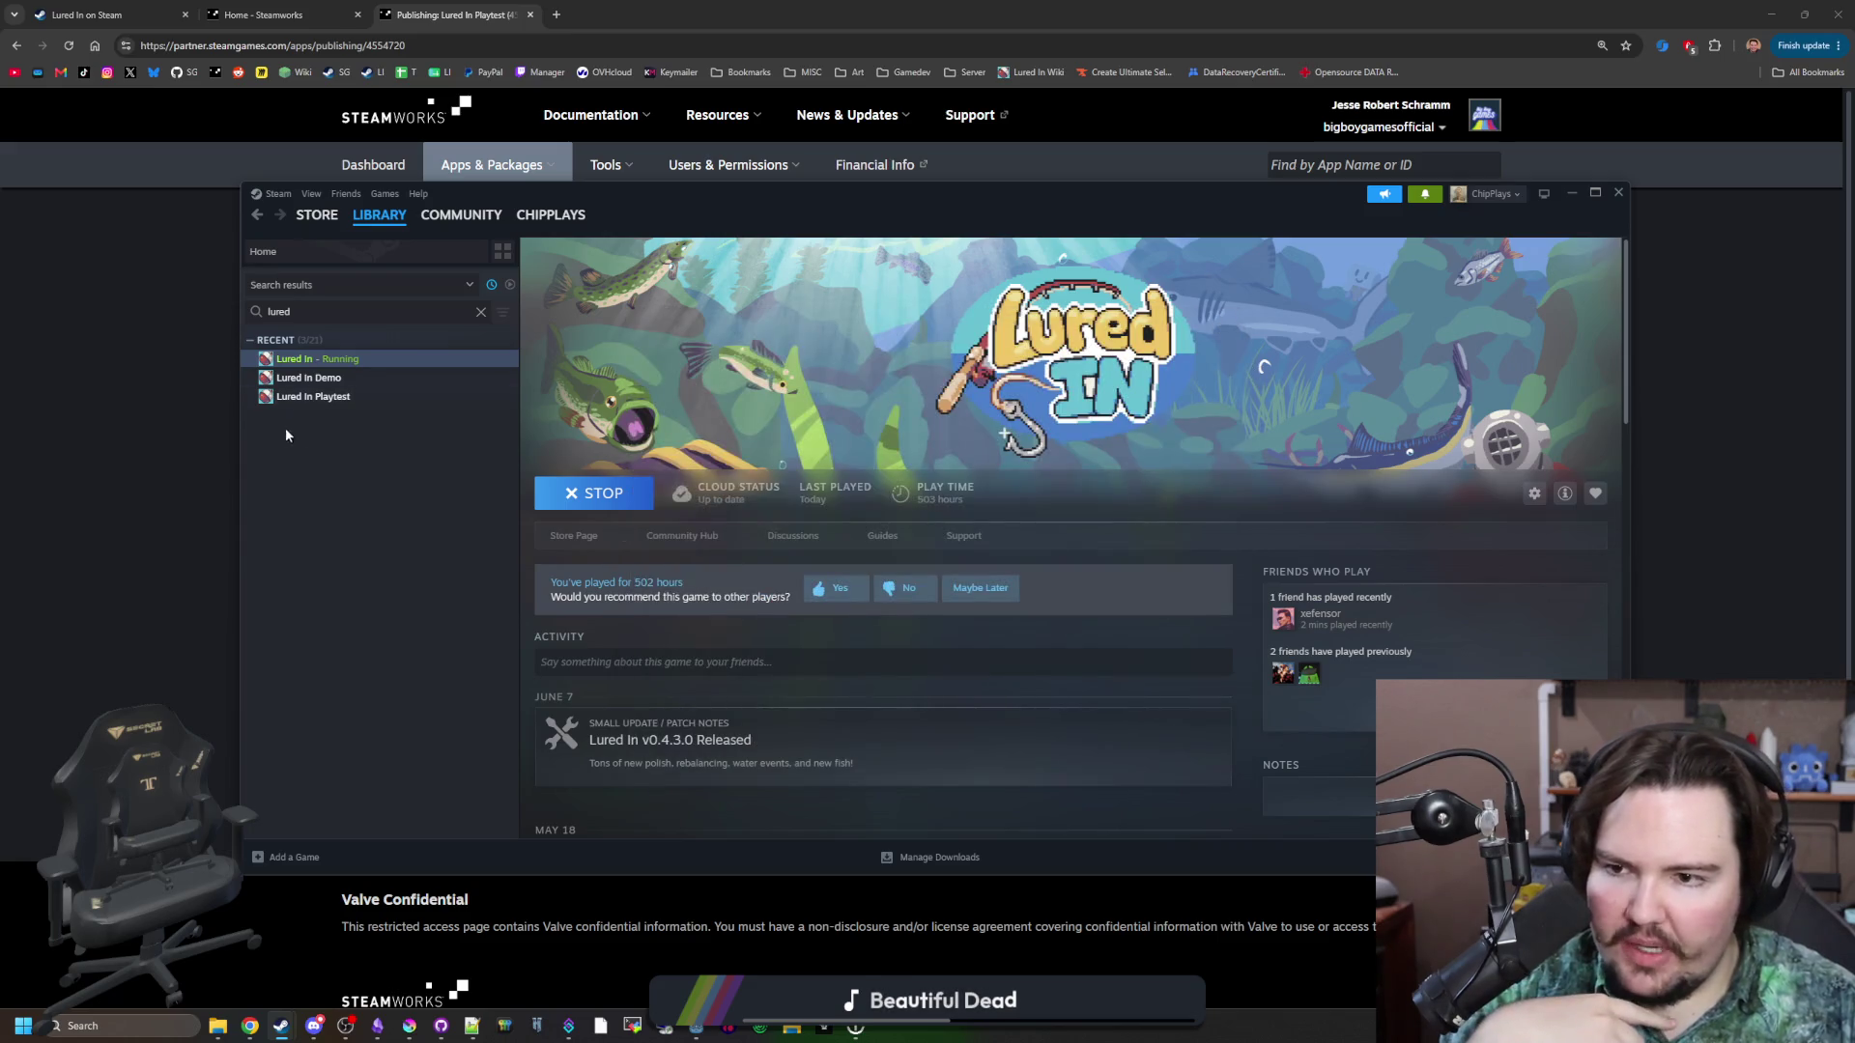
# Open Lured In Demo's Properties, glance at Updates and Installed Files, then close it.
pyautogui.click(309, 378)
pyautogui.rightClick(314, 377)
pyautogui.click(359, 486)
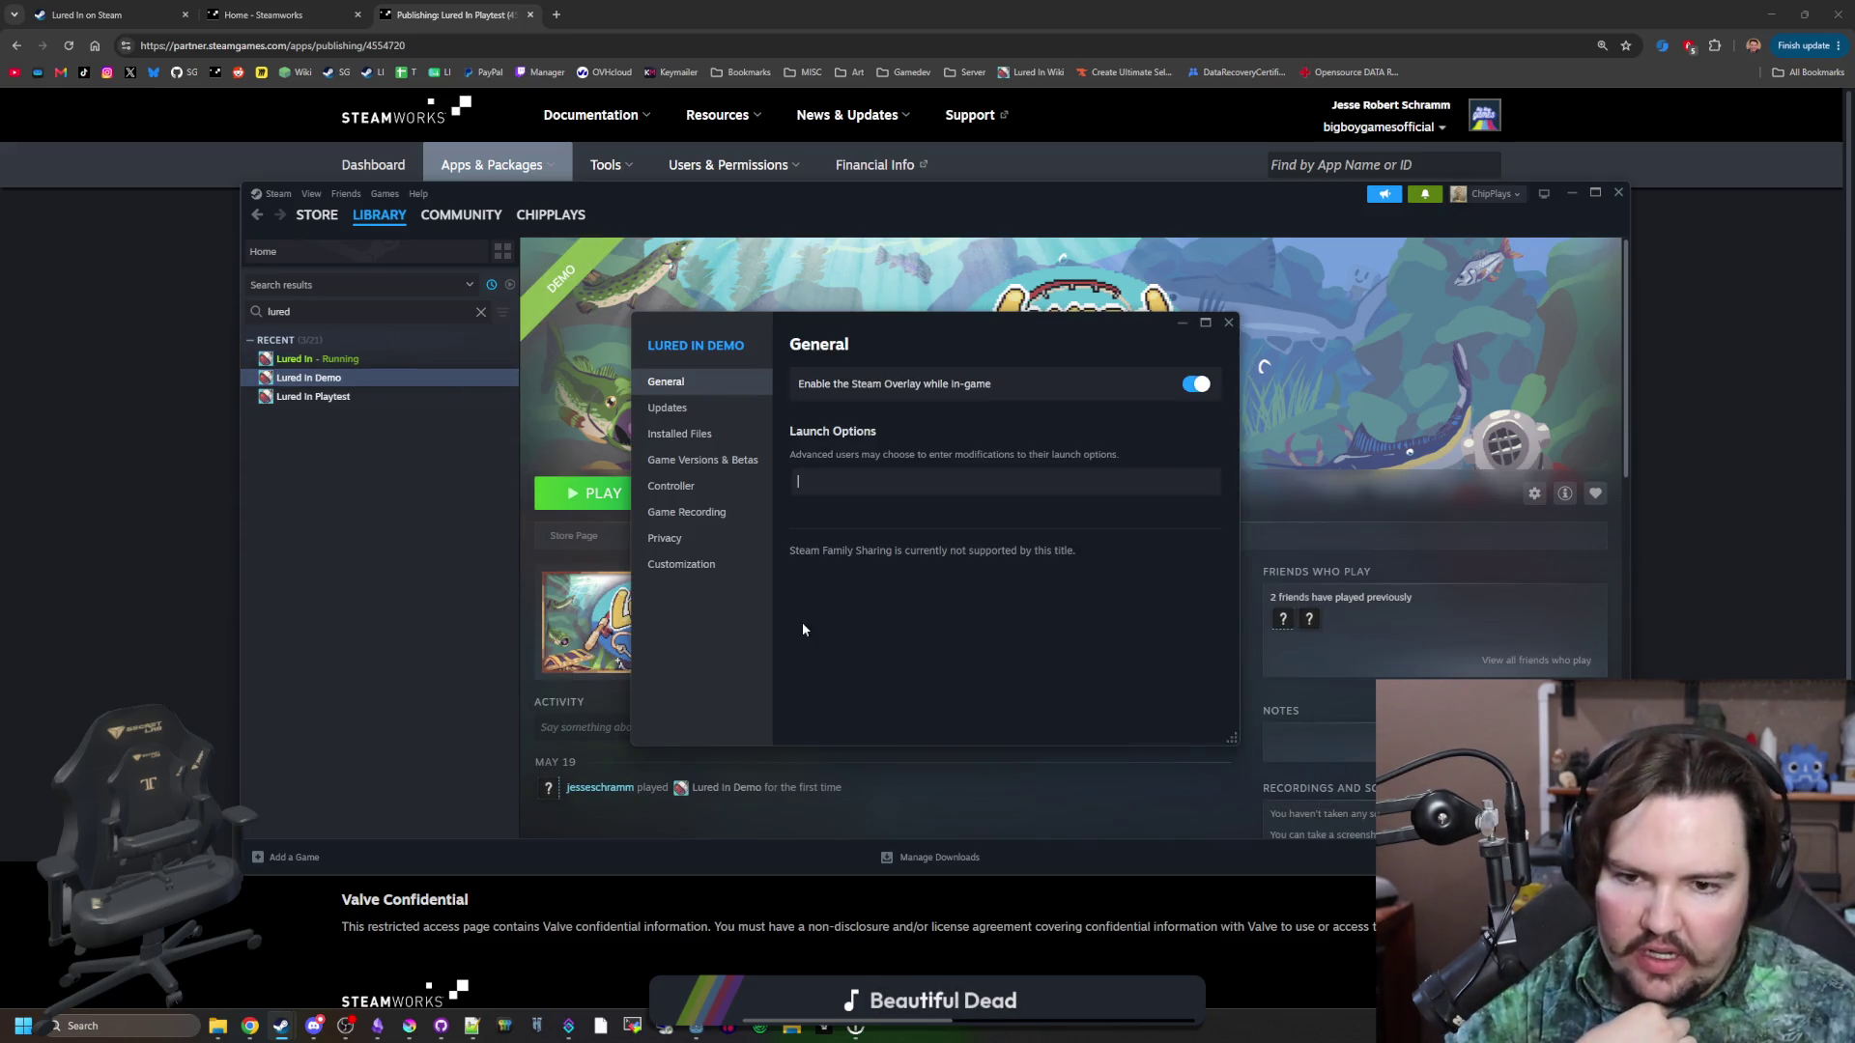
pyautogui.click(668, 408)
pyautogui.click(679, 434)
pyautogui.click(715, 384)
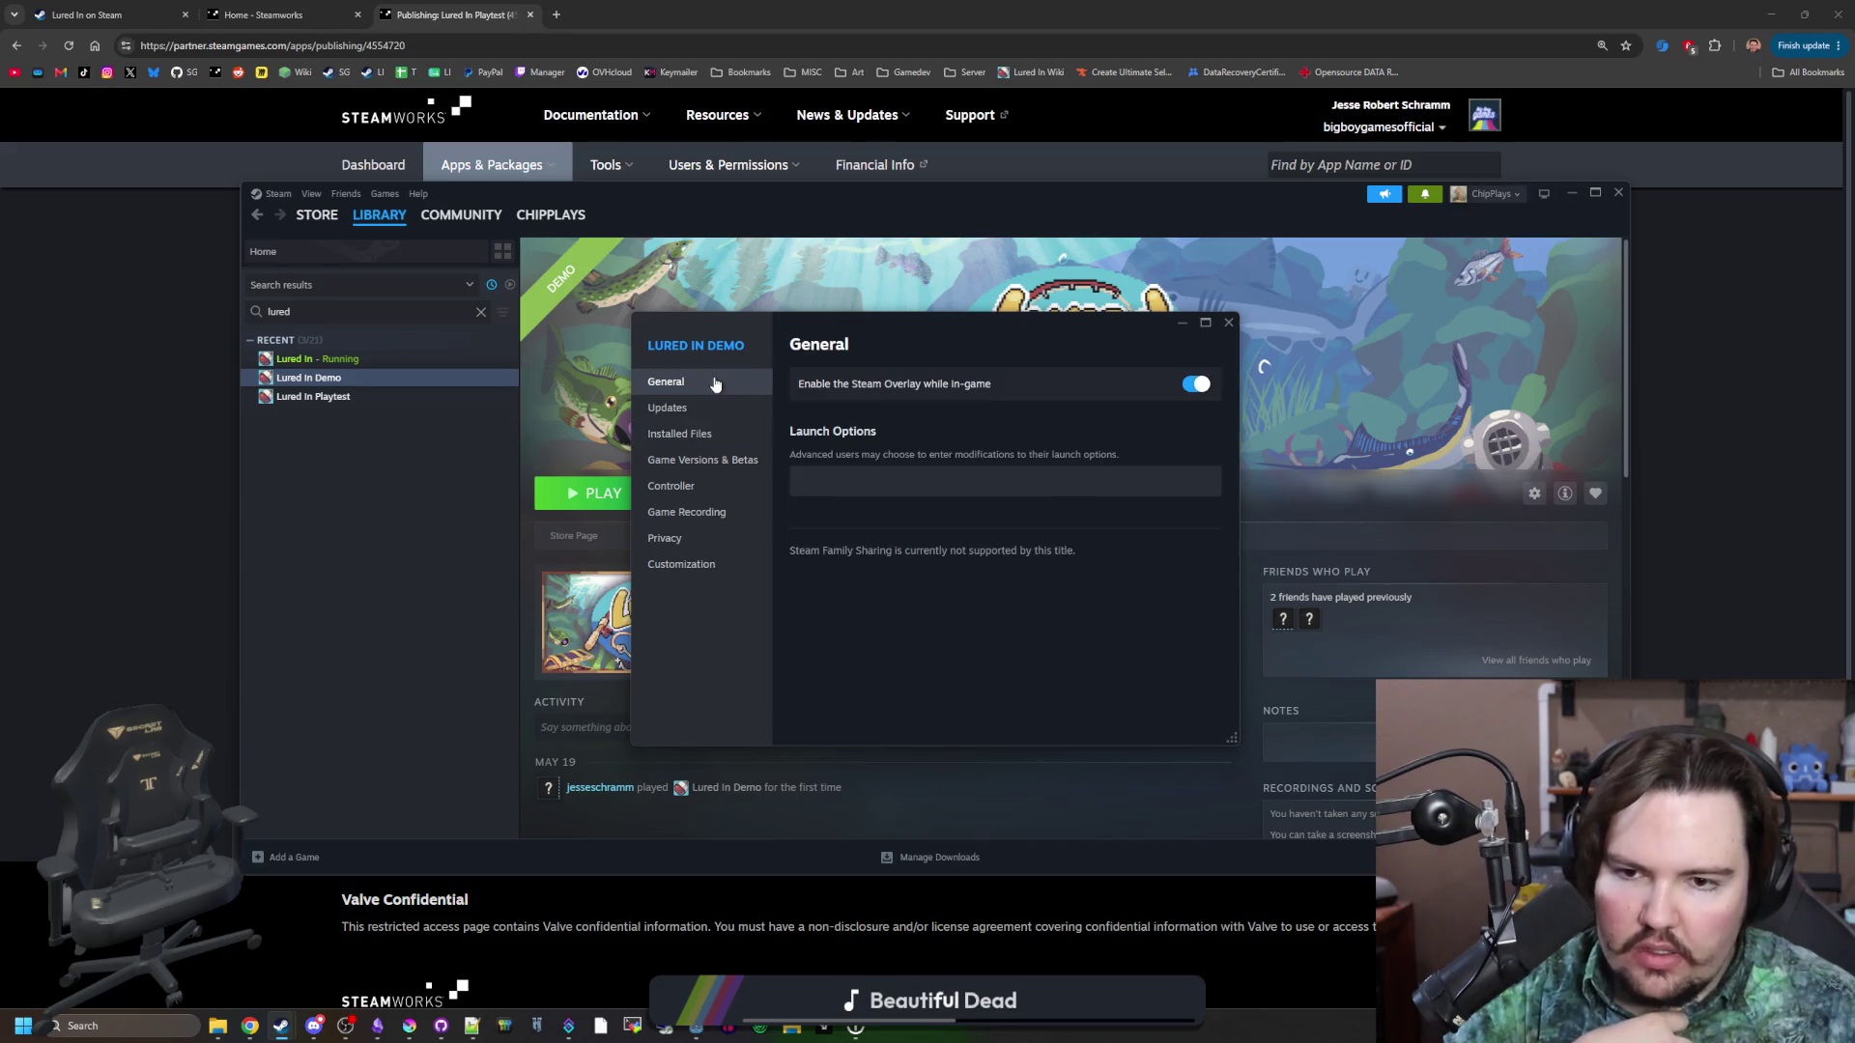
pyautogui.click(1228, 323)
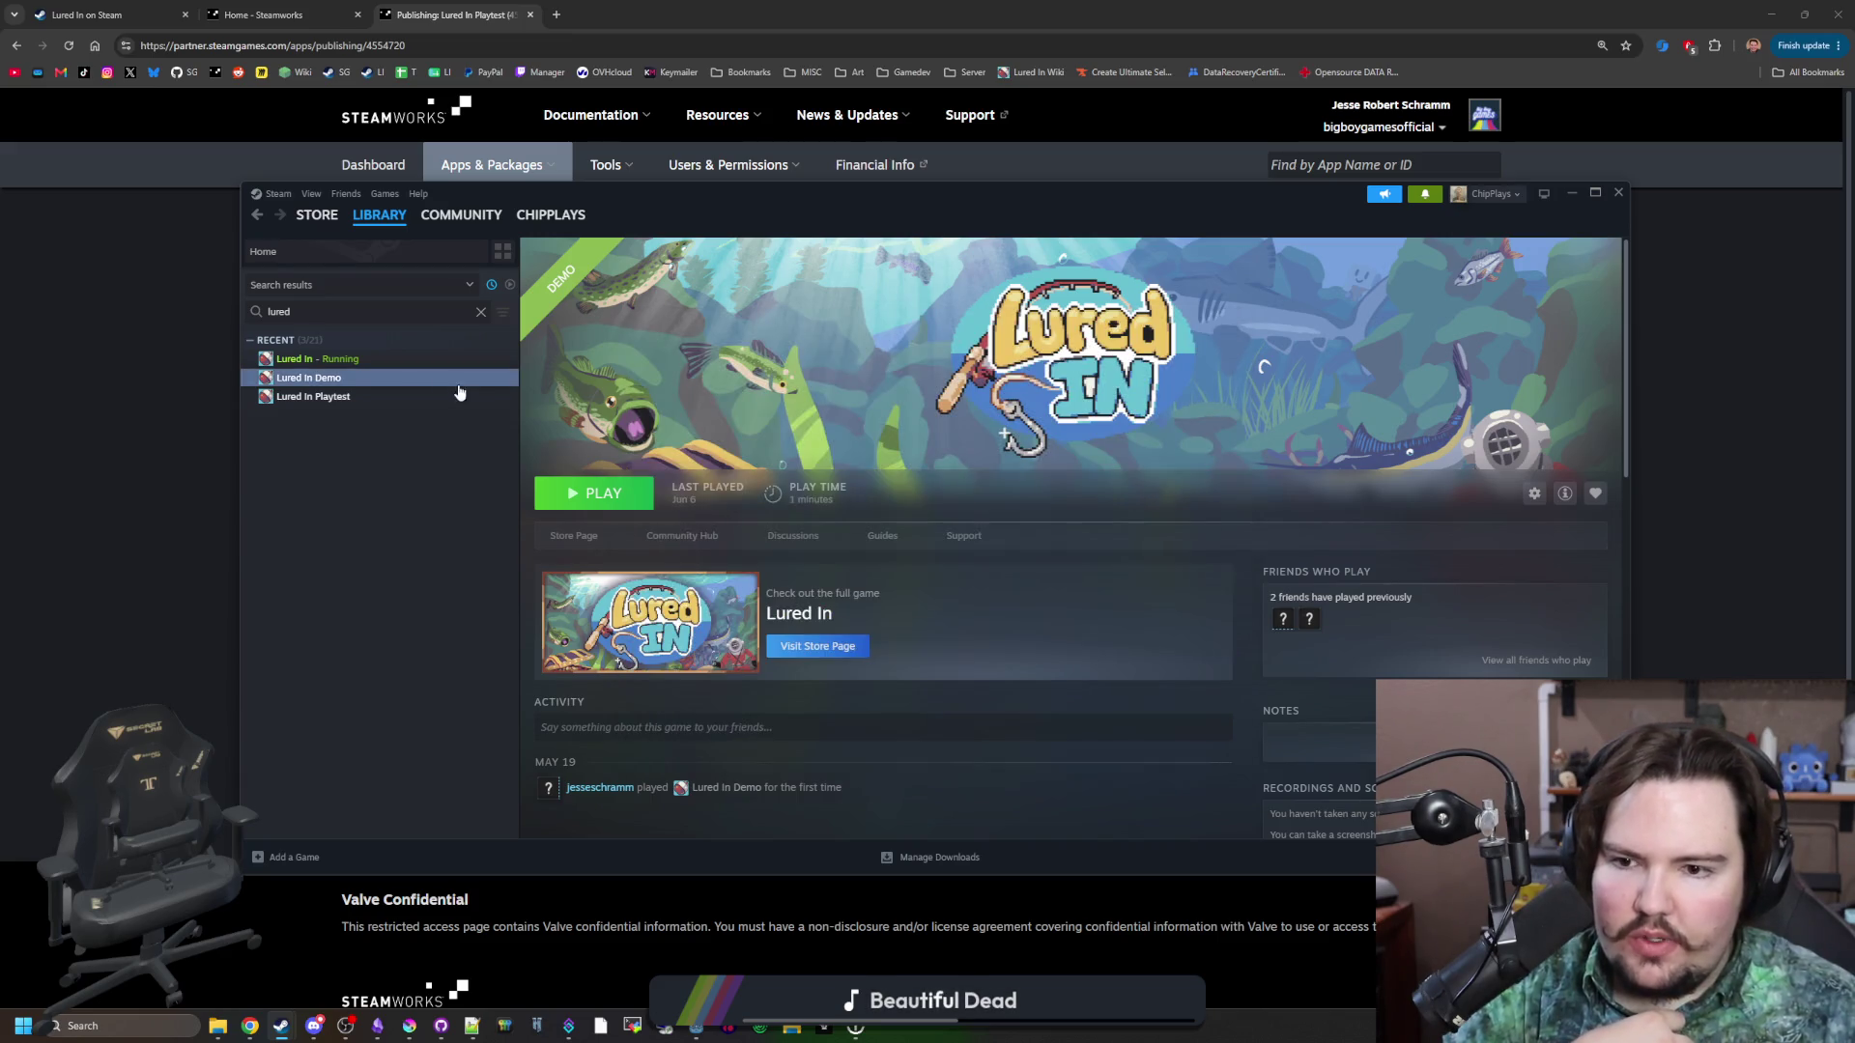
# Reopen the demo's Properties, verify integrity of its 3 installed files, and close.
pyautogui.rightClick(371, 377)
pyautogui.click(462, 486)
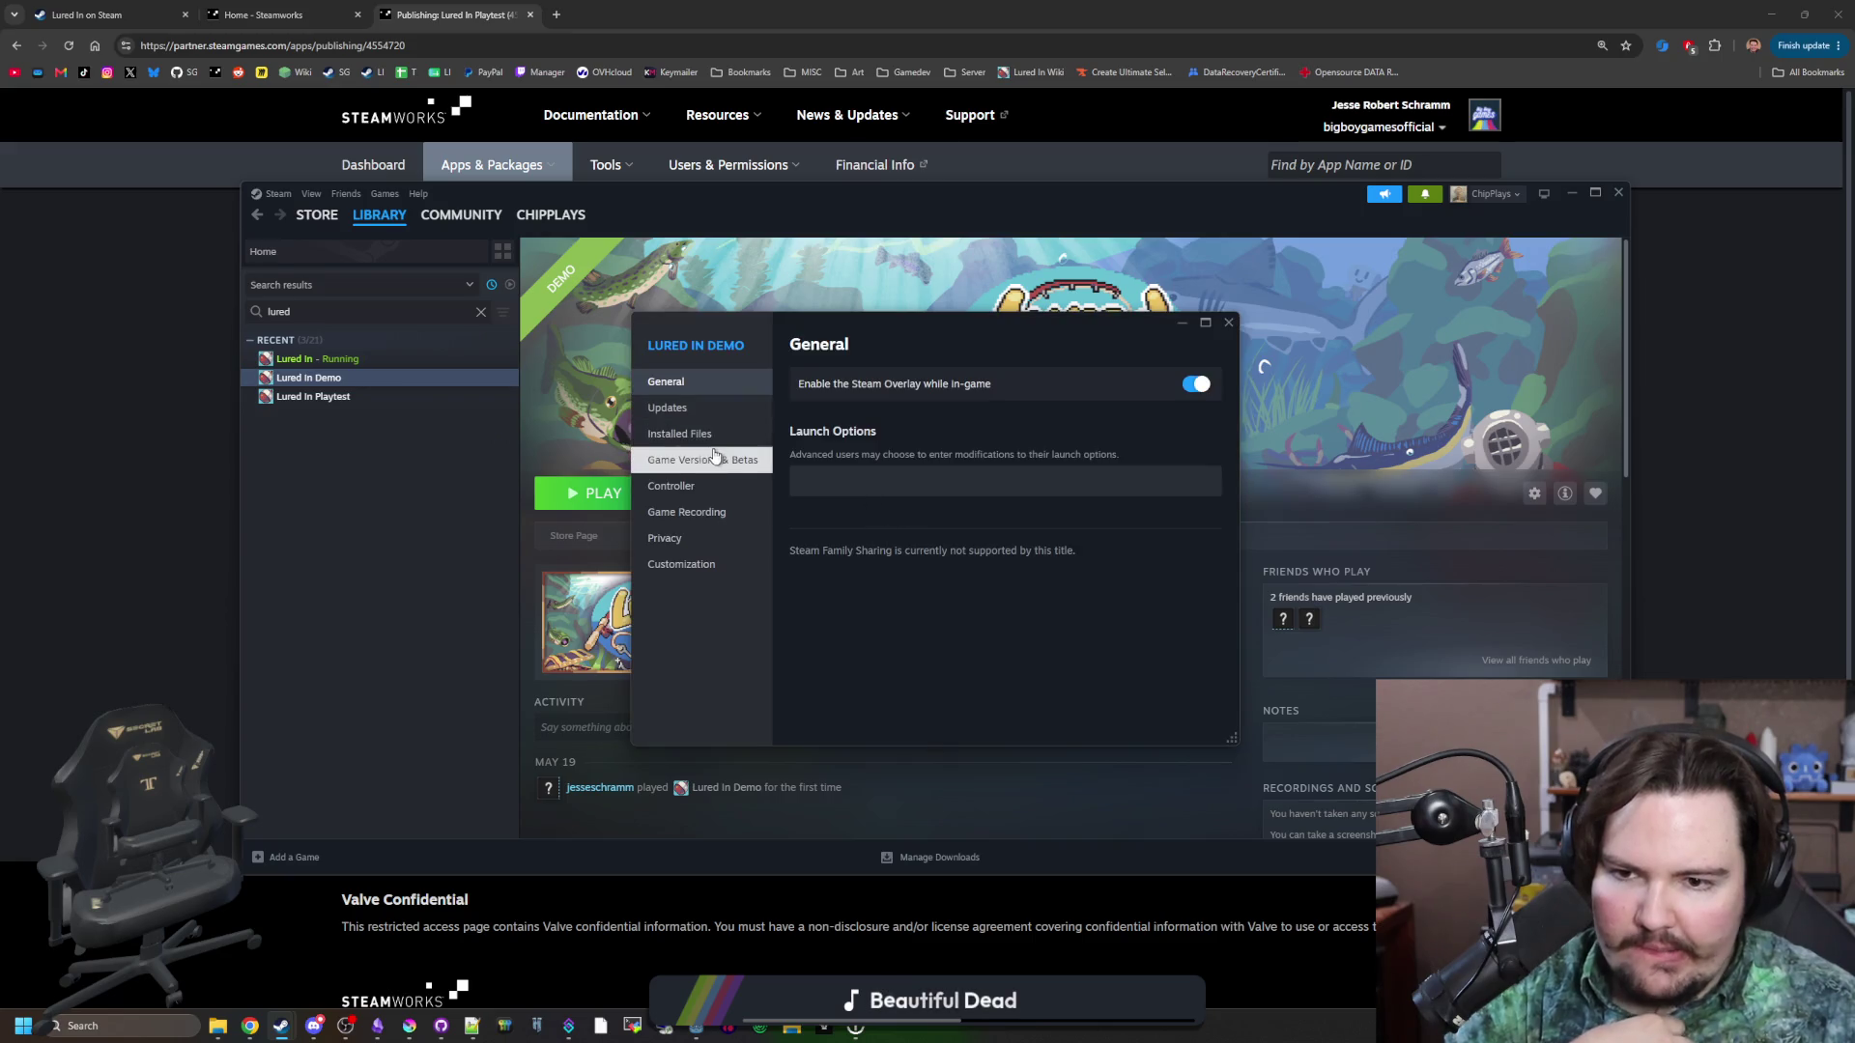
pyautogui.click(684, 433)
pyautogui.click(1131, 553)
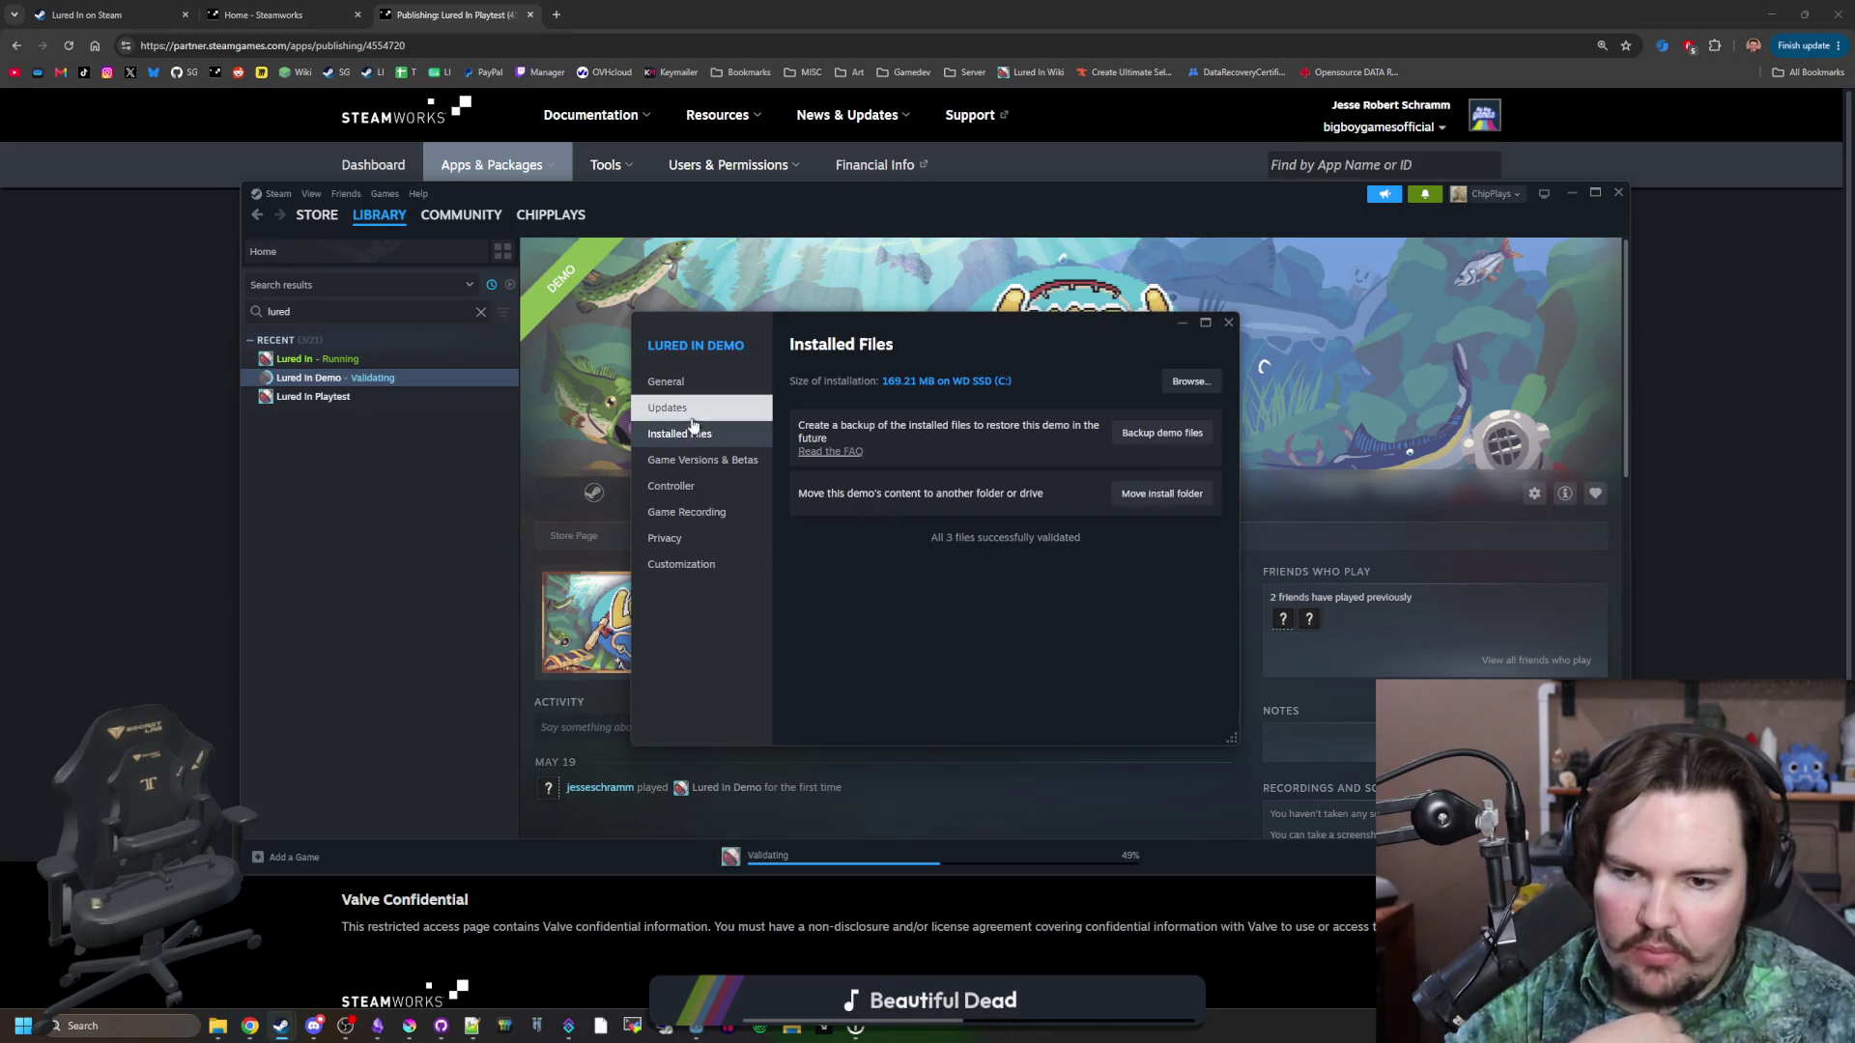
pyautogui.click(681, 386)
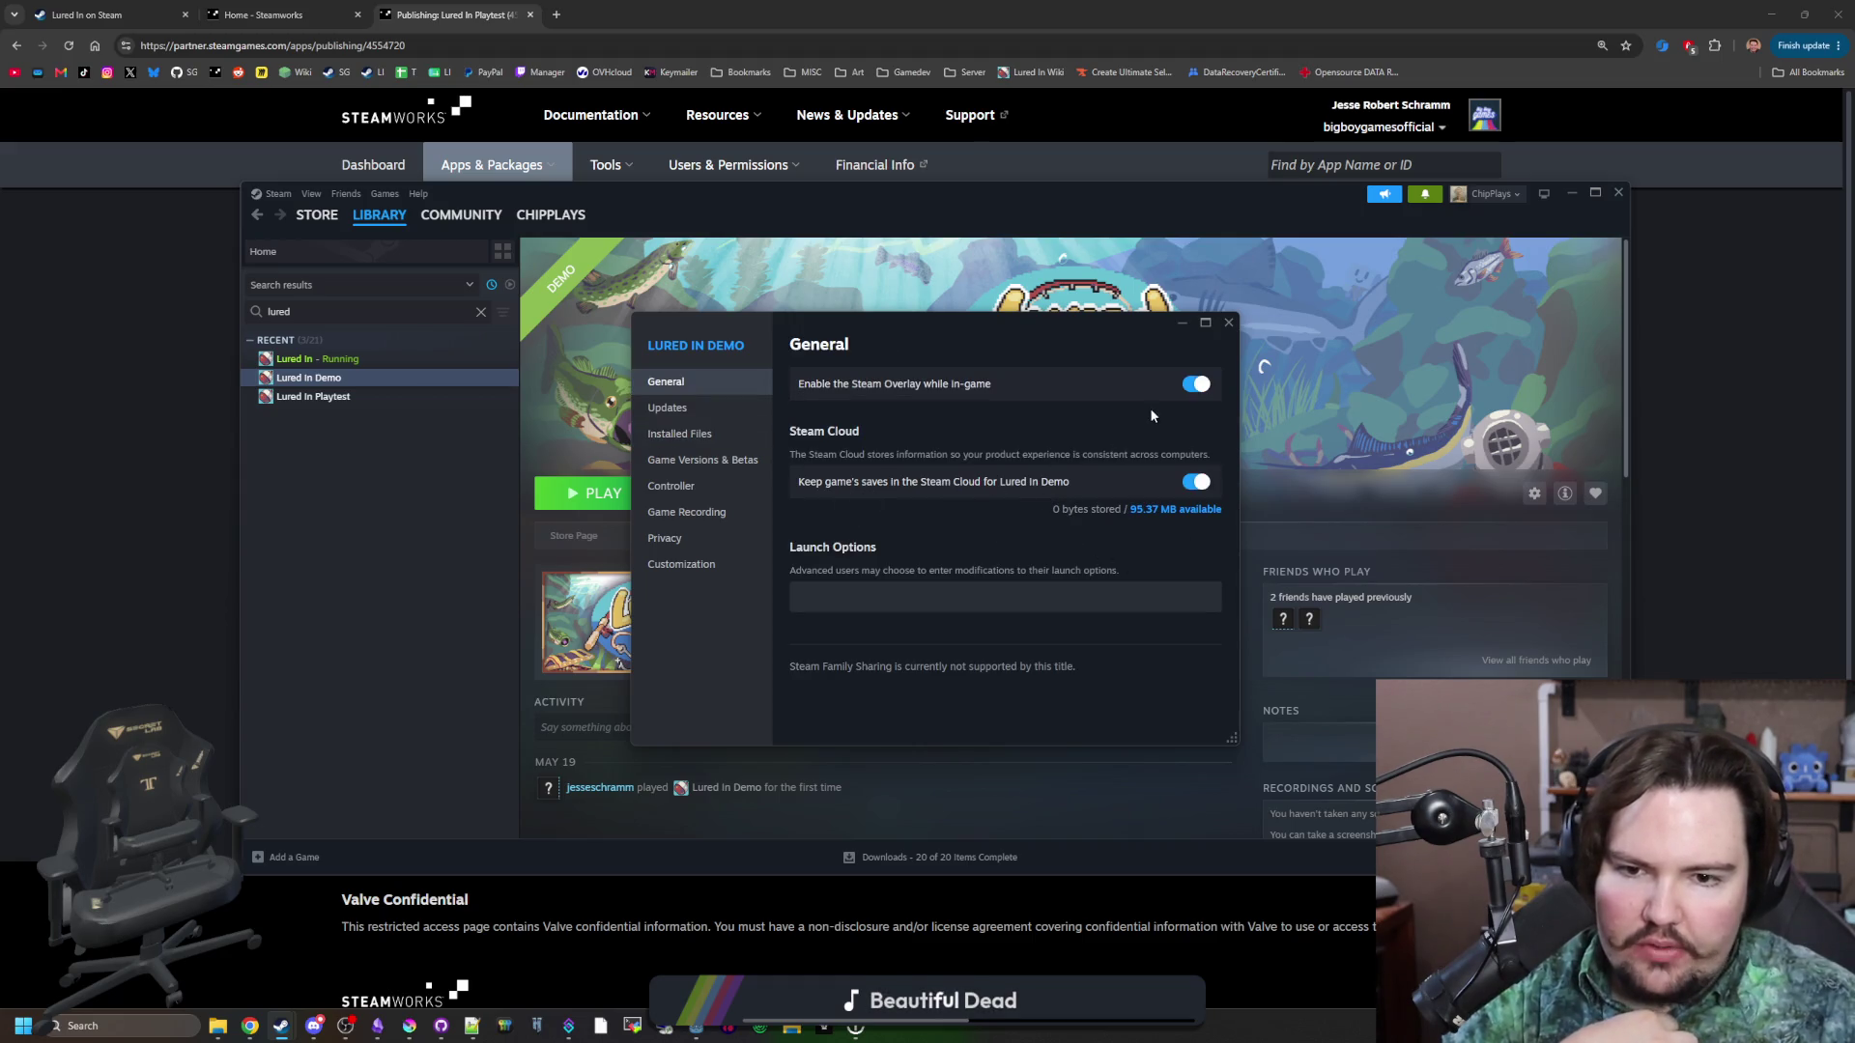
pyautogui.click(1228, 322)
pyautogui.scroll(-5, 1227, 676)
pyautogui.scroll(3, 1047, 609)
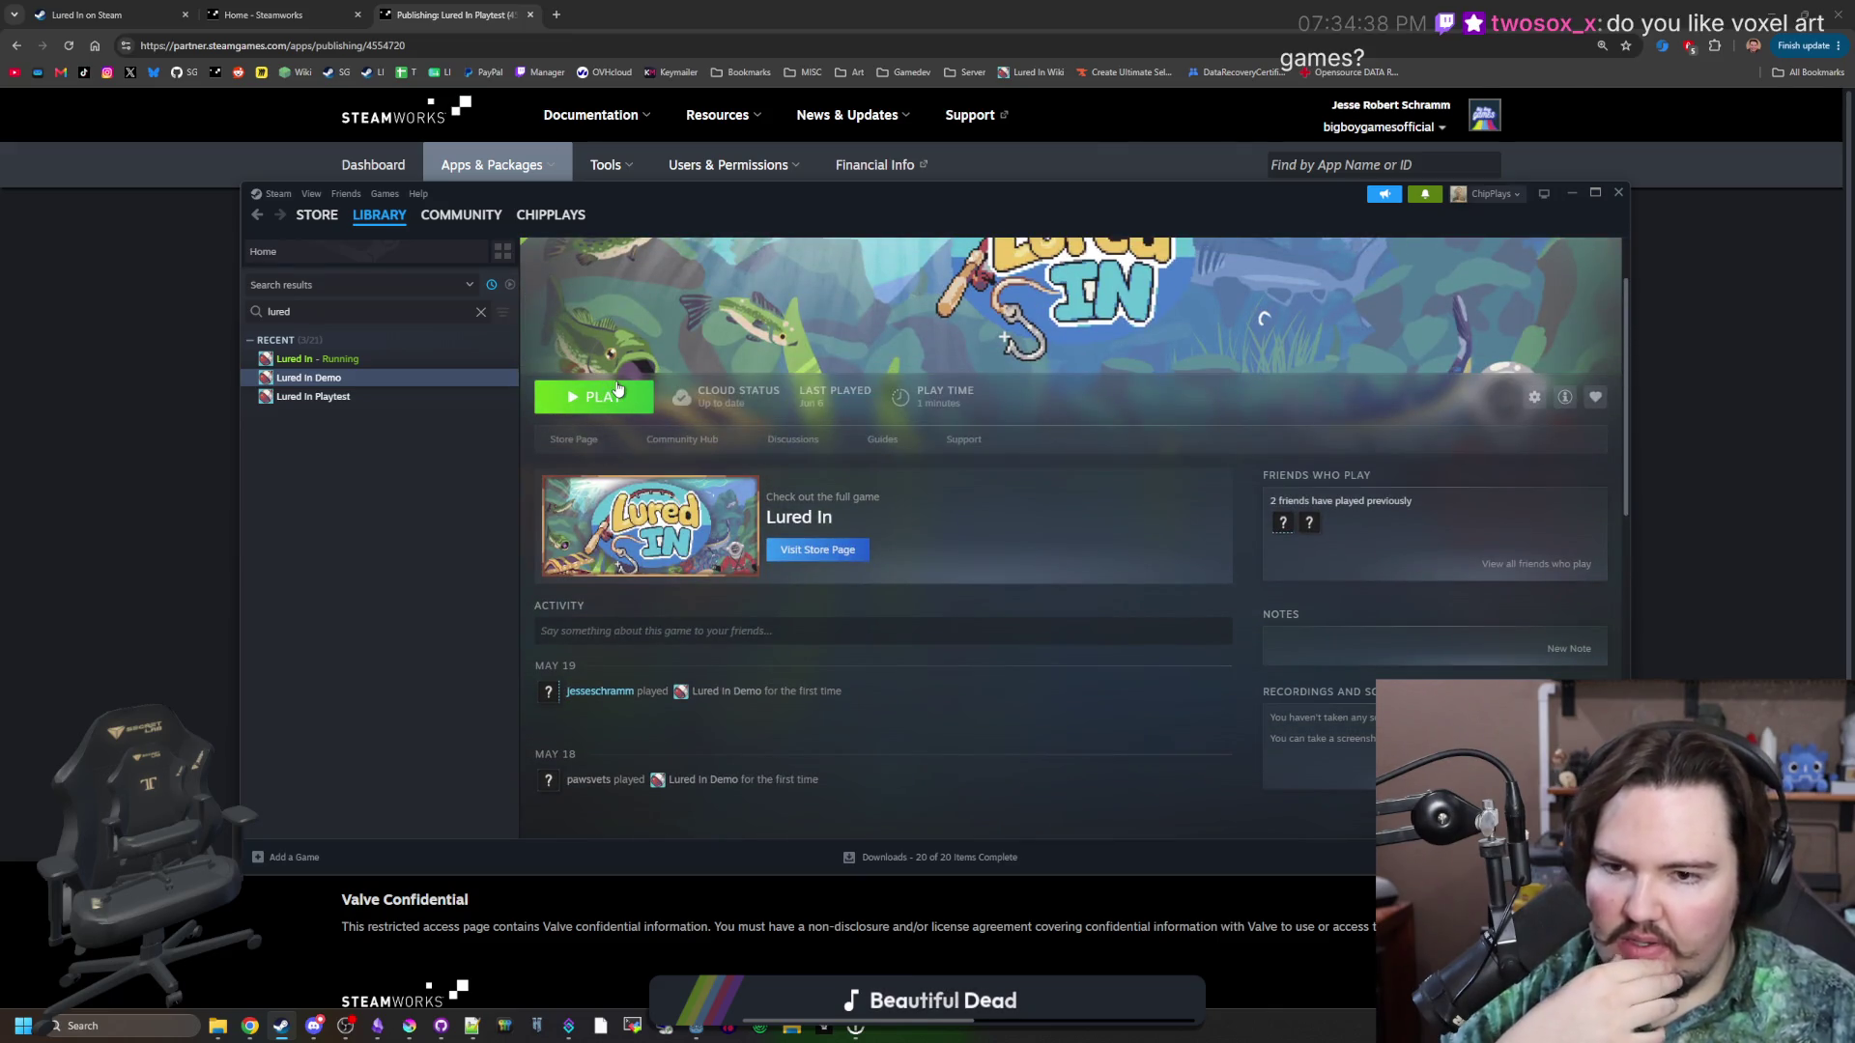
pyautogui.click(618, 387)
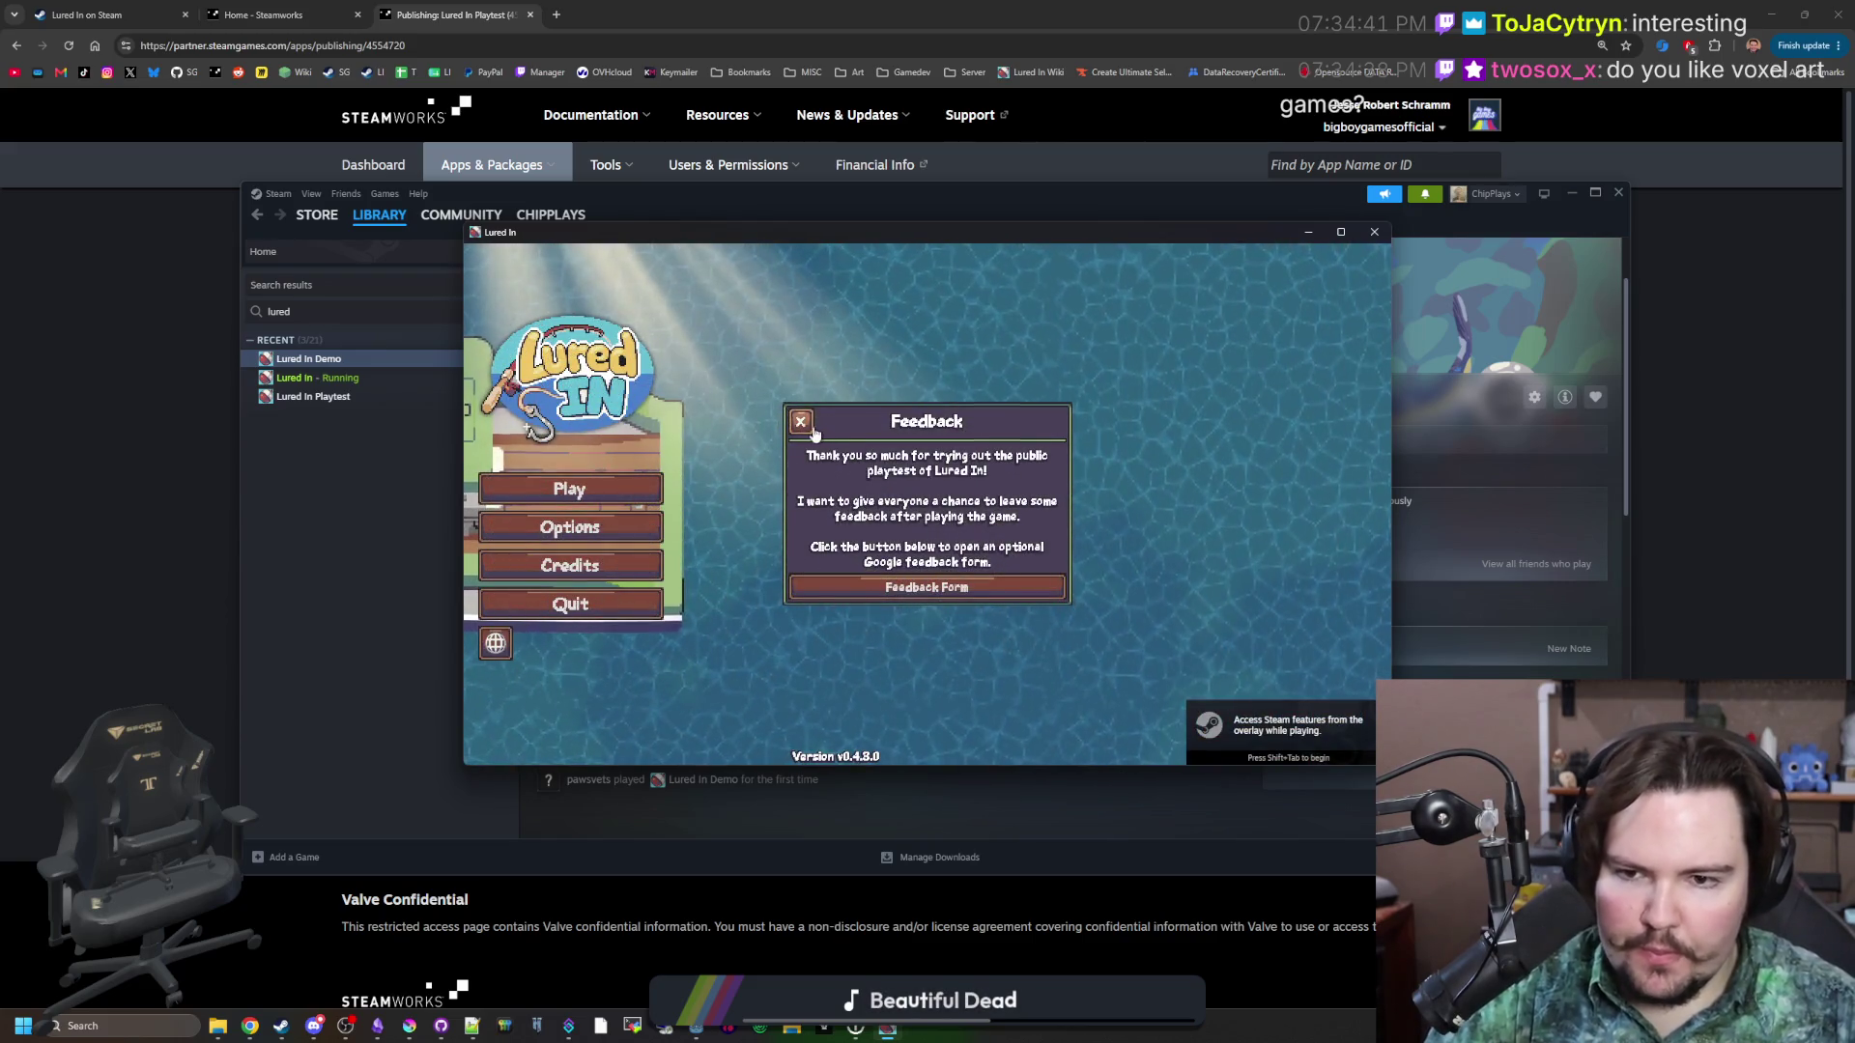
pyautogui.click(622, 520)
pyautogui.scroll(-5, 750, 542)
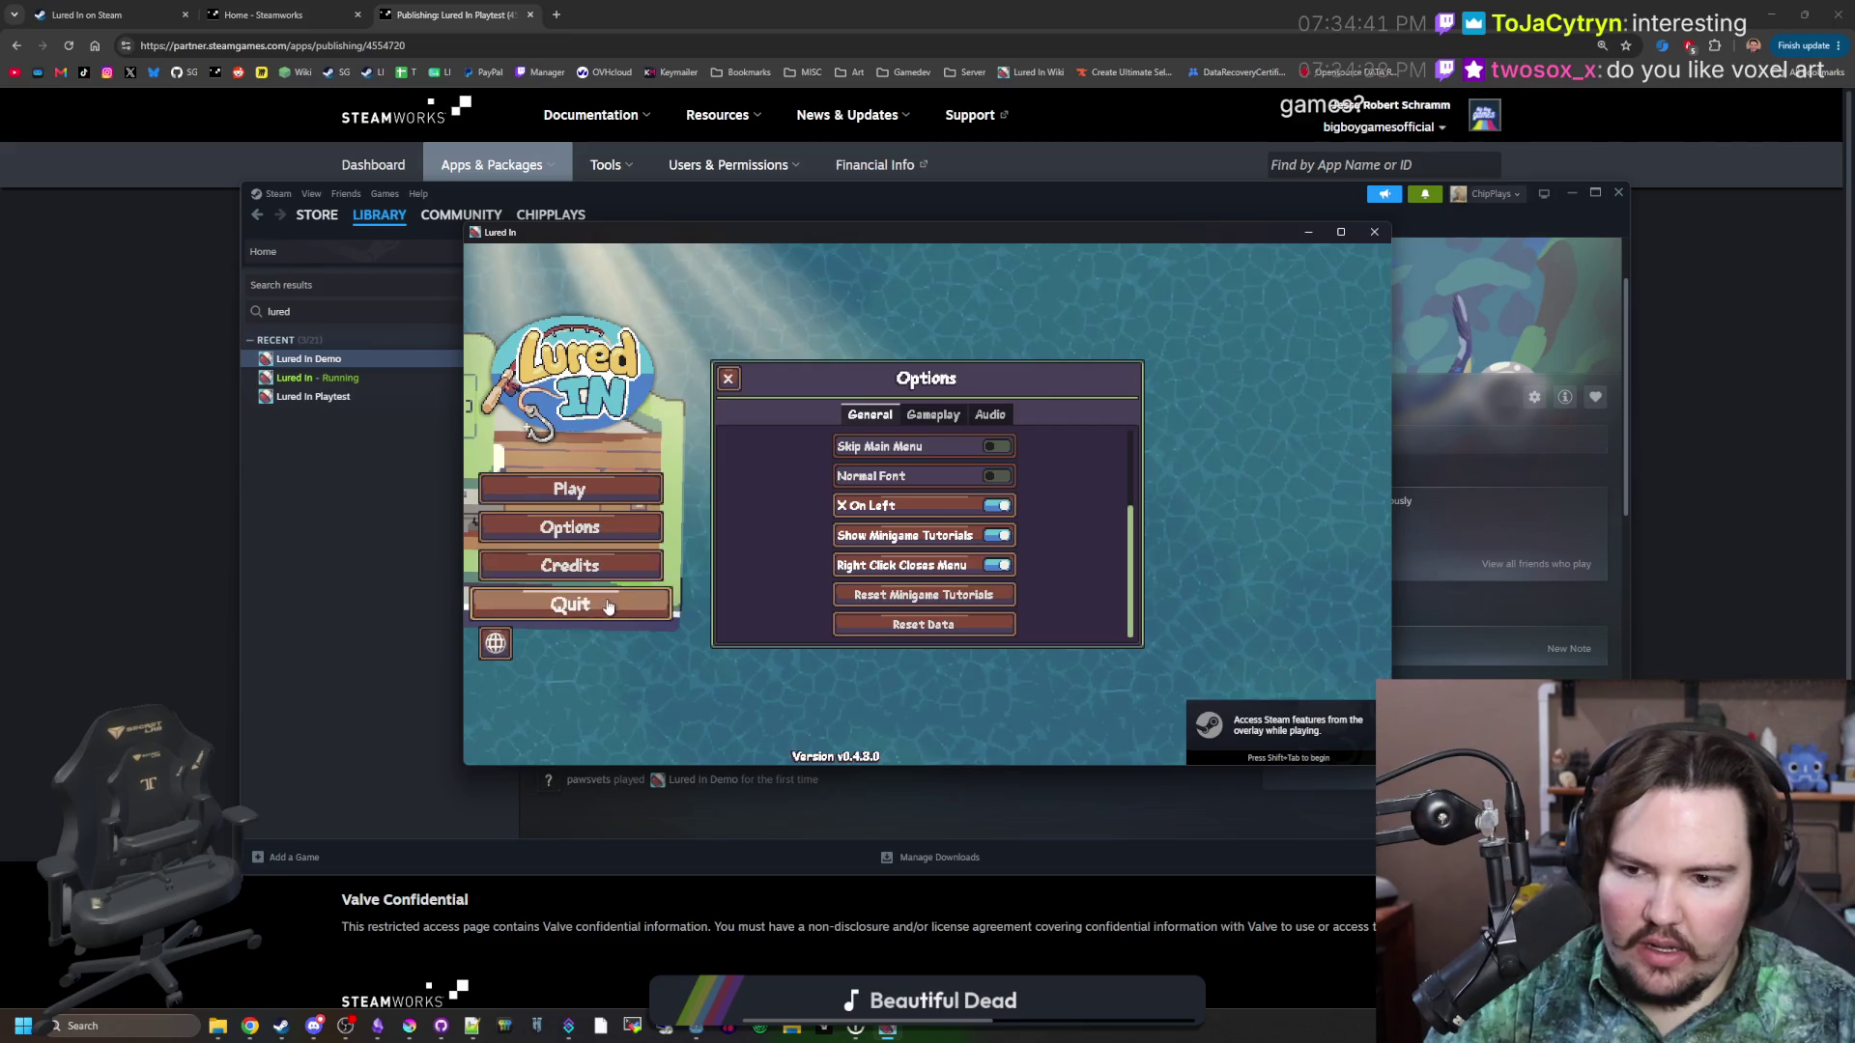
pyautogui.click(613, 607)
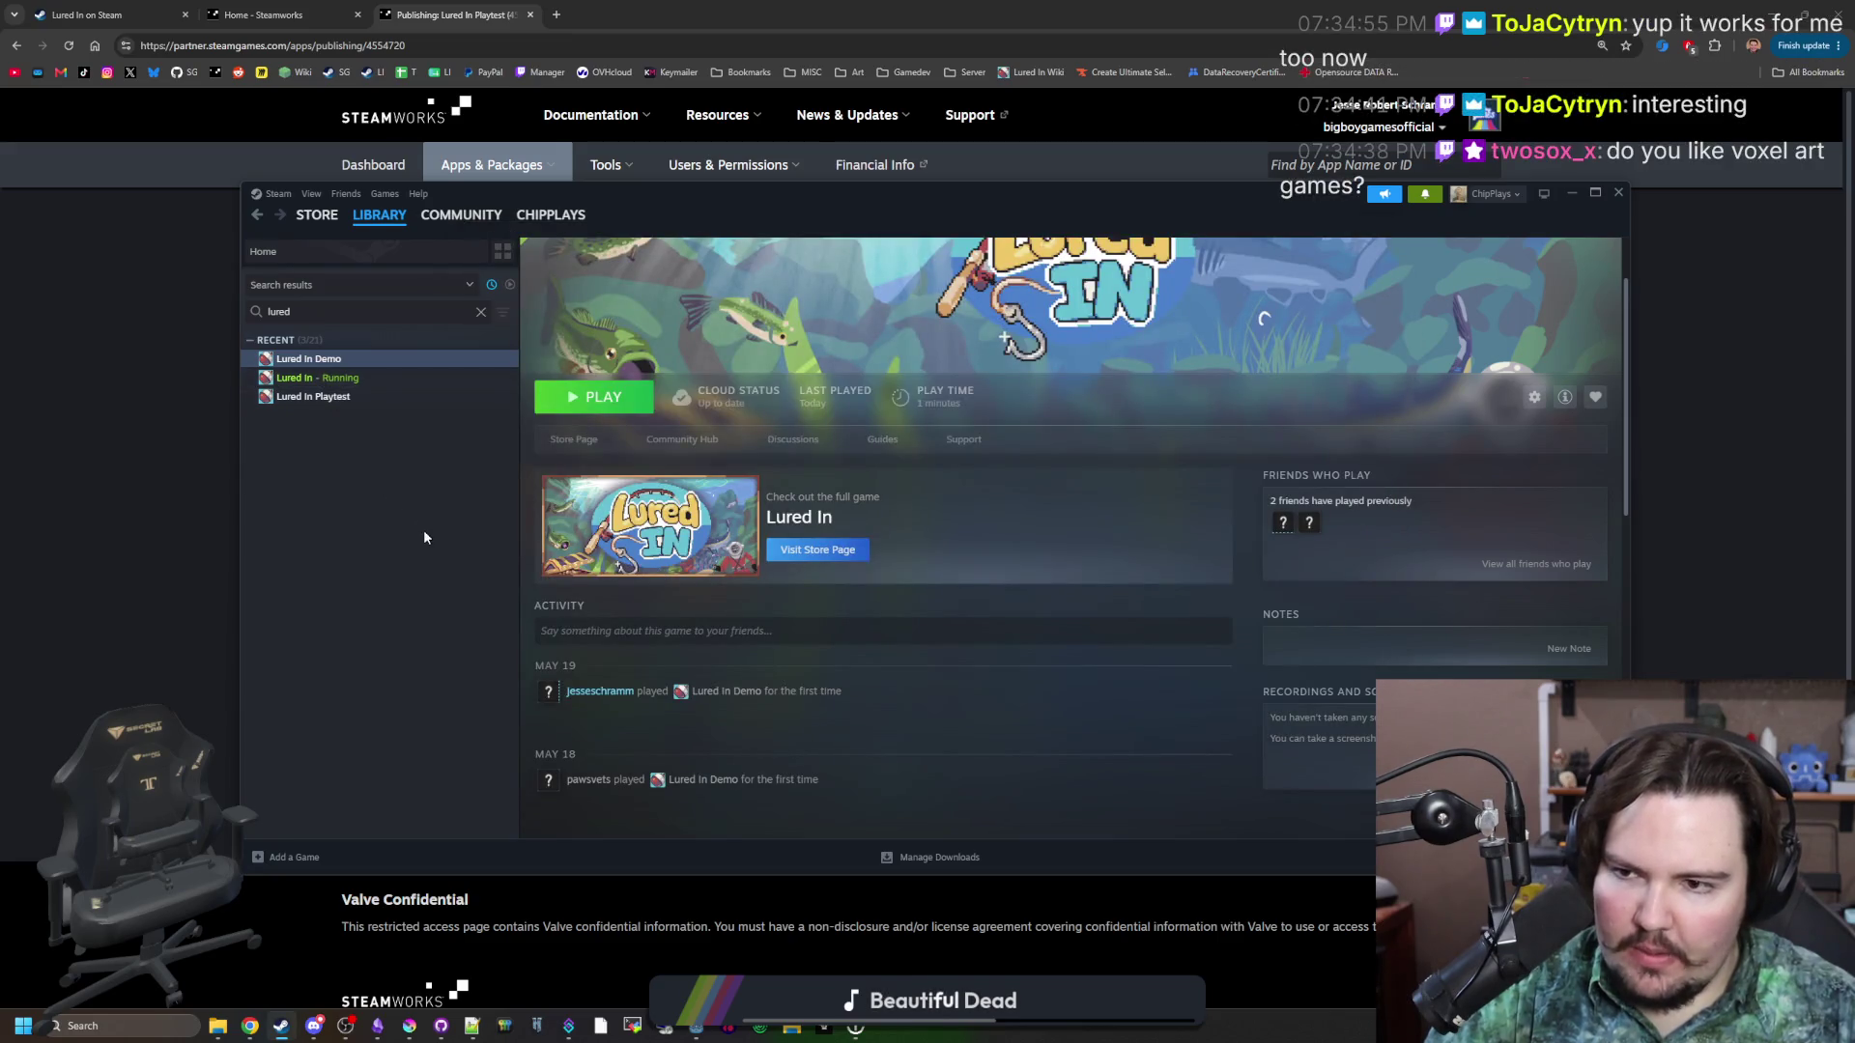
pyautogui.click(330, 379)
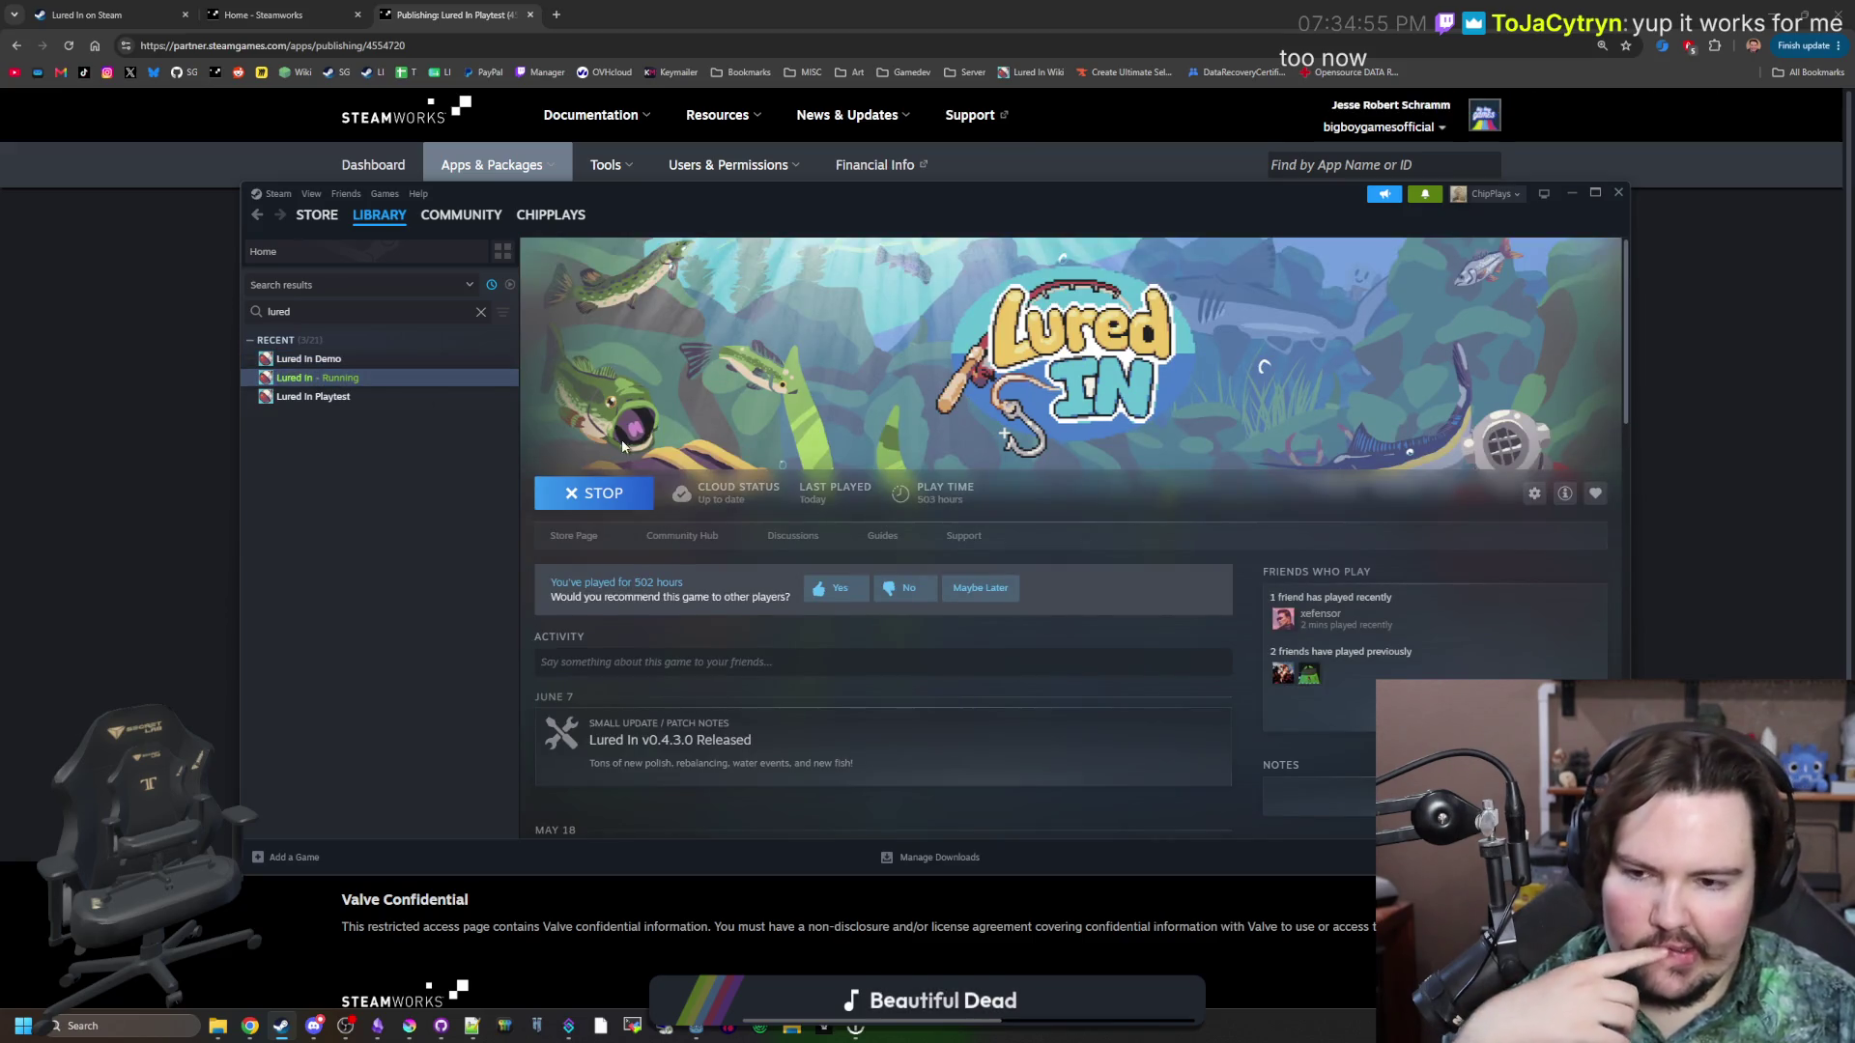
pyautogui.scroll(-3, 624, 448)
pyautogui.scroll(-3, 623, 447)
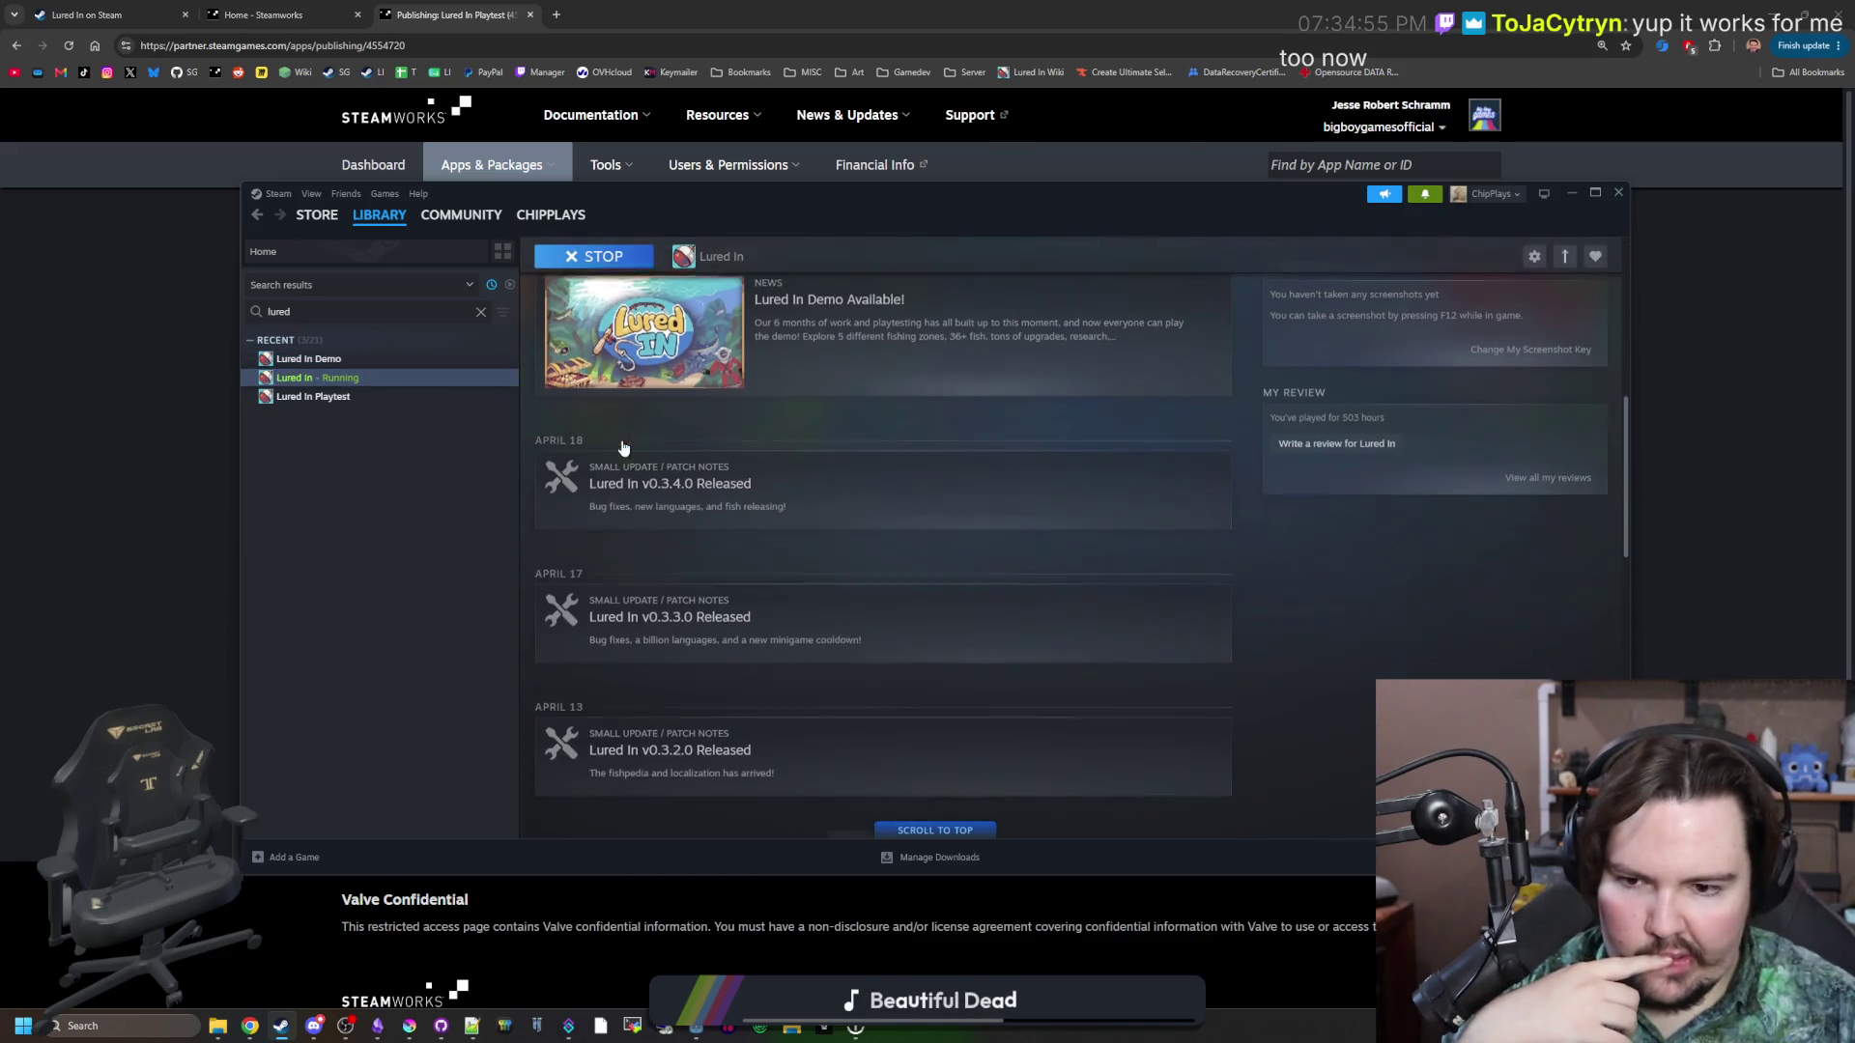
pyautogui.click(333, 365)
pyautogui.rightClick(340, 367)
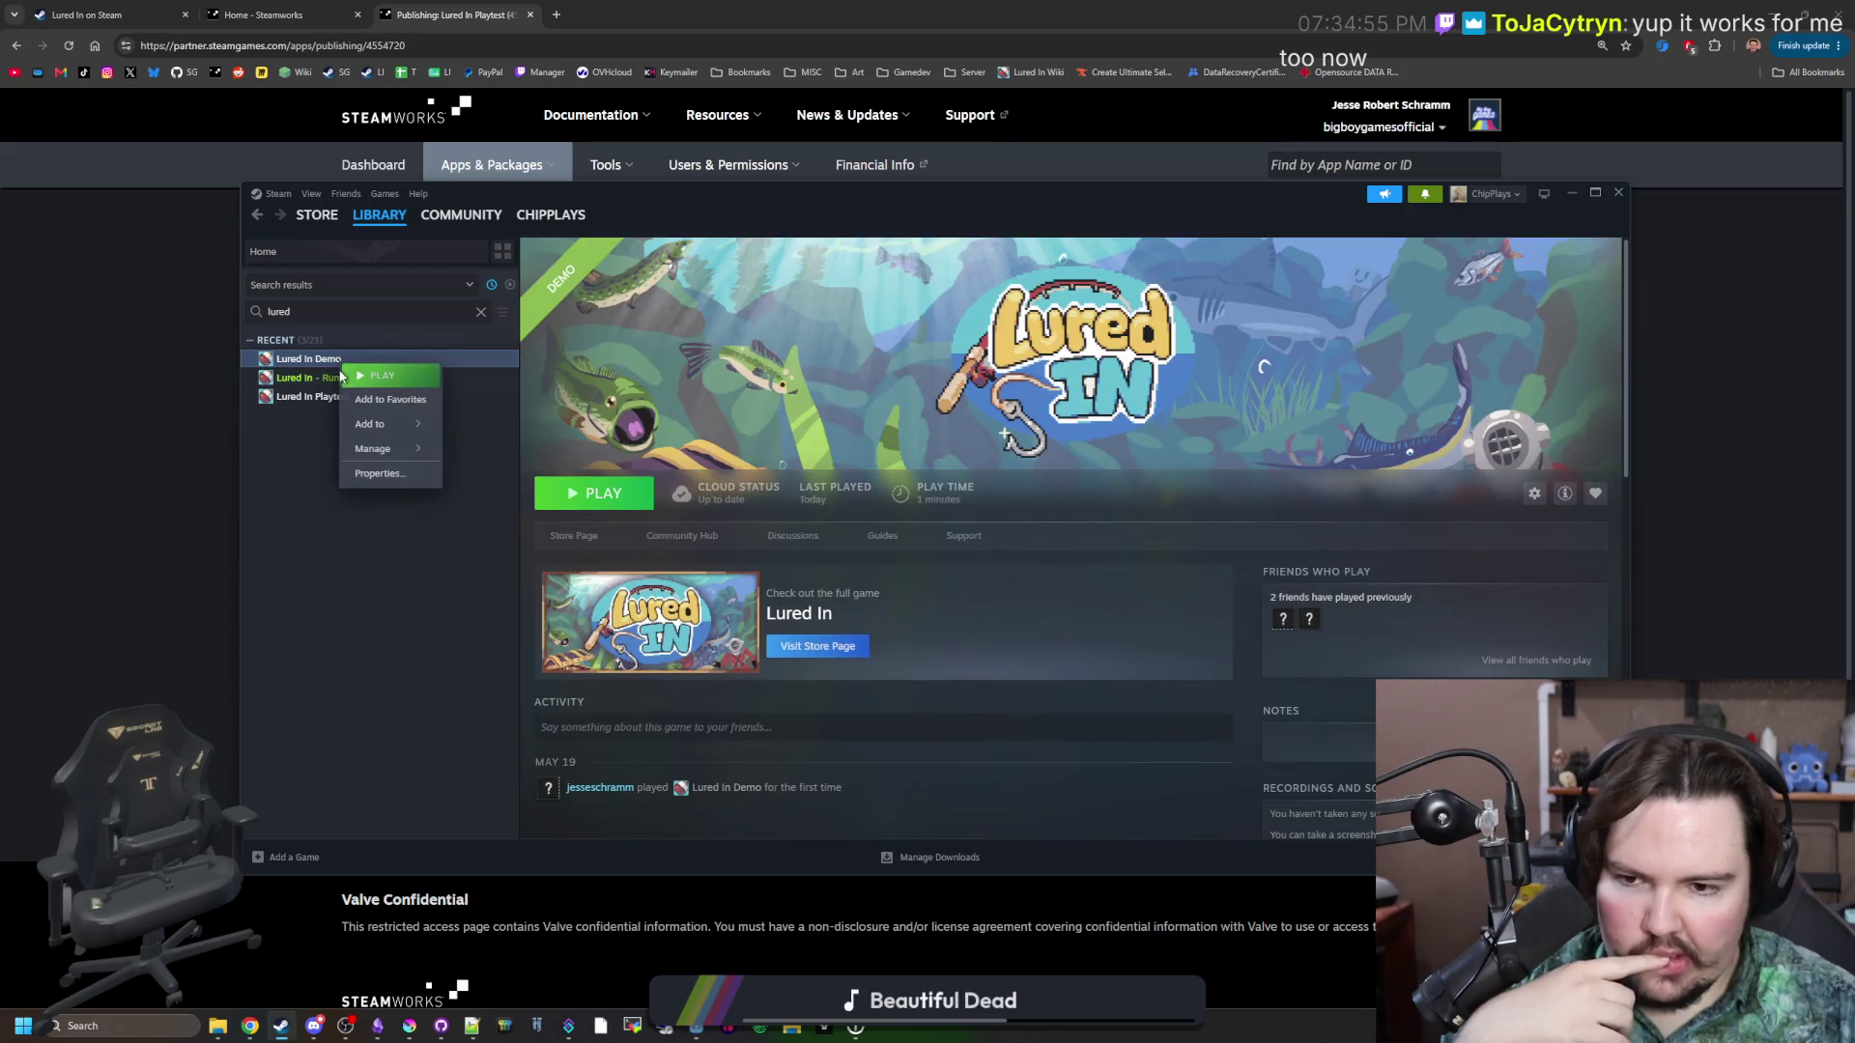
pyautogui.click(346, 471)
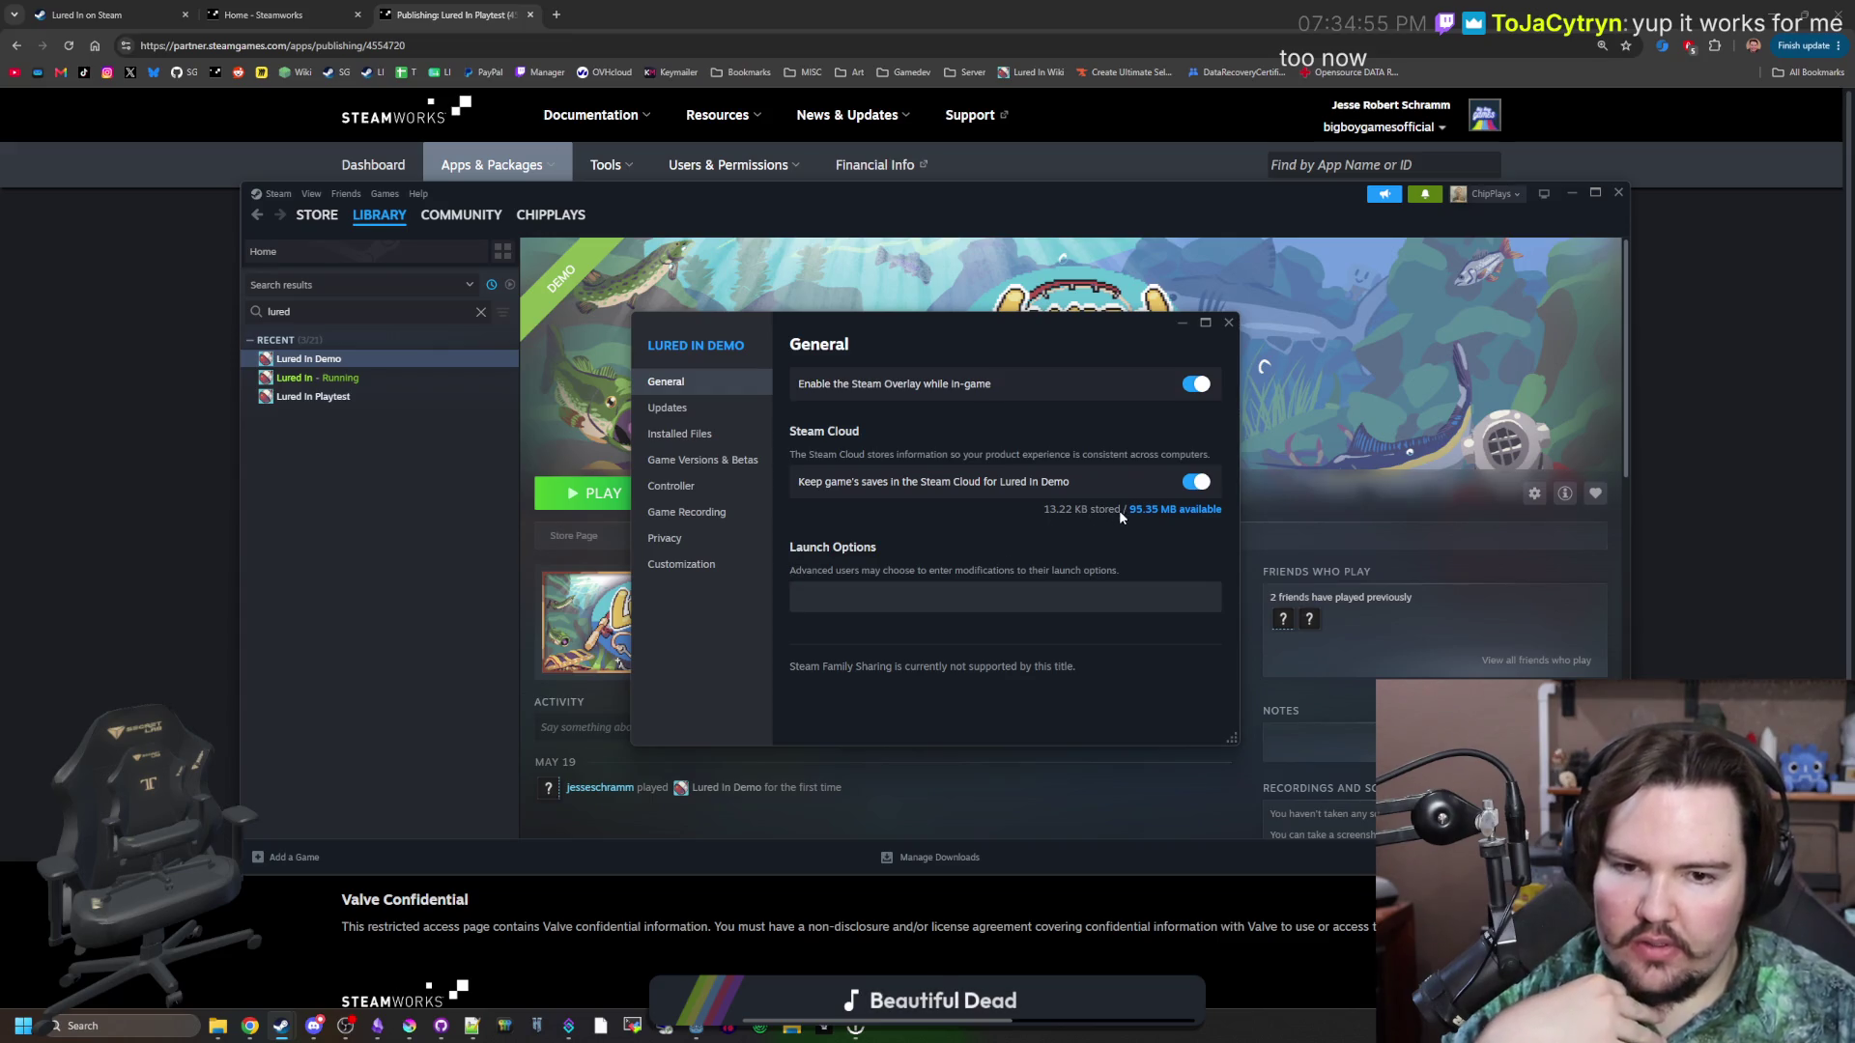
pyautogui.click(1230, 332)
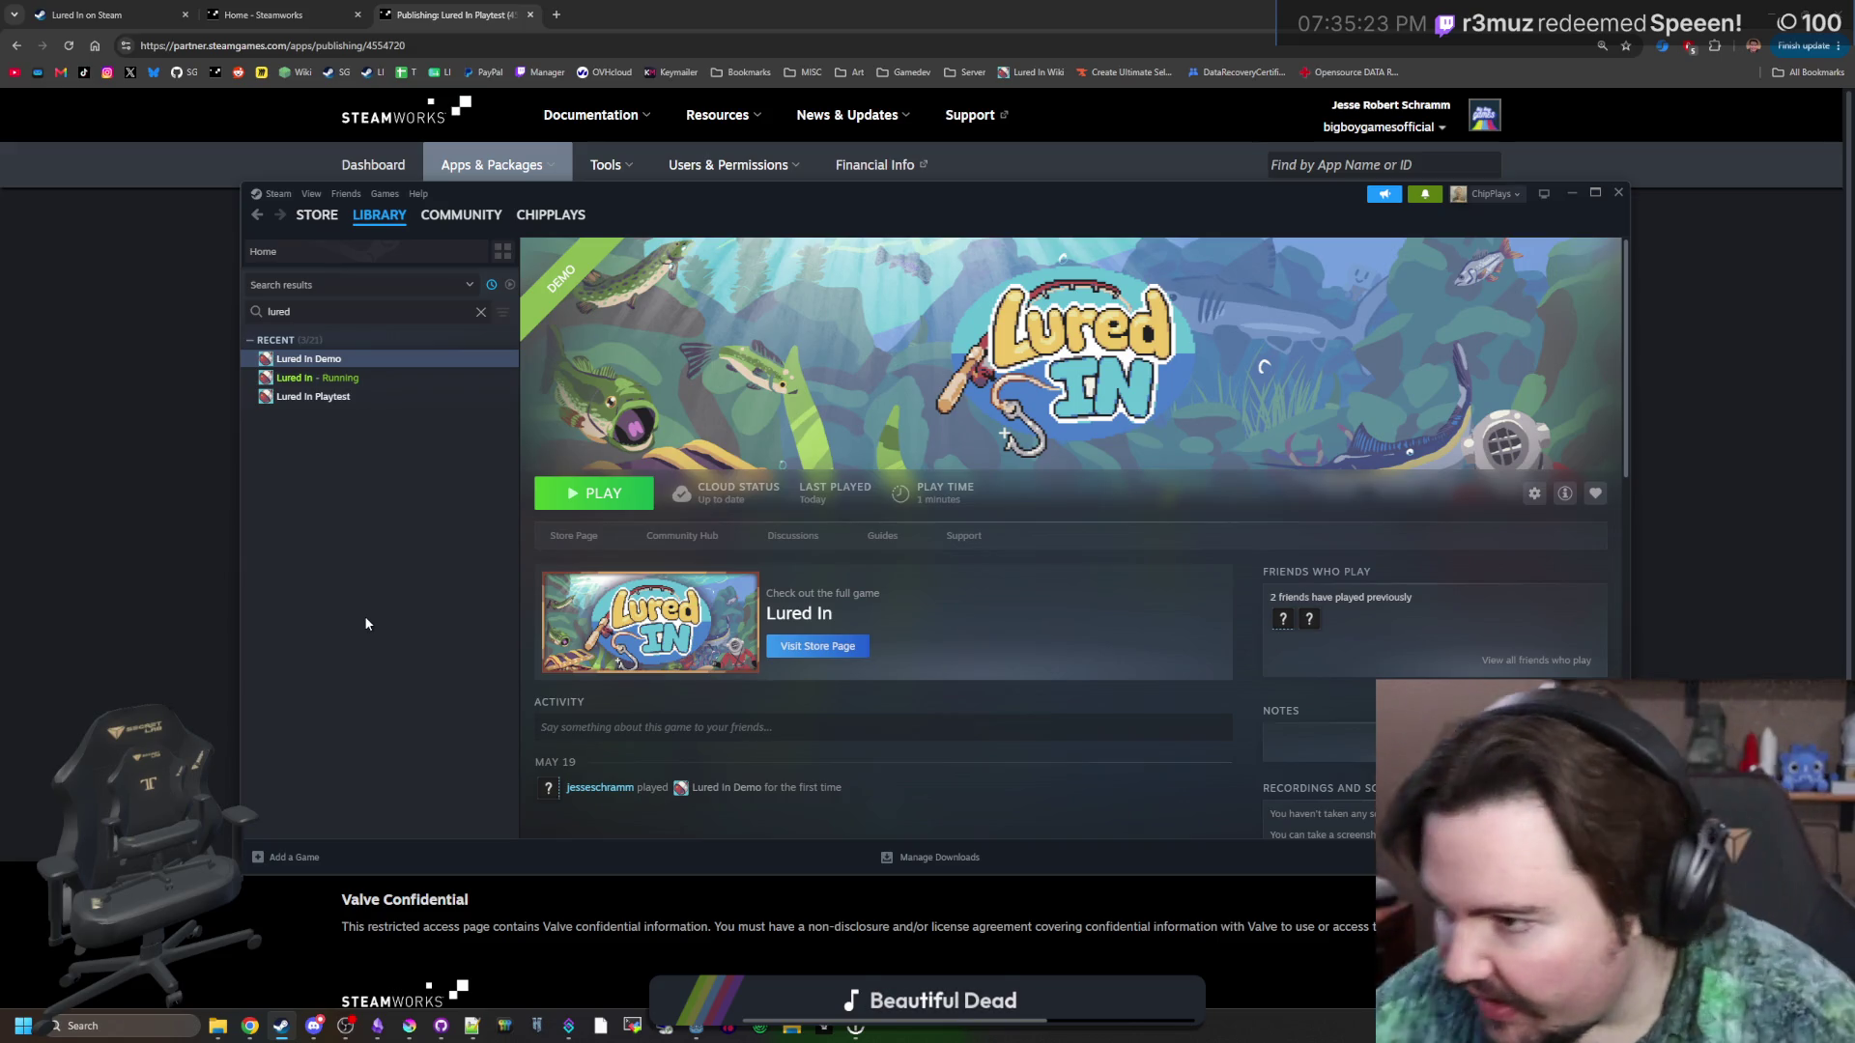
# Search Google for 'teardown' in a new tab, open its Steam store page, and select the fourth screenshot.
pyautogui.click(557, 14)
pyautogui.write('teardown')
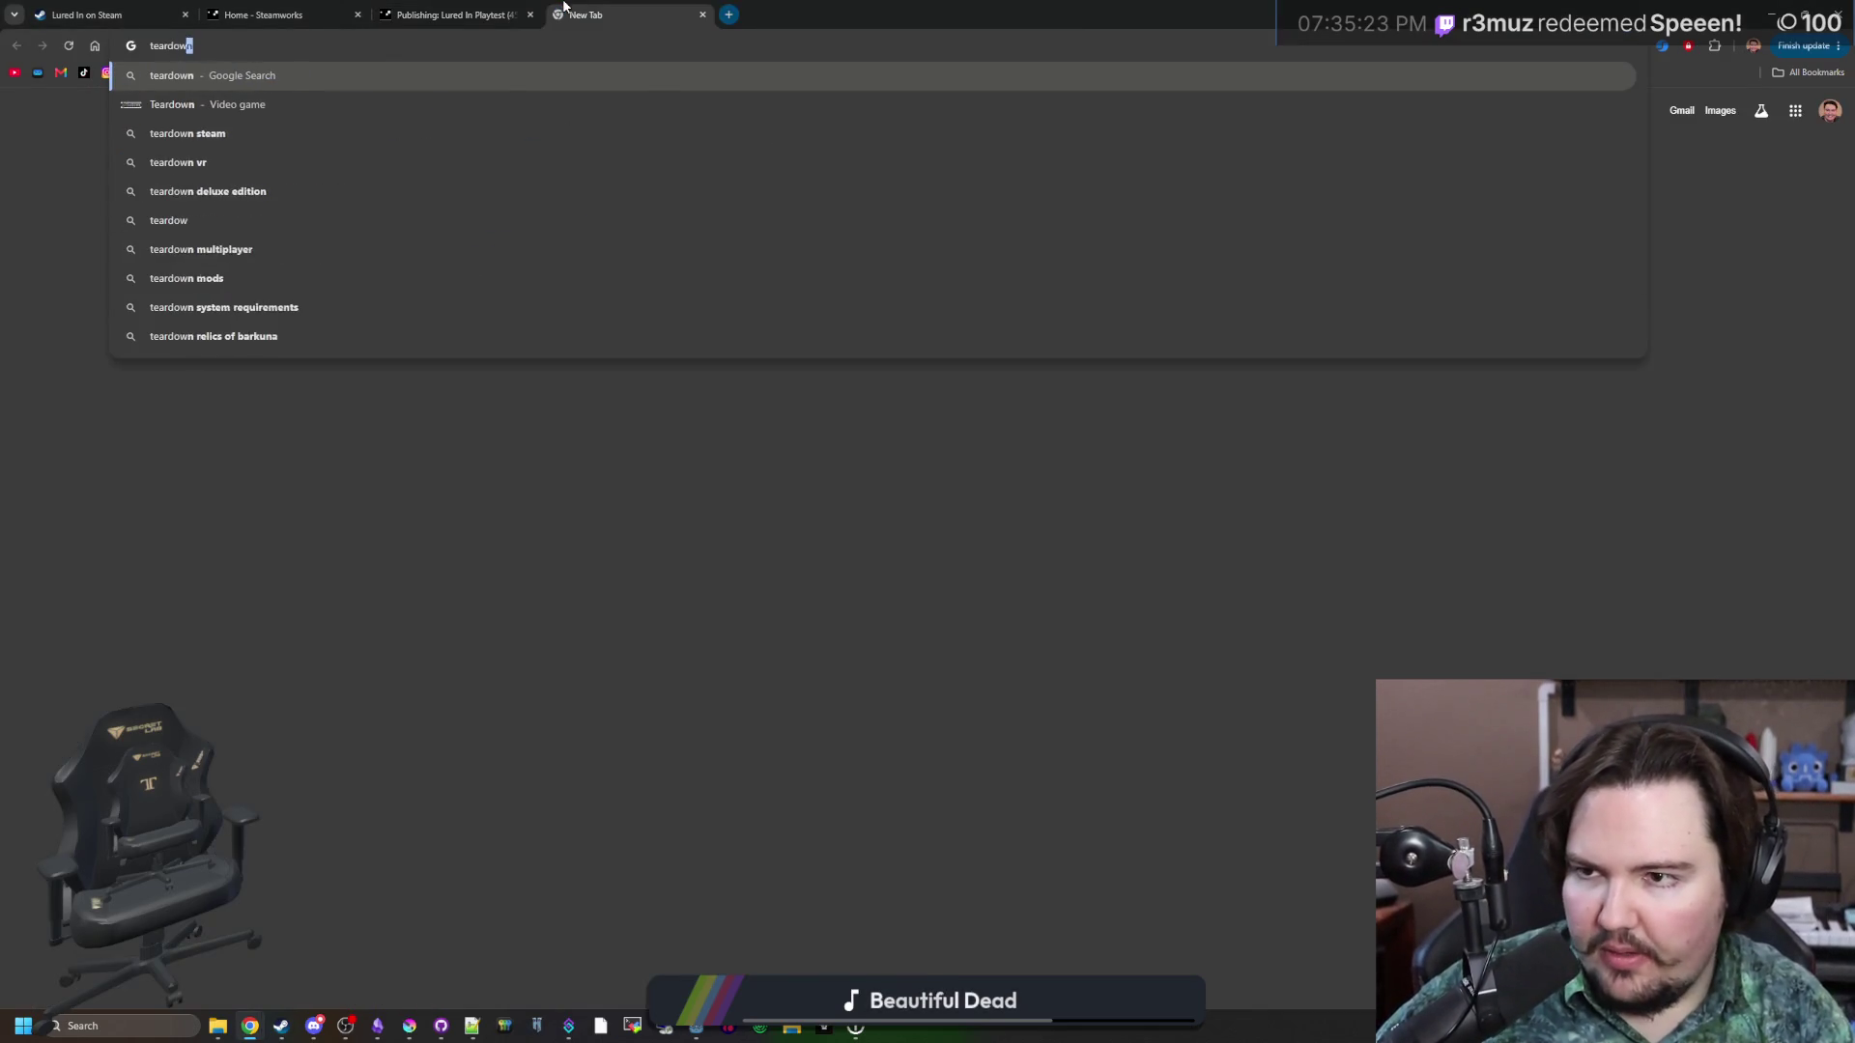
pyautogui.press('Return')
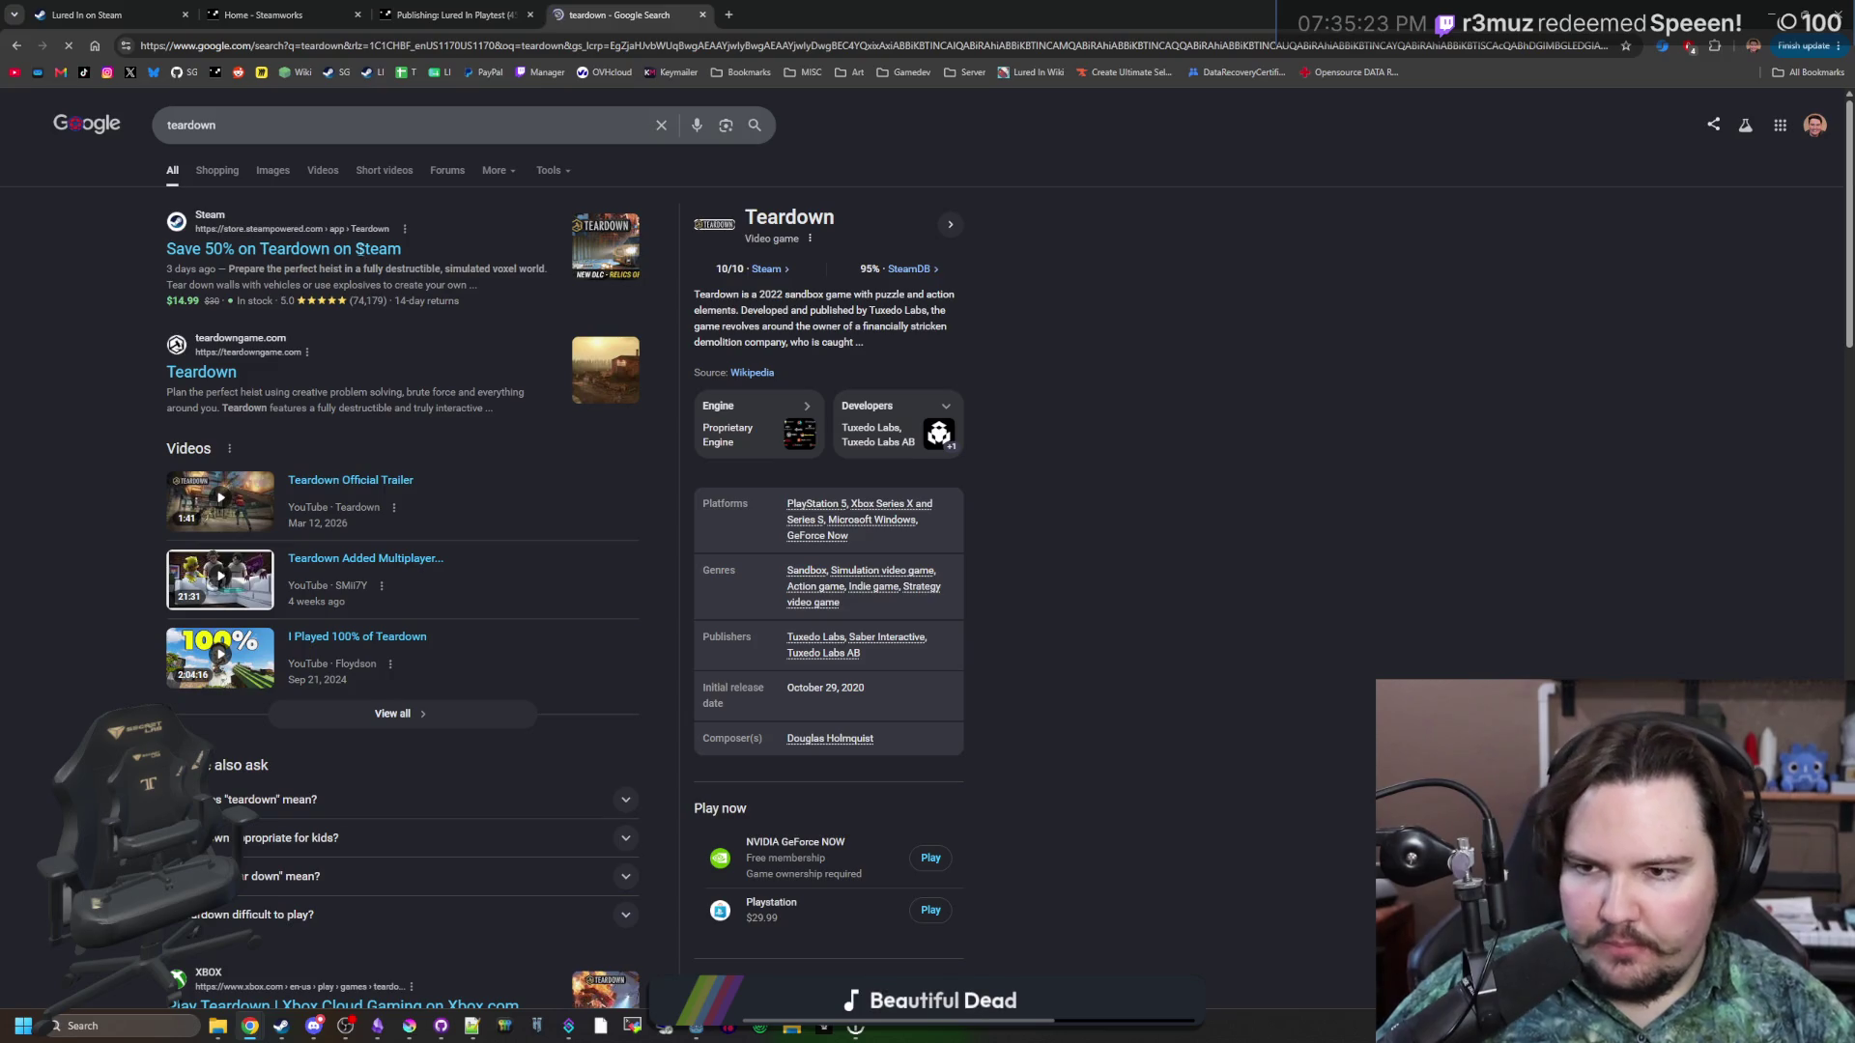
pyautogui.click(289, 249)
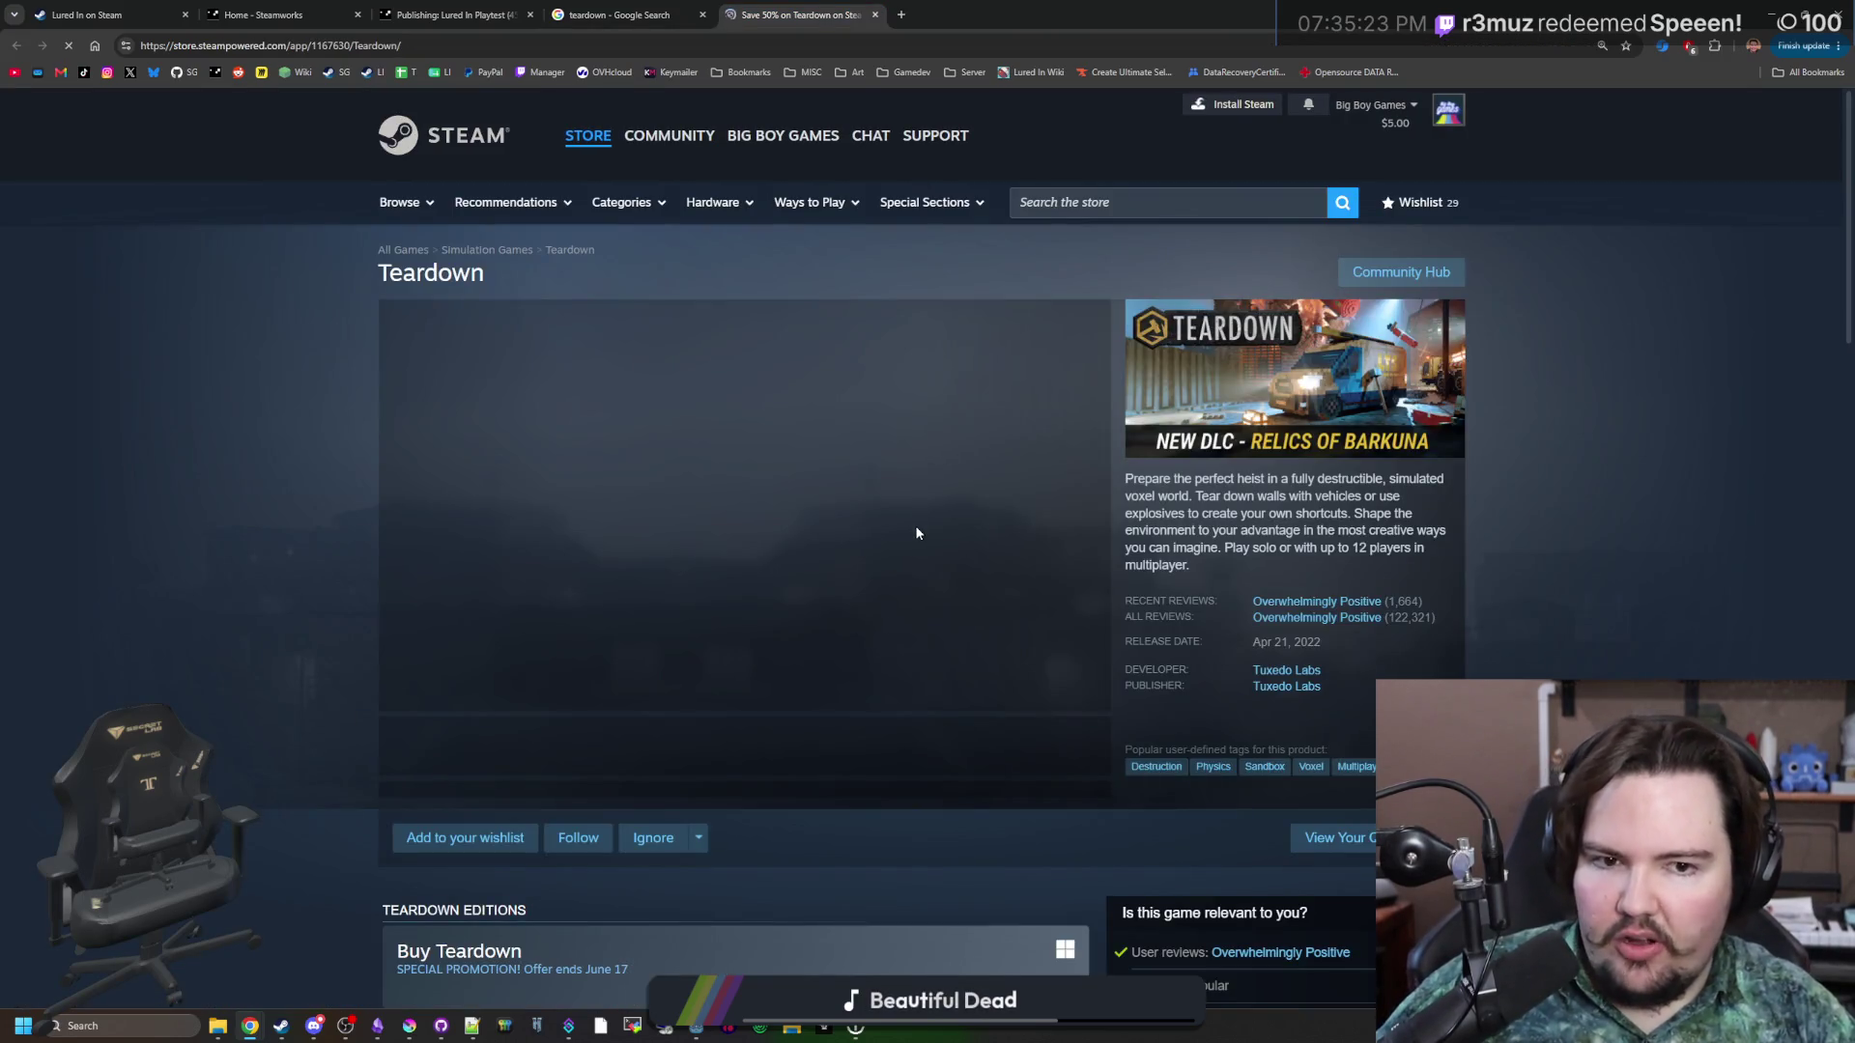
pyautogui.click(759, 749)
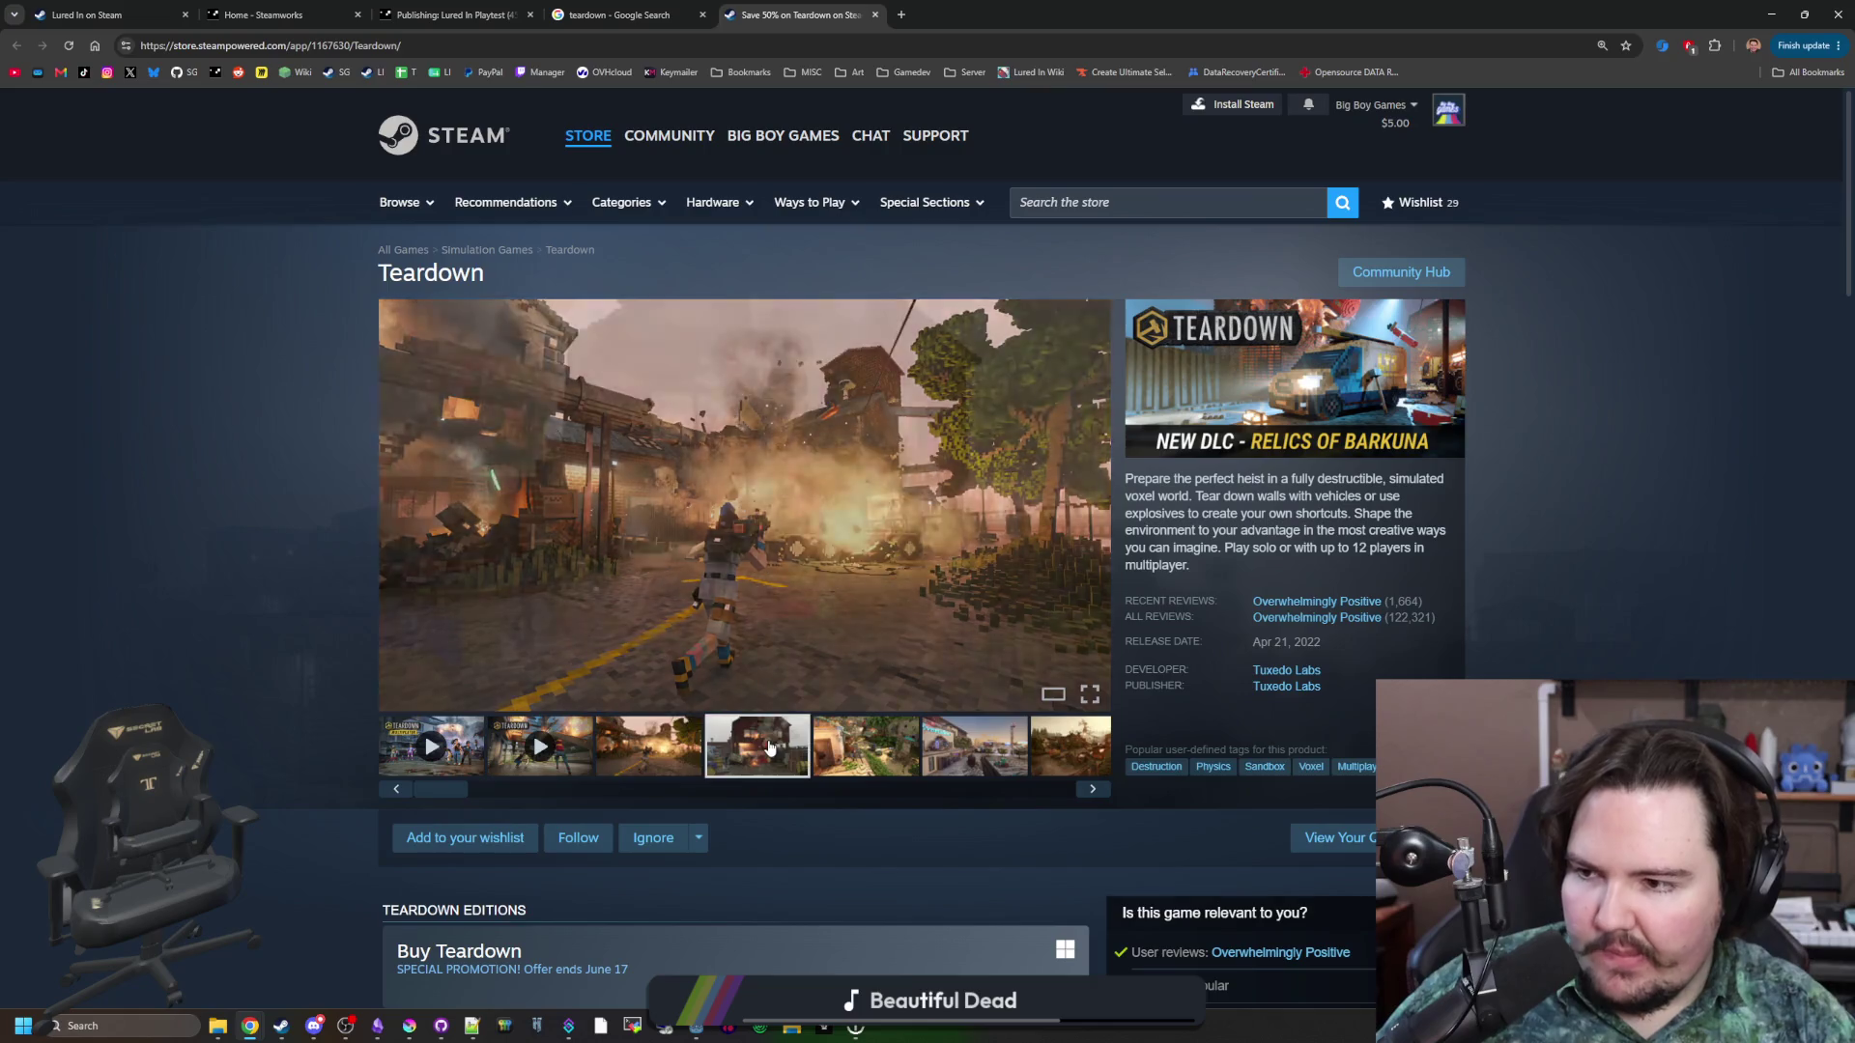
# Show the Teardown screenshot full-size and page forward through the 13-item gallery.
pyautogui.click(1026, 573)
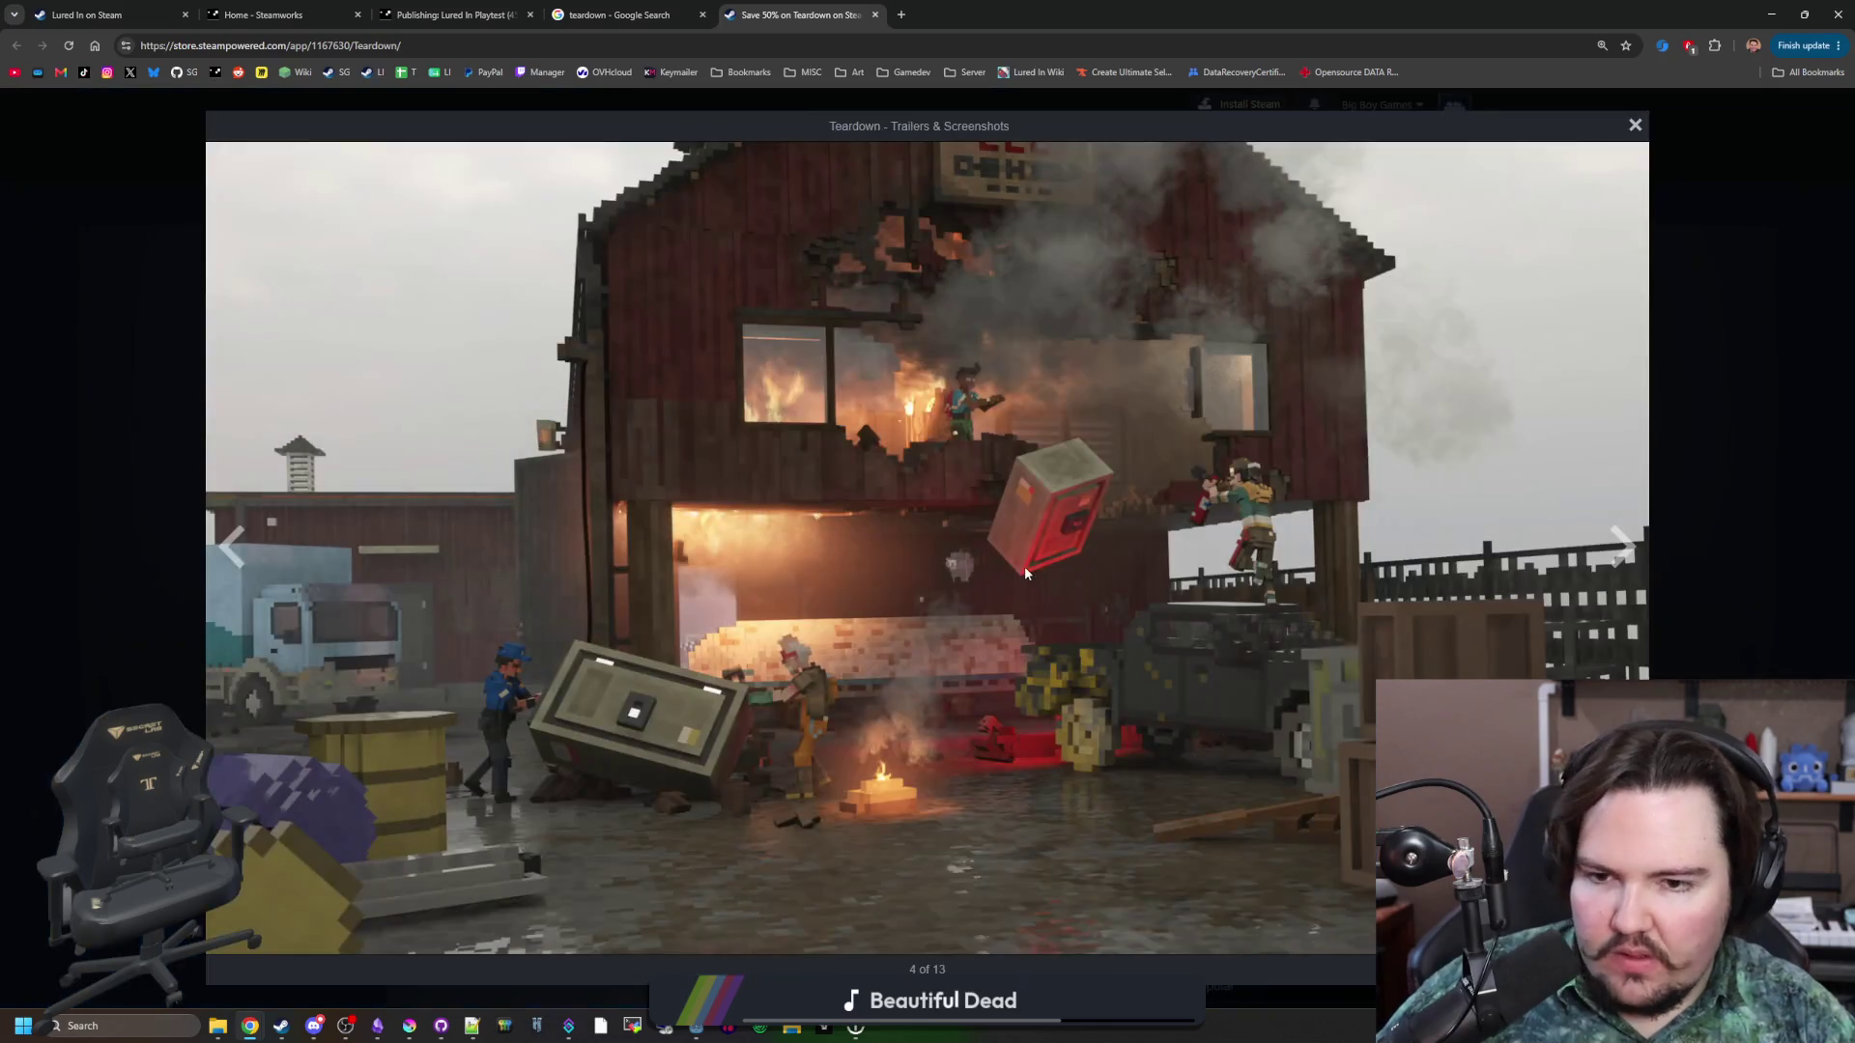
pyautogui.click(1633, 529)
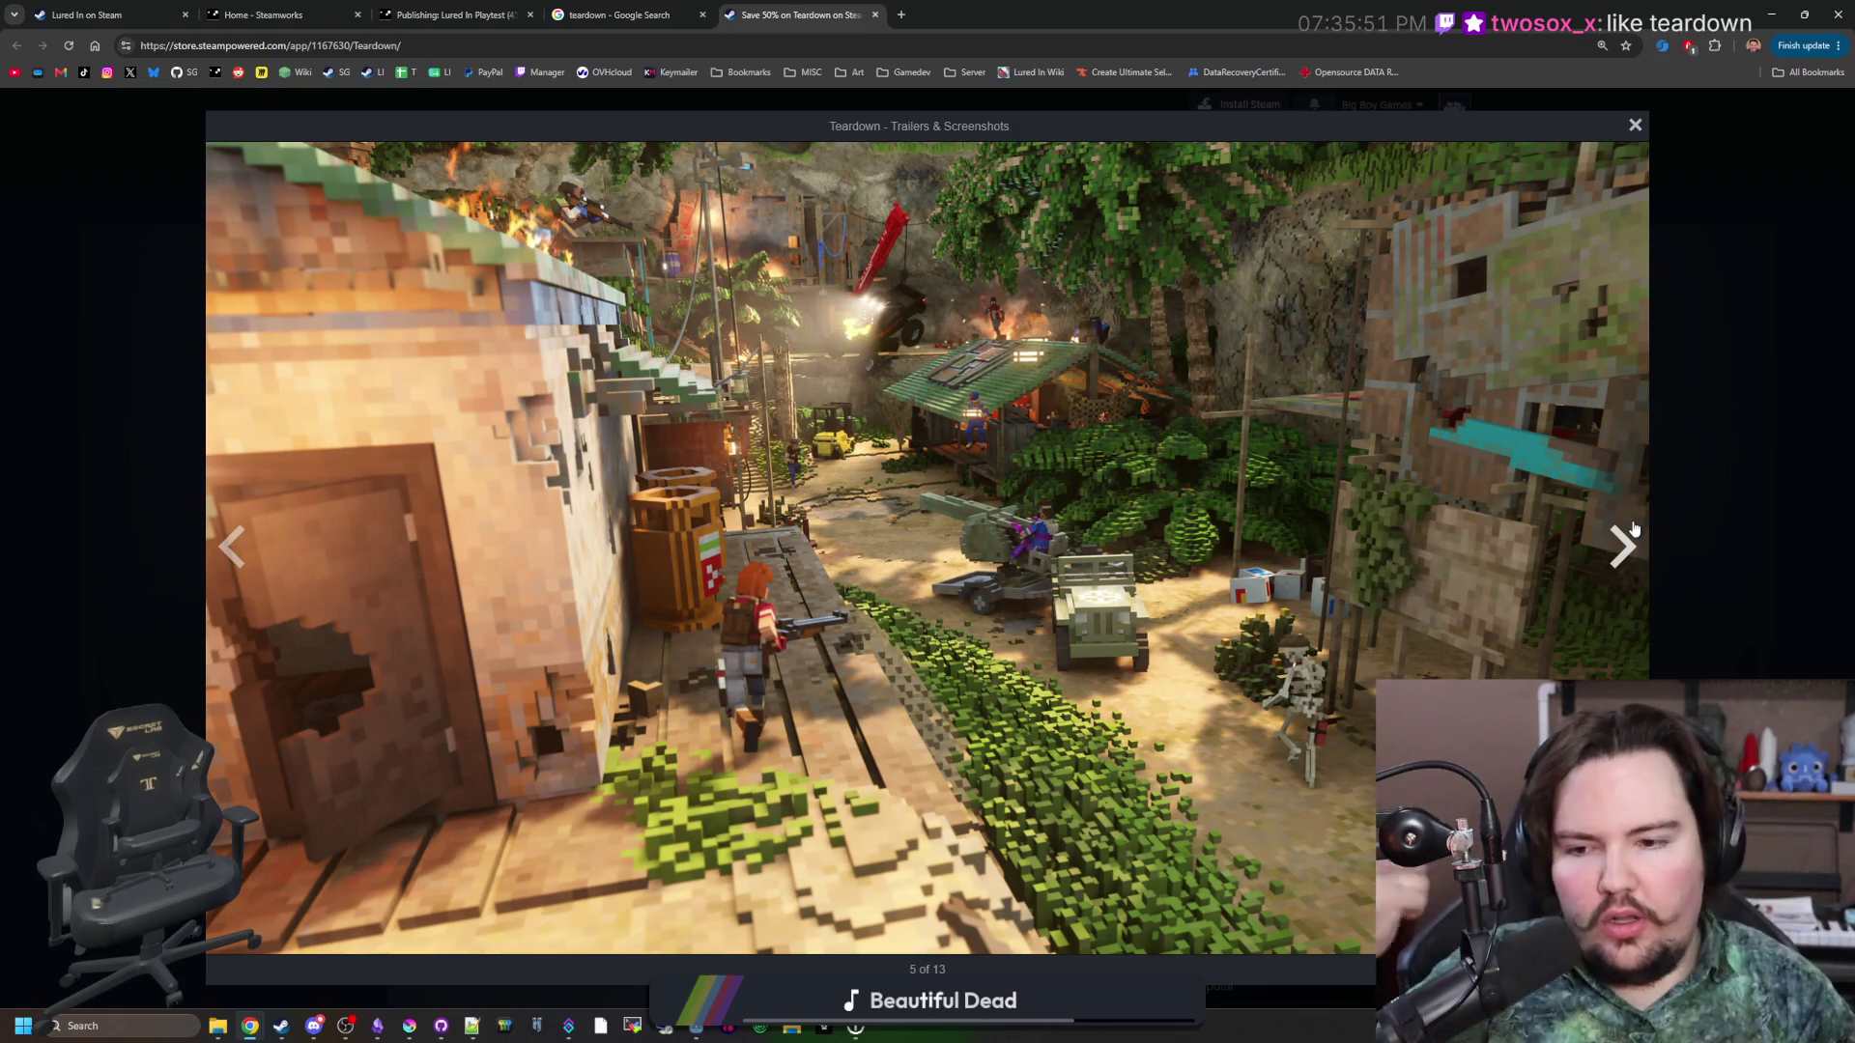
pyautogui.click(1633, 528)
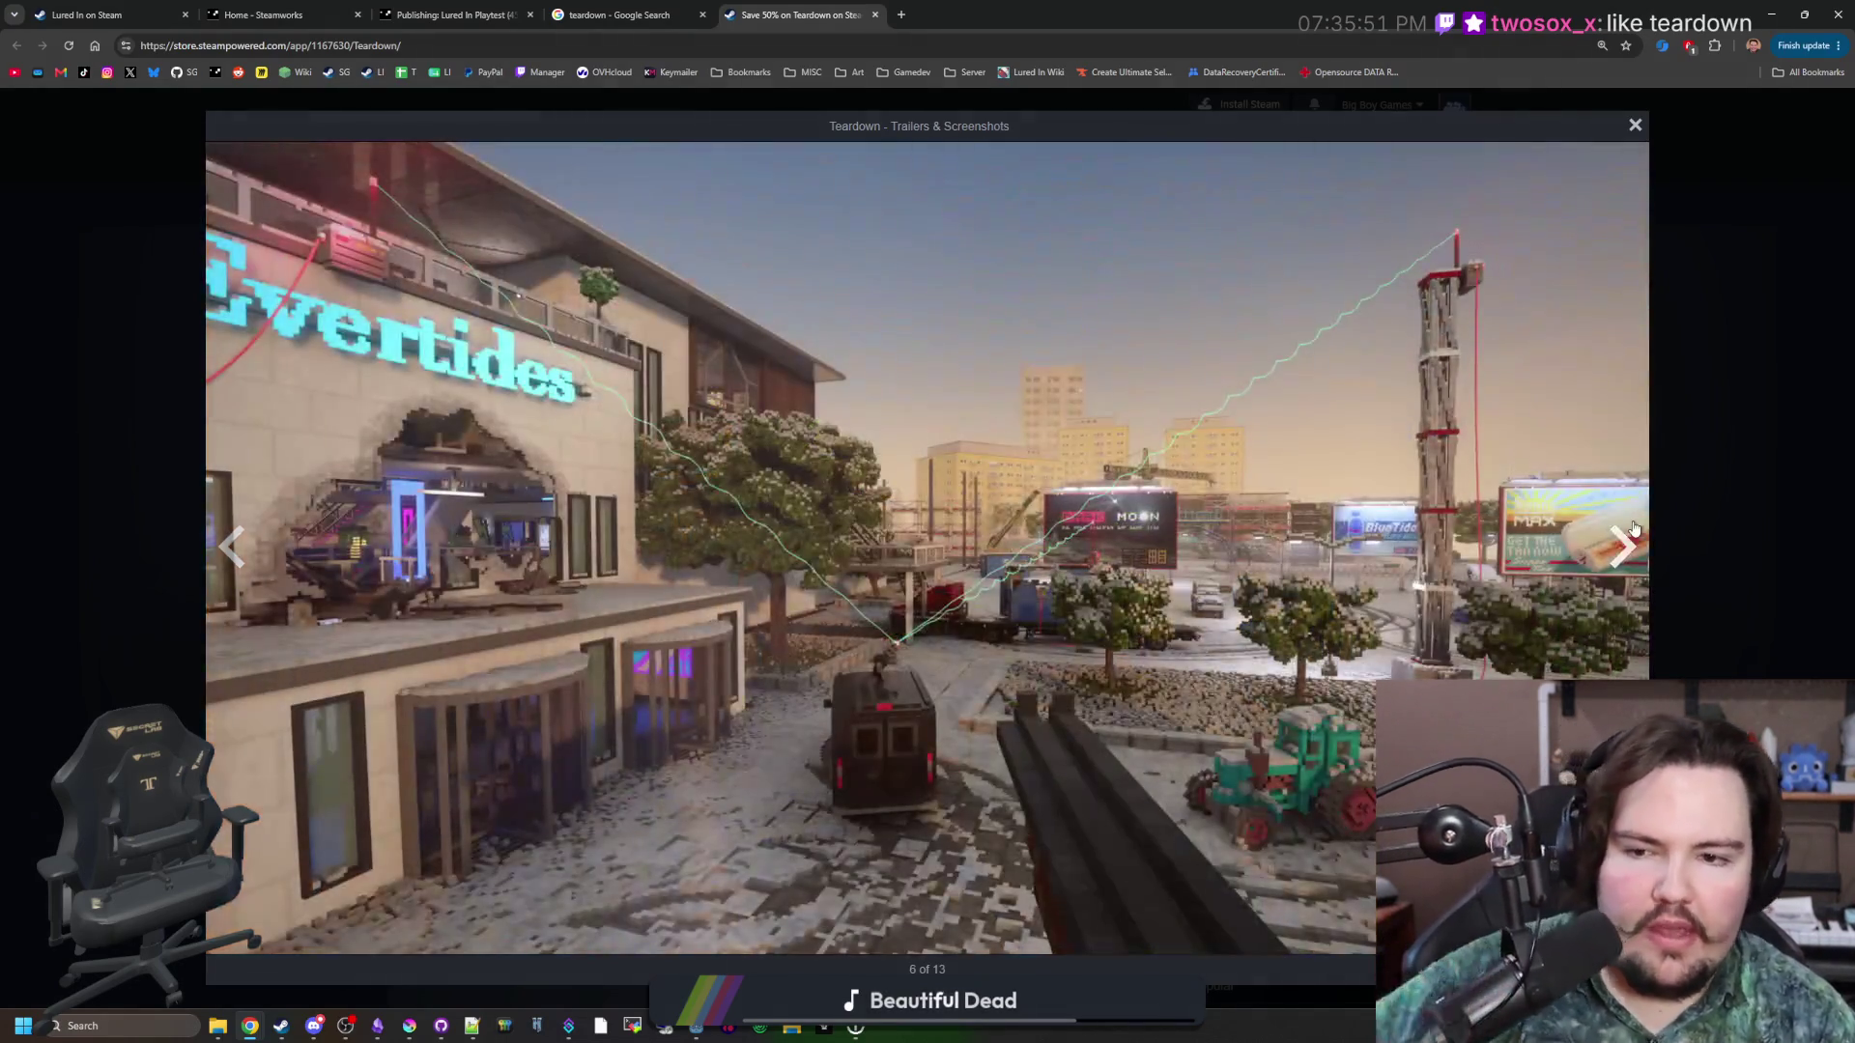
pyautogui.click(1633, 529)
pyautogui.click(1633, 529)
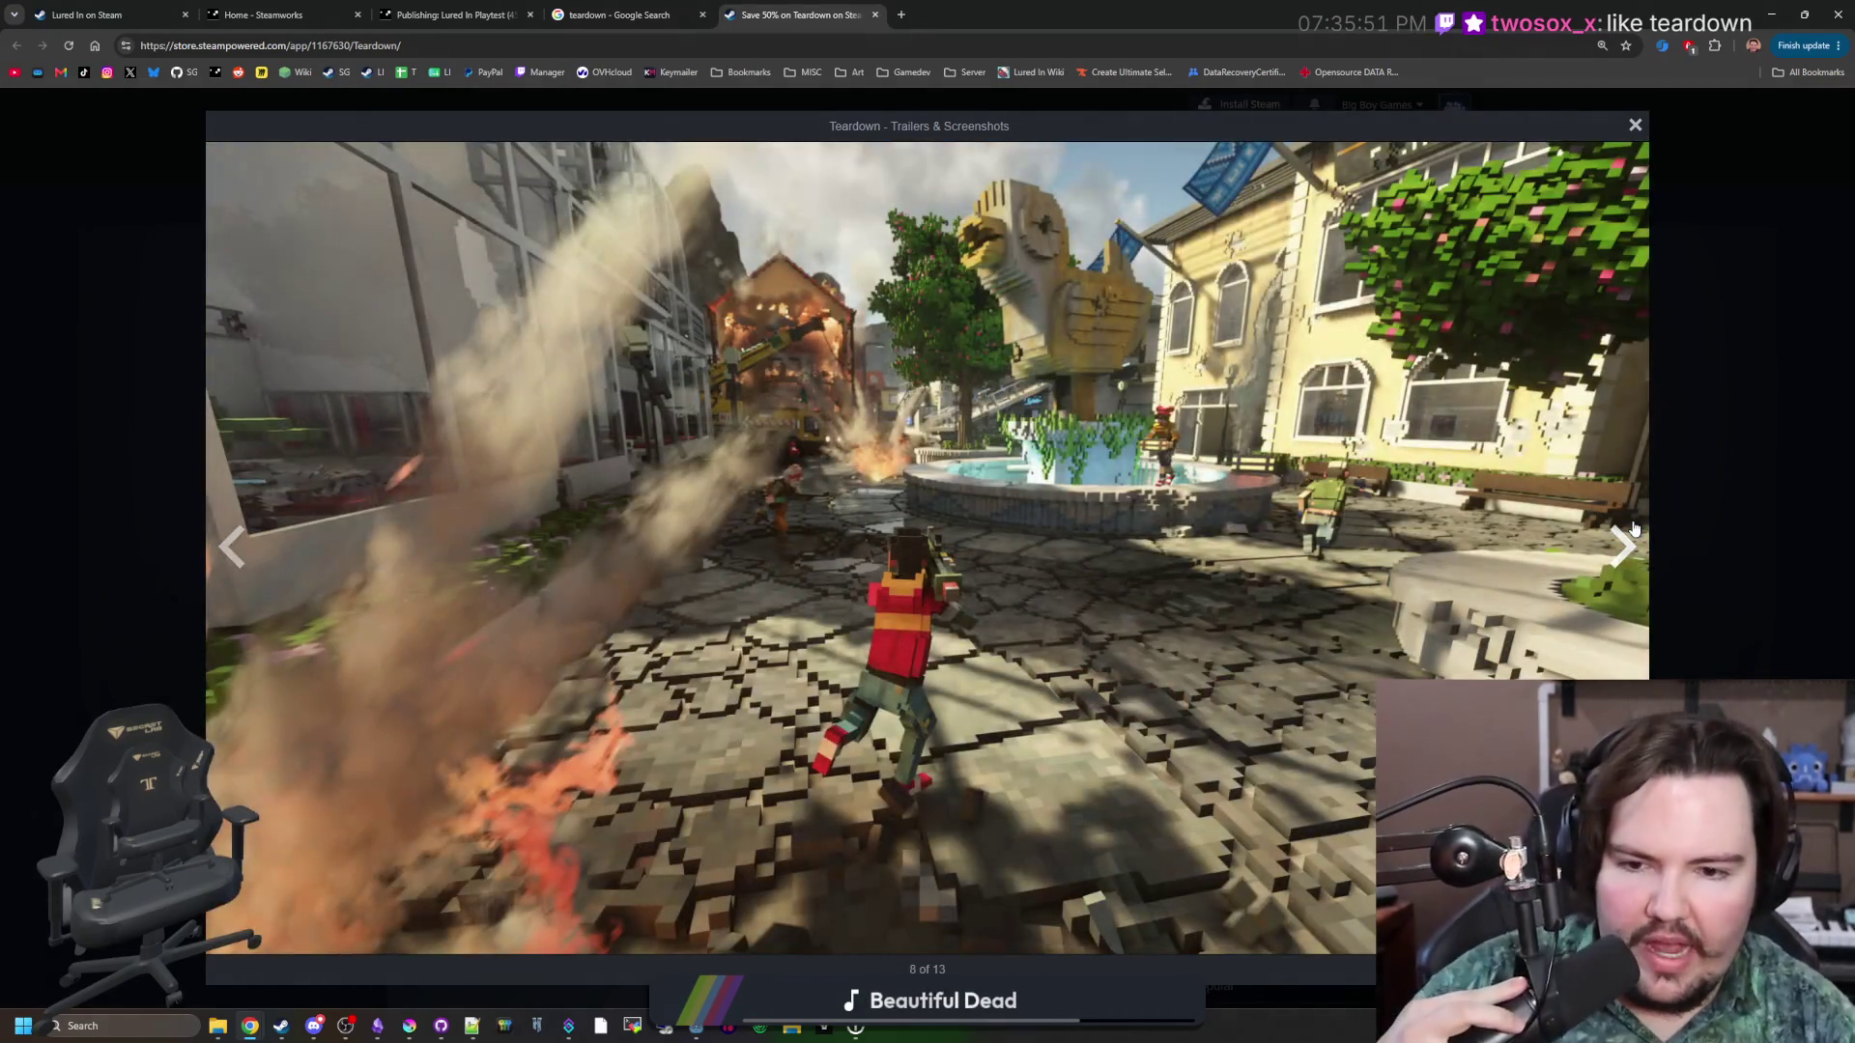
pyautogui.click(1633, 529)
pyautogui.click(1633, 528)
pyautogui.click(1633, 529)
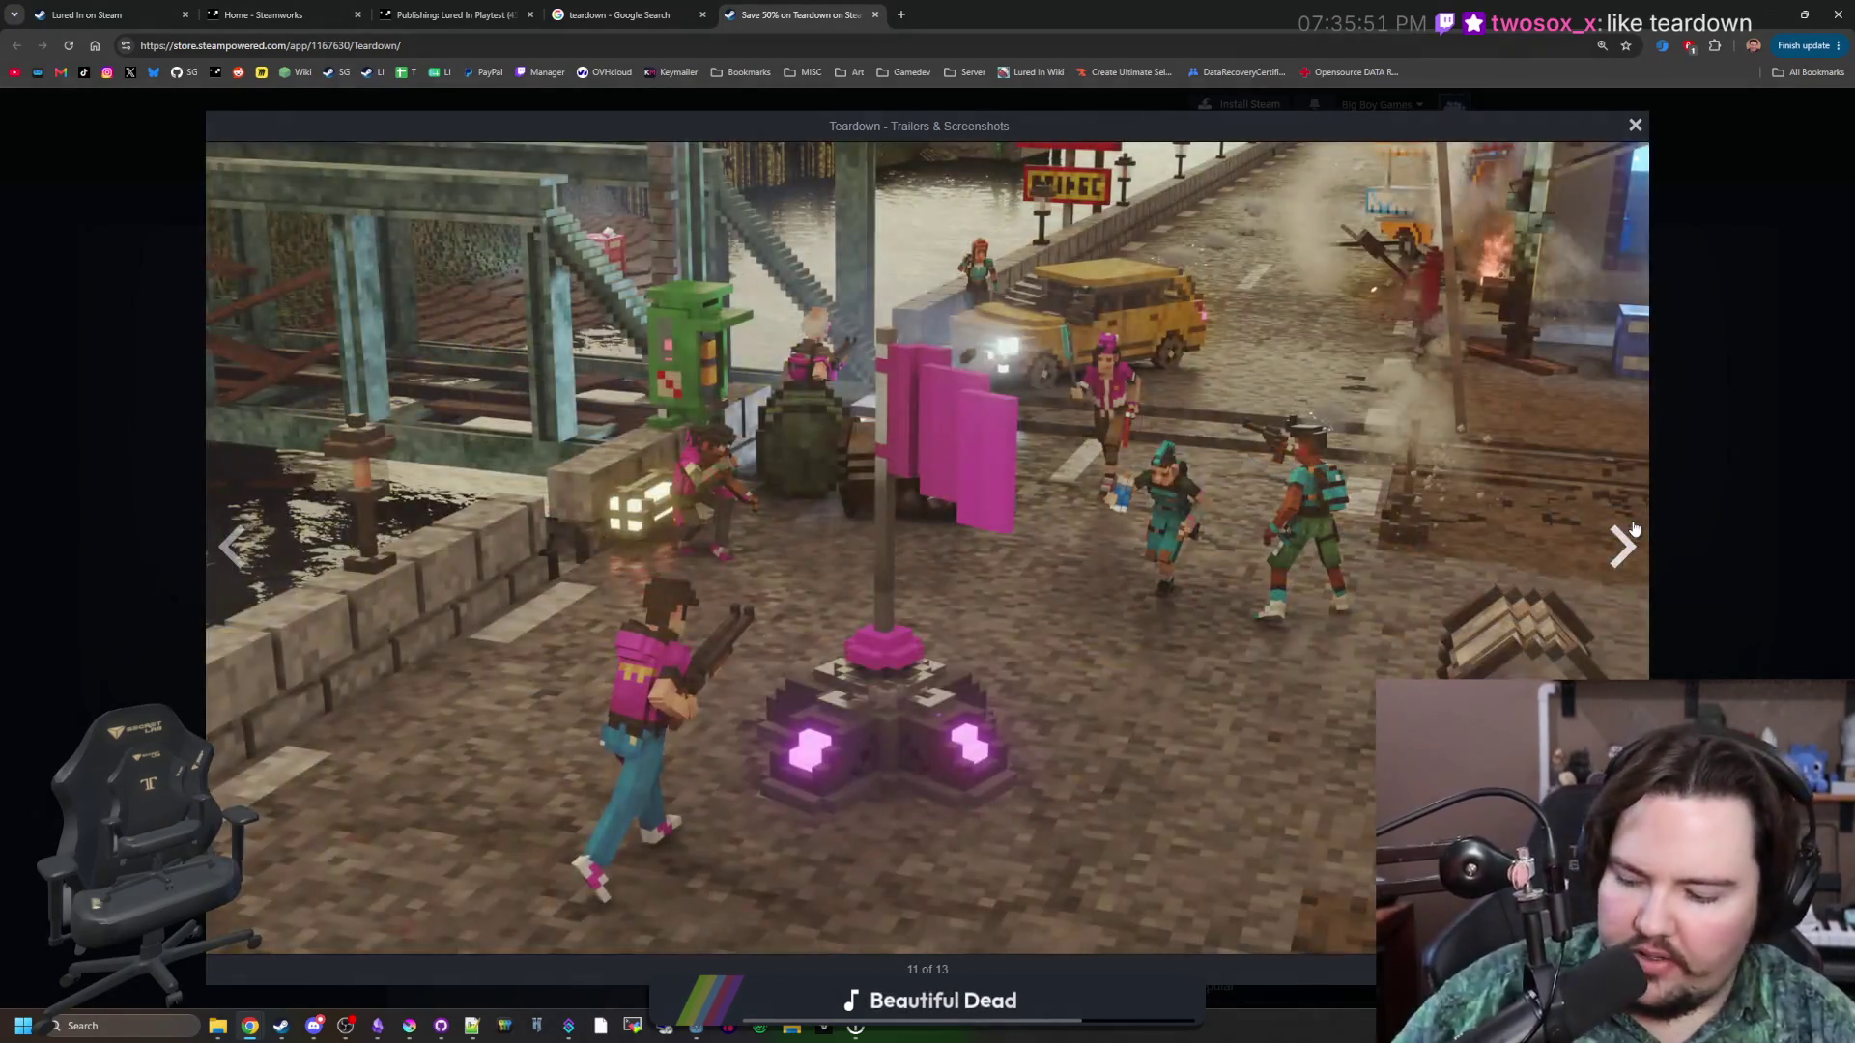
pyautogui.click(1633, 528)
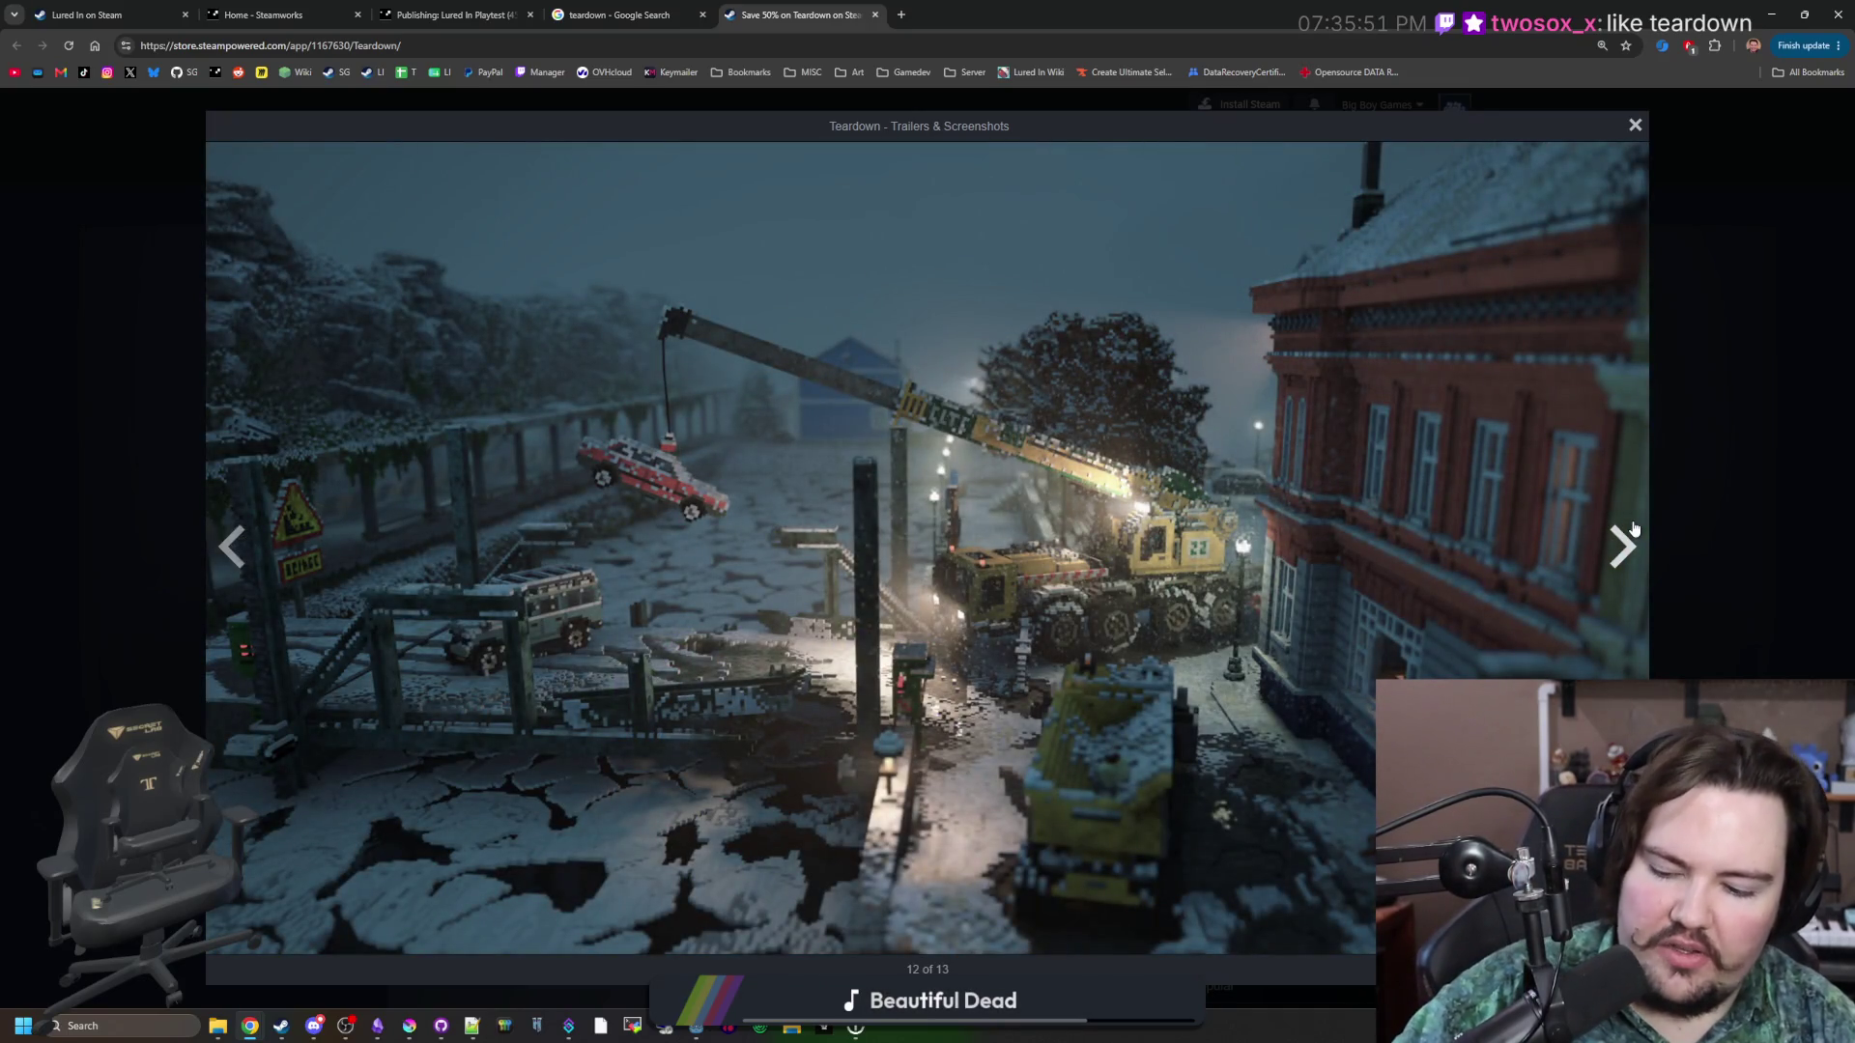
pyautogui.click(1633, 529)
pyautogui.click(1633, 528)
pyautogui.click(1633, 529)
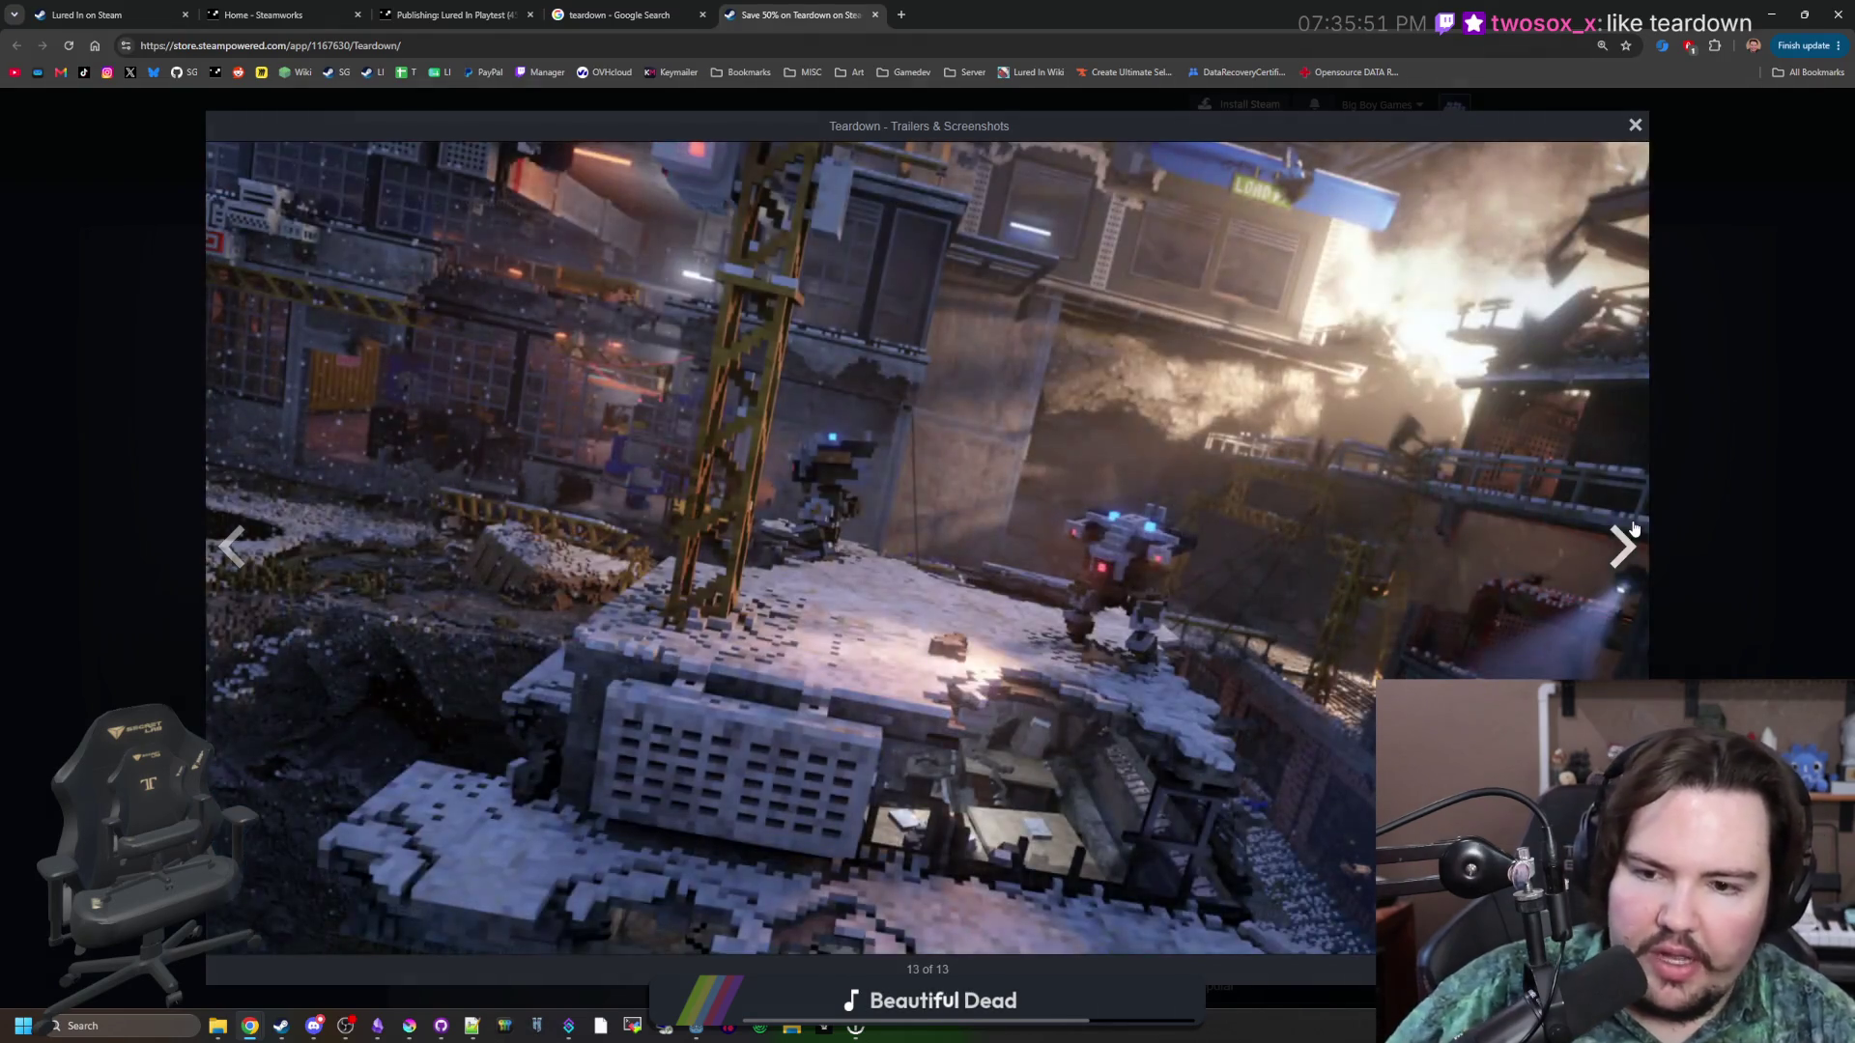
pyautogui.click(1633, 528)
pyautogui.click(1633, 529)
pyautogui.click(1633, 529)
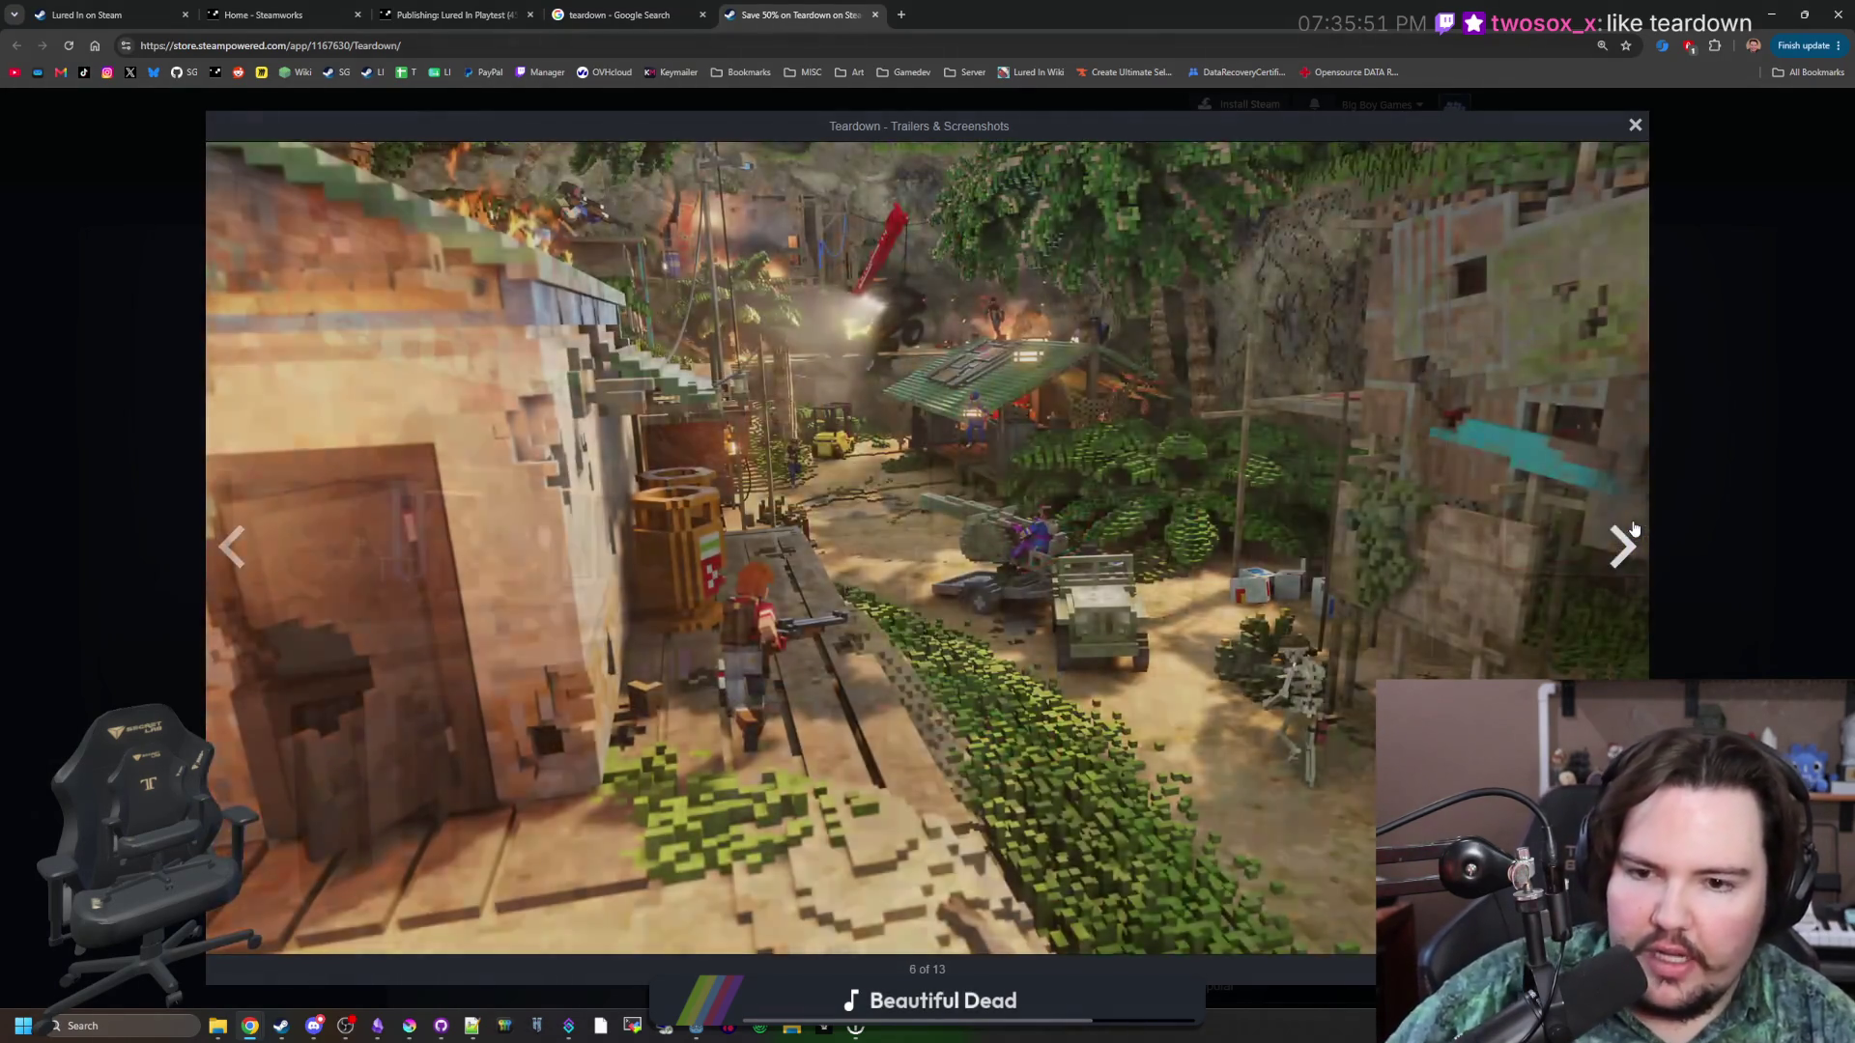
pyautogui.click(1633, 529)
pyautogui.click(1633, 529)
pyautogui.click(1633, 528)
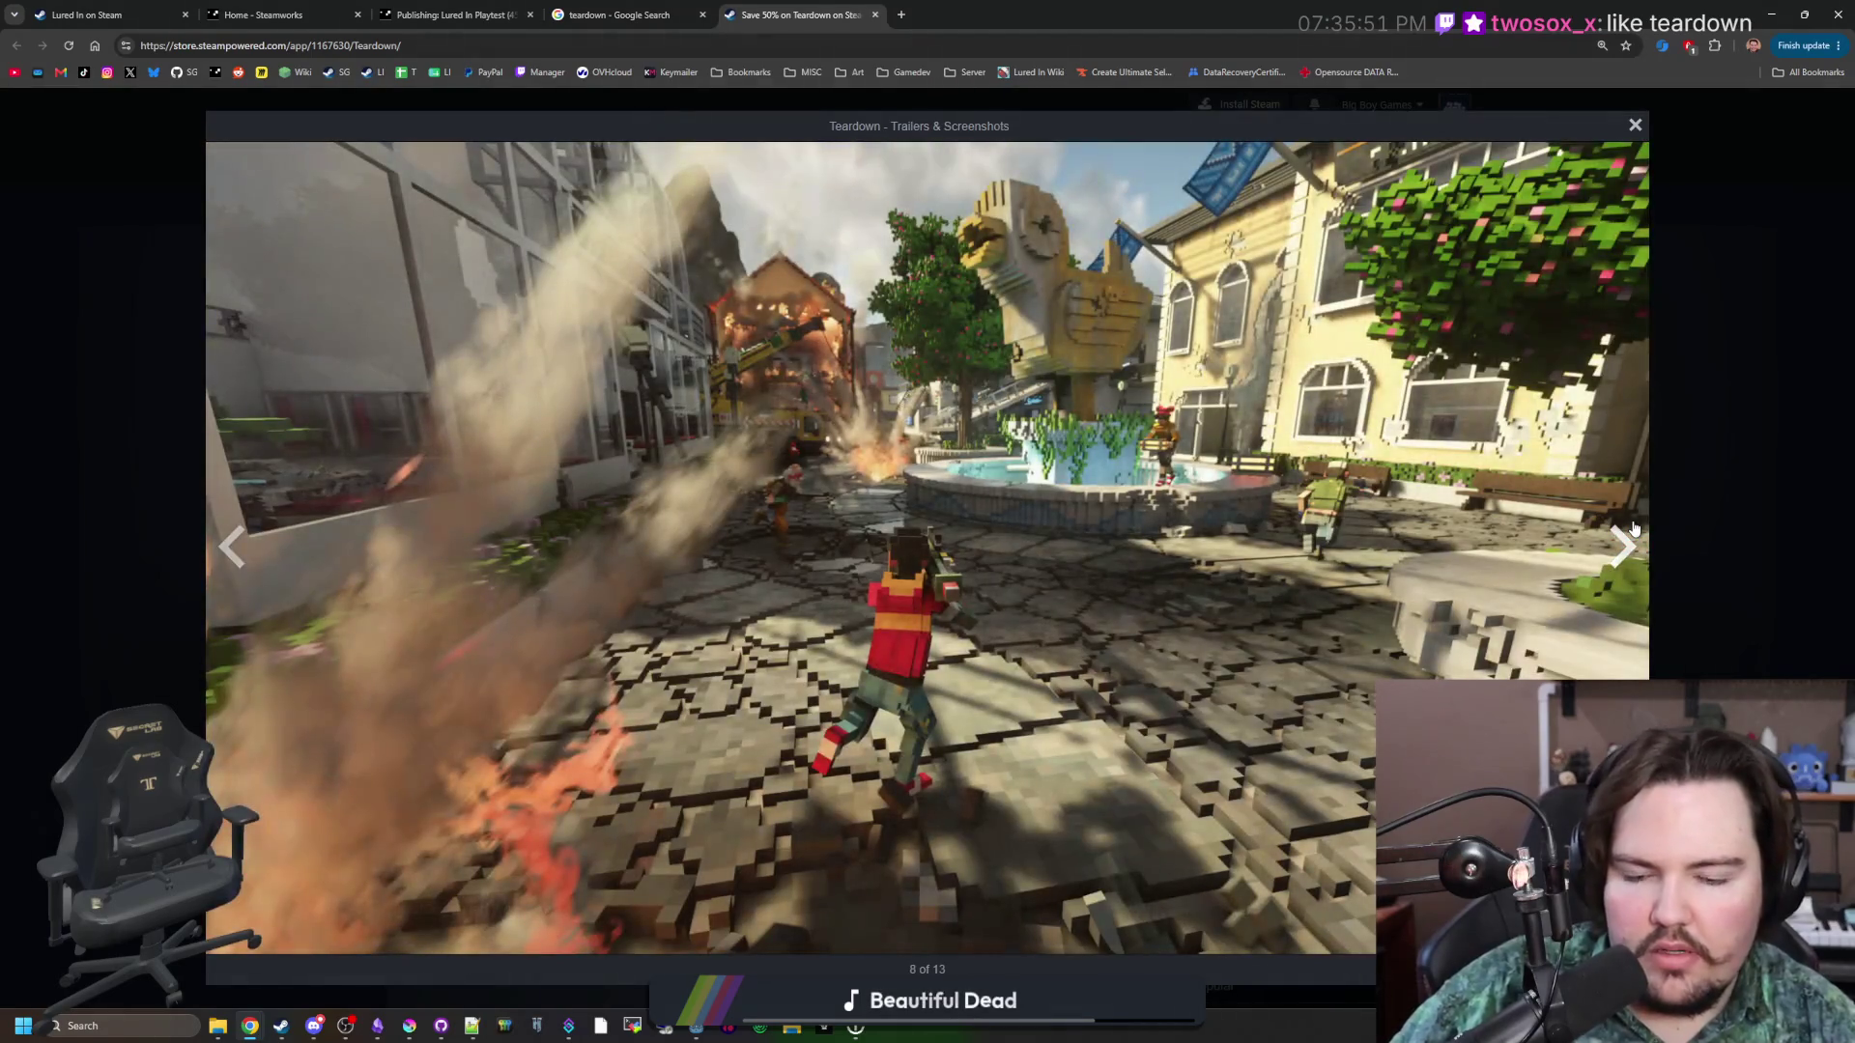
pyautogui.click(1633, 528)
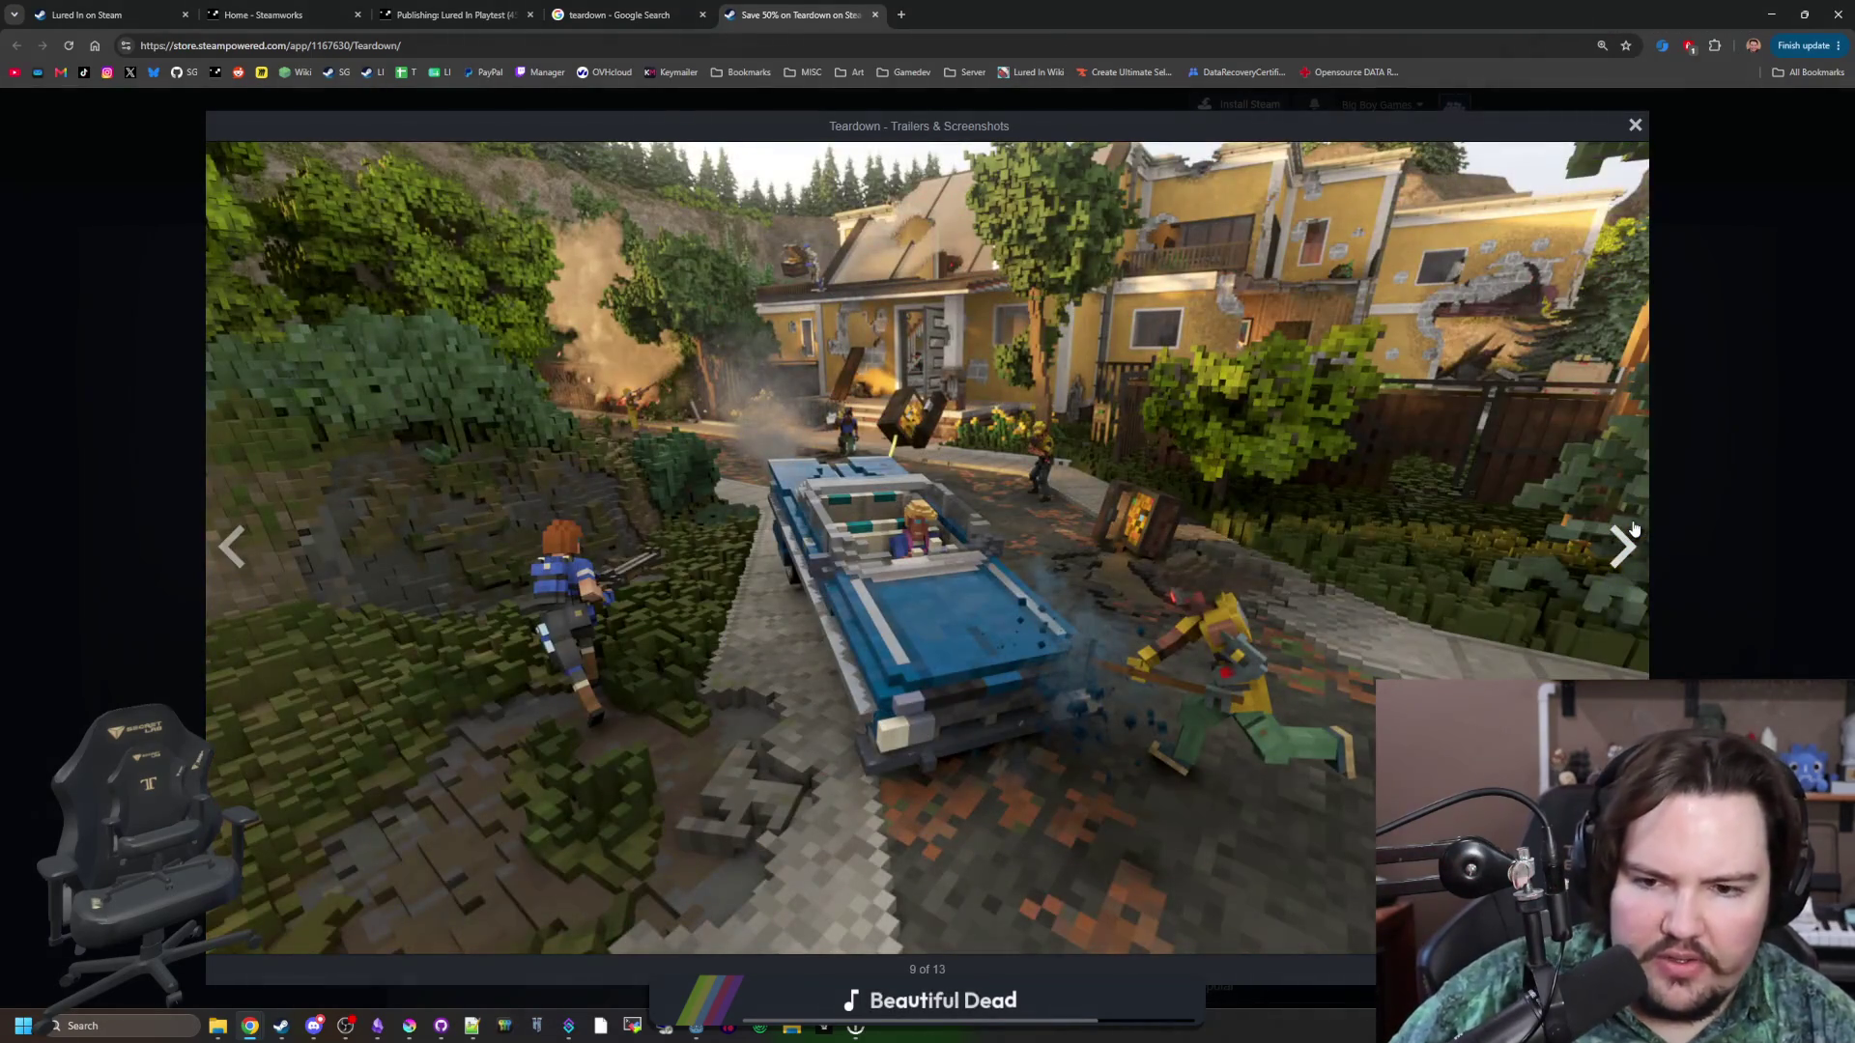
pyautogui.click(1633, 528)
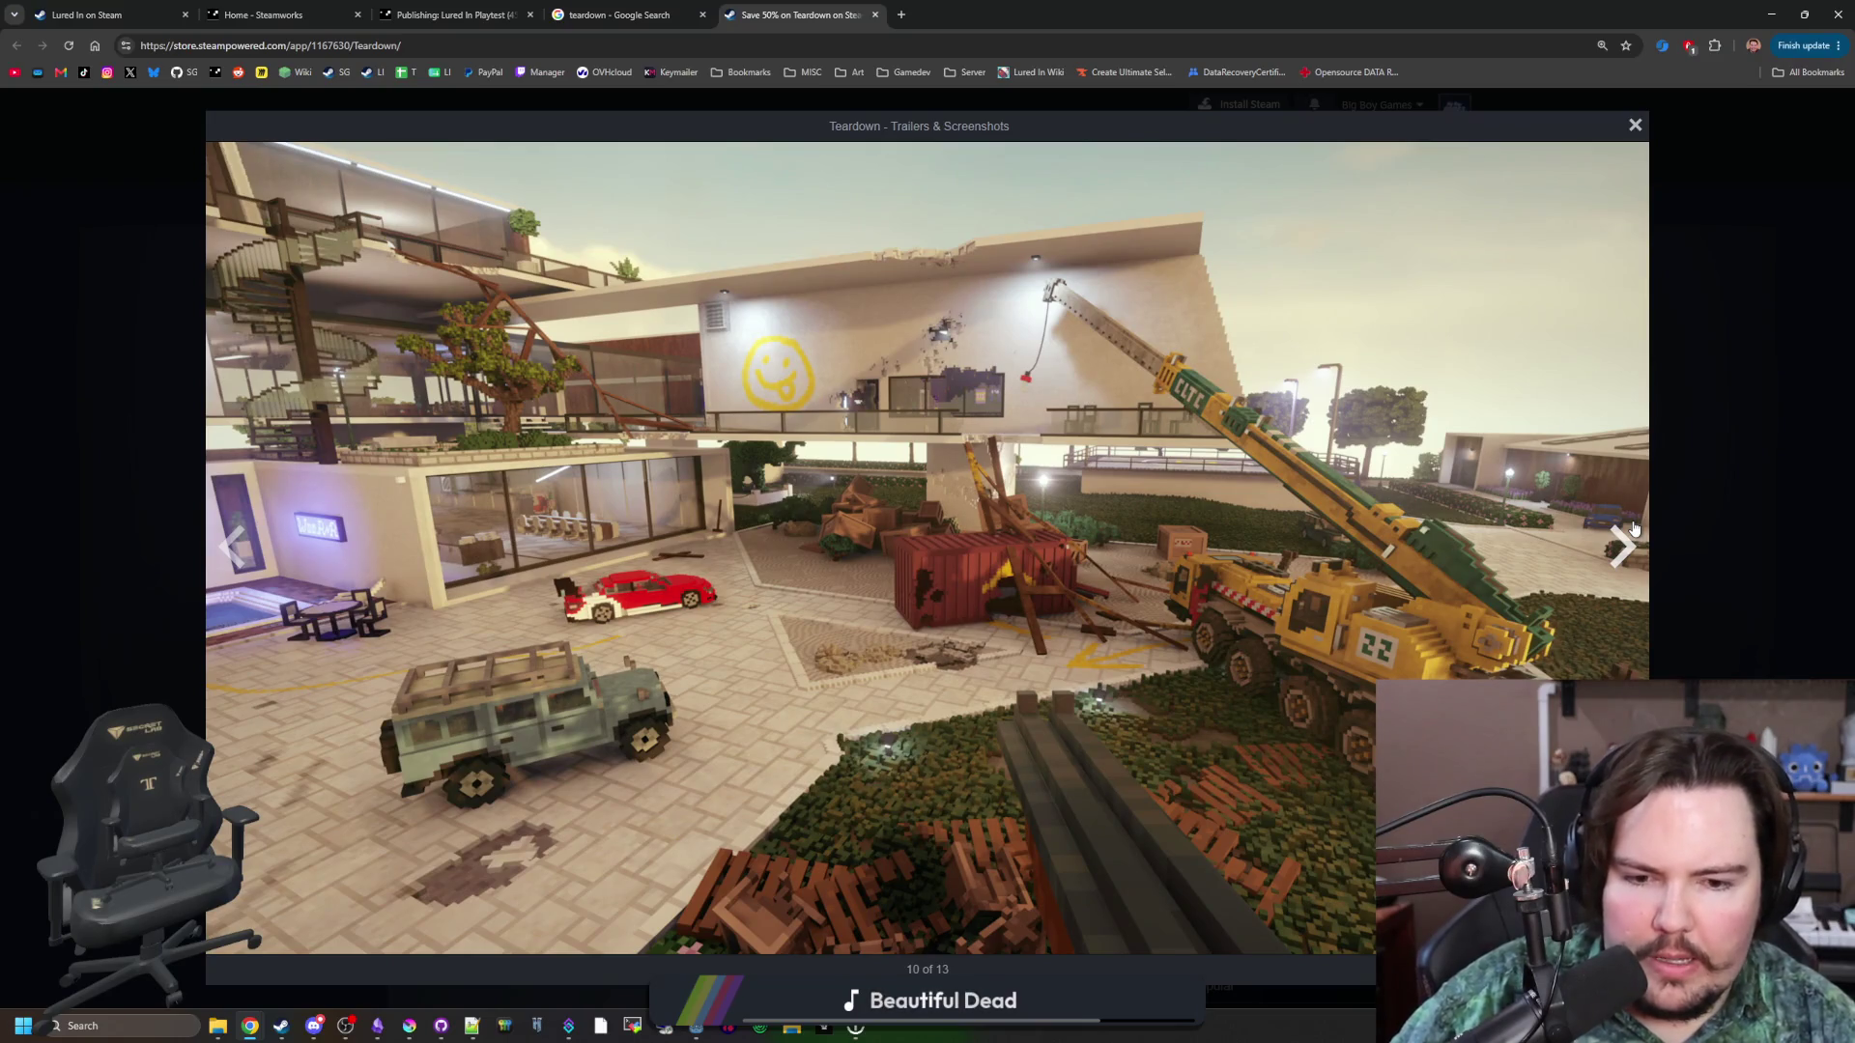
# Keep cycling past the snowy crane and burning barn screenshots, then close the viewer.
pyautogui.click(1633, 528)
pyautogui.click(1633, 529)
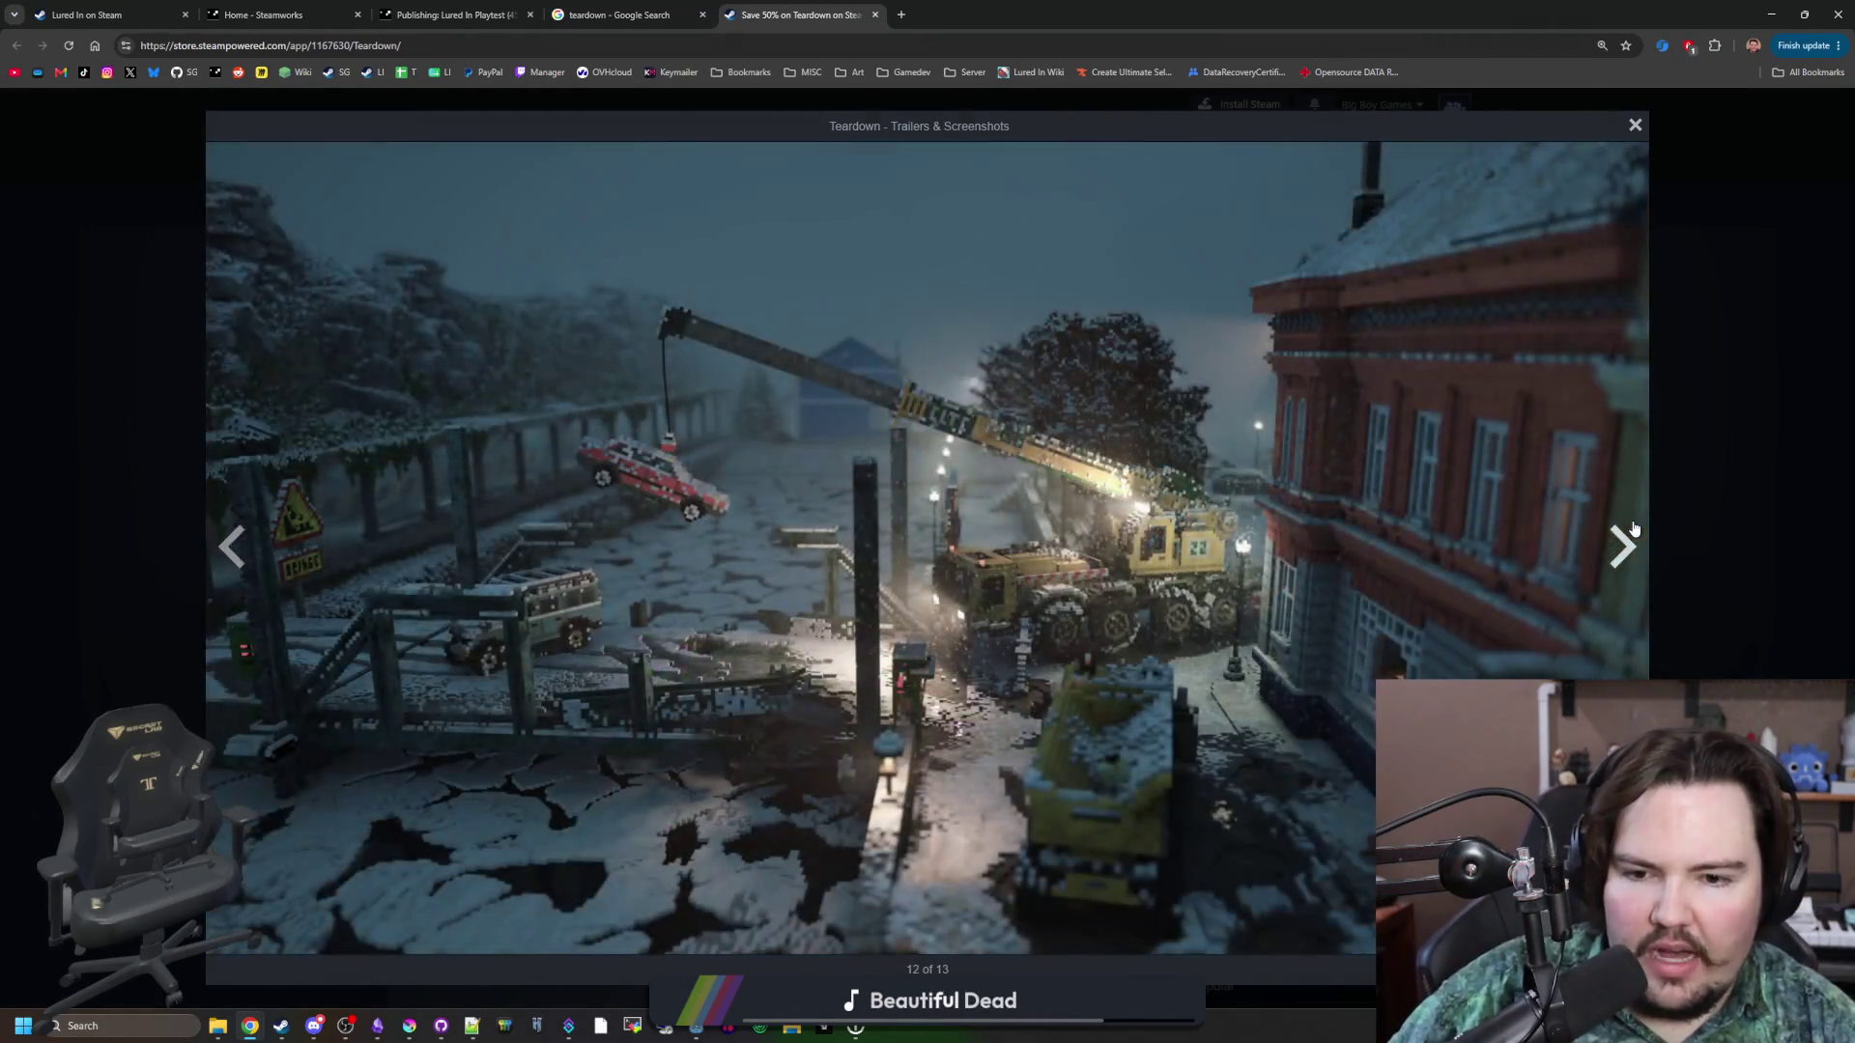
pyautogui.click(1633, 528)
pyautogui.click(1632, 528)
pyautogui.click(1633, 528)
pyautogui.click(1633, 529)
pyautogui.click(1633, 528)
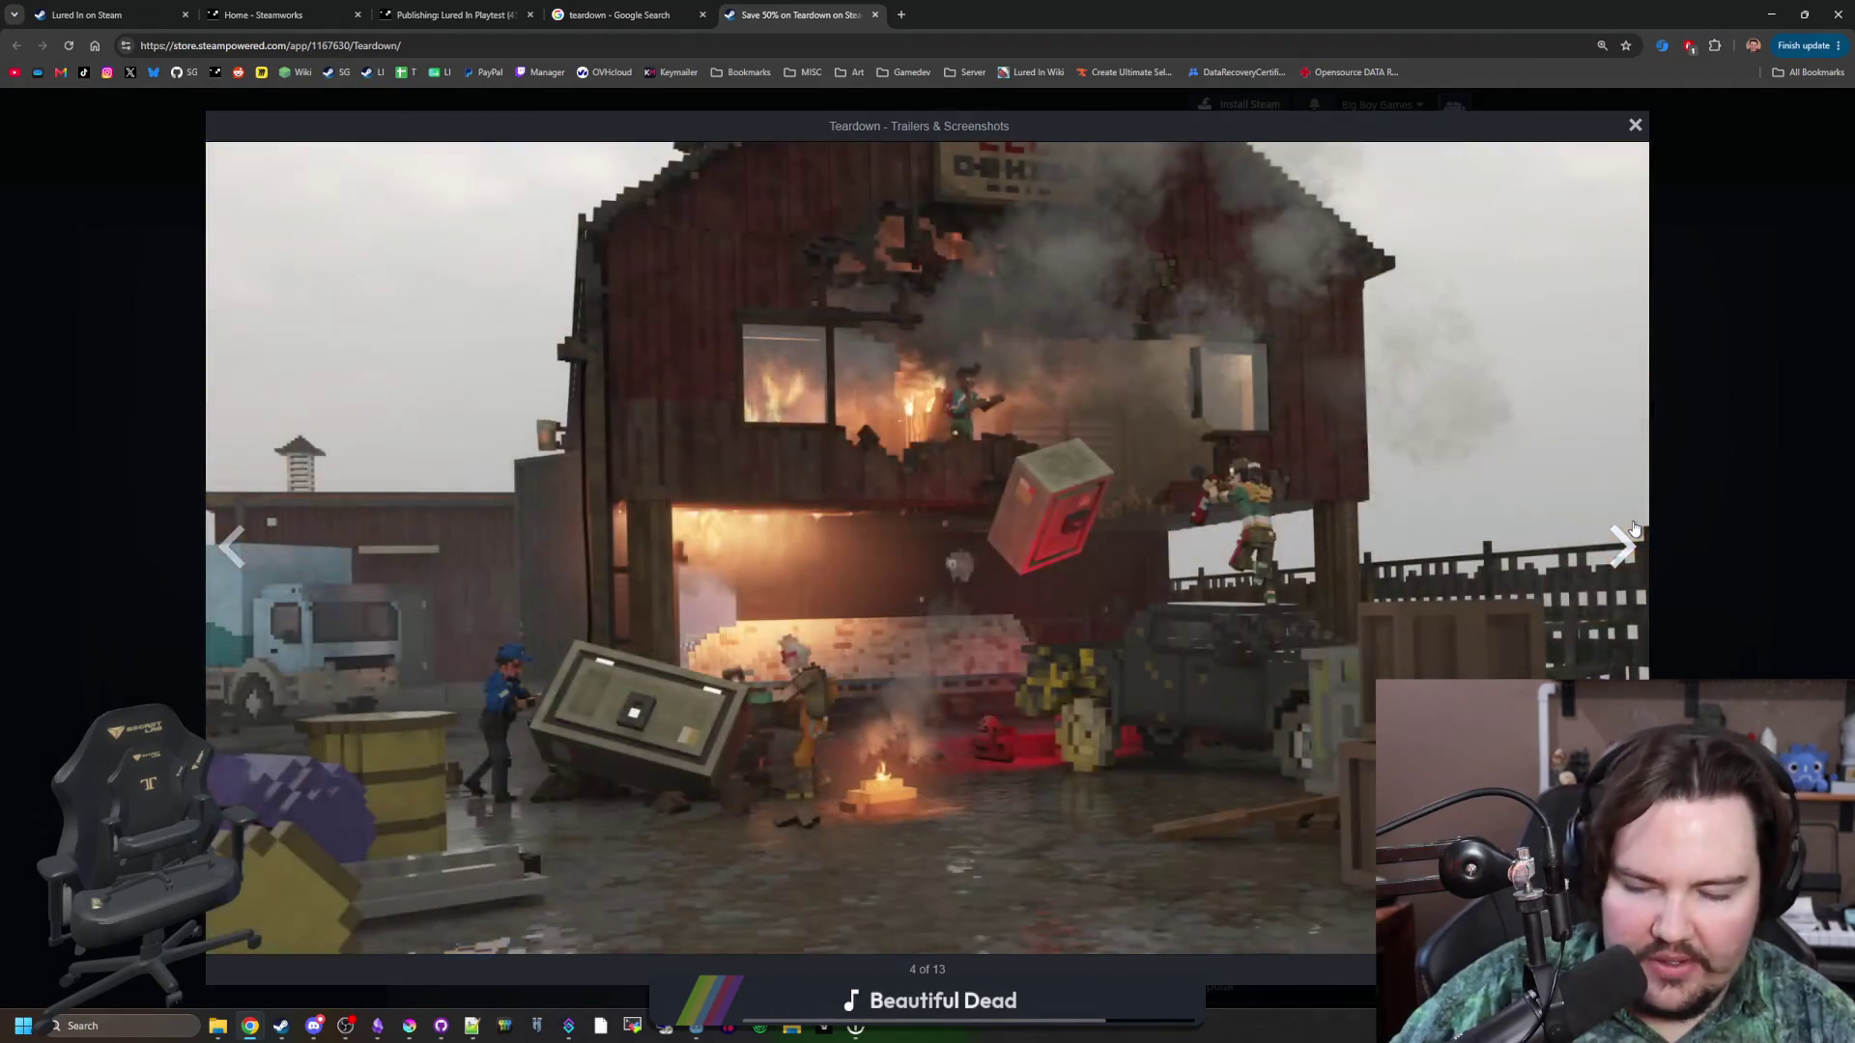
pyautogui.click(1633, 529)
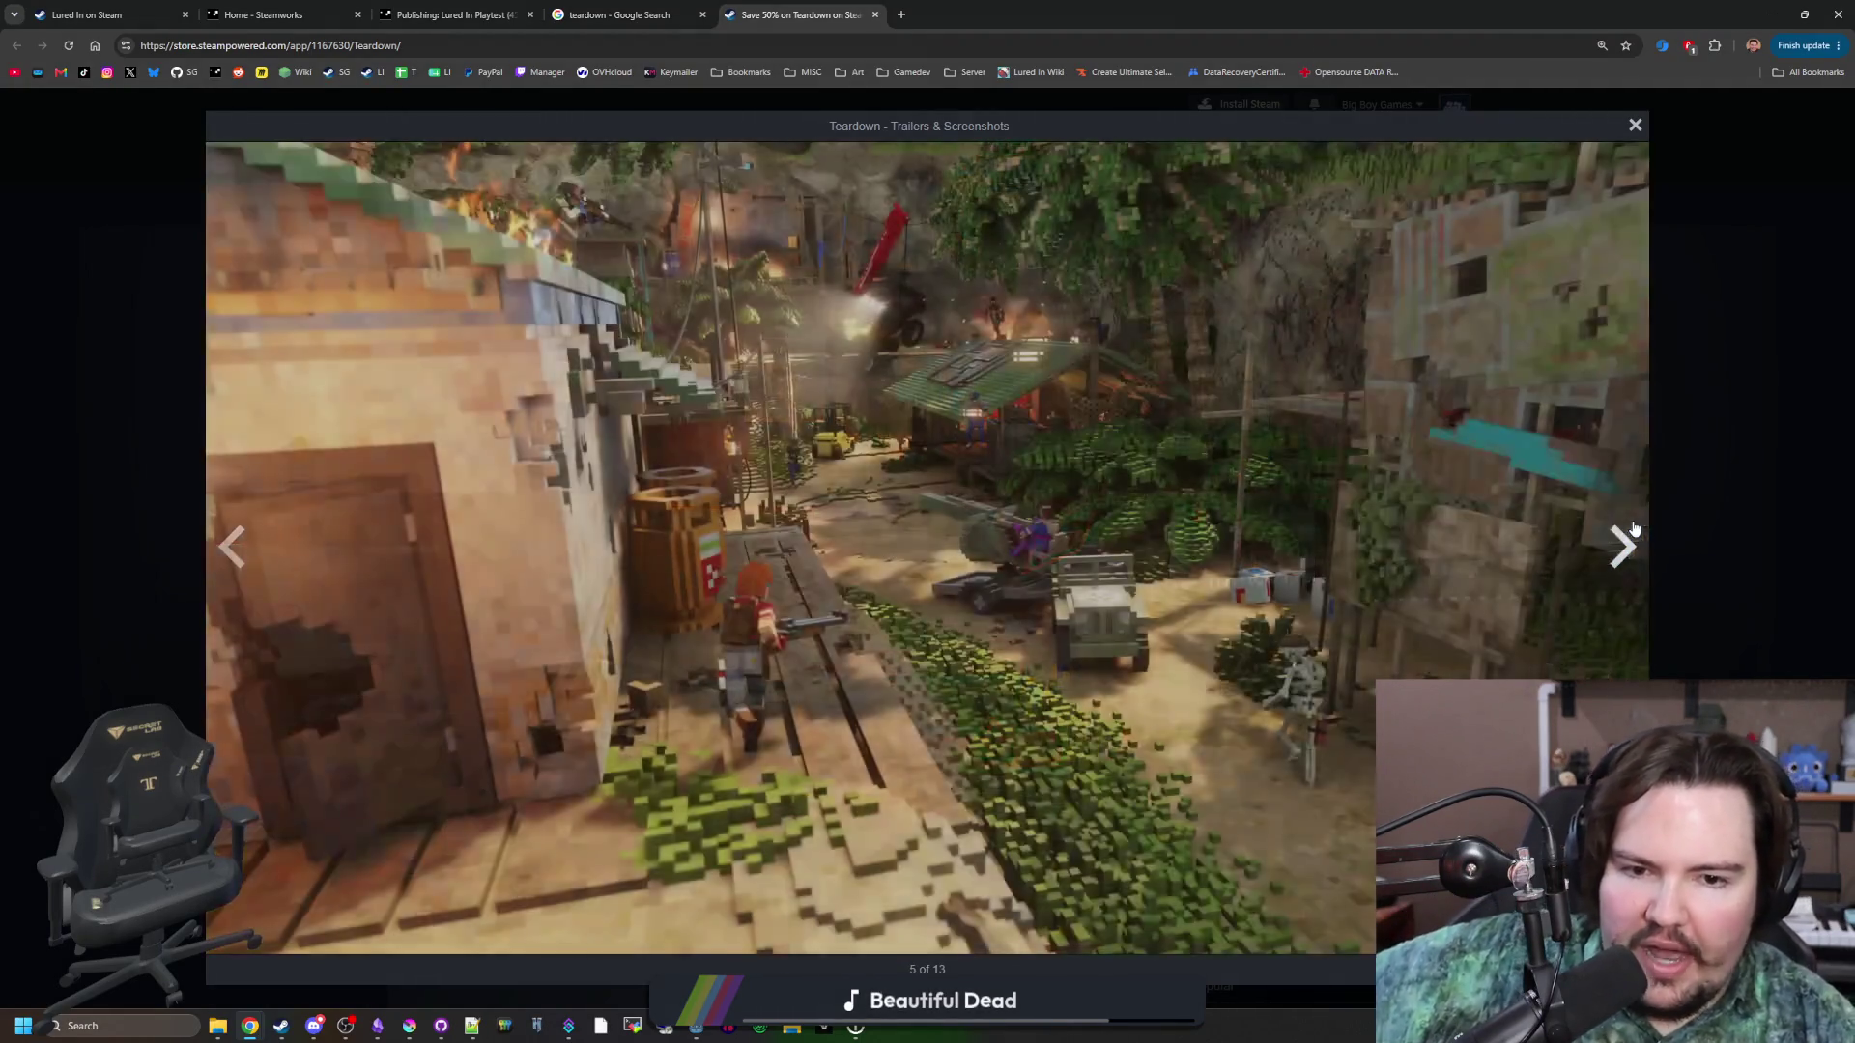
pyautogui.click(1633, 529)
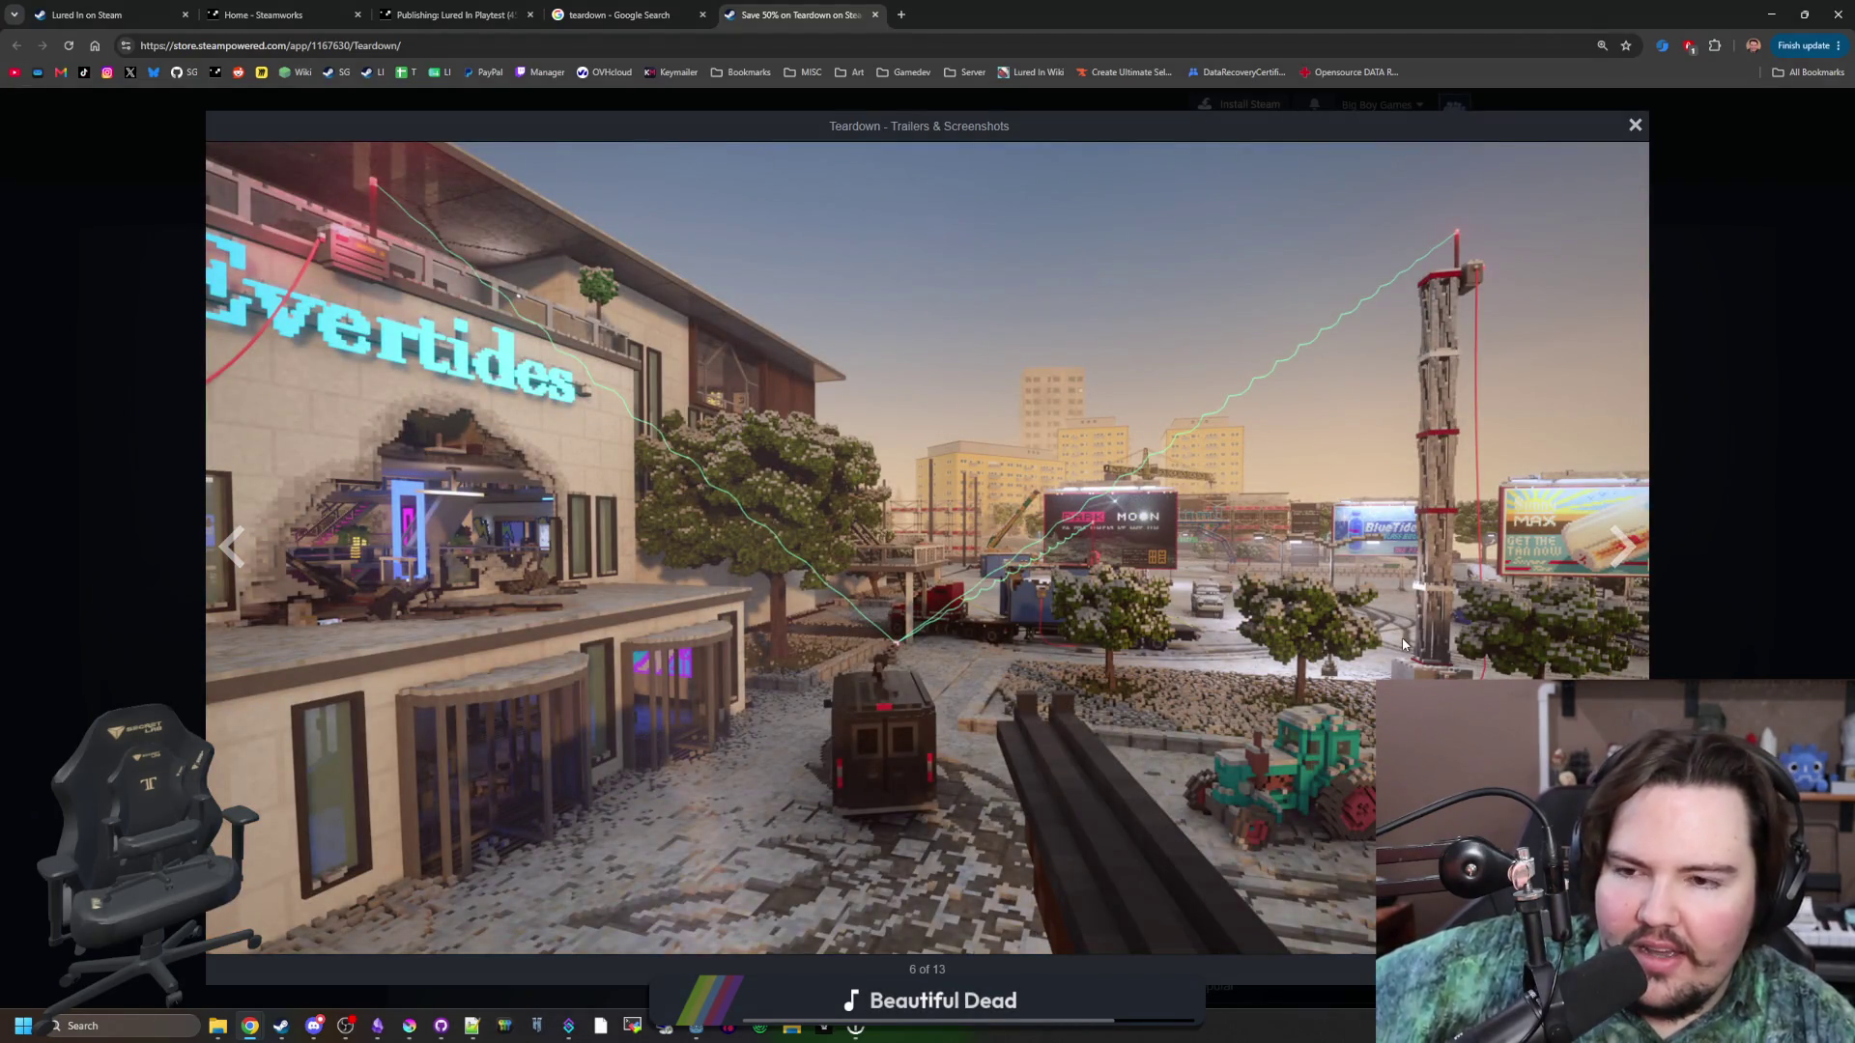
pyautogui.click(1626, 561)
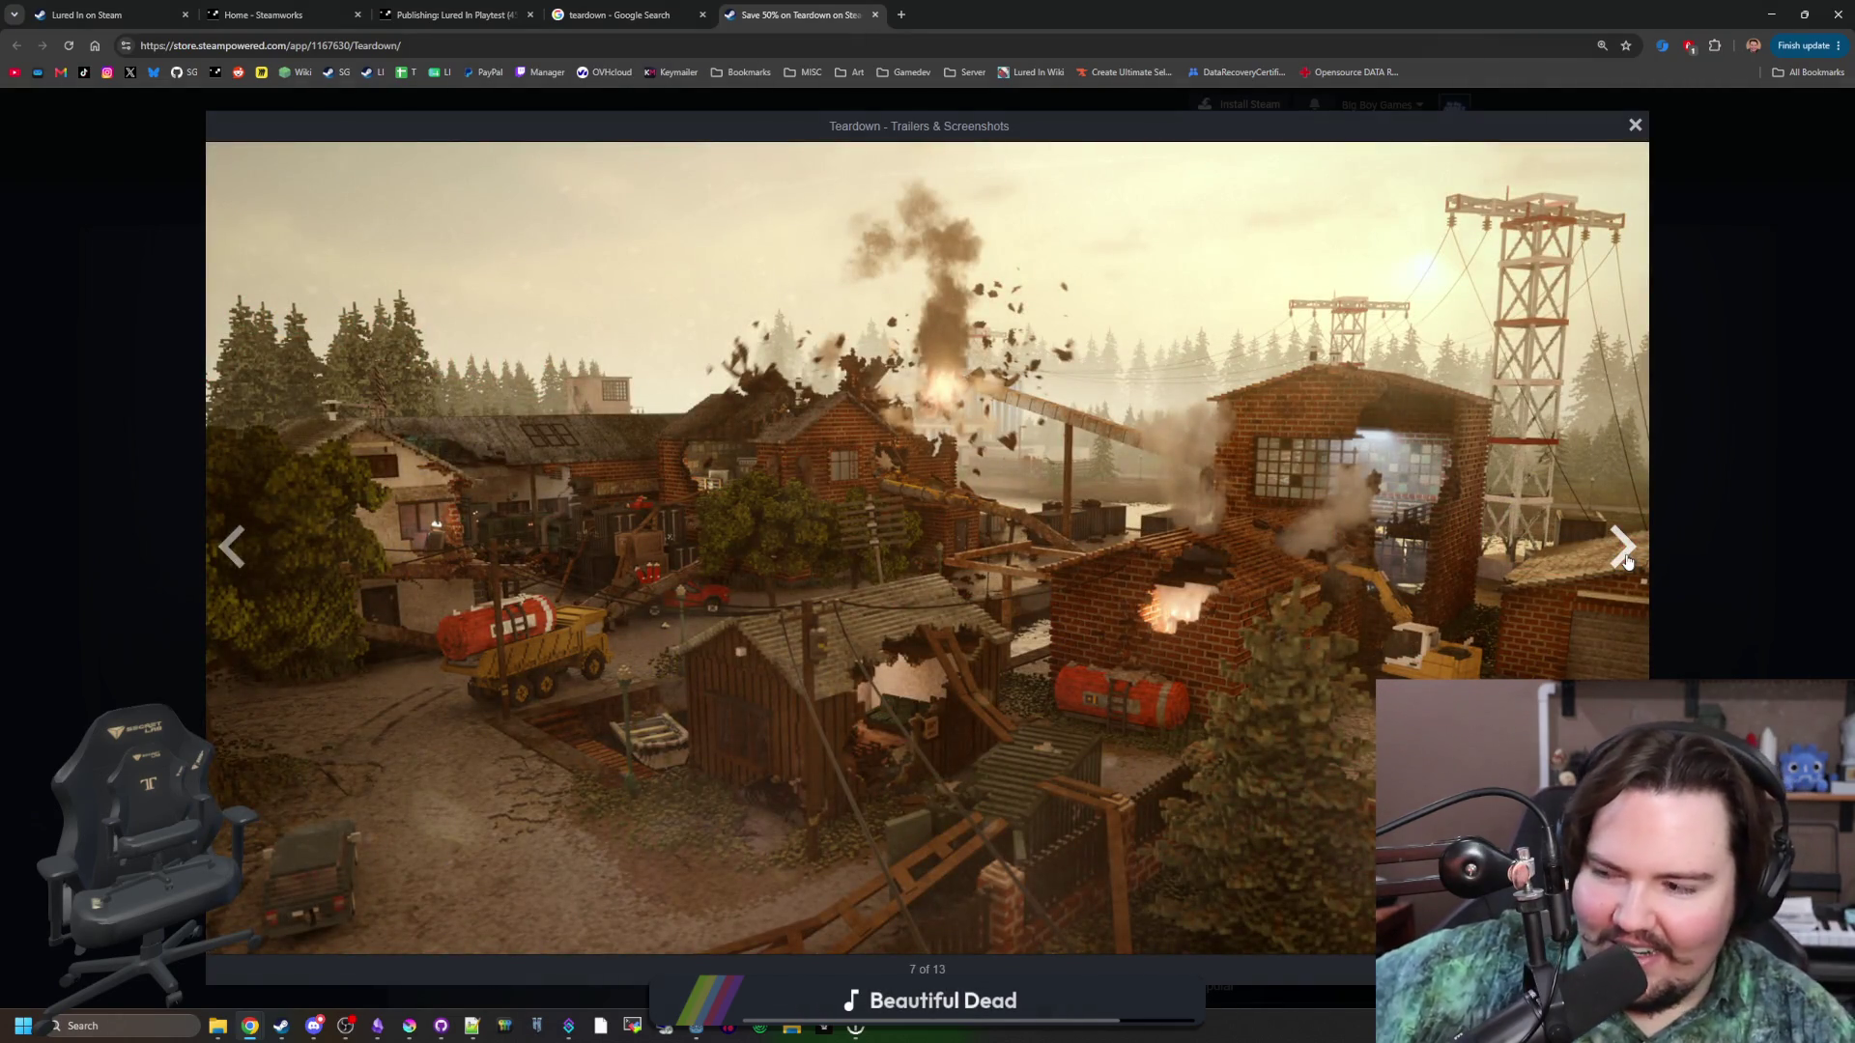
pyautogui.click(1626, 560)
pyautogui.click(1627, 560)
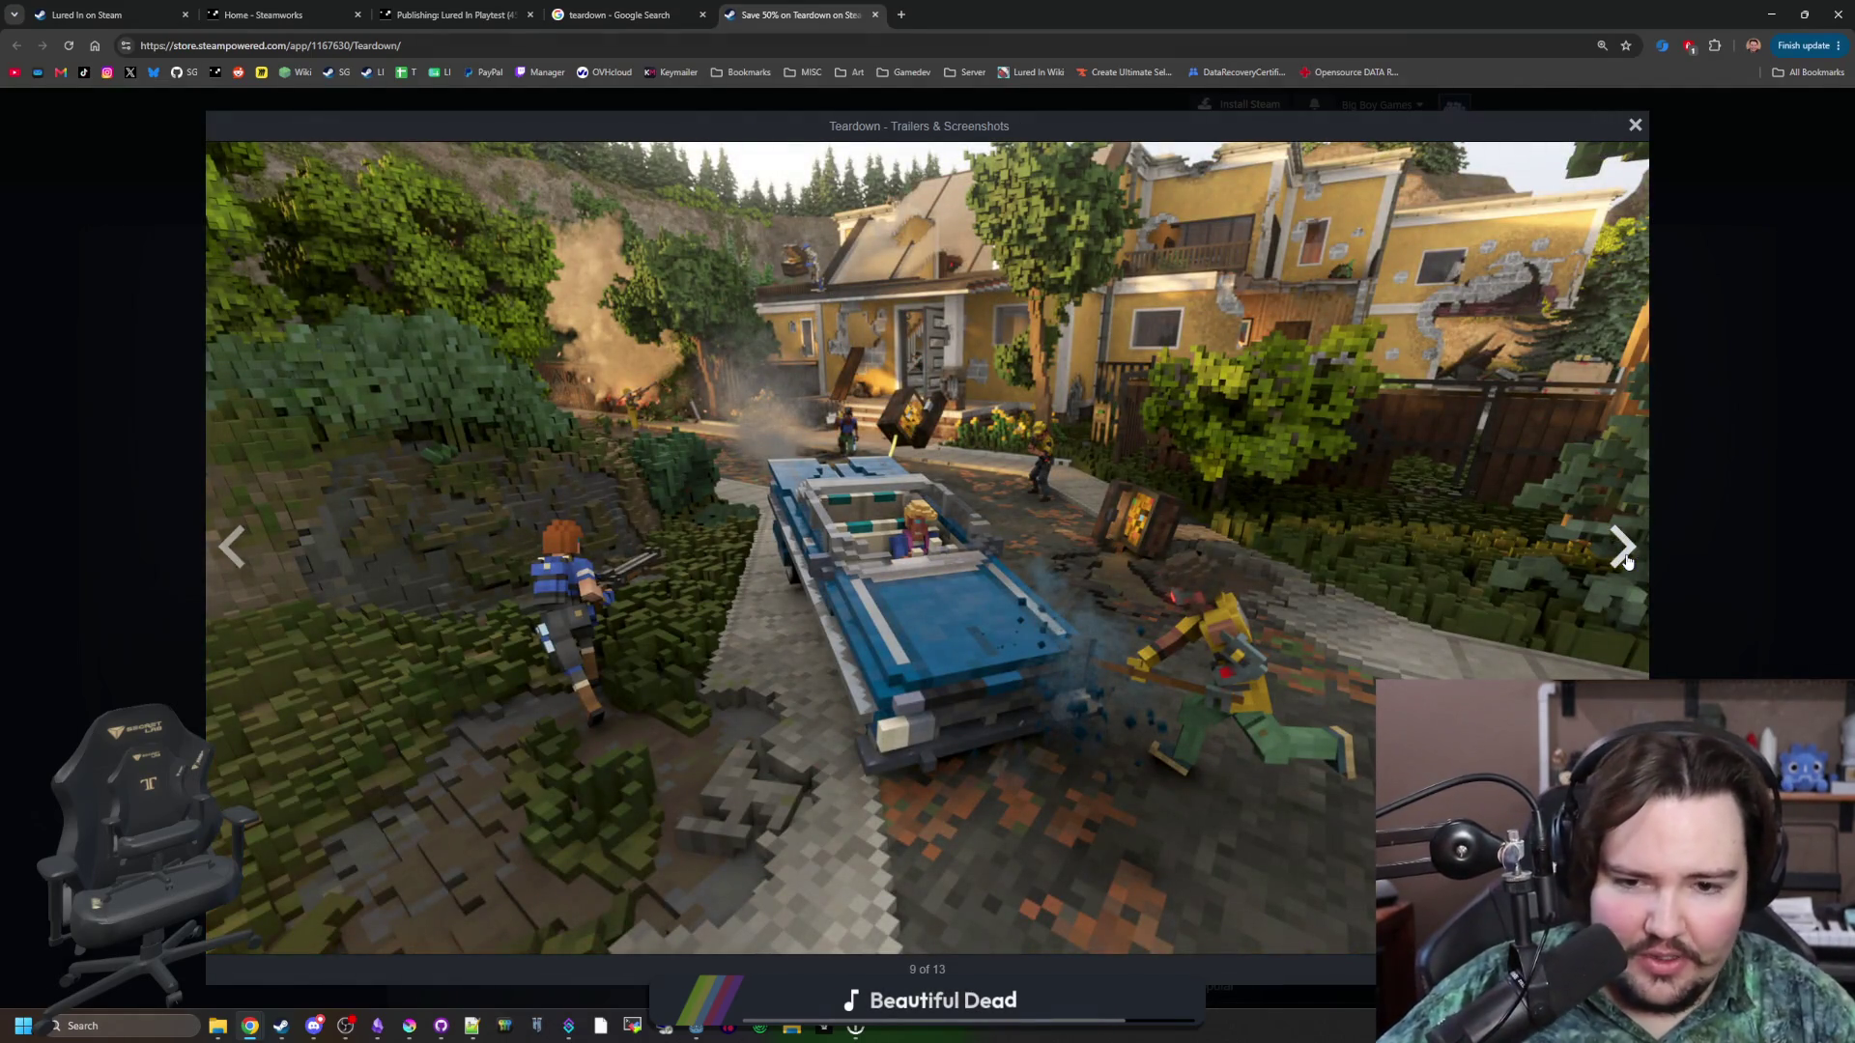
pyautogui.click(1626, 560)
pyautogui.click(1618, 564)
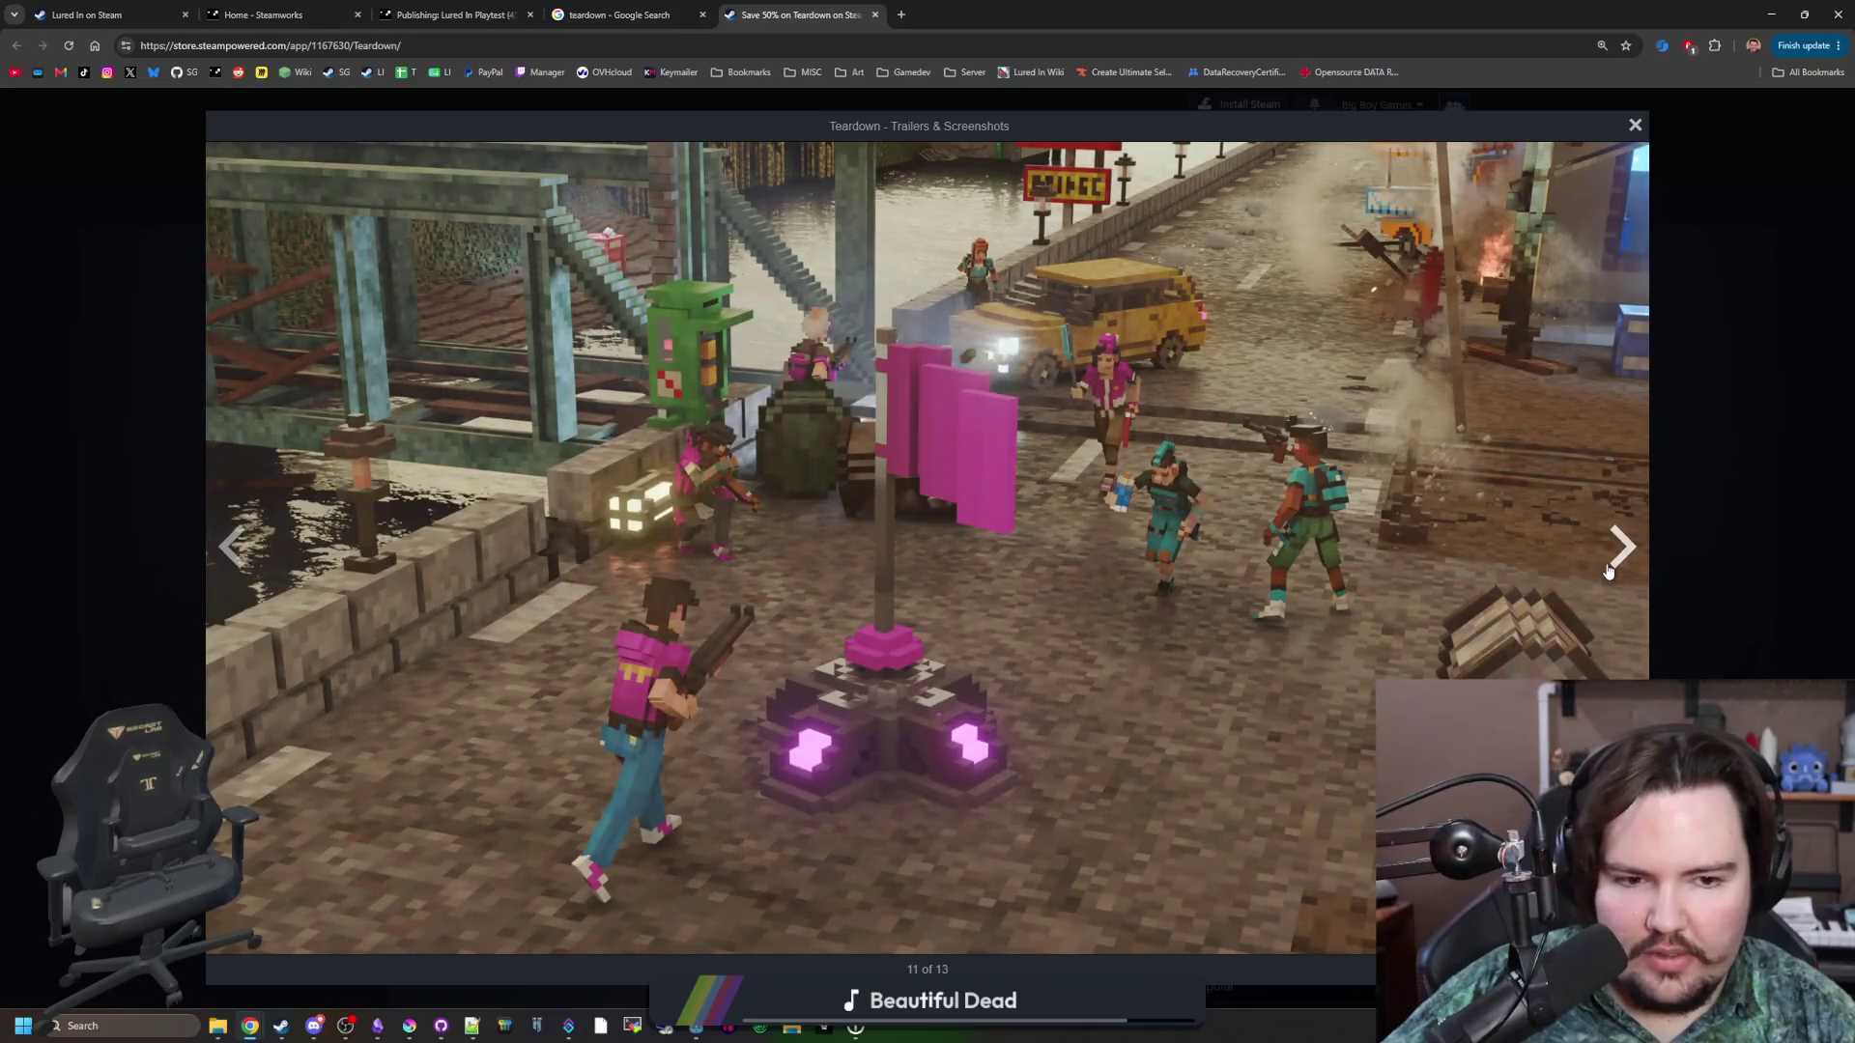
pyautogui.click(1608, 570)
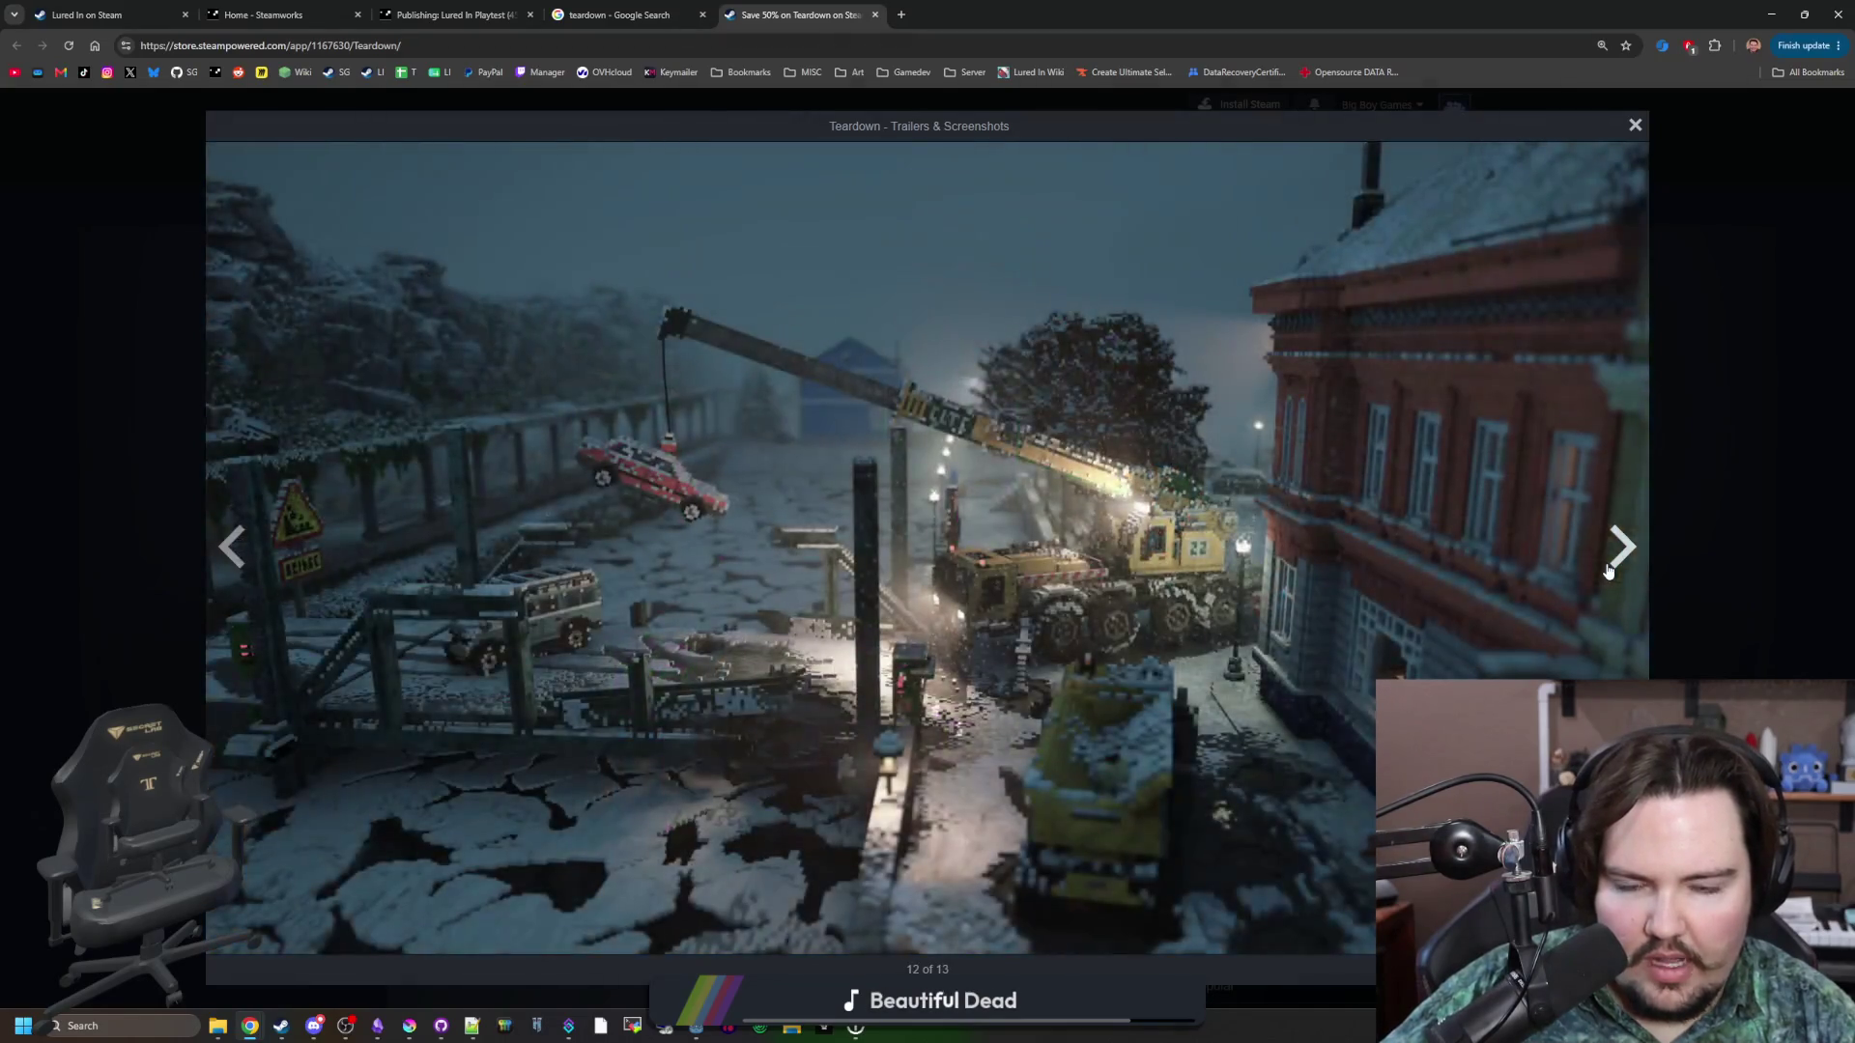
pyautogui.click(1606, 565)
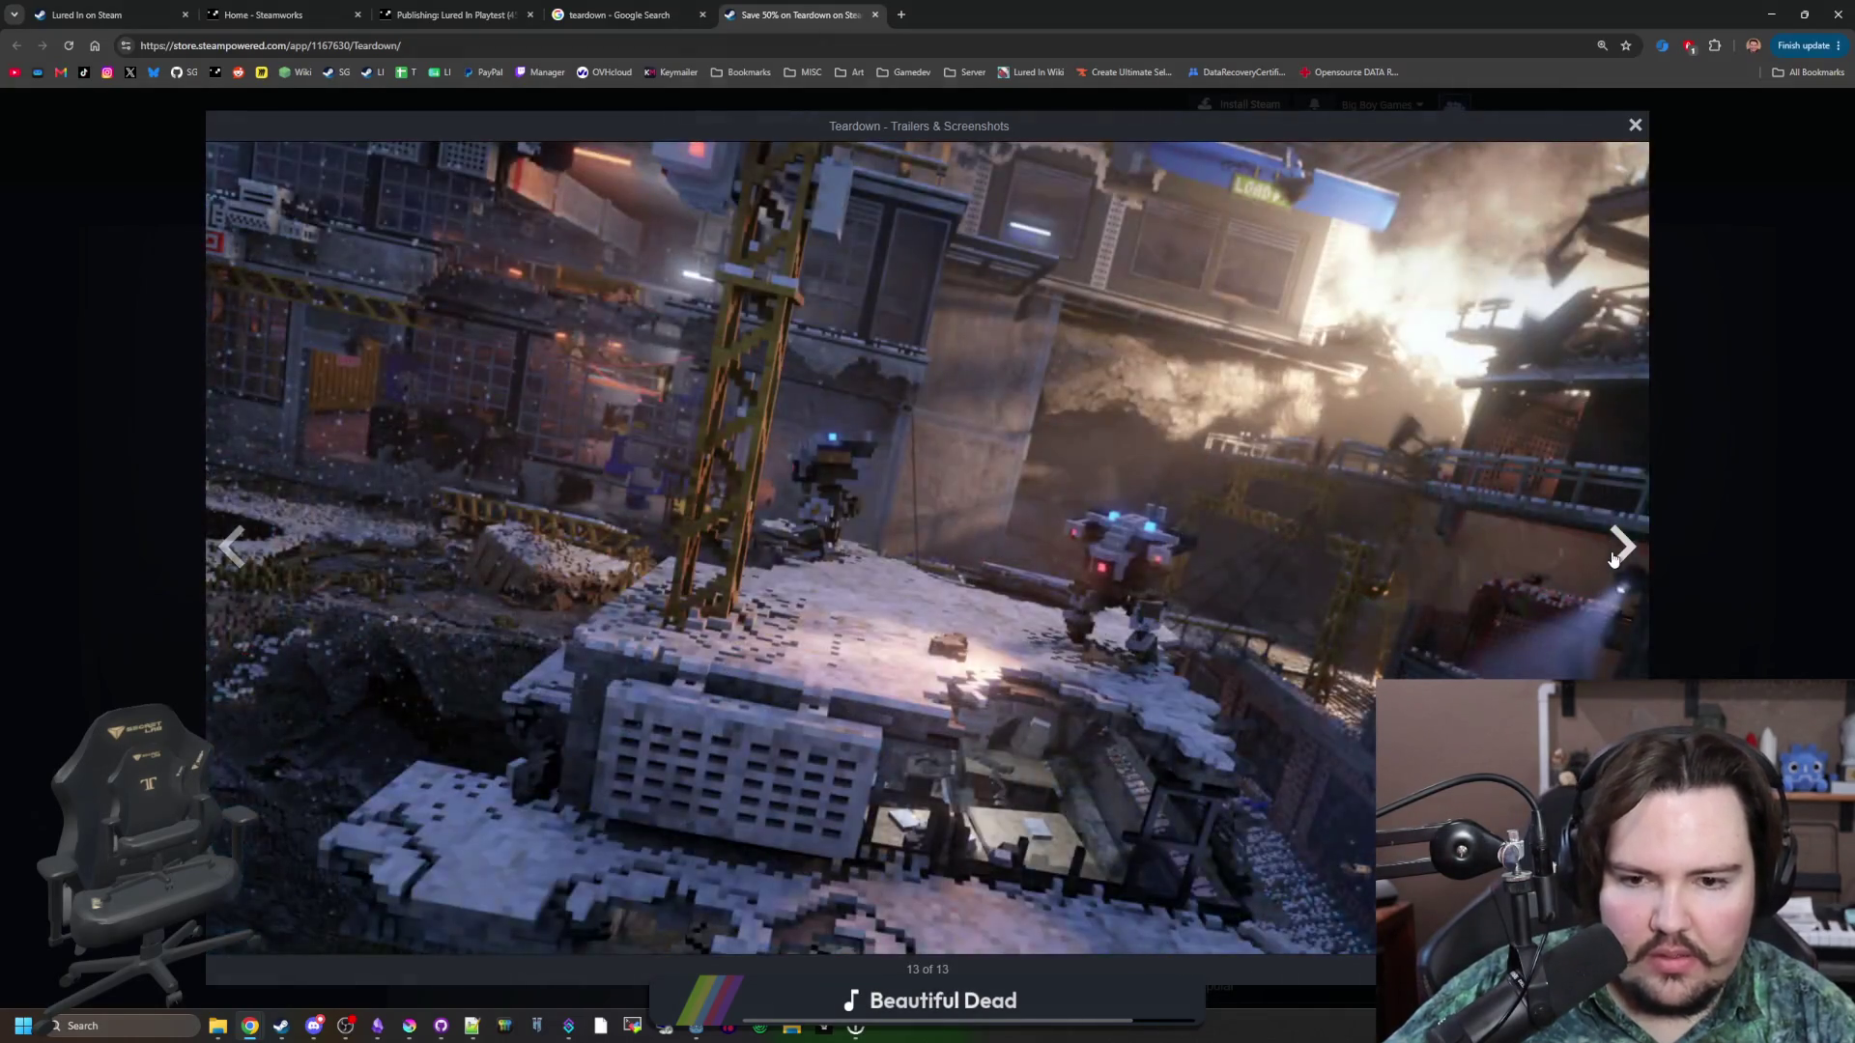
pyautogui.click(1608, 563)
pyautogui.click(1611, 562)
pyautogui.click(1614, 561)
pyautogui.click(1612, 560)
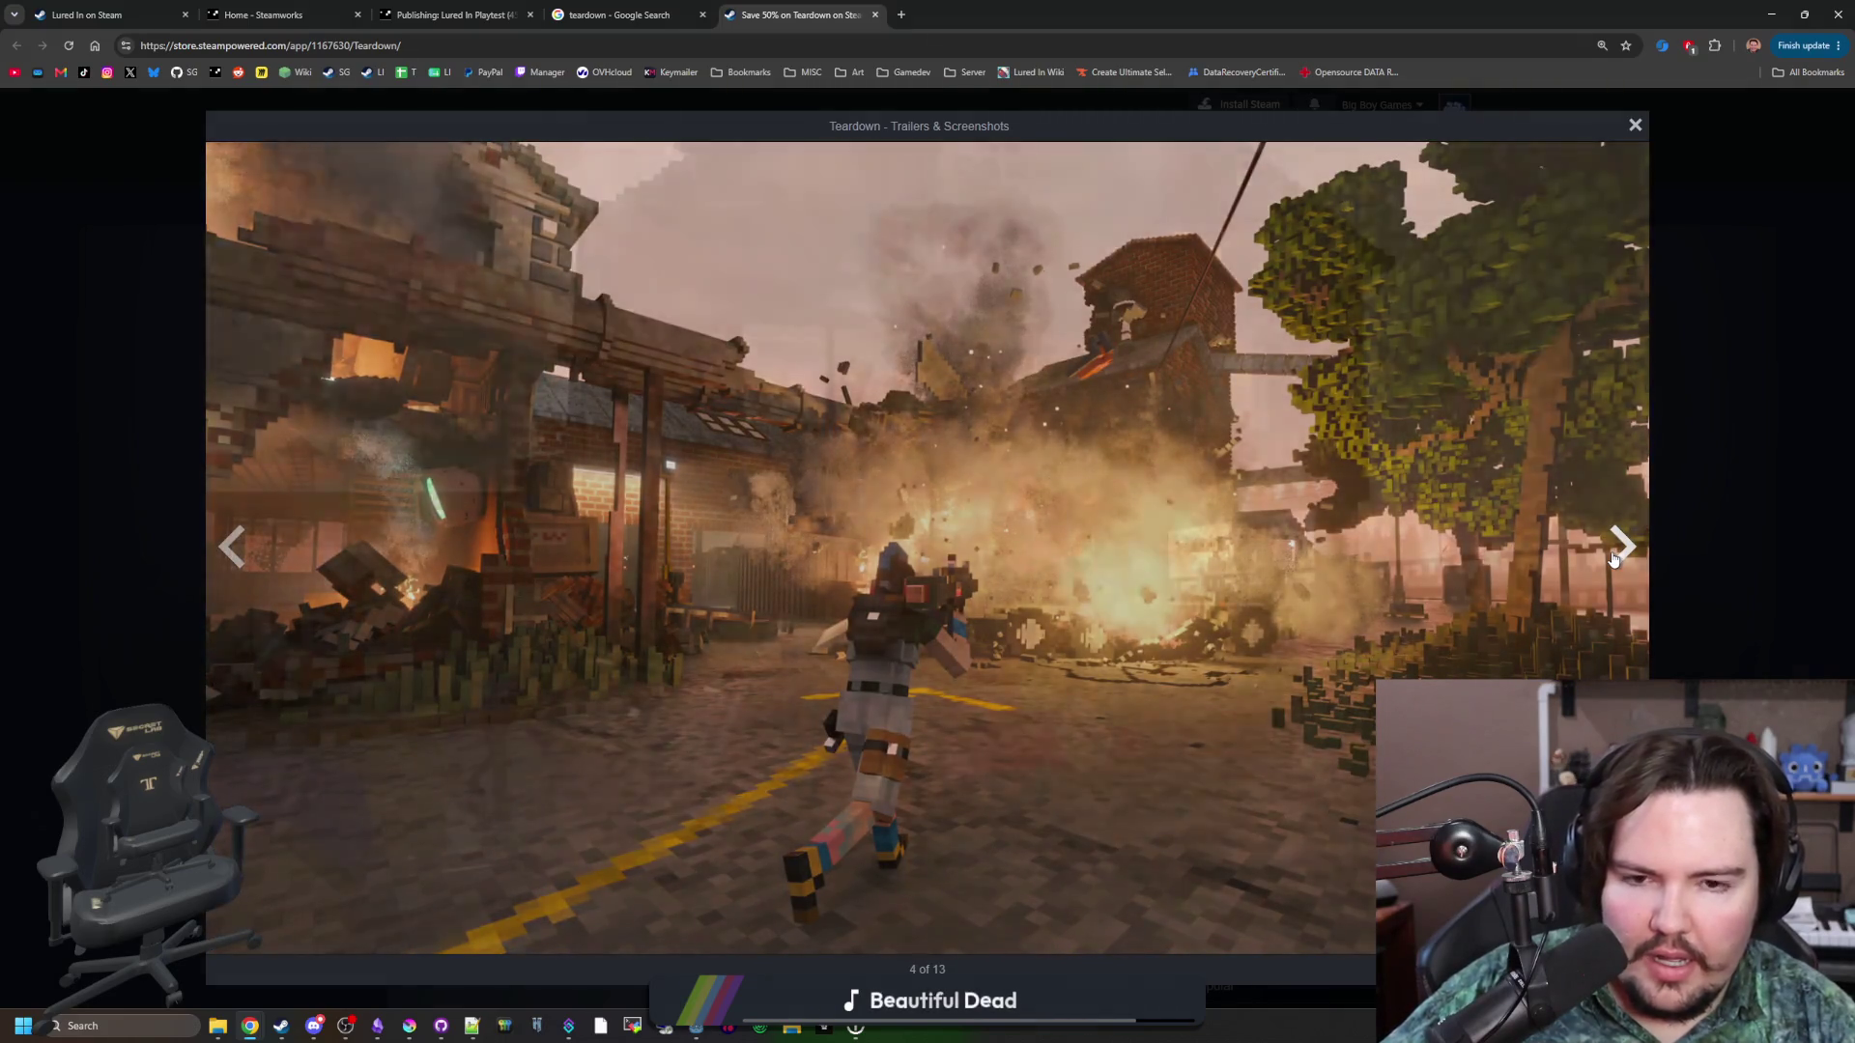
pyautogui.click(1613, 559)
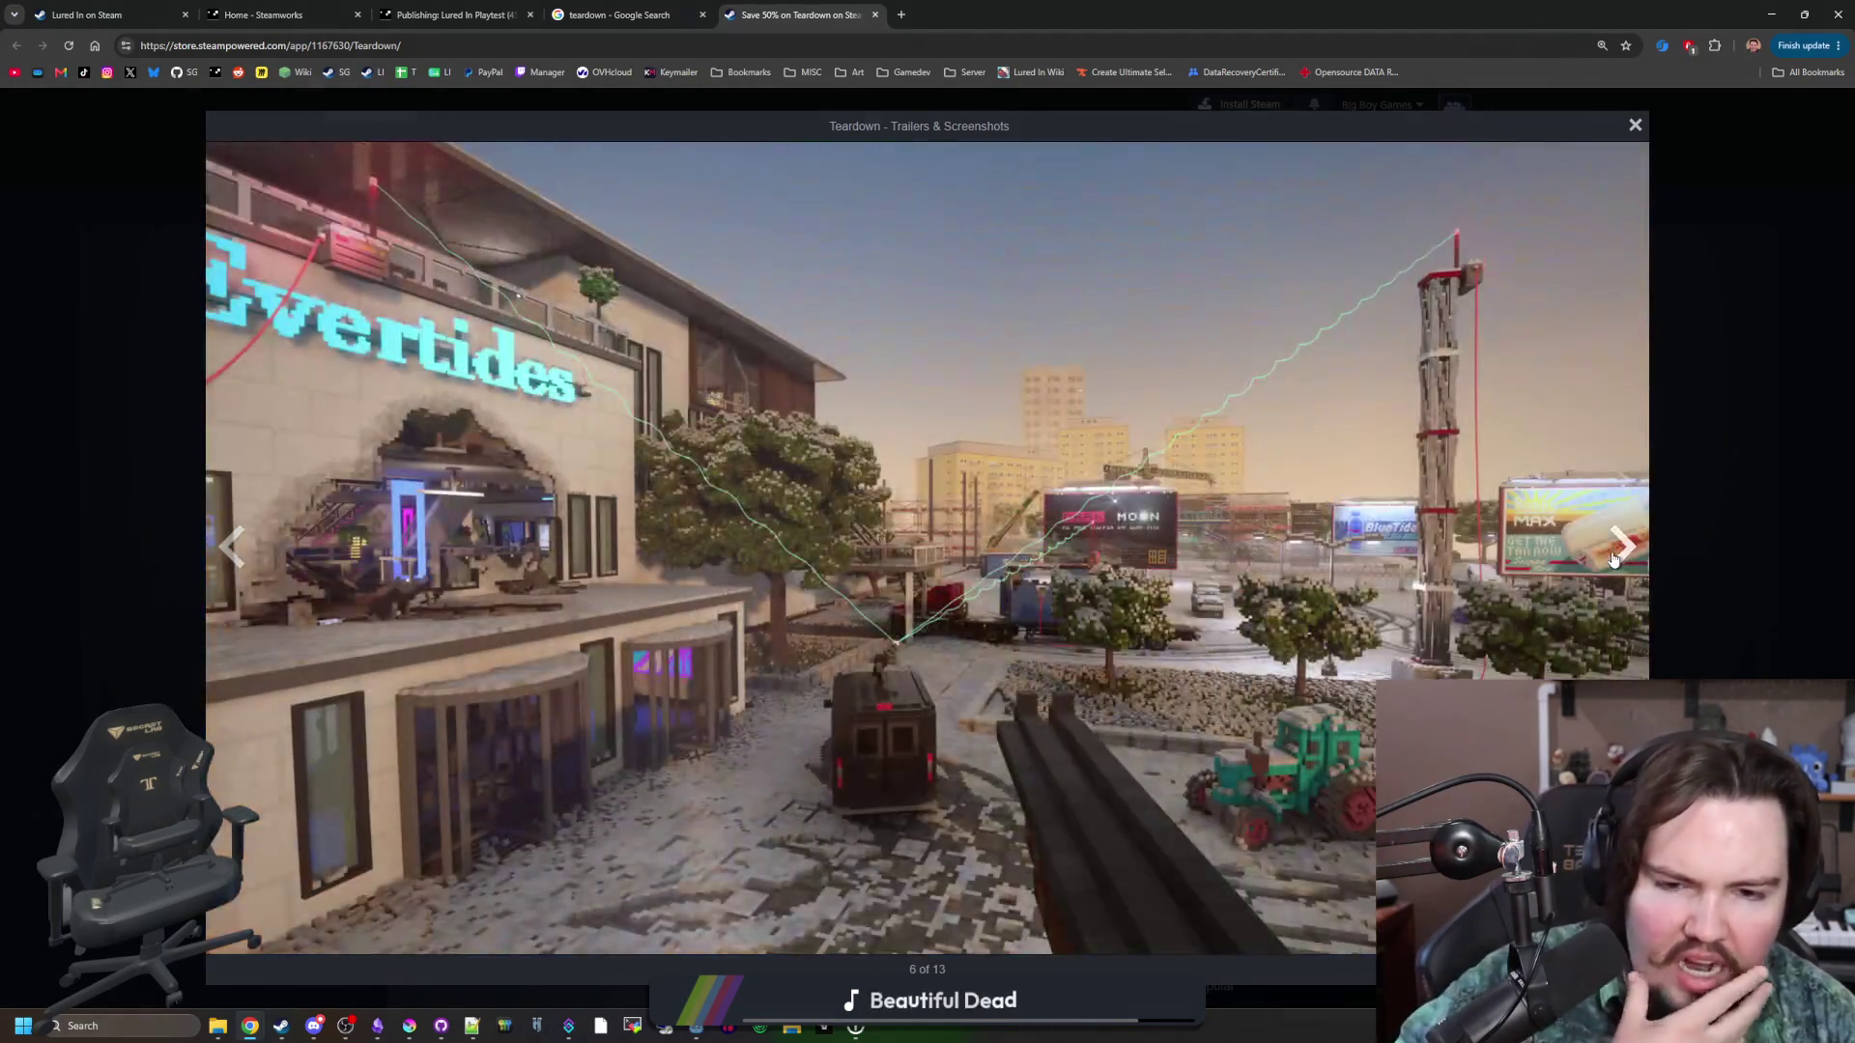
pyautogui.click(1613, 559)
pyautogui.click(1749, 524)
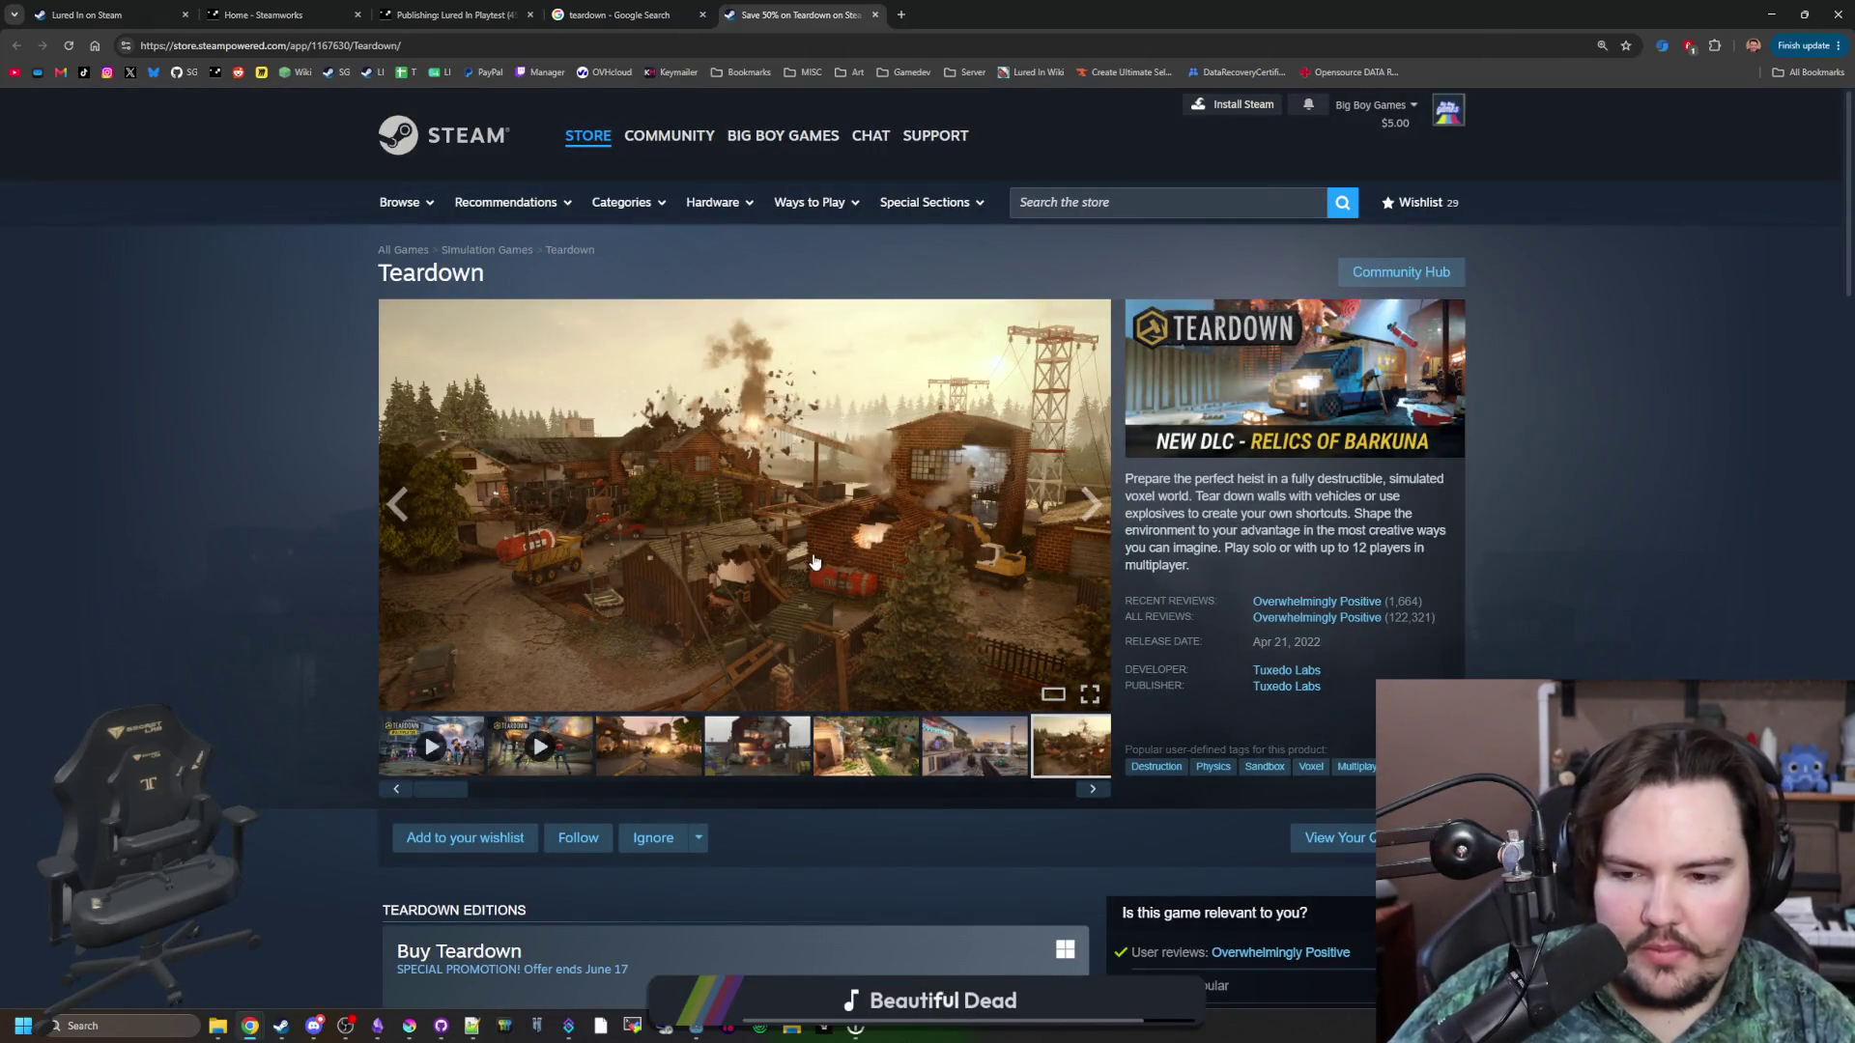
# Step through the Teardown gallery screenshots on the store page.
pyautogui.click(1093, 790)
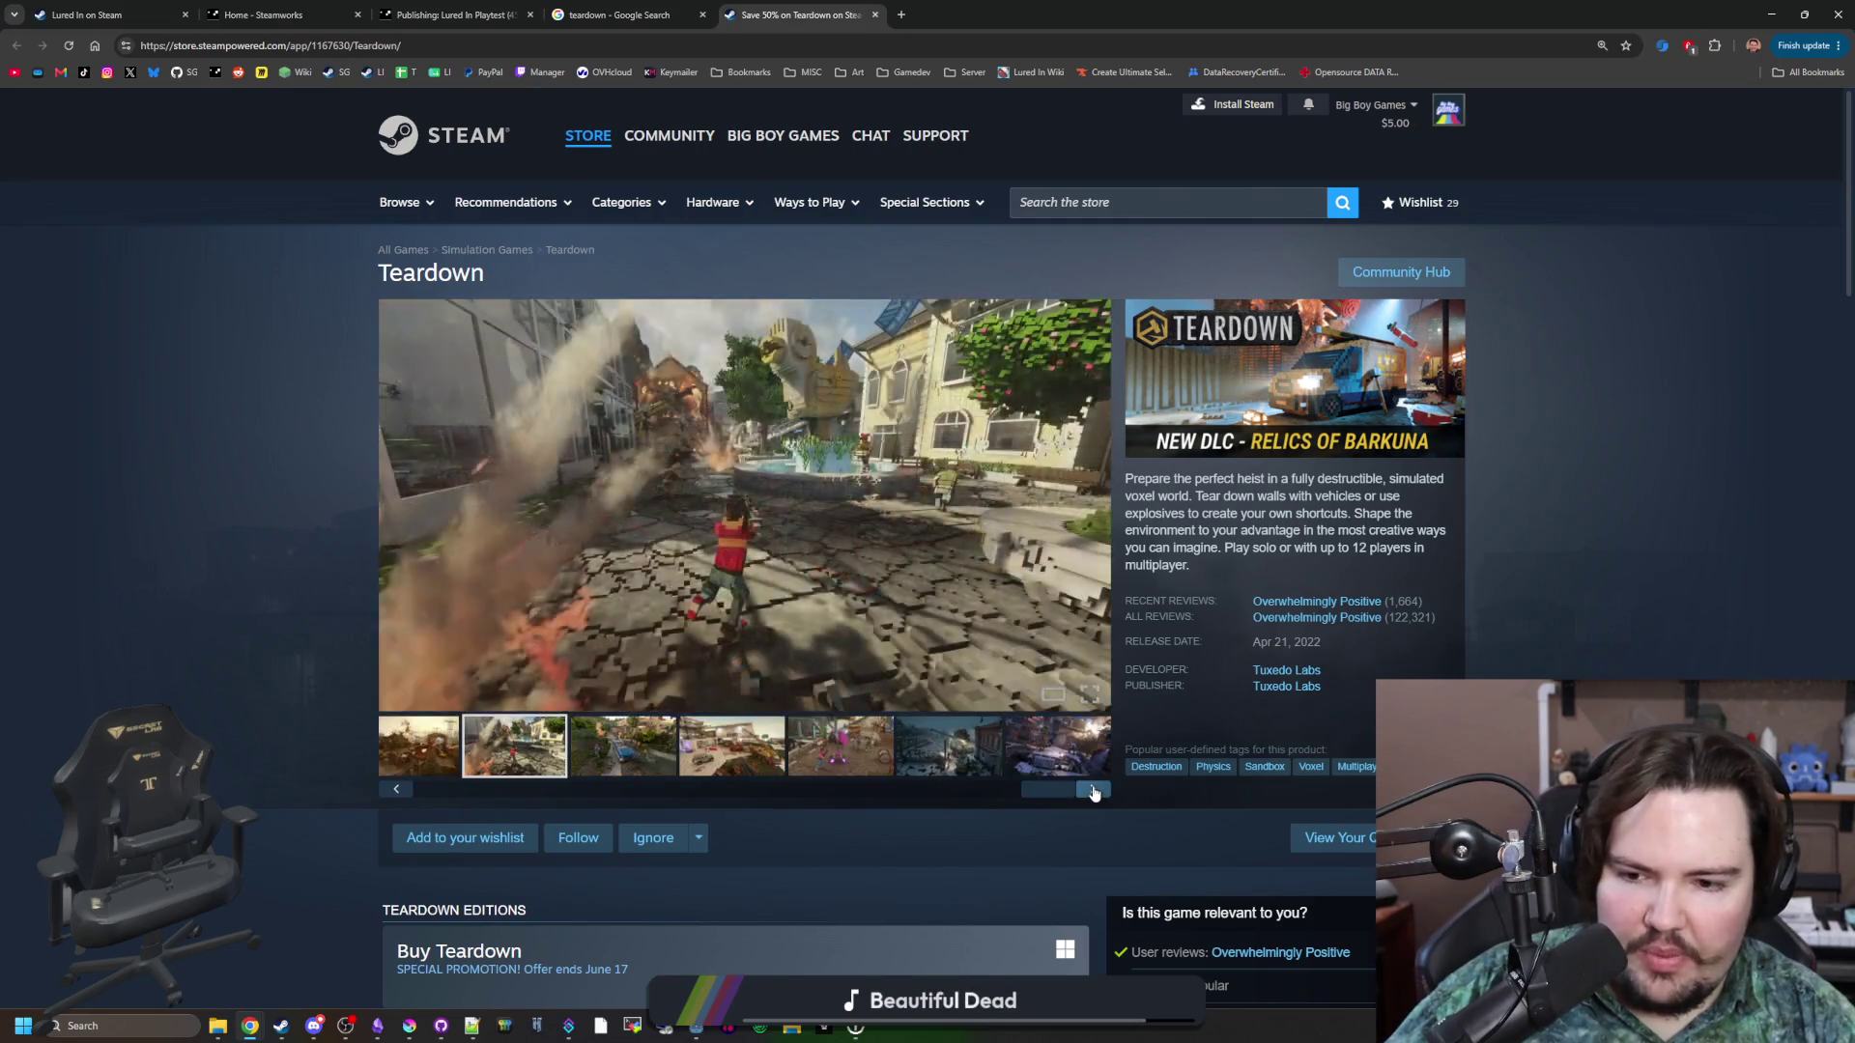
pyautogui.click(1093, 789)
pyautogui.click(1093, 789)
pyautogui.click(1093, 789)
pyautogui.click(1093, 790)
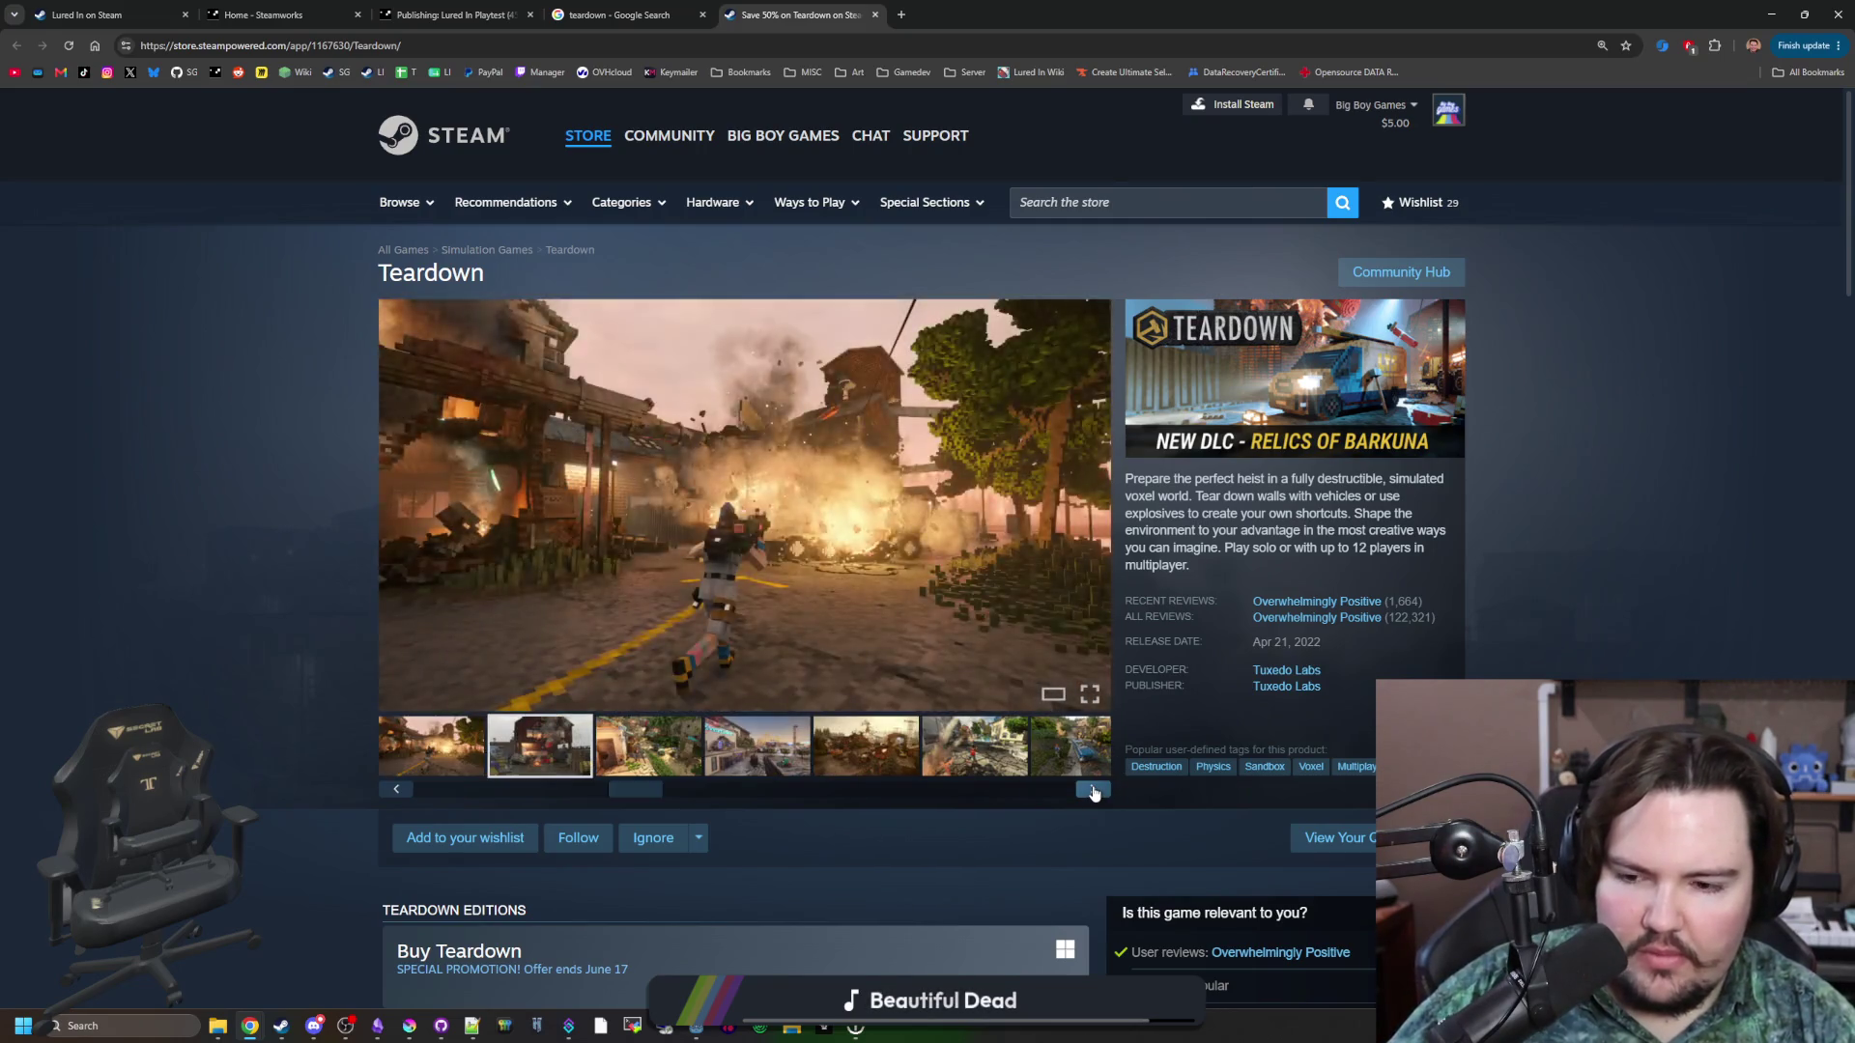
pyautogui.click(1092, 789)
pyautogui.click(1092, 789)
pyautogui.click(1093, 789)
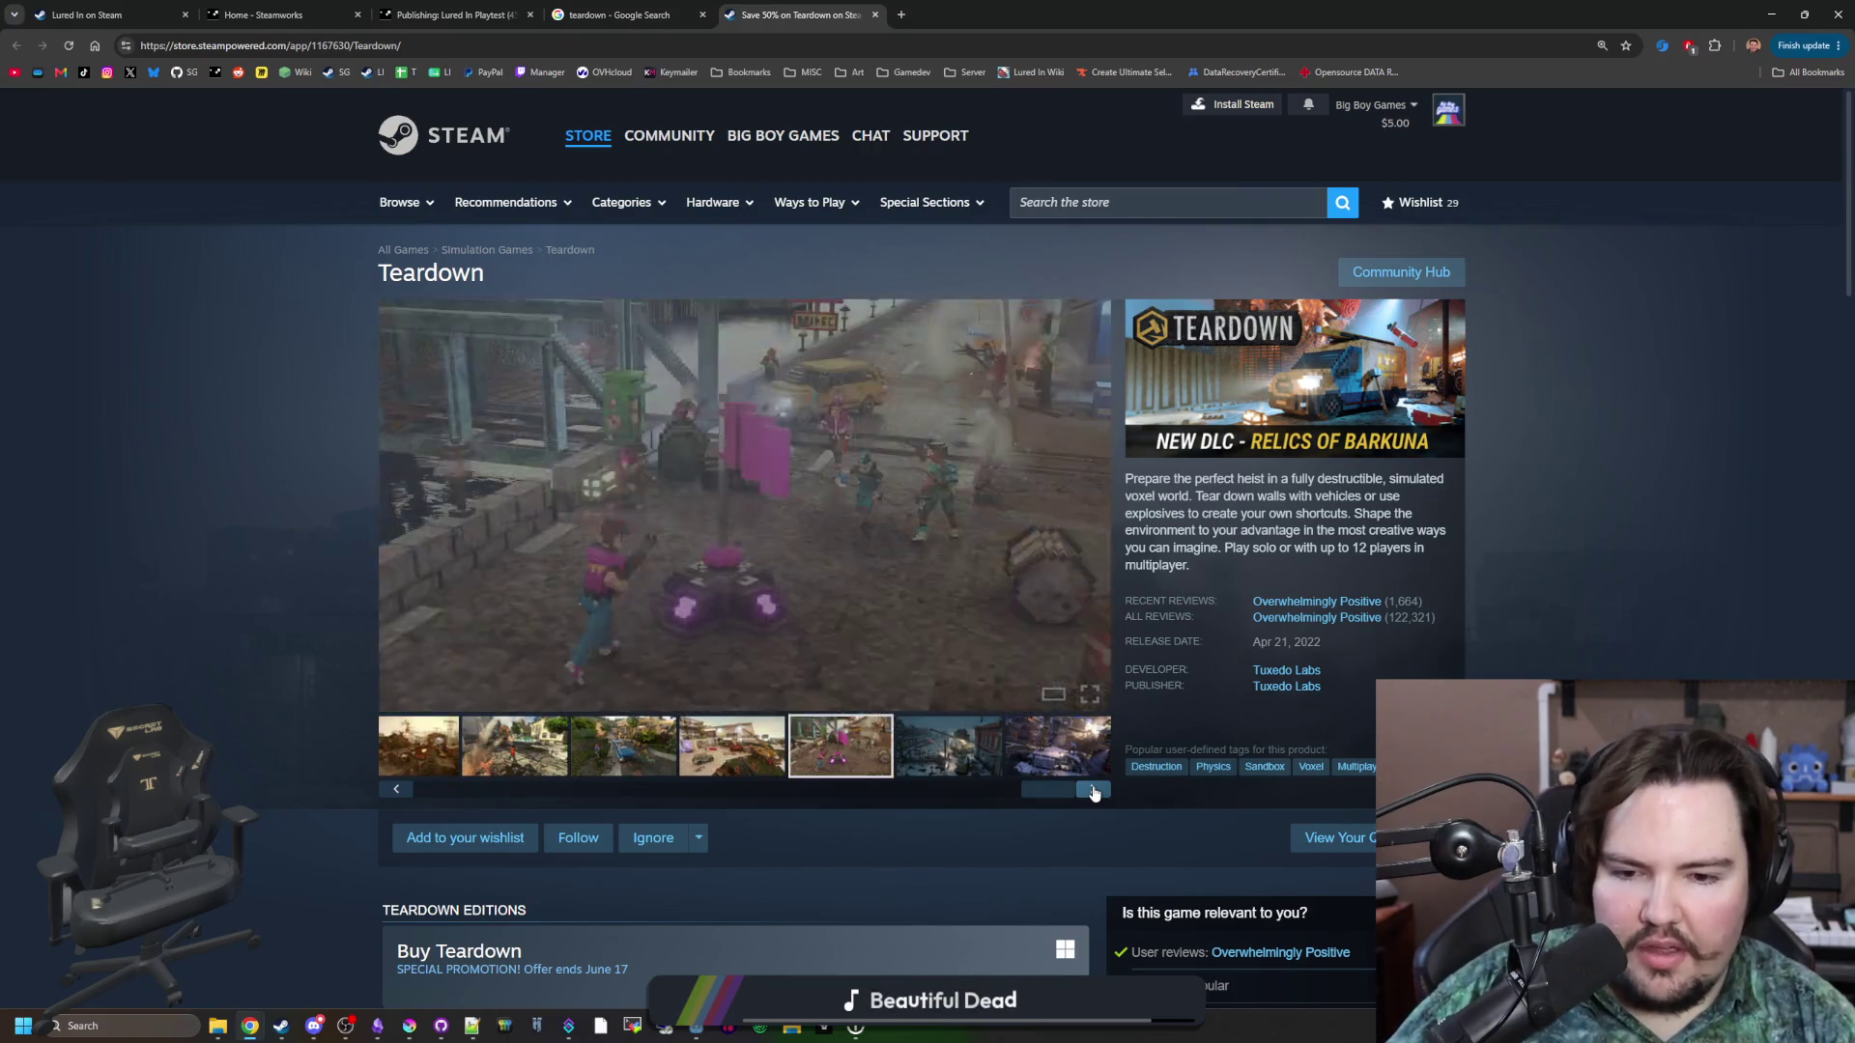
pyautogui.click(1092, 790)
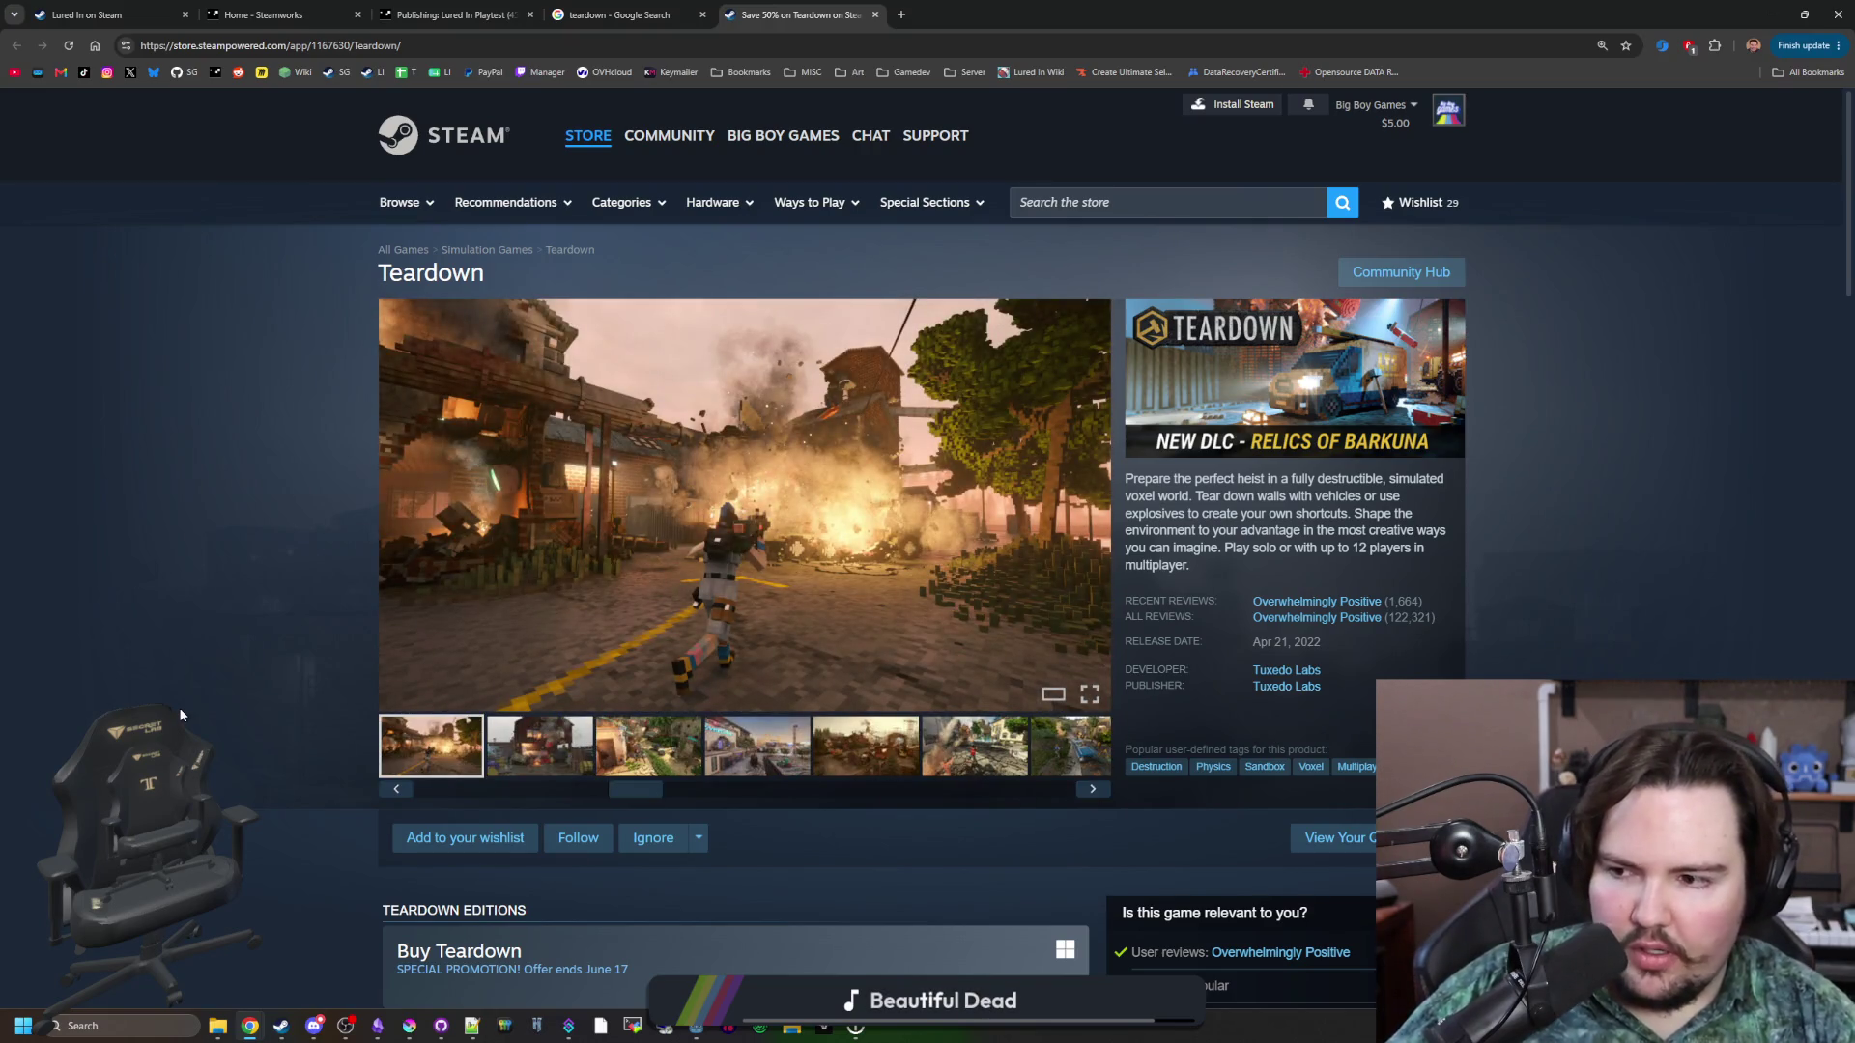
# Scroll the Teardown page, view the main screenshot full-size, then start a new blank tab.
pyautogui.scroll(-9, 180, 715)
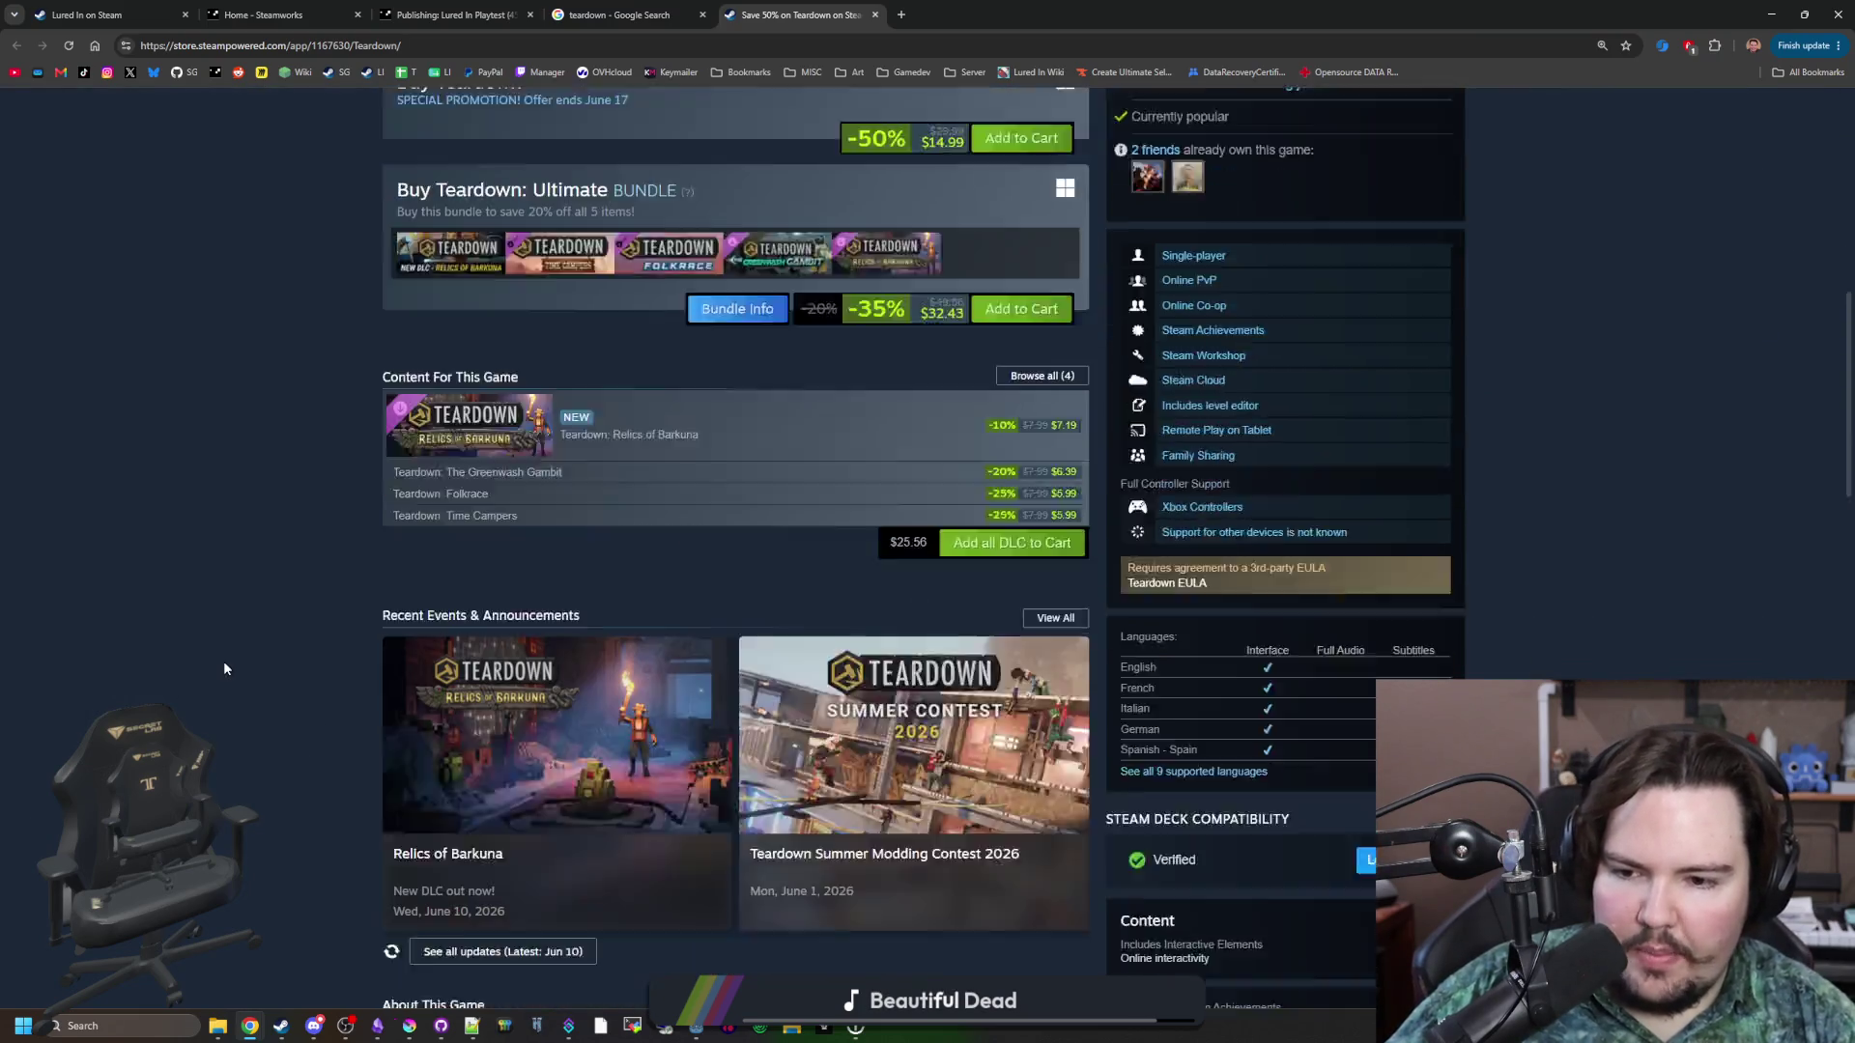
pyautogui.scroll(-15, 223, 669)
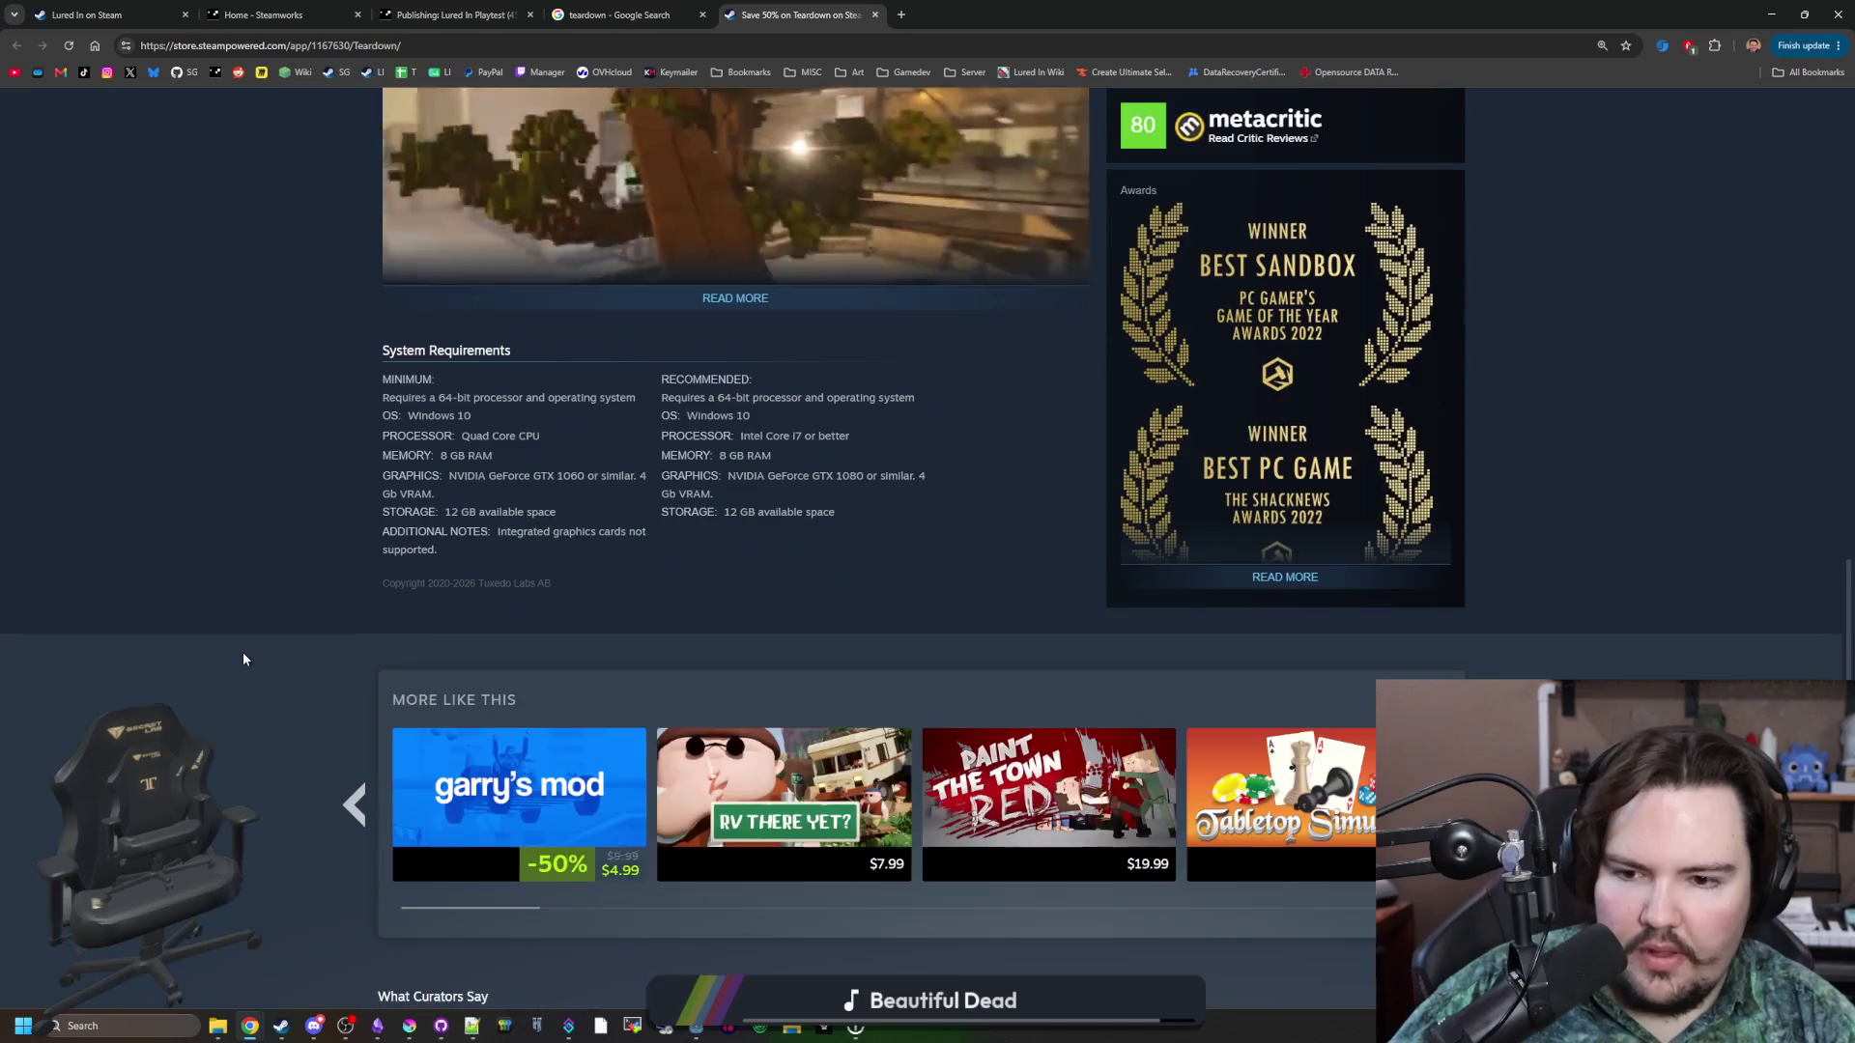
pyautogui.scroll(-5, 244, 659)
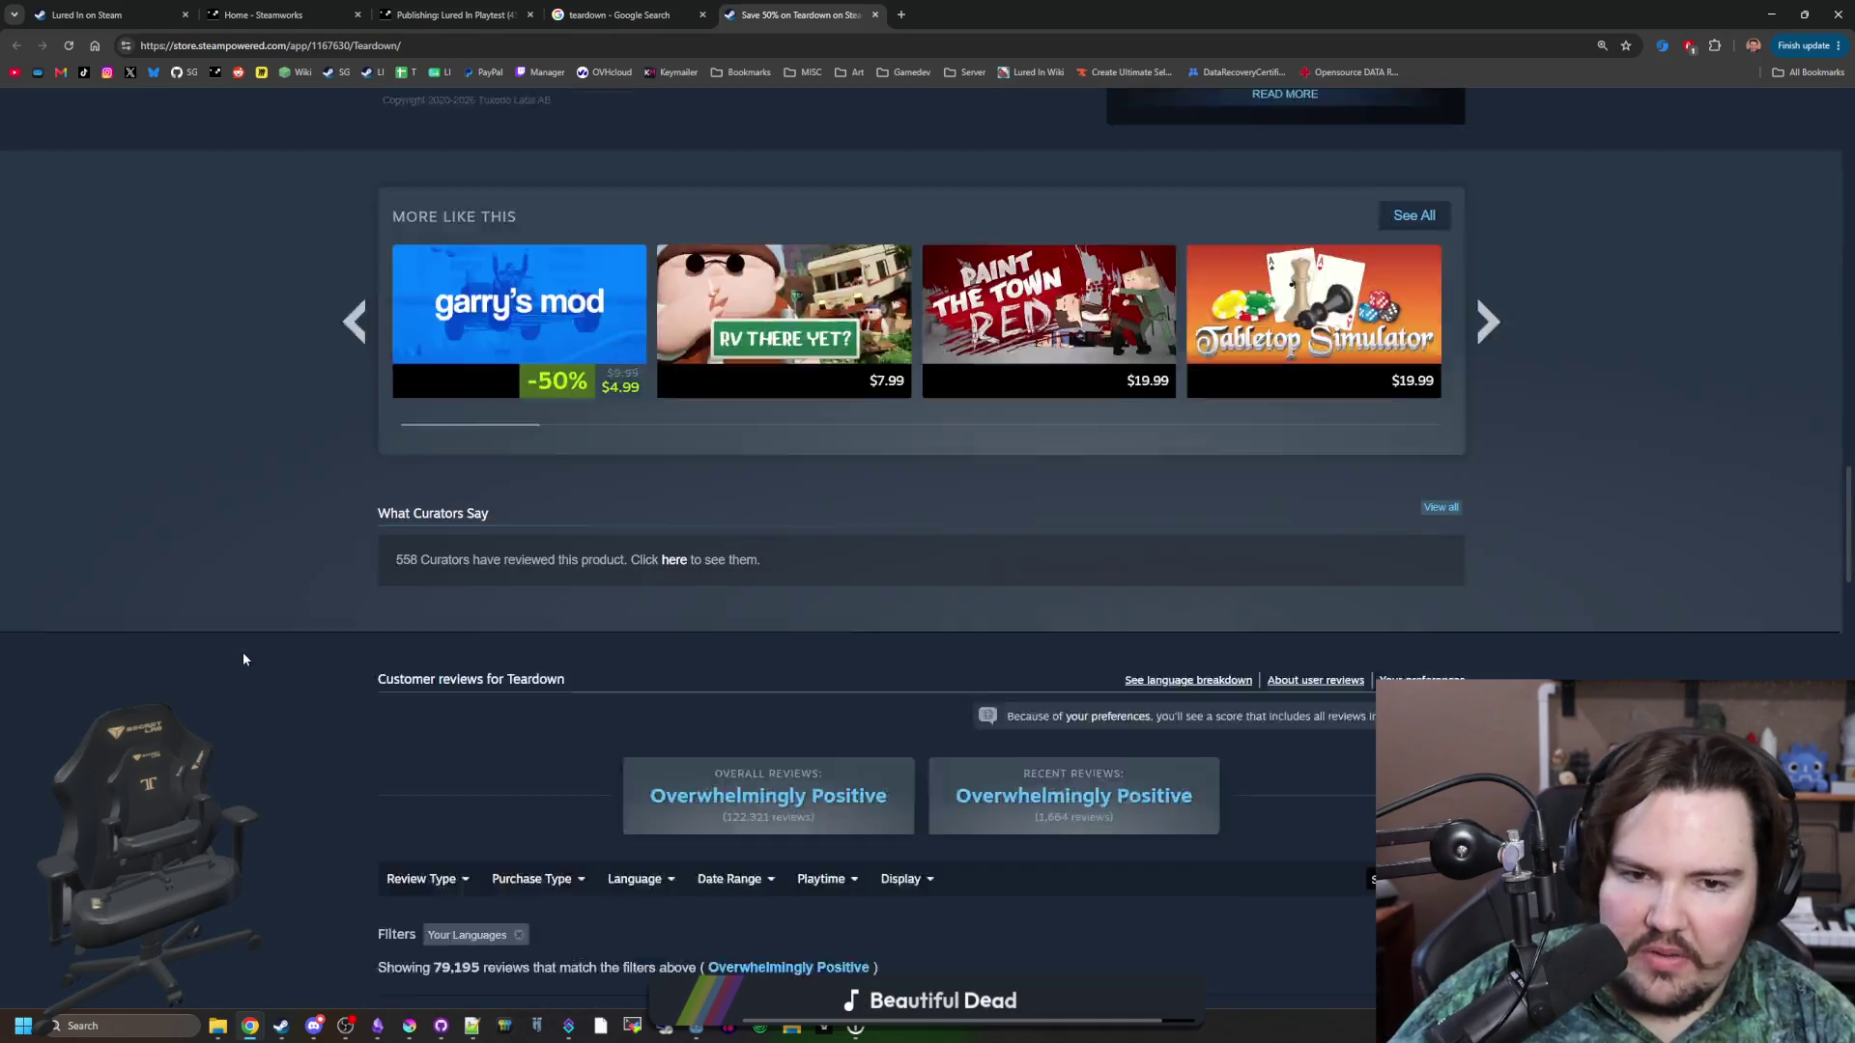
pyautogui.scroll(-4, 243, 659)
pyautogui.scroll(13, 242, 653)
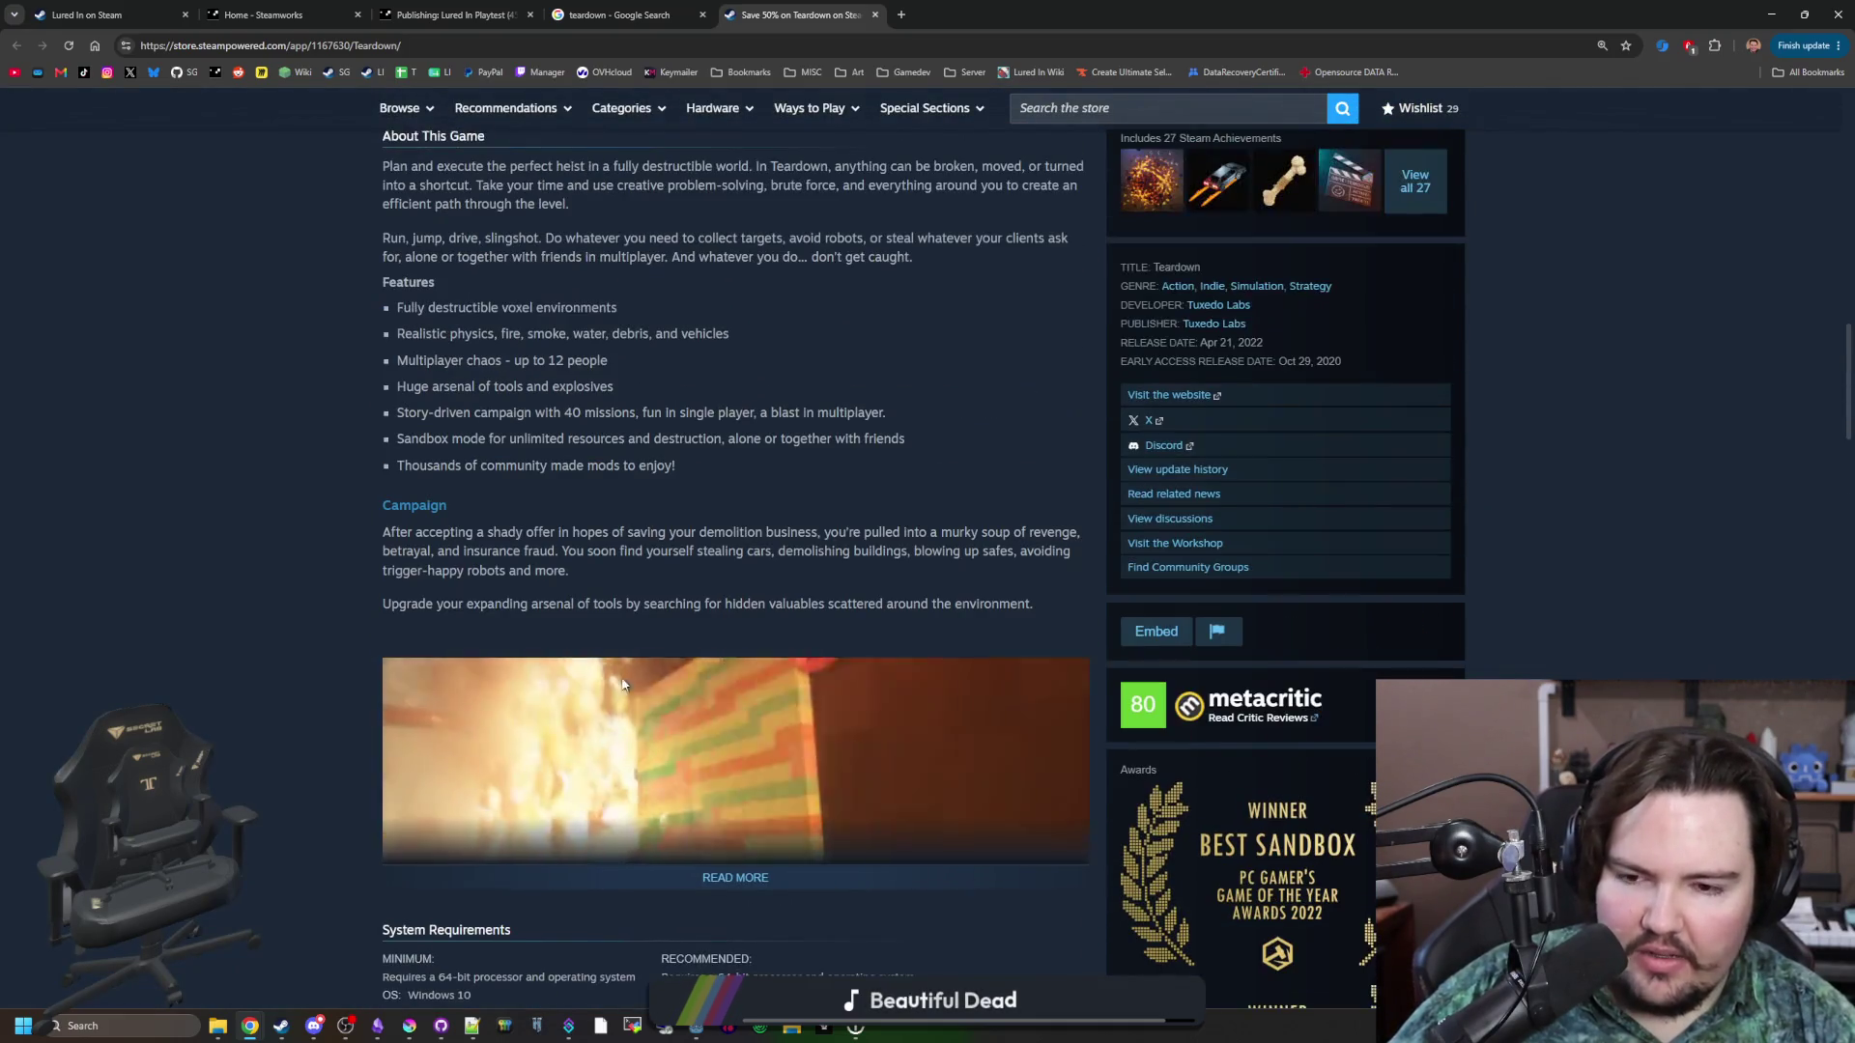
pyautogui.scroll(15, 622, 684)
pyautogui.click(1083, 541)
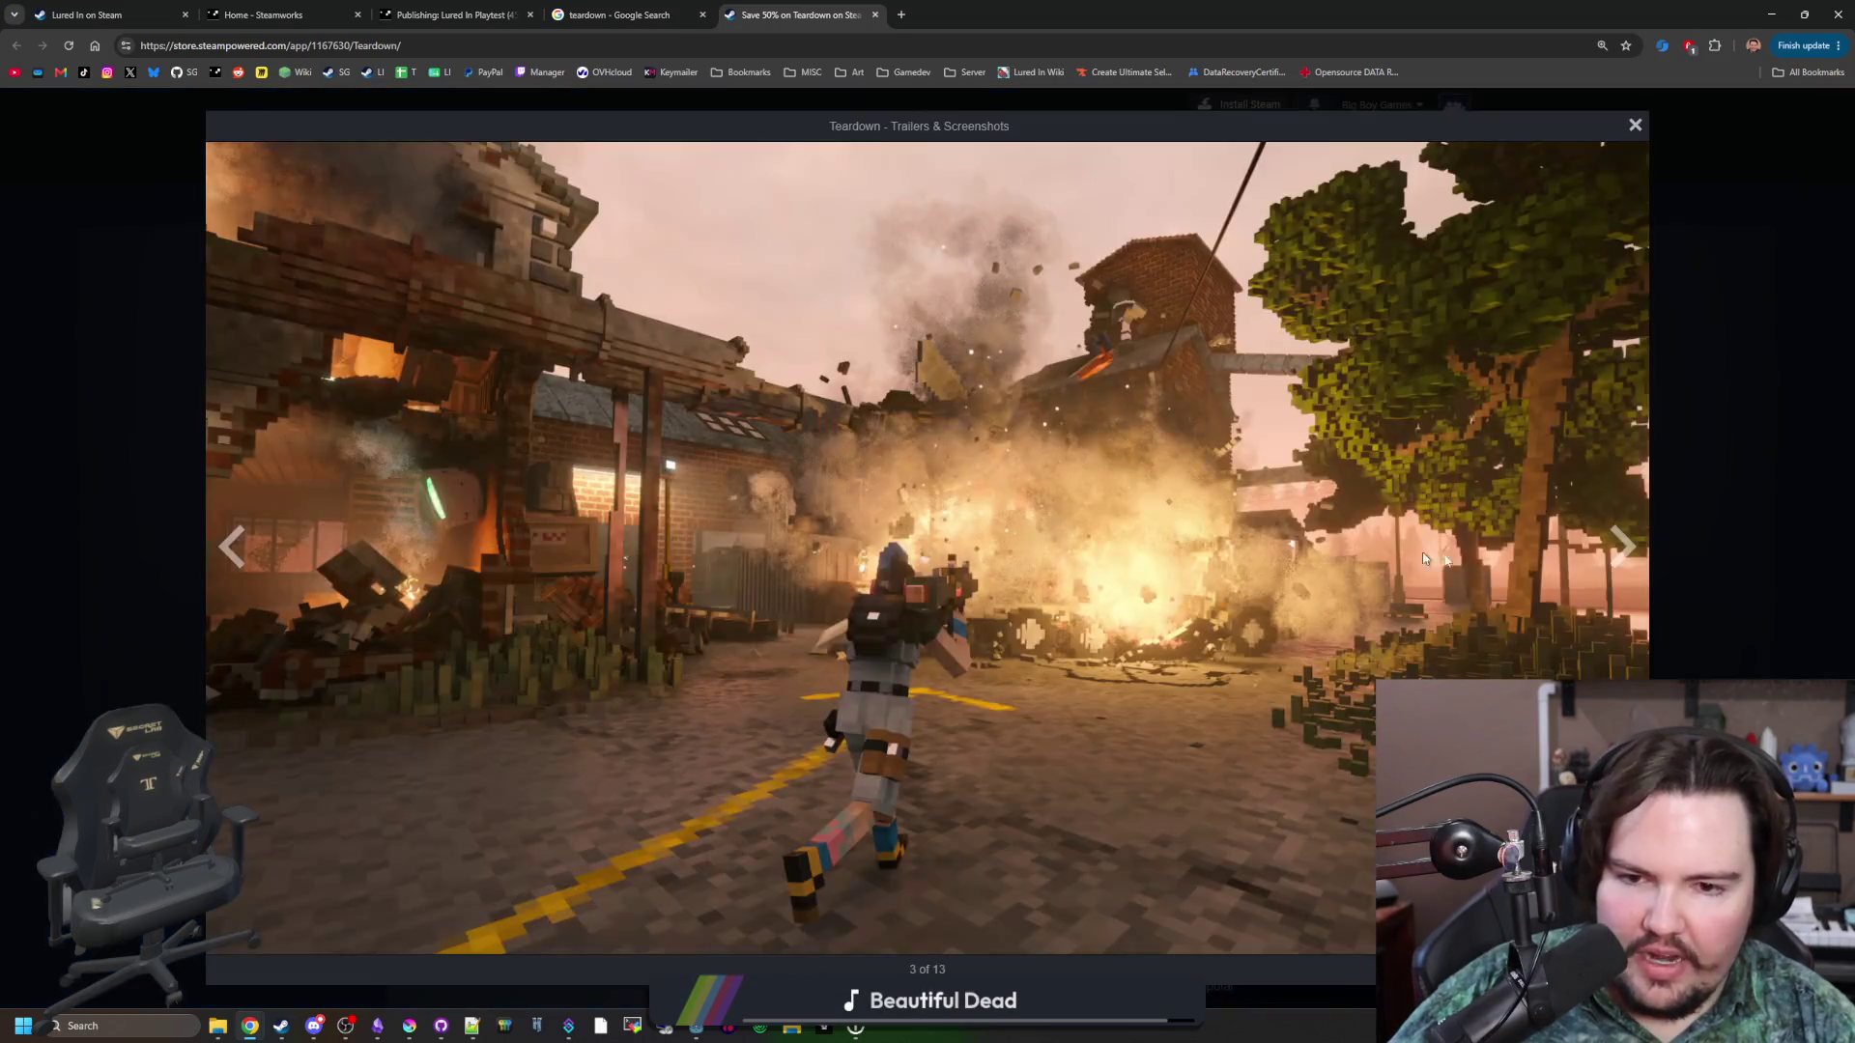
pyautogui.click(1619, 548)
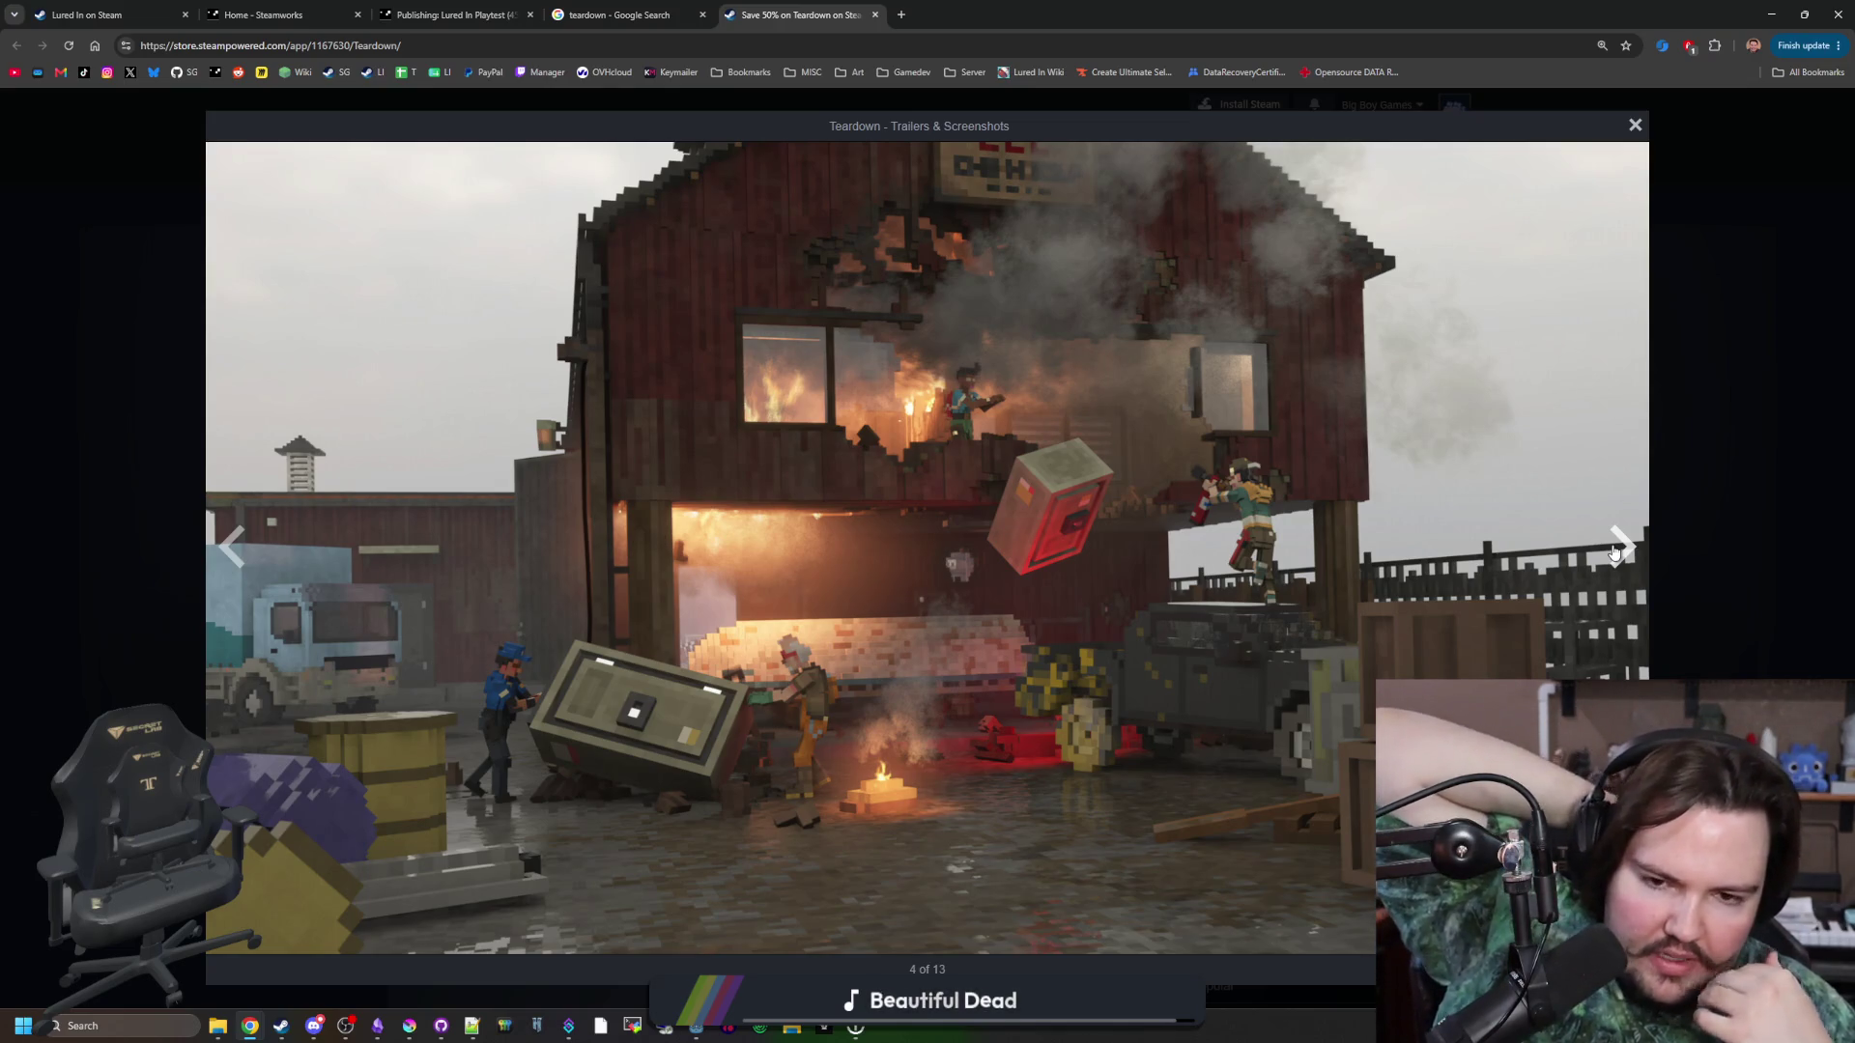
pyautogui.click(900, 14)
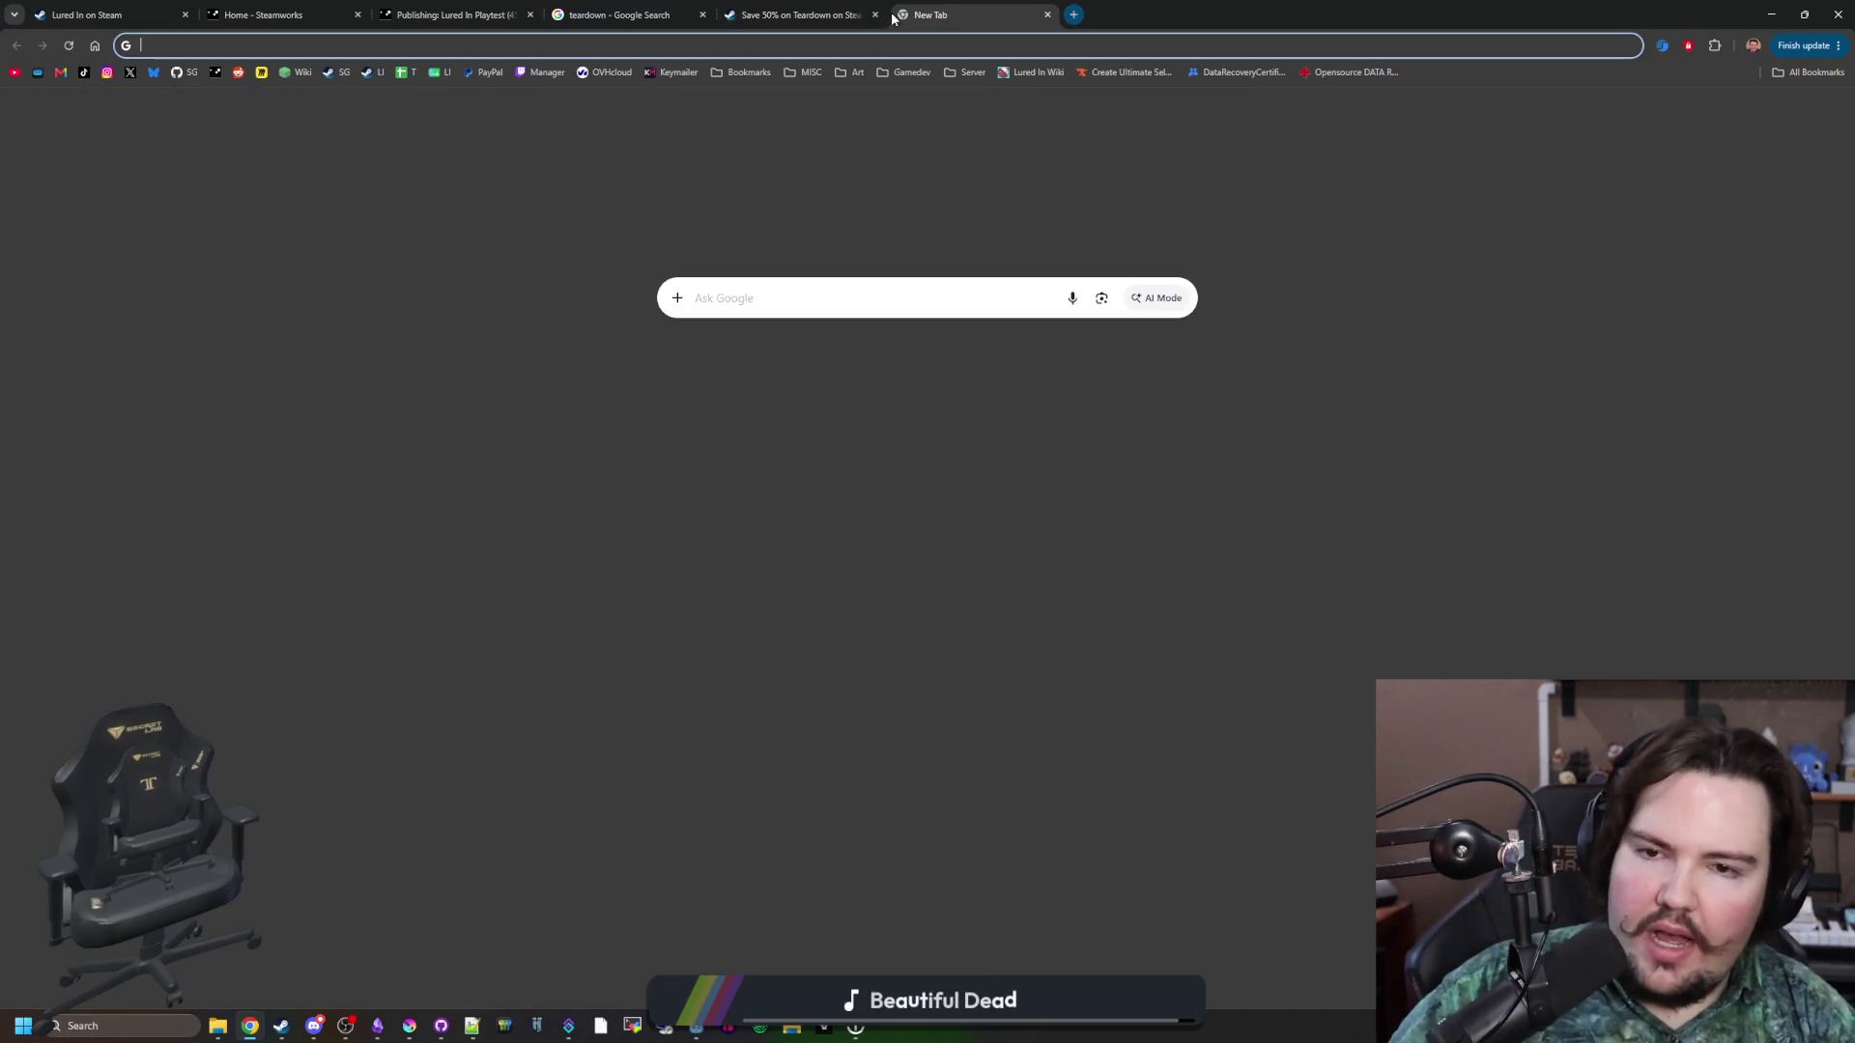
# Search 'noita', open Noita's Steam store page, and browse its enlarged screenshots.
pyautogui.write('noita')
pyautogui.press('Return')
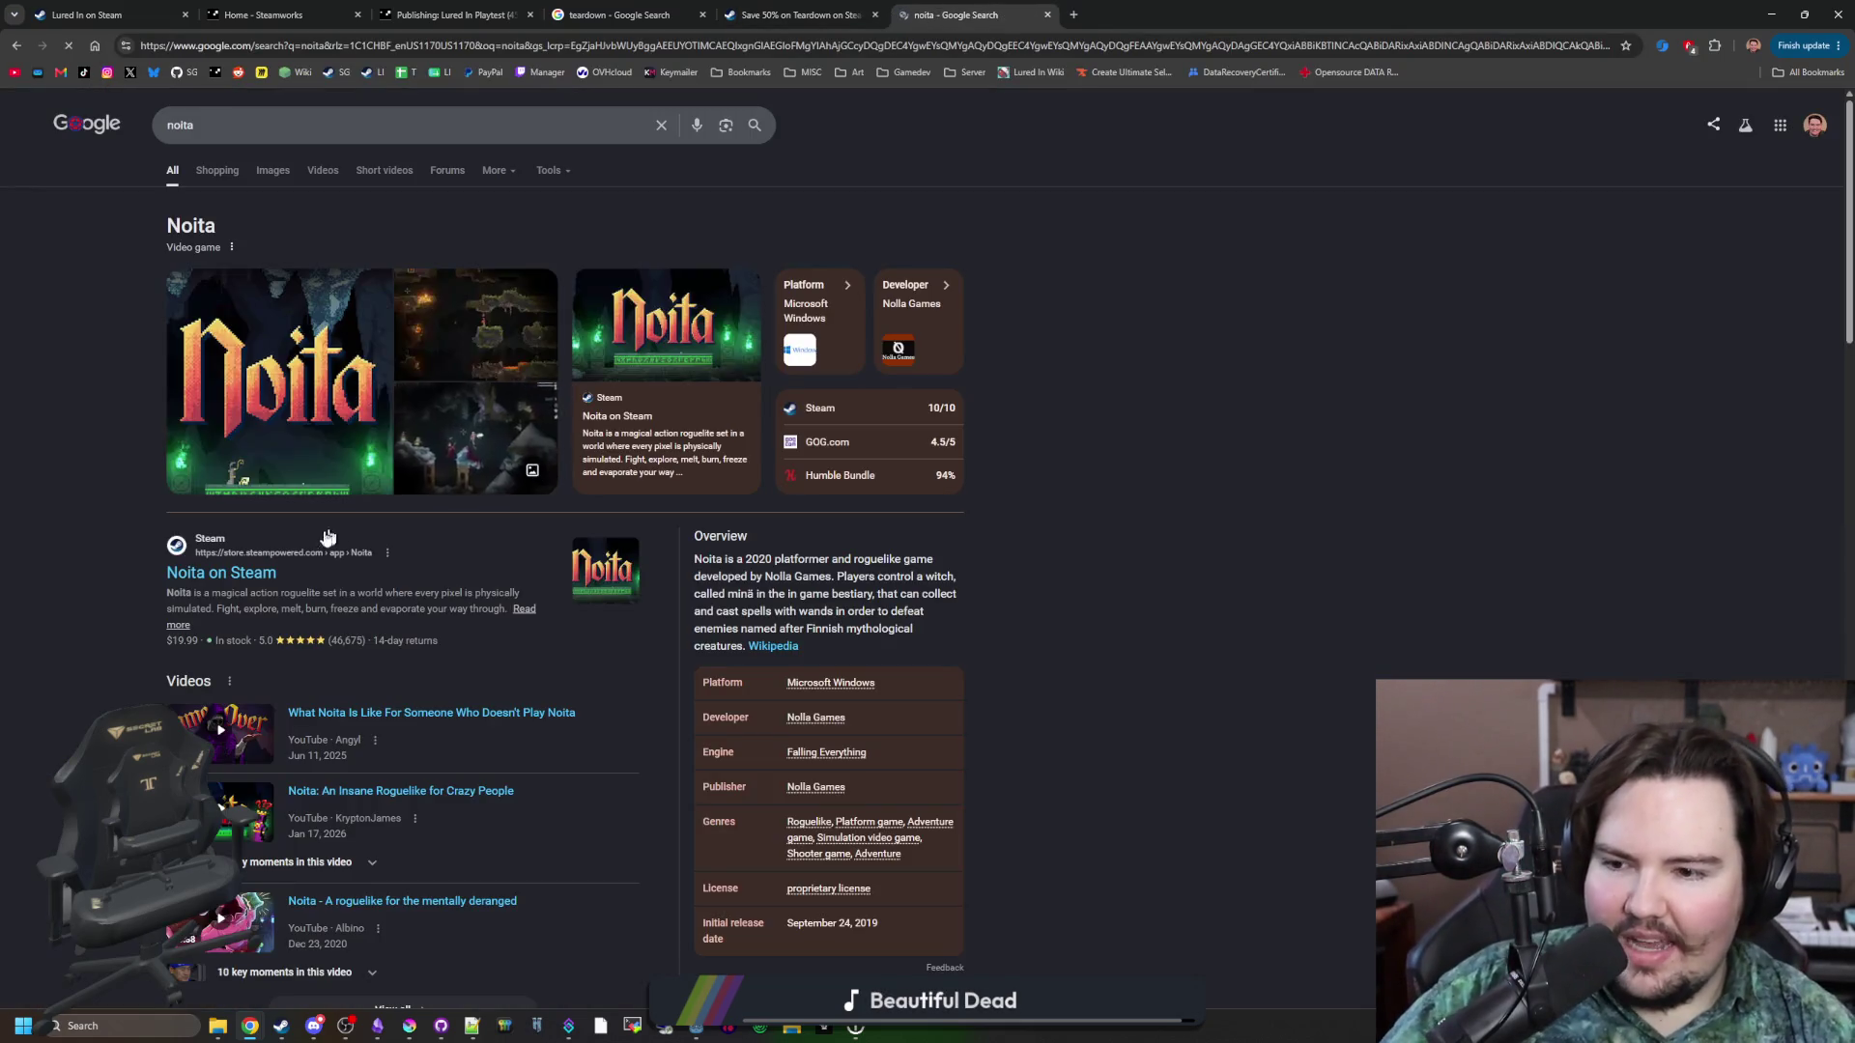
pyautogui.click(224, 570)
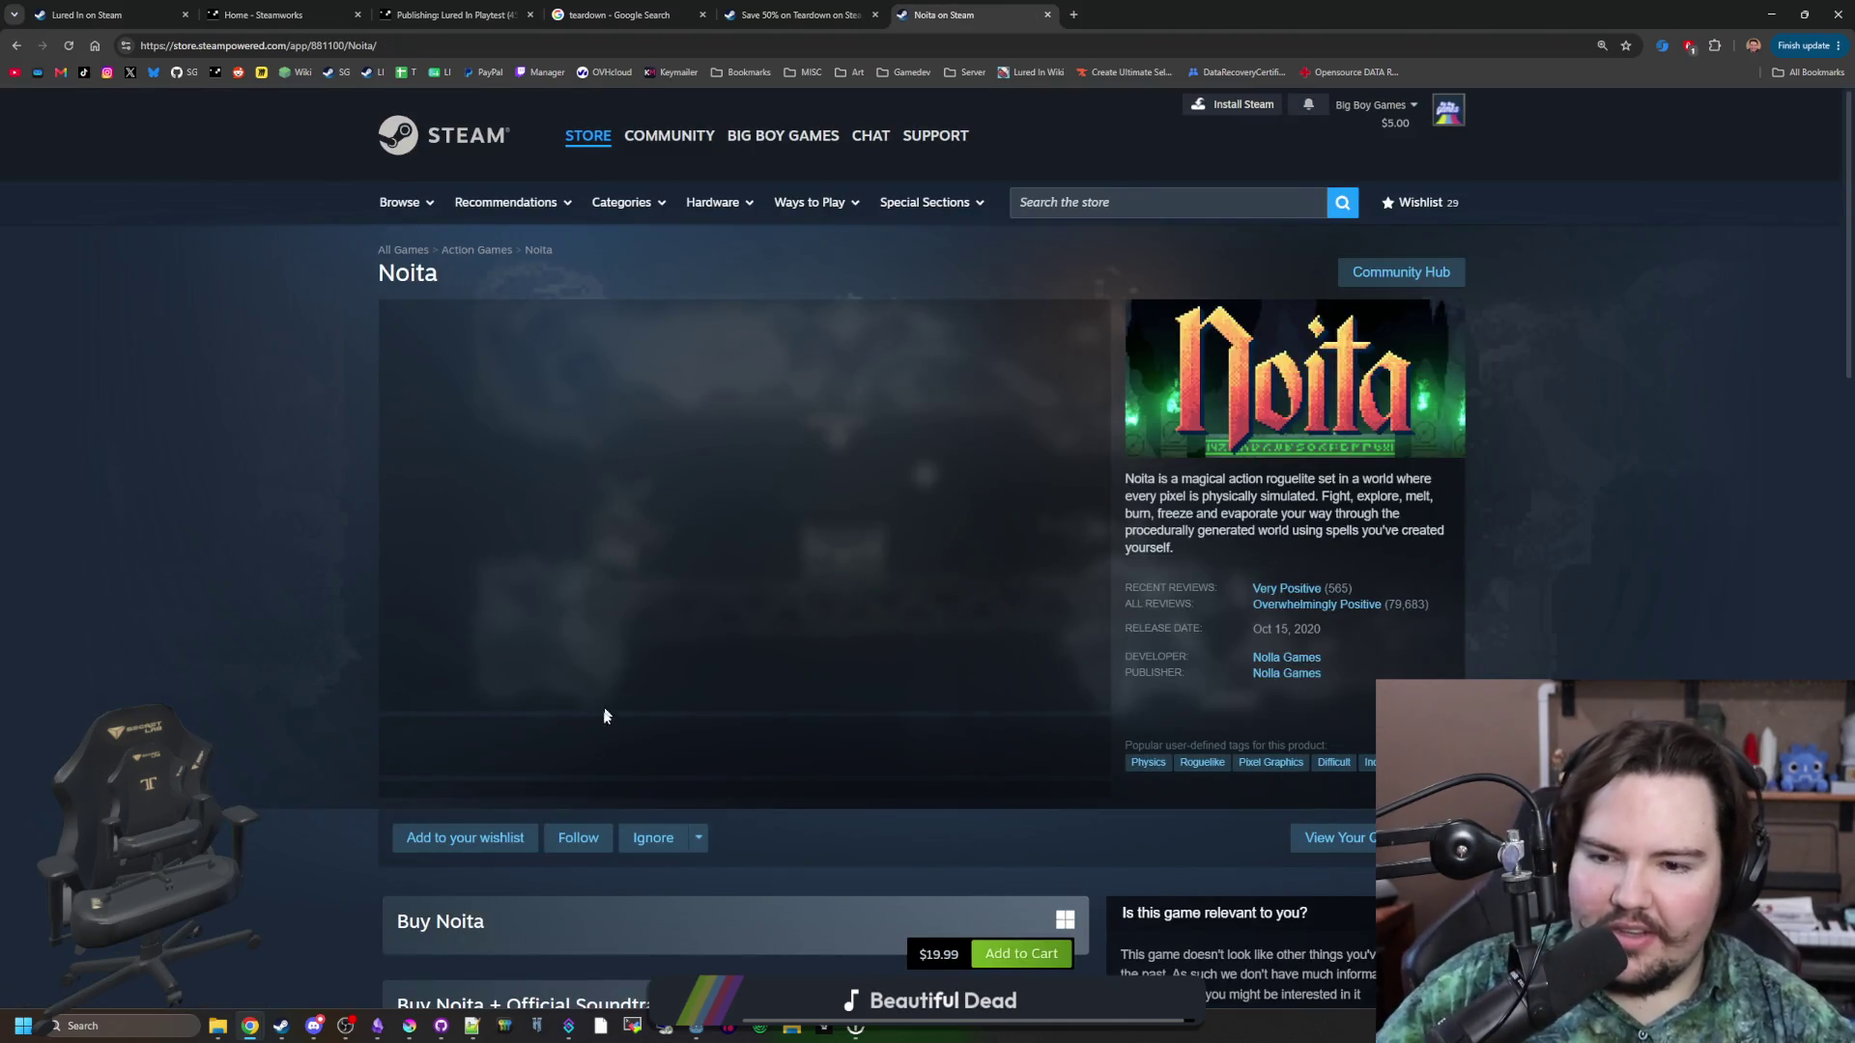
pyautogui.click(698, 588)
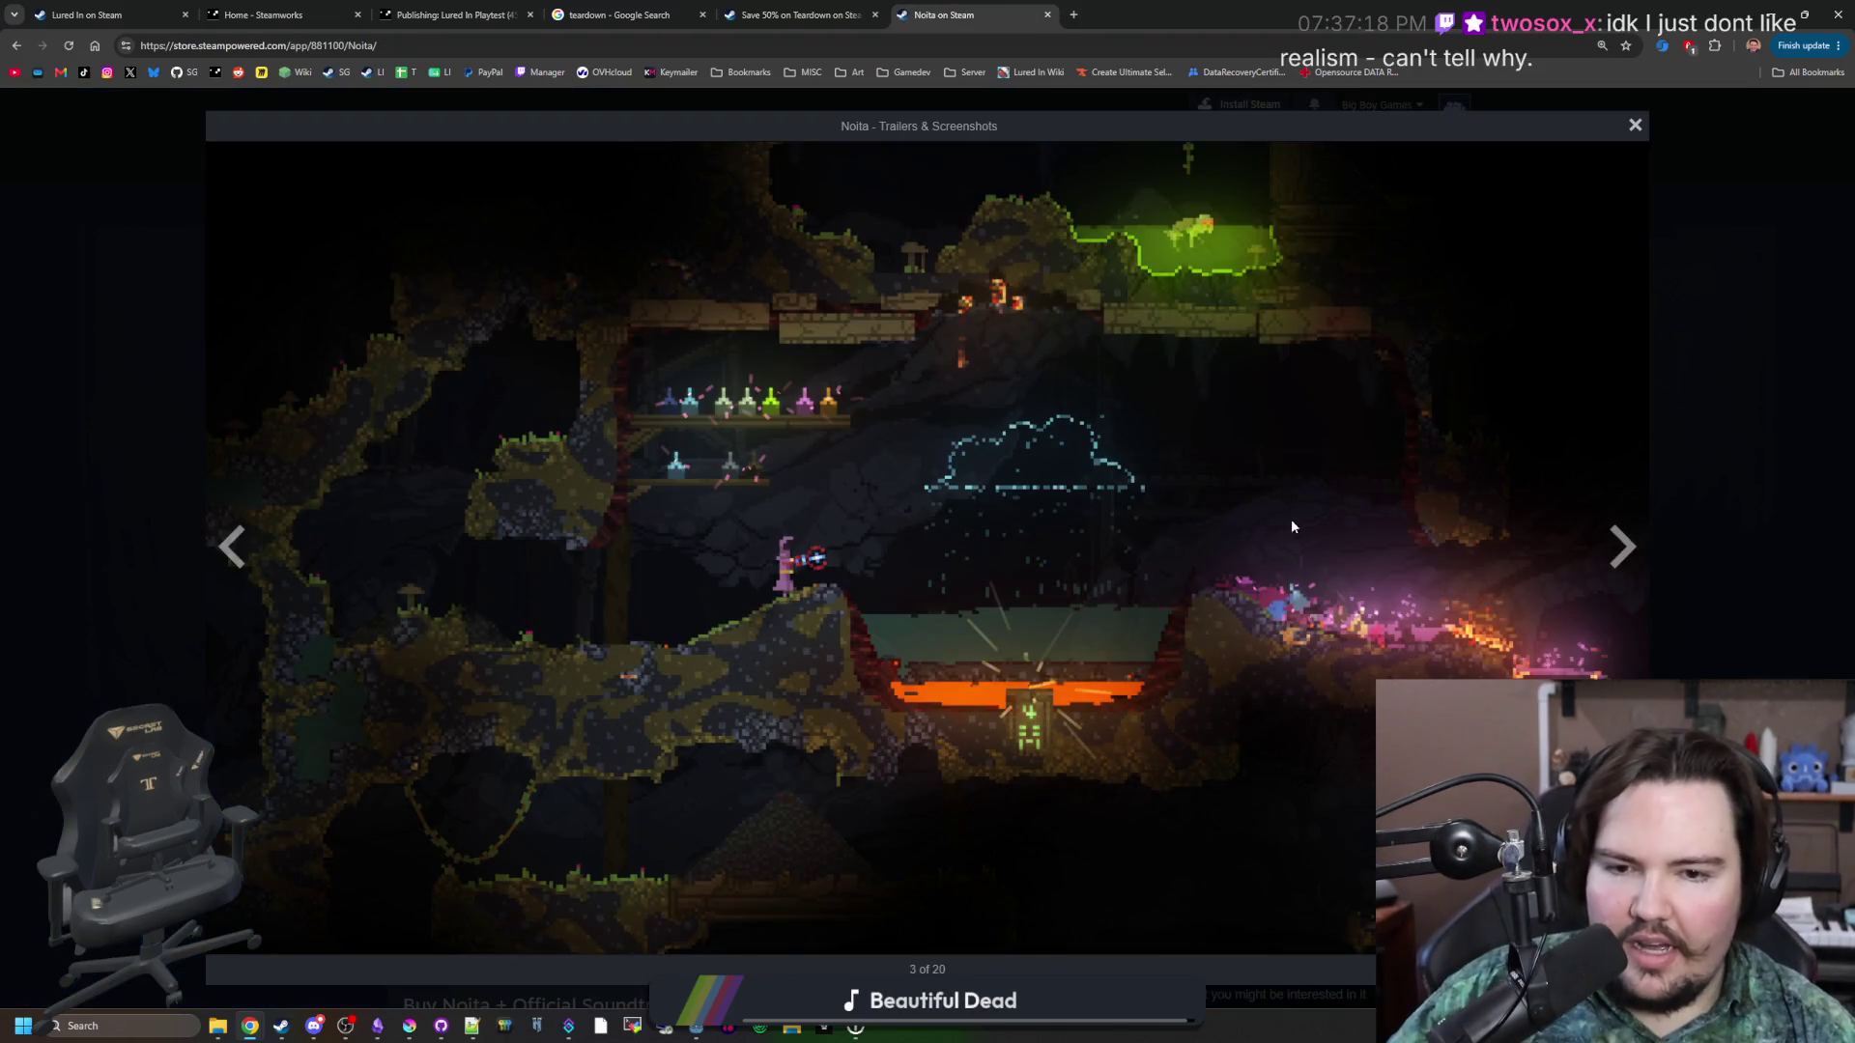
pyautogui.click(1628, 580)
pyautogui.click(1703, 503)
pyautogui.scroll(-2, 697, 773)
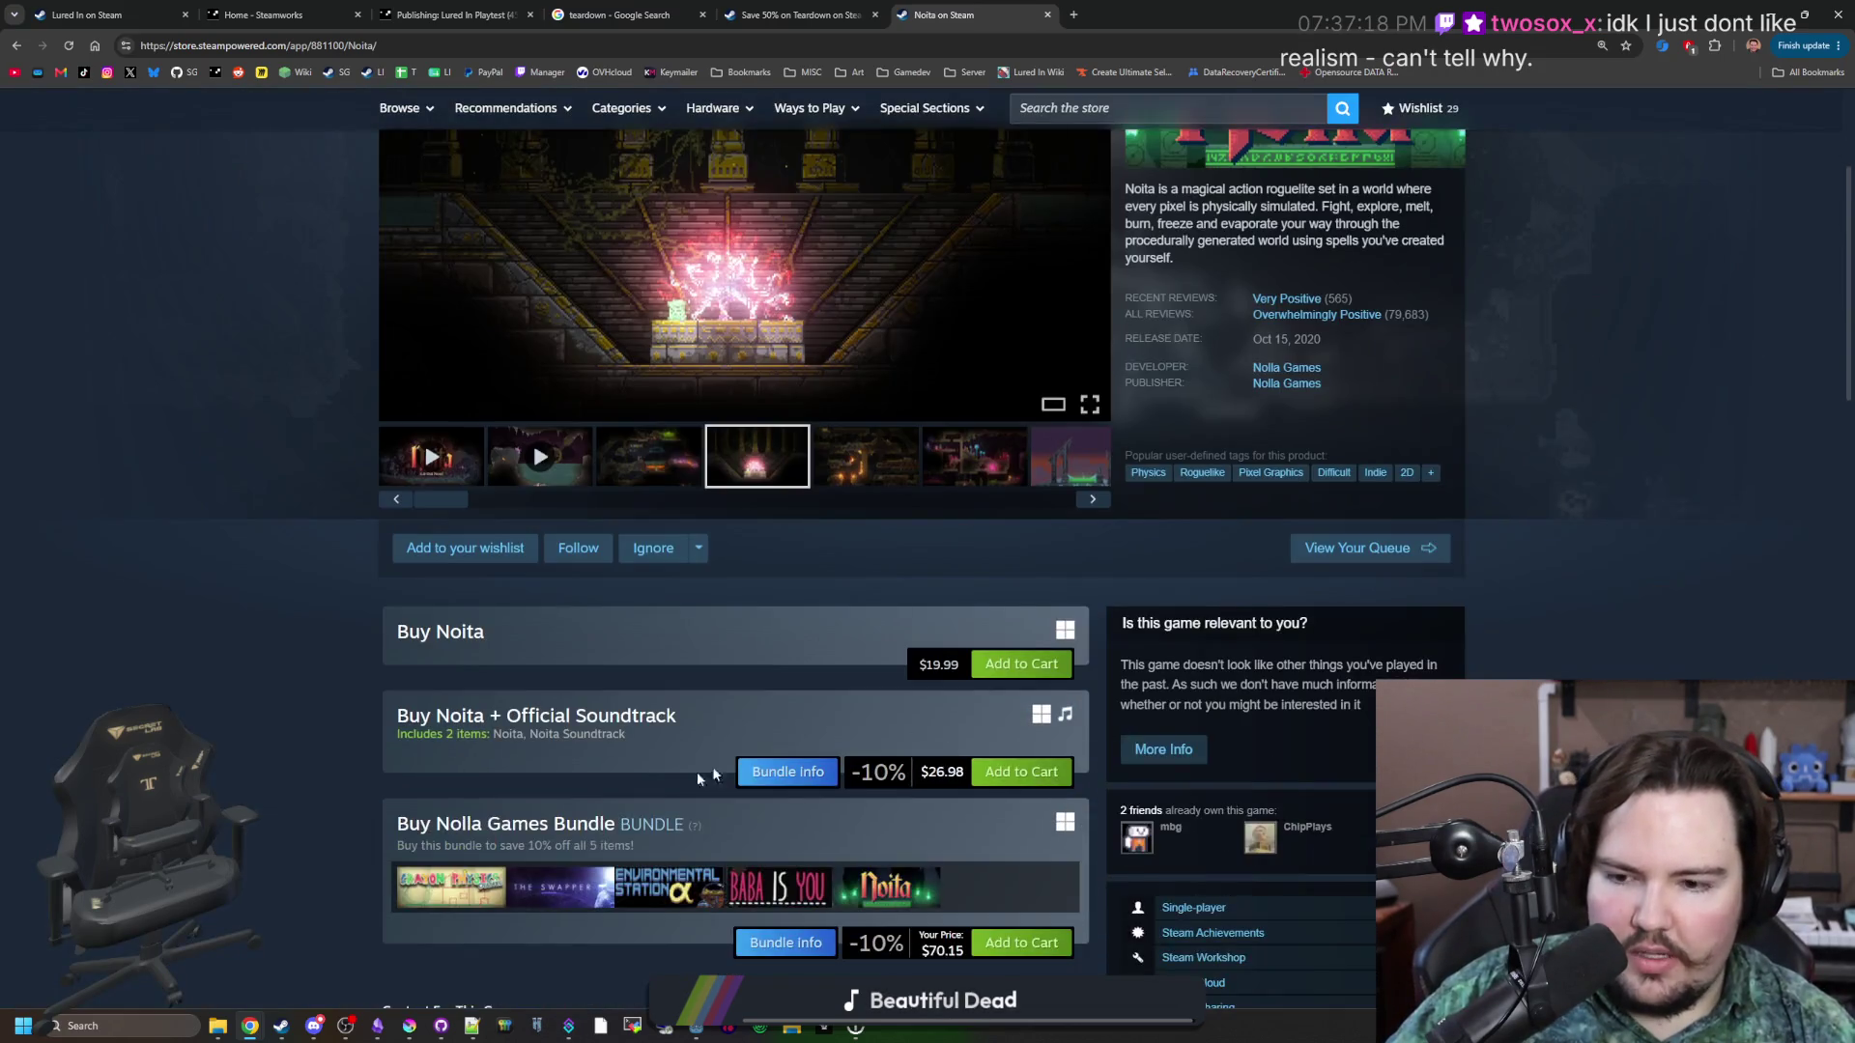
pyautogui.scroll(3, 466, 777)
# Find Noita in the Steam library by searching 'noit', then return to its store page.
pyautogui.click(281, 1026)
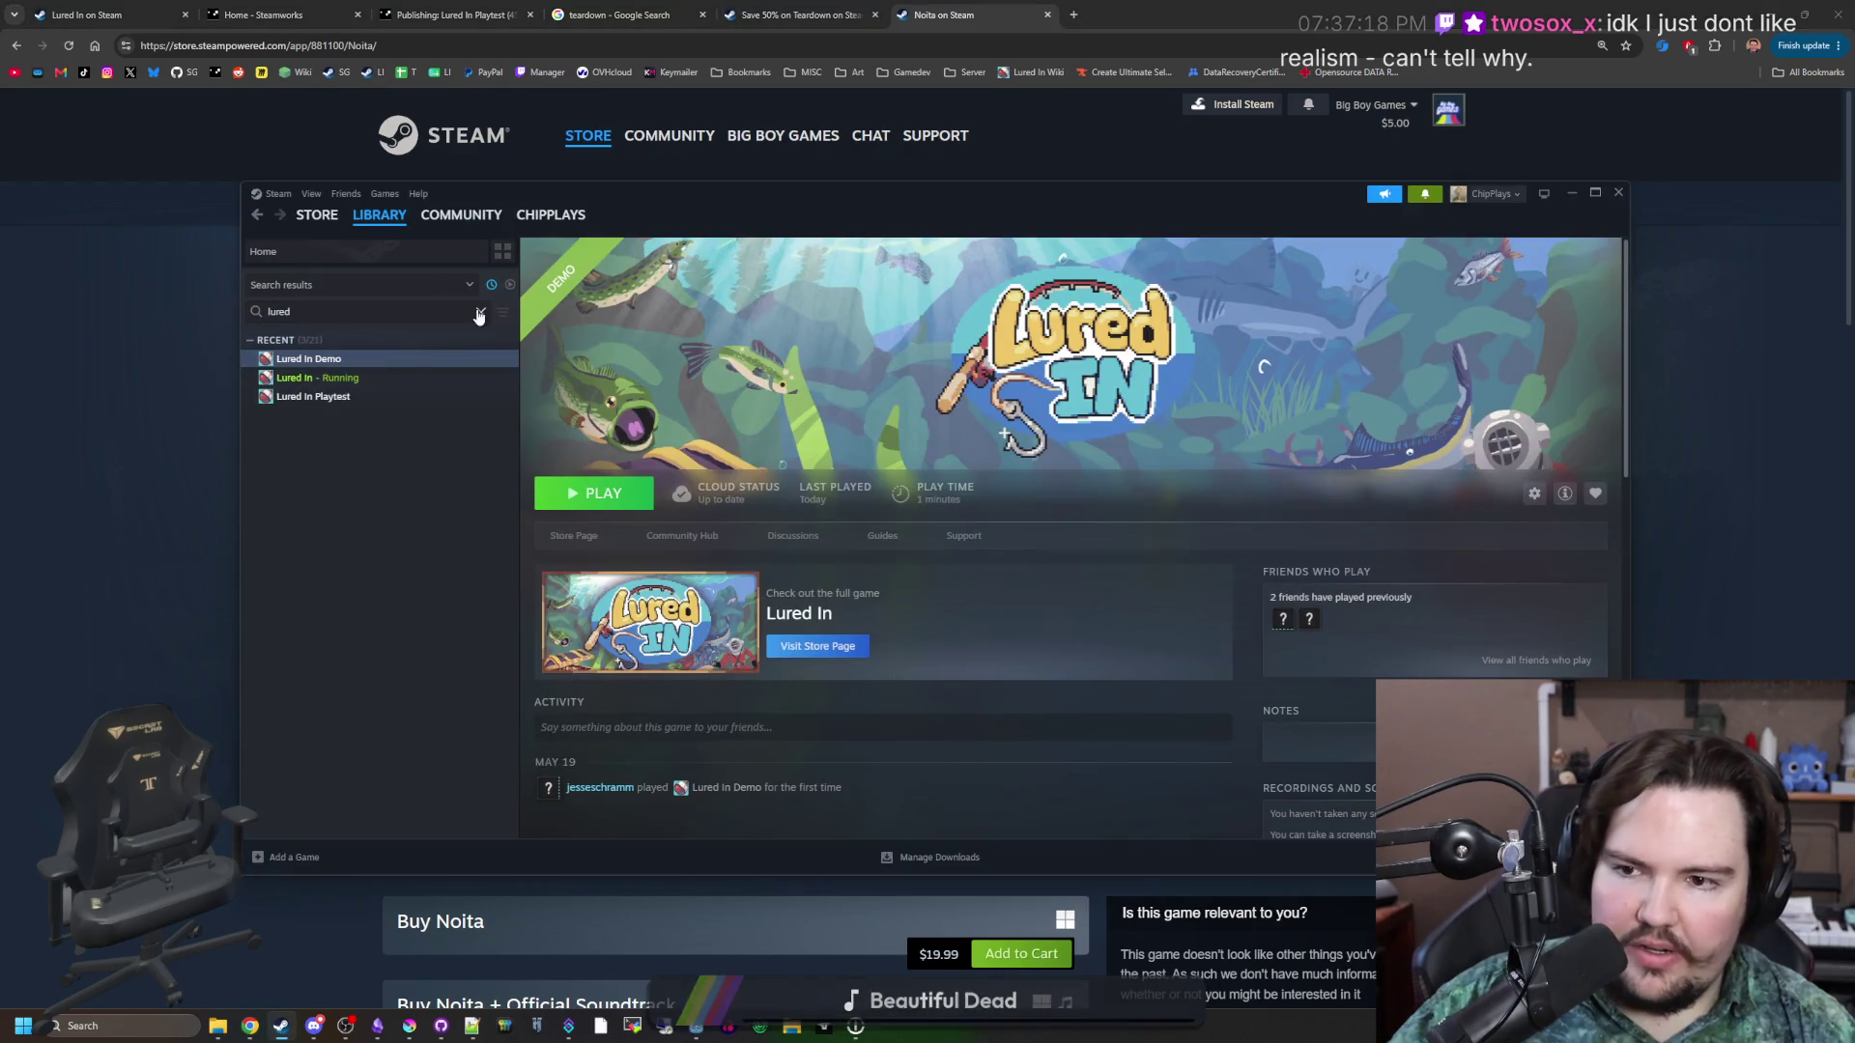
pyautogui.click(481, 312)
pyautogui.write('noit')
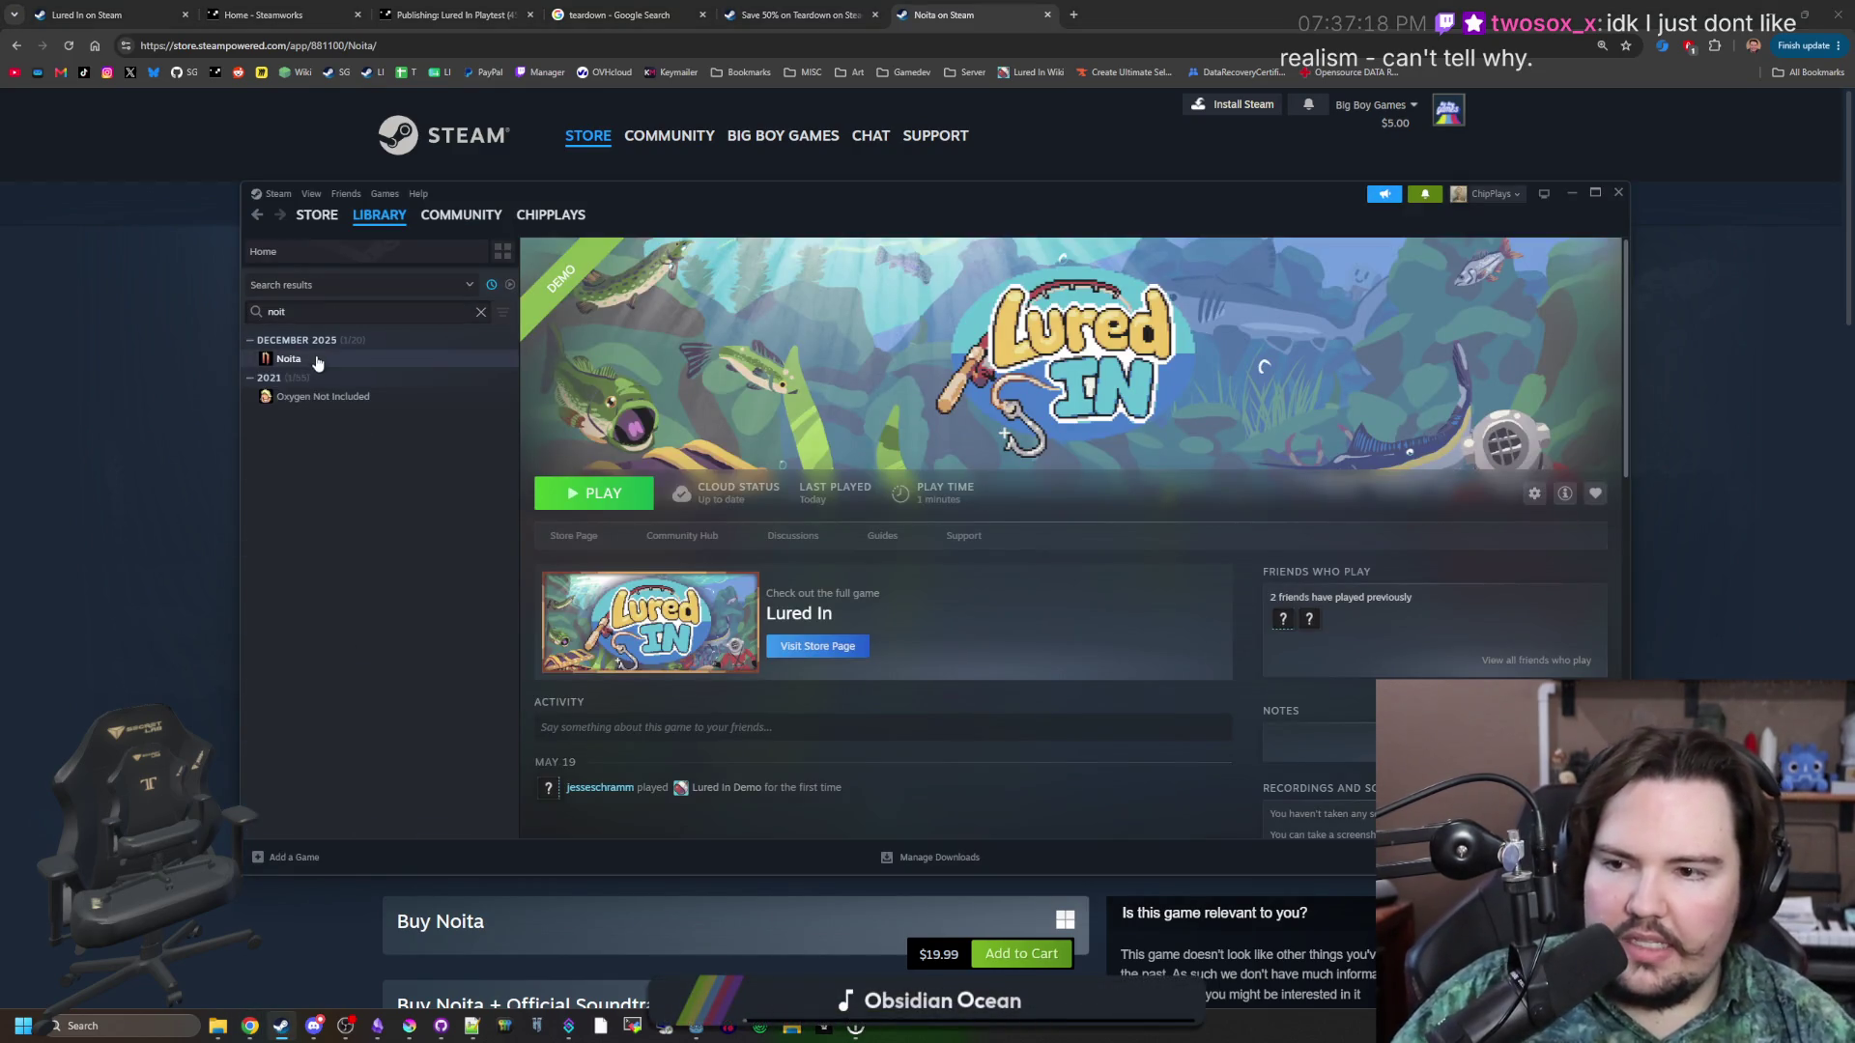
pyautogui.click(289, 360)
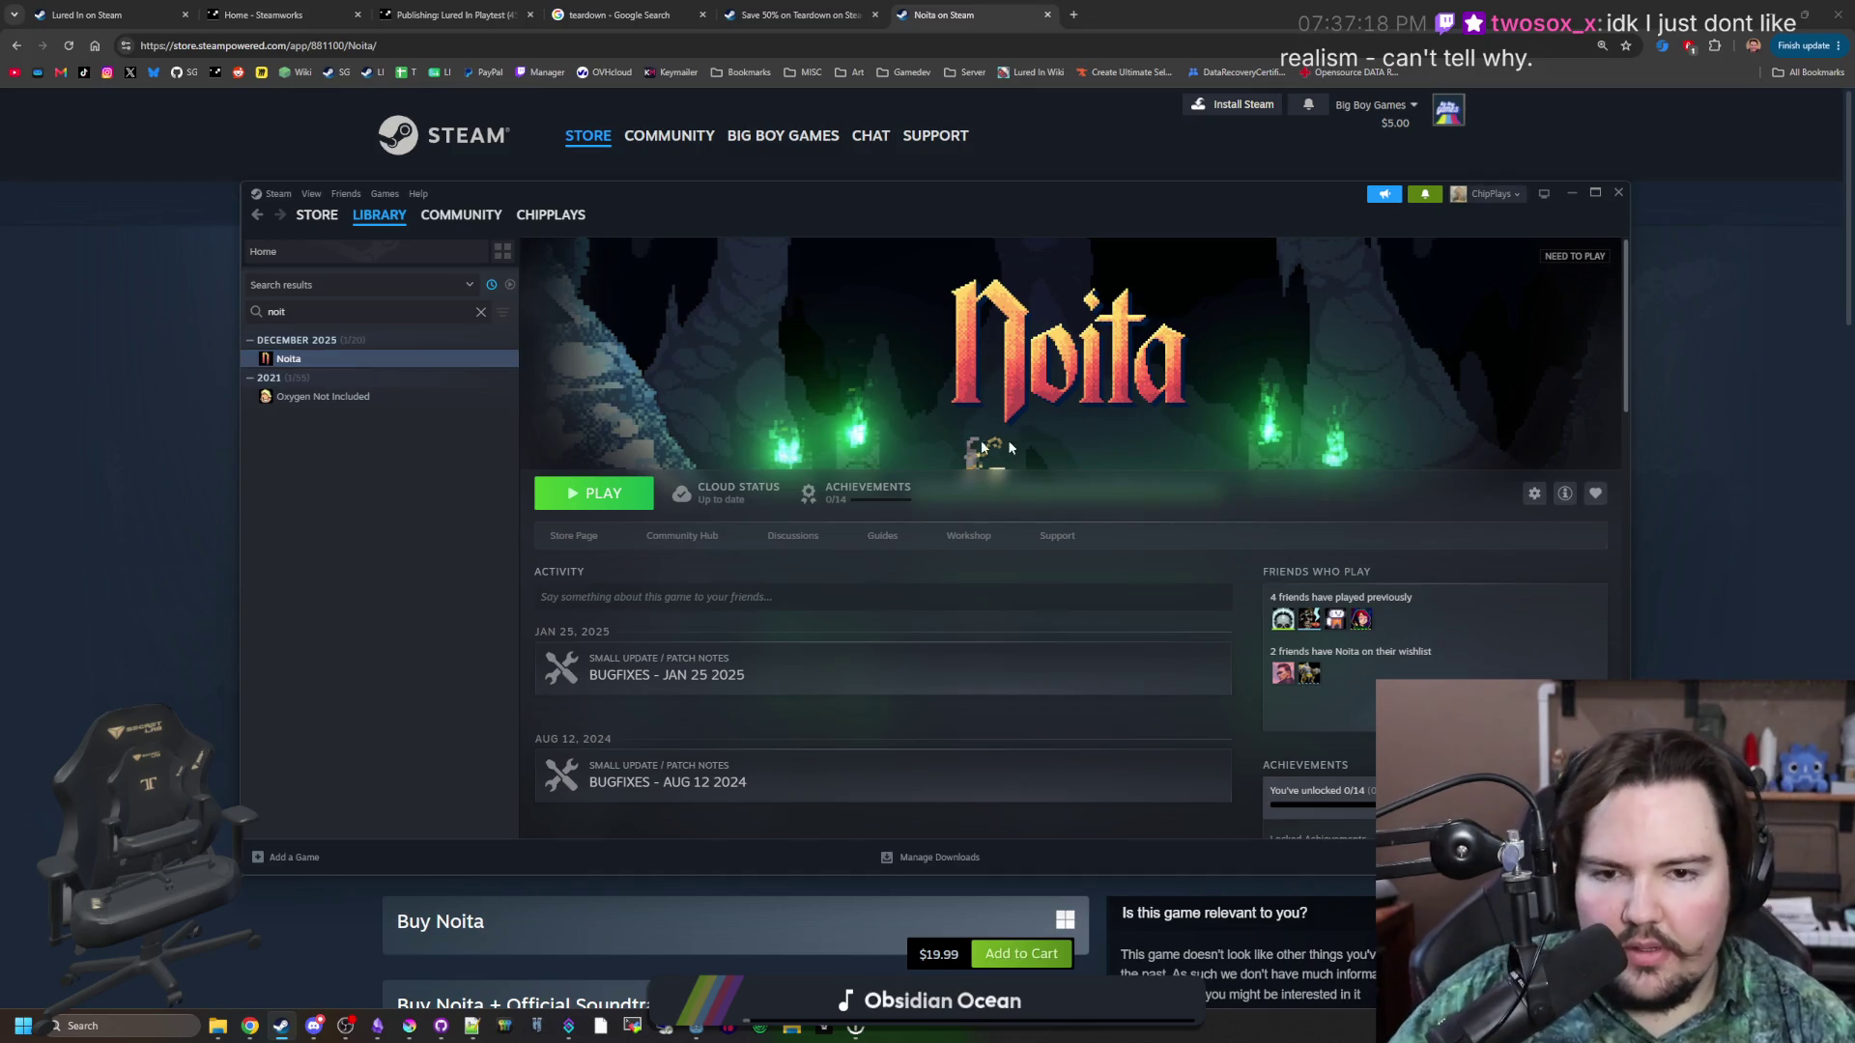
pyautogui.click(1755, 524)
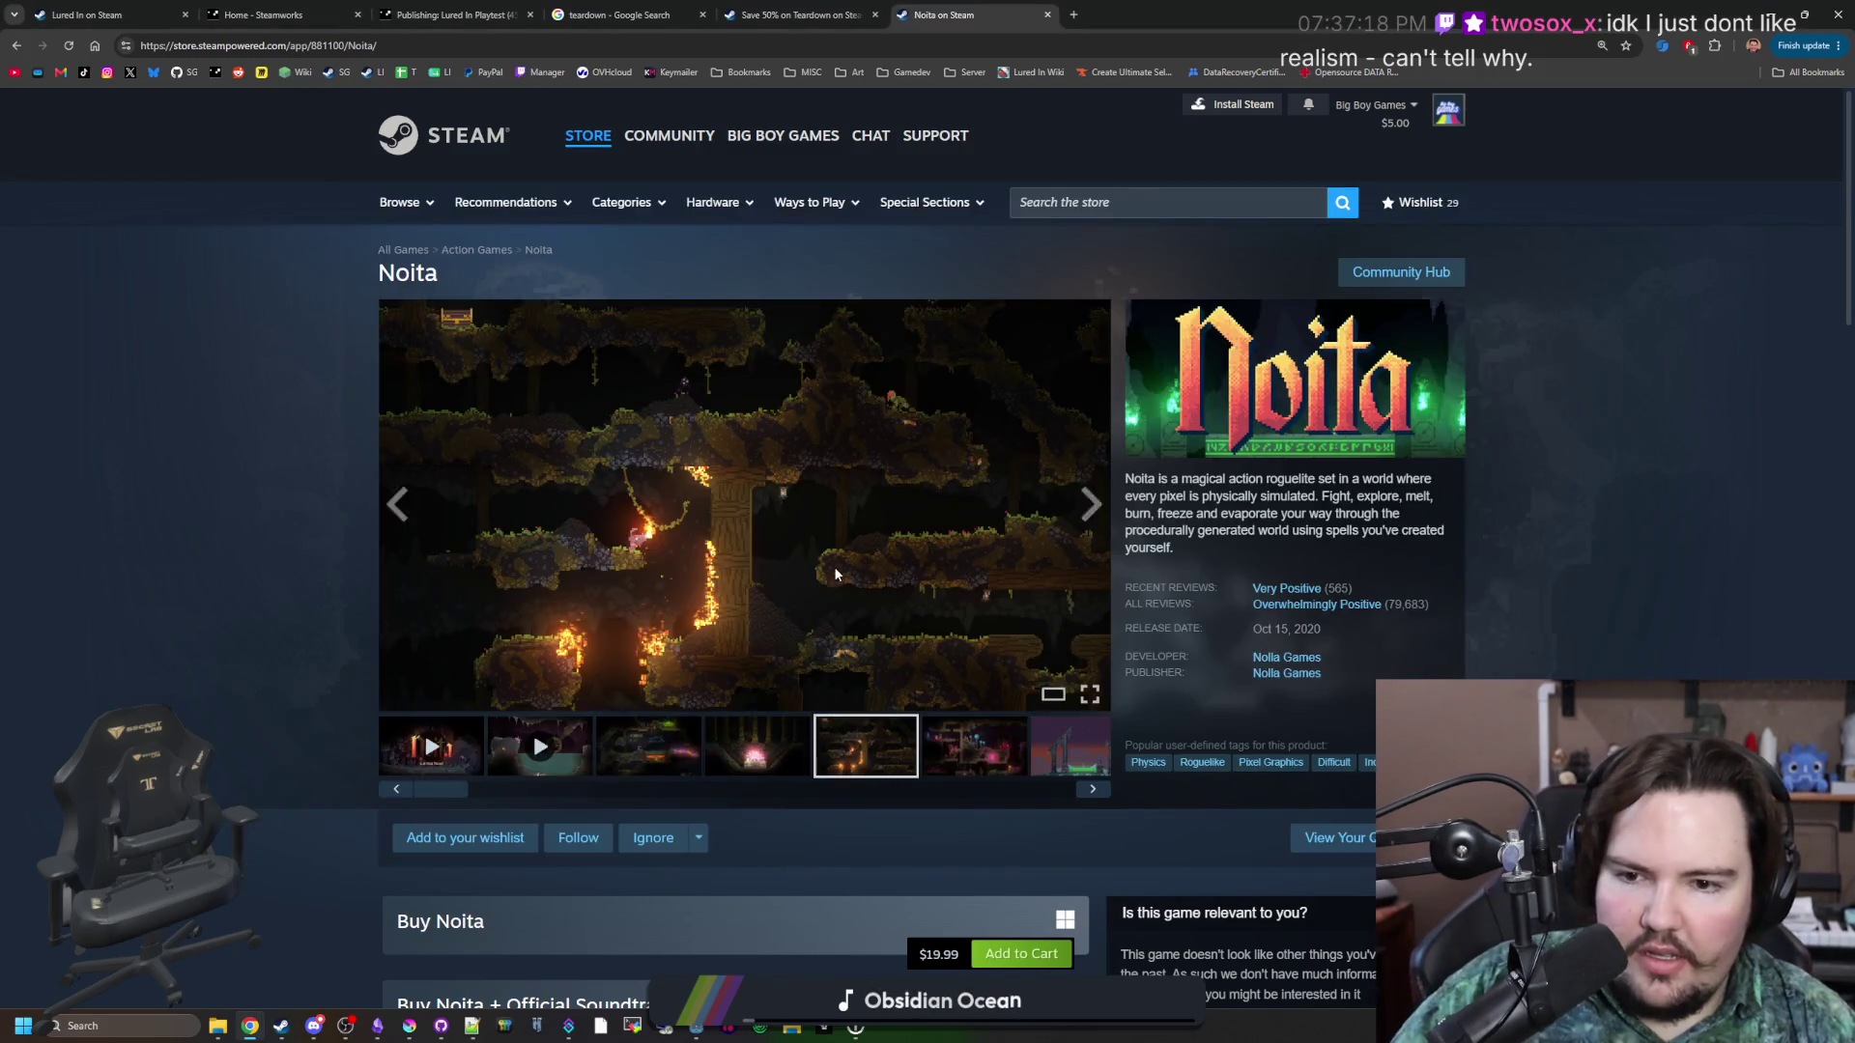
pyautogui.click(833, 566)
pyautogui.click(1631, 535)
pyautogui.click(1631, 534)
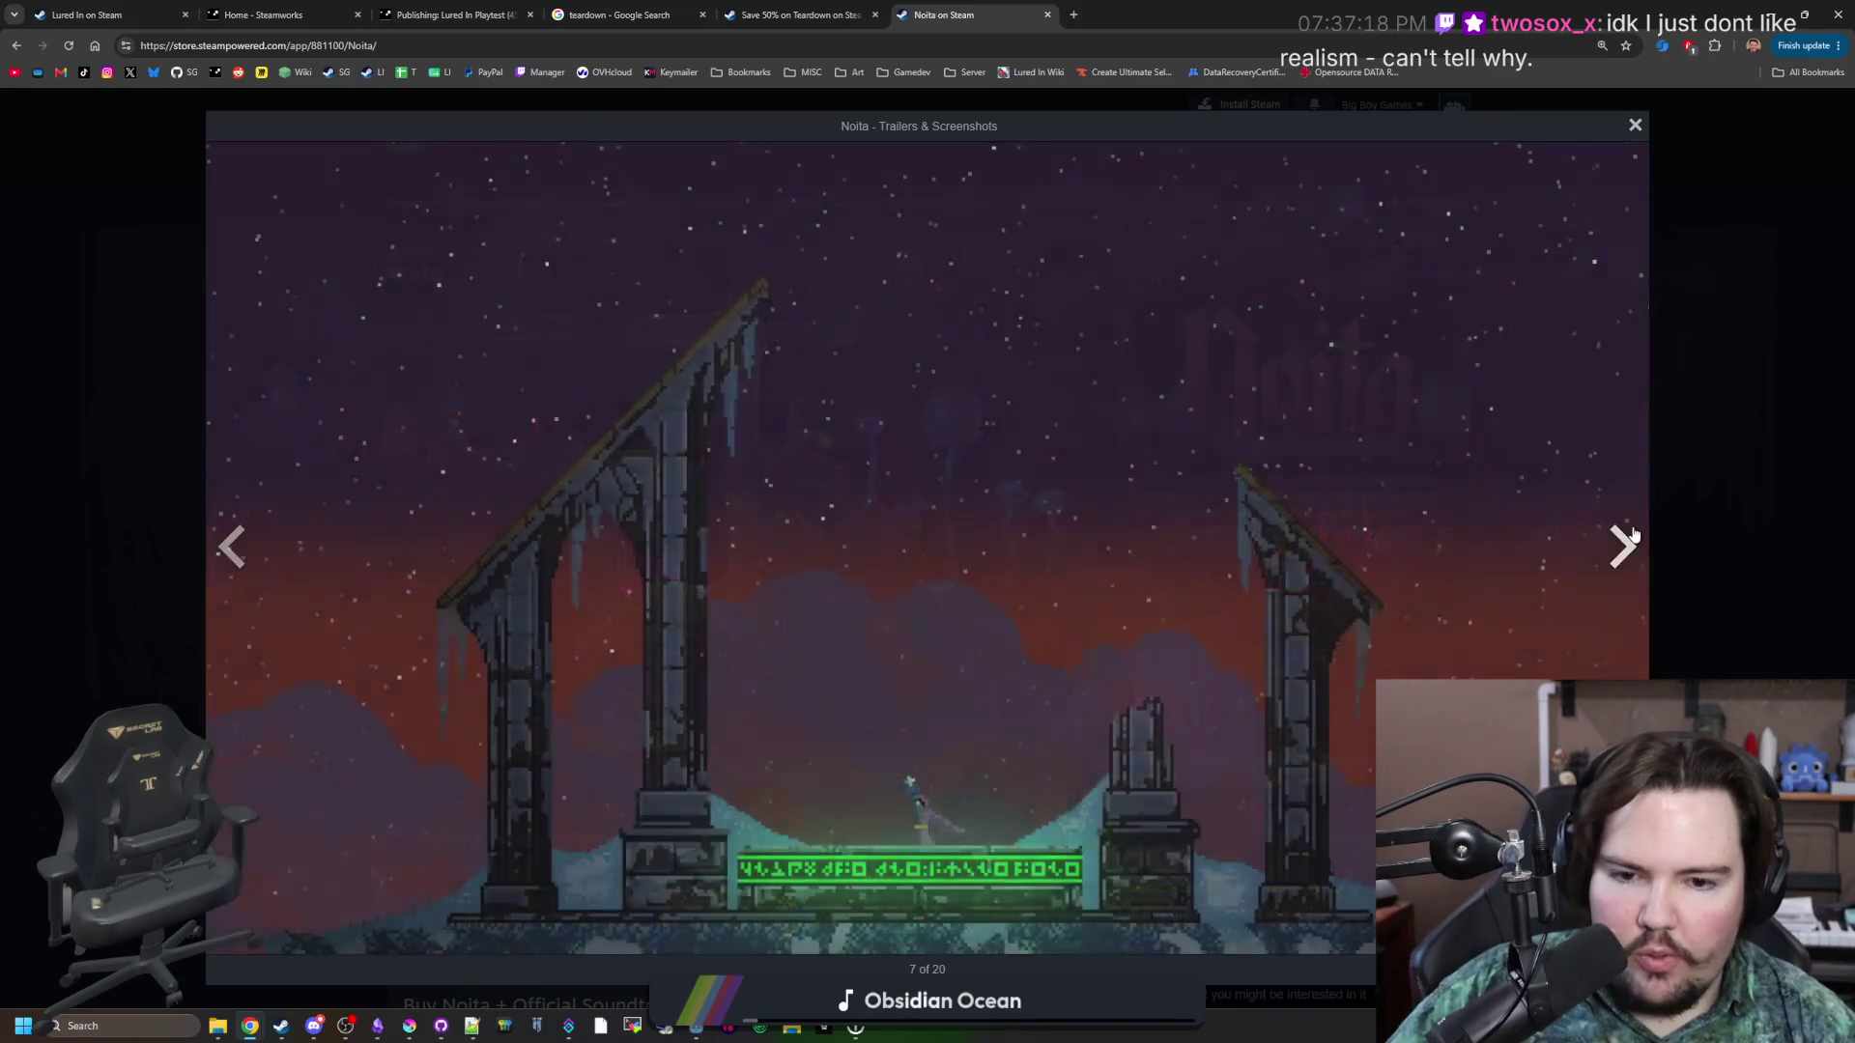
pyautogui.click(1631, 534)
pyautogui.click(1632, 534)
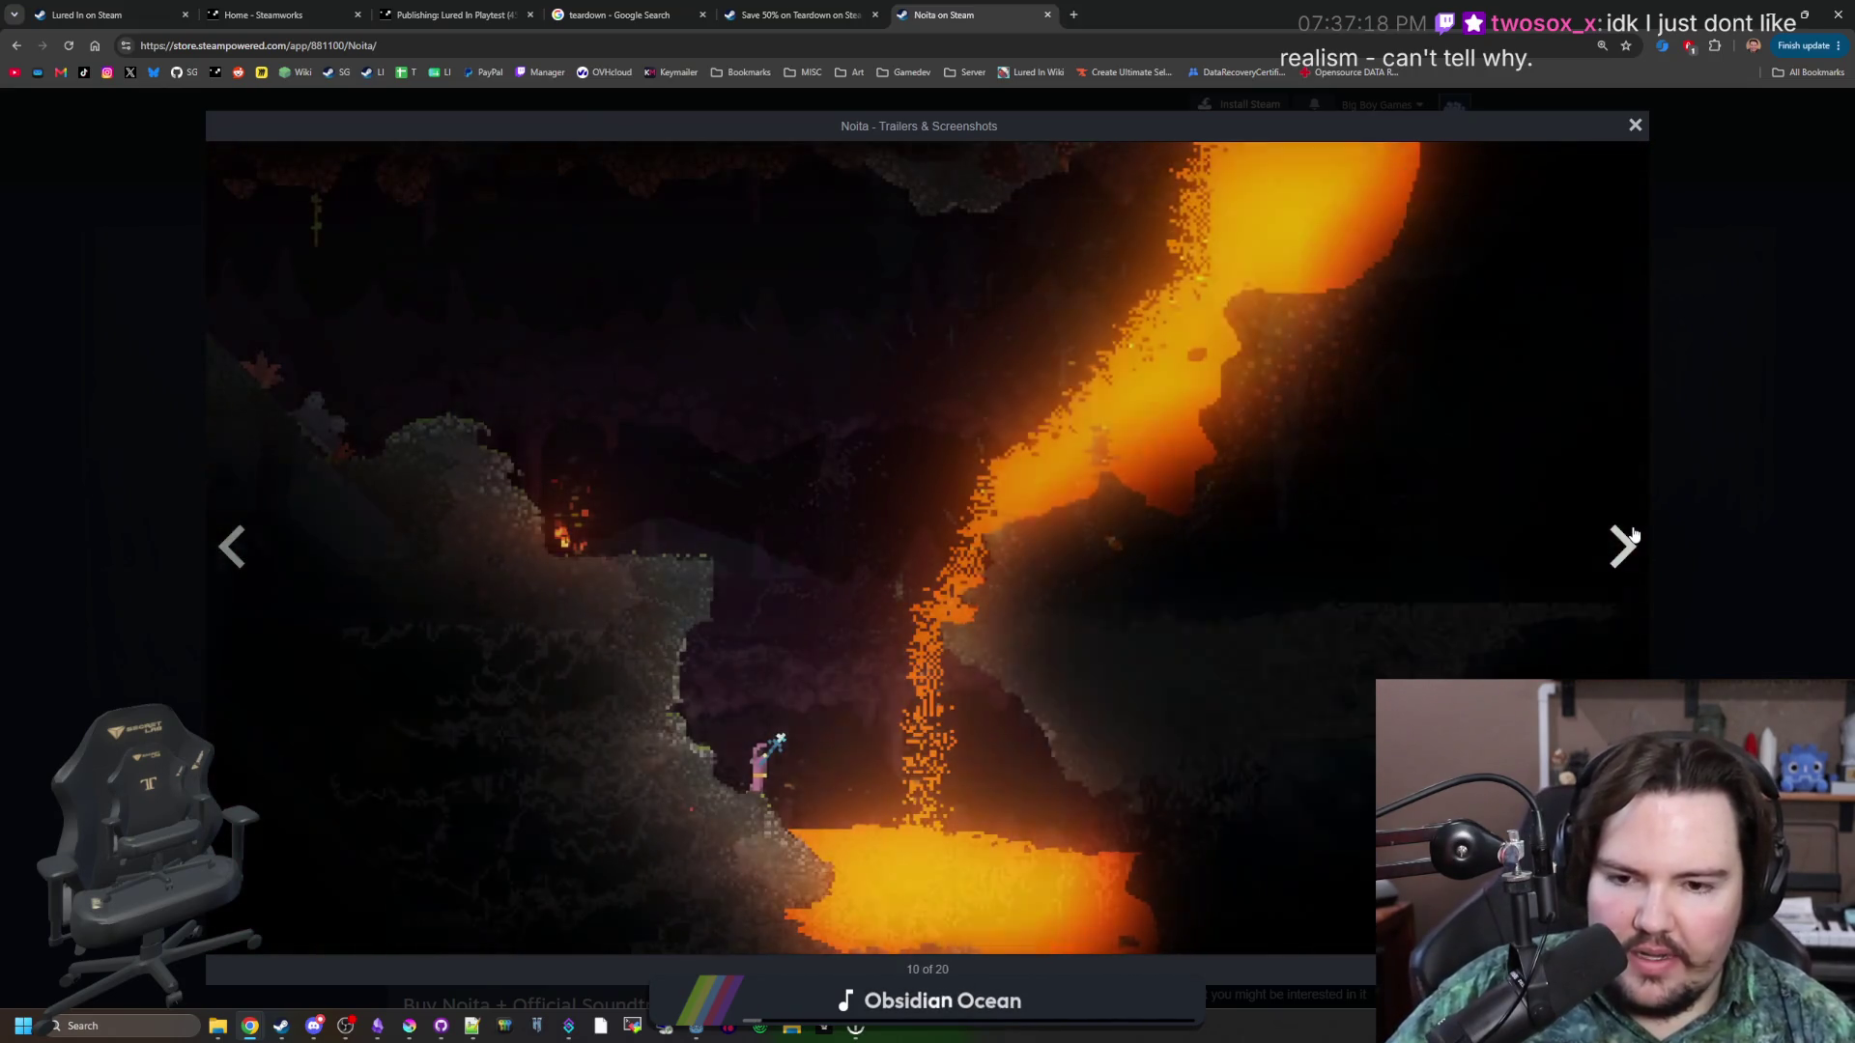
pyautogui.click(1633, 534)
pyautogui.click(1633, 534)
pyautogui.click(1633, 534)
pyautogui.click(1633, 534)
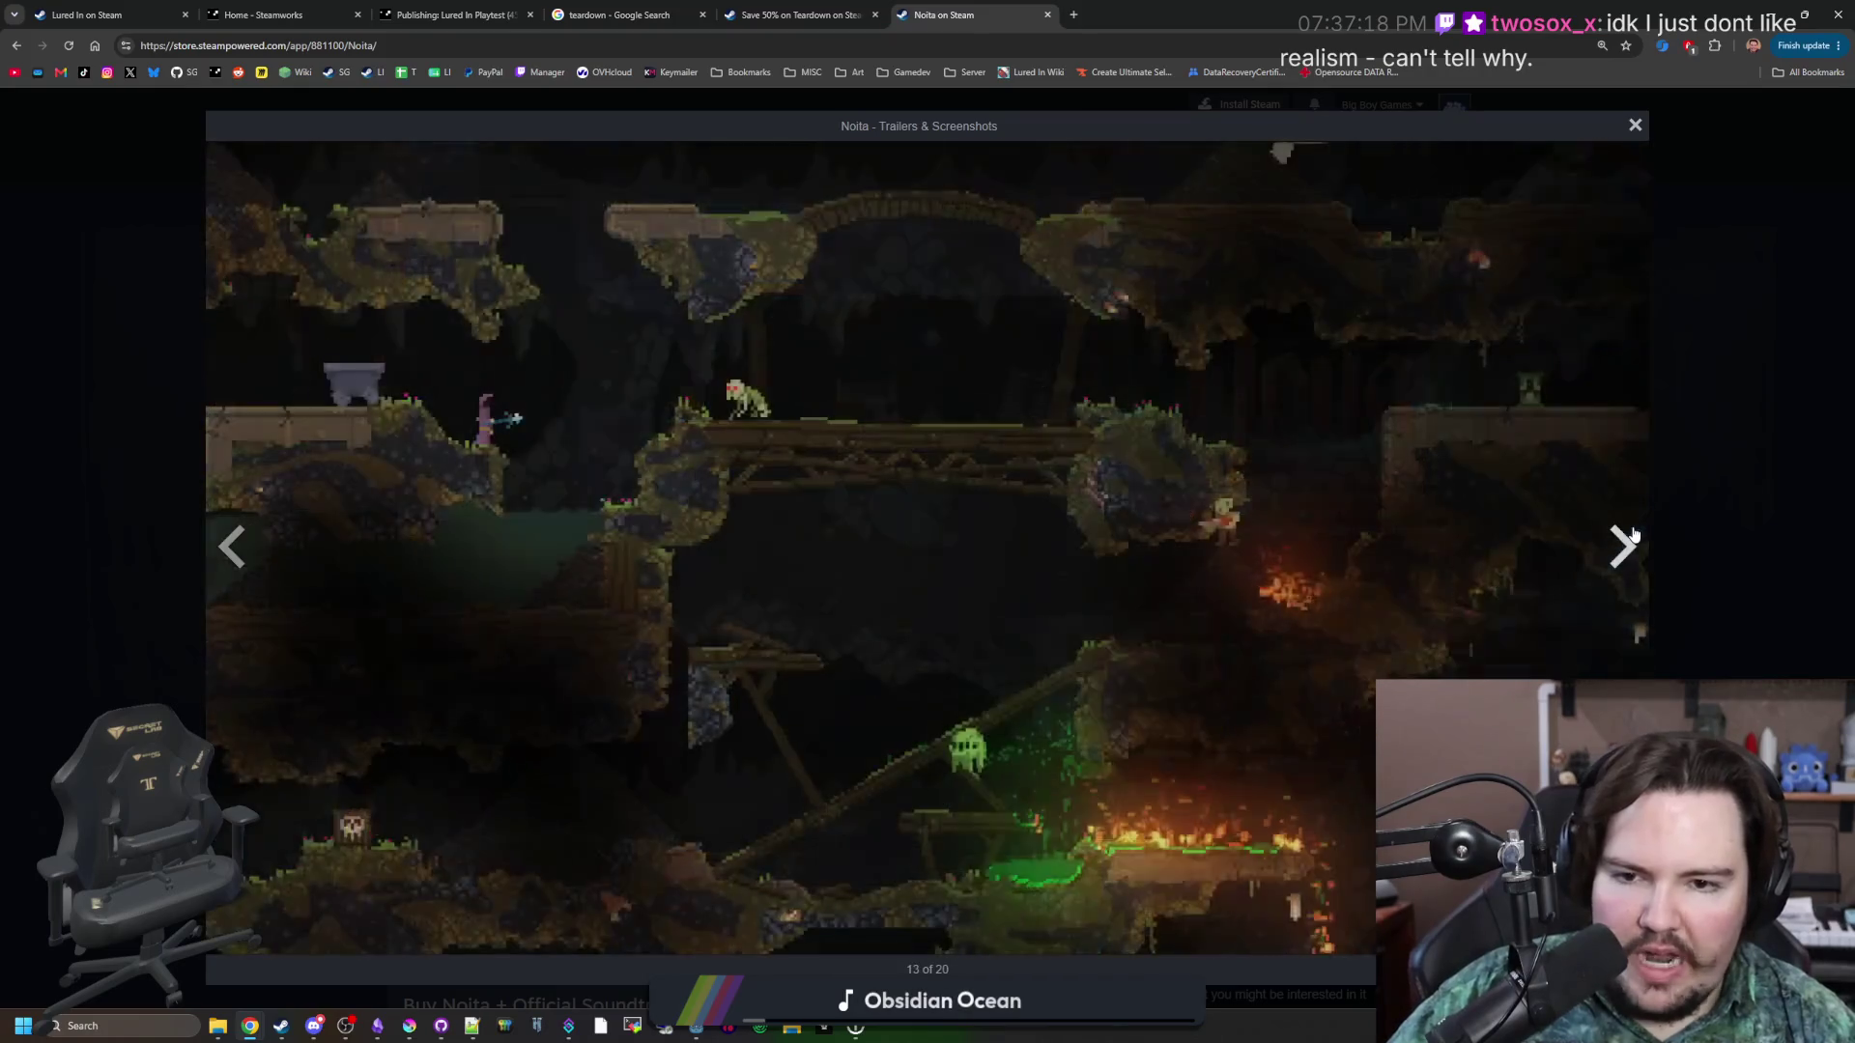
pyautogui.click(1632, 534)
pyautogui.click(1633, 534)
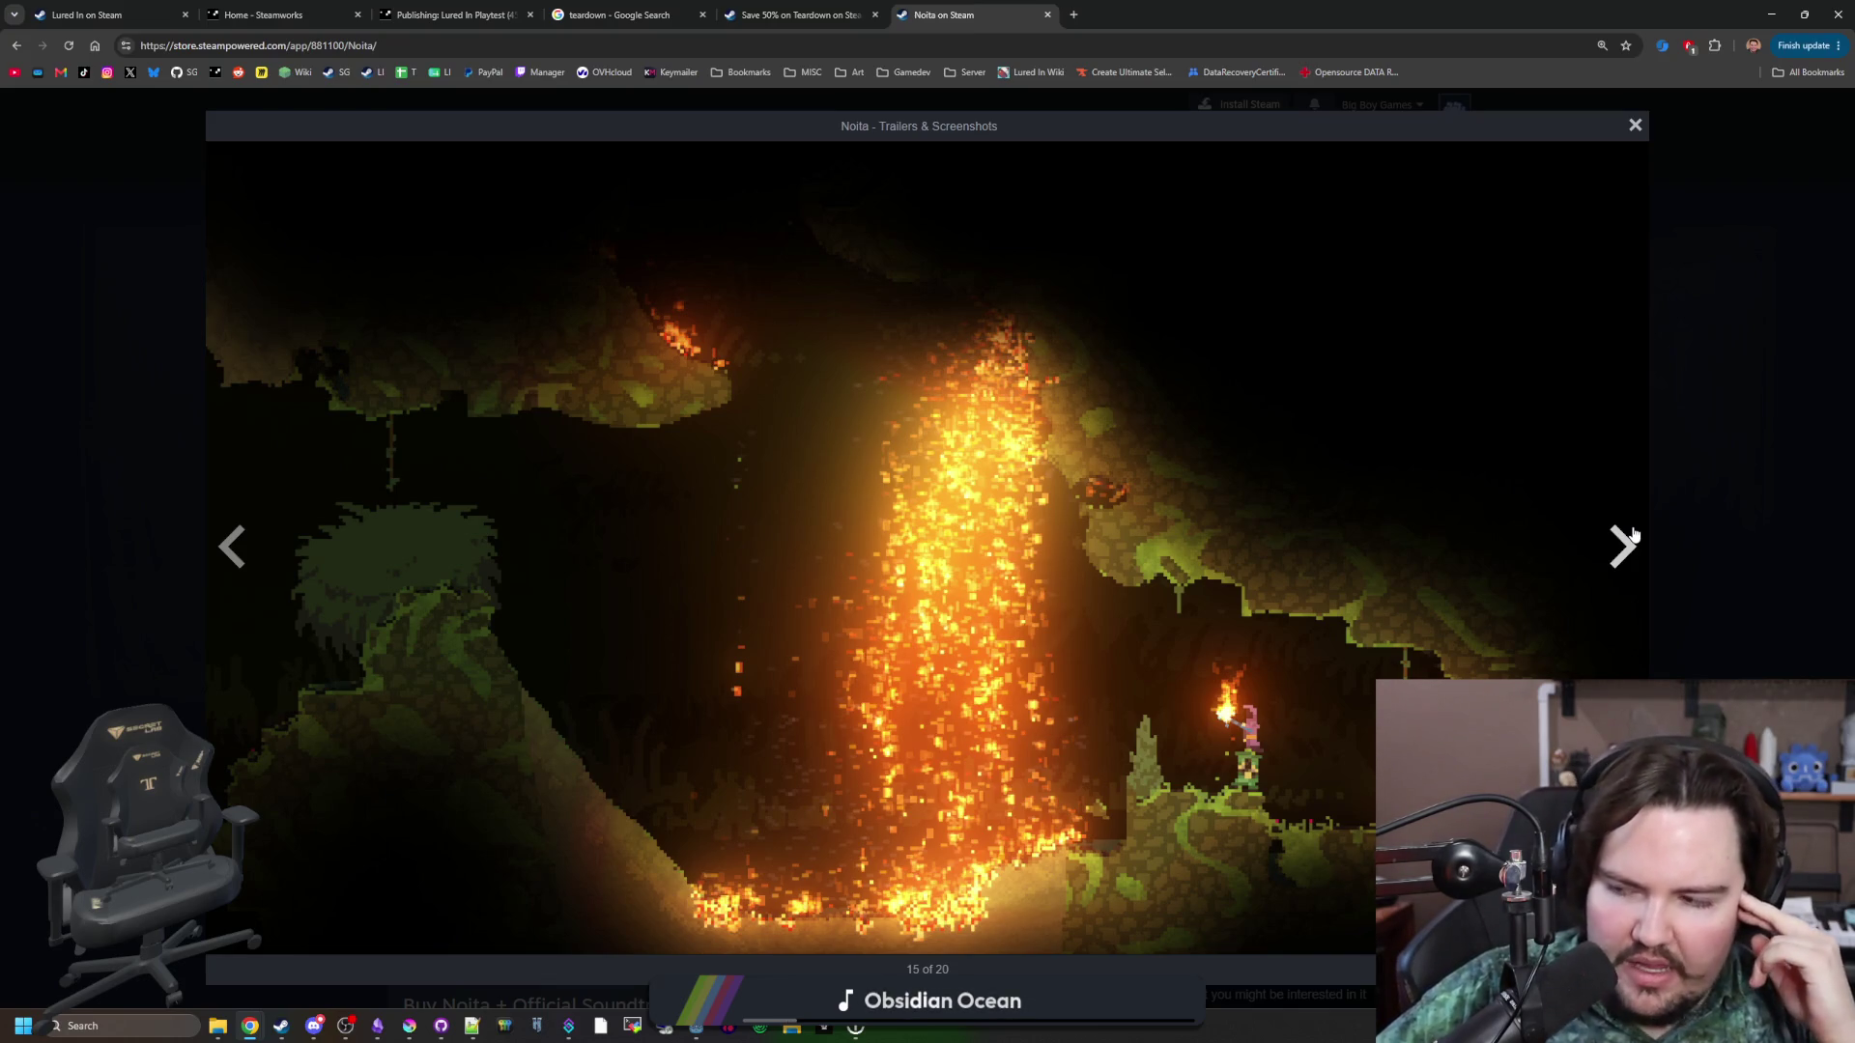
pyautogui.click(1742, 235)
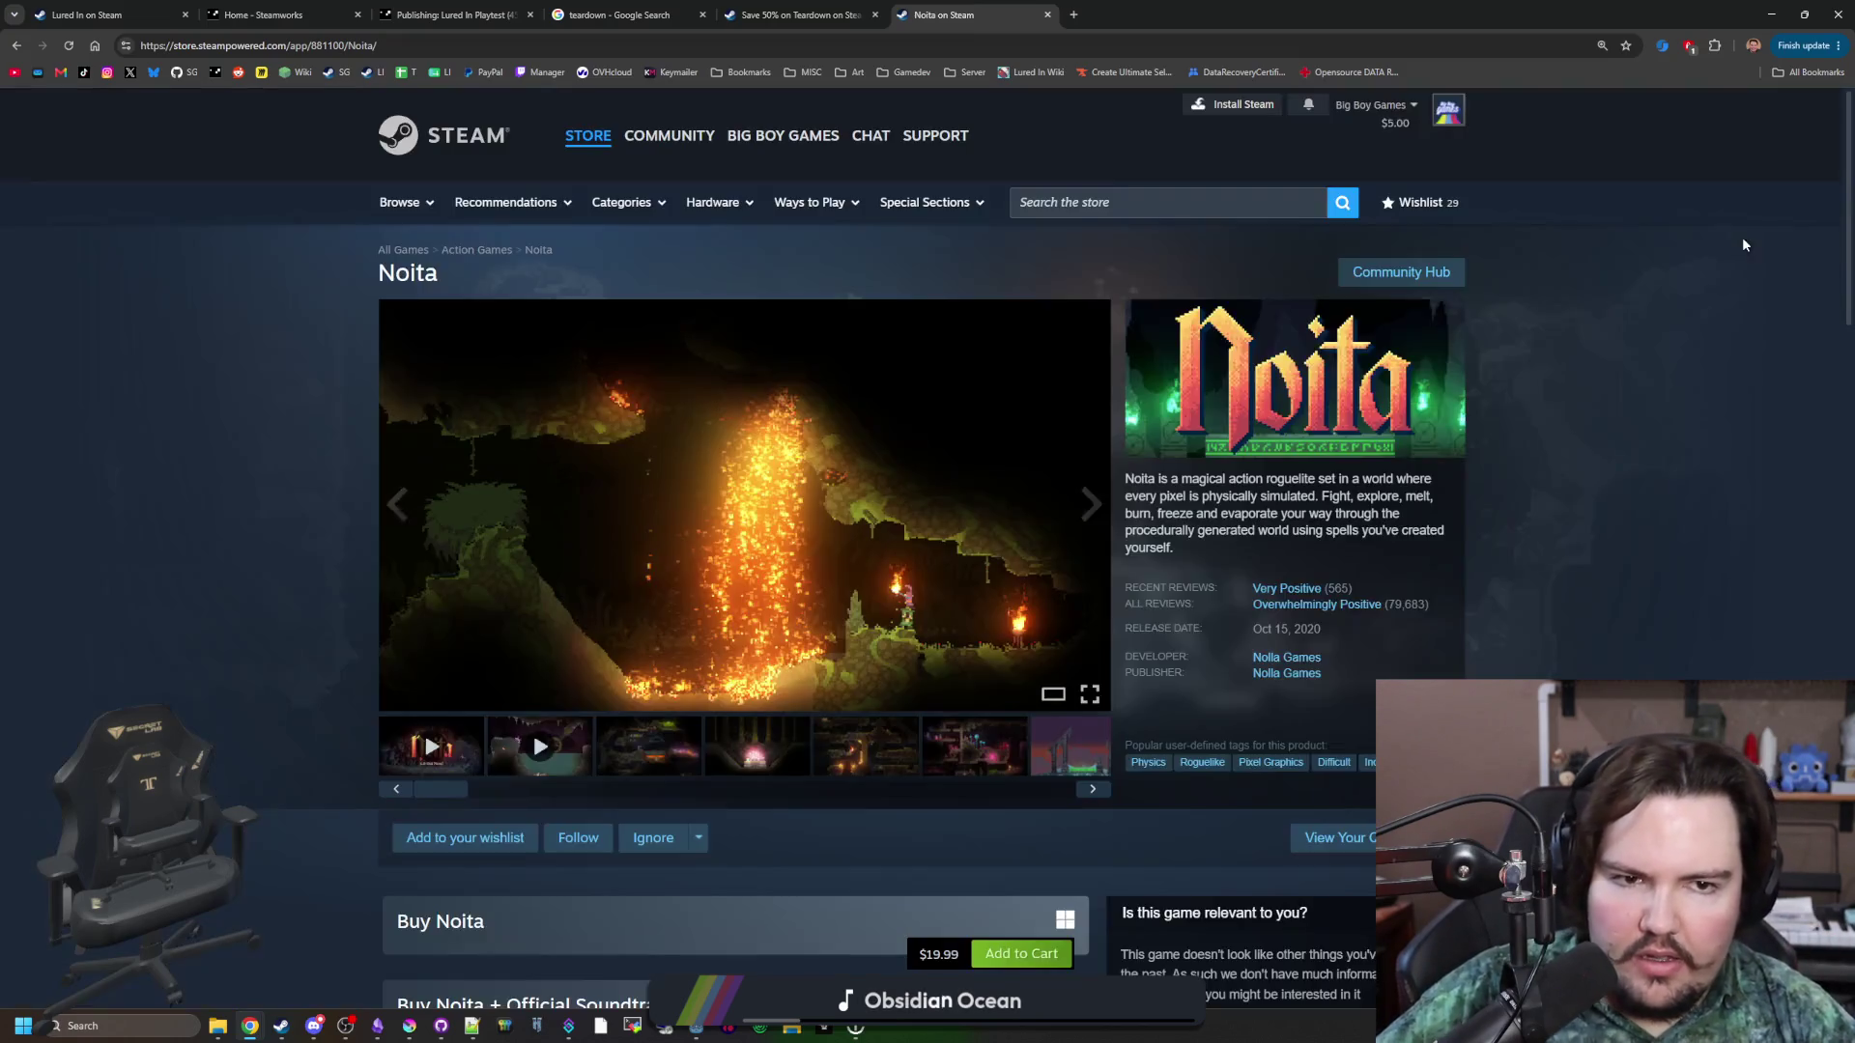
# Minimize Steam to reveal Godot and dismiss the Feedback popup over Lured In's pond.
pyautogui.hotkey('alt', 'Tab')
pyautogui.click(1573, 193)
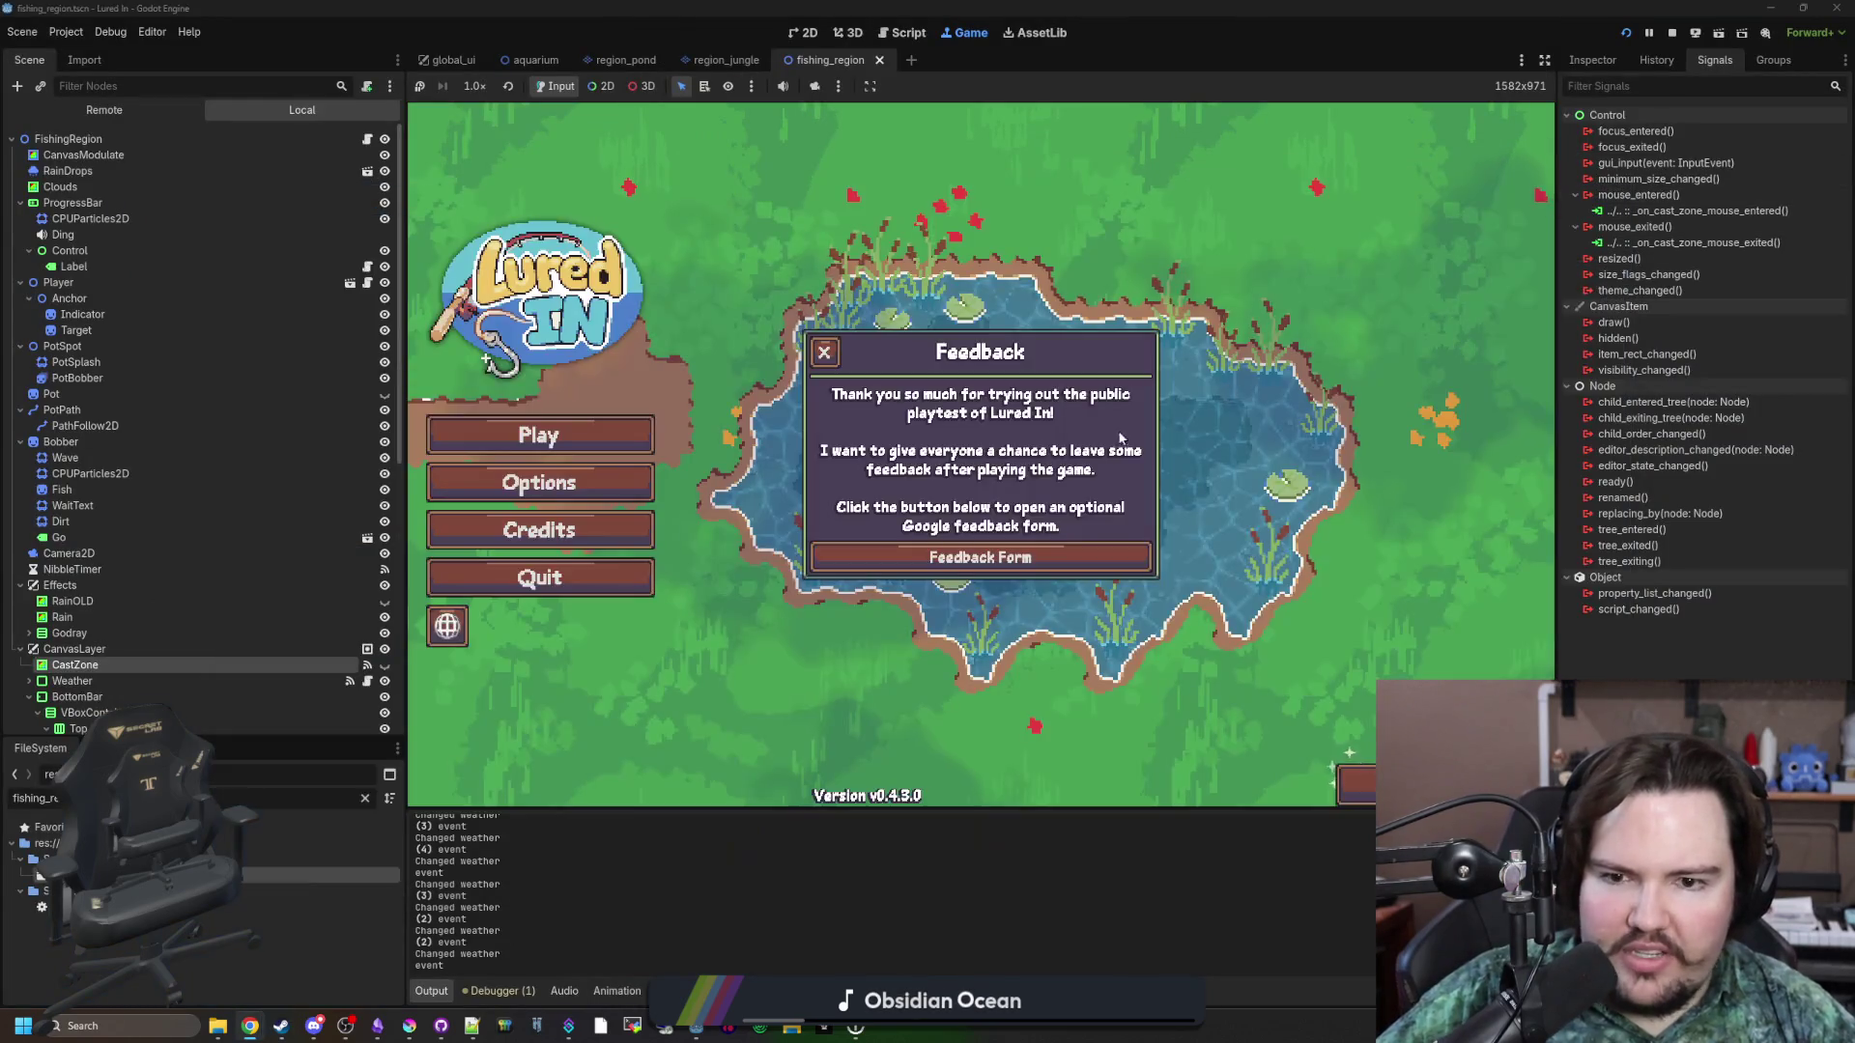
pyautogui.press('Escape')
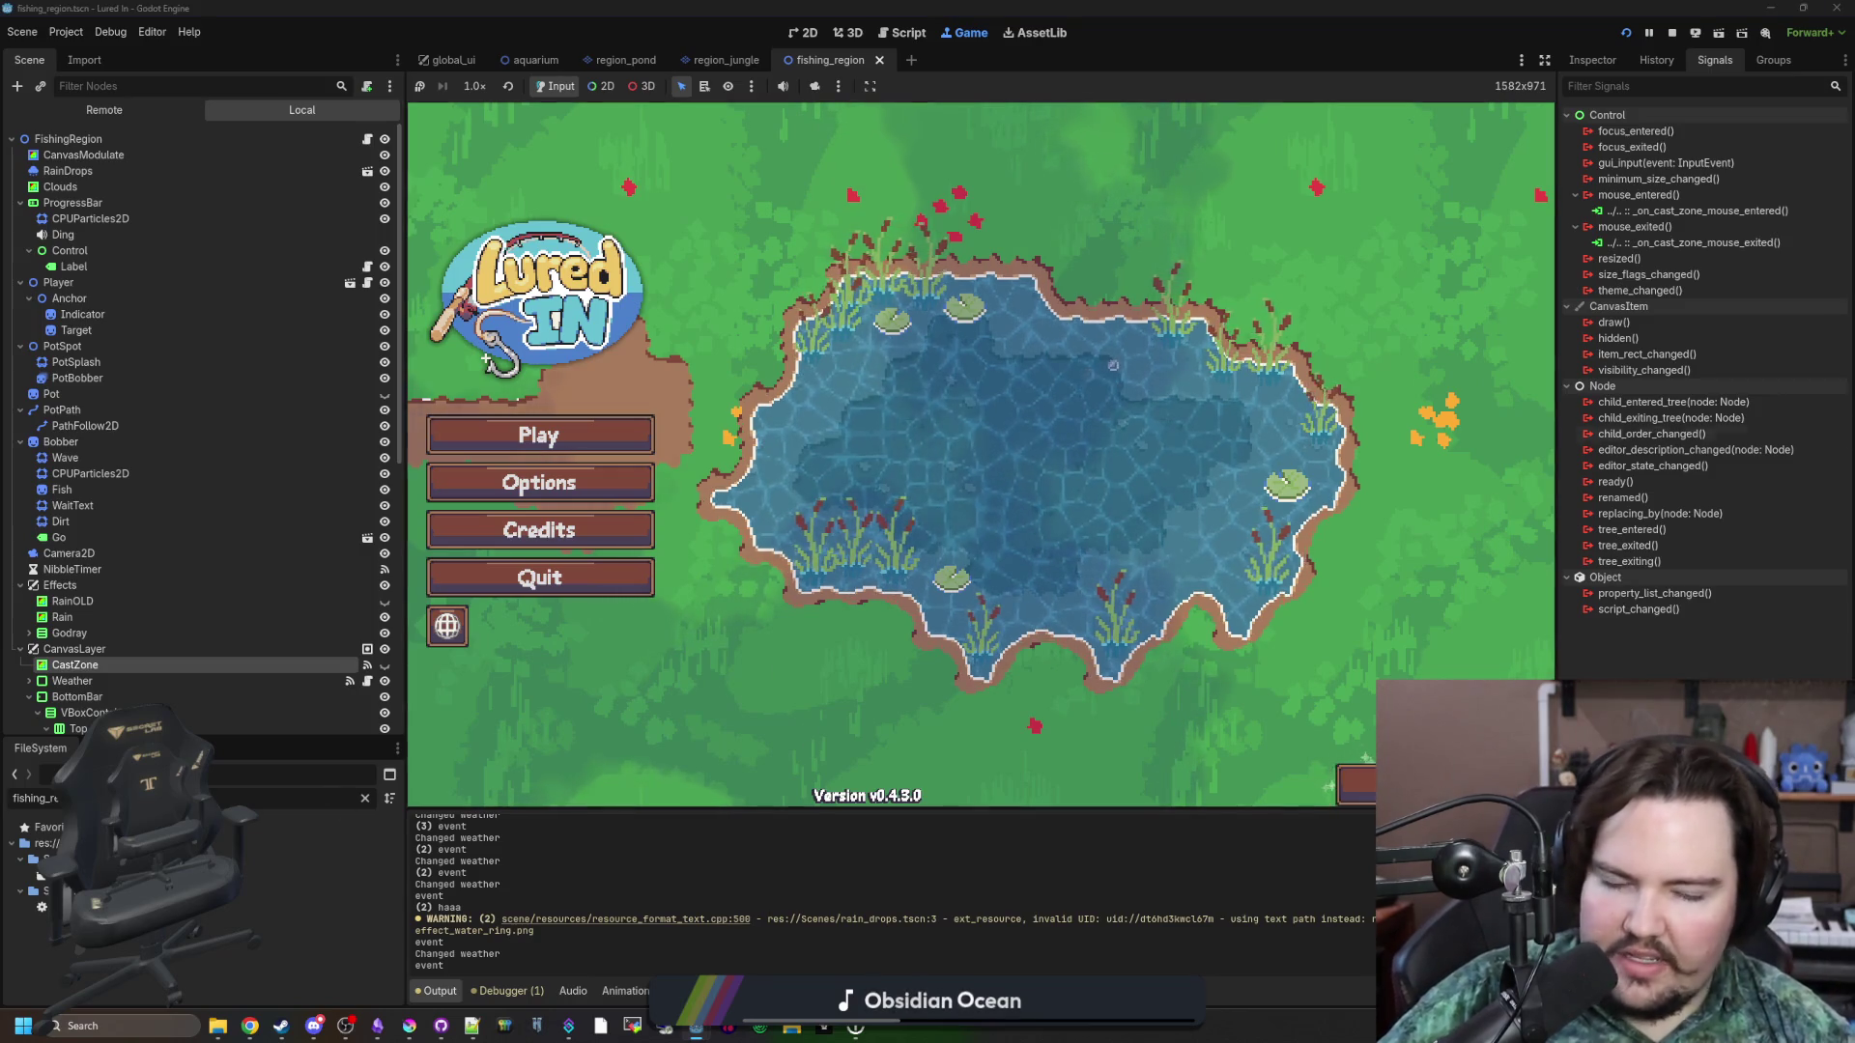
# Search Google for 'grounded 2' in a new tab and open Grounded 2's Steam store page.
pyautogui.click(249, 1026)
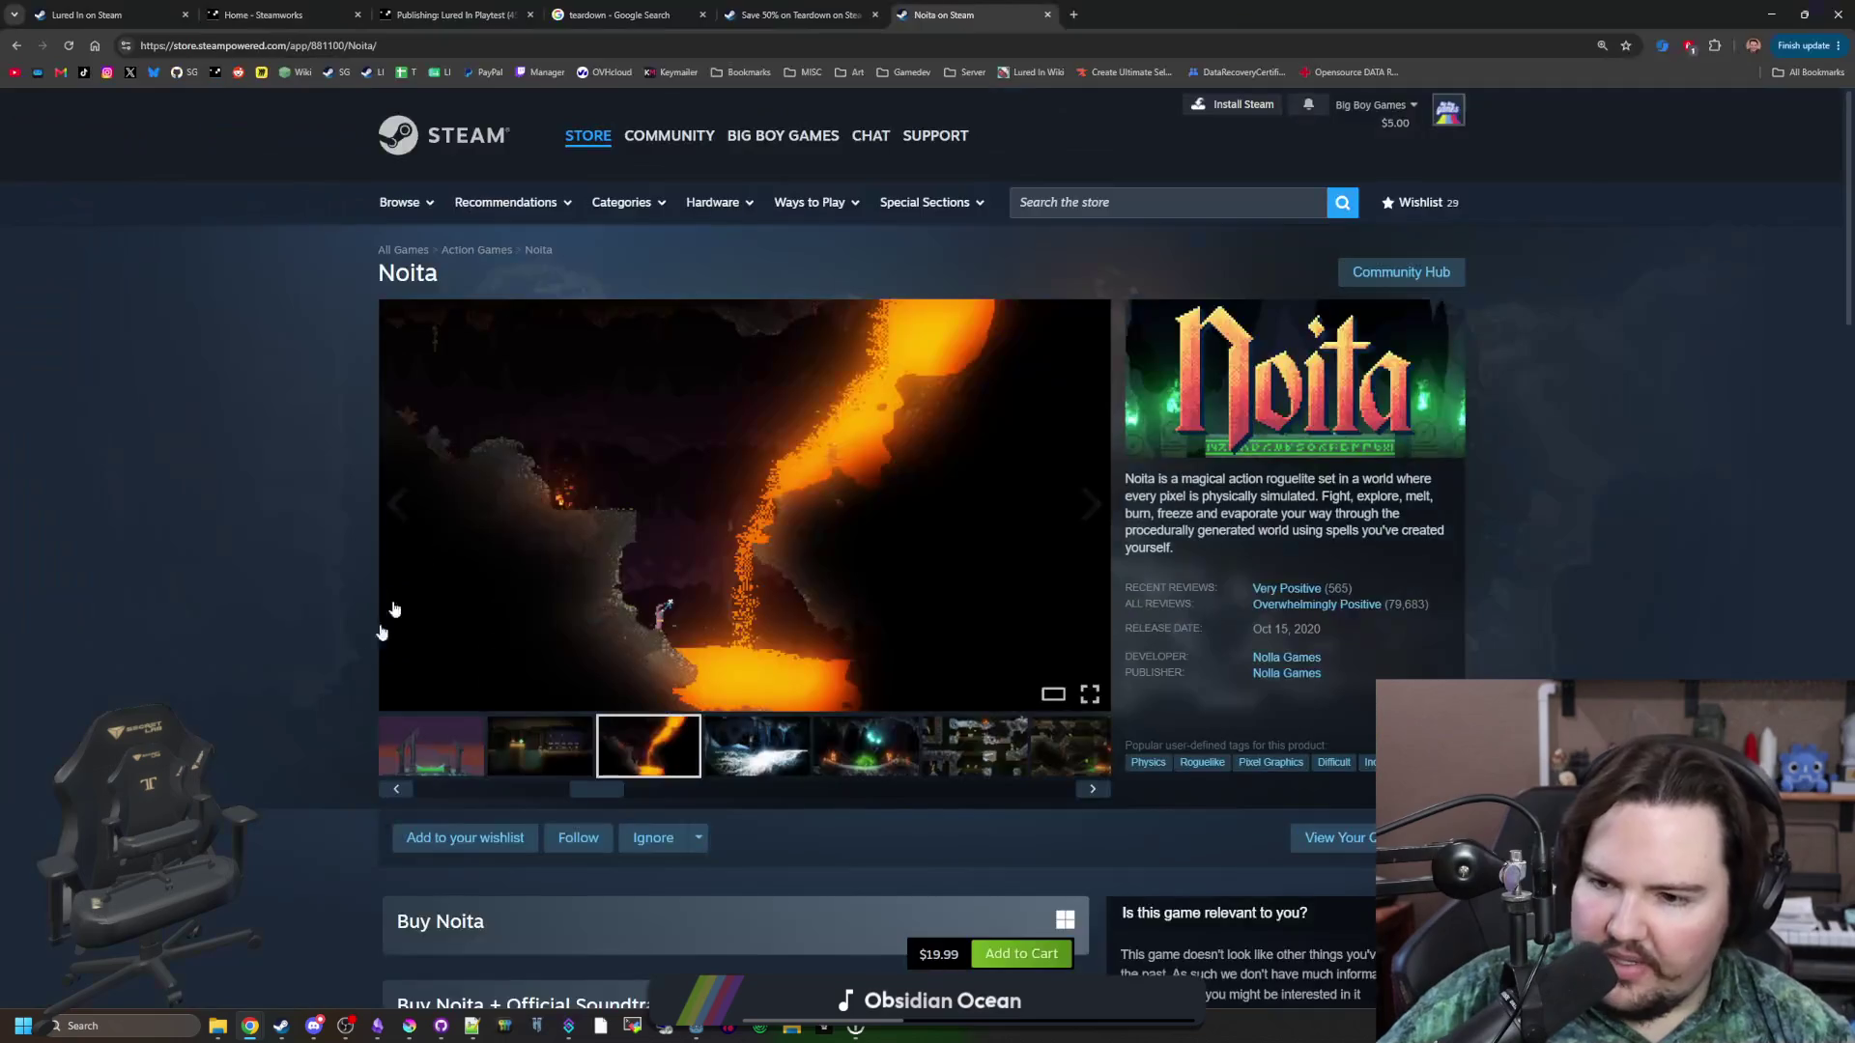
pyautogui.click(1073, 14)
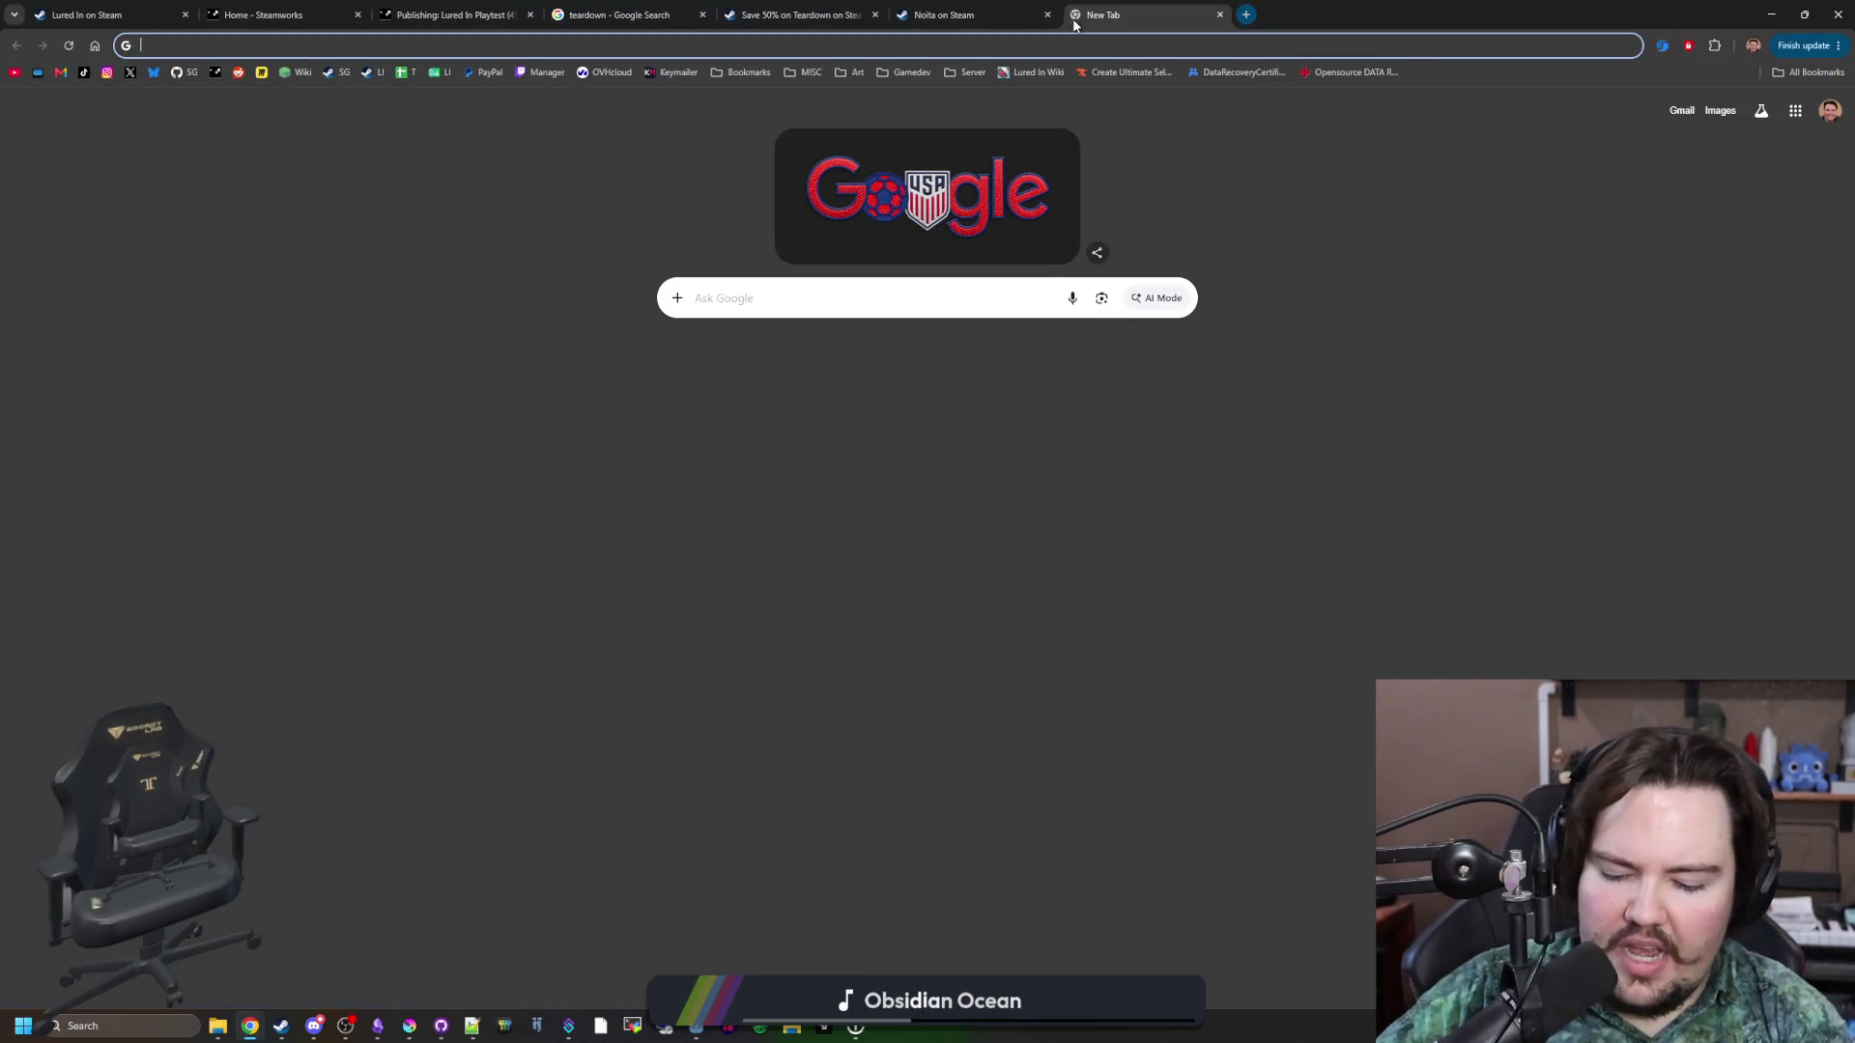
pyautogui.write('grounded ')
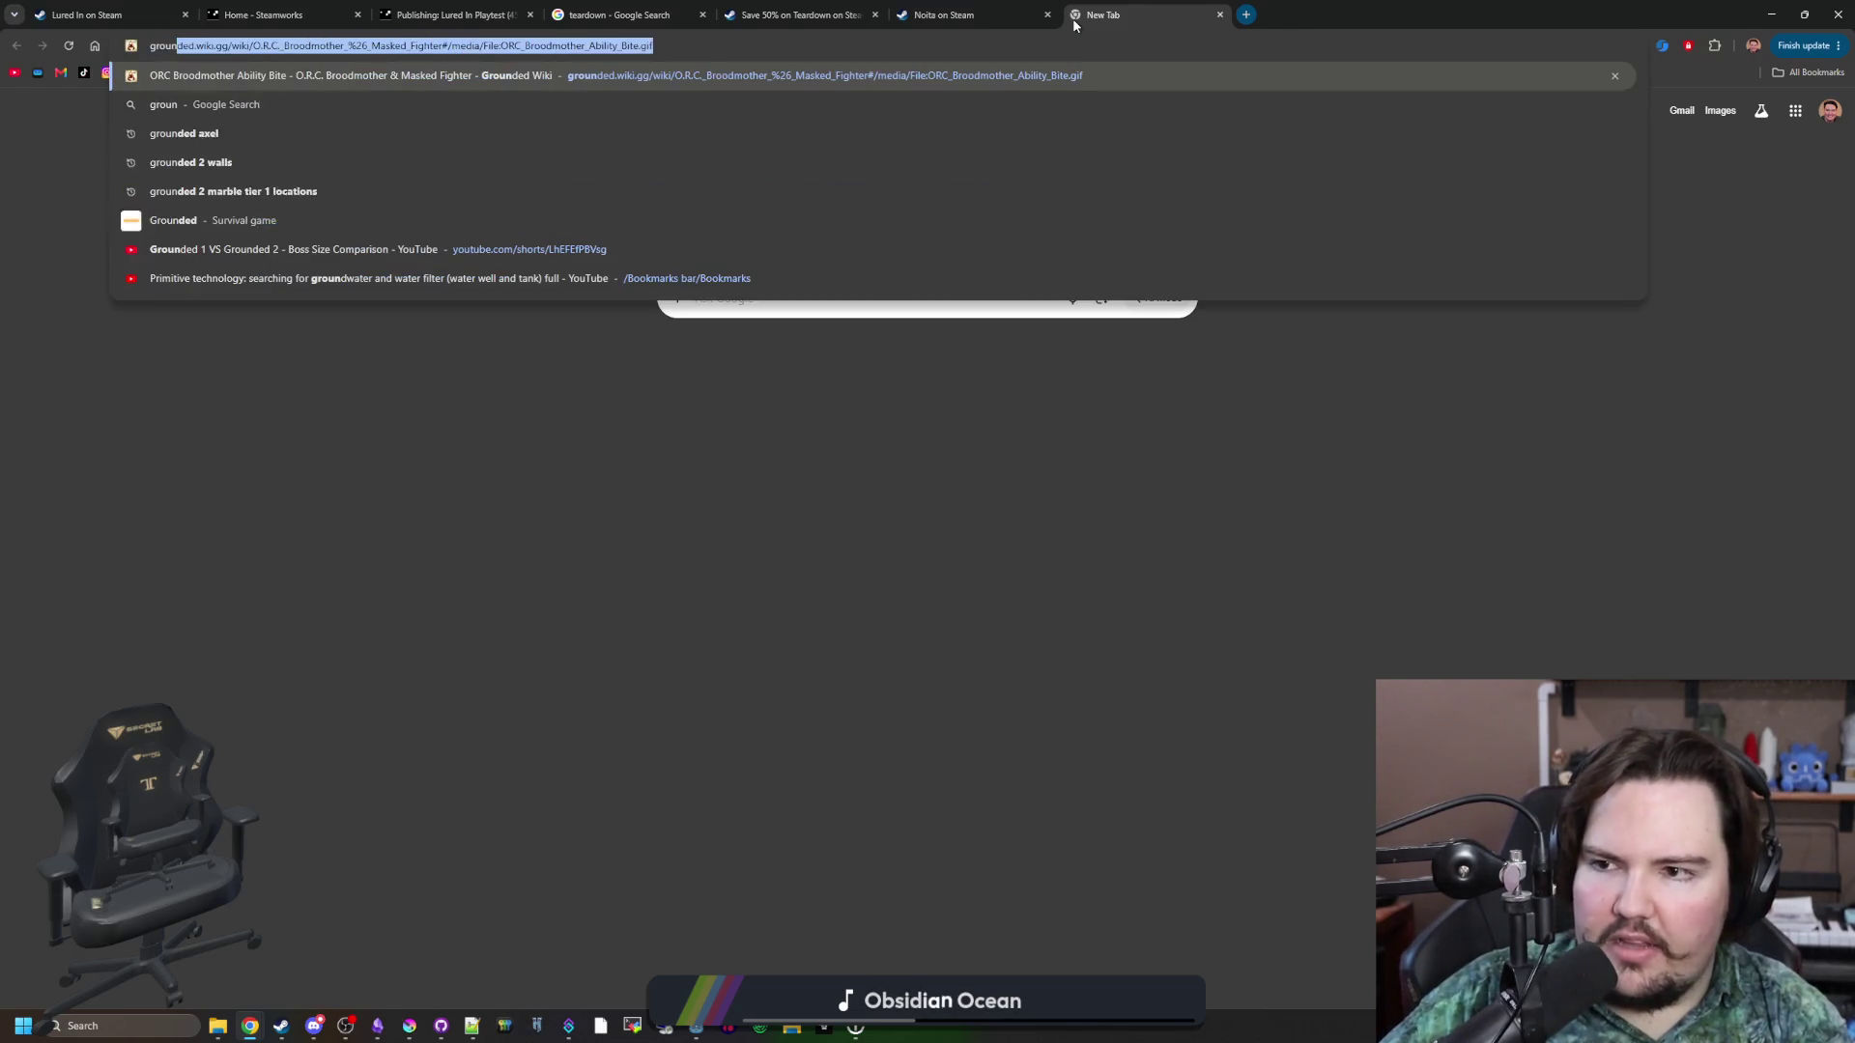
pyautogui.write('2')
pyautogui.press('Return')
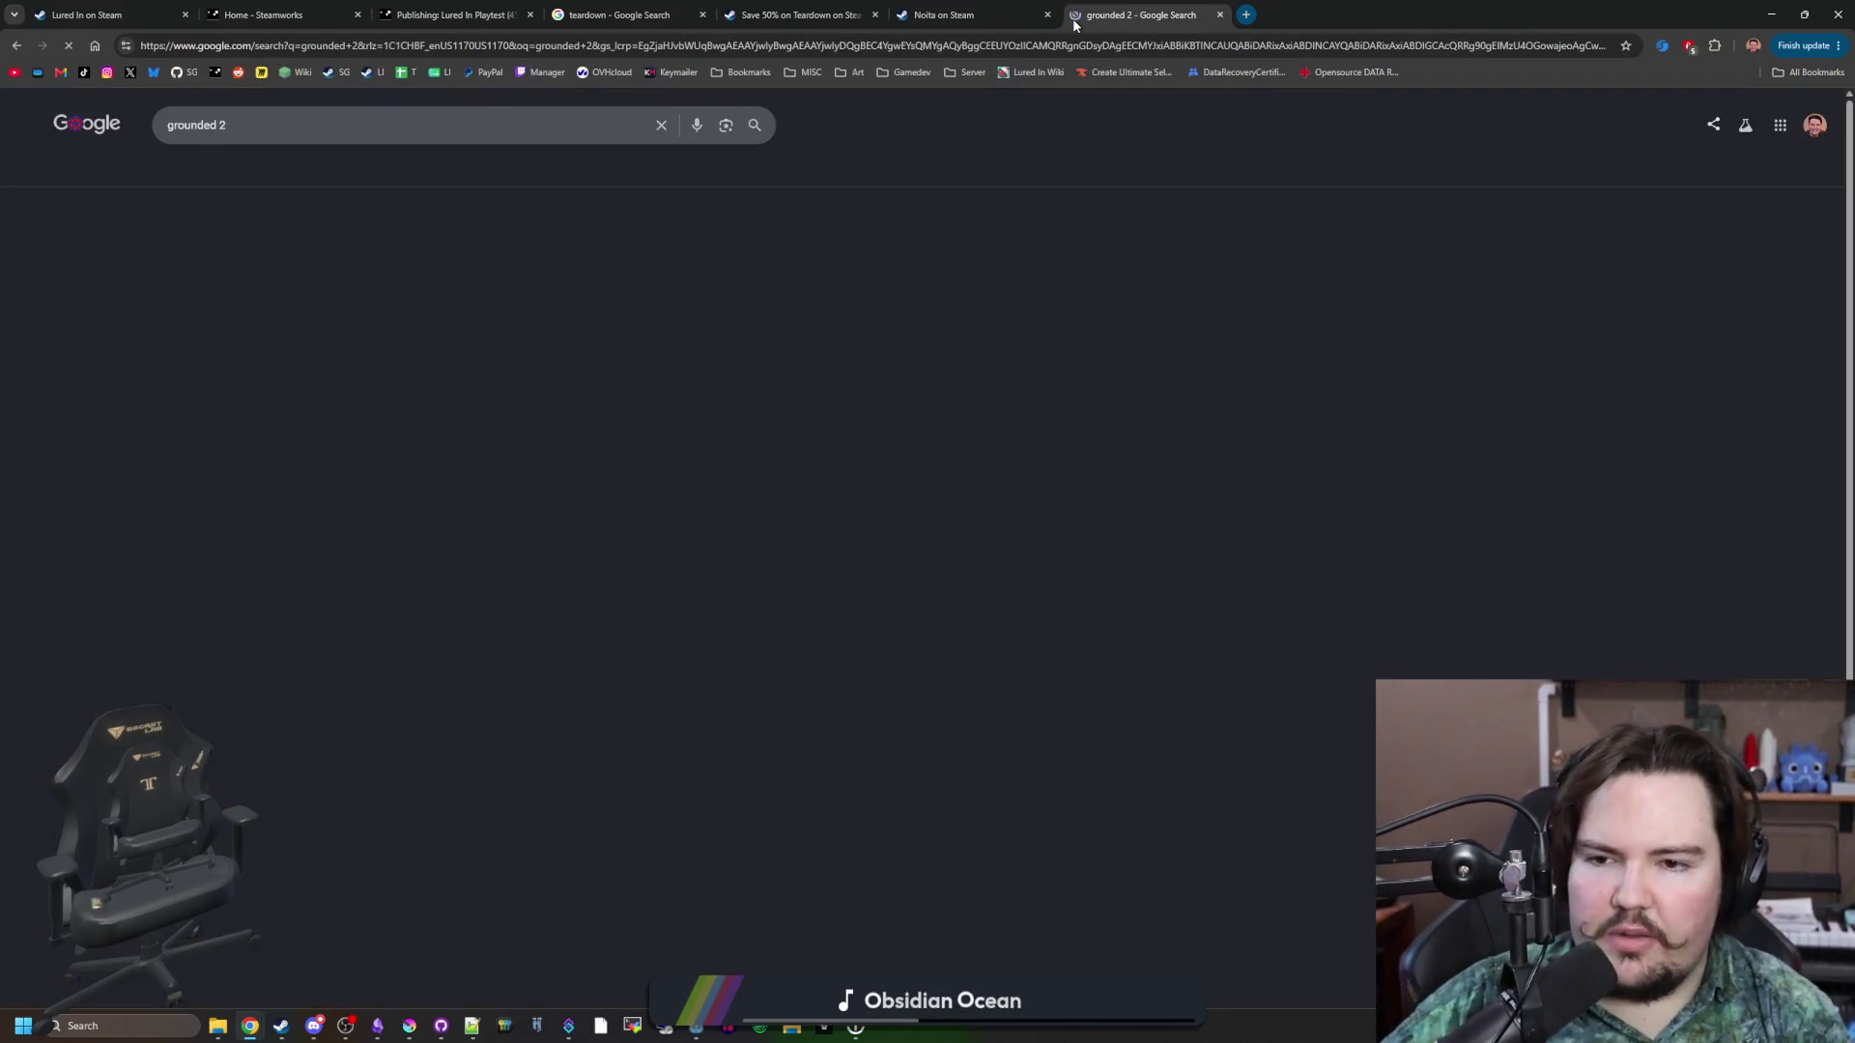
pyautogui.scroll(-4, 223, 386)
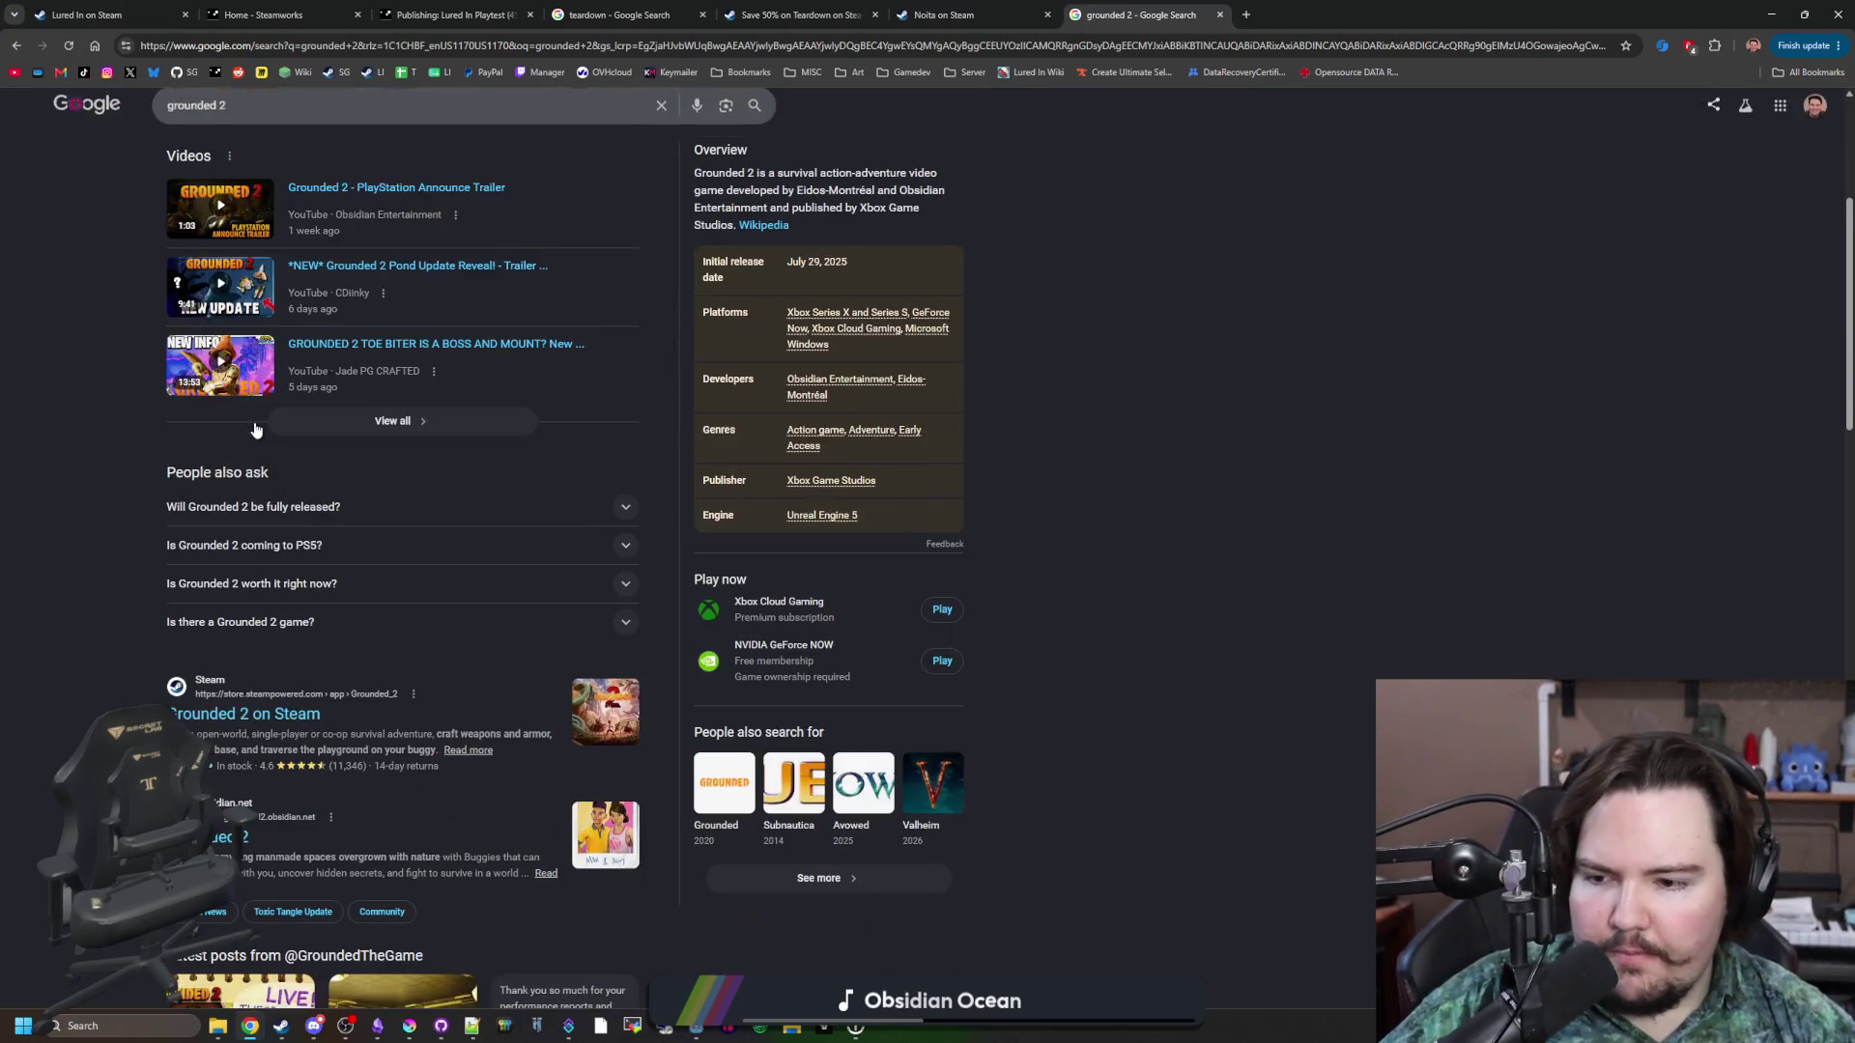
pyautogui.middleClick(245, 713)
pyautogui.click(1280, 15)
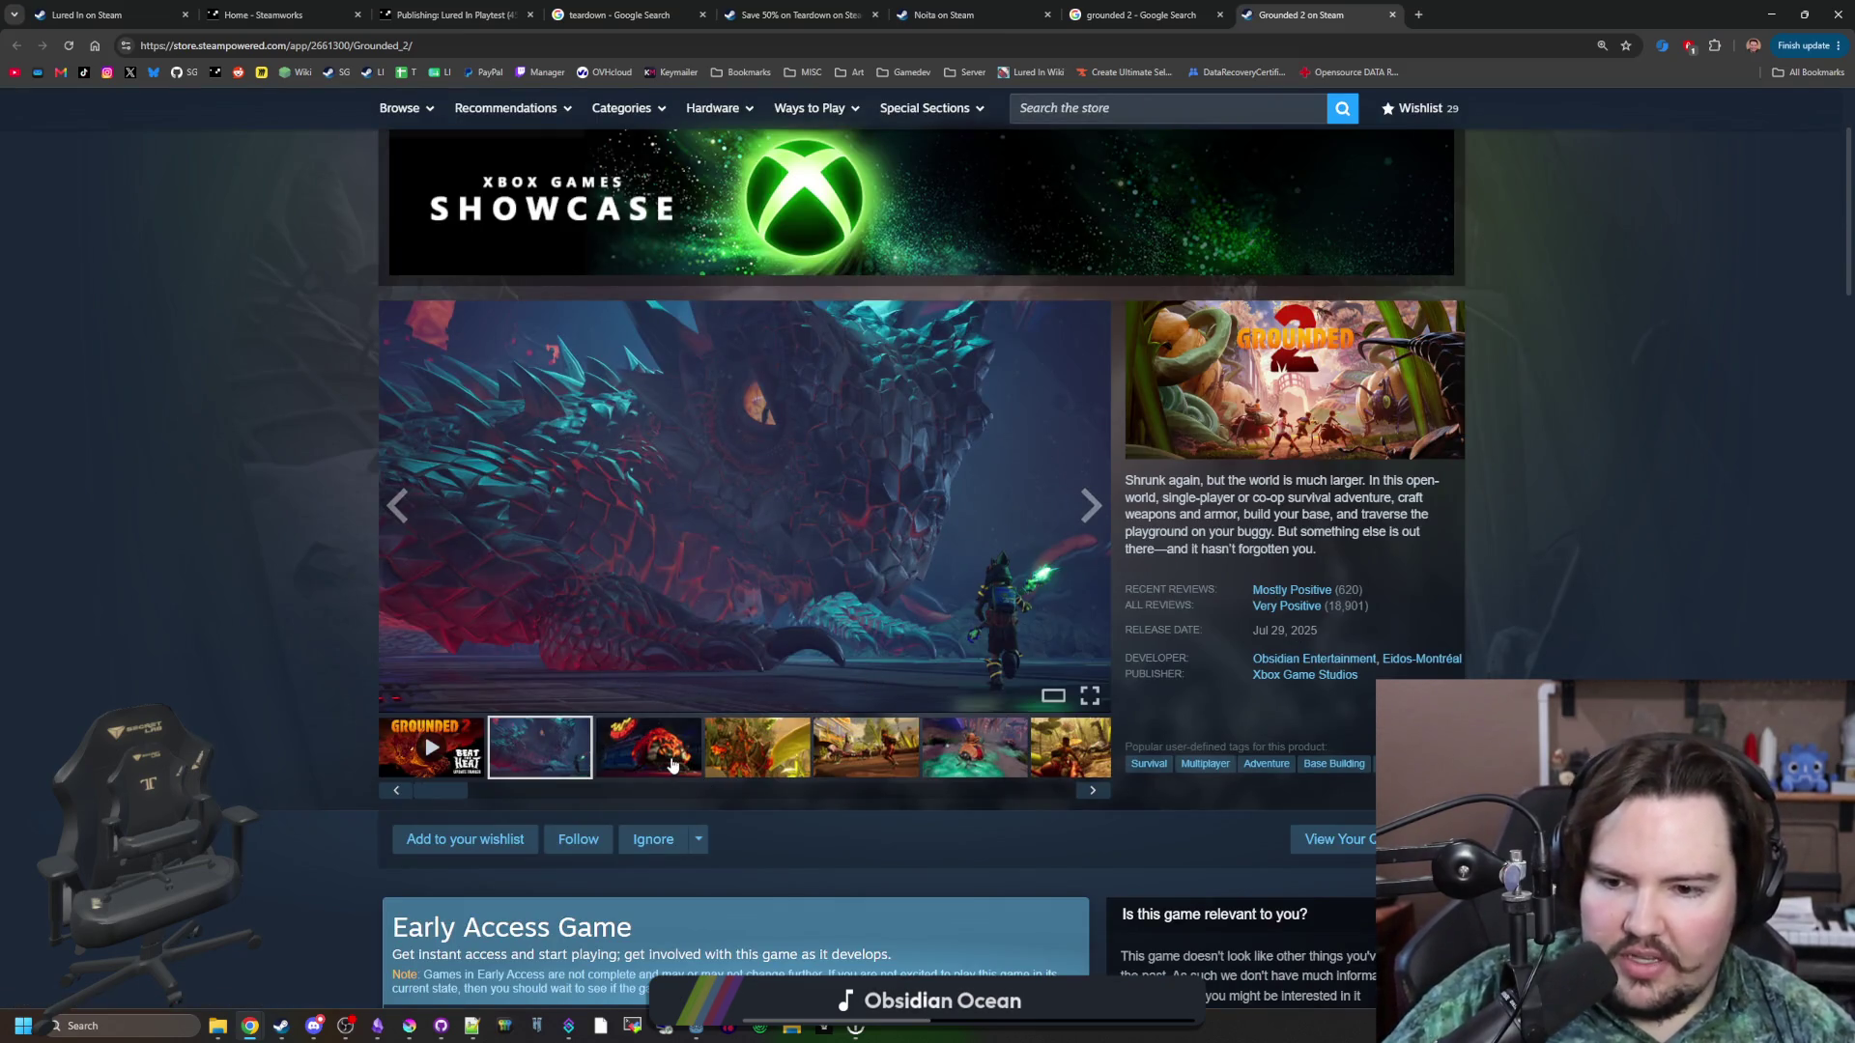
# Enlarge the Grounded 2 screenshots and step forward and back through the first few images.
pyautogui.click(1088, 506)
pyautogui.click(1076, 520)
pyautogui.click(1616, 565)
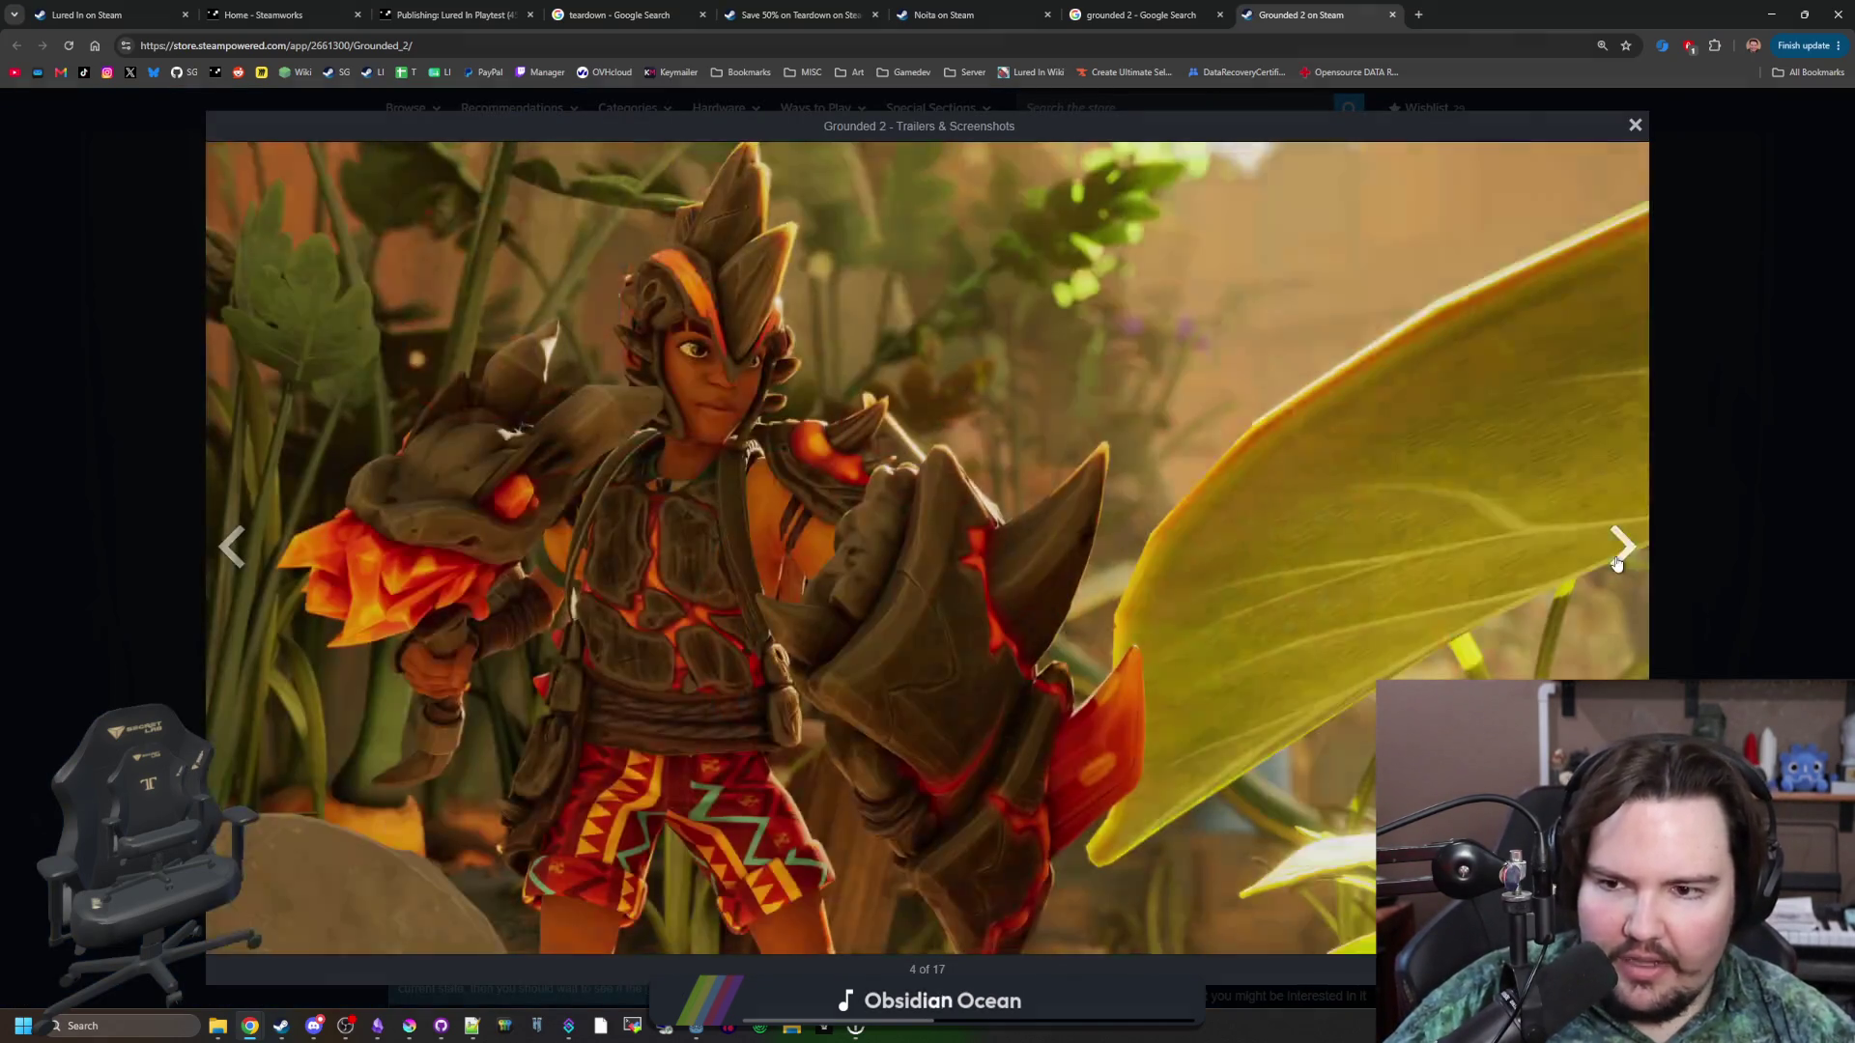
pyautogui.click(1615, 565)
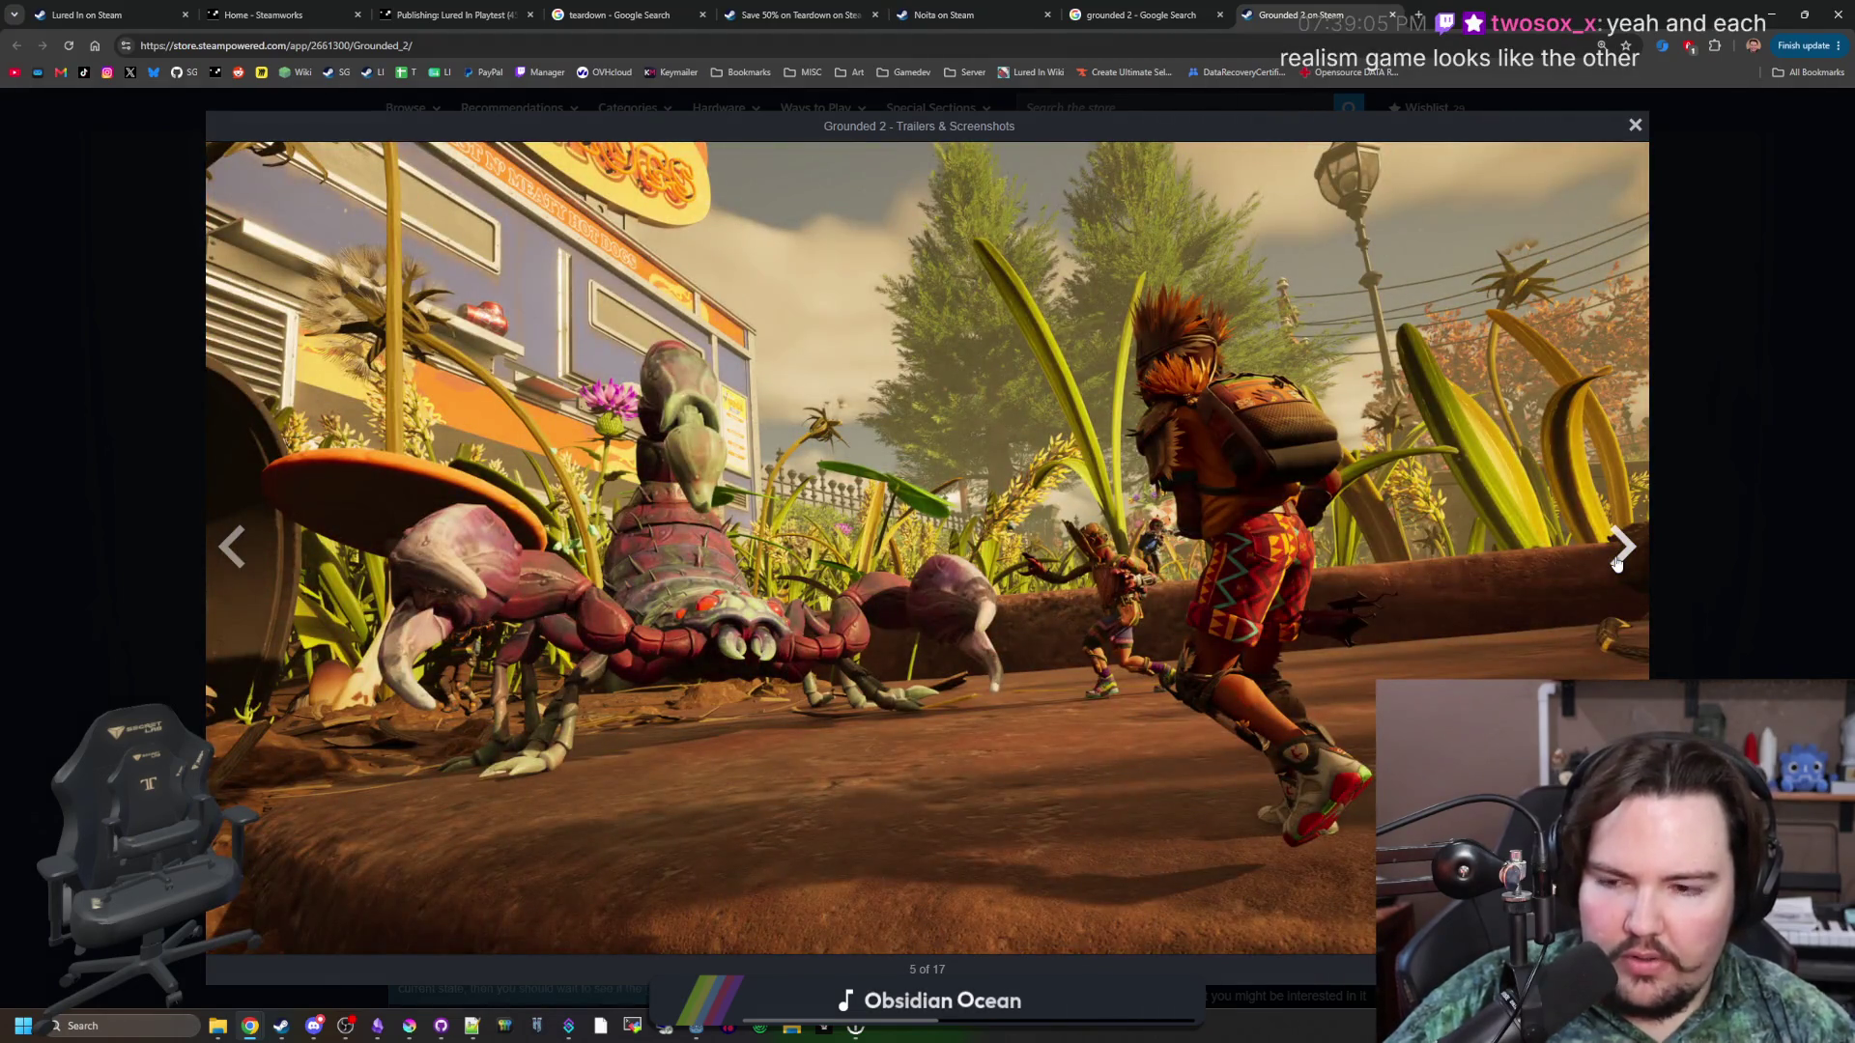
pyautogui.click(232, 559)
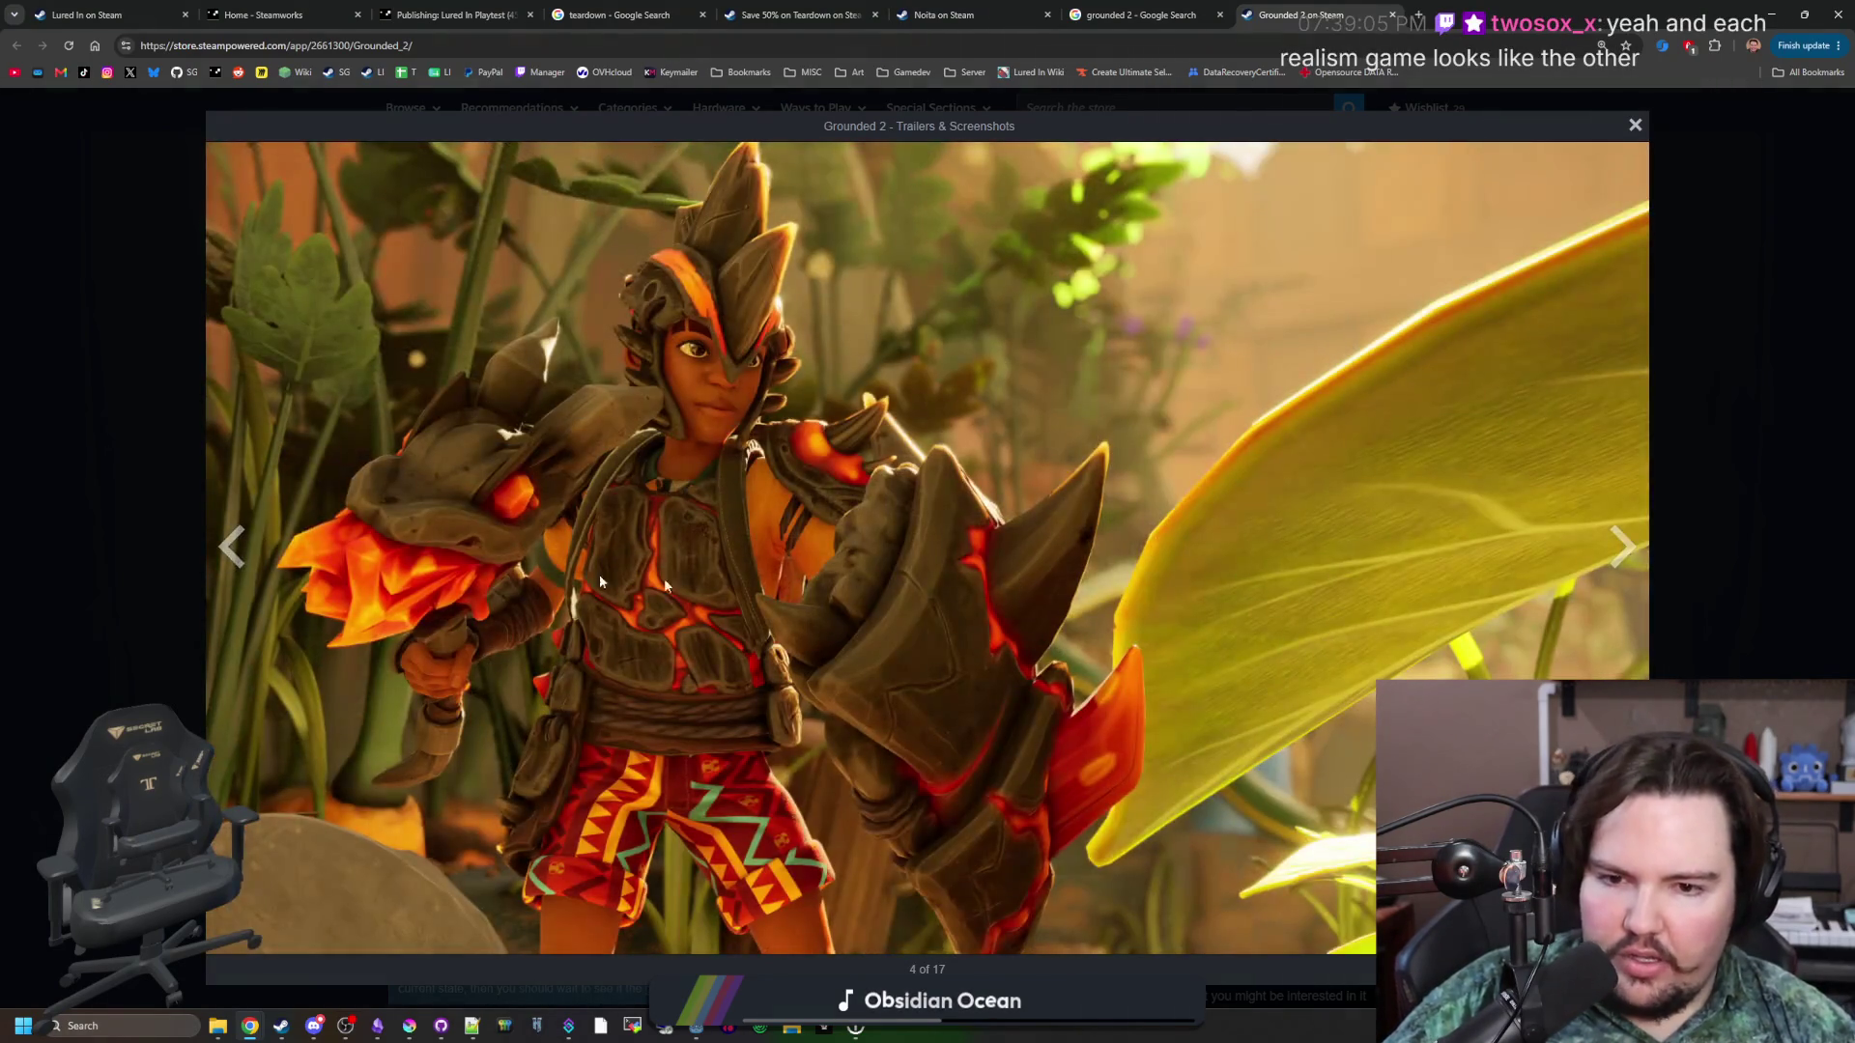
pyautogui.click(230, 547)
pyautogui.click(1612, 545)
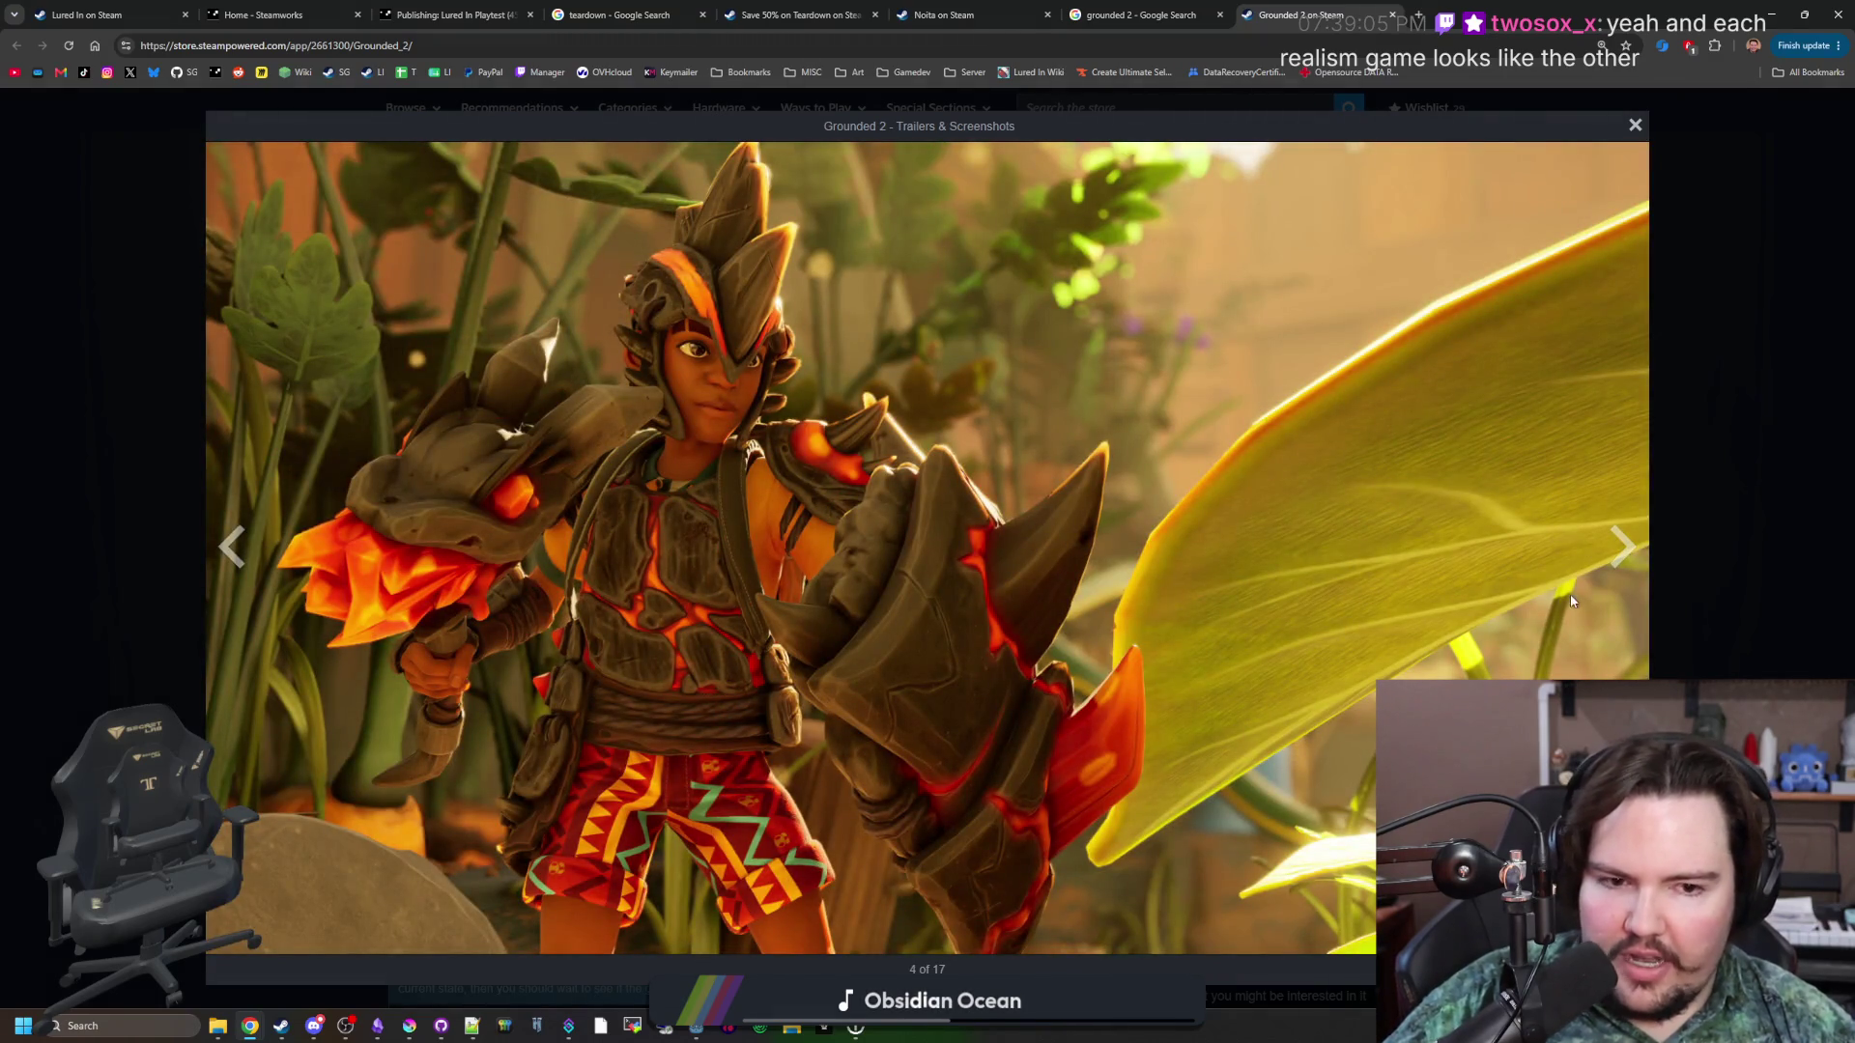
pyautogui.click(1610, 578)
pyautogui.click(1611, 577)
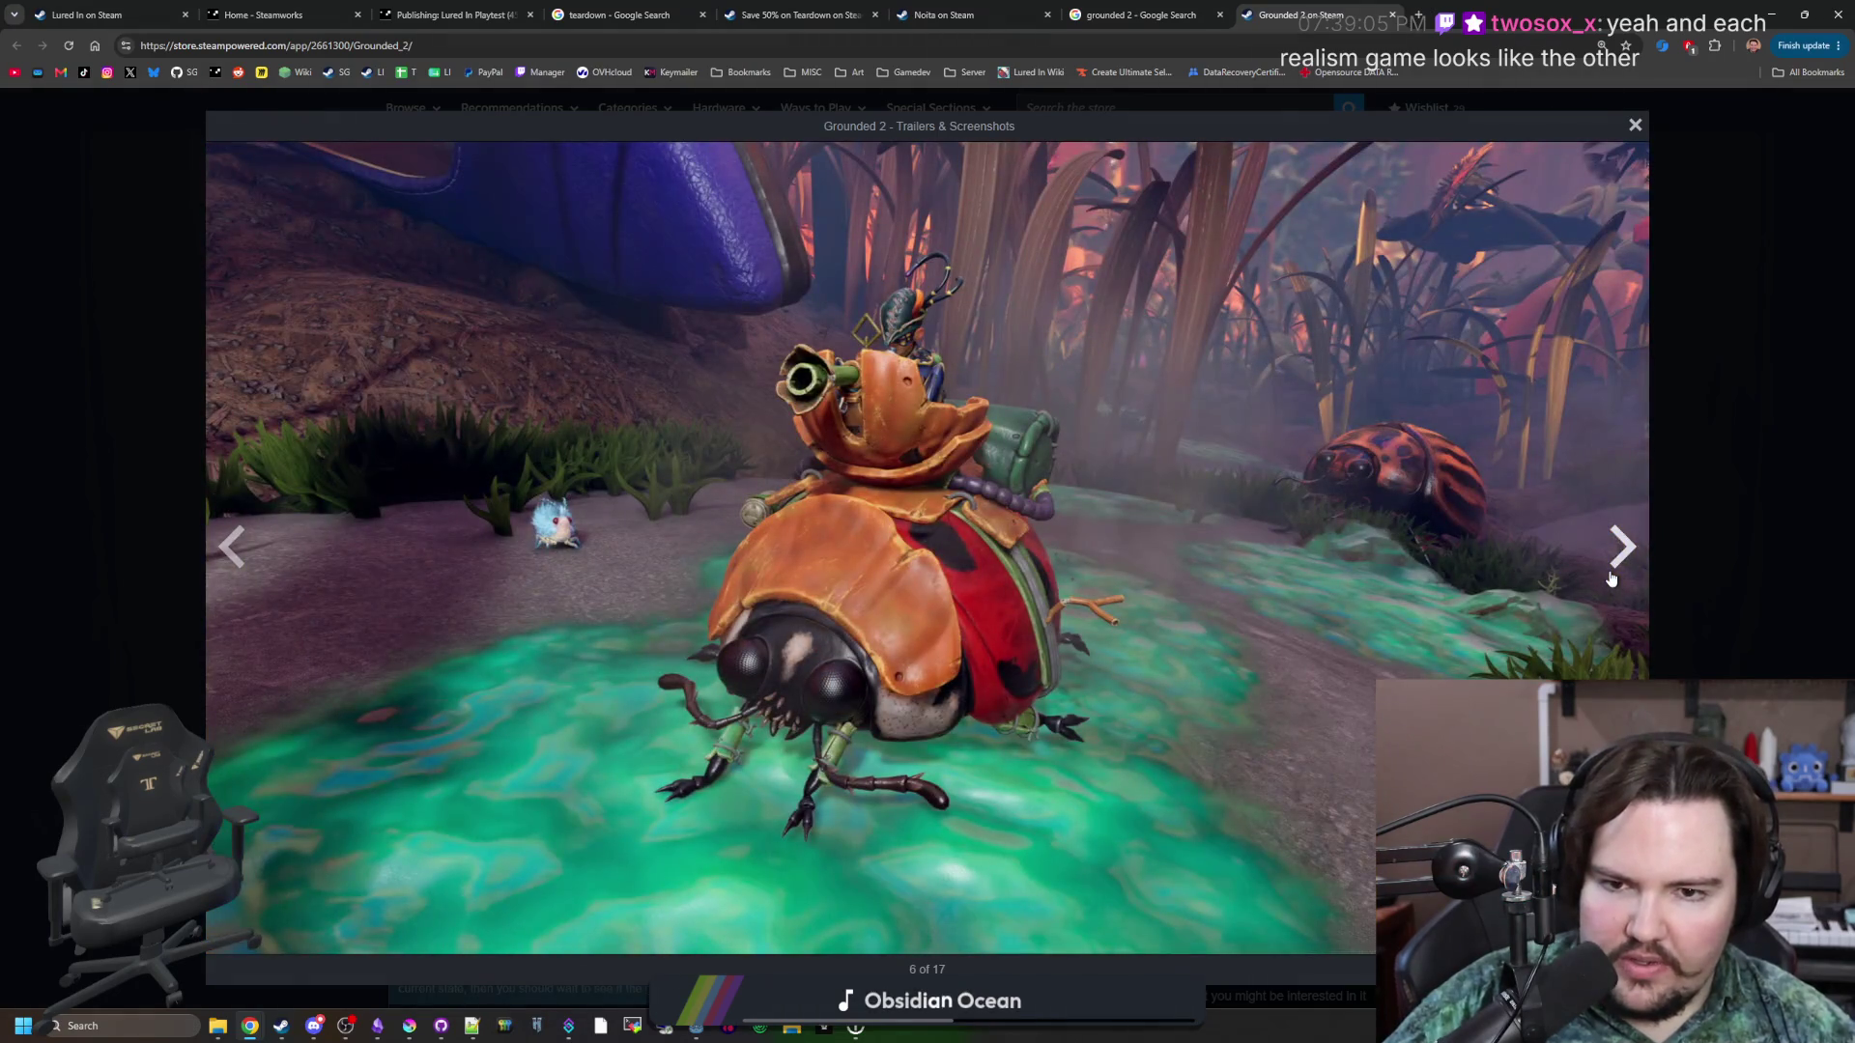
pyautogui.click(1611, 578)
# Page on to Grounded 2 screenshot 14 of 17, then close the viewer.
pyautogui.click(1610, 578)
pyautogui.click(1611, 578)
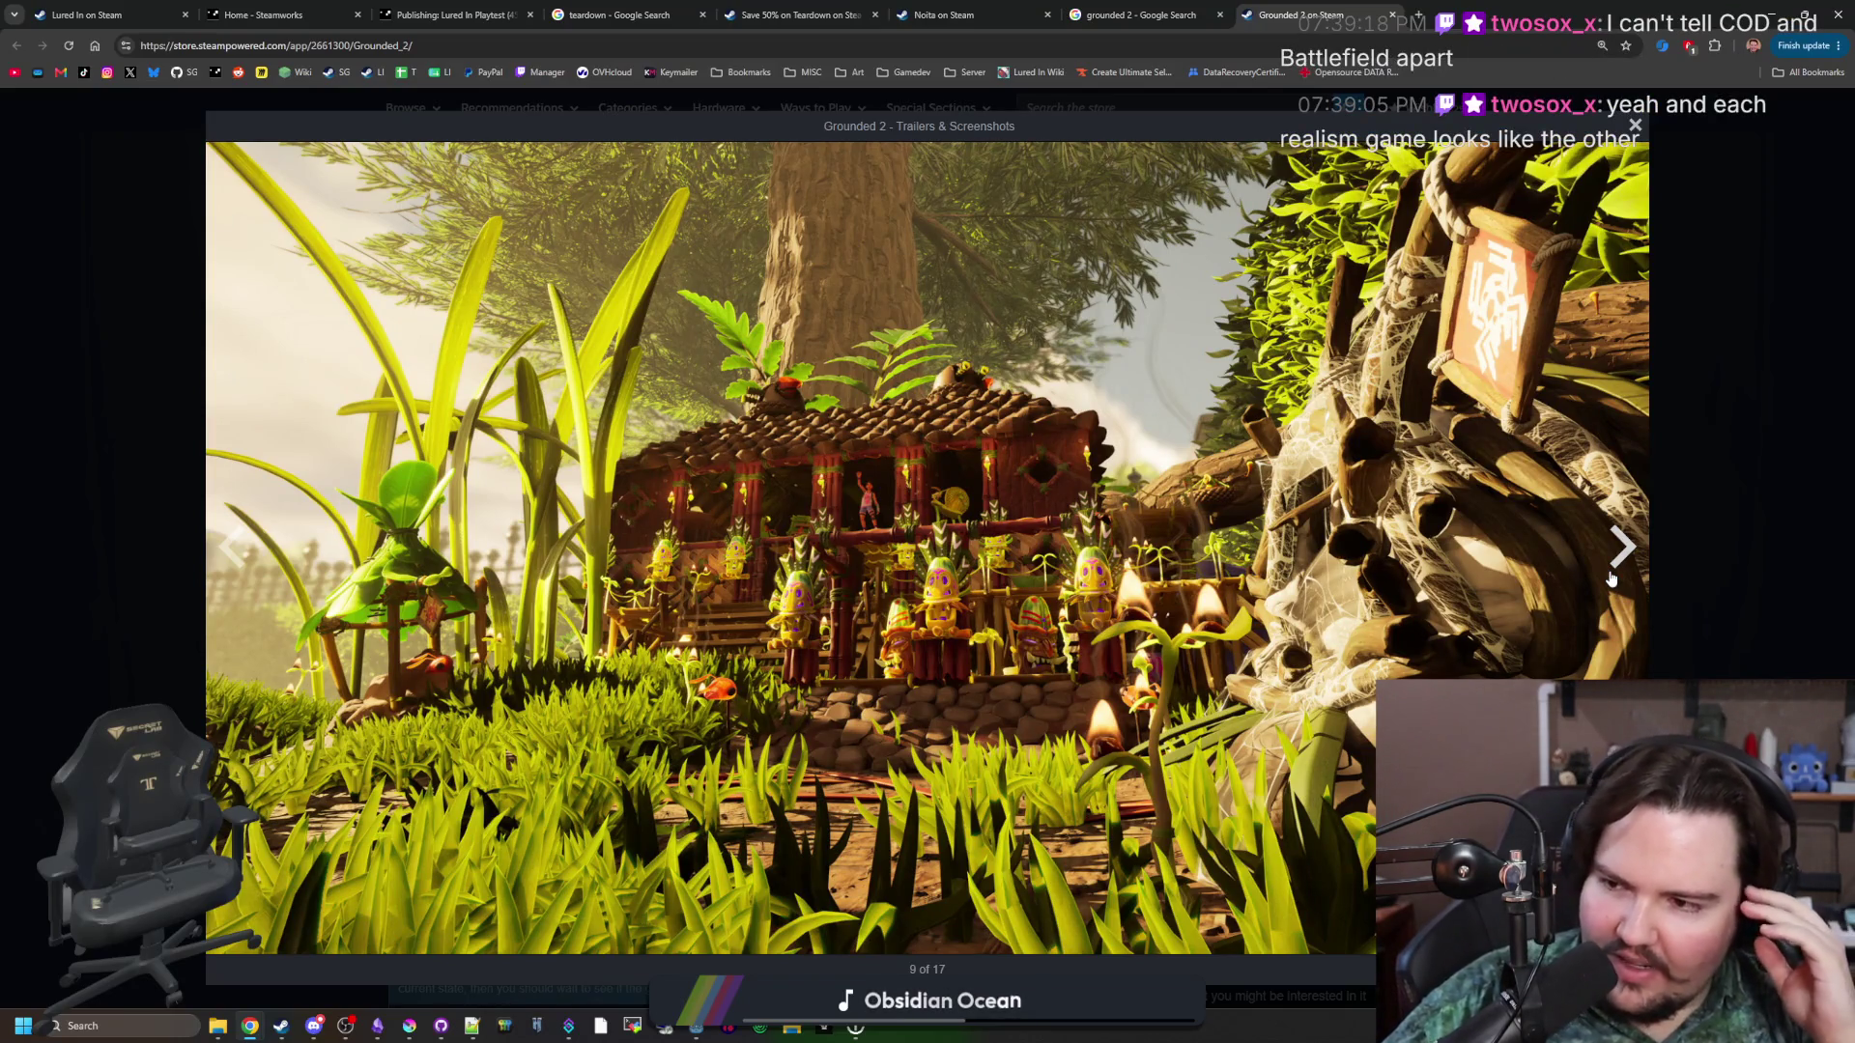
pyautogui.click(1611, 578)
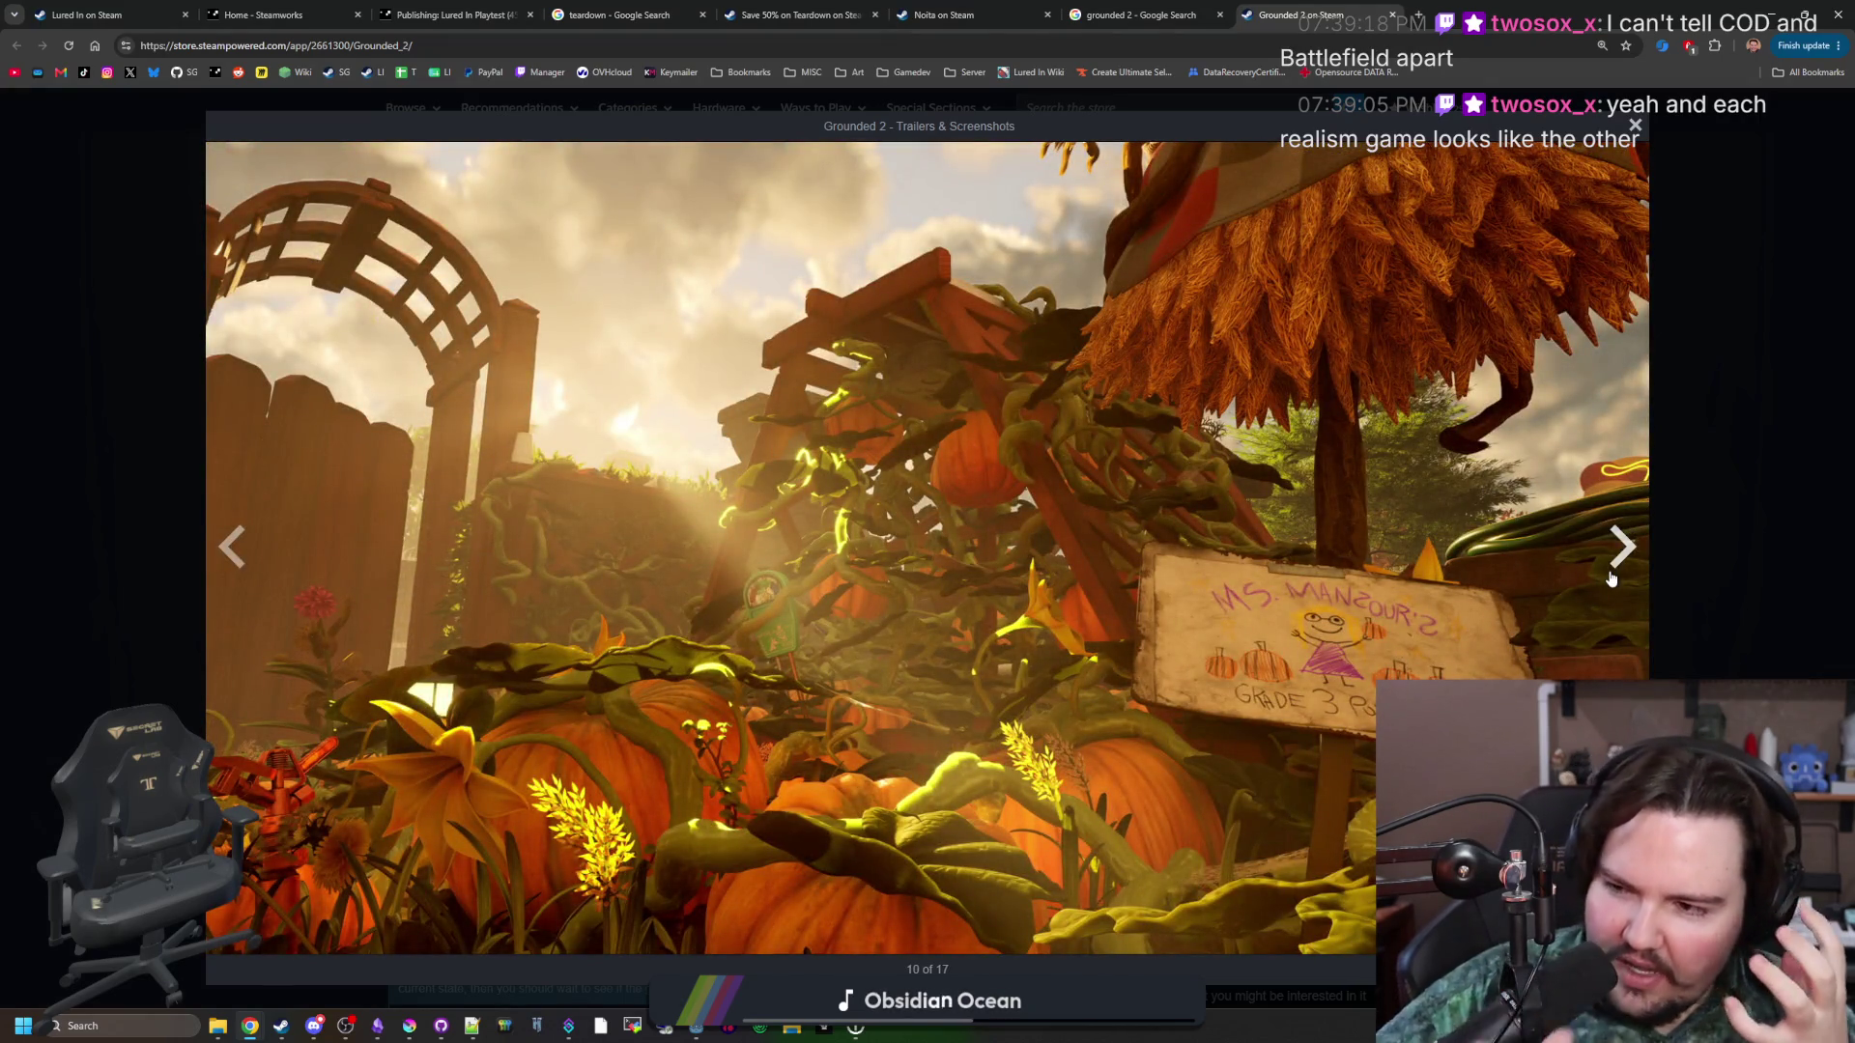
pyautogui.click(1610, 577)
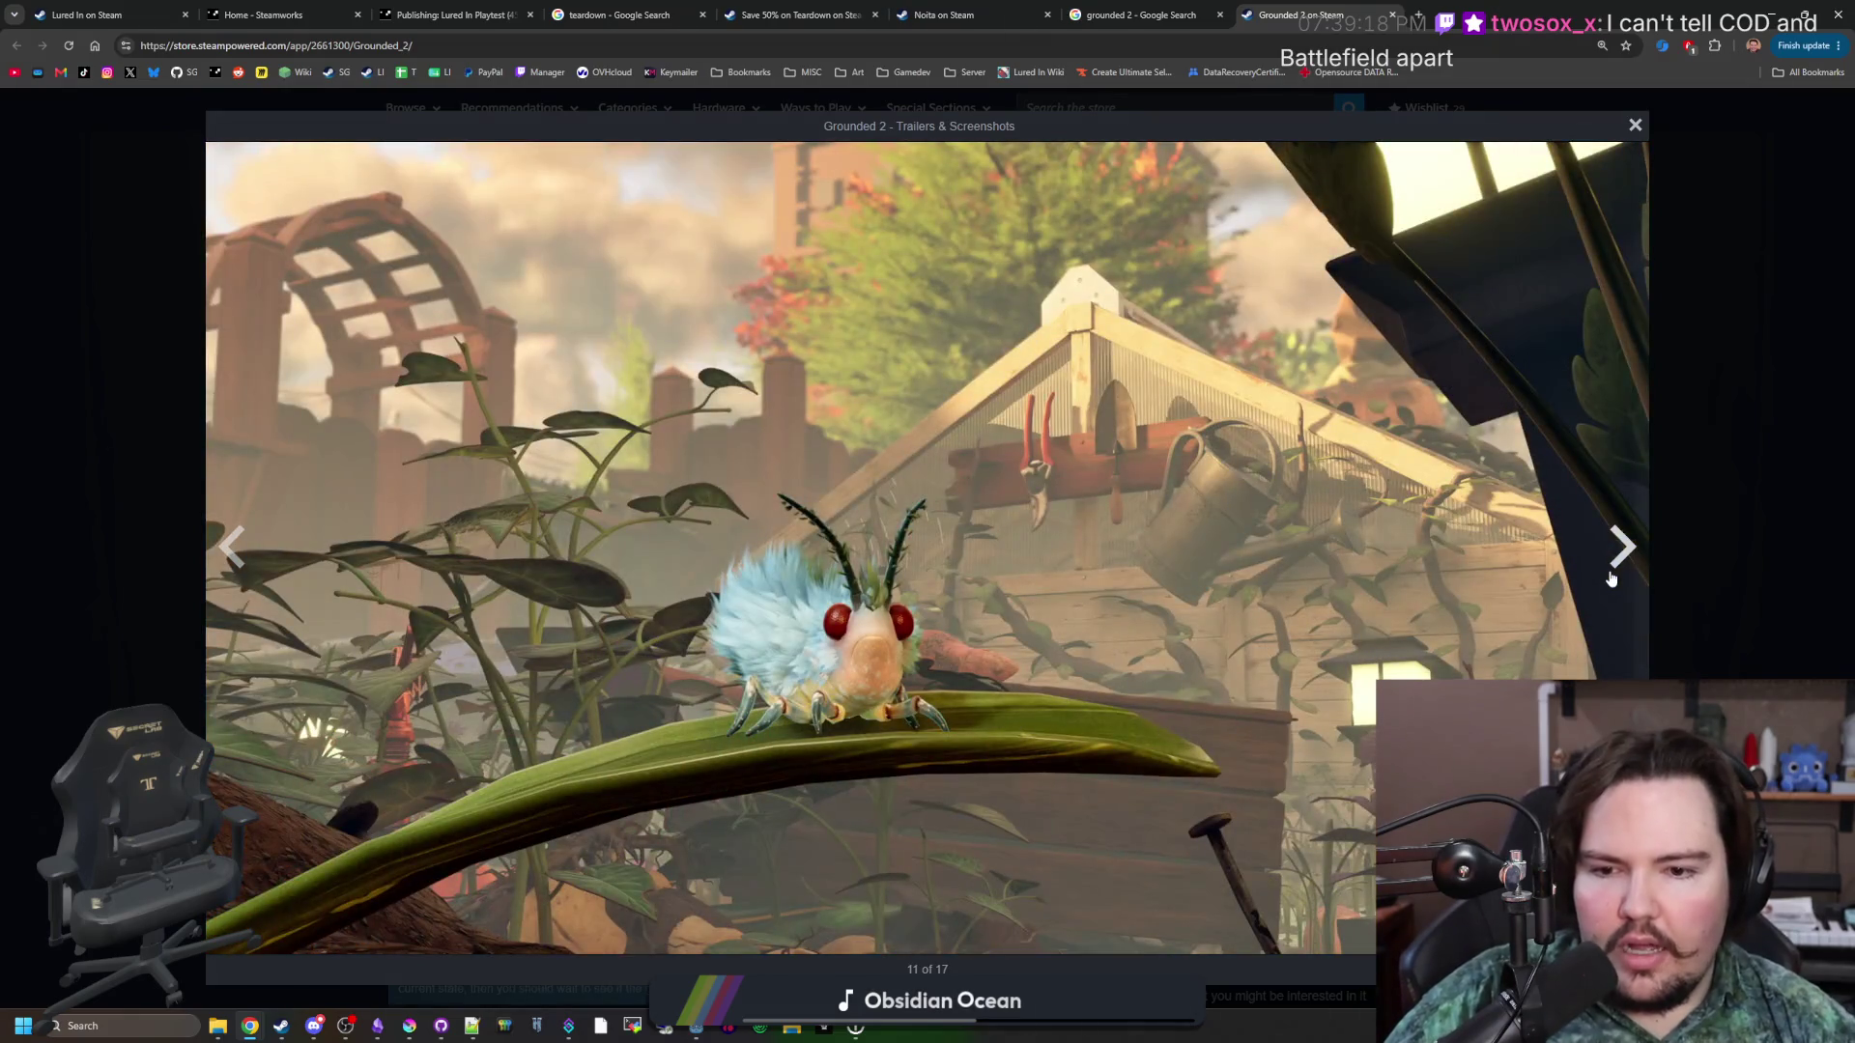
pyautogui.click(1611, 577)
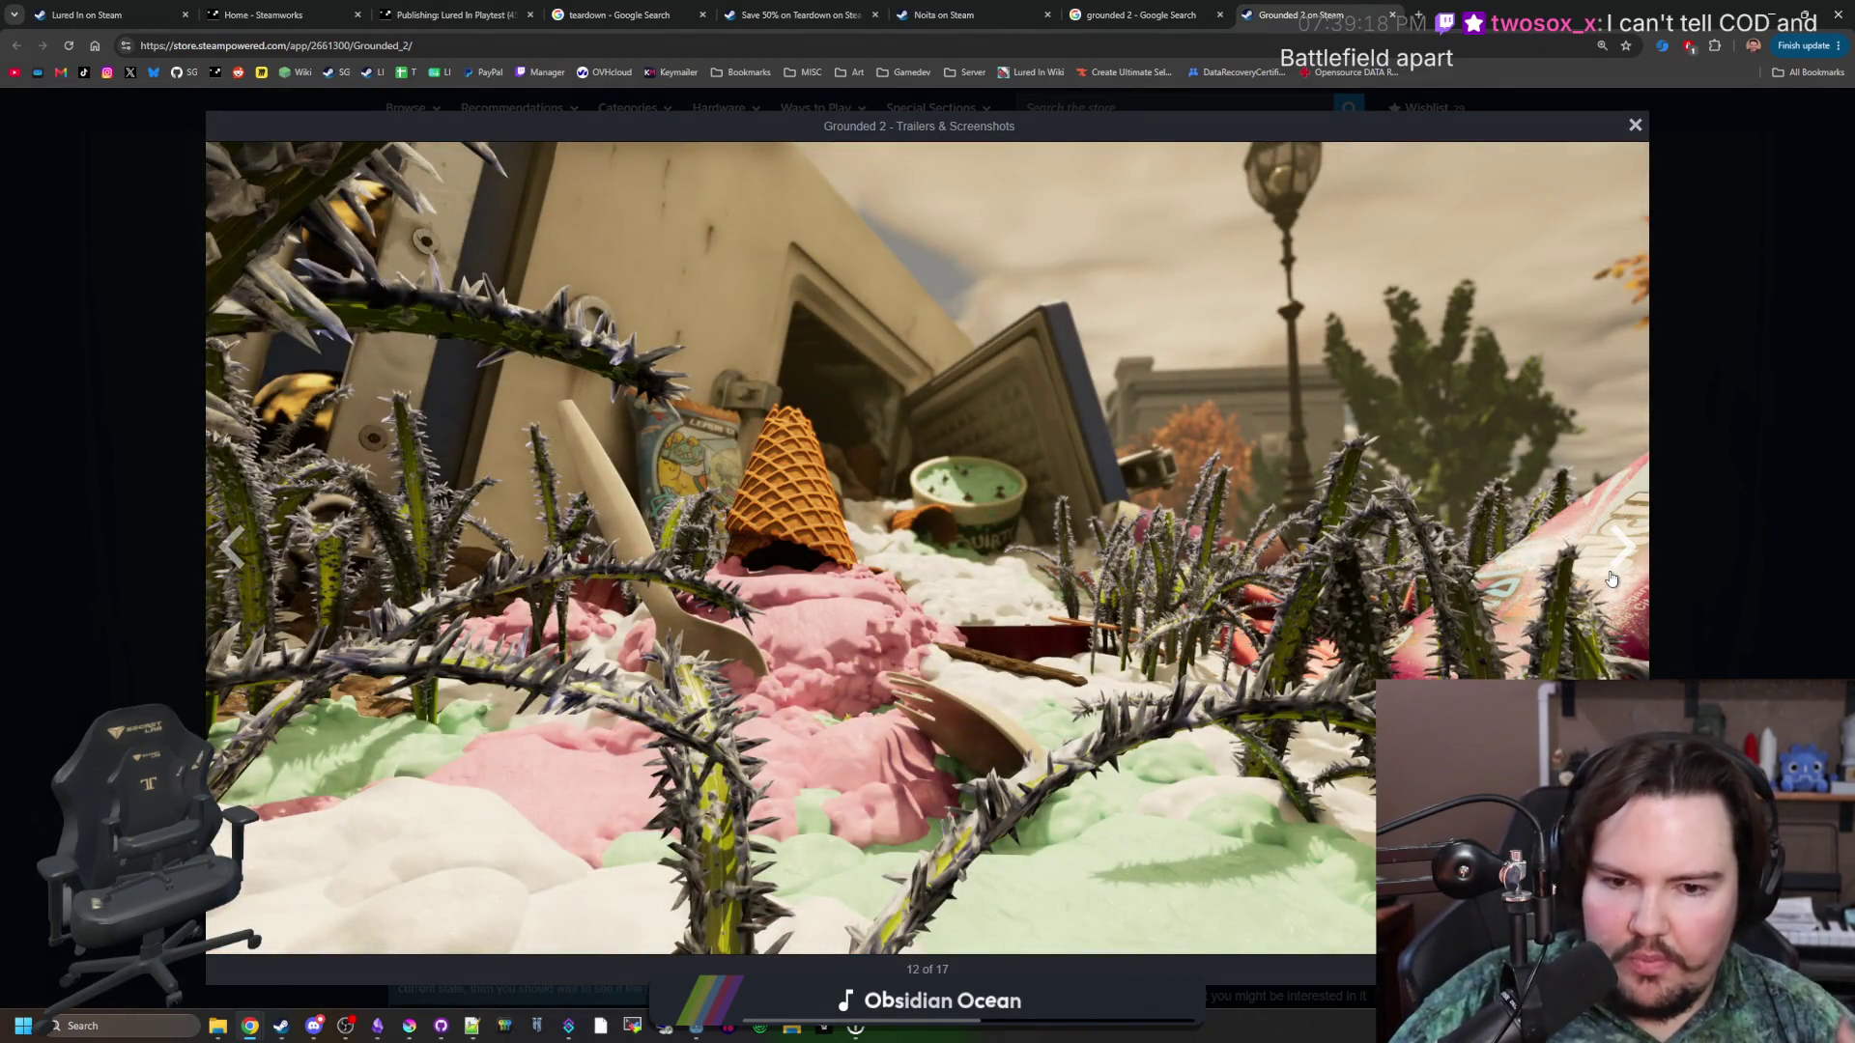
pyautogui.click(1611, 578)
pyautogui.click(1611, 577)
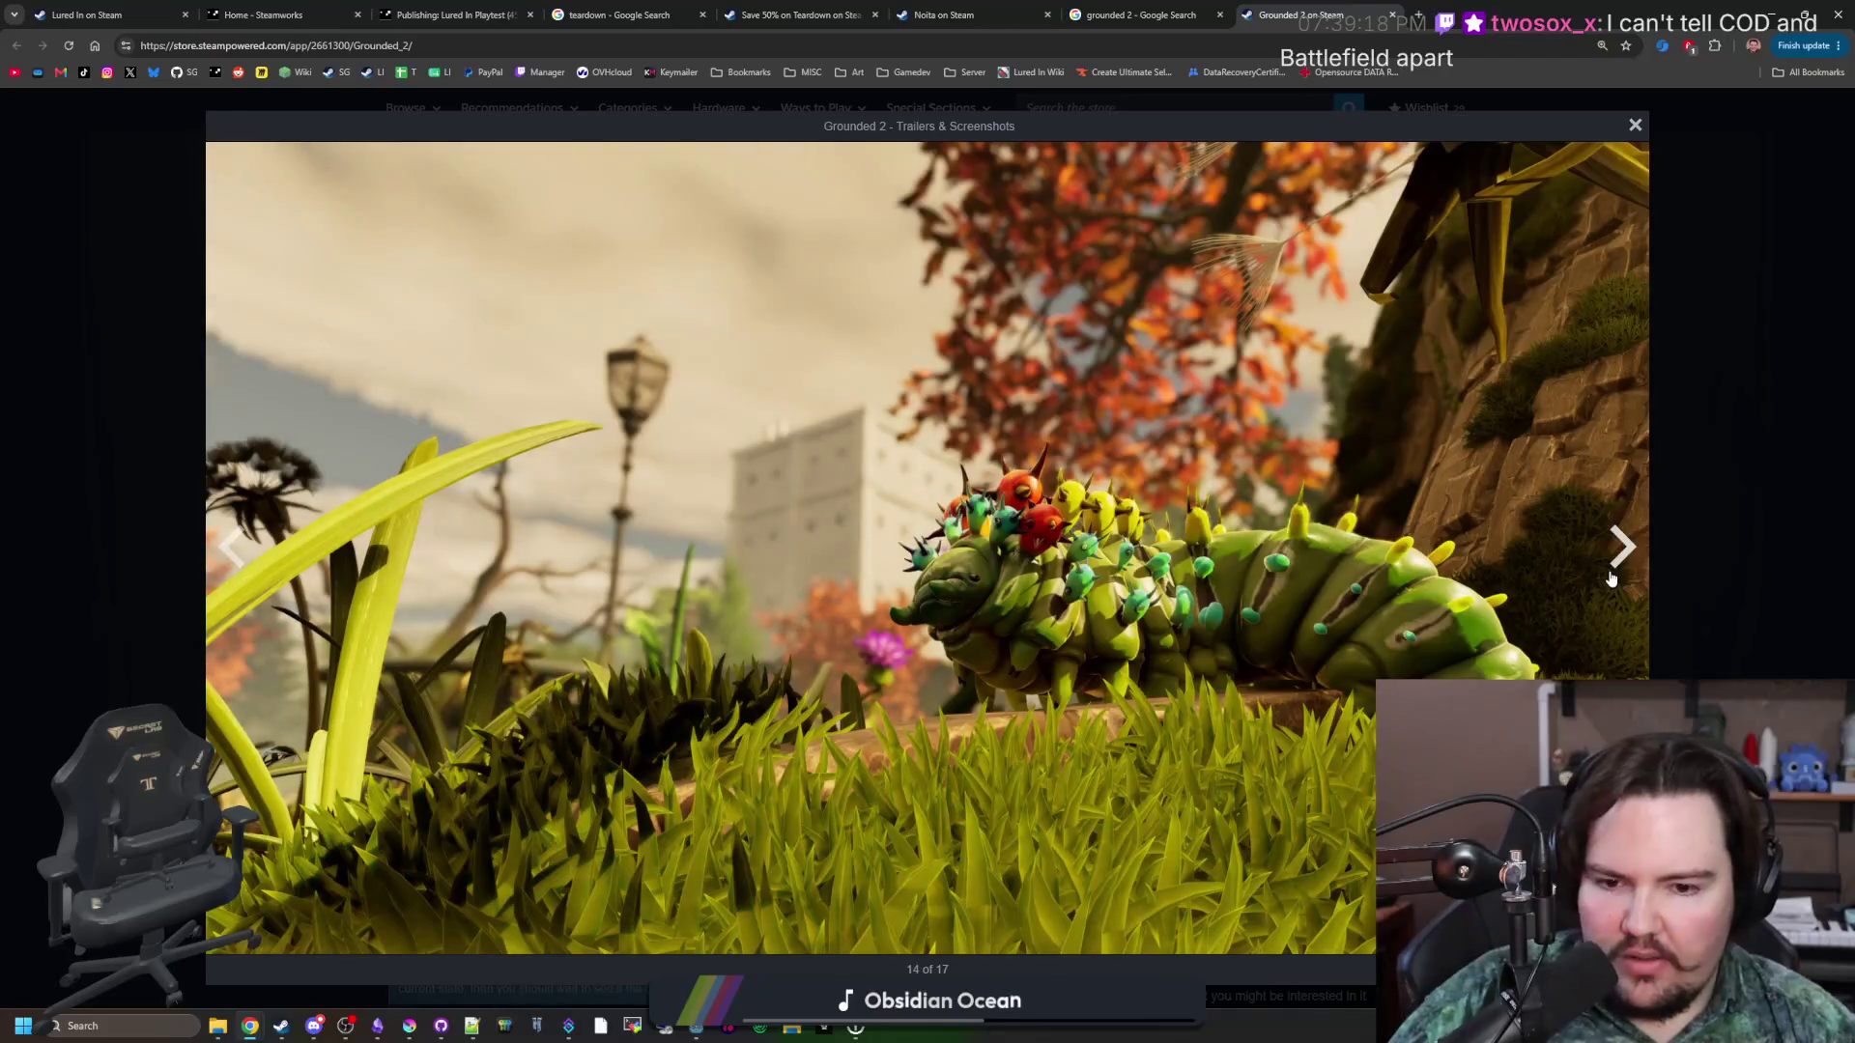
pyautogui.click(1611, 578)
pyautogui.click(1611, 578)
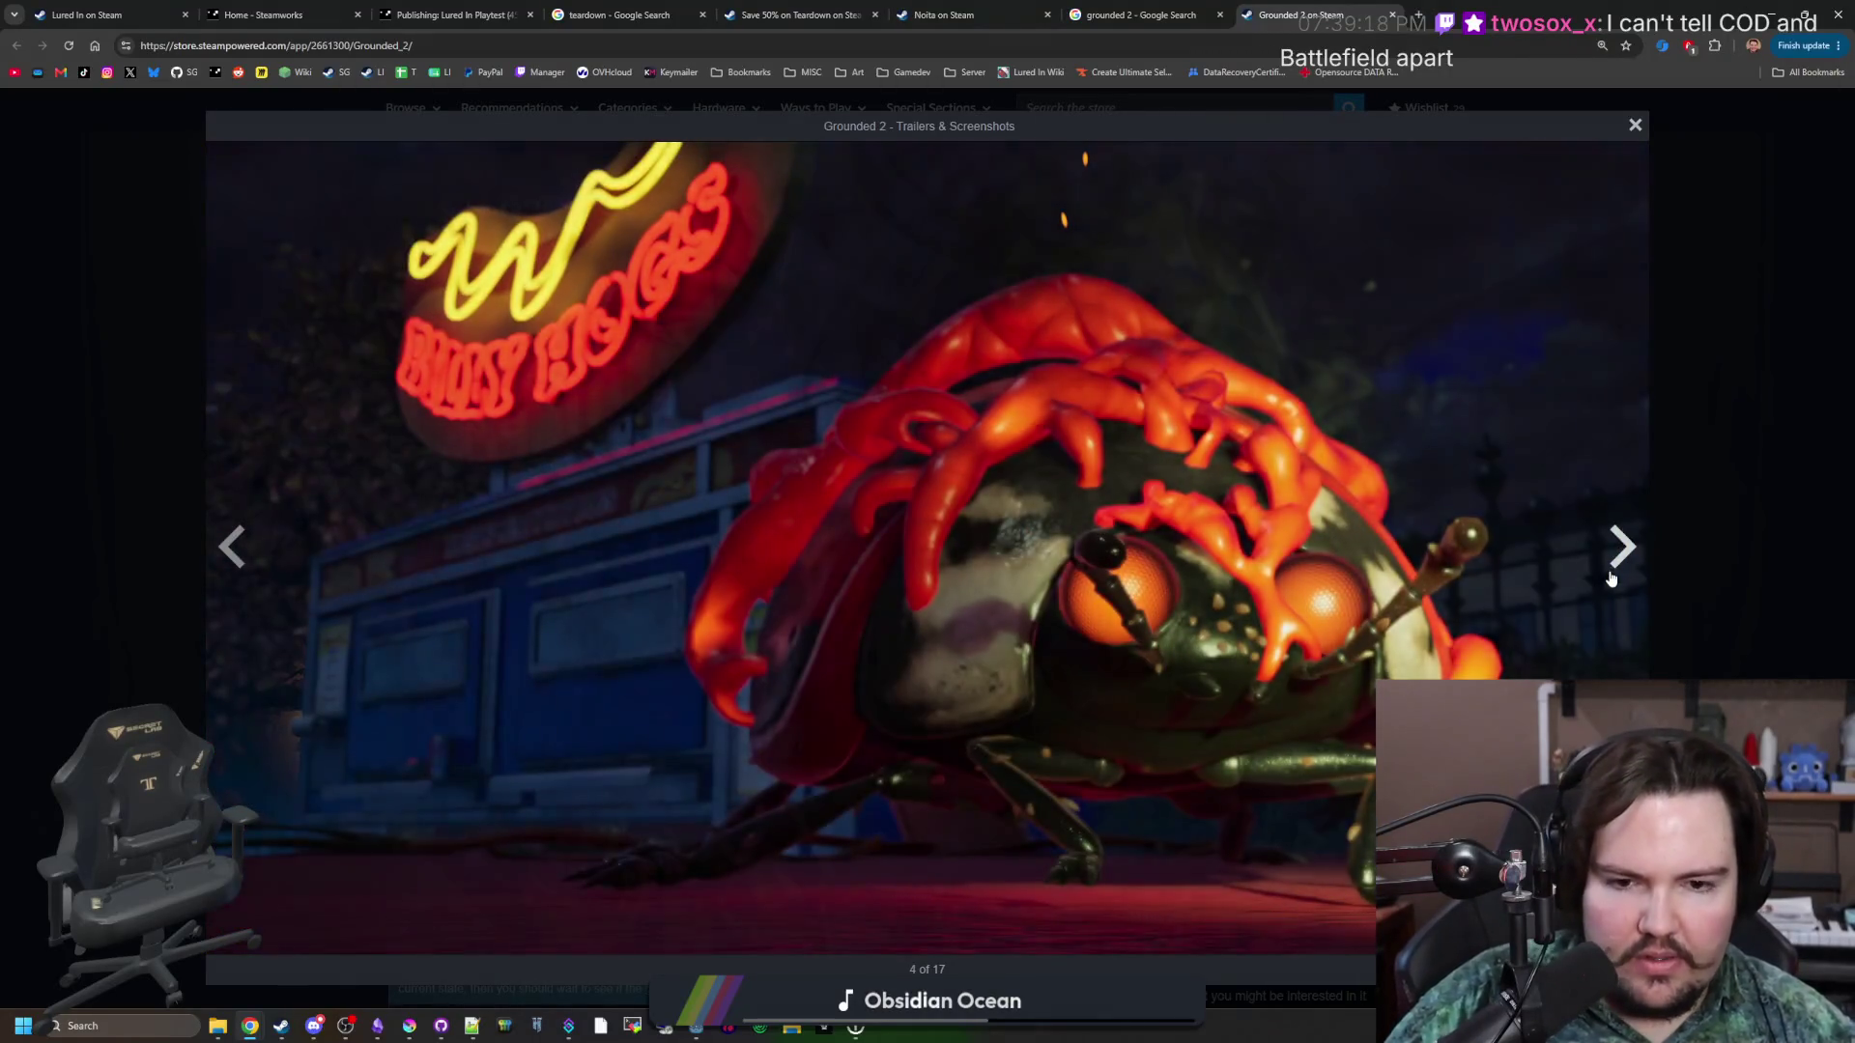
pyautogui.click(1611, 578)
pyautogui.click(1611, 578)
pyautogui.click(1610, 578)
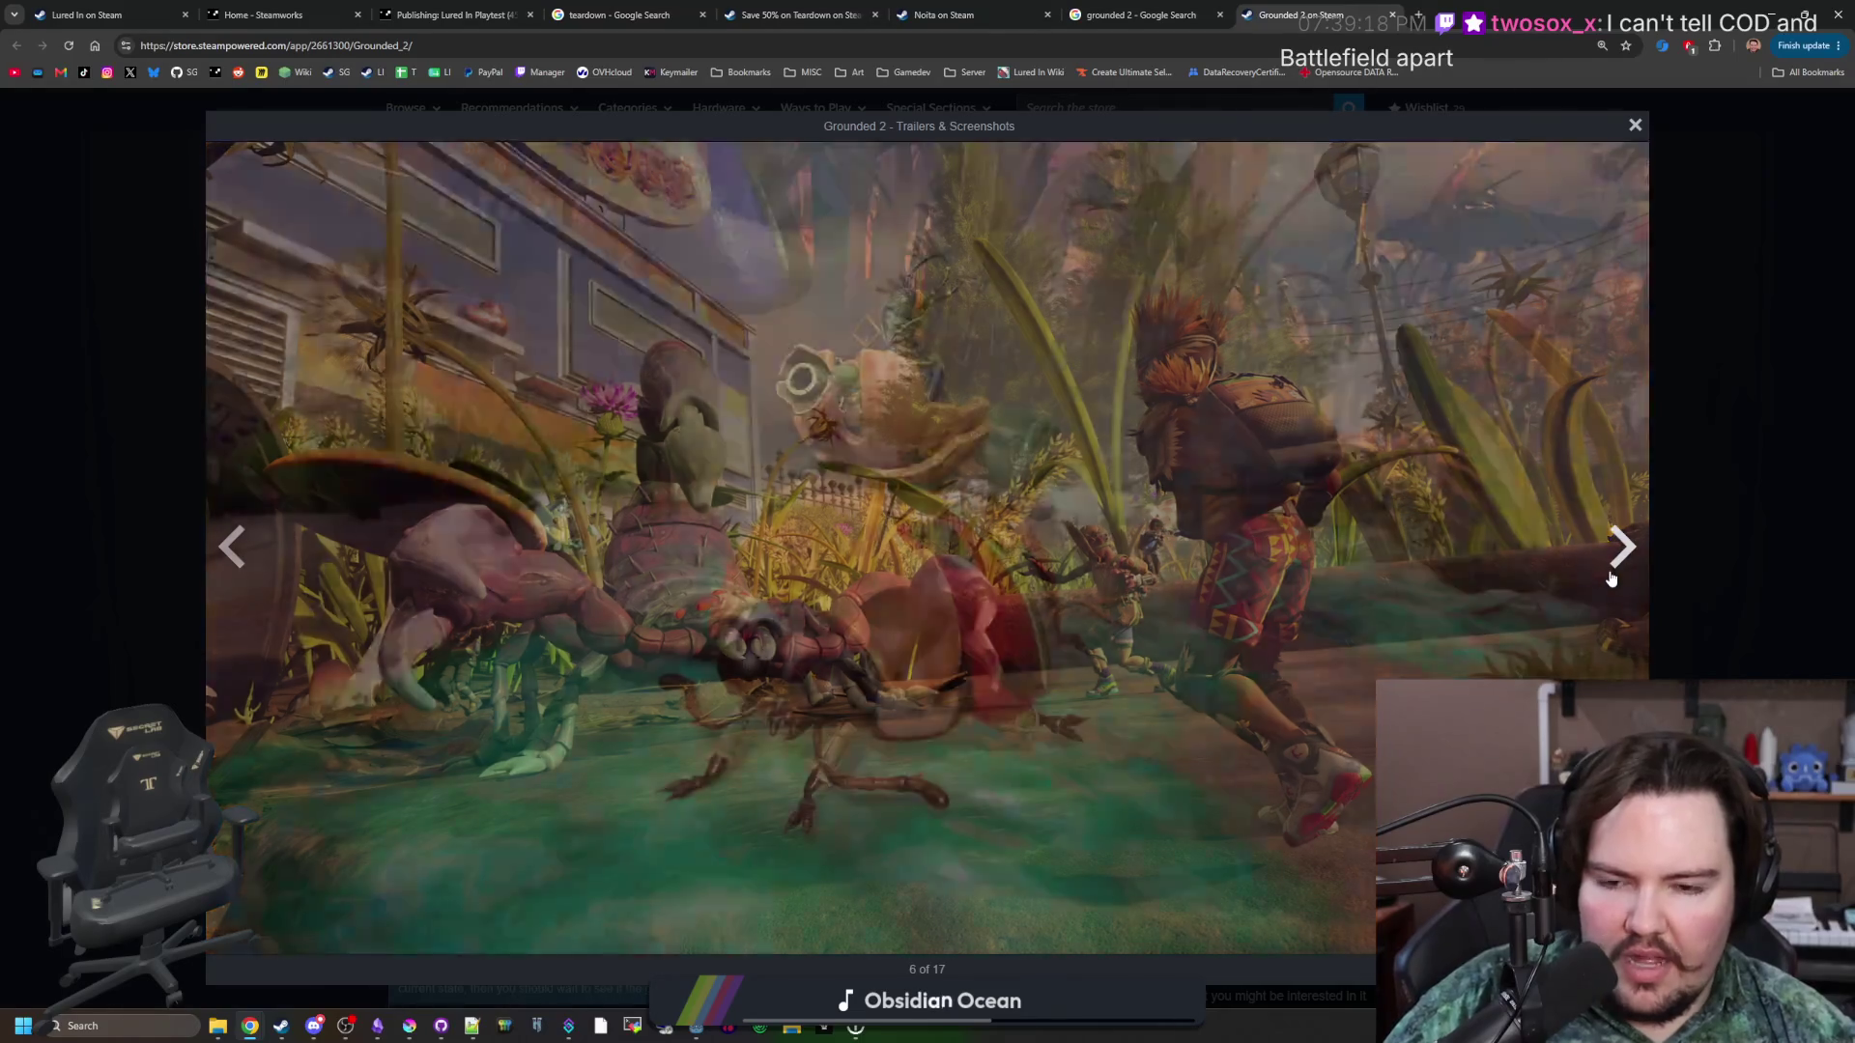
pyautogui.click(1611, 577)
pyautogui.click(1611, 578)
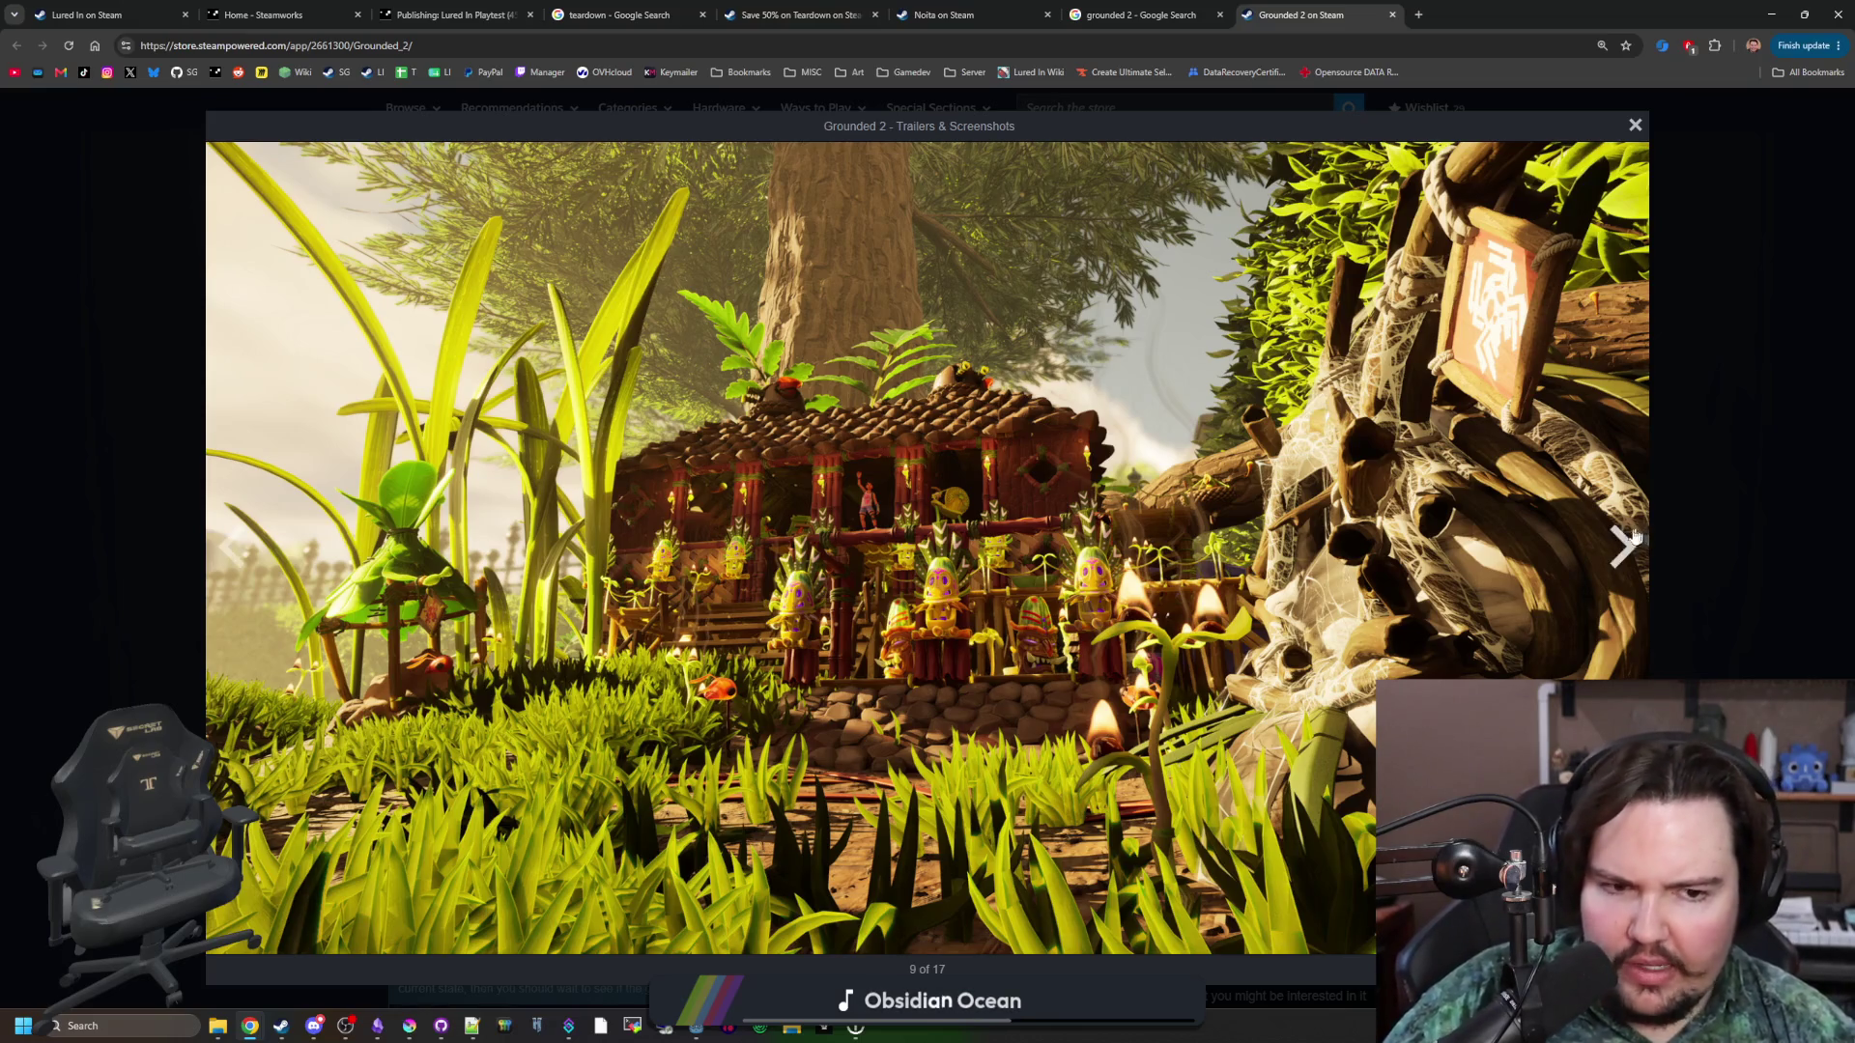
pyautogui.click(1618, 568)
pyautogui.click(1617, 568)
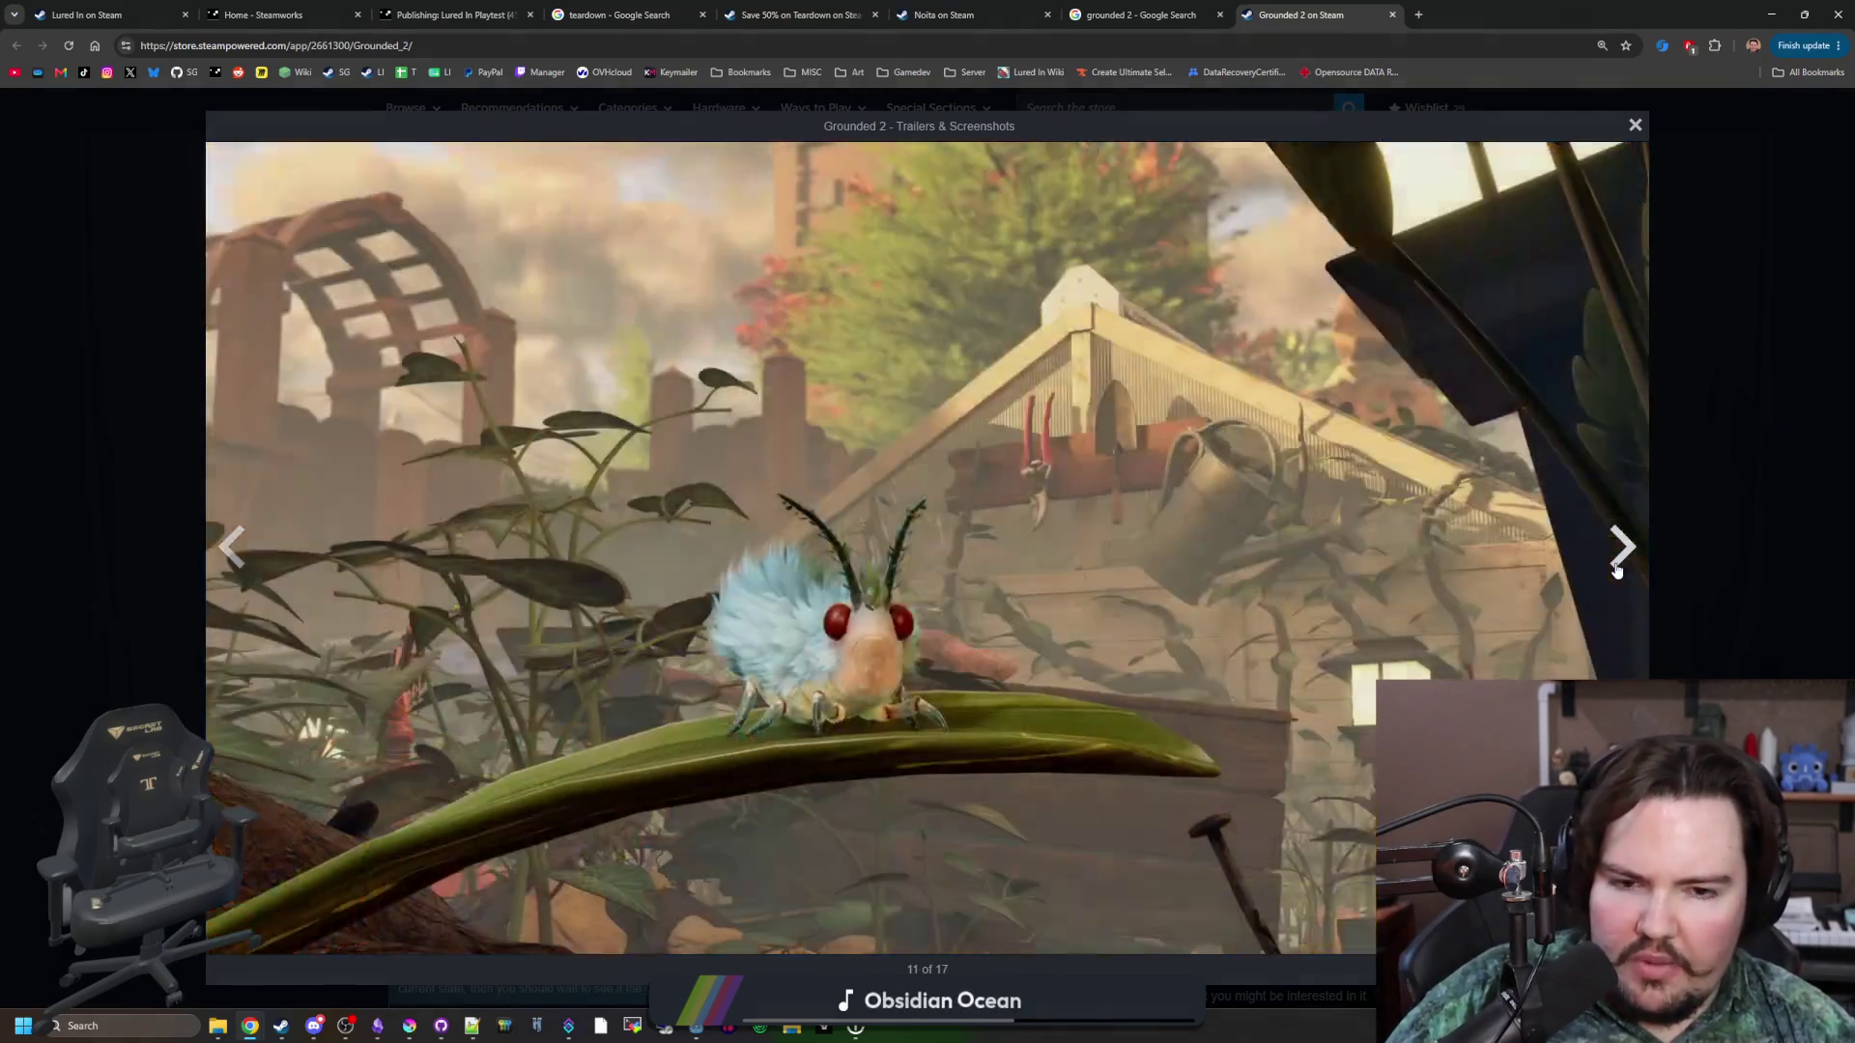
pyautogui.click(1618, 568)
pyautogui.click(1617, 569)
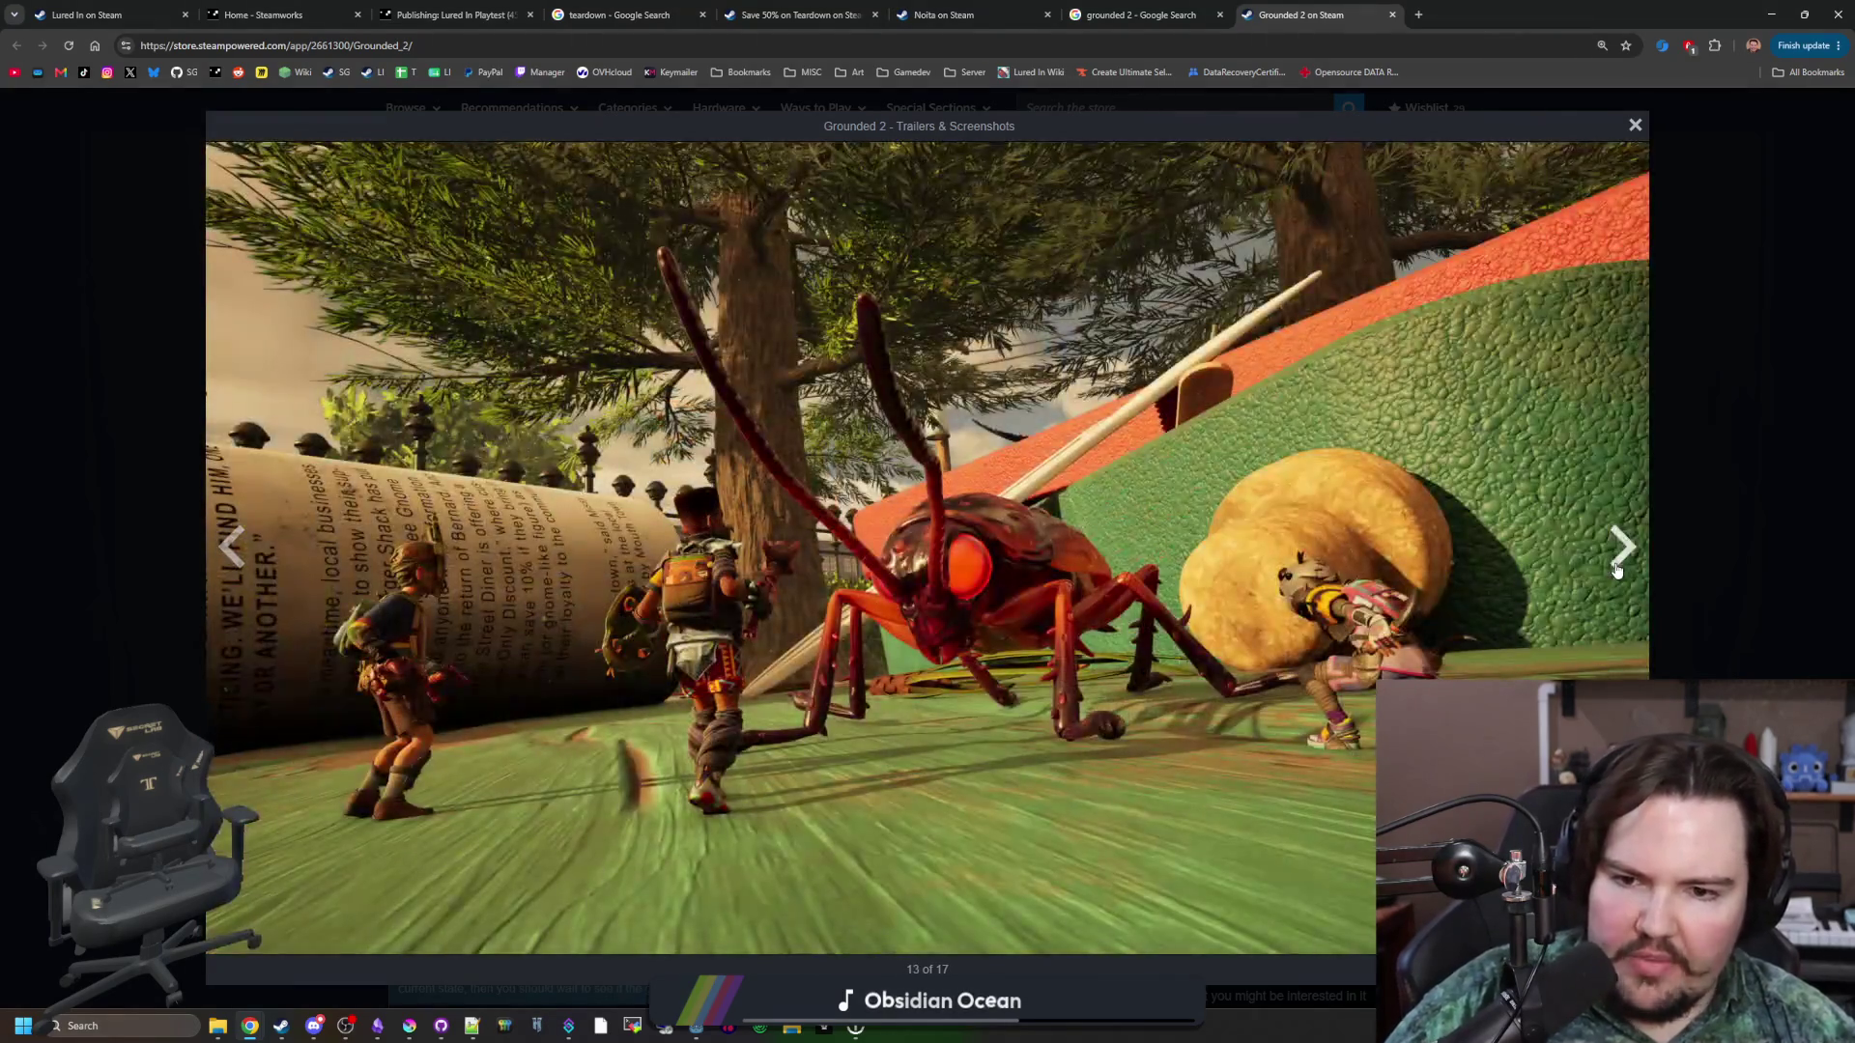
pyautogui.click(1617, 568)
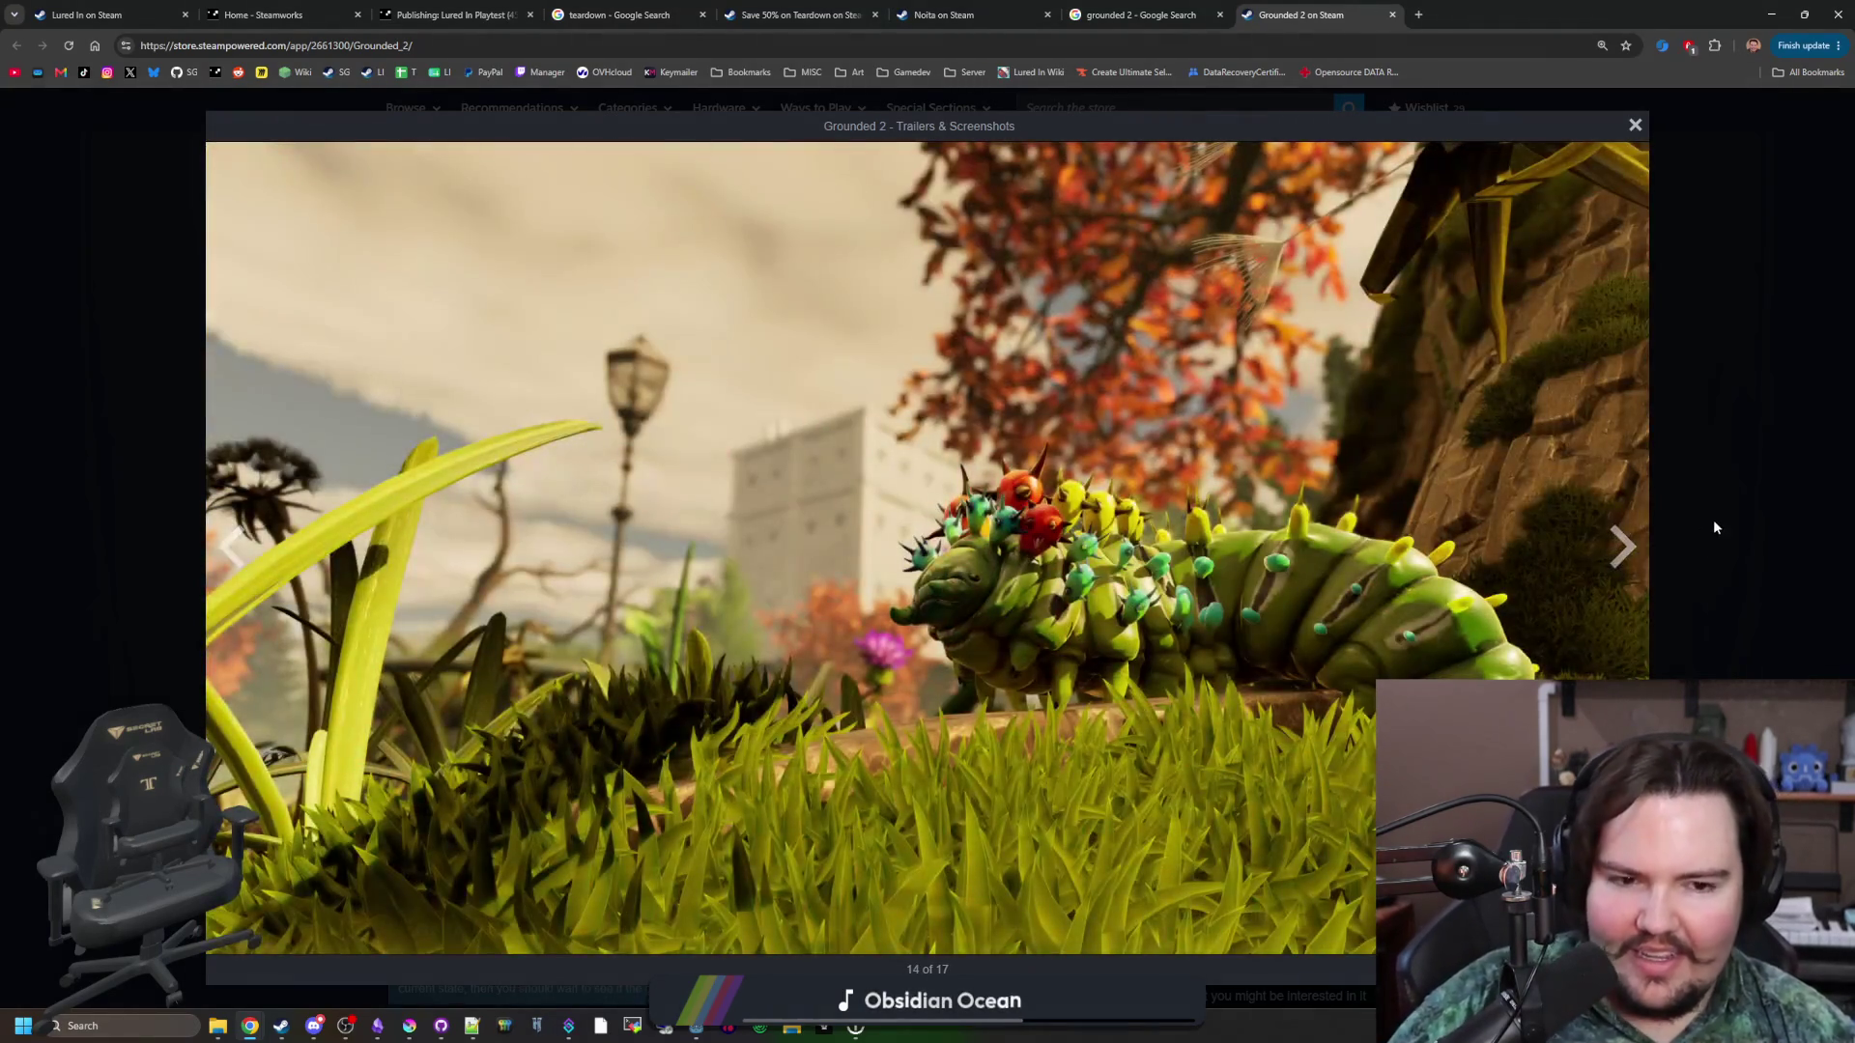
pyautogui.click(1713, 519)
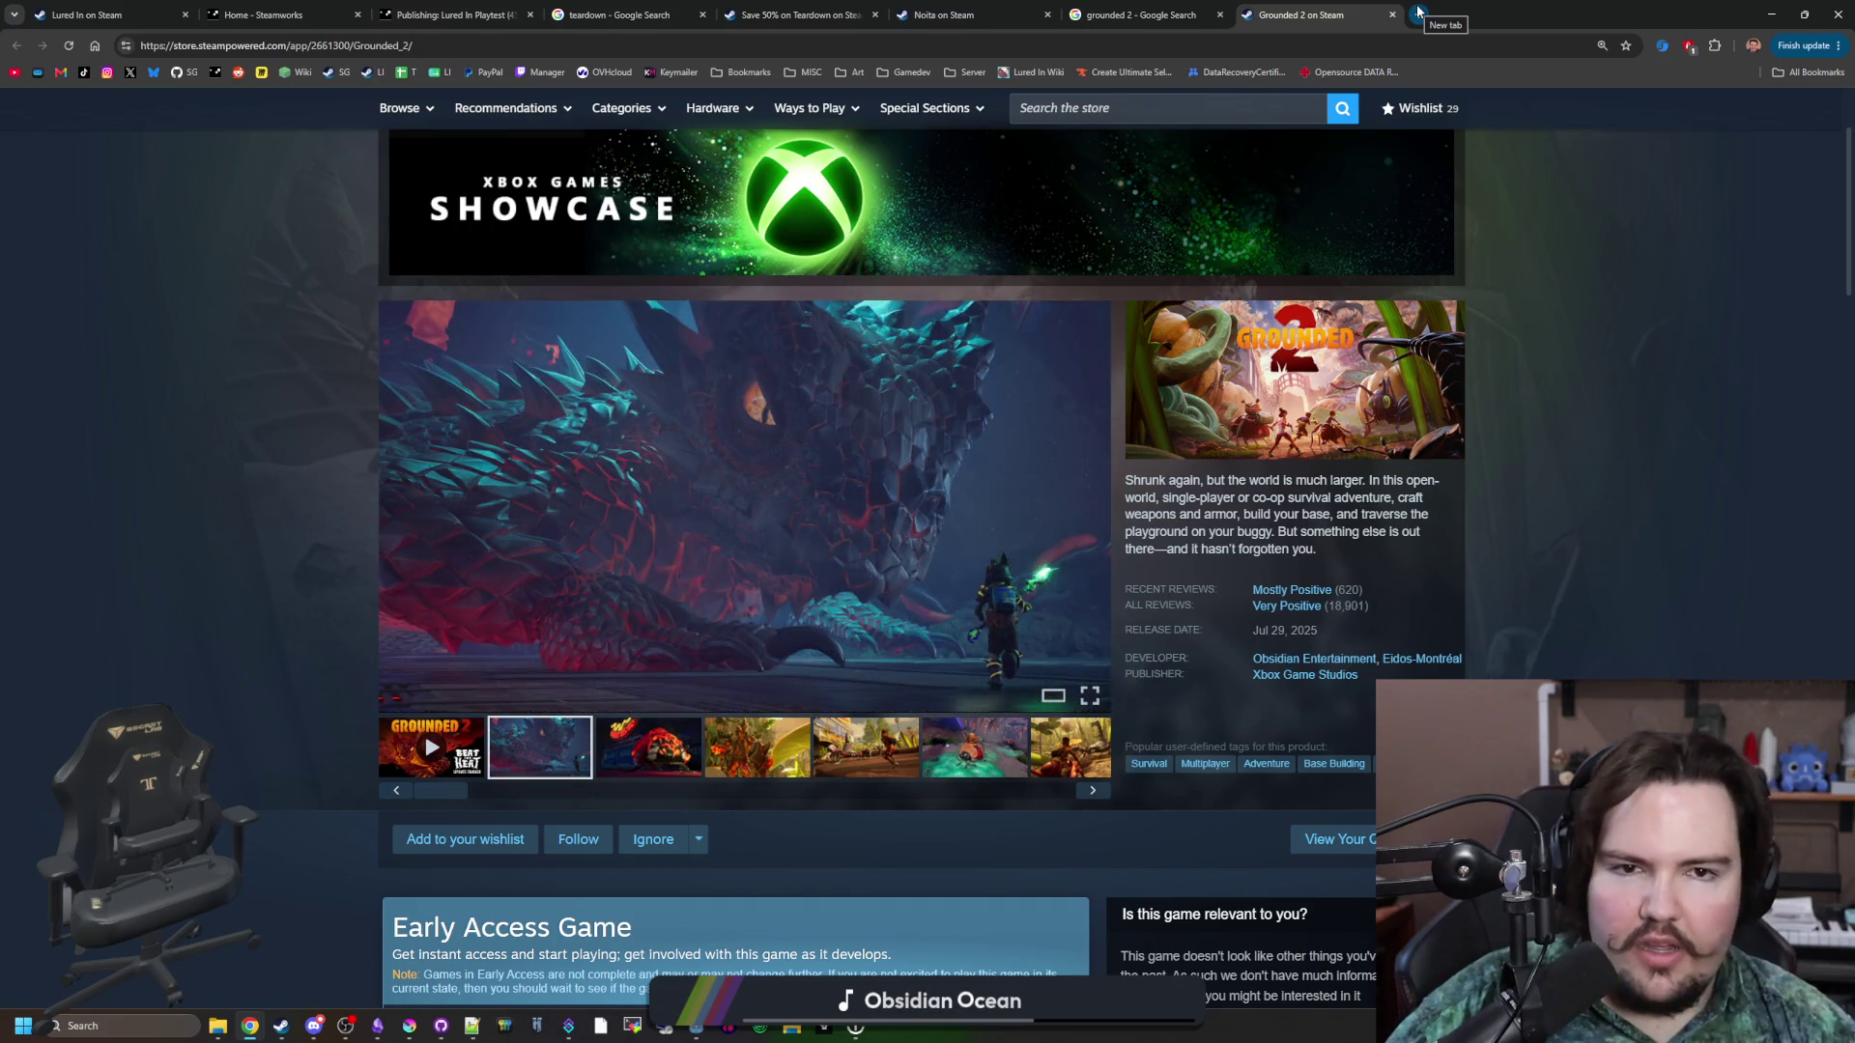
# Search 'cyberpunk' and open the Cyberpunk 2077 Steam store page past the age check.
pyautogui.click(1417, 12)
pyautogui.write('cyberpunk')
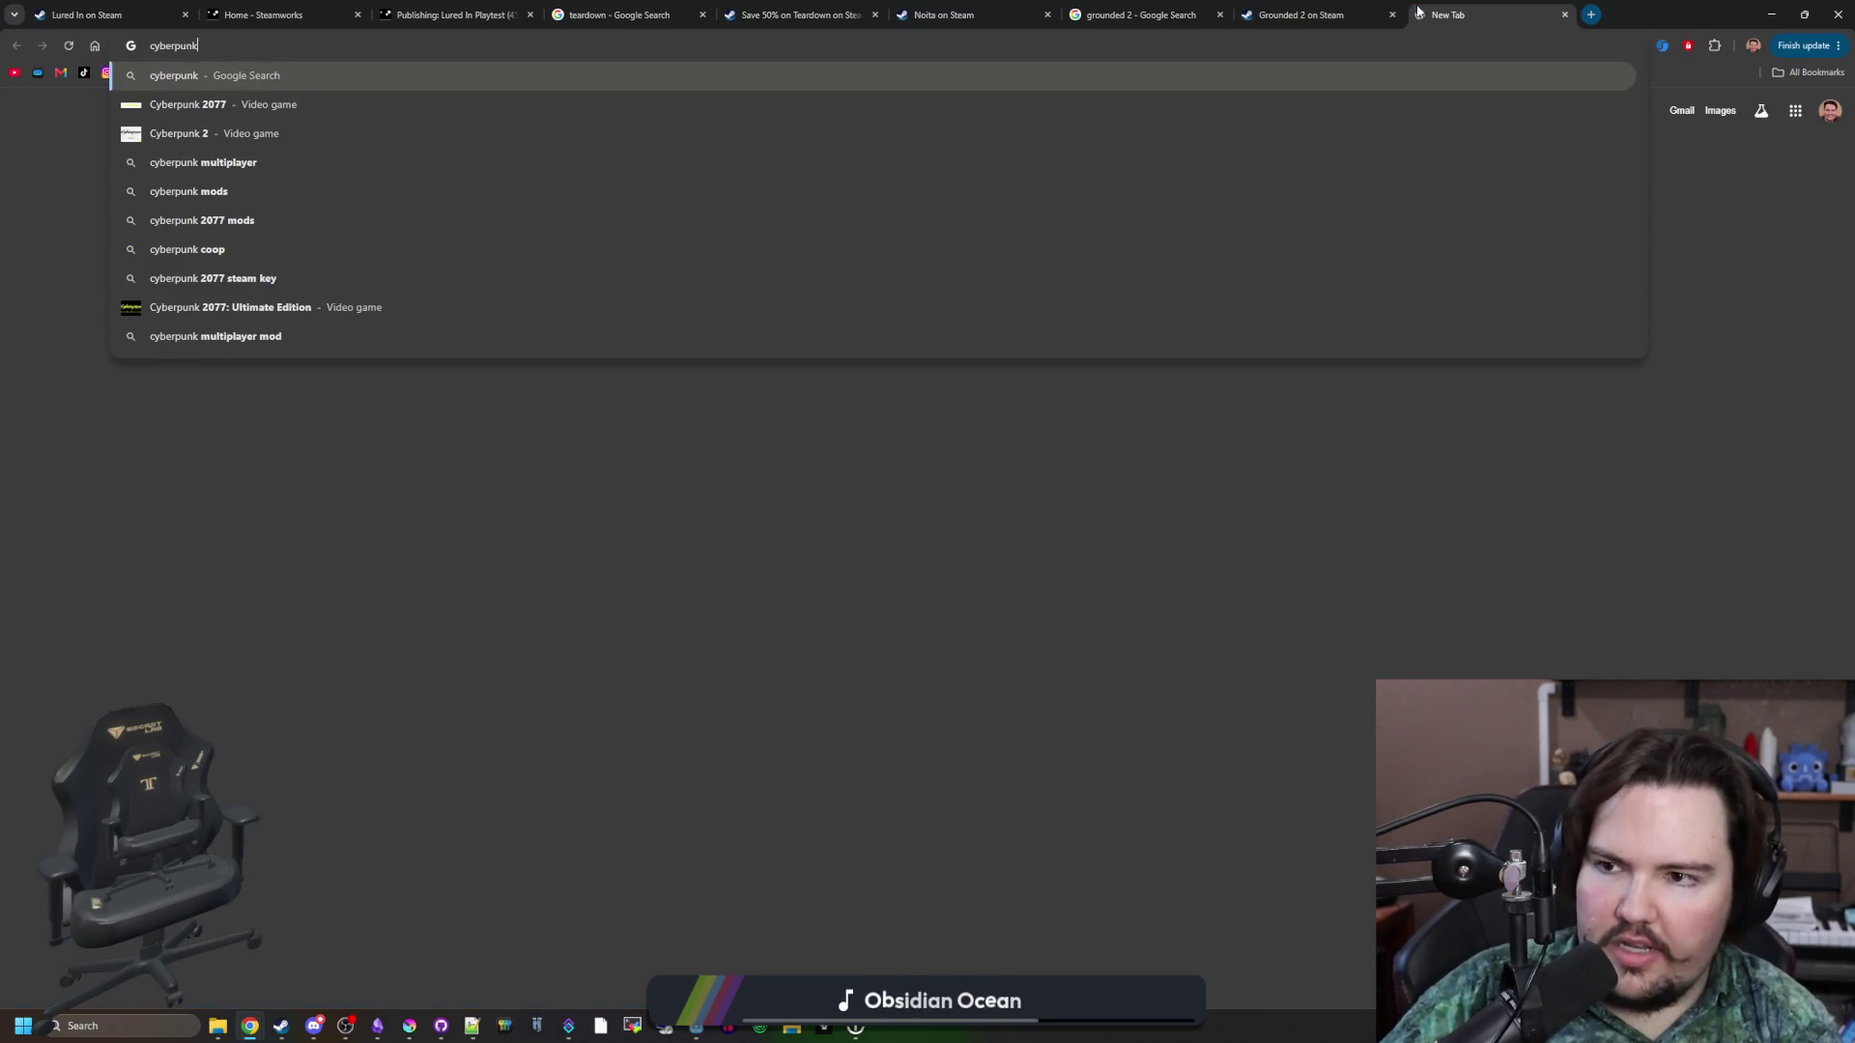
pyautogui.press('Return')
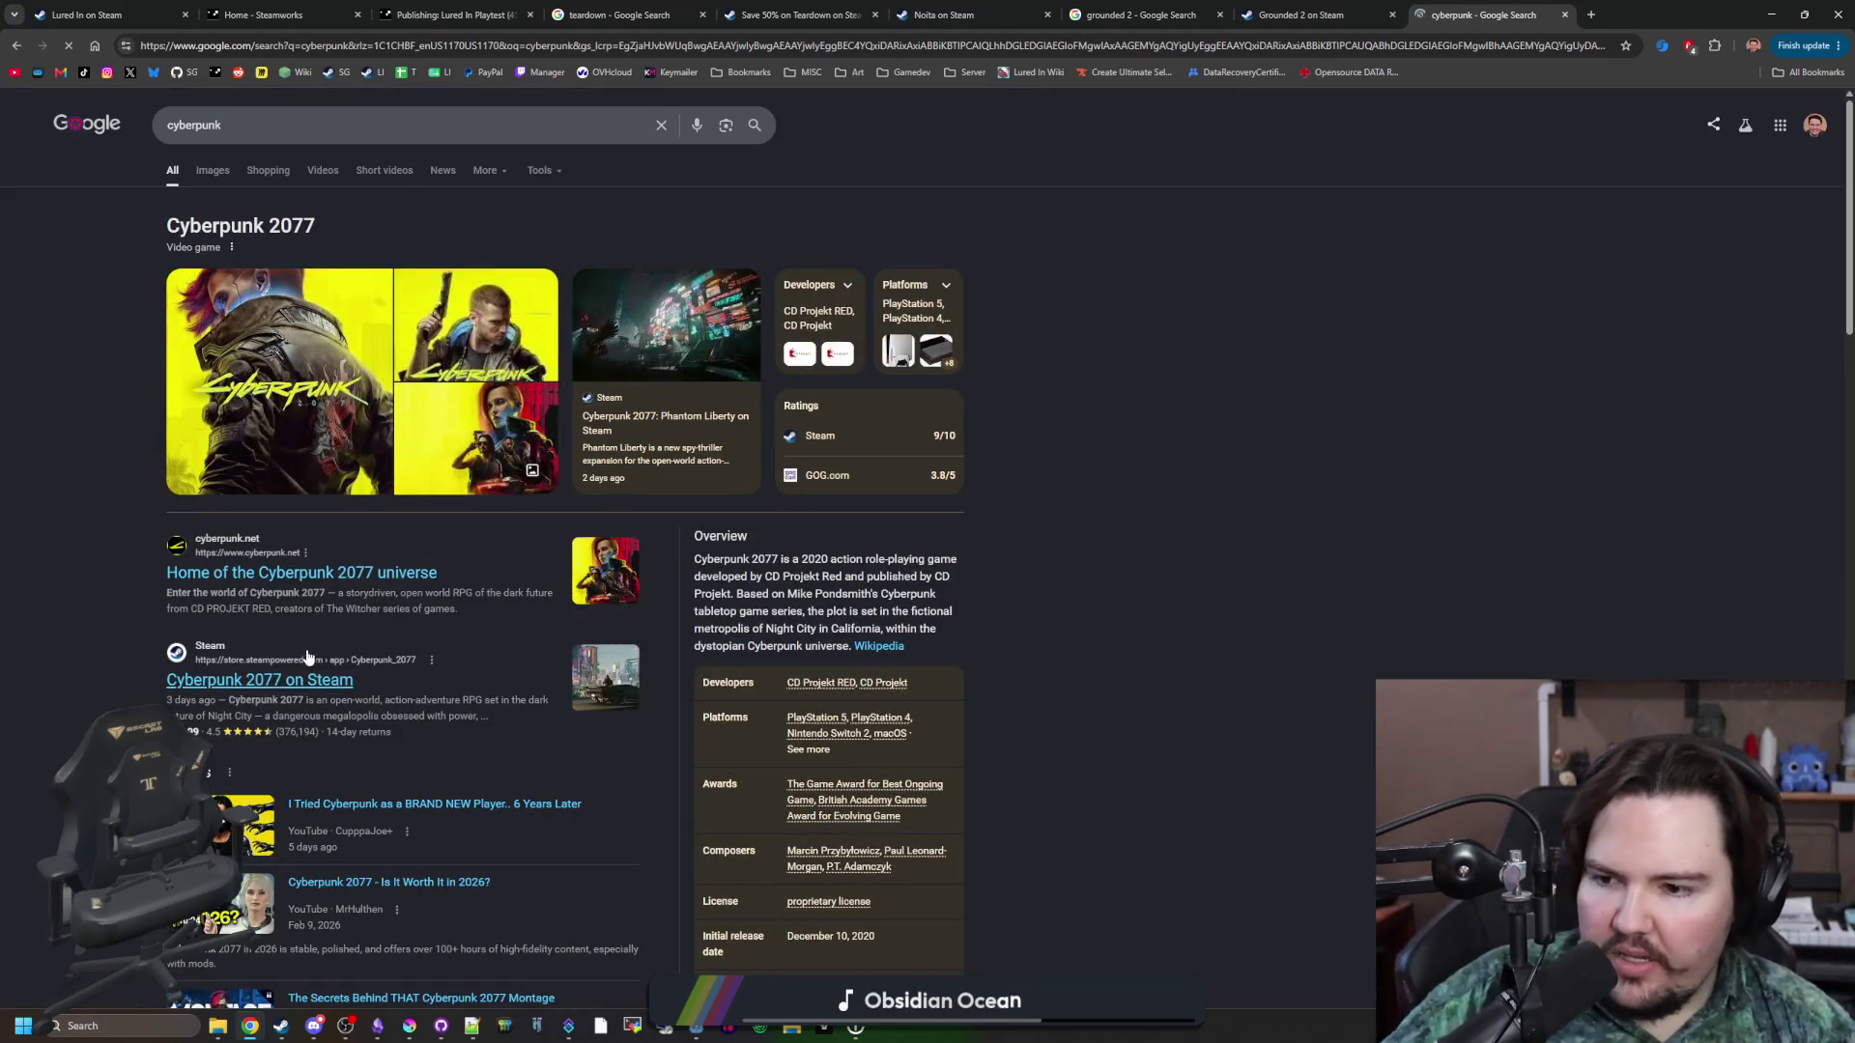
pyautogui.middleClick(307, 658)
pyautogui.click(1603, 14)
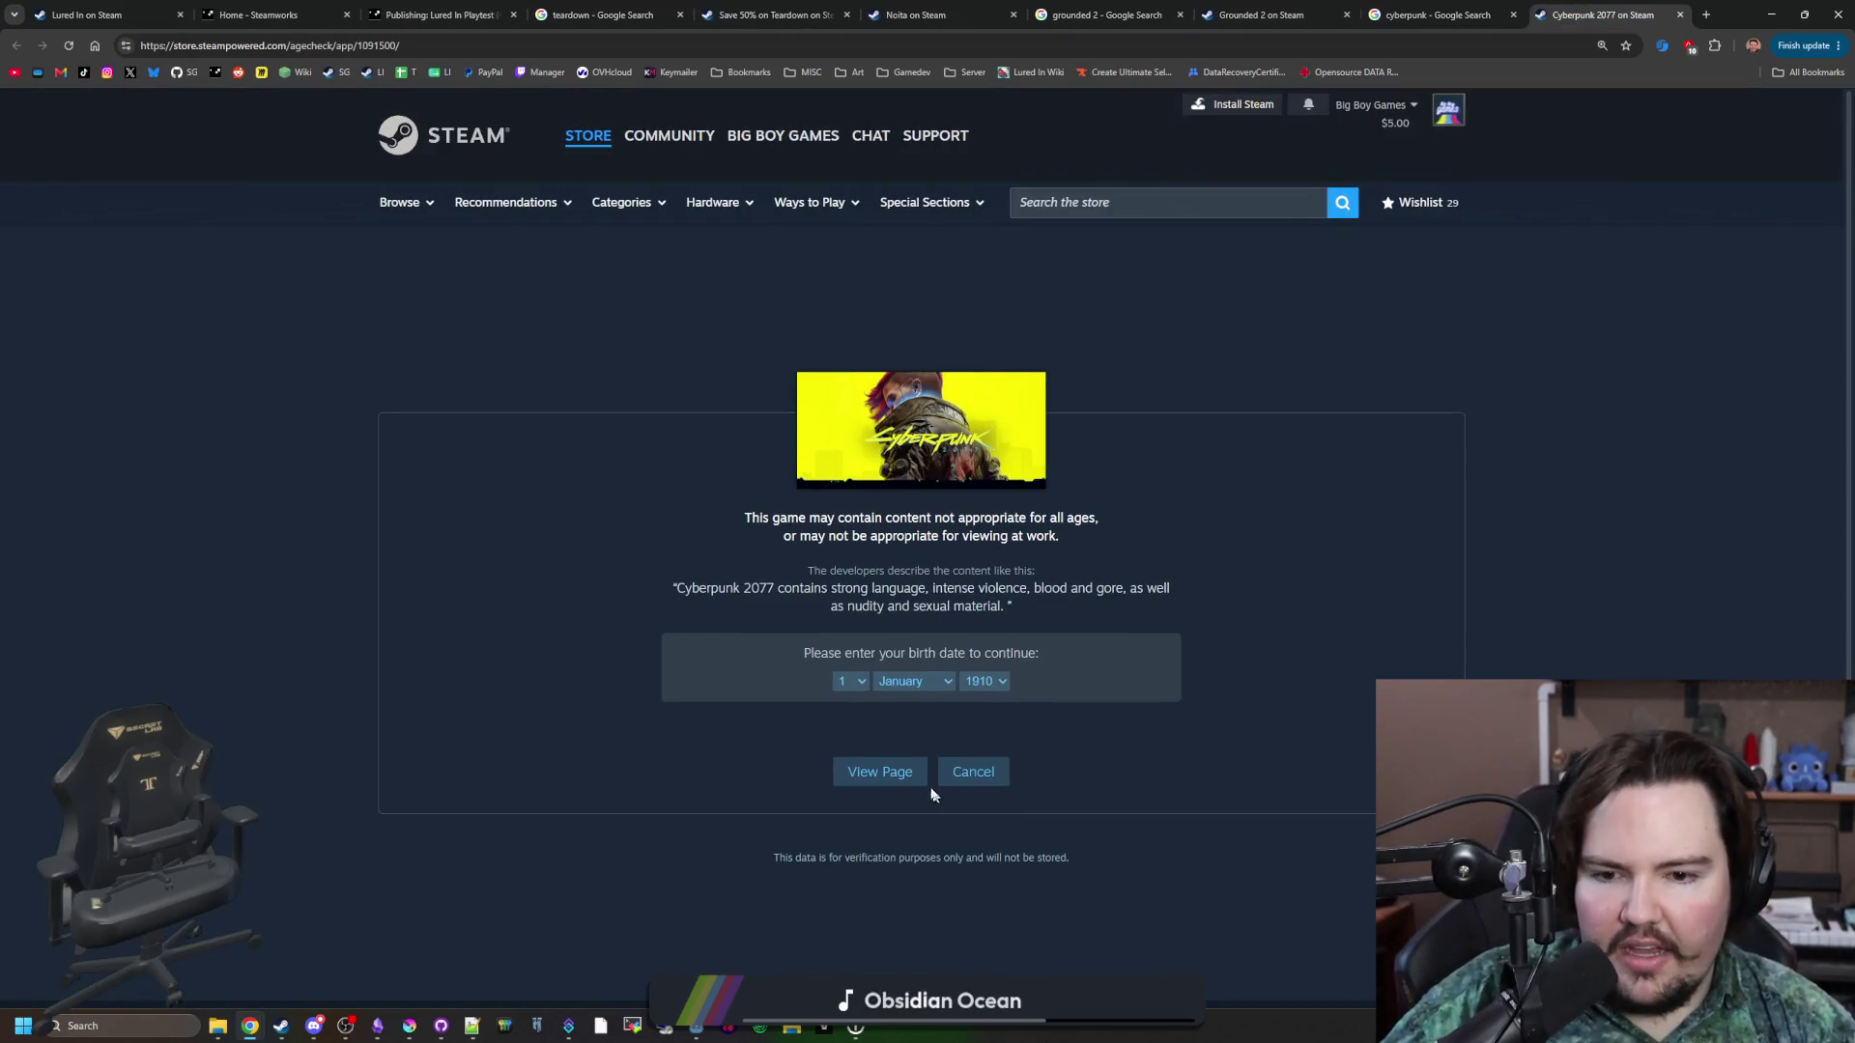
pyautogui.click(877, 771)
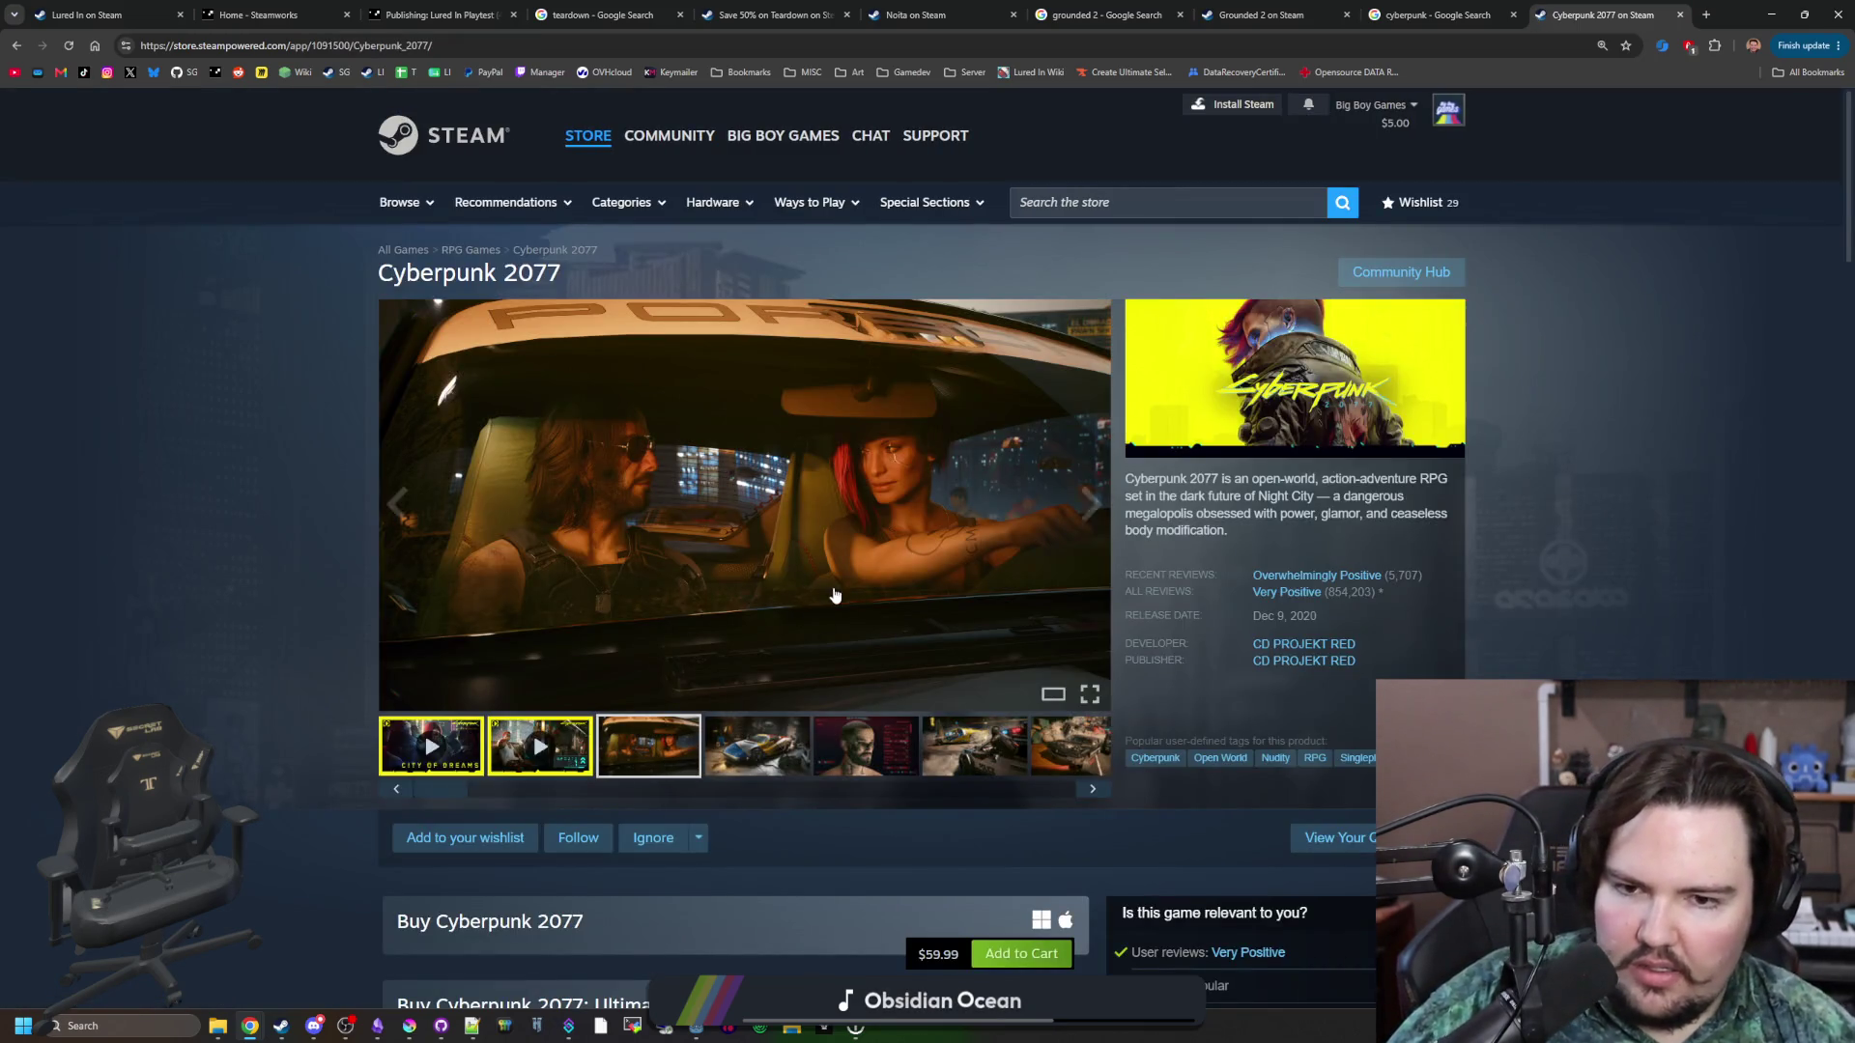
# Open the Cyberpunk 2077 screenshot gallery and page through the first images.
pyautogui.click(754, 503)
pyautogui.click(1608, 539)
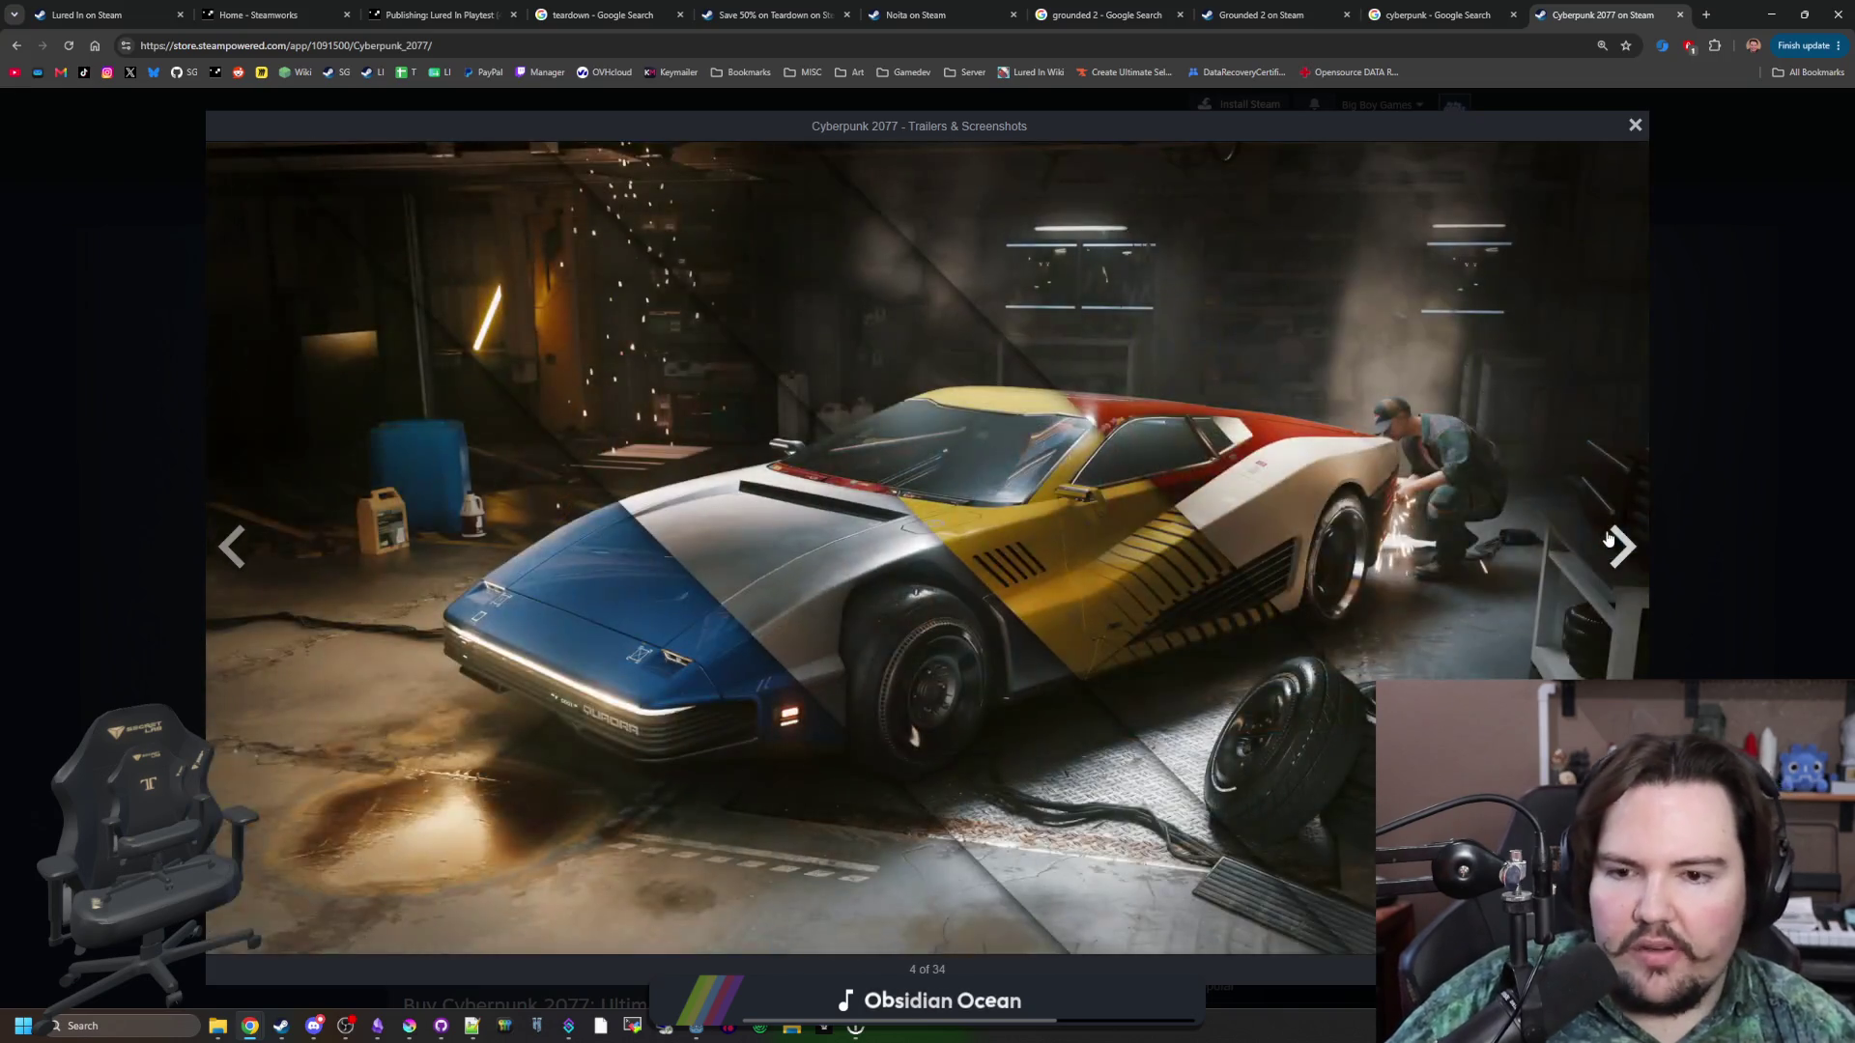
pyautogui.click(1609, 539)
pyautogui.click(1609, 539)
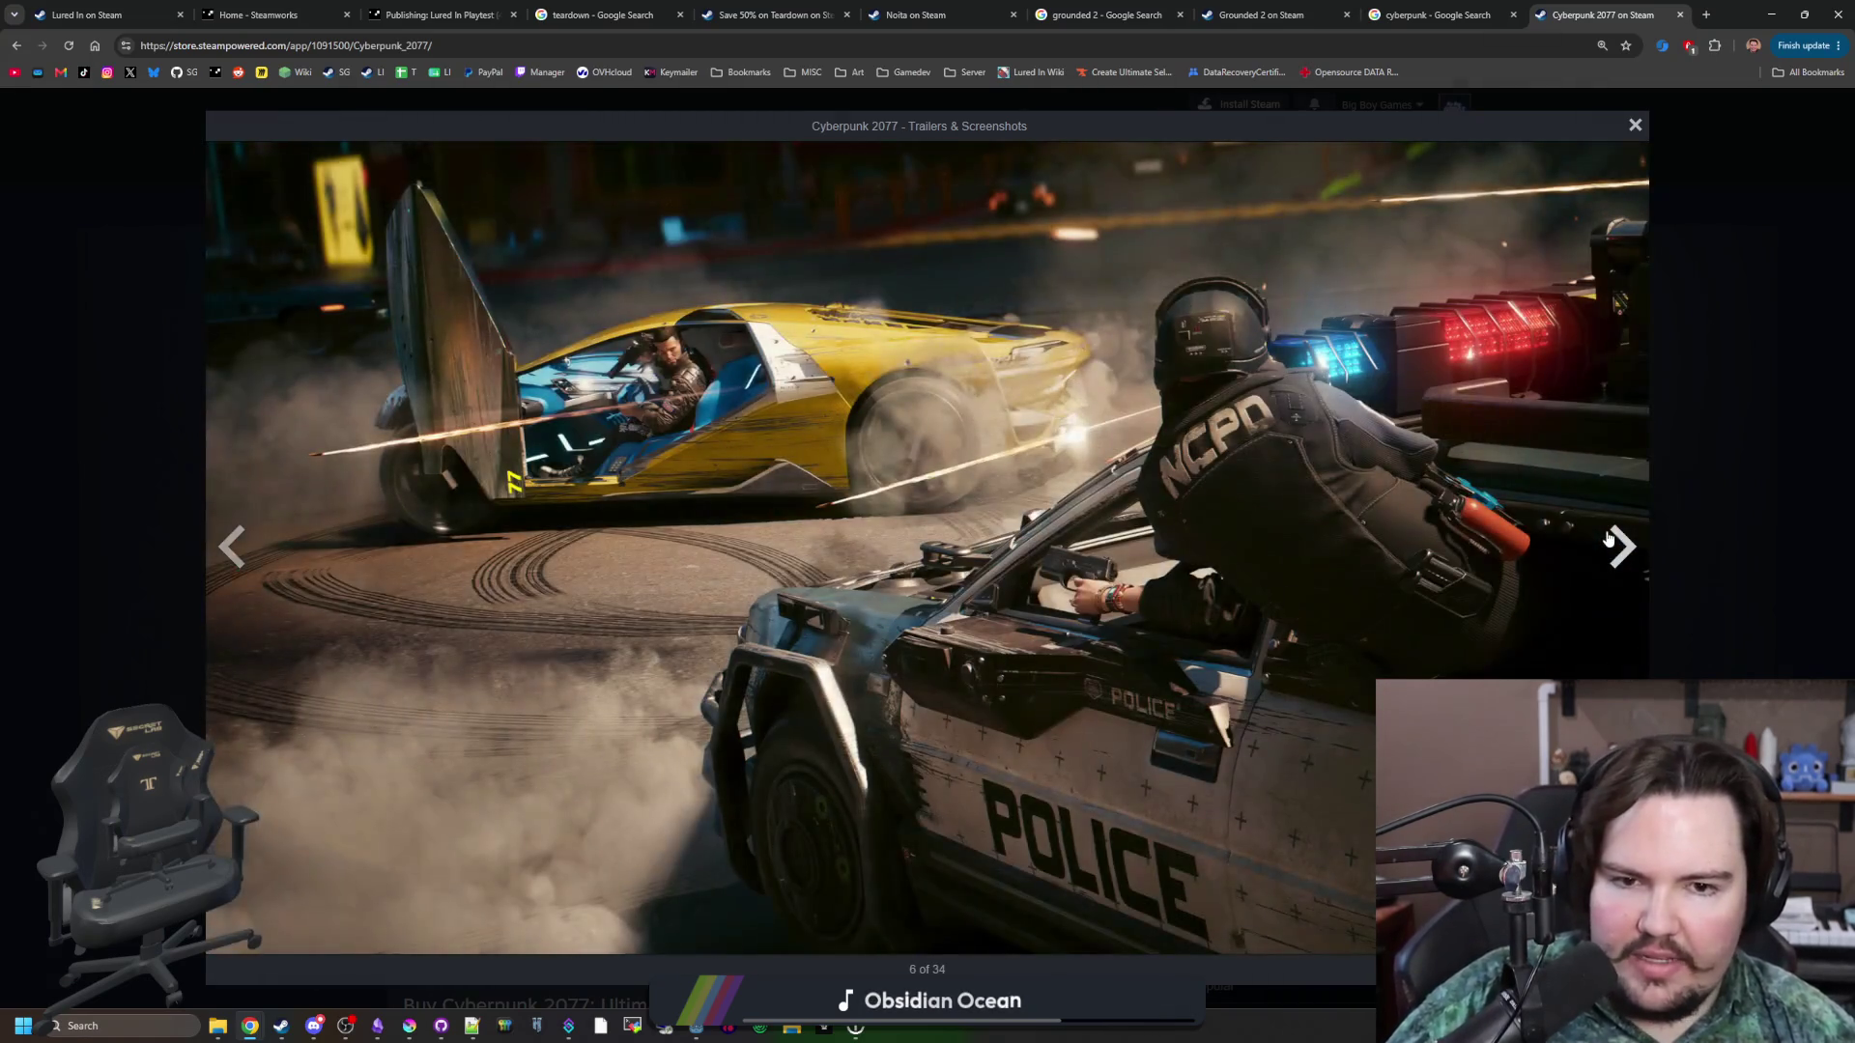
pyautogui.click(1630, 538)
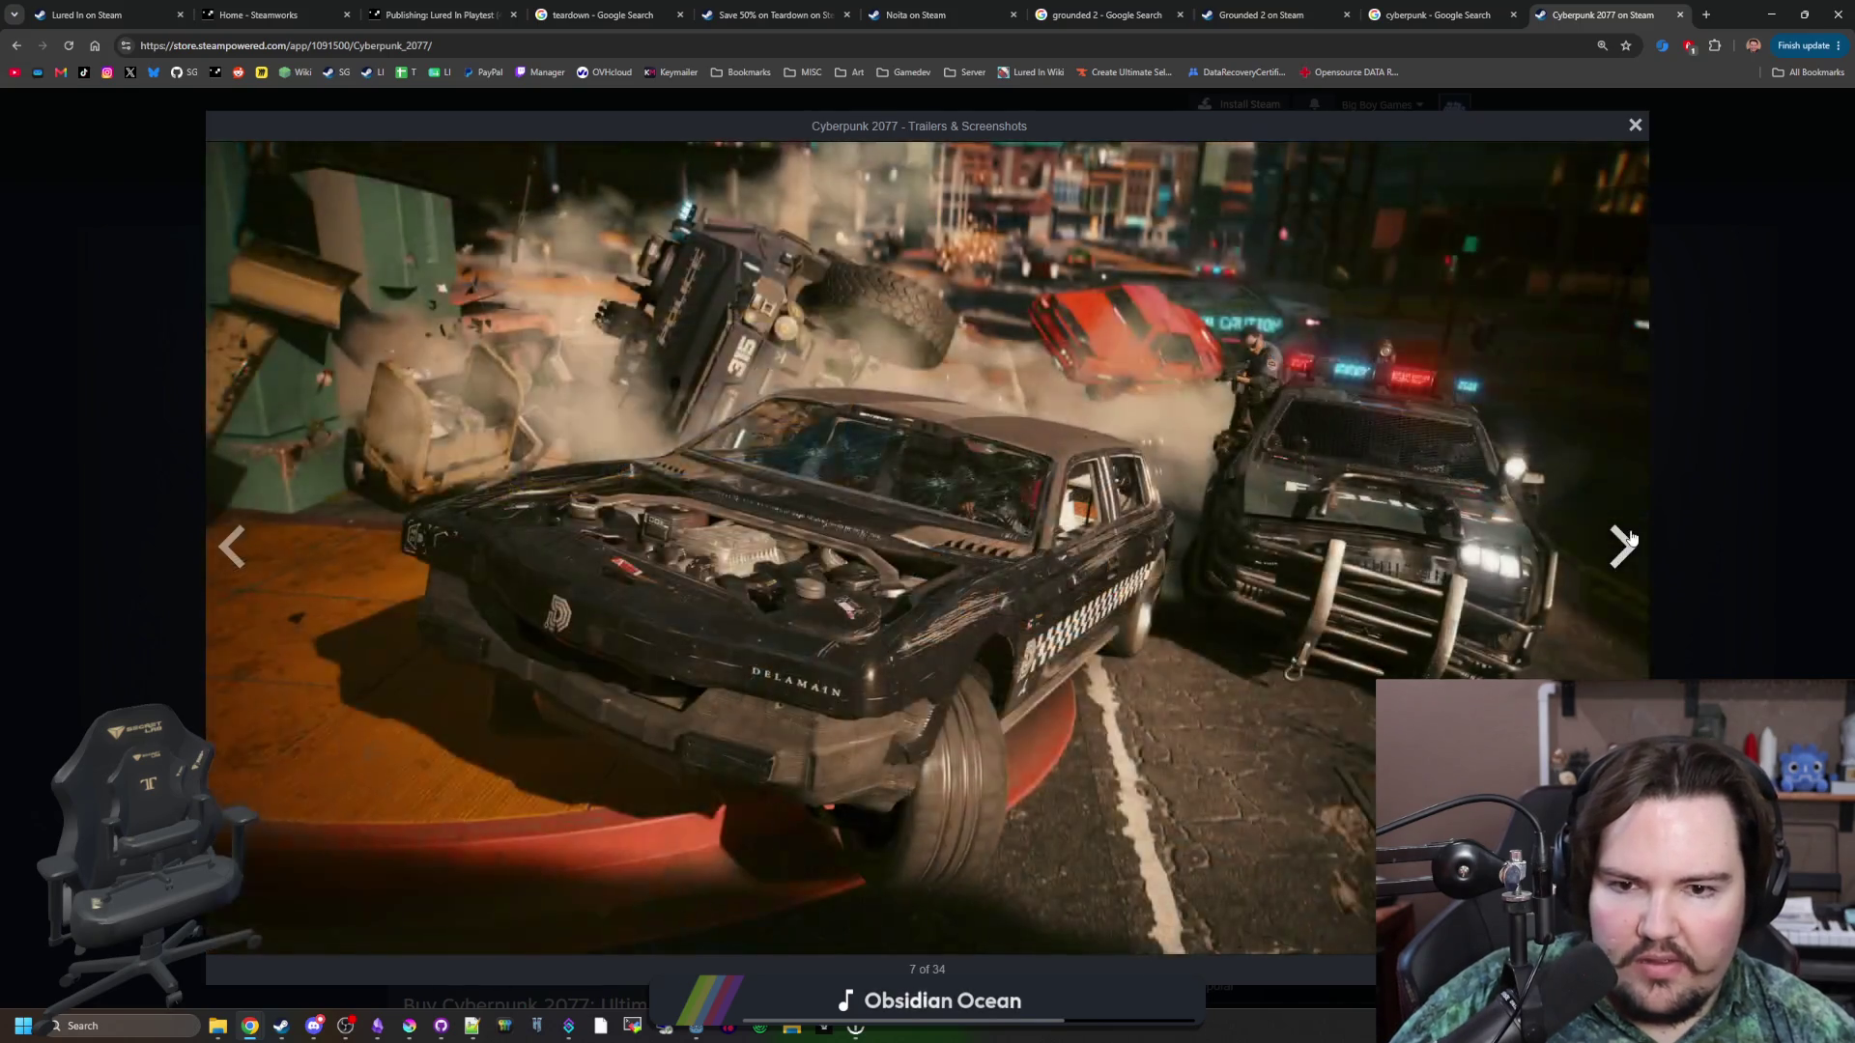
pyautogui.click(1630, 538)
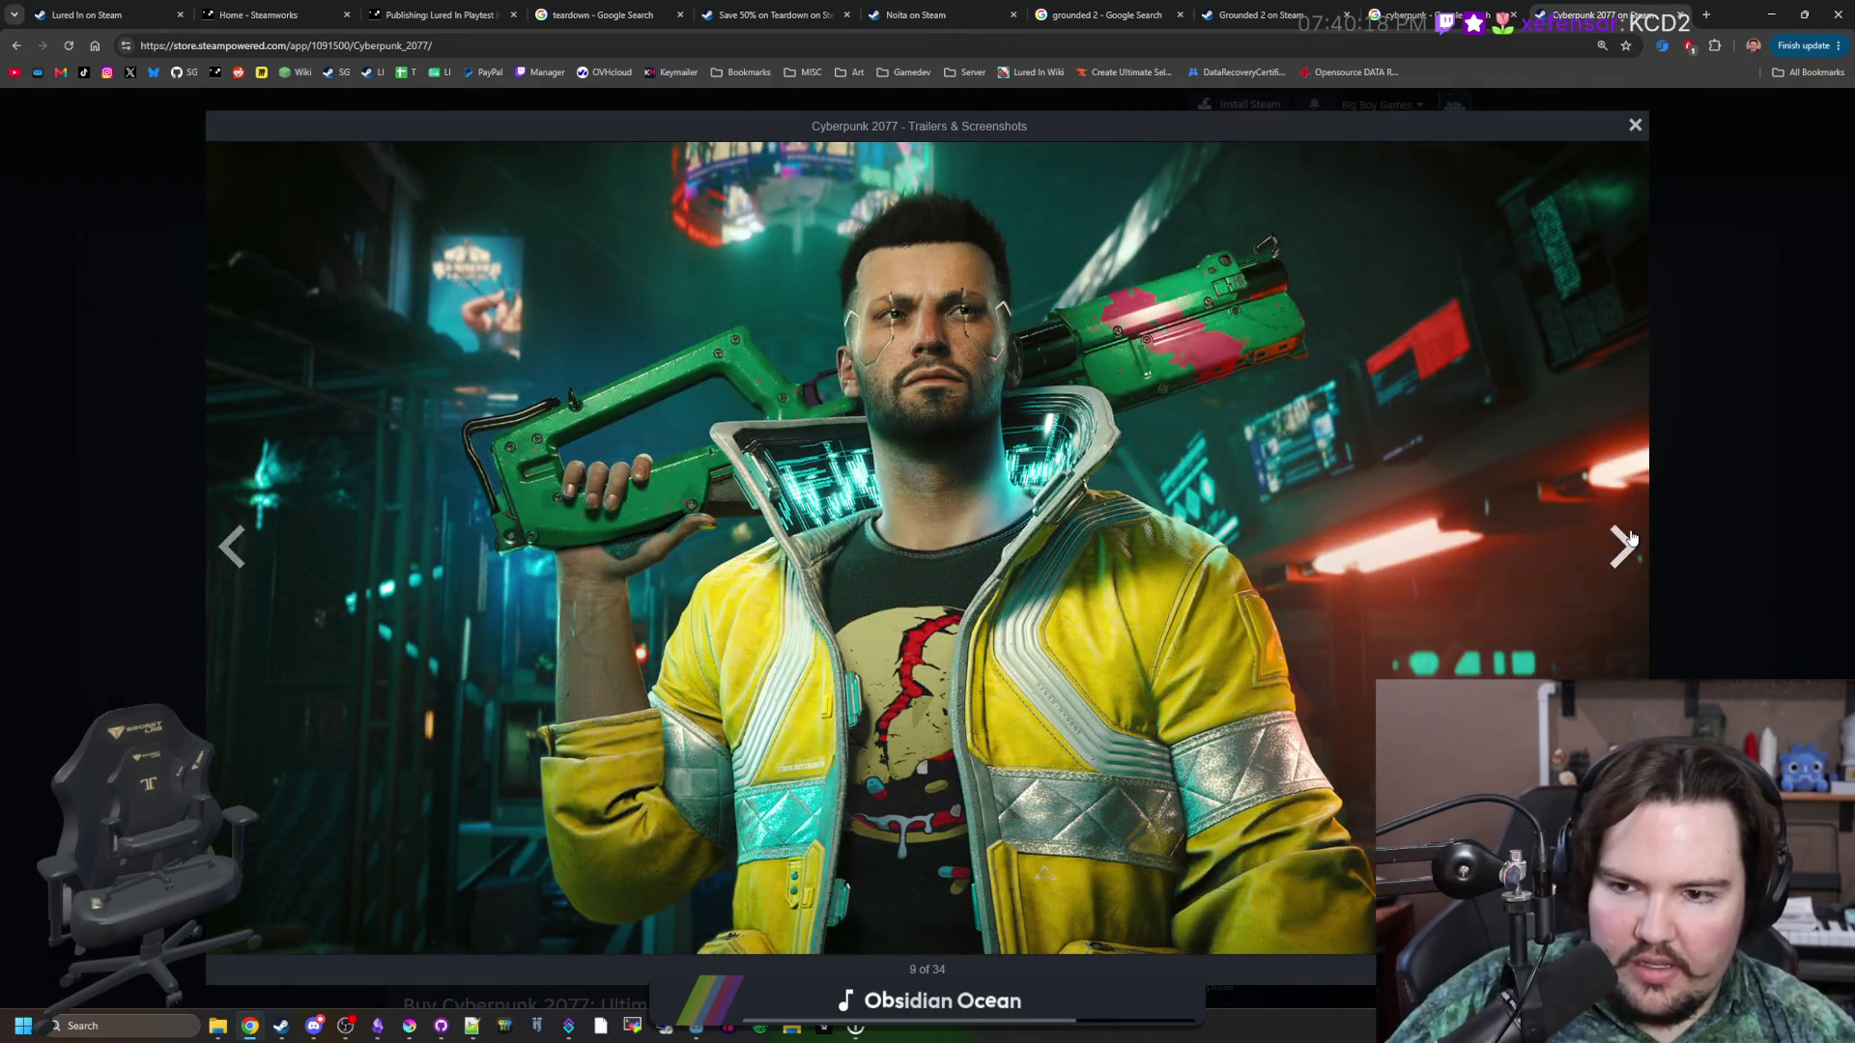
pyautogui.click(1630, 538)
pyautogui.click(1630, 539)
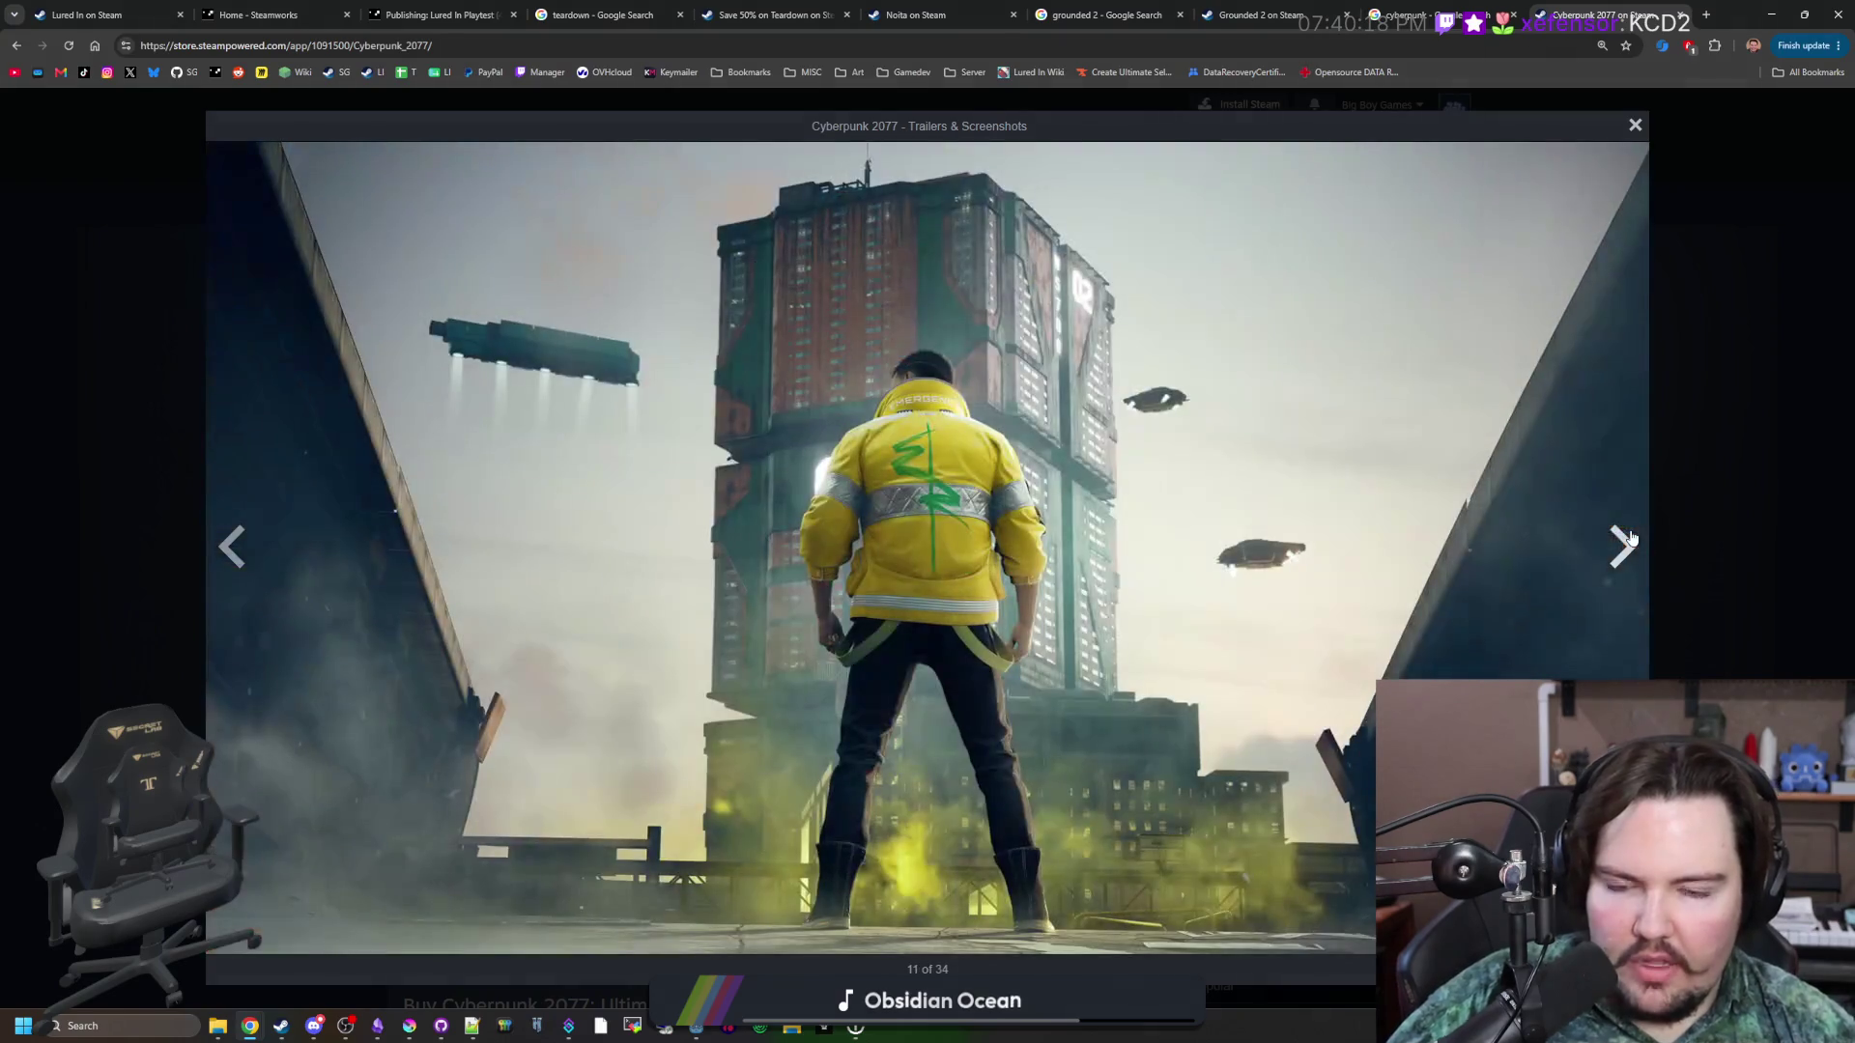
pyautogui.click(1630, 539)
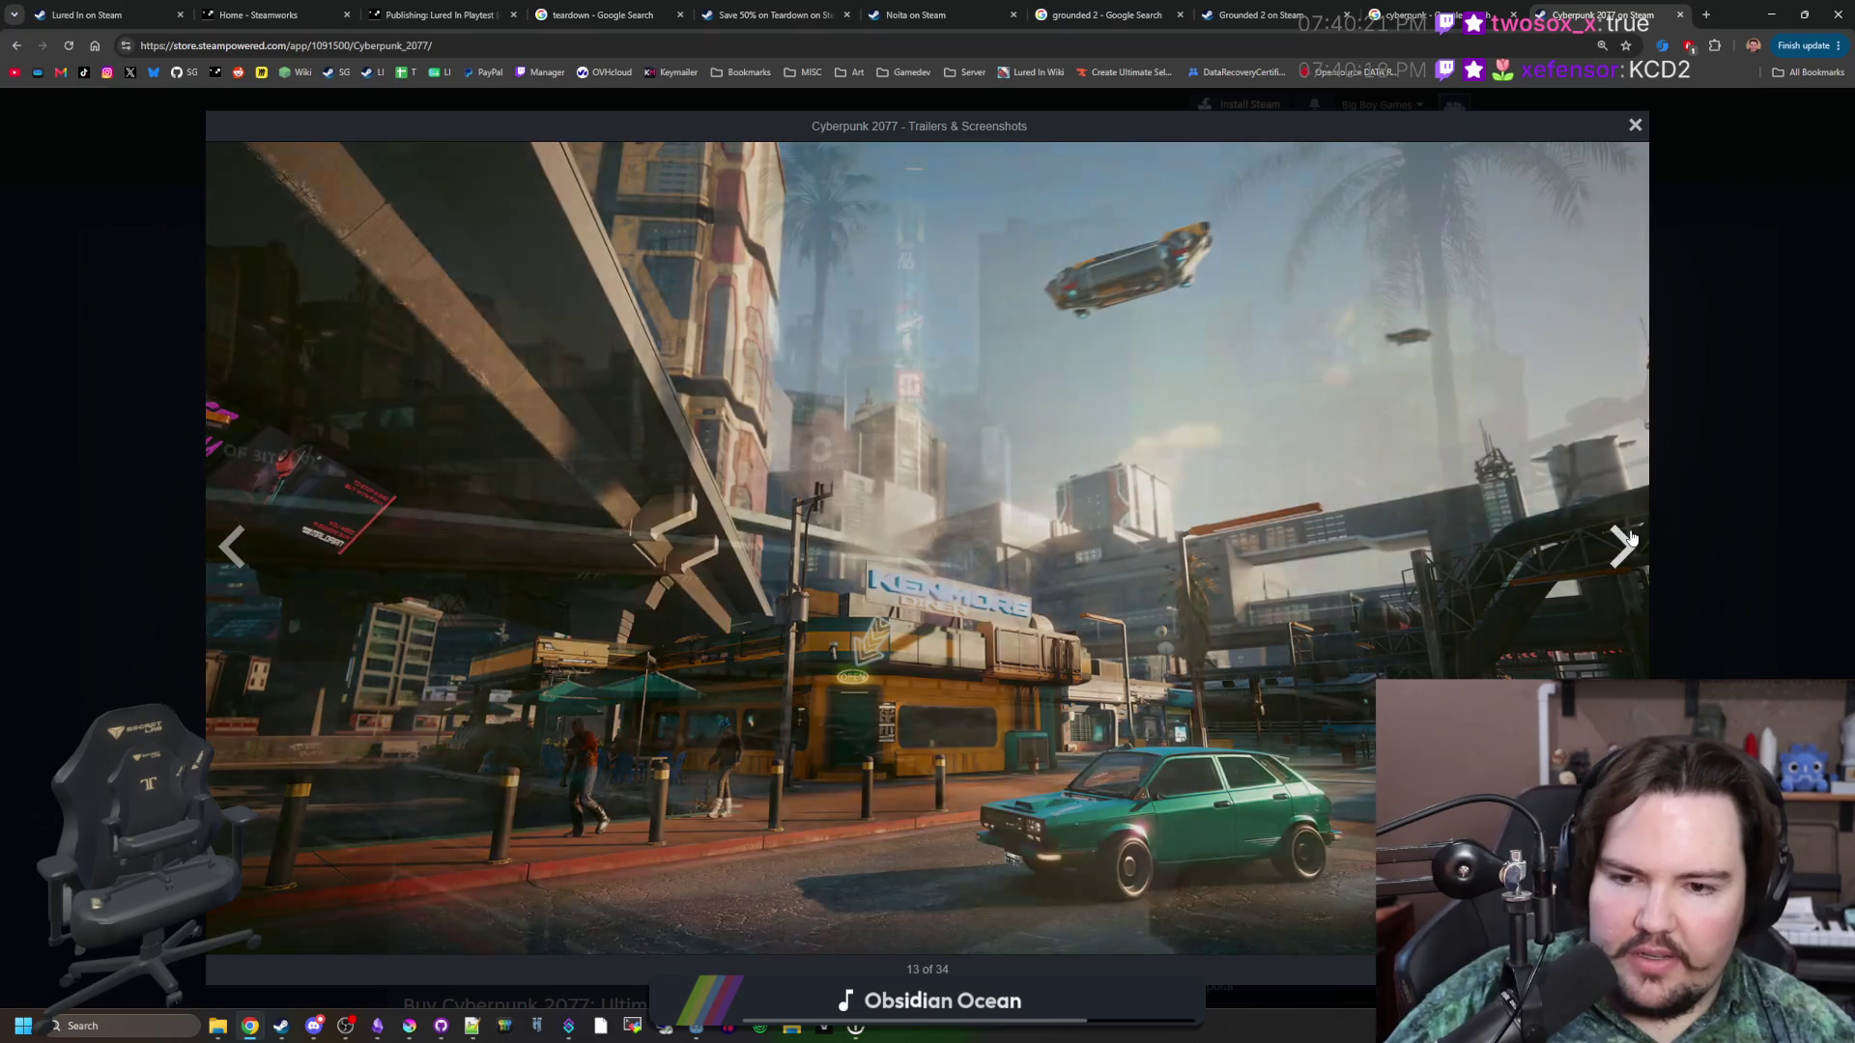
pyautogui.click(1630, 539)
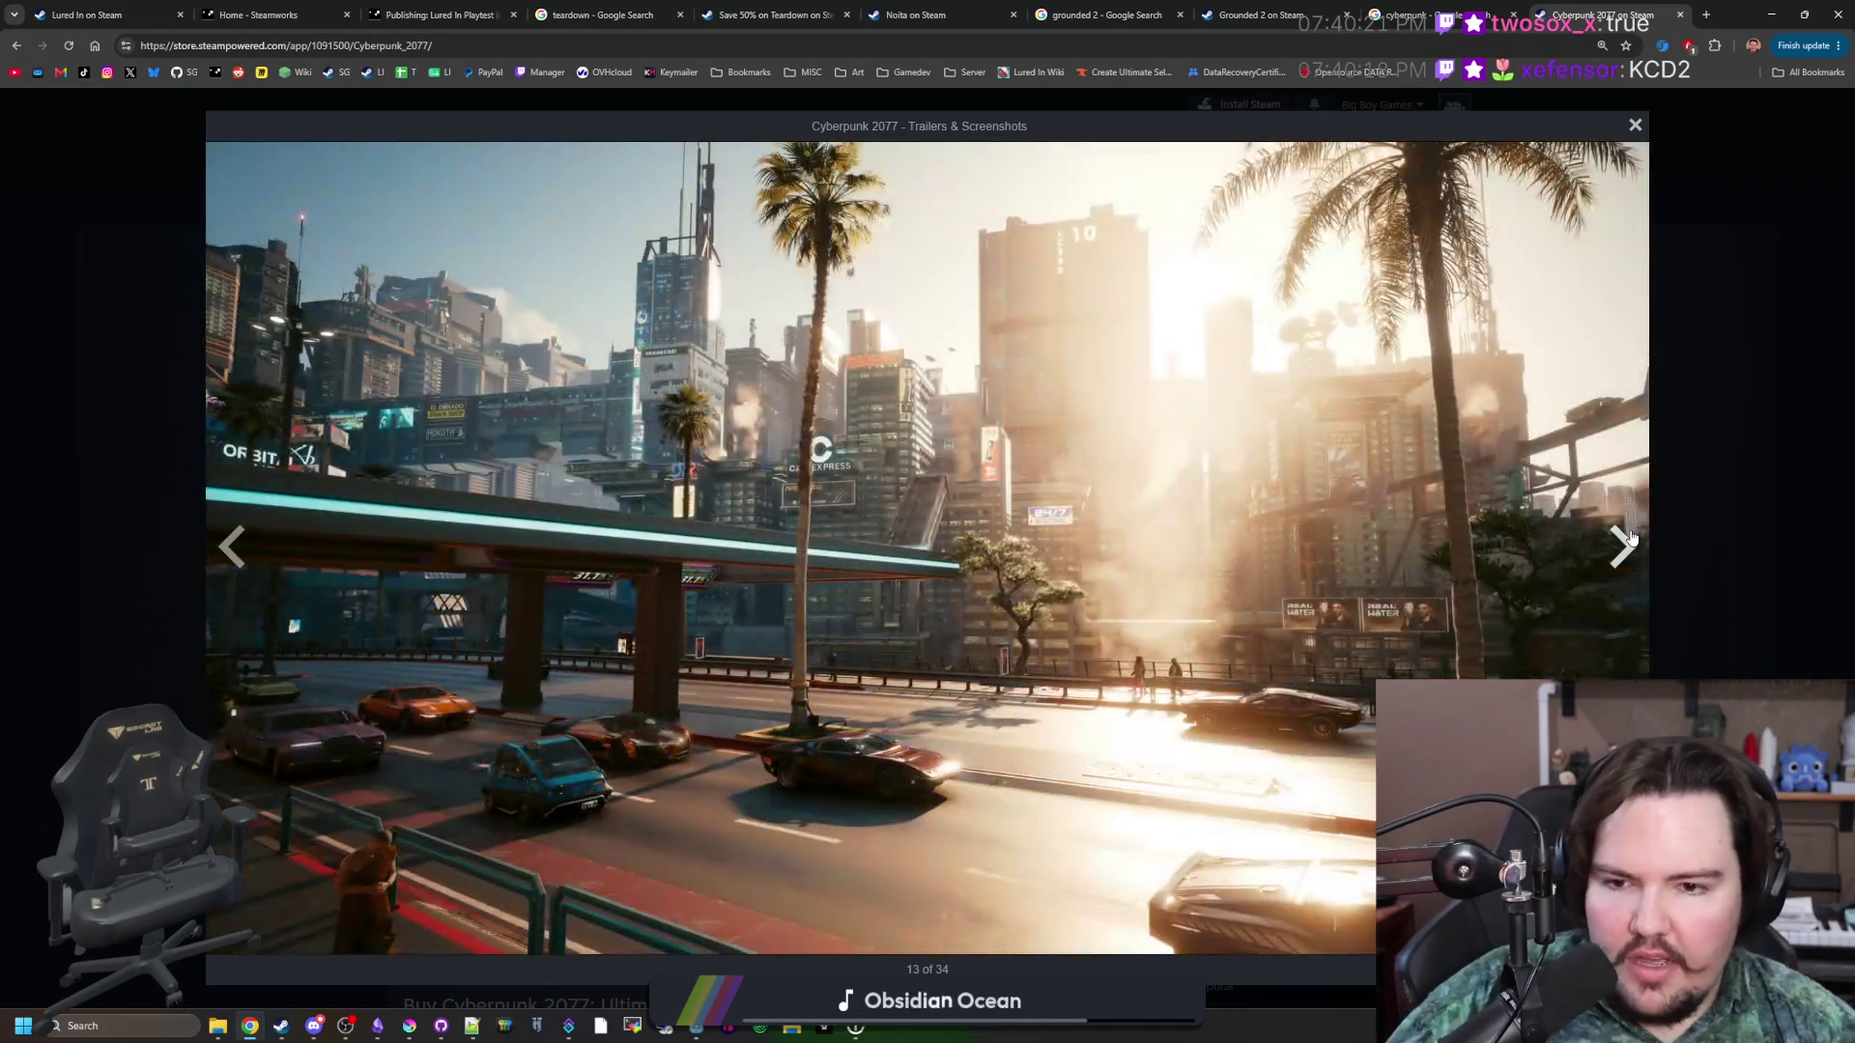
pyautogui.click(1630, 538)
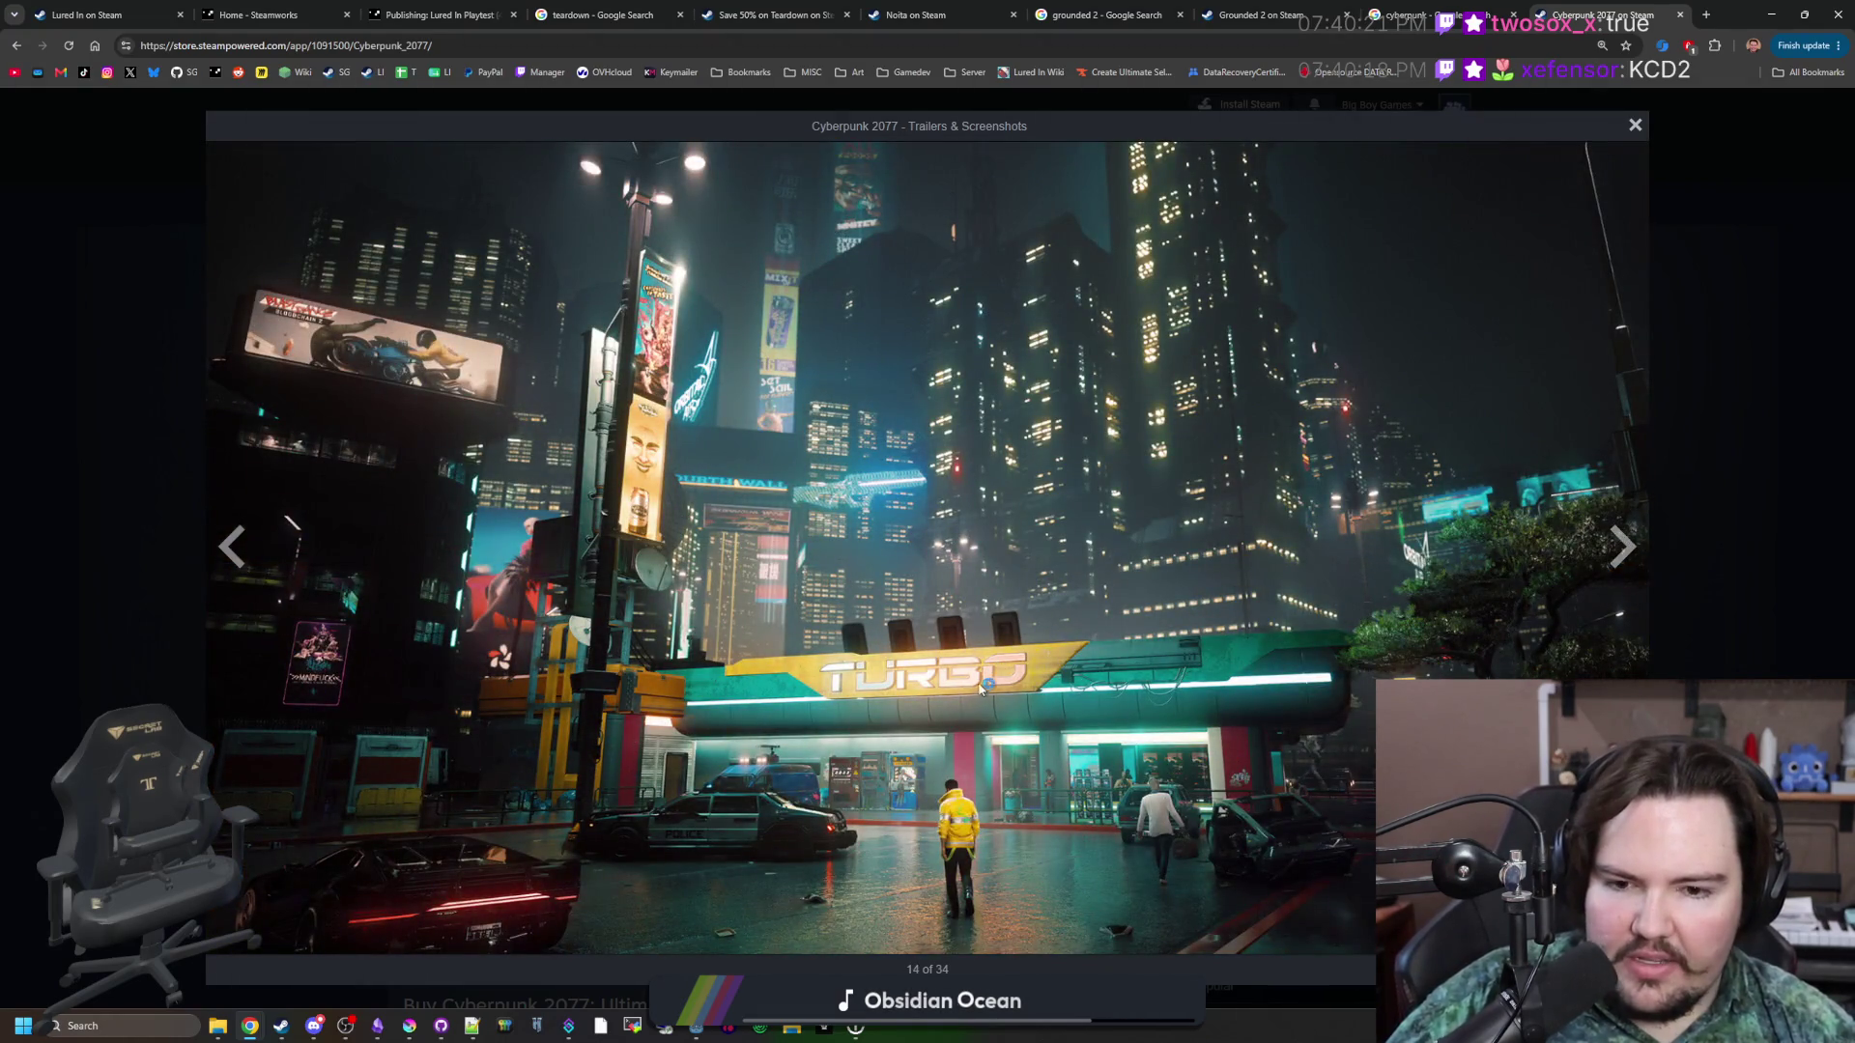
pyautogui.click(230, 547)
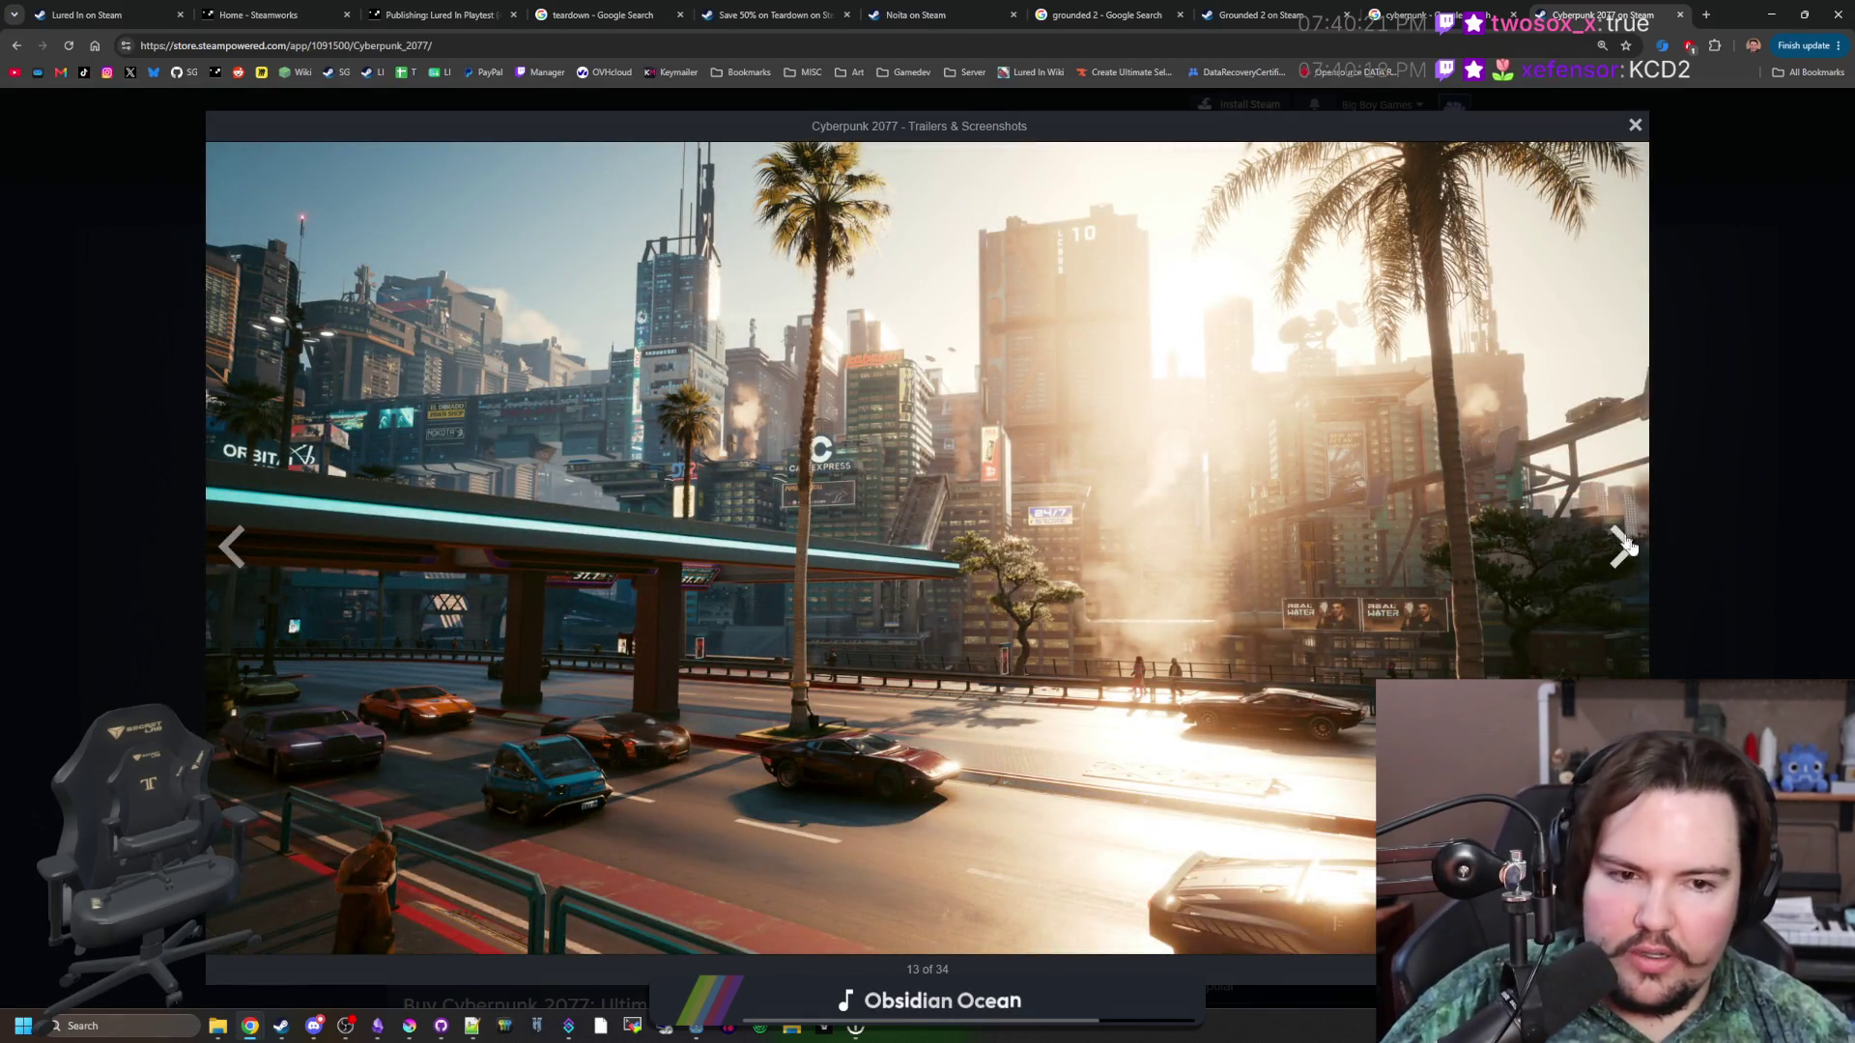
# Continue paging the Cyberpunk 2077 gallery to screenshot 23 of 34.
pyautogui.click(1632, 549)
pyautogui.click(1632, 550)
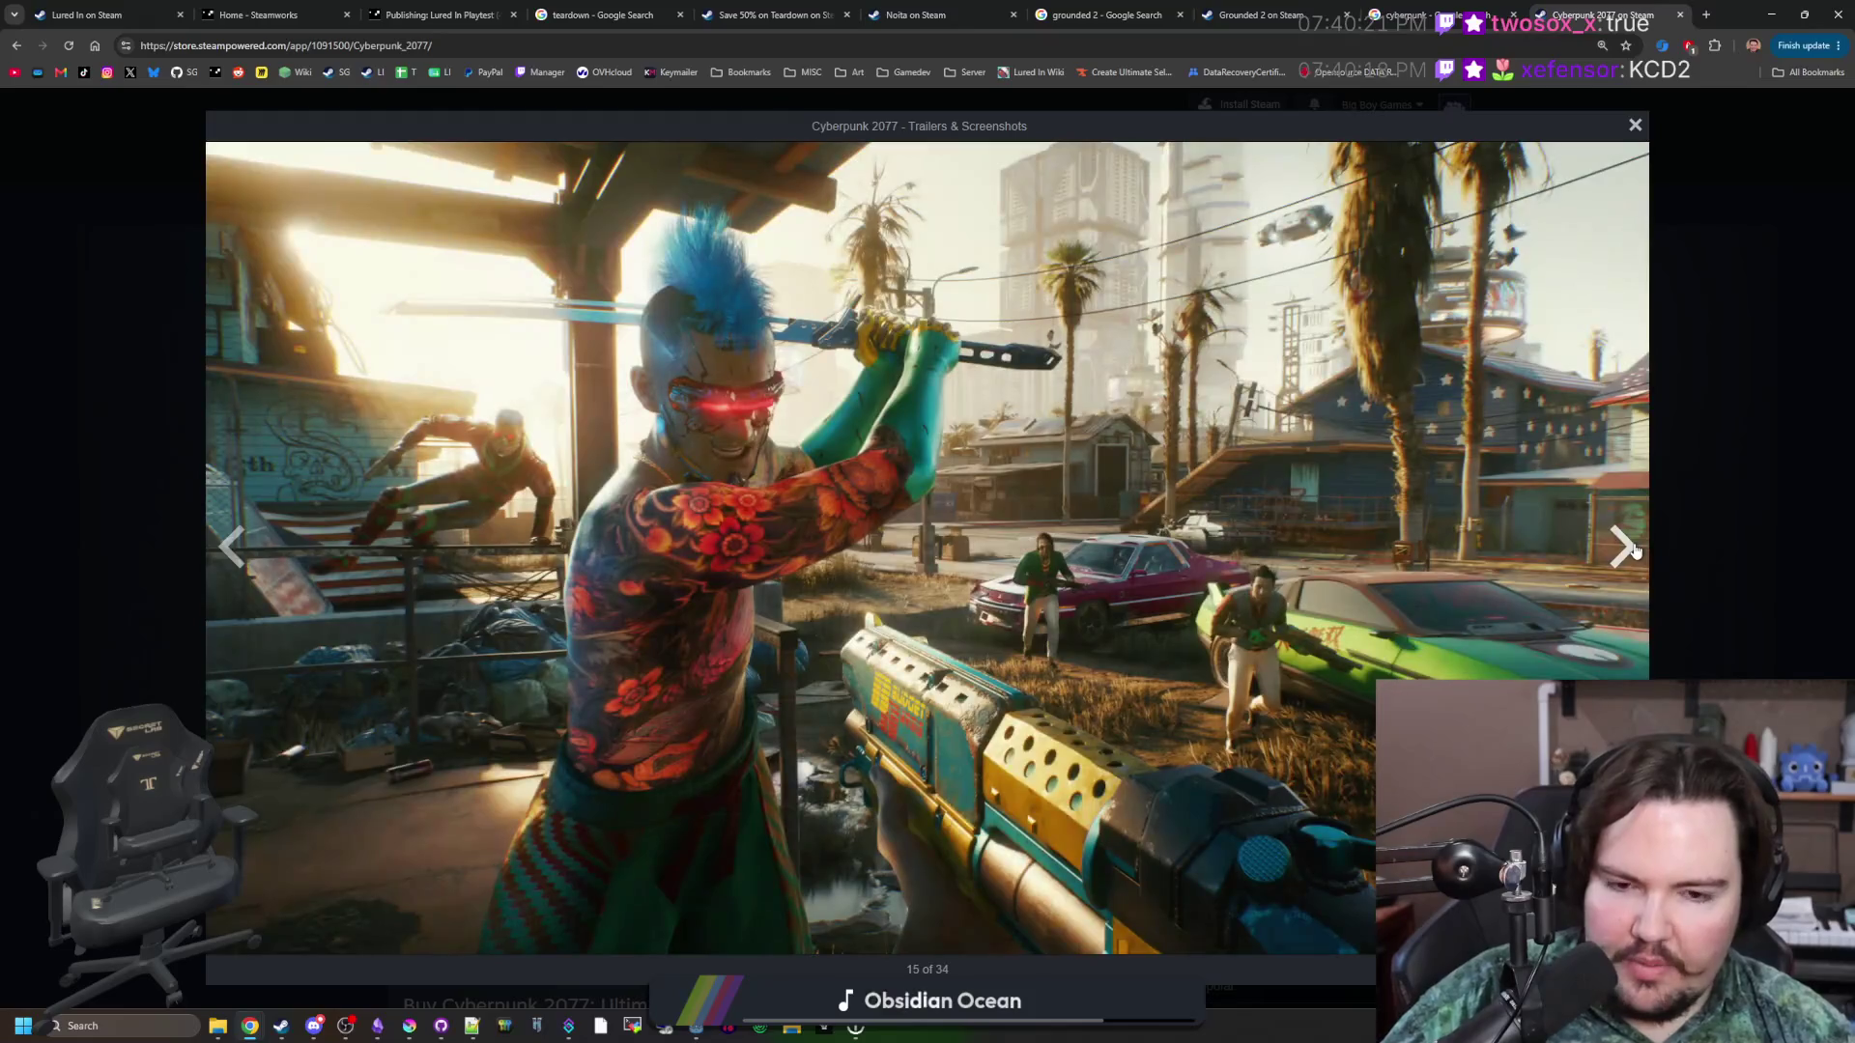
pyautogui.click(1632, 550)
pyautogui.click(1633, 550)
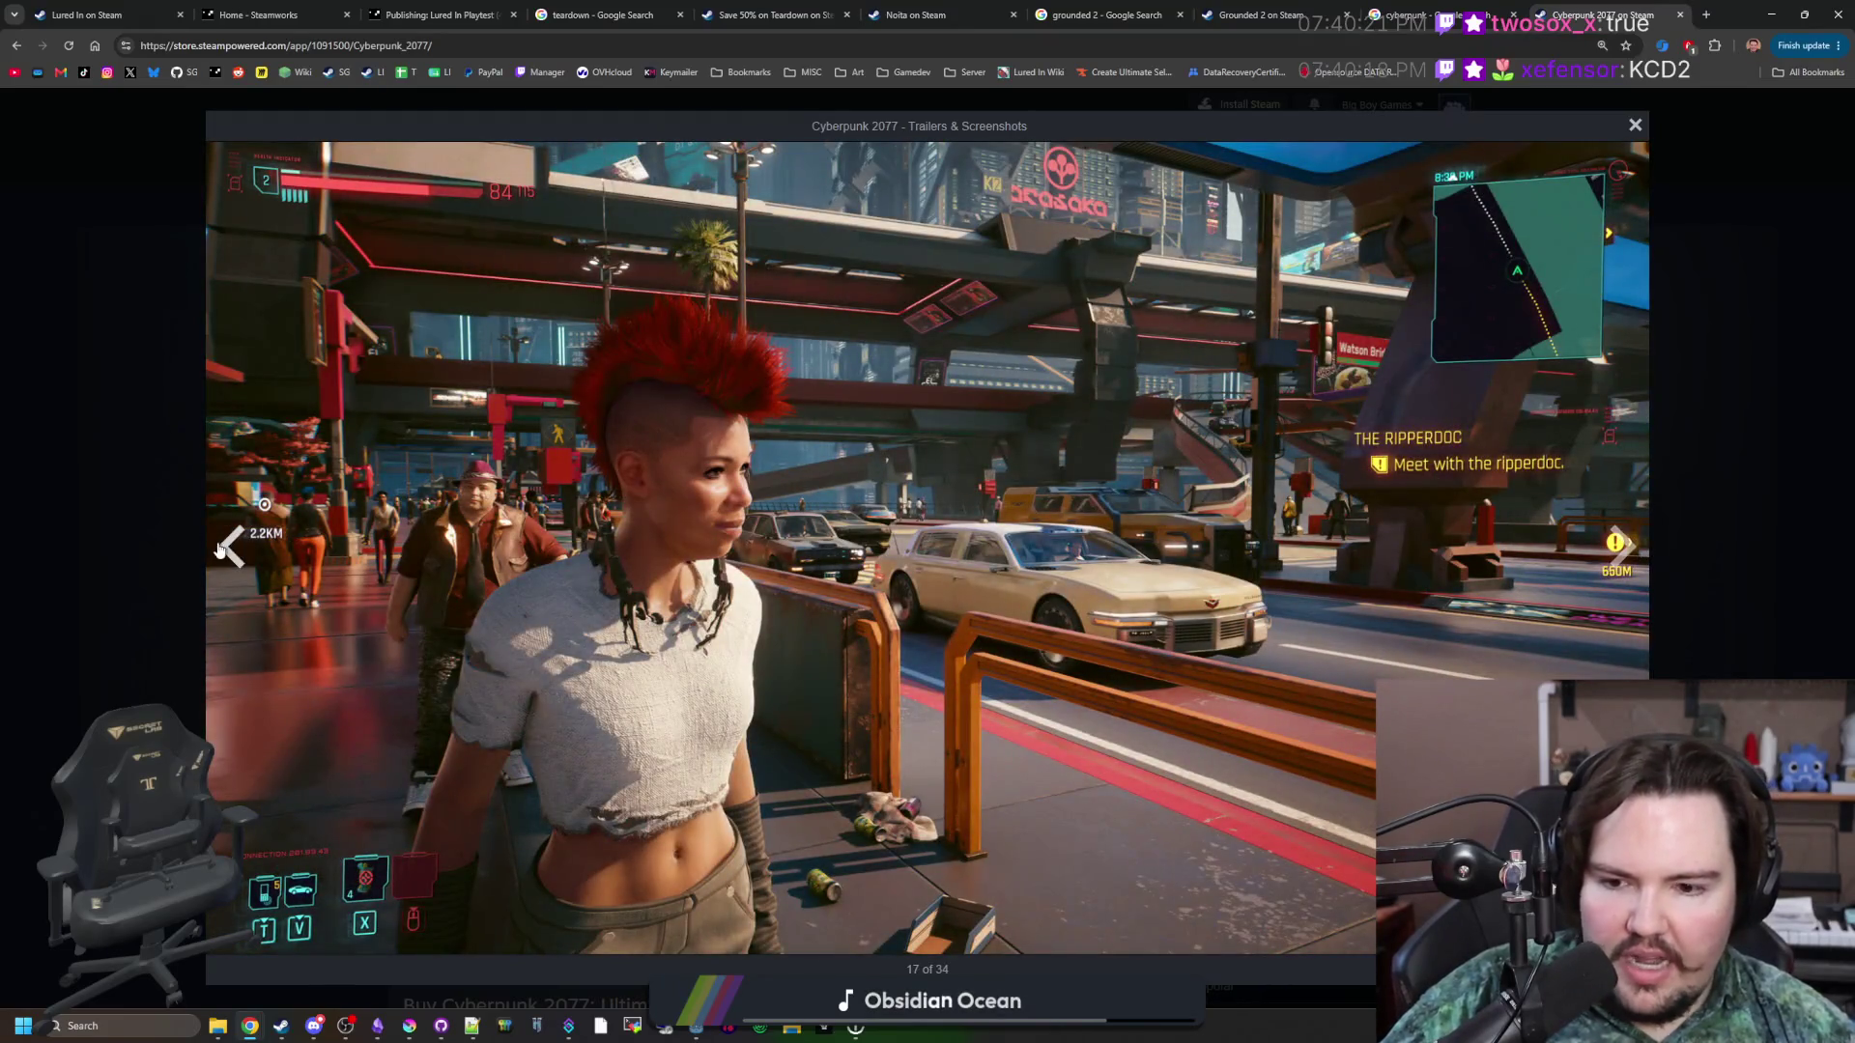
pyautogui.press('Left')
pyautogui.press('Left')
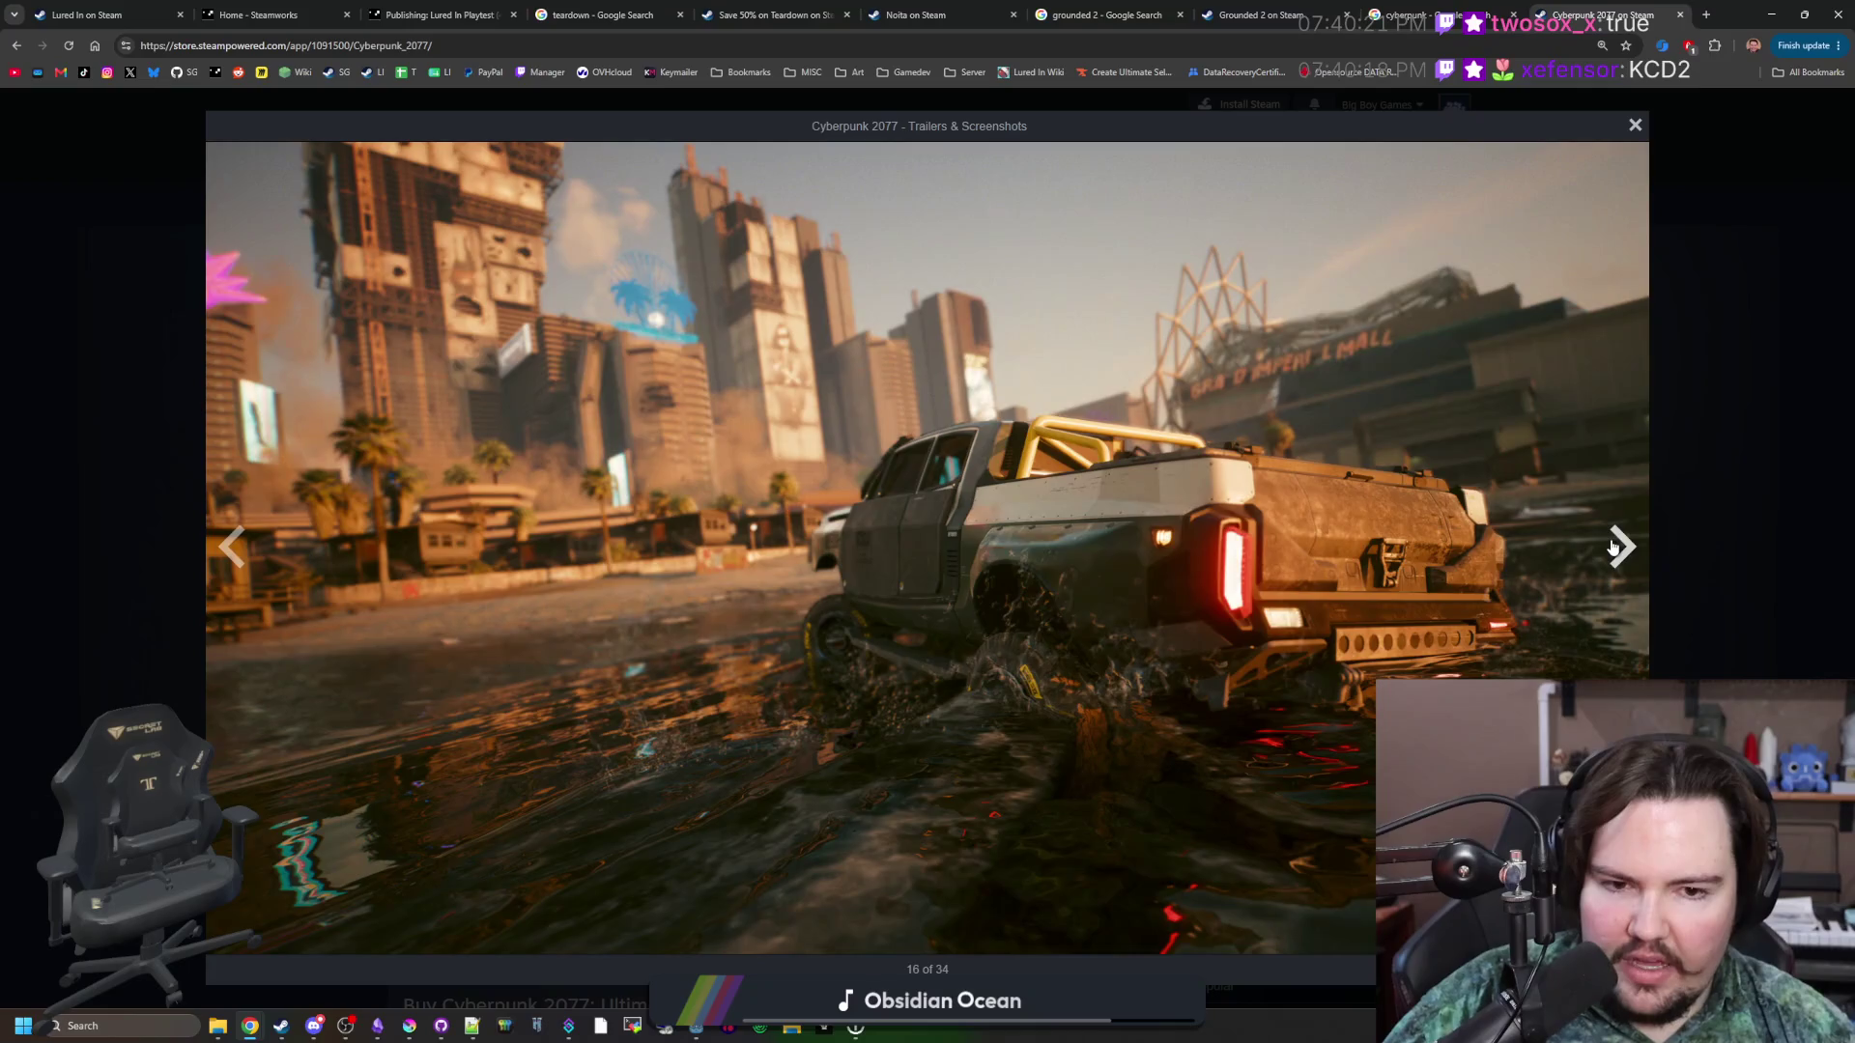
pyautogui.click(1612, 548)
pyautogui.click(1611, 547)
pyautogui.click(1612, 548)
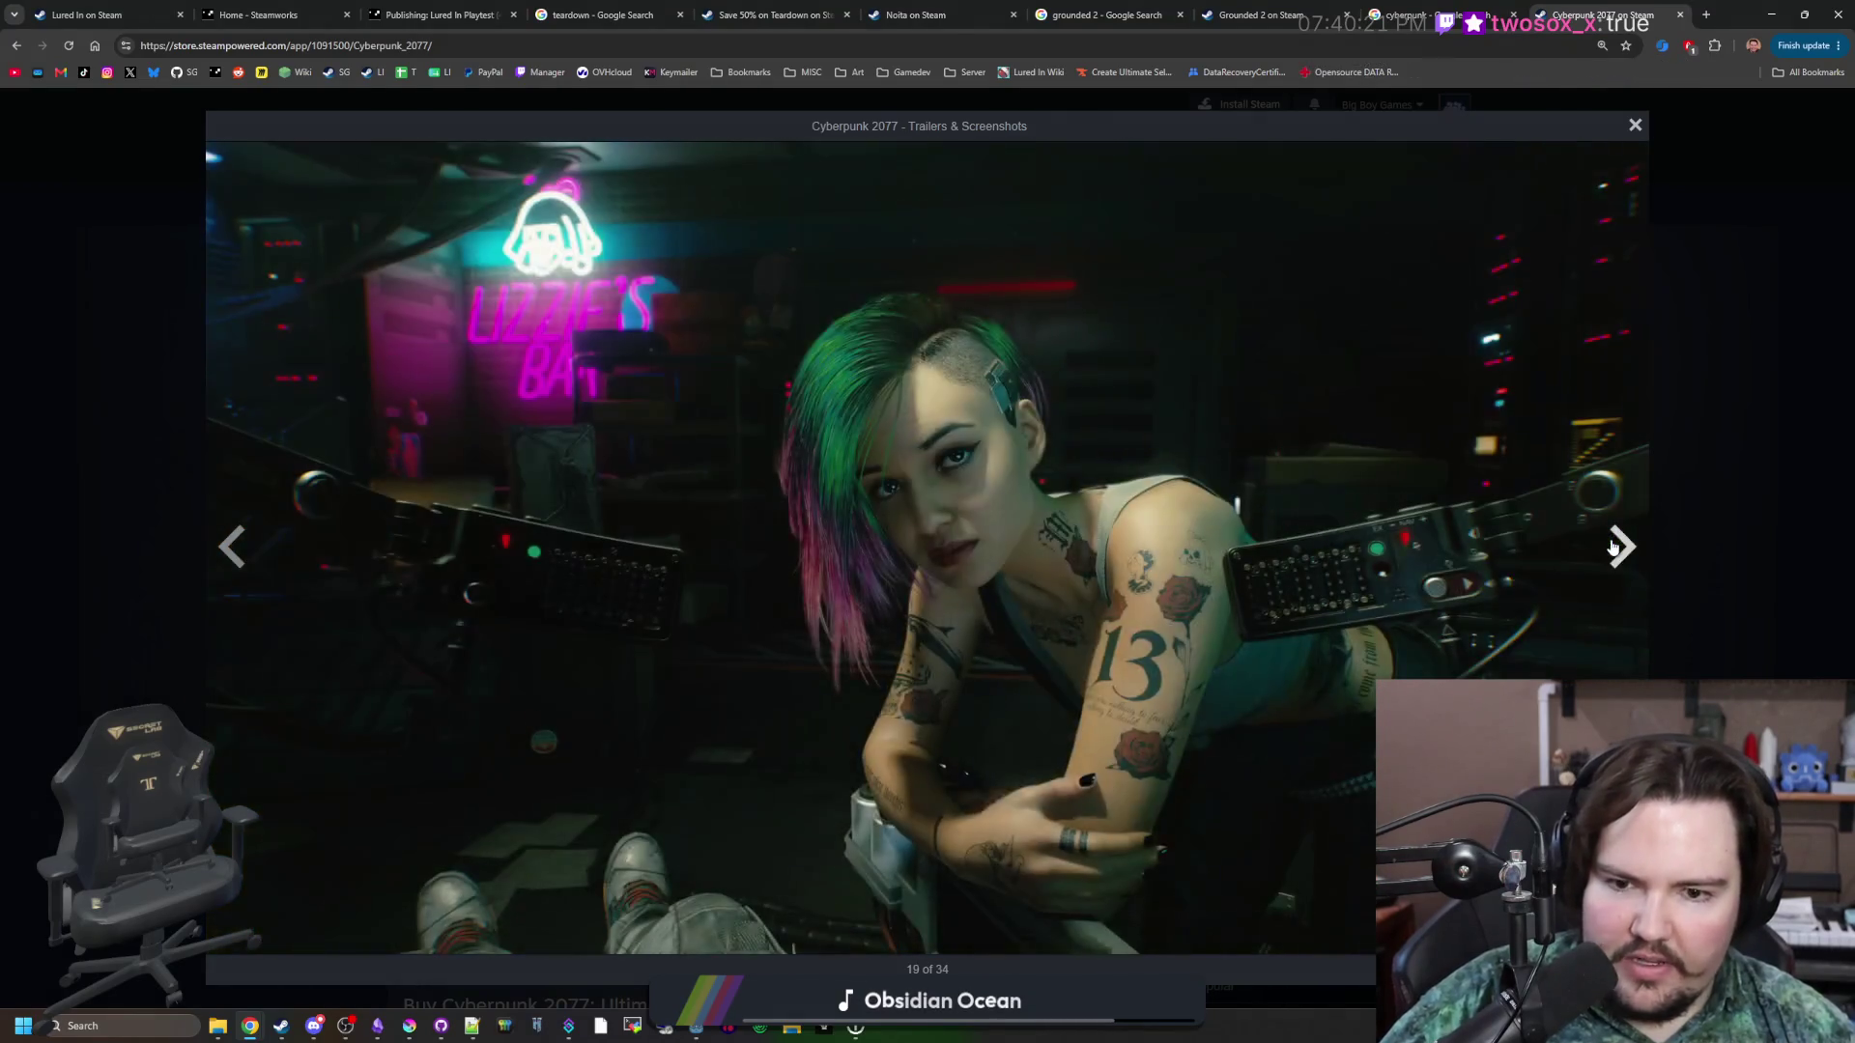
pyautogui.click(1612, 548)
pyautogui.click(1612, 548)
pyautogui.click(1612, 548)
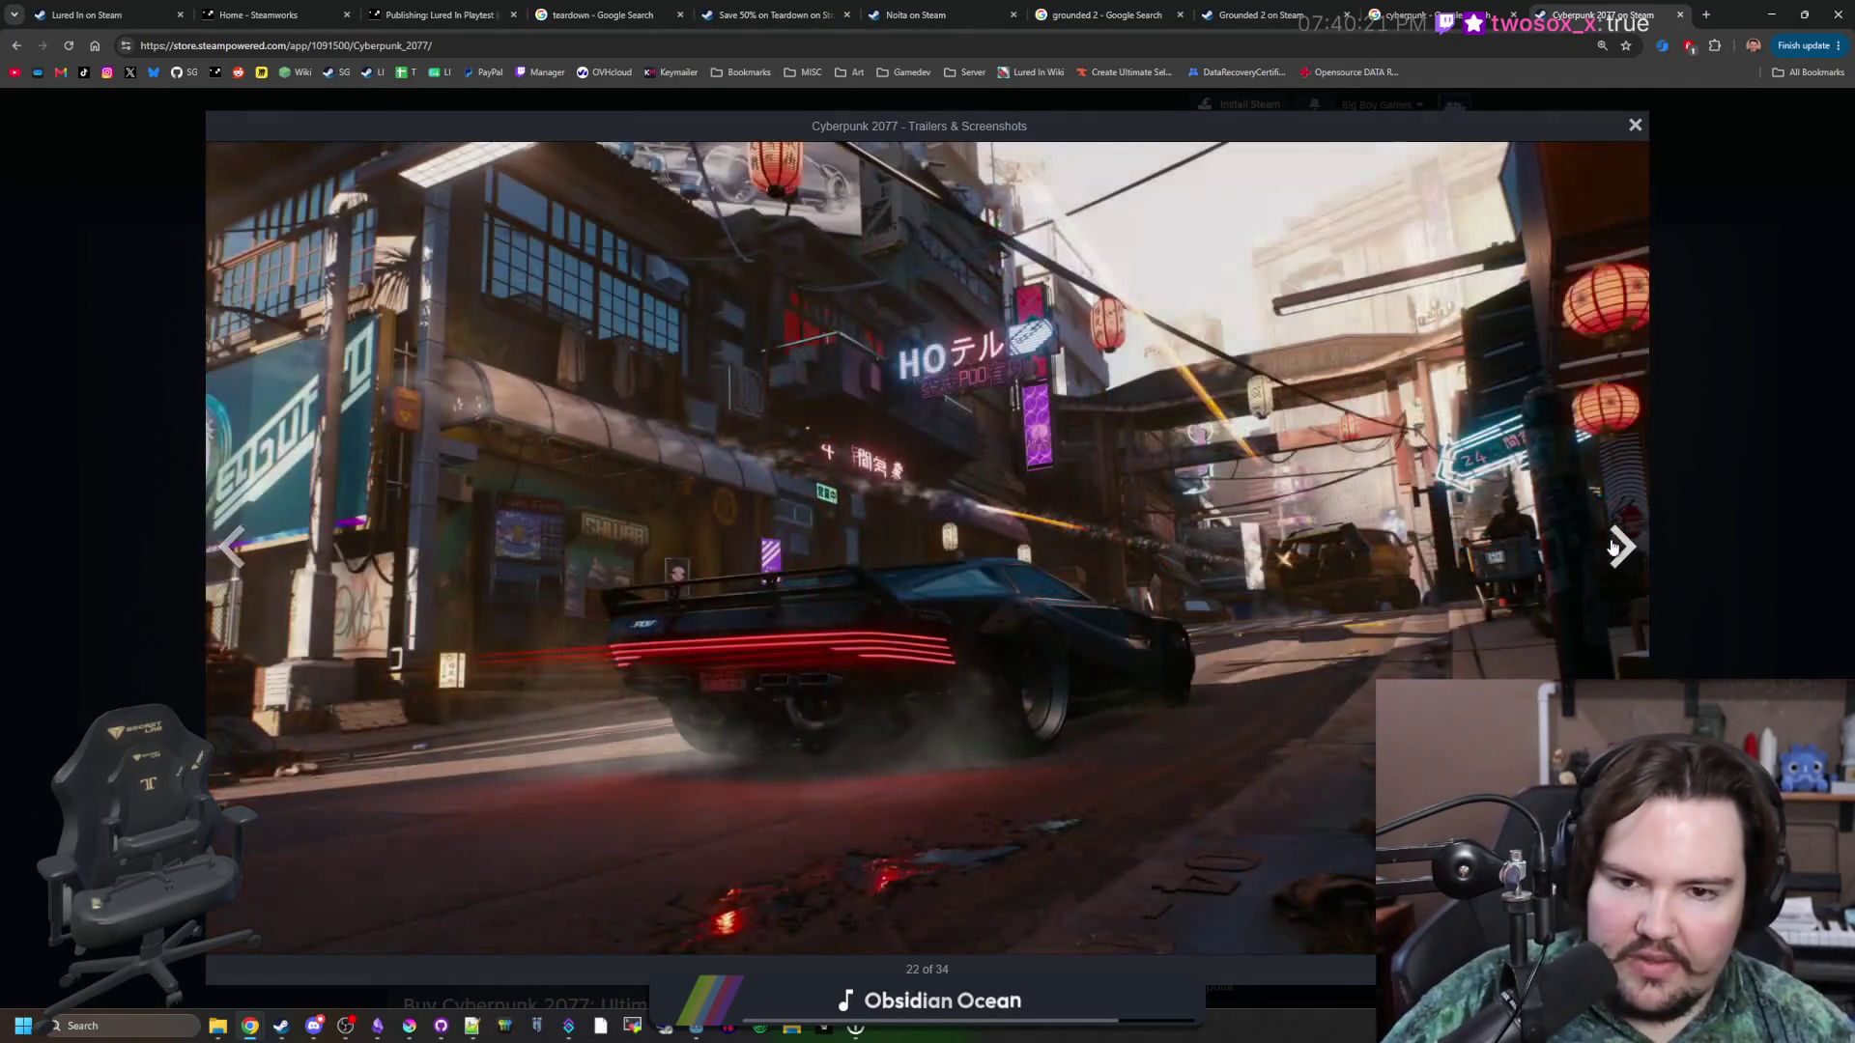
pyautogui.click(1633, 547)
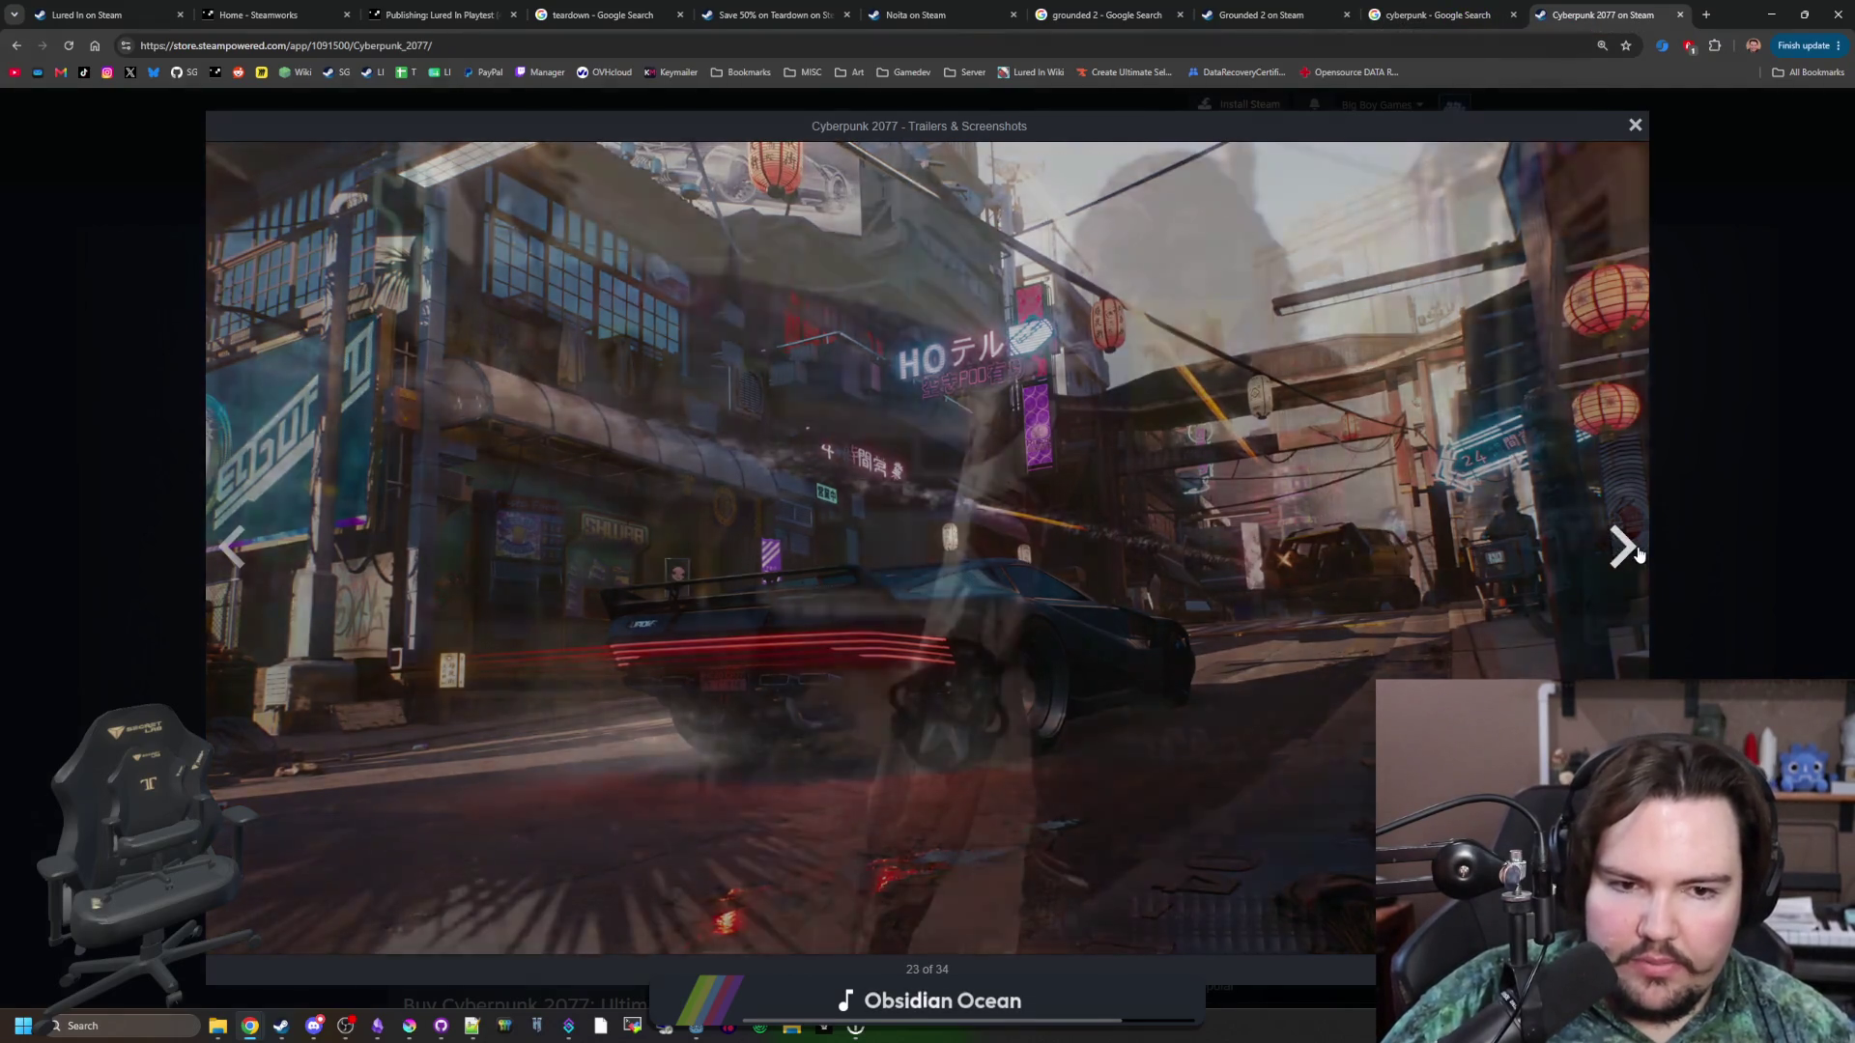
pyautogui.click(1705, 15)
# Search 'kcd2' and open the Kingdom Come: Deliverance II Steam store page.
pyautogui.write('kcd2')
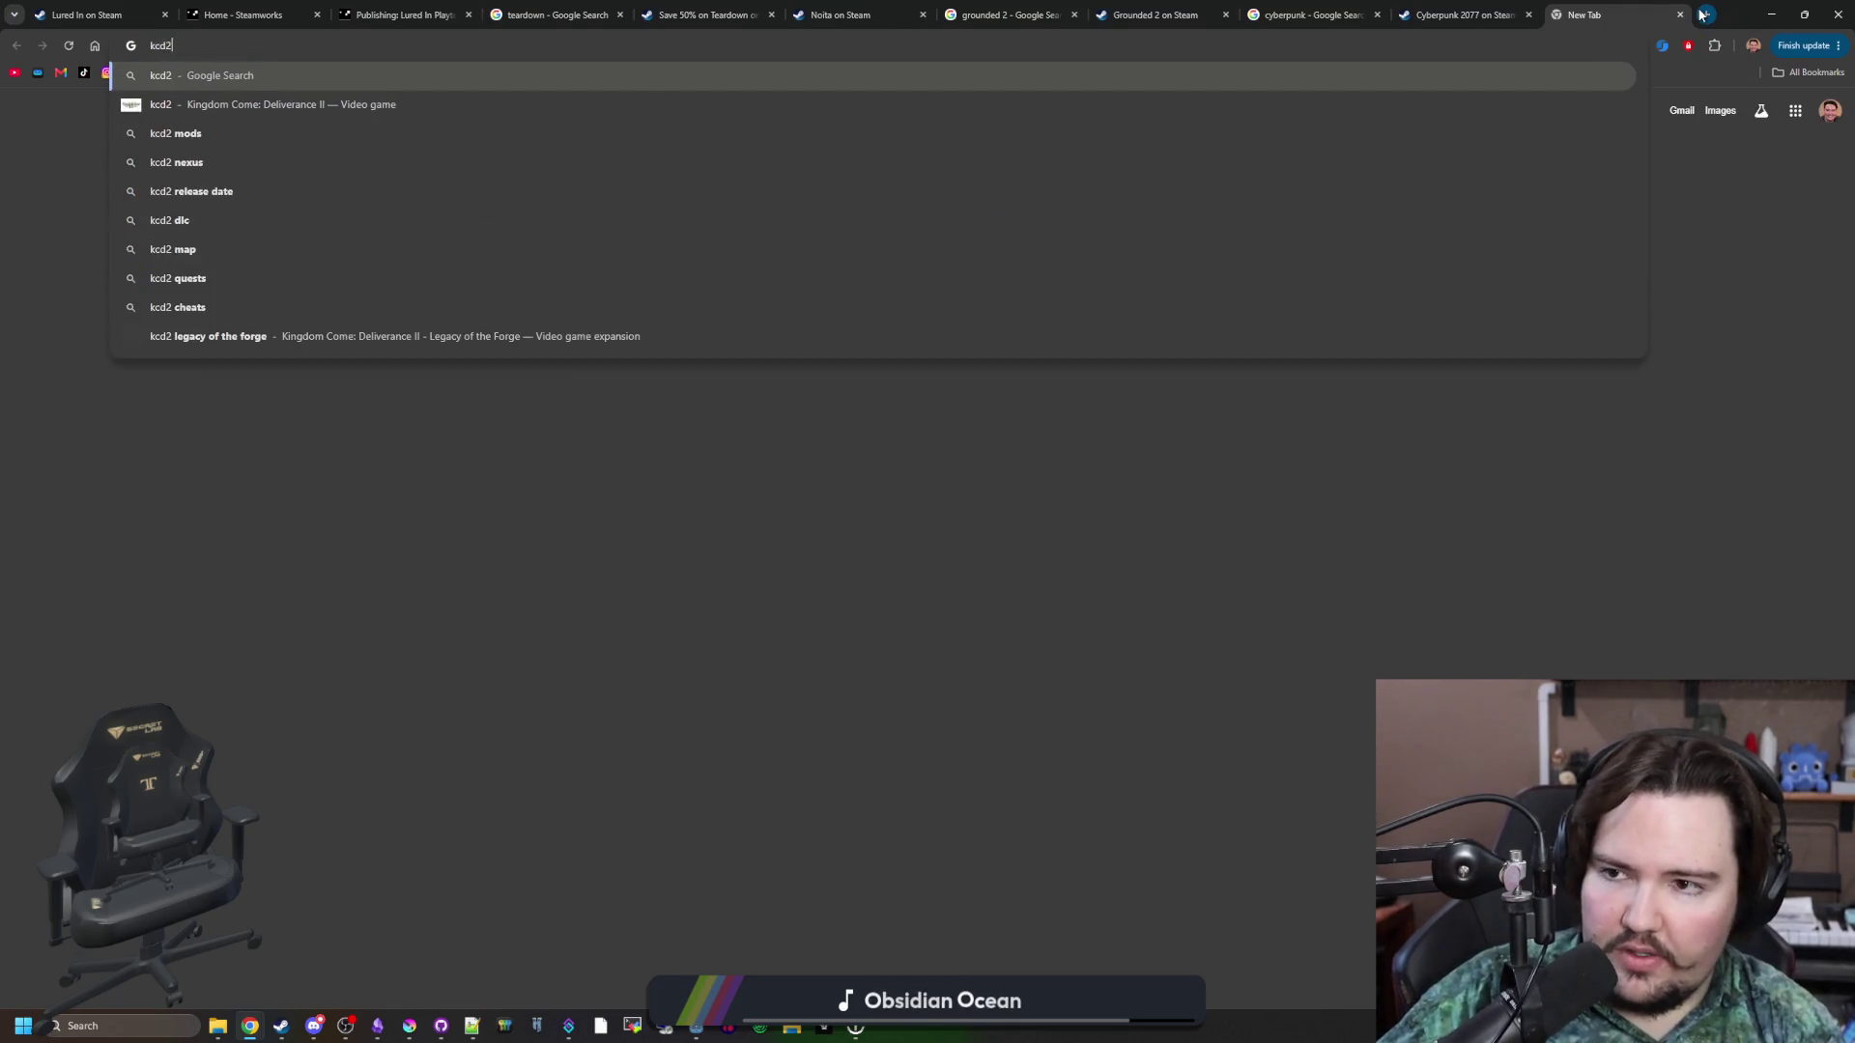
pyautogui.press('Return')
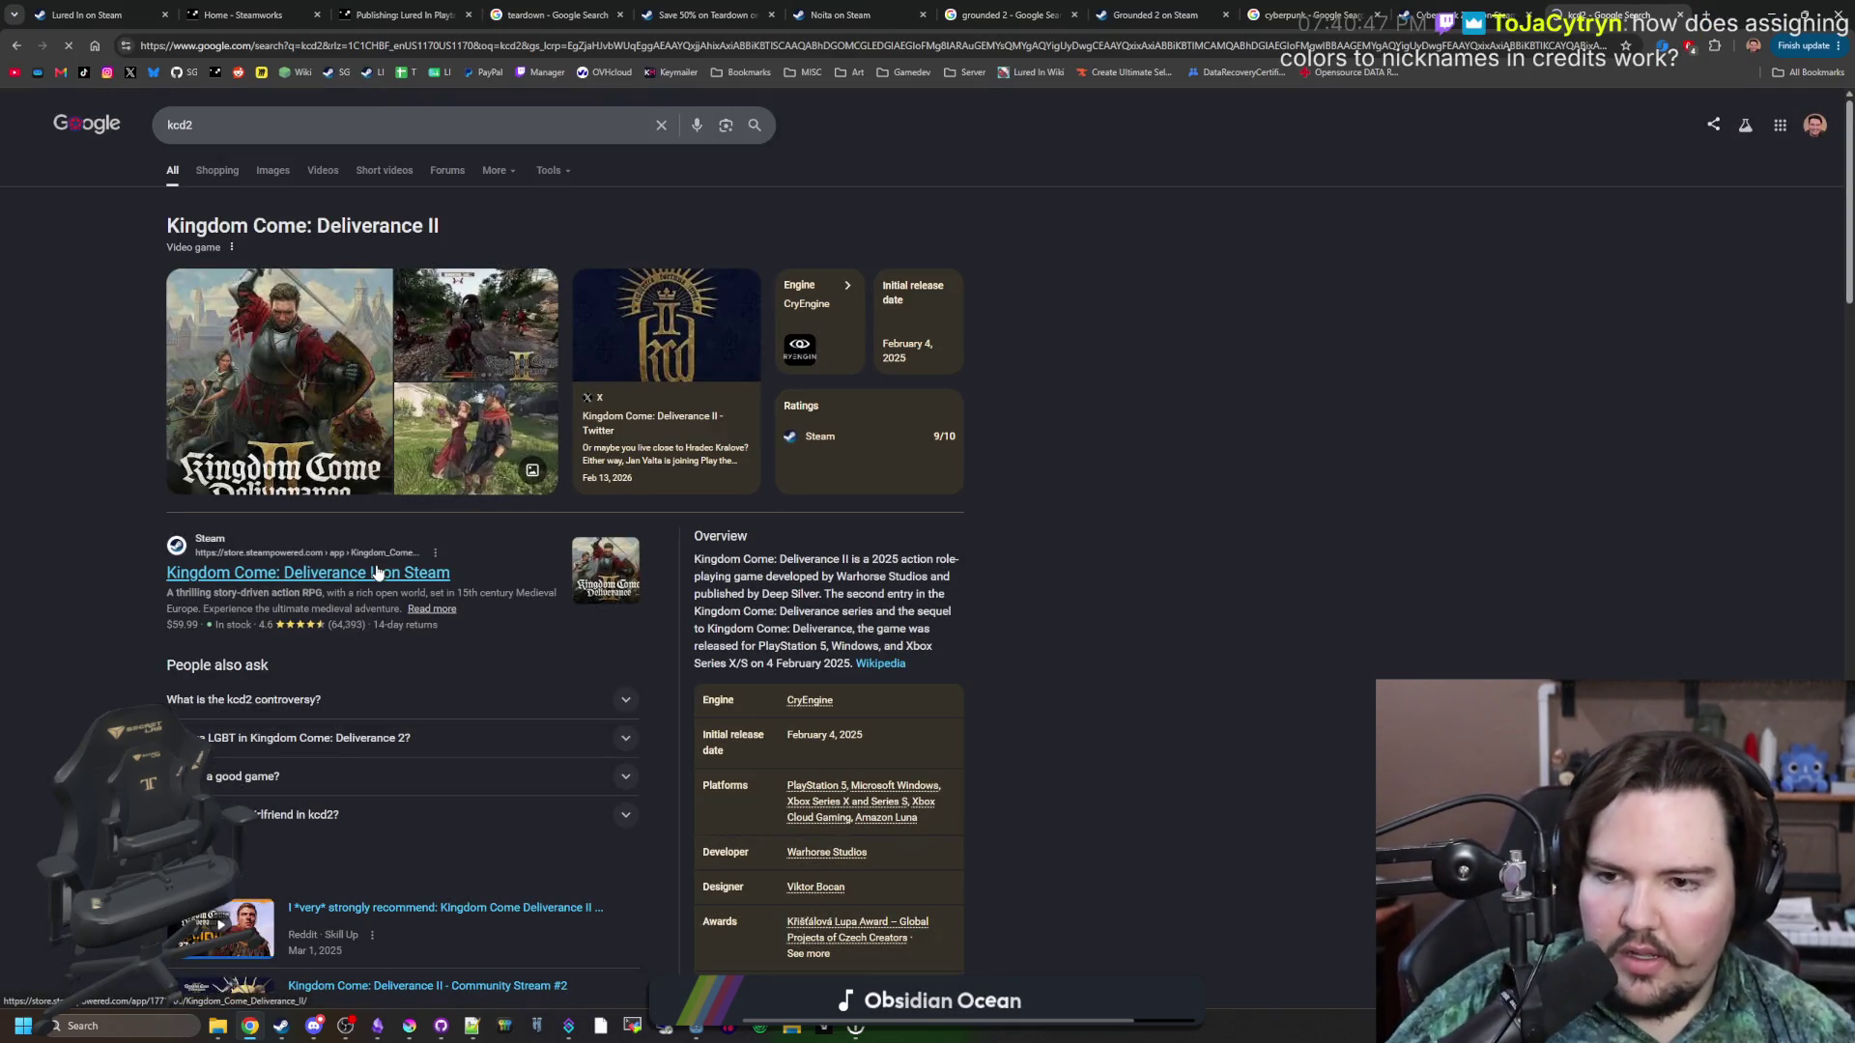
pyautogui.click(375, 572)
pyautogui.scroll(-1, 872, 649)
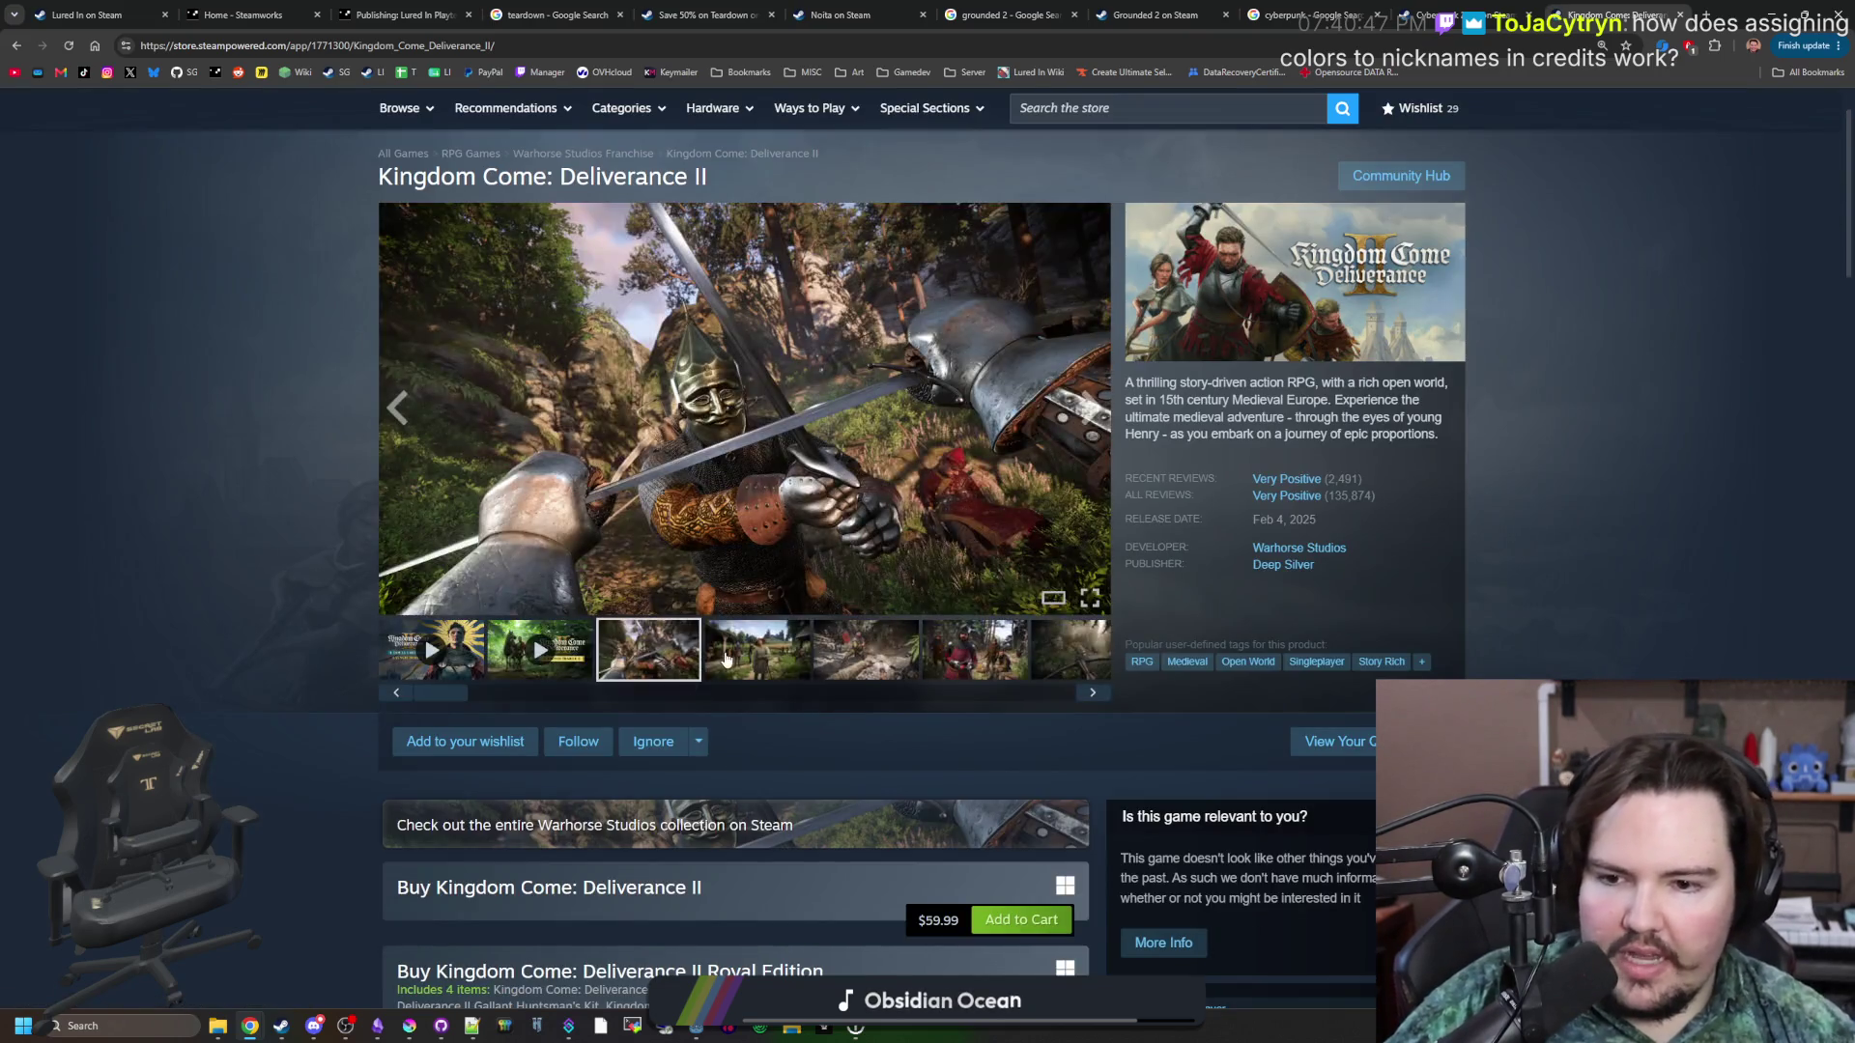
# Open the Kingdom Come: Deliverance II screenshot gallery and page through its images.
pyautogui.click(734, 435)
pyautogui.click(1611, 567)
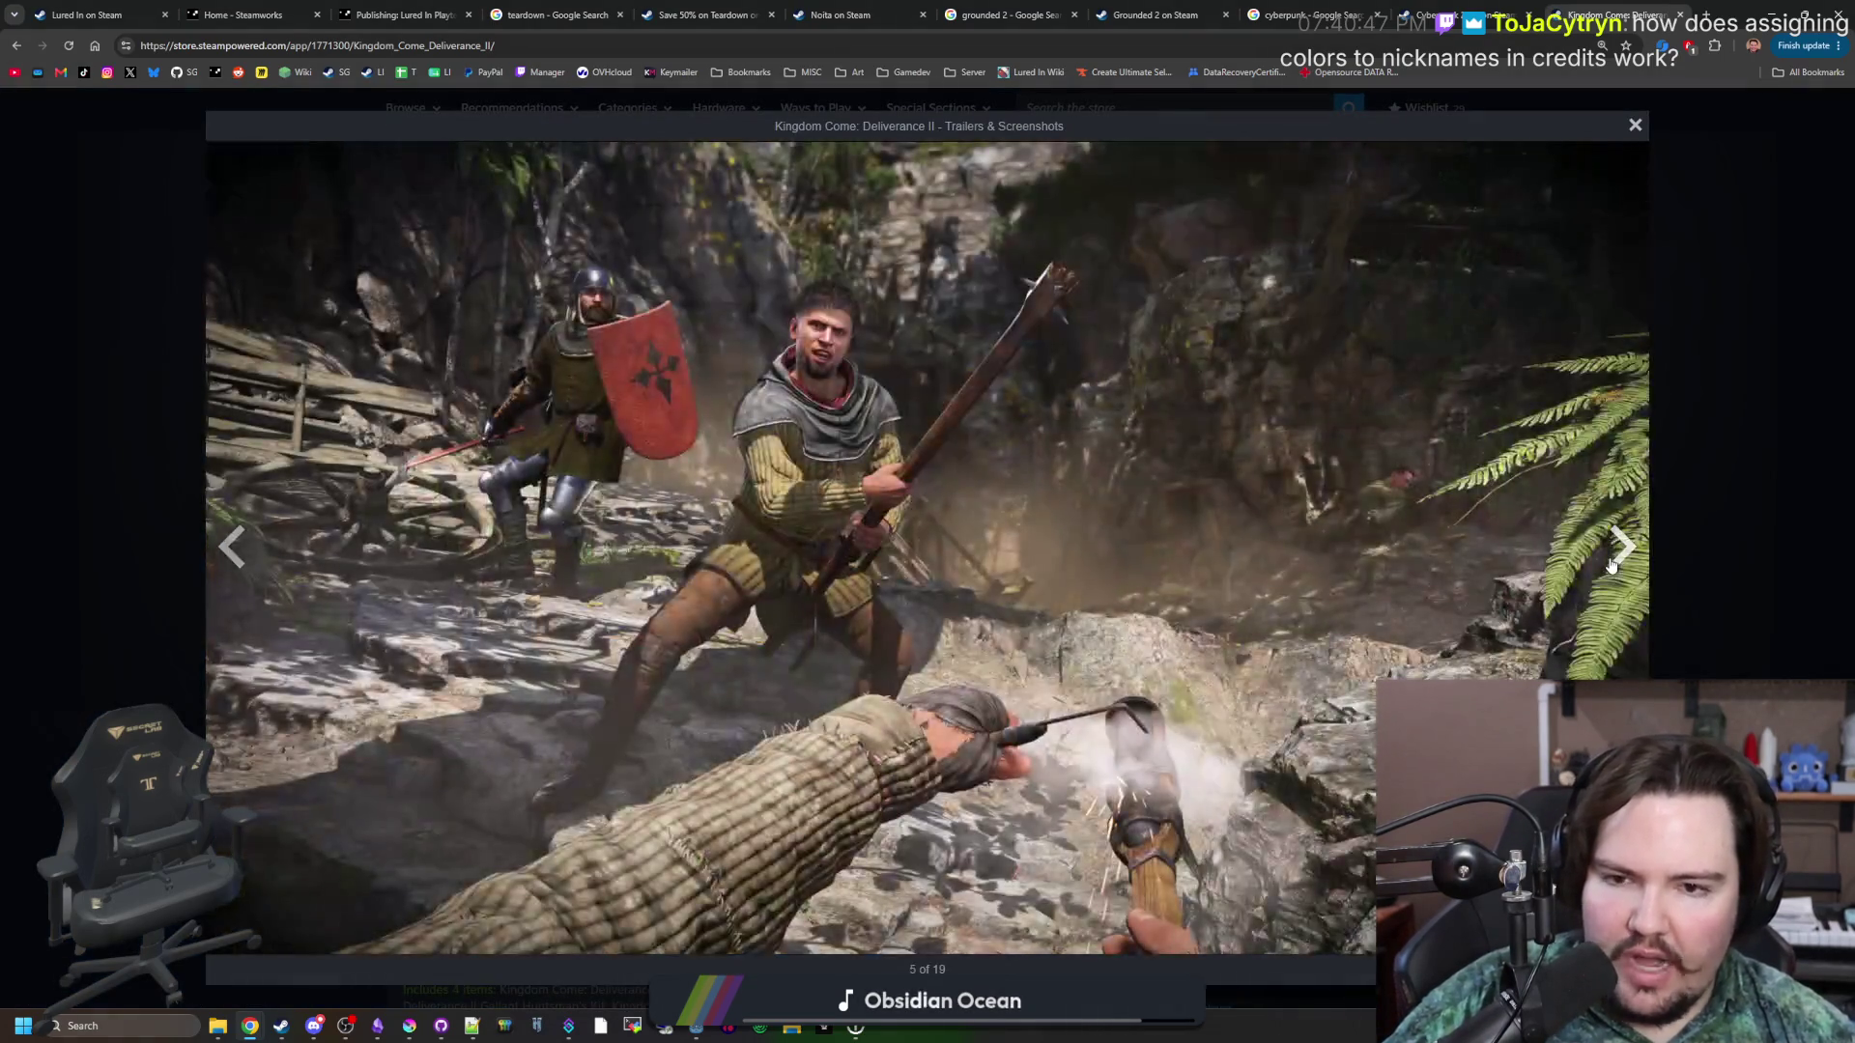
pyautogui.click(1611, 566)
pyautogui.click(1612, 566)
pyautogui.click(1612, 566)
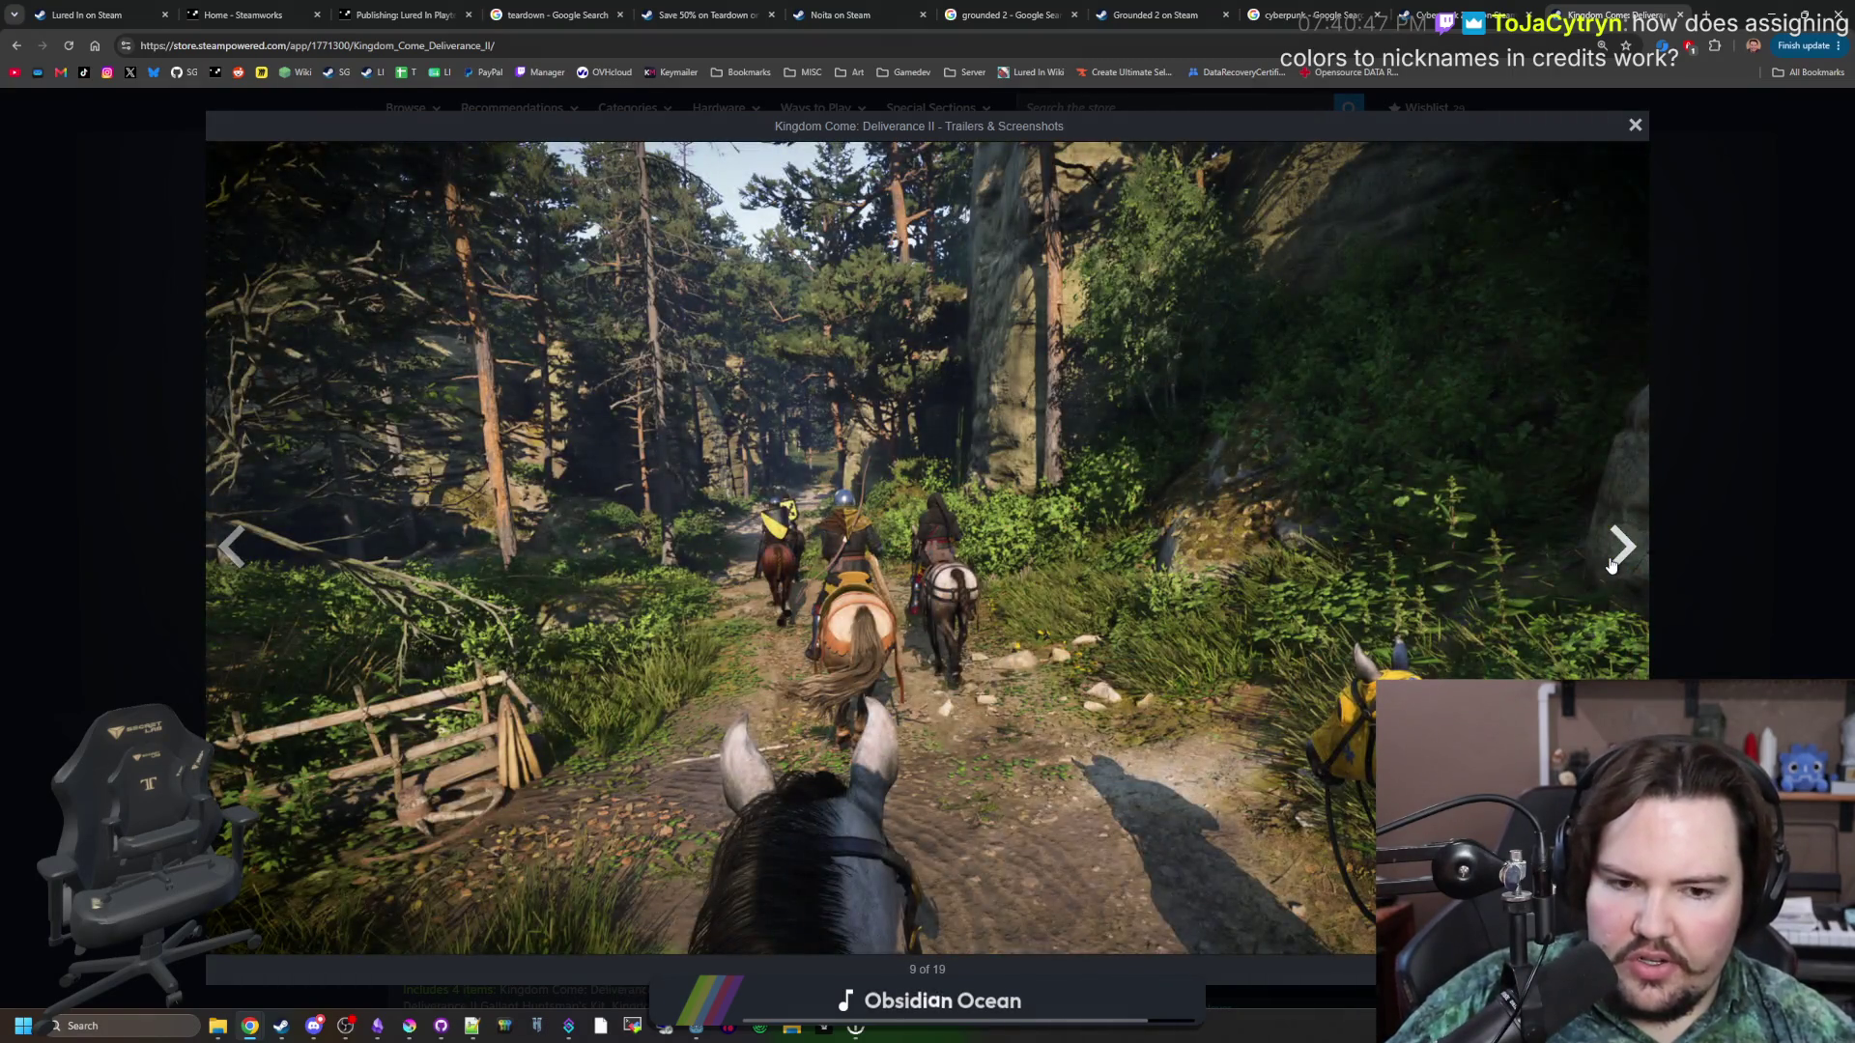
pyautogui.click(1612, 566)
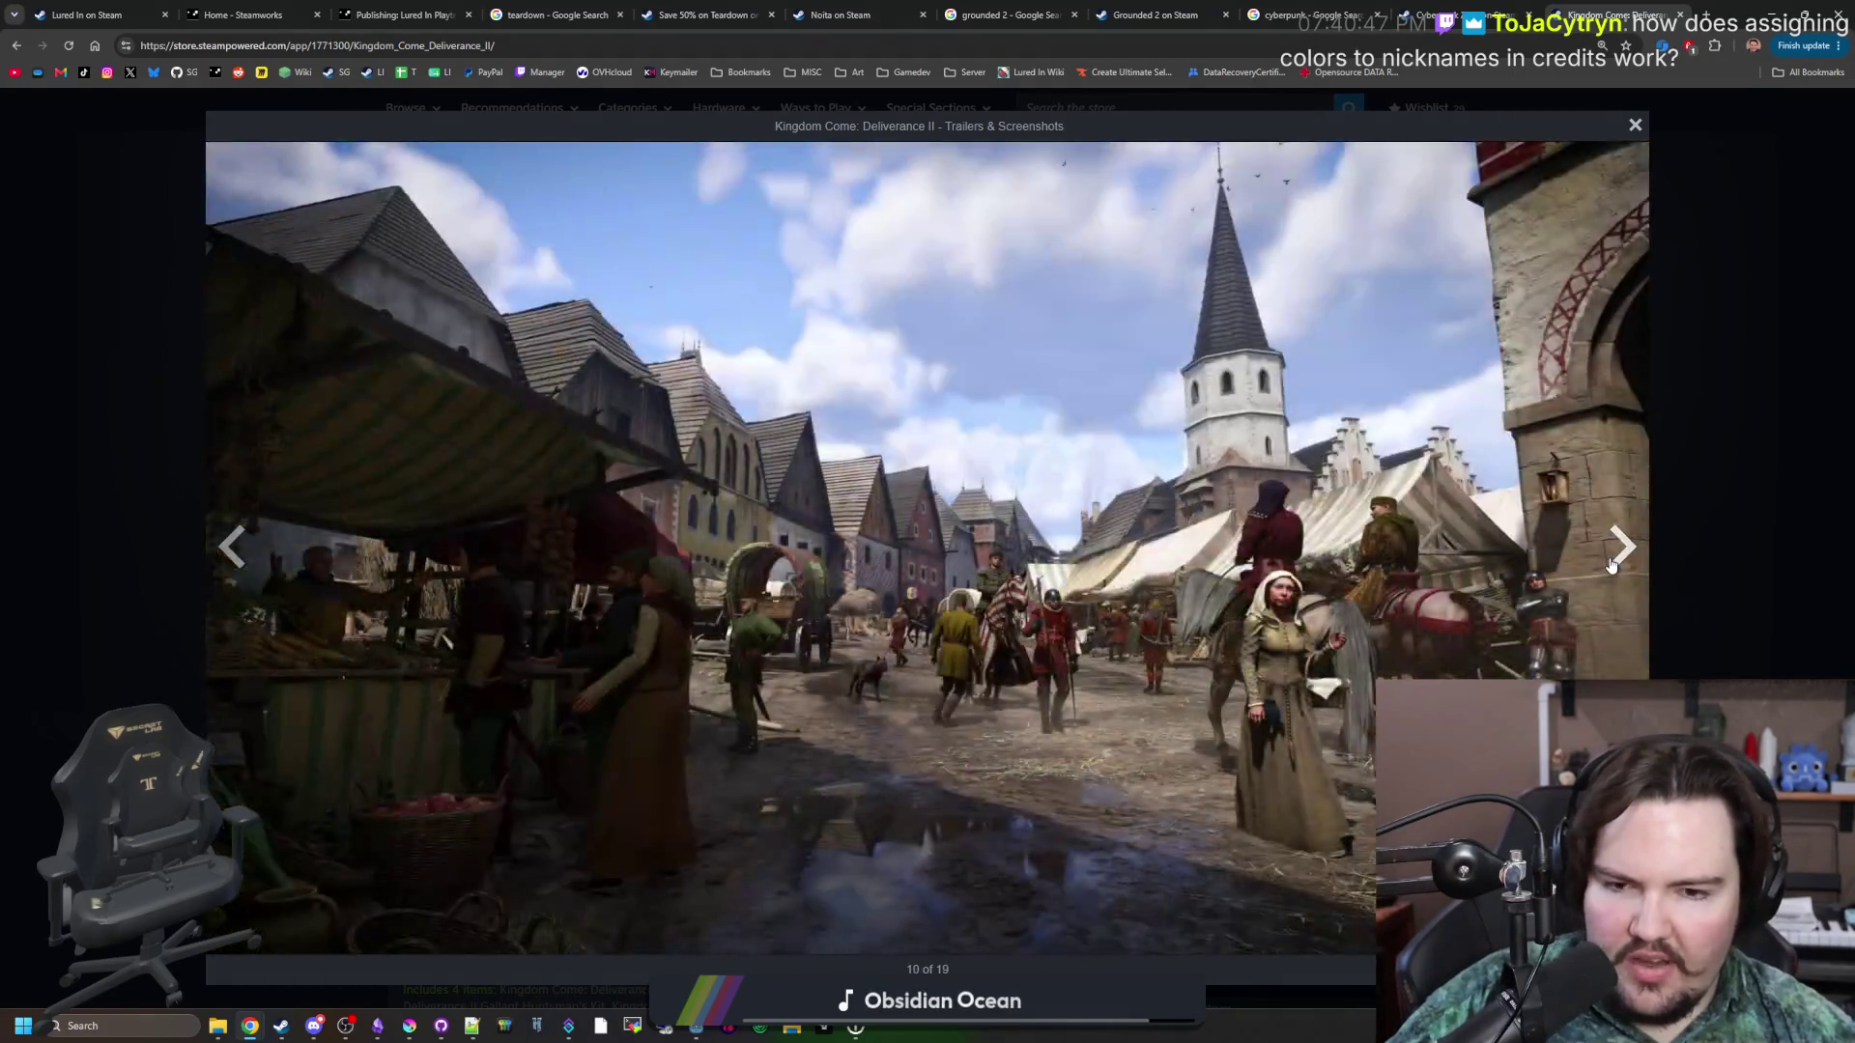
pyautogui.click(1612, 566)
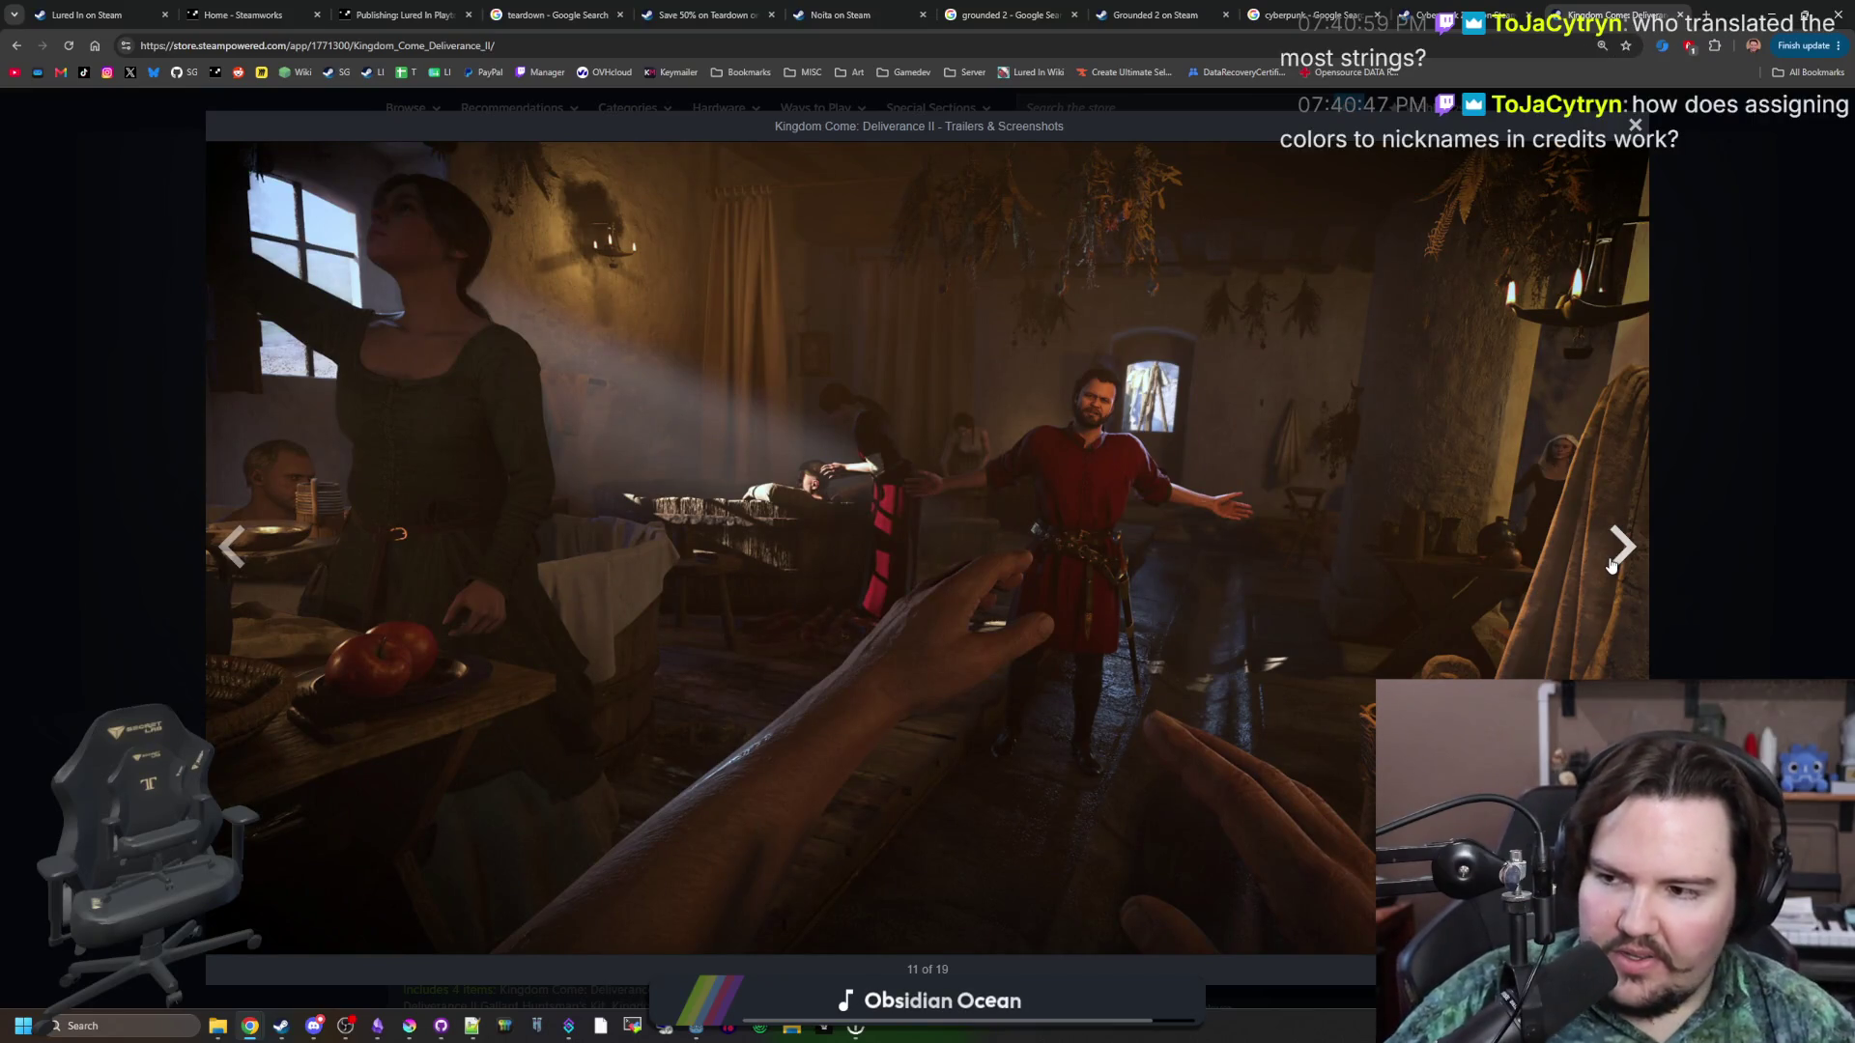
pyautogui.click(1611, 566)
pyautogui.click(1612, 566)
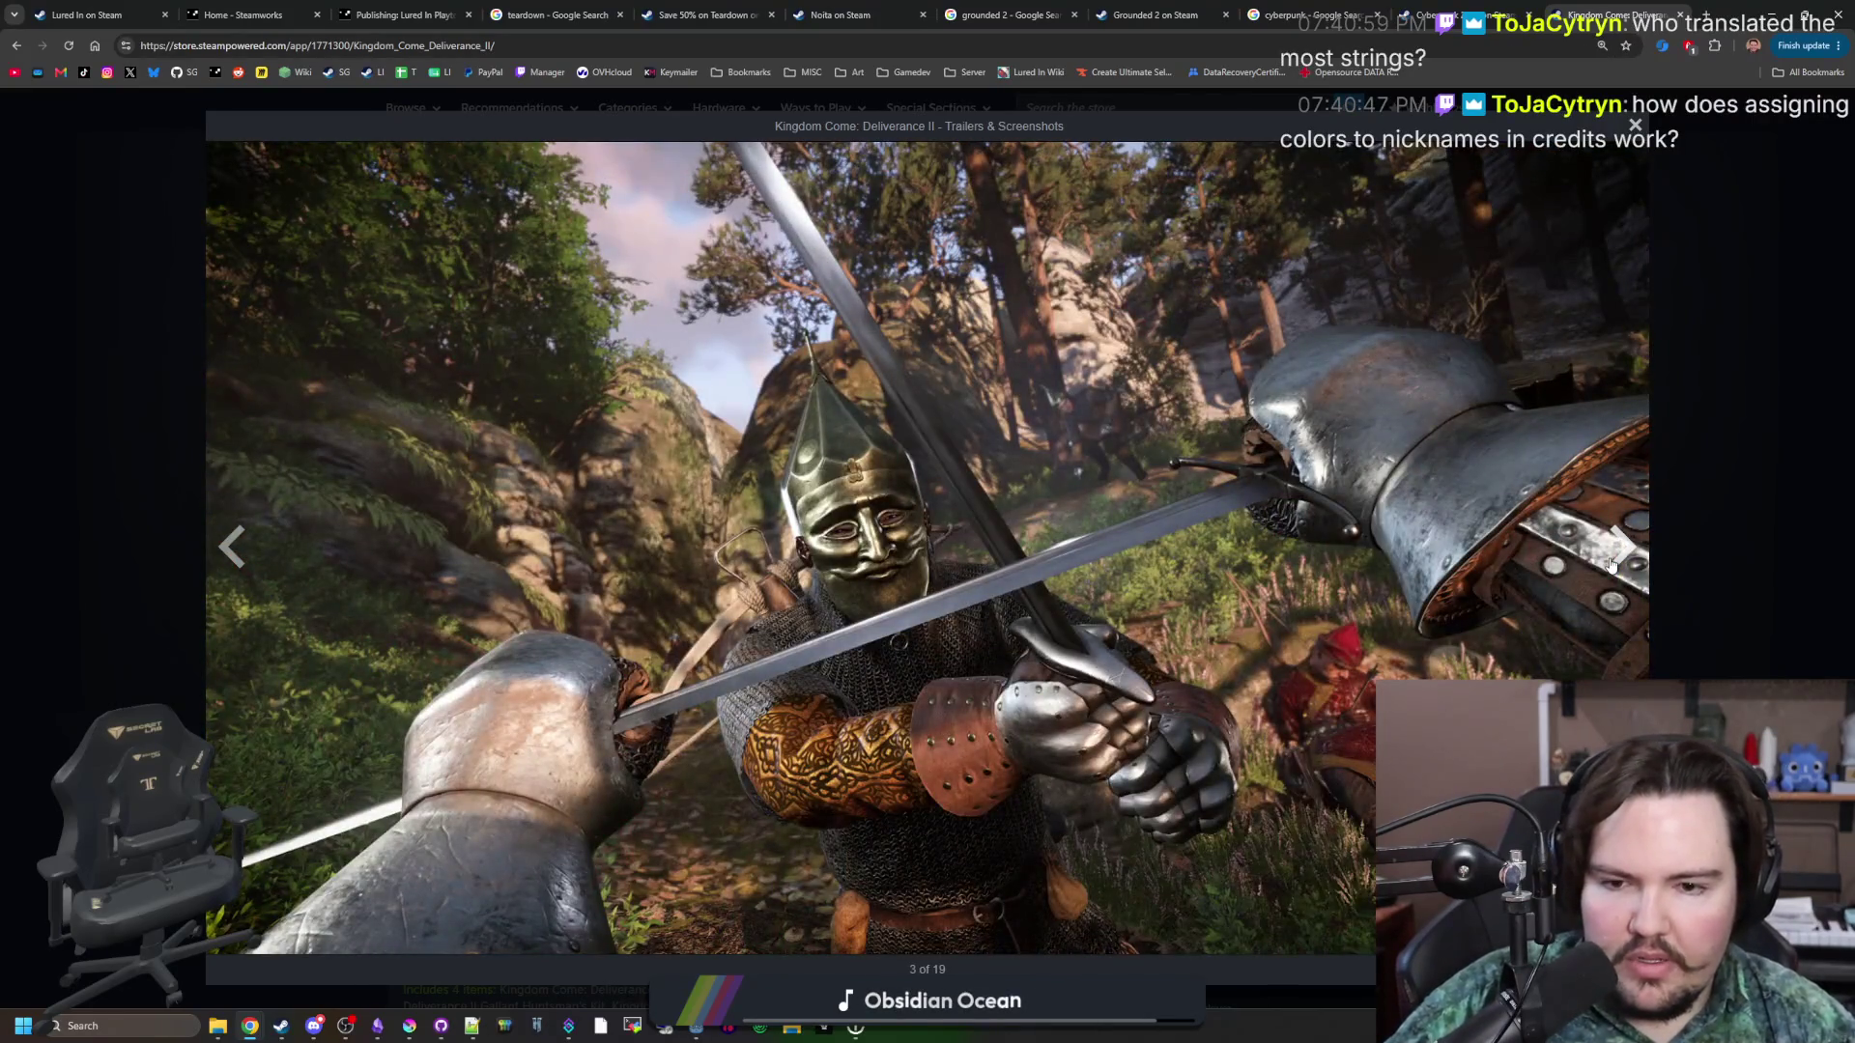
pyautogui.click(1612, 566)
pyautogui.click(1612, 566)
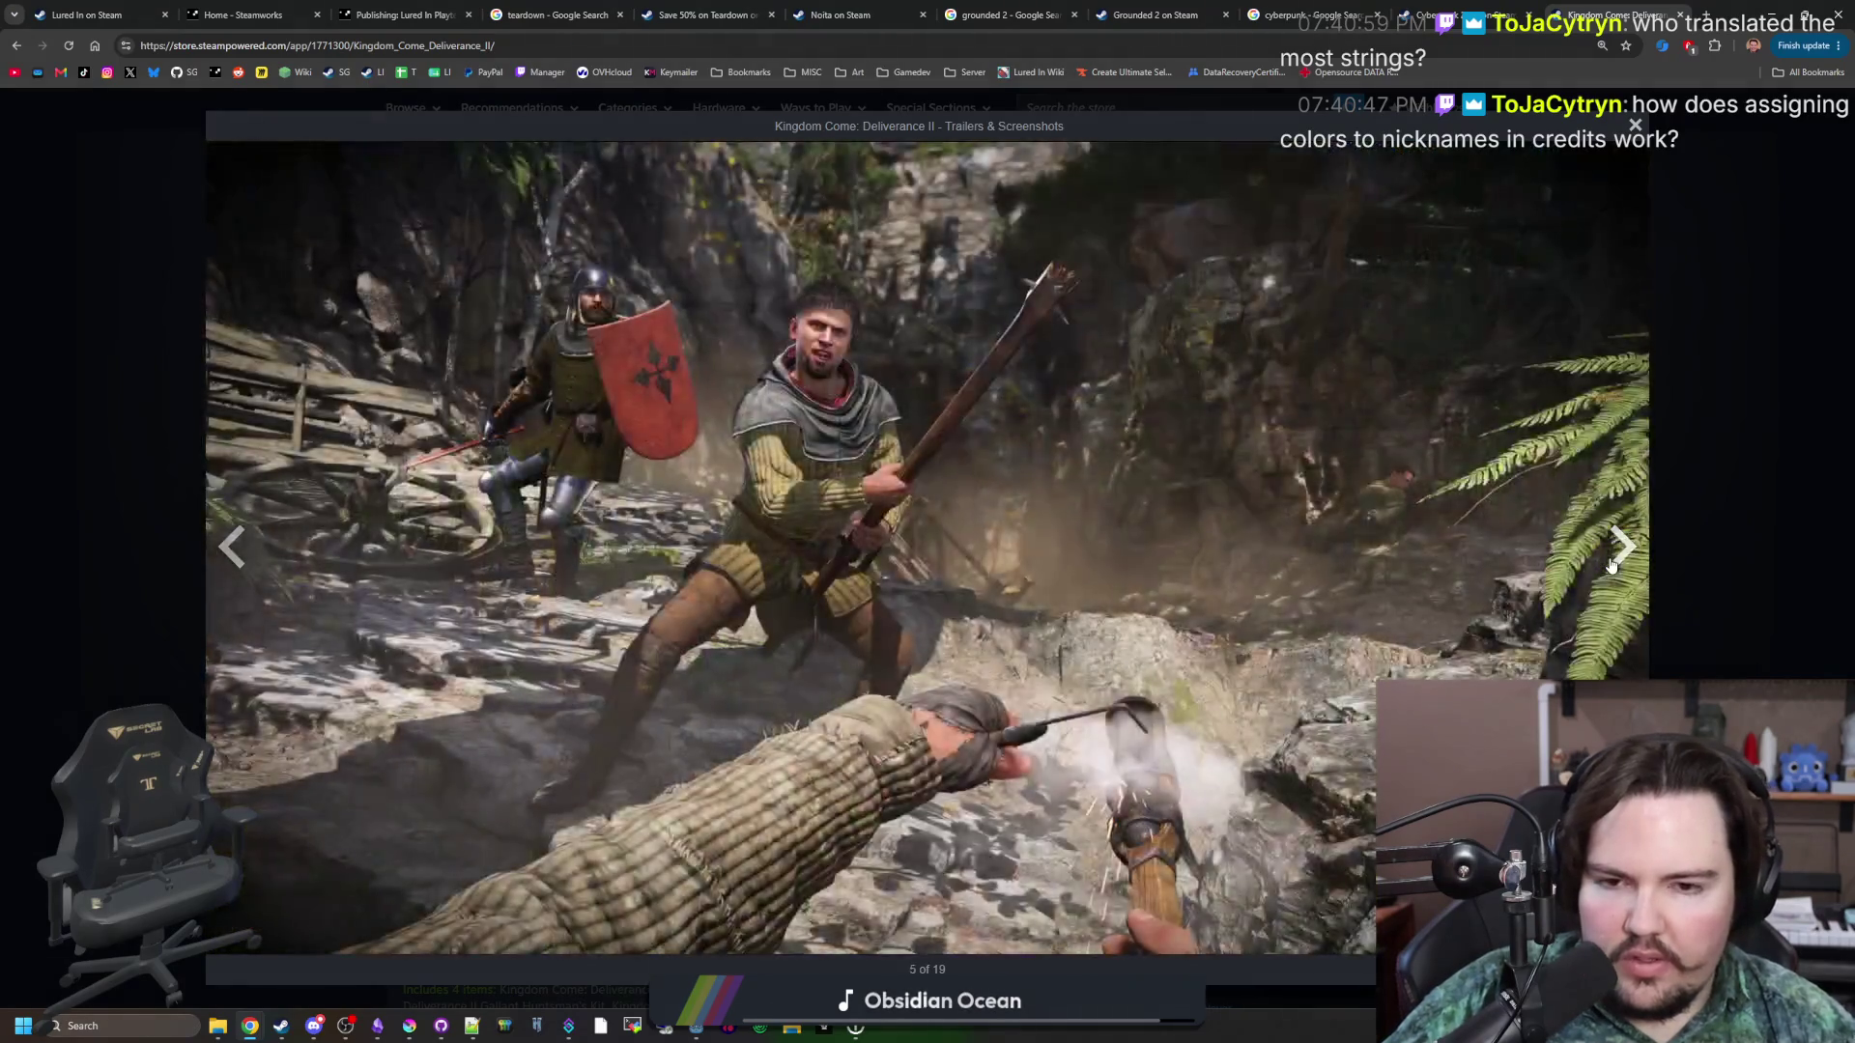
pyautogui.click(1612, 566)
pyautogui.click(1612, 566)
pyautogui.click(1611, 566)
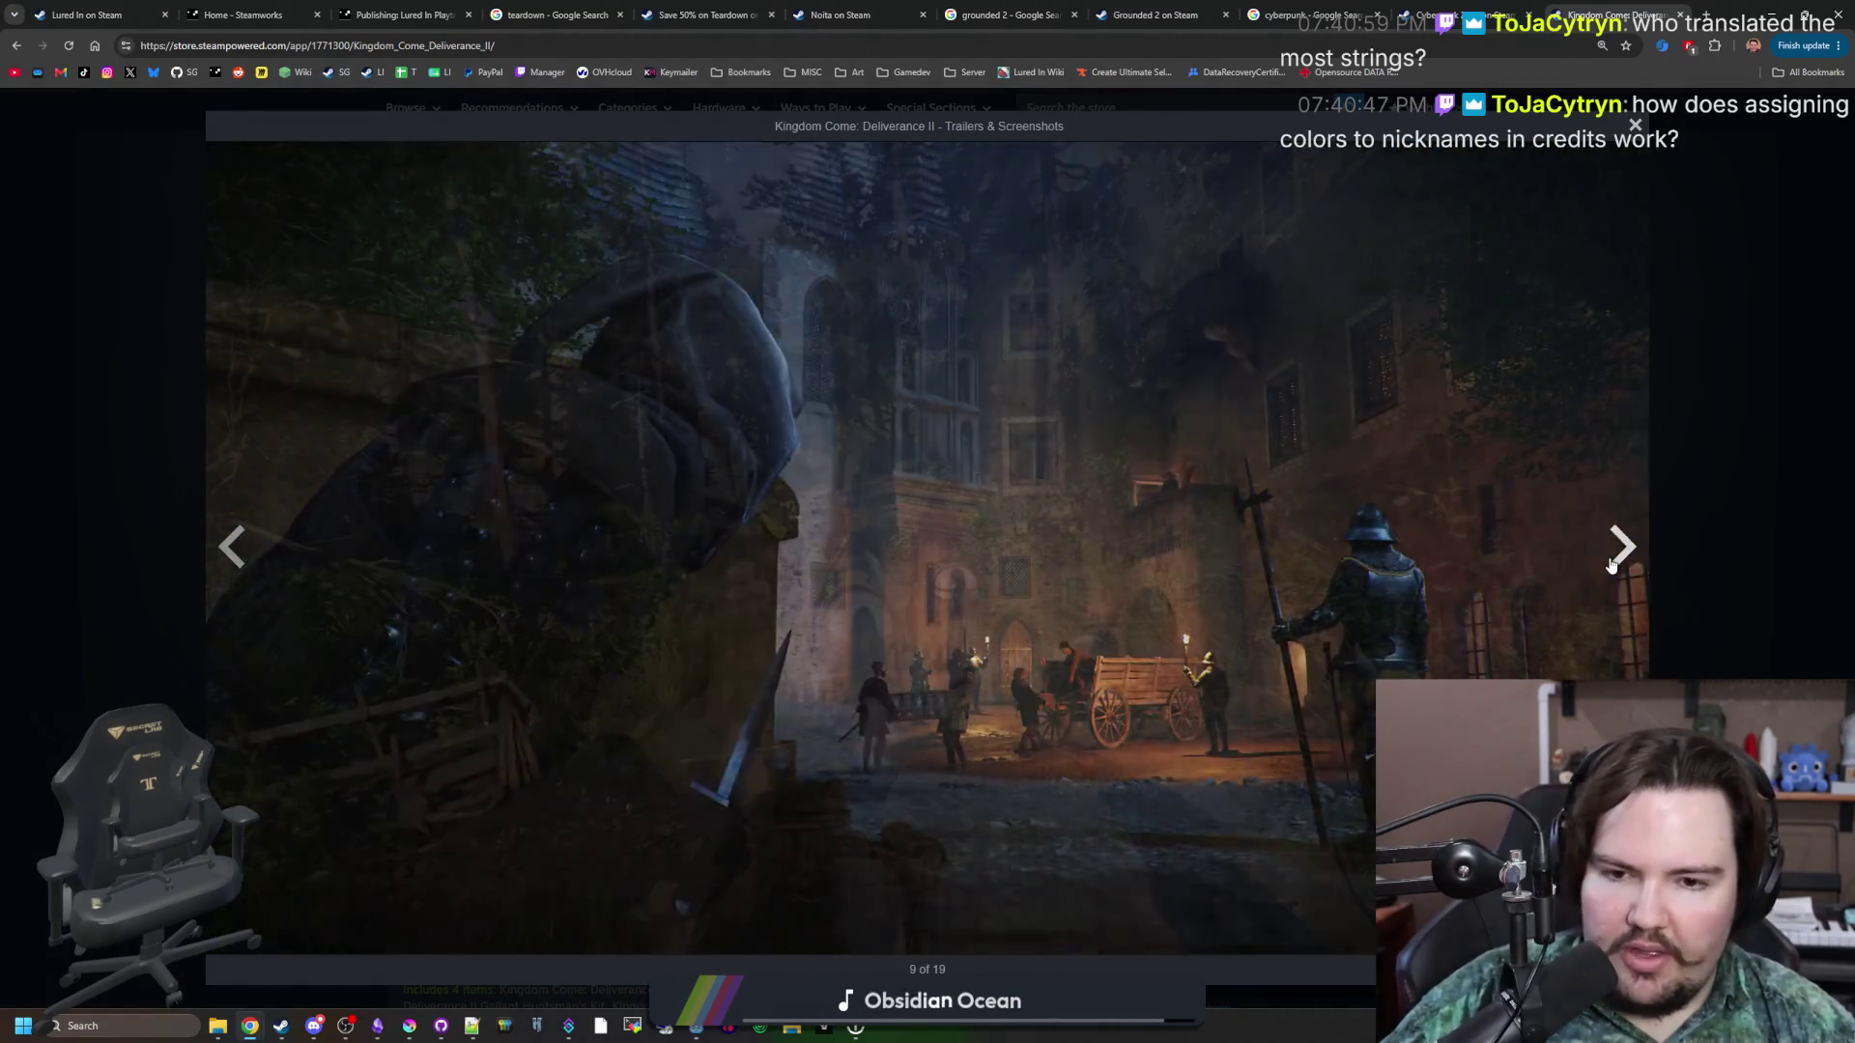
pyautogui.click(1612, 566)
pyautogui.click(1612, 566)
pyautogui.click(1611, 566)
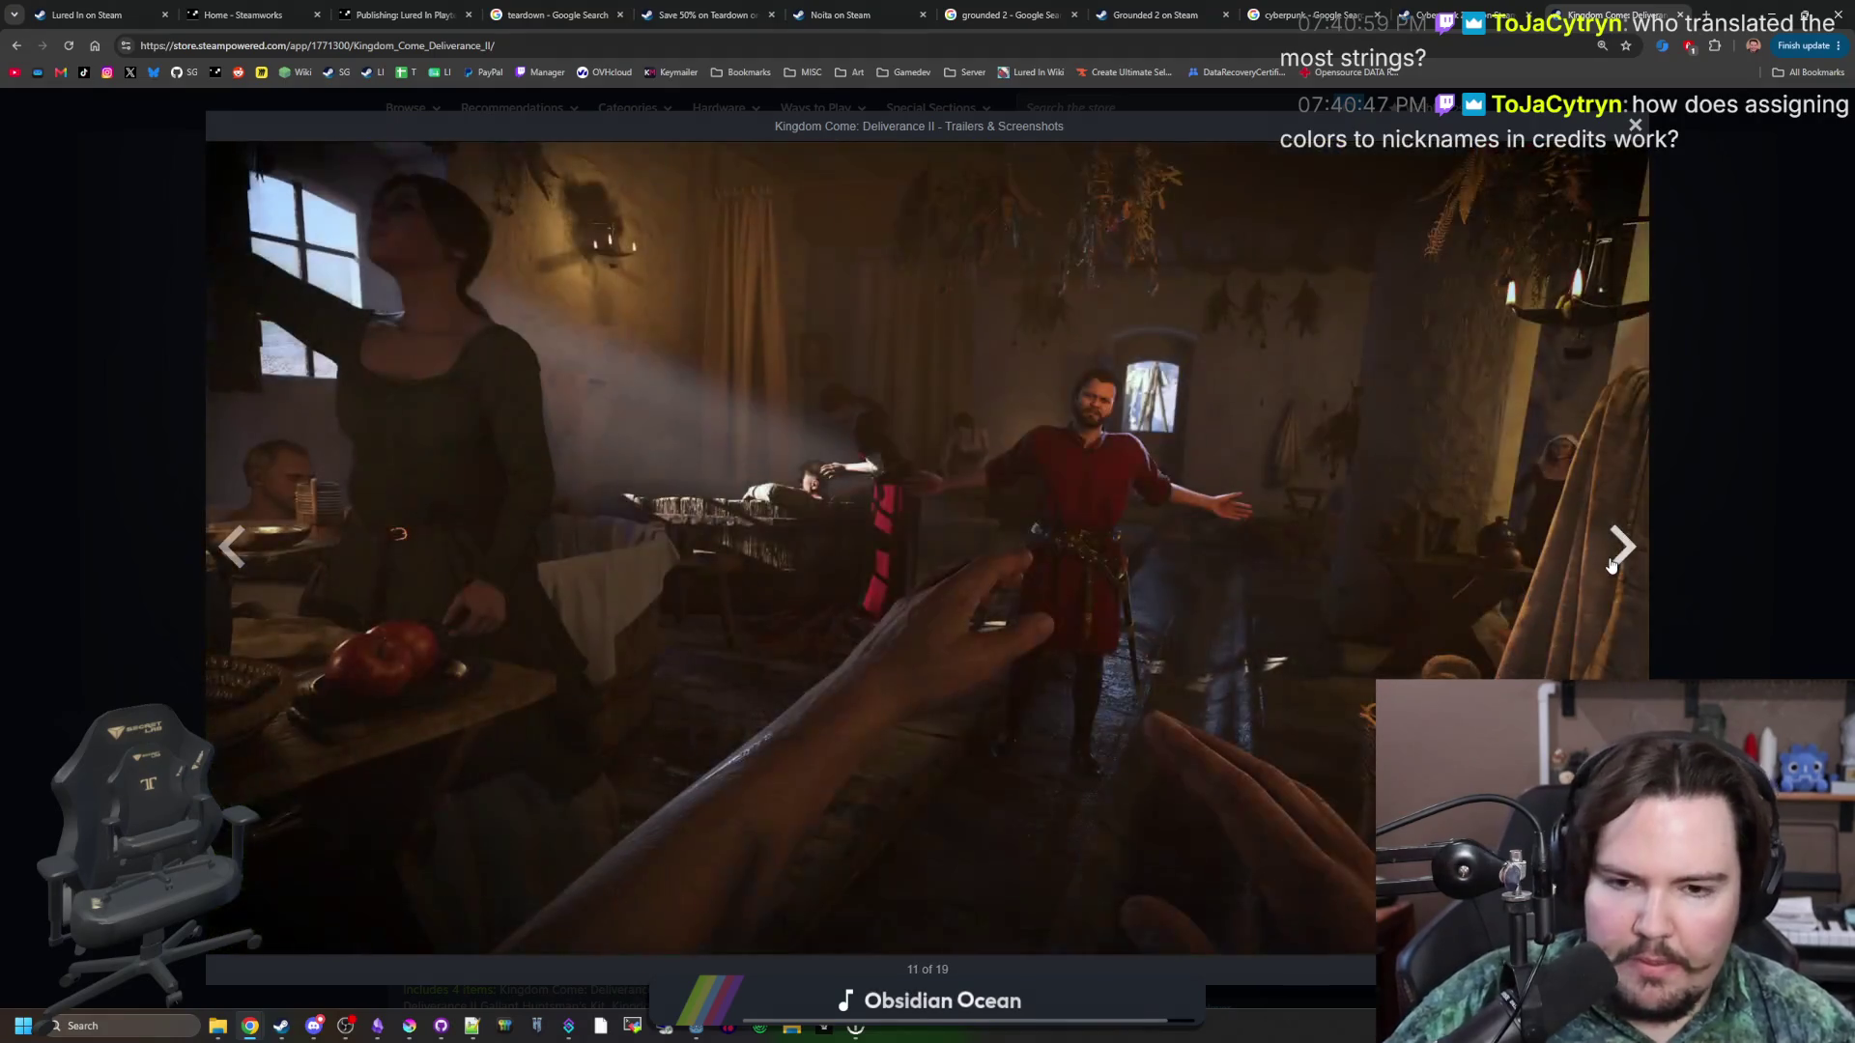
pyautogui.click(1612, 566)
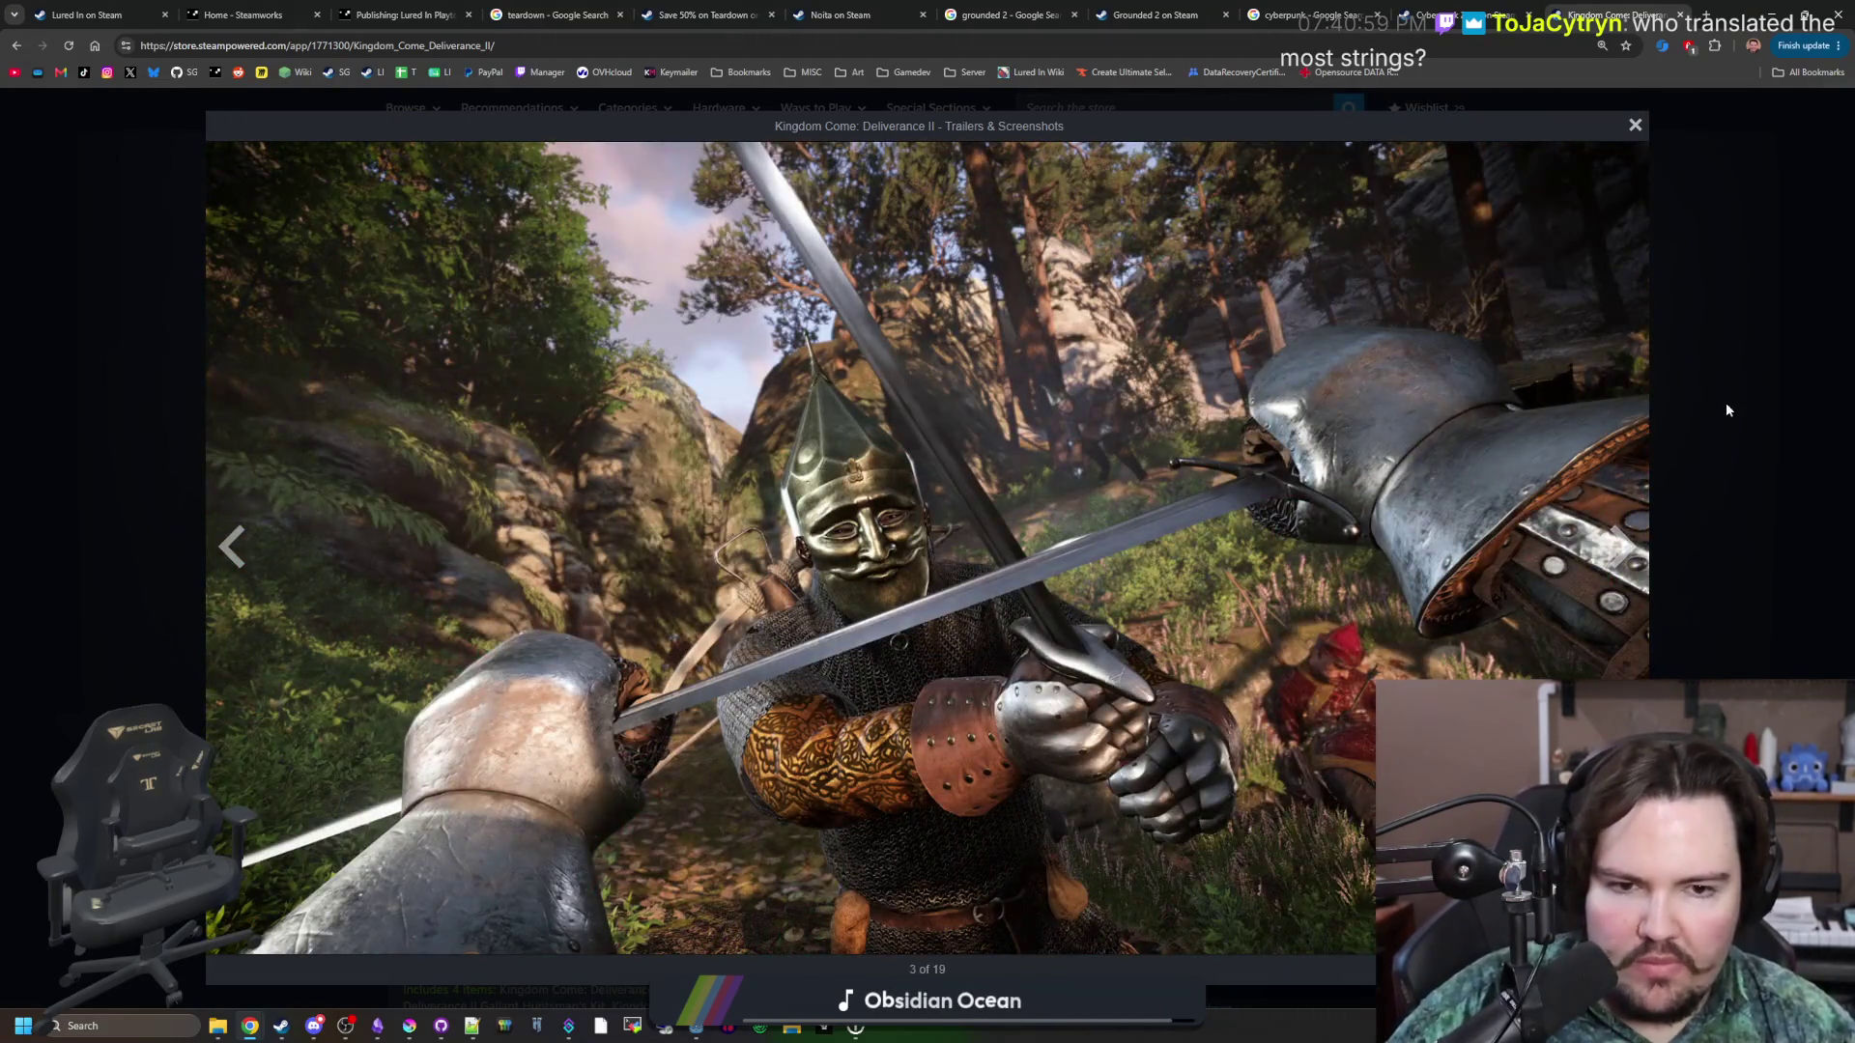
# Close the gallery, switch back to the Grounded 2 page, and minimize the browser.
pyautogui.click(1725, 404)
pyautogui.click(1310, 14)
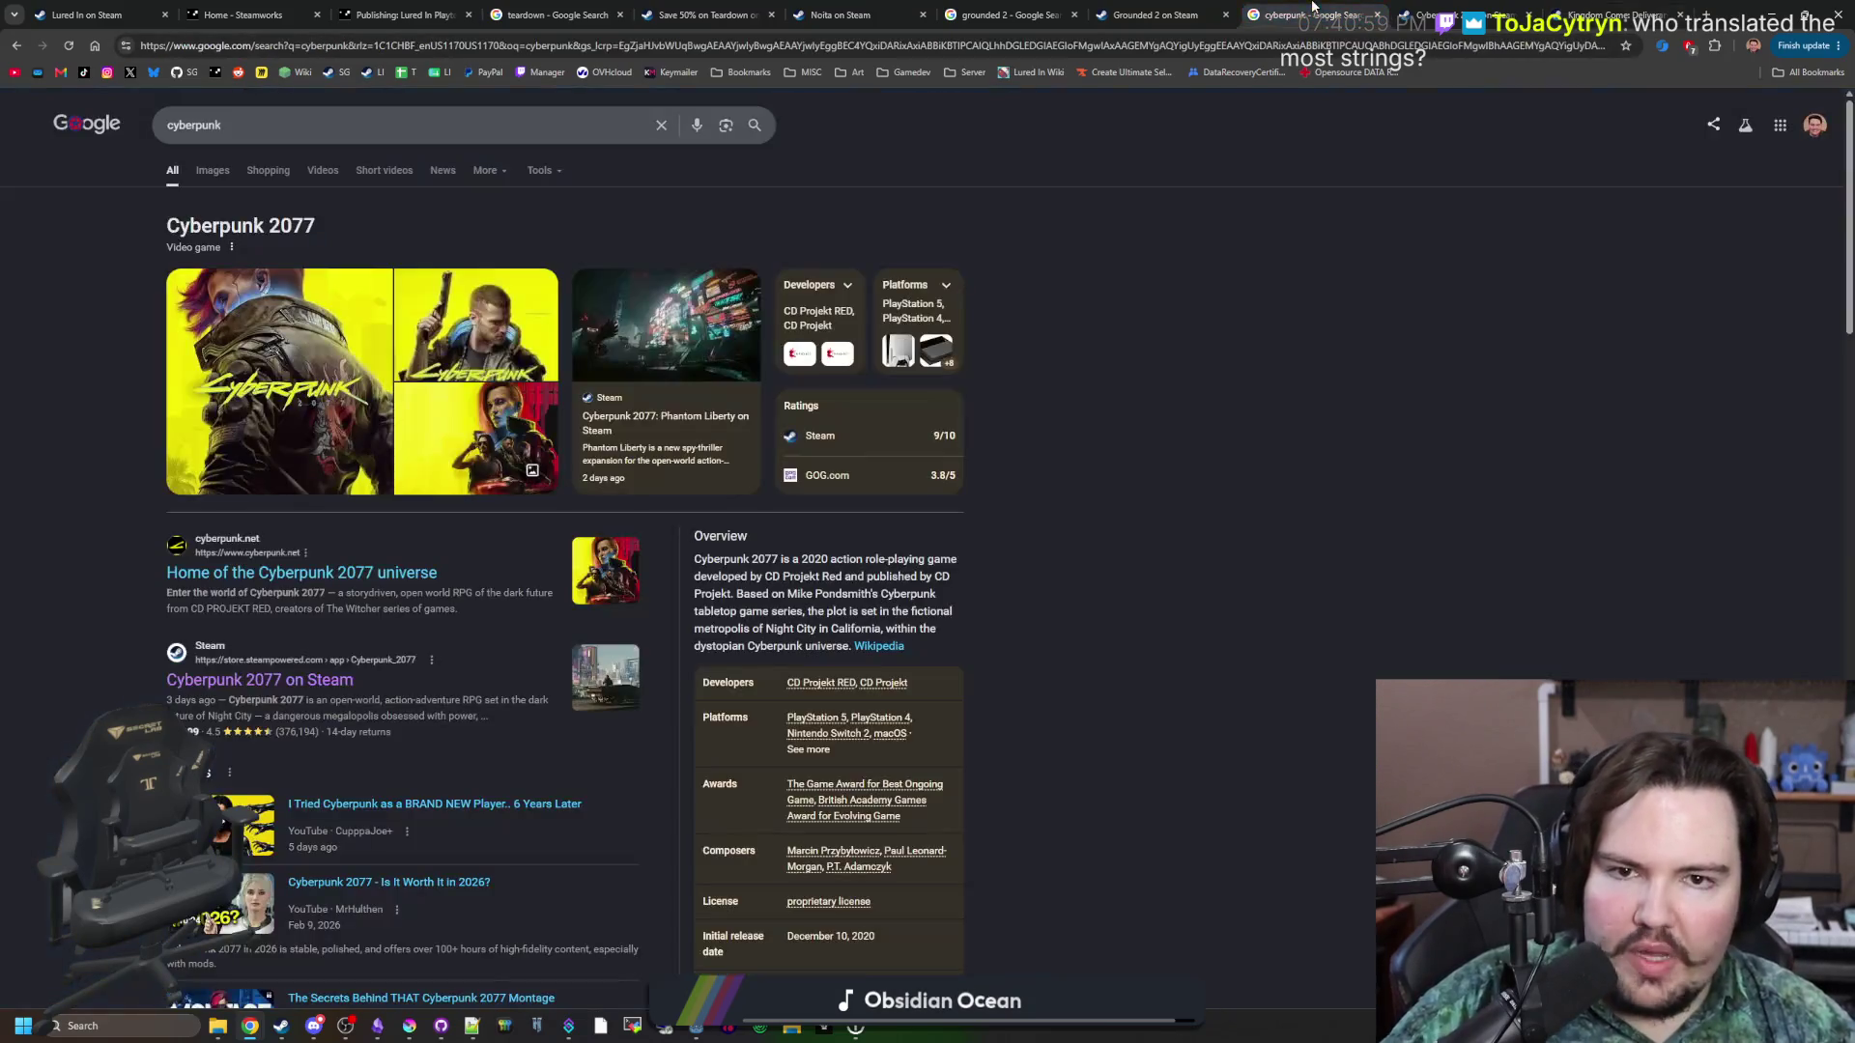
pyautogui.click(1200, 8)
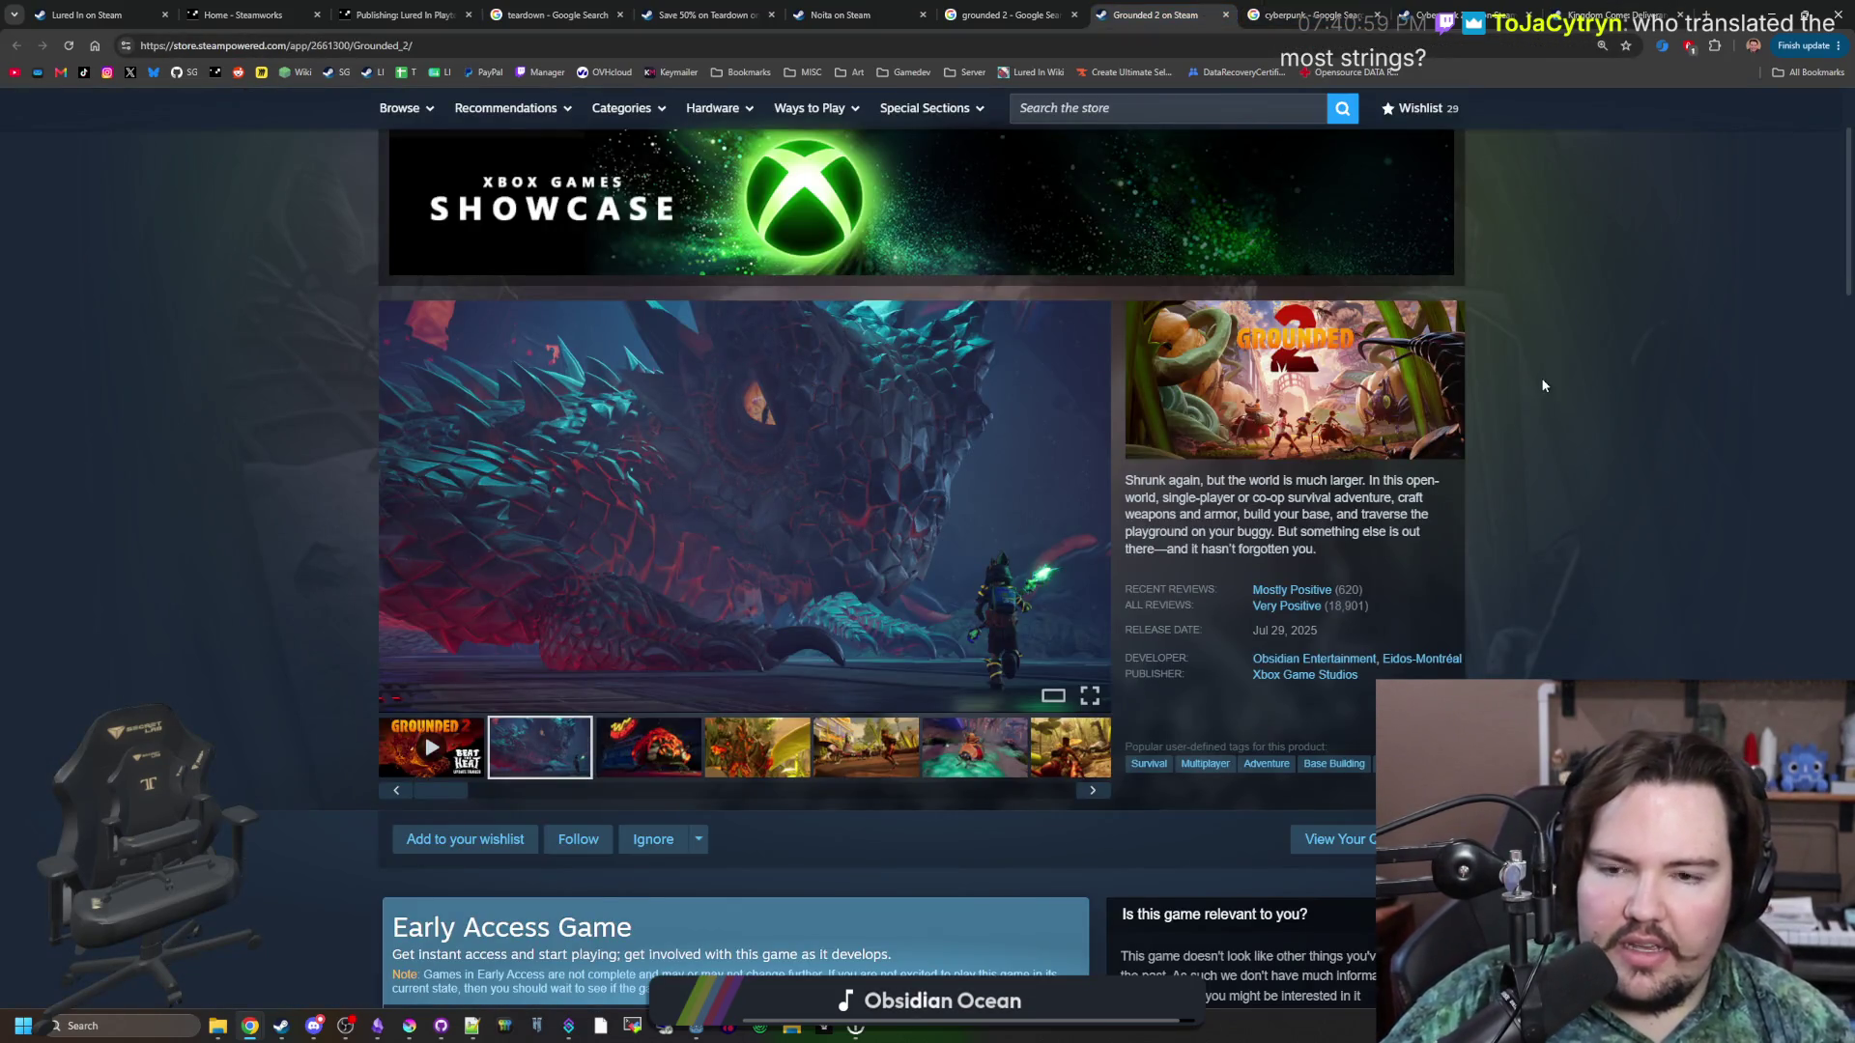
pyautogui.click(1772, 13)
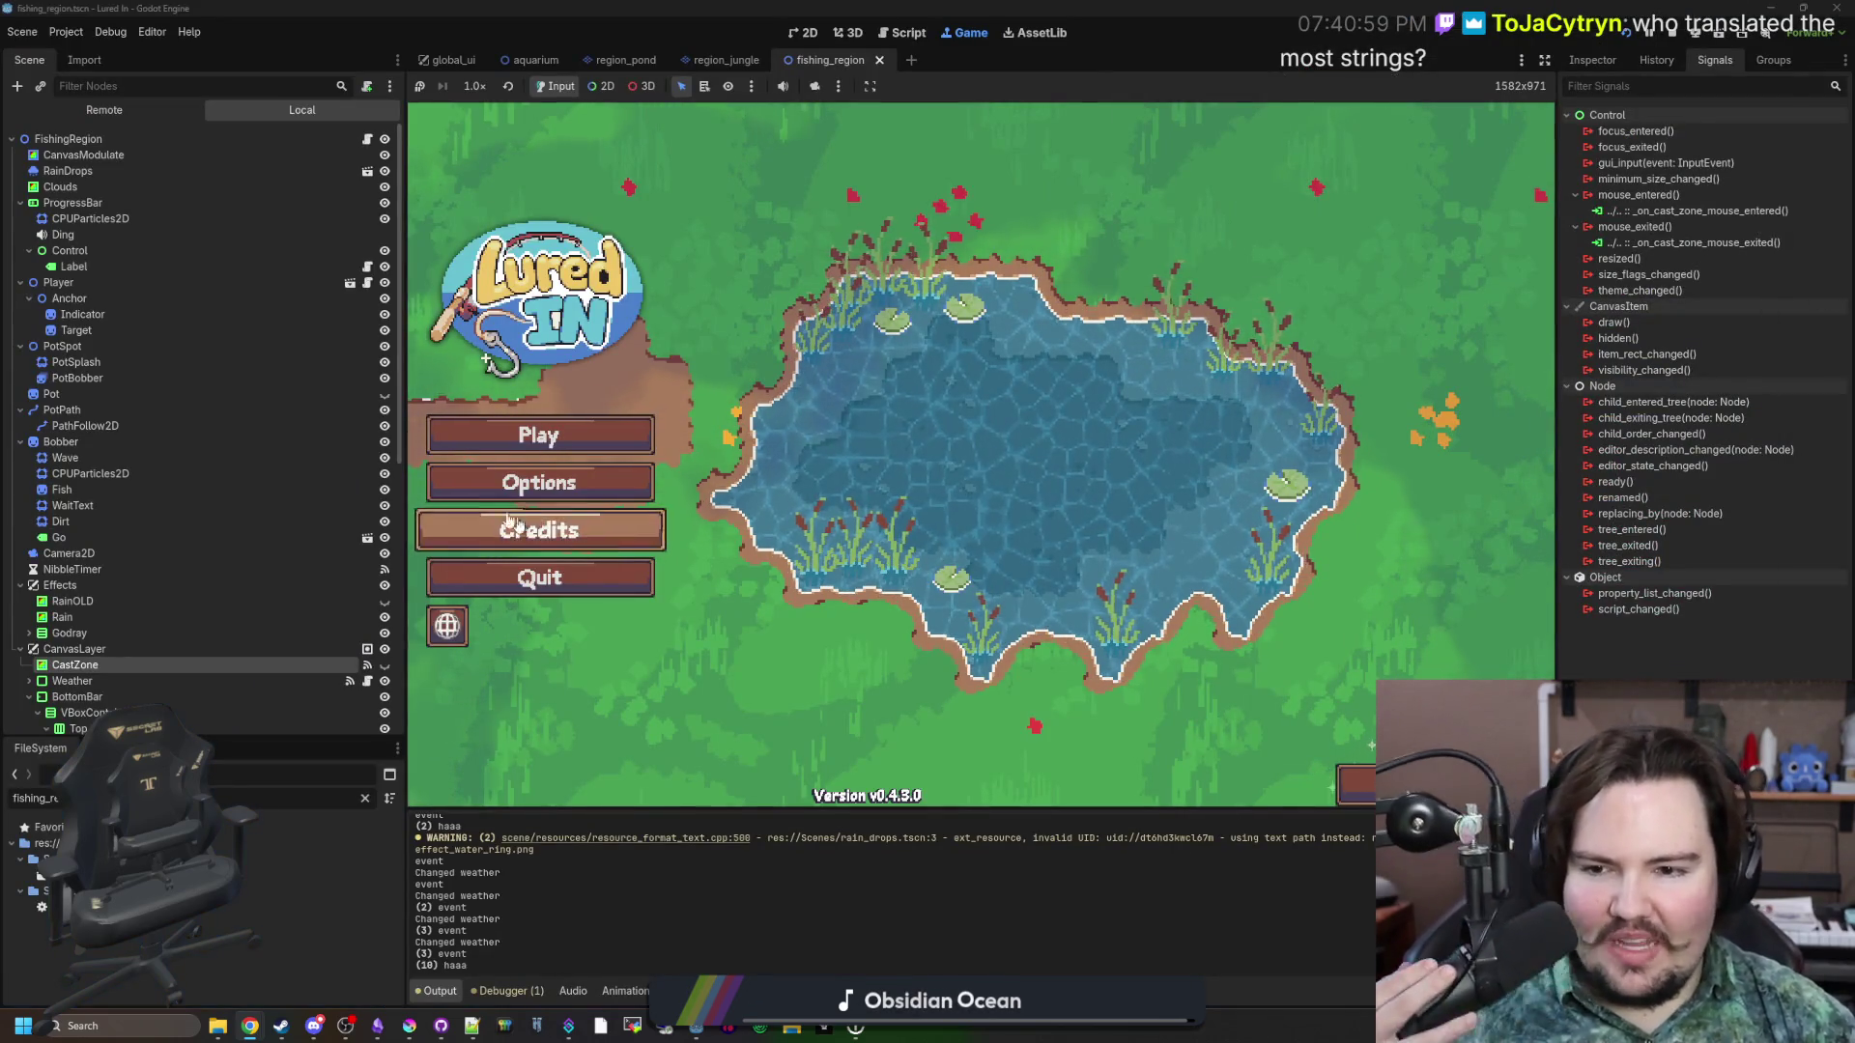
# In Lured In, open and close Options and Credits, ending with the Credits panel open.
pyautogui.click(538, 482)
pyautogui.click(735, 299)
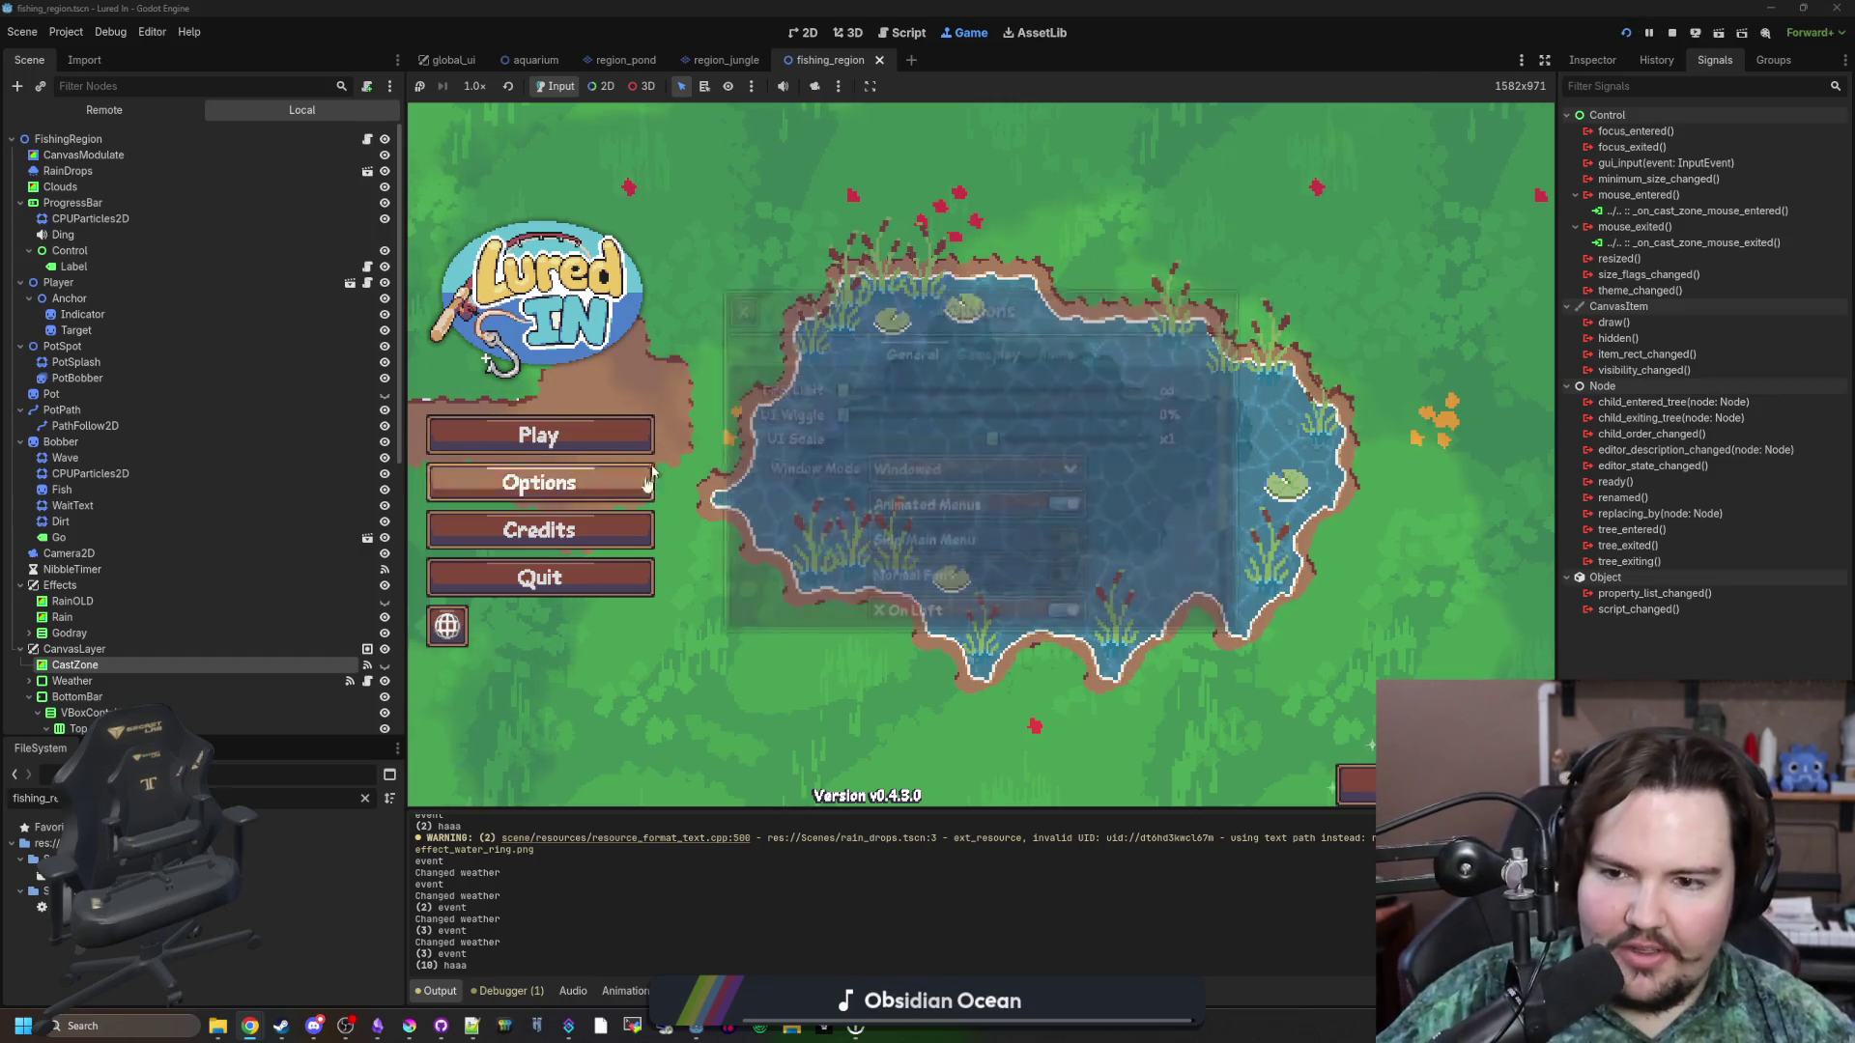
pyautogui.click(629, 530)
pyautogui.click(865, 512)
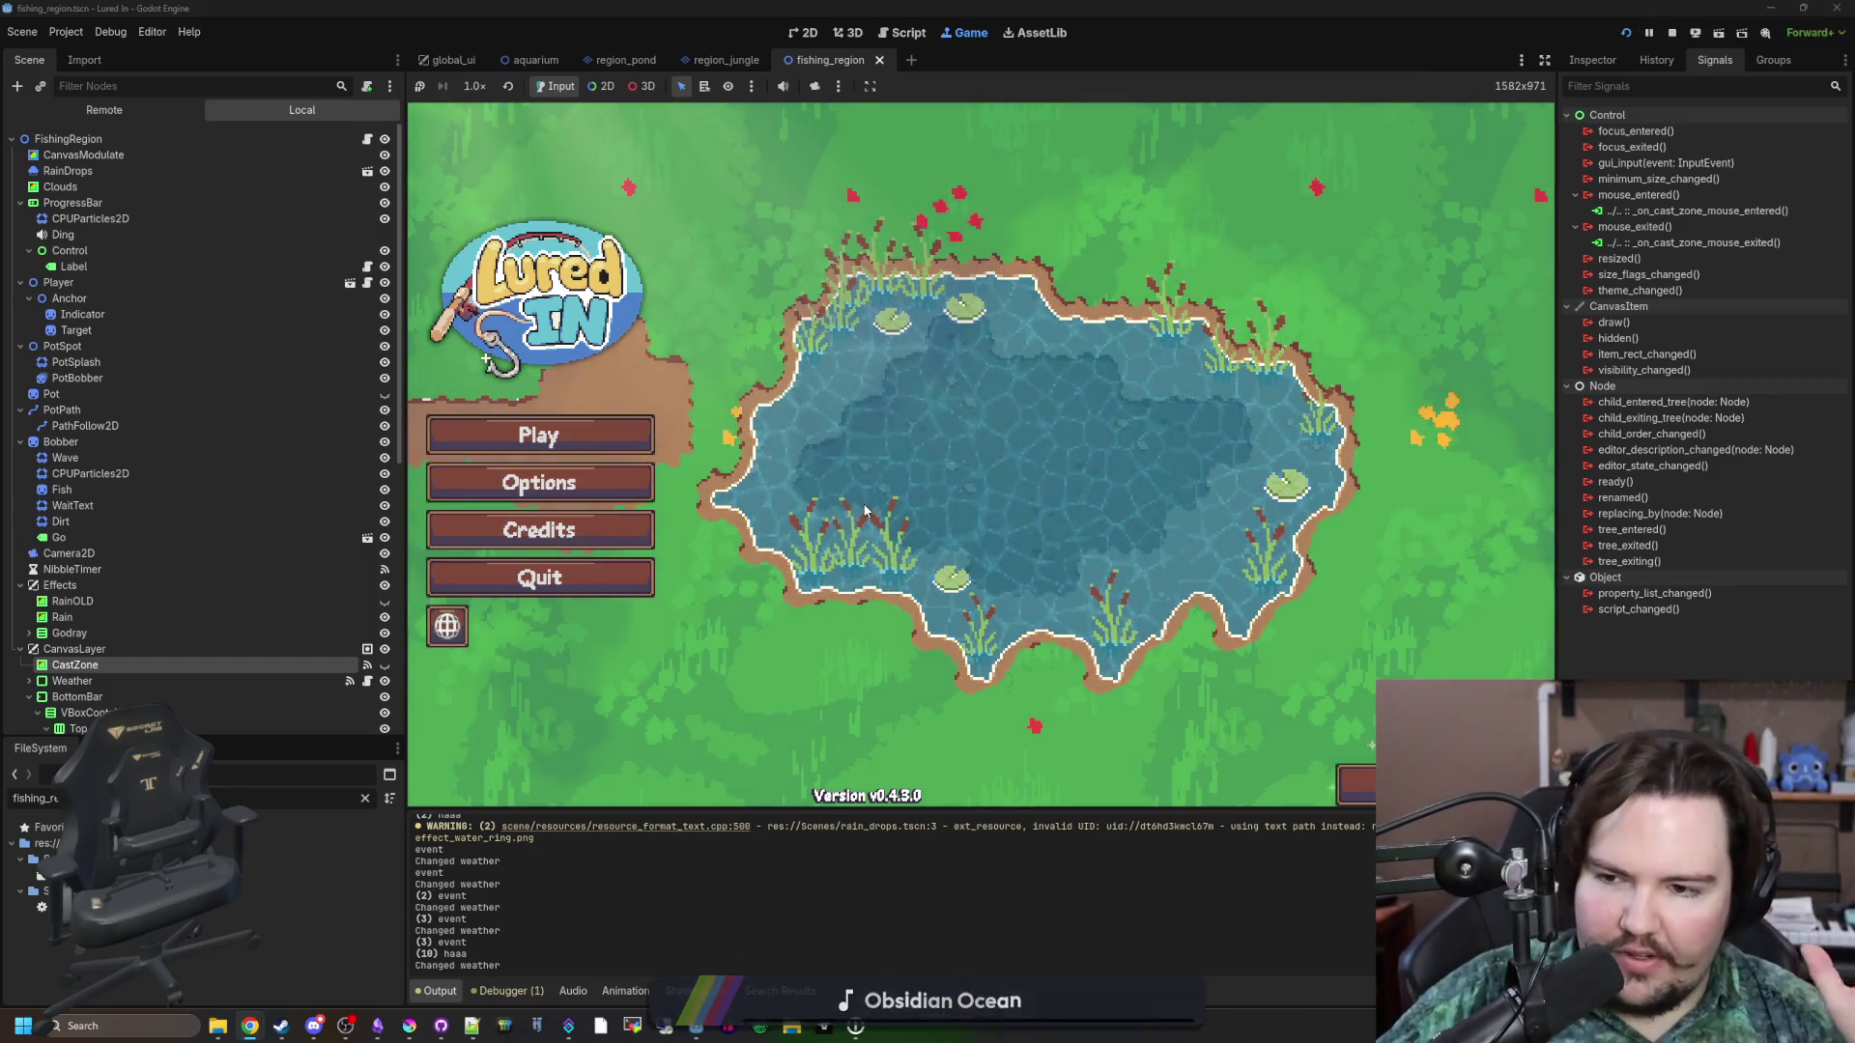
pyautogui.click(605, 531)
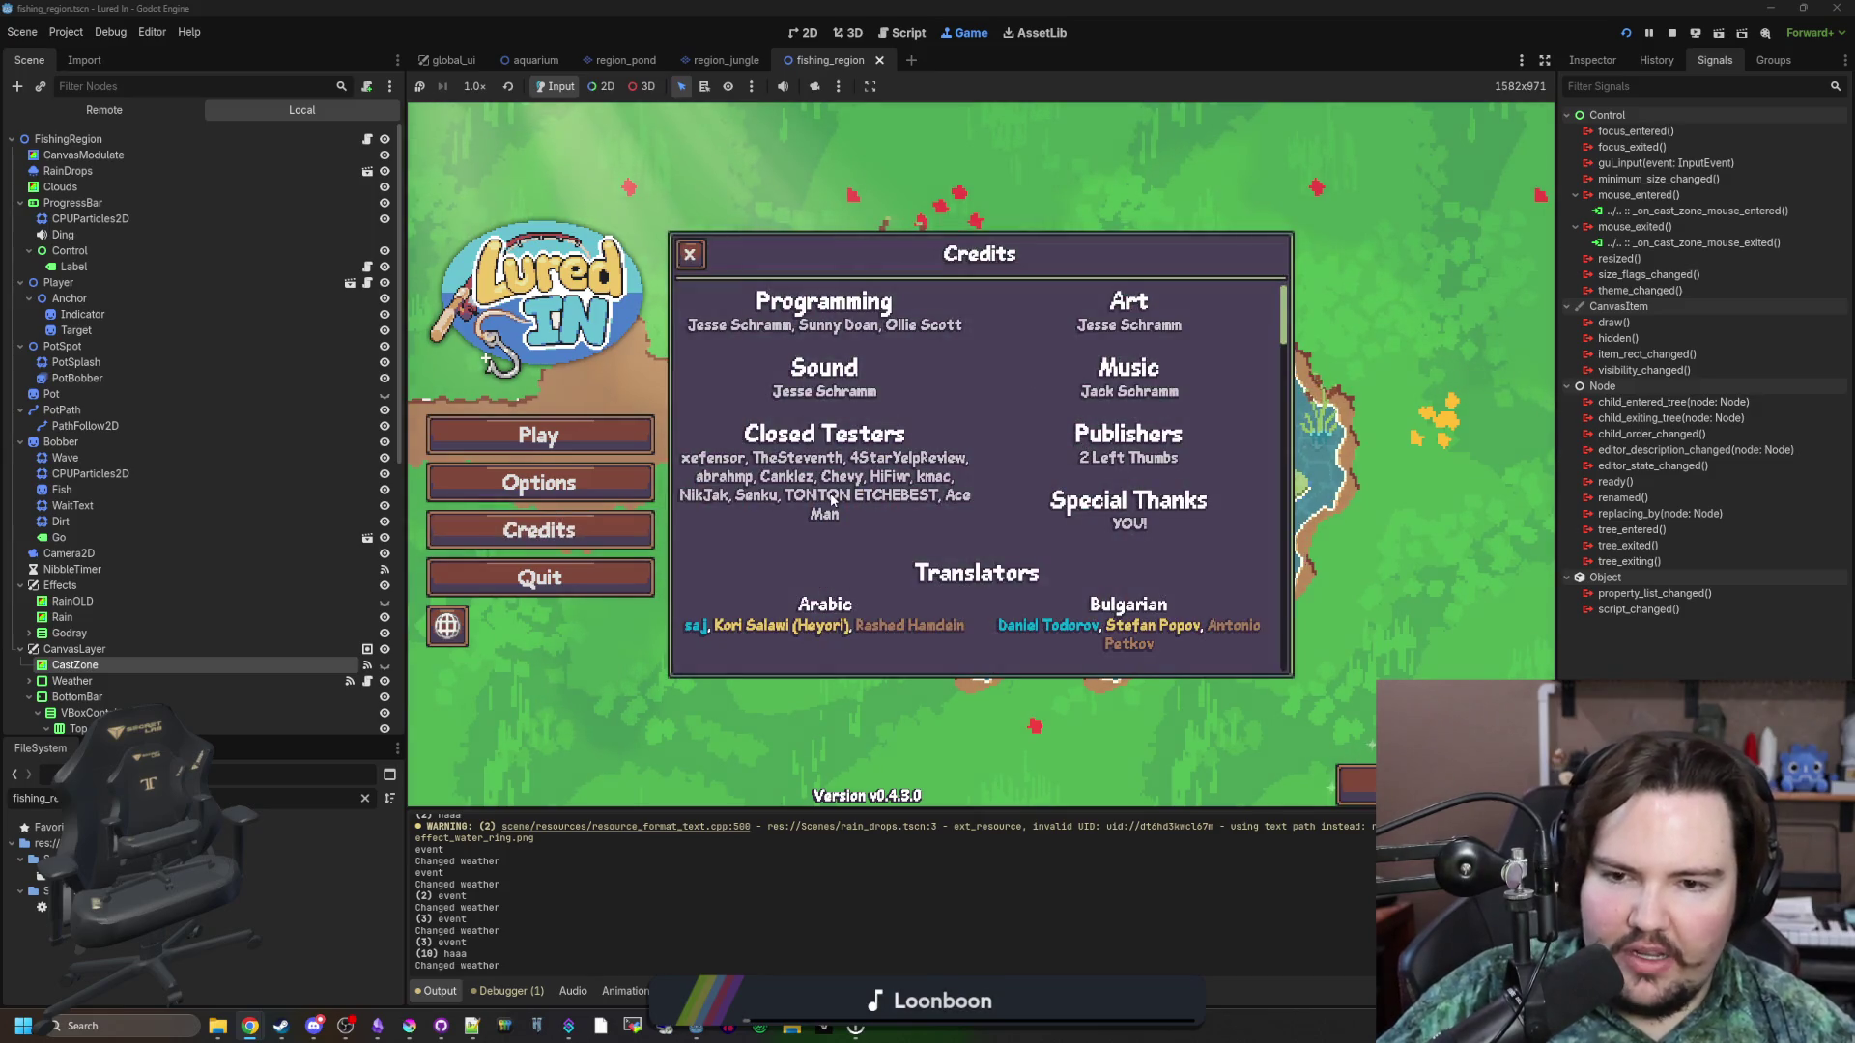
# Reopen the Lured In Credits and scroll down through the contributor lists.
pyautogui.click(841, 348)
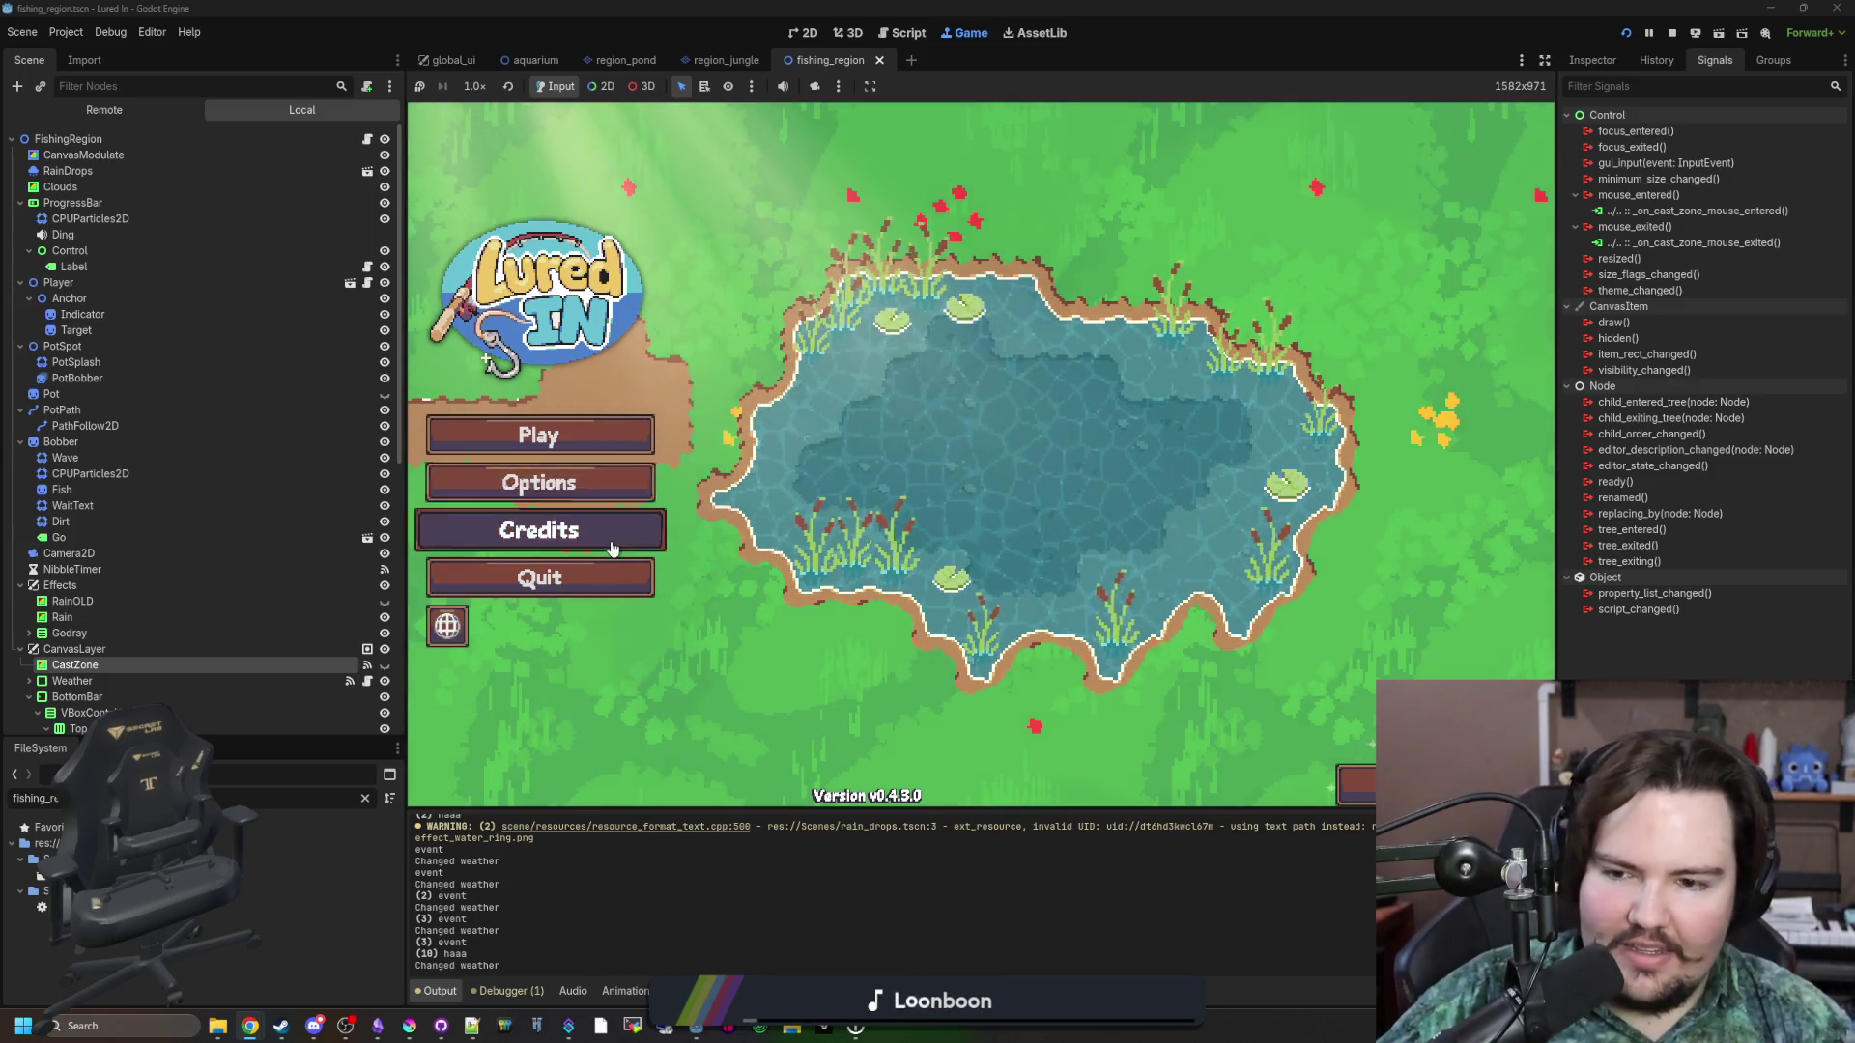
pyautogui.click(613, 543)
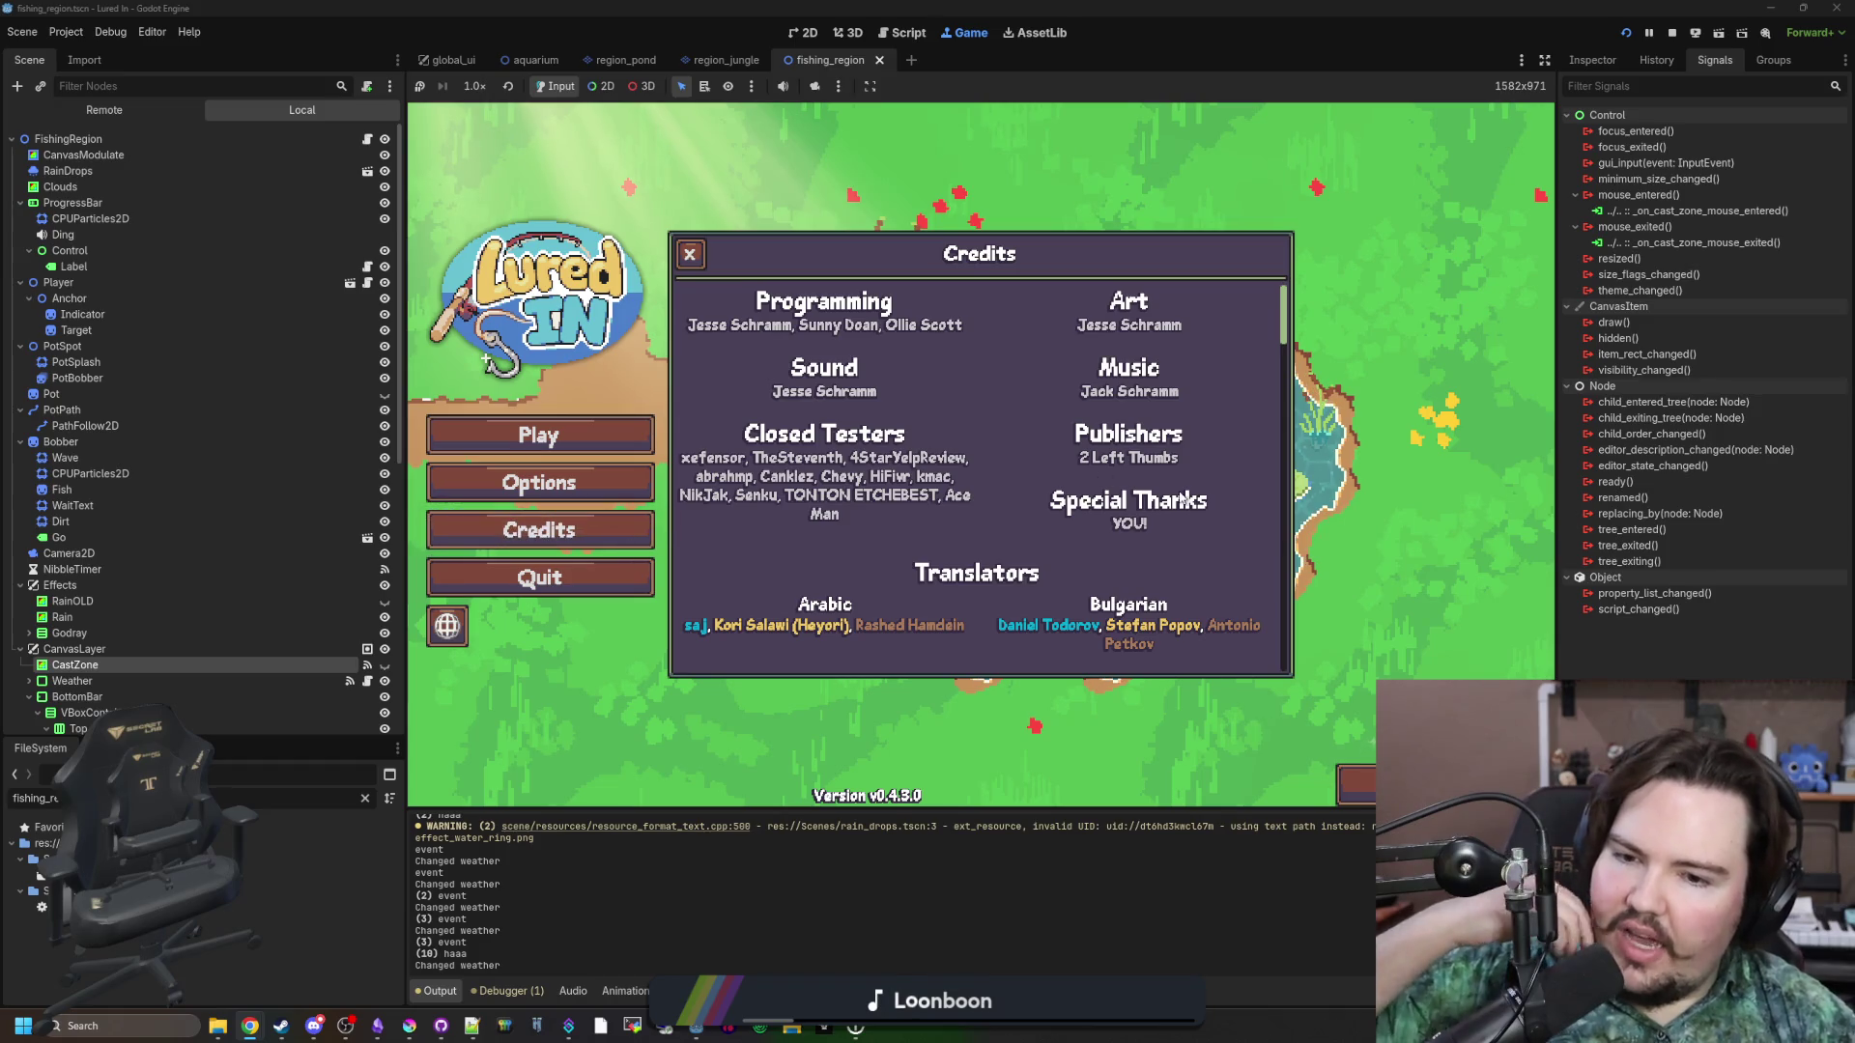
pyautogui.scroll(-3, 1099, 547)
pyautogui.scroll(-15, 1098, 547)
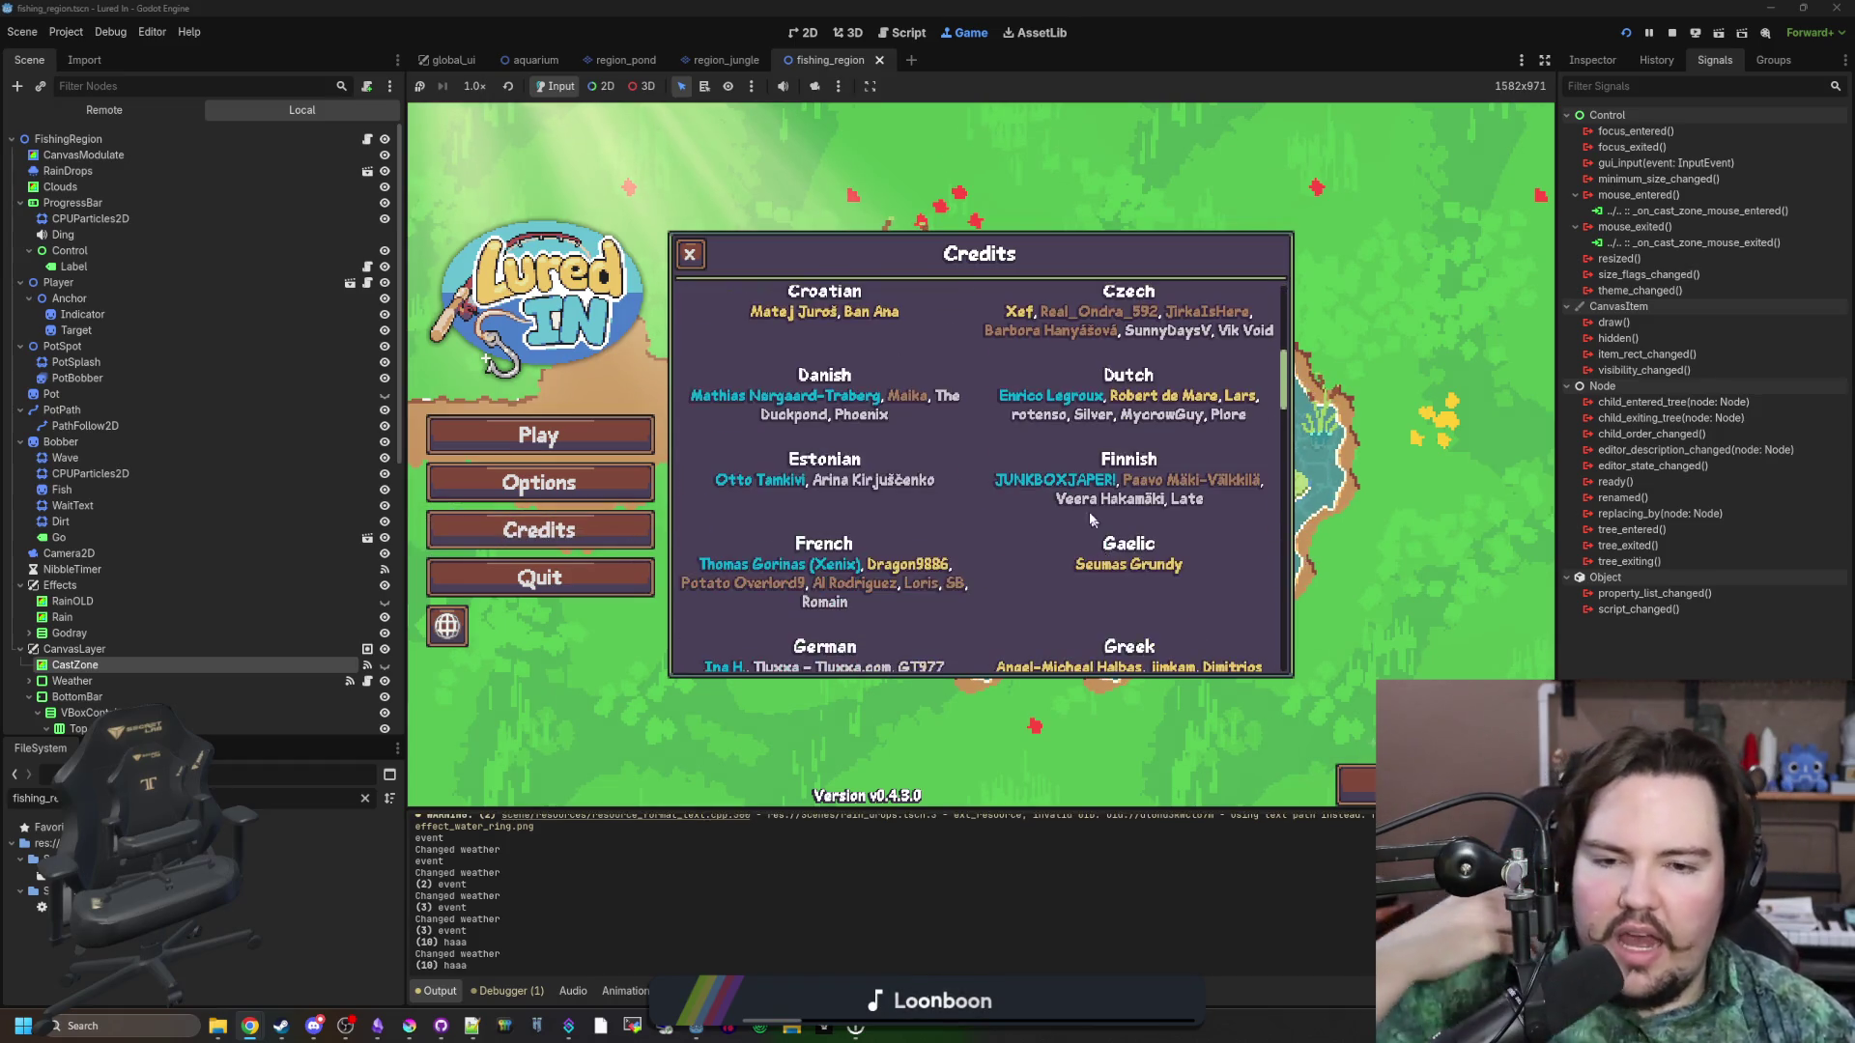
pyautogui.scroll(-5, 1069, 323)
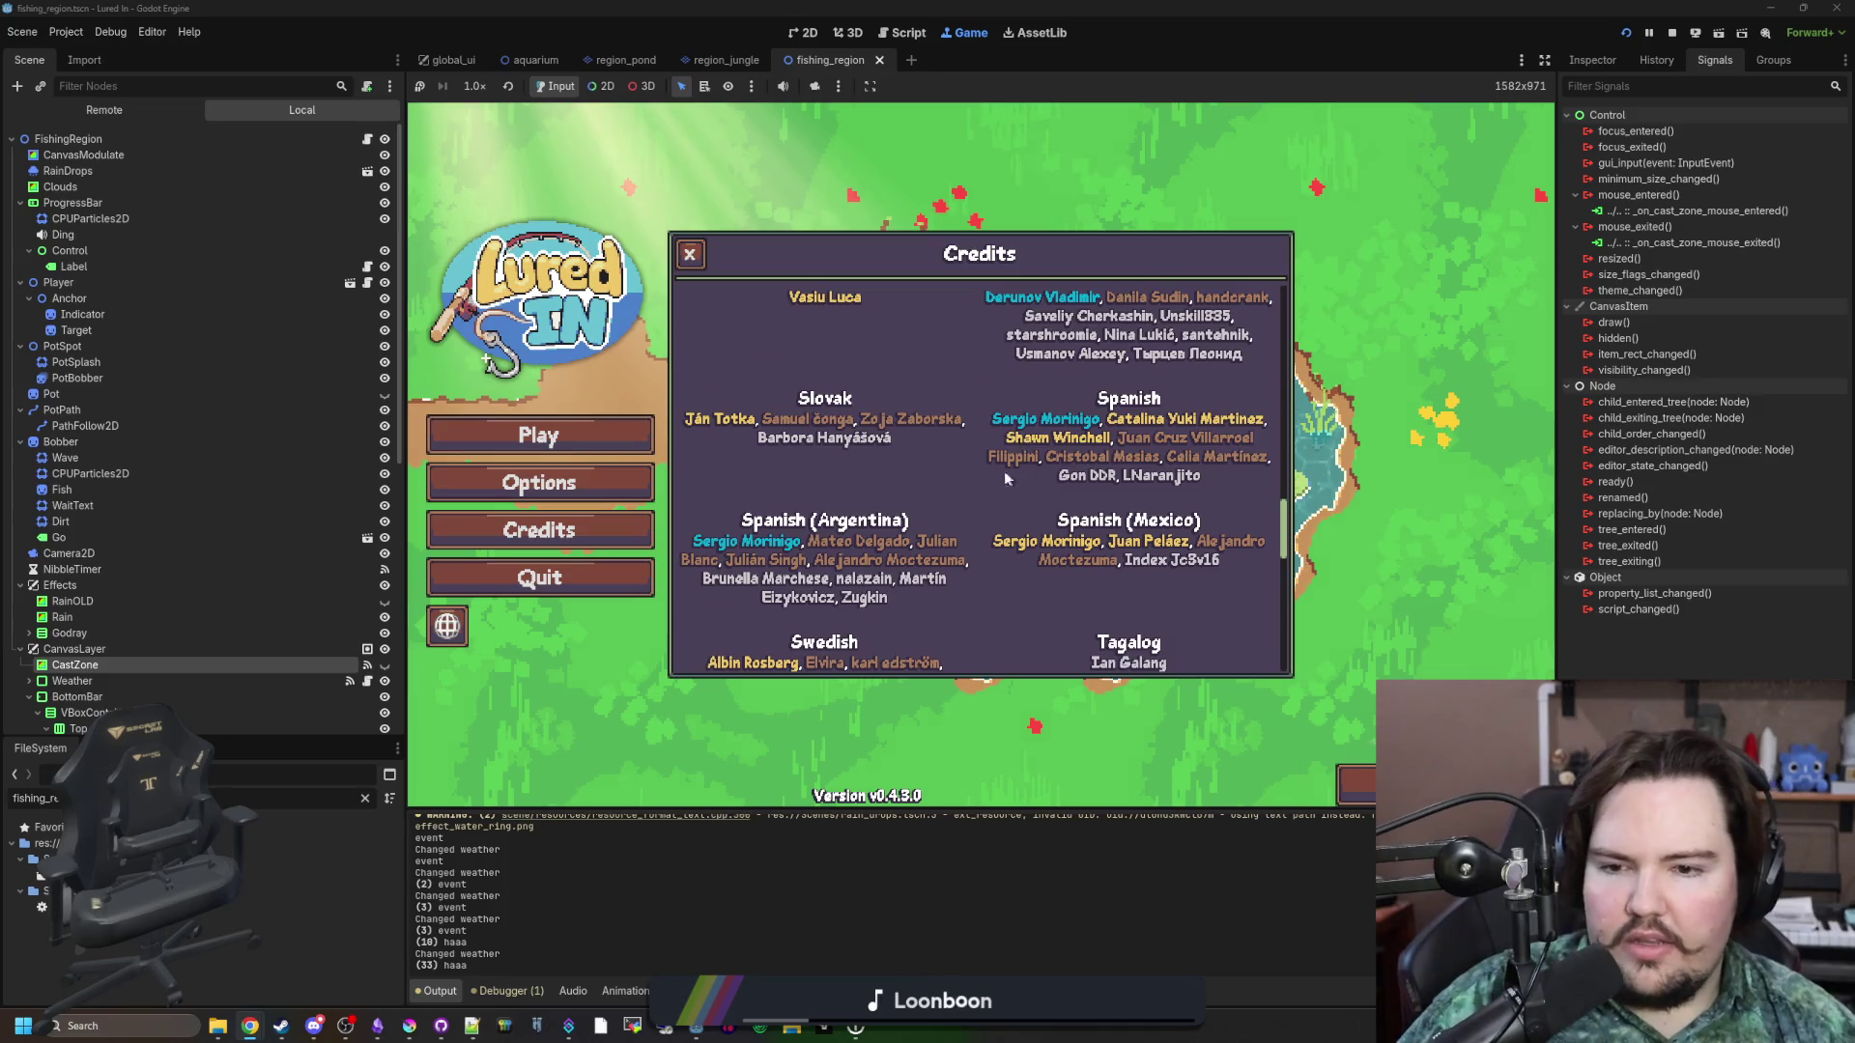
pyautogui.scroll(-5, 1005, 473)
pyautogui.scroll(-2, 967, 512)
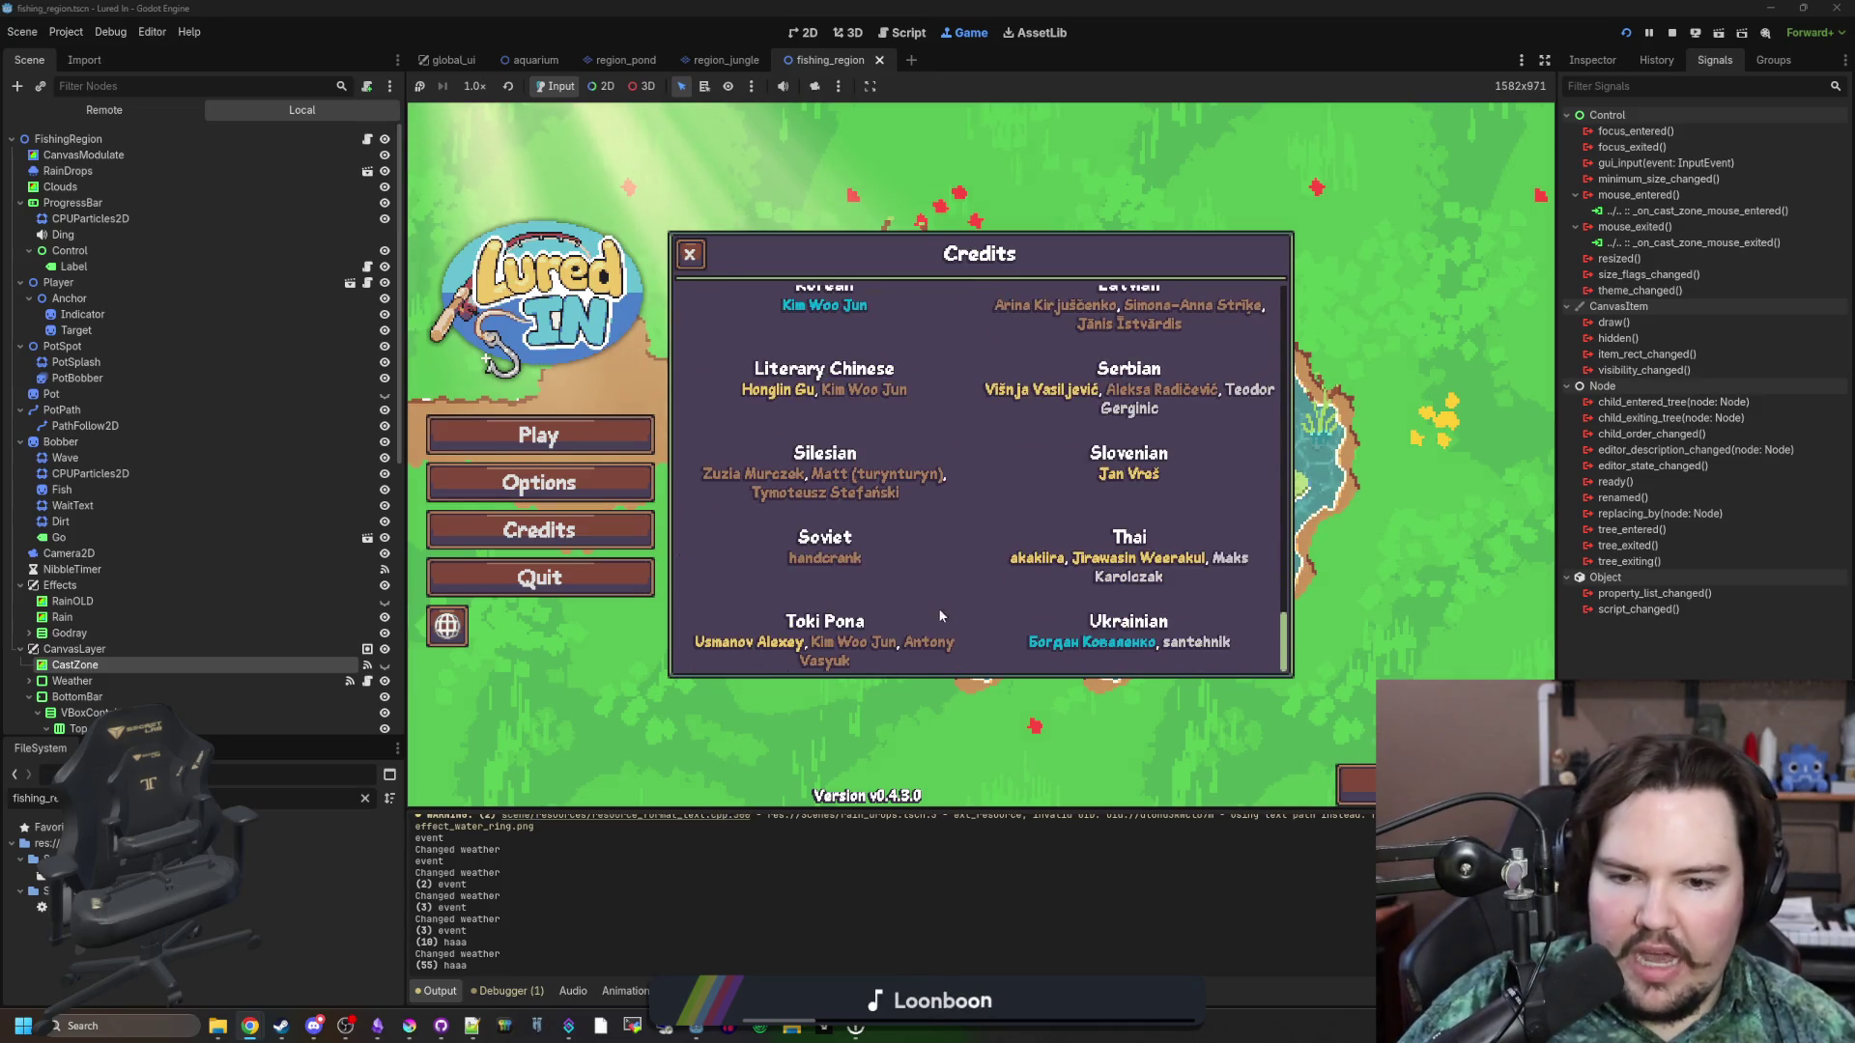
pyautogui.scroll(8, 938, 607)
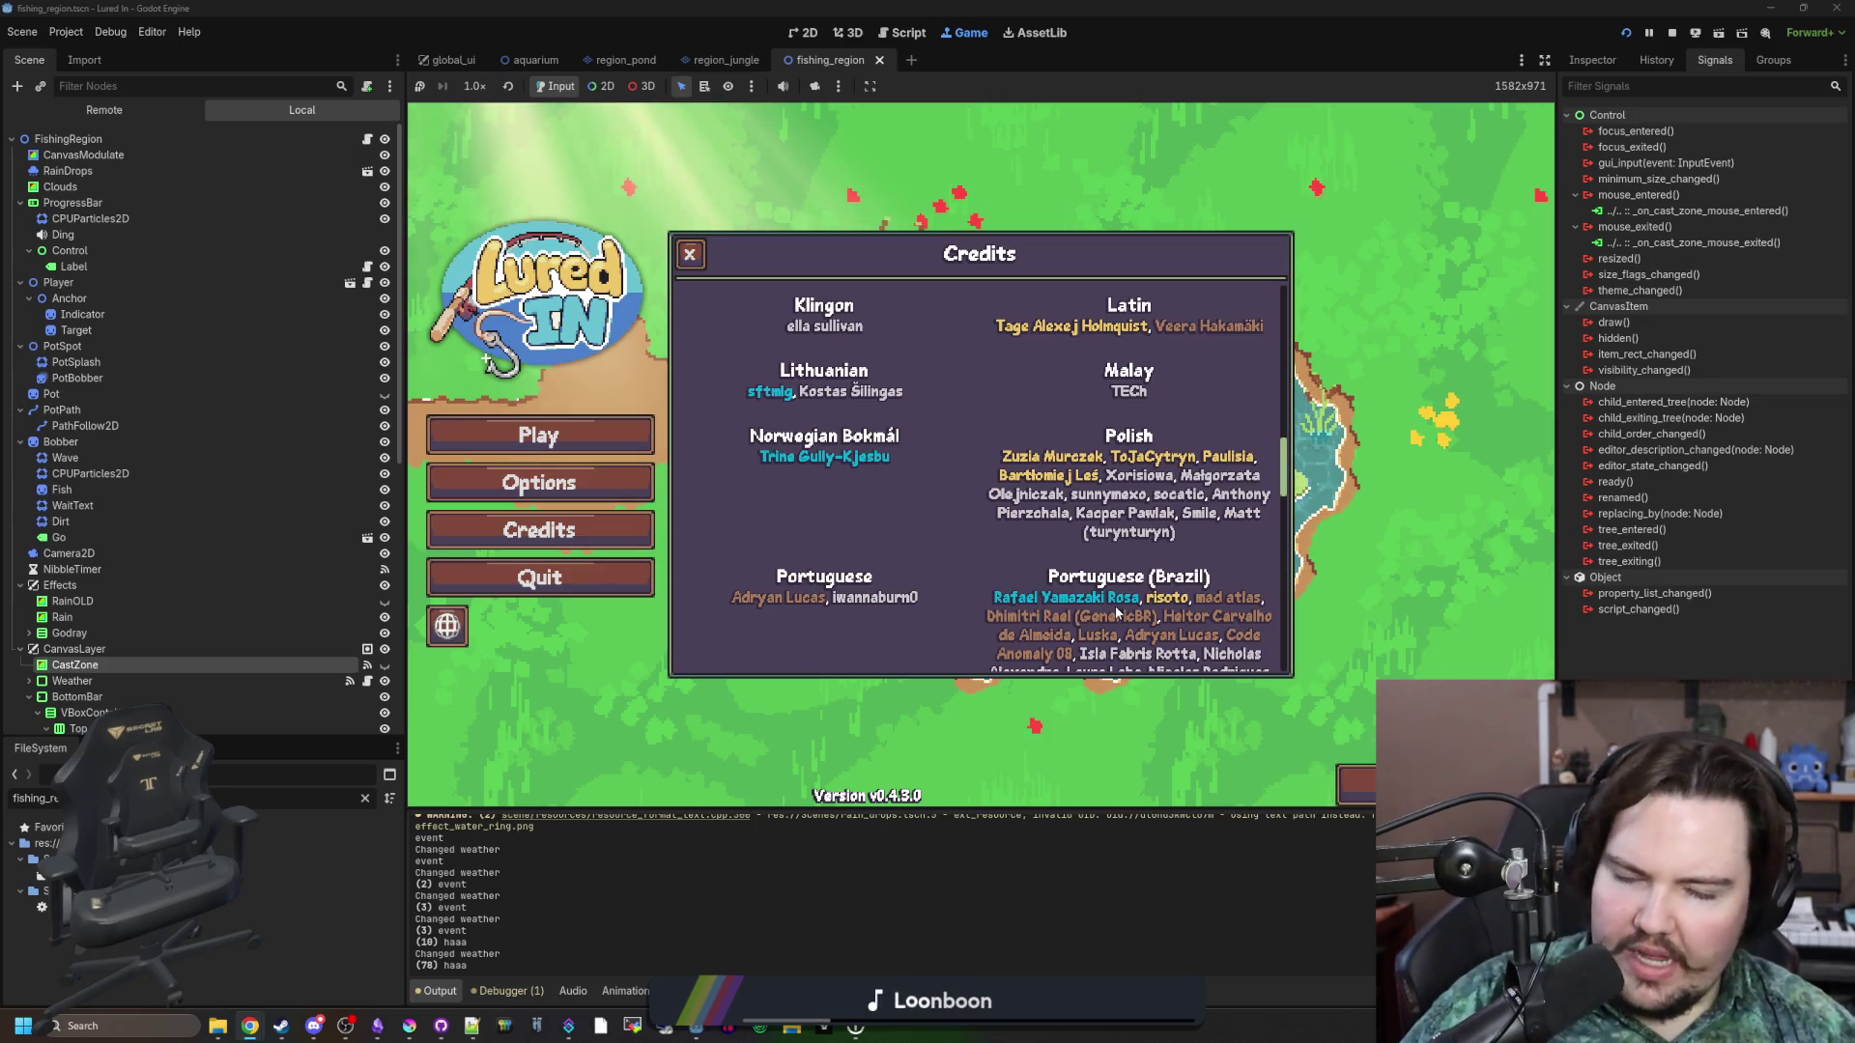
pyautogui.scroll(10, 1160, 611)
pyautogui.scroll(-2, 1240, 555)
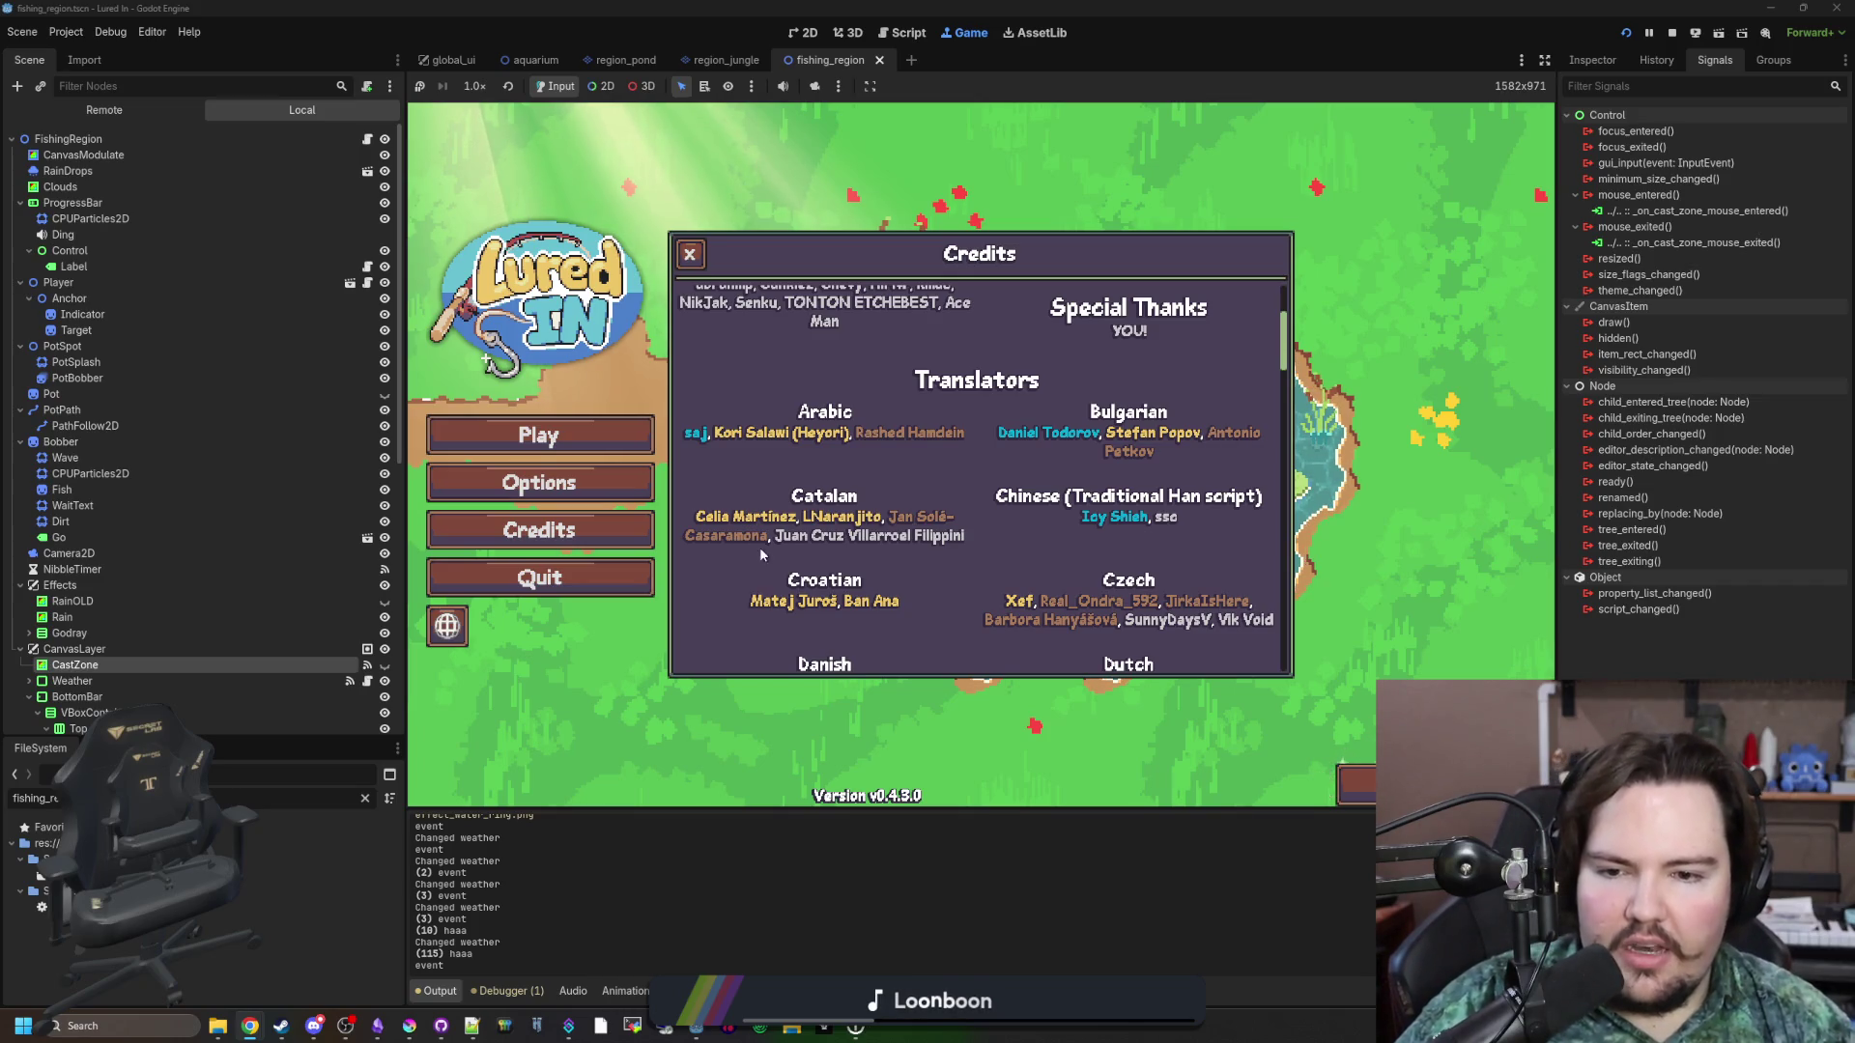
# Scroll through the rest of the translators, close the credits with Esc, and hit Play.
pyautogui.scroll(-2, 893, 503)
pyautogui.scroll(-5, 892, 500)
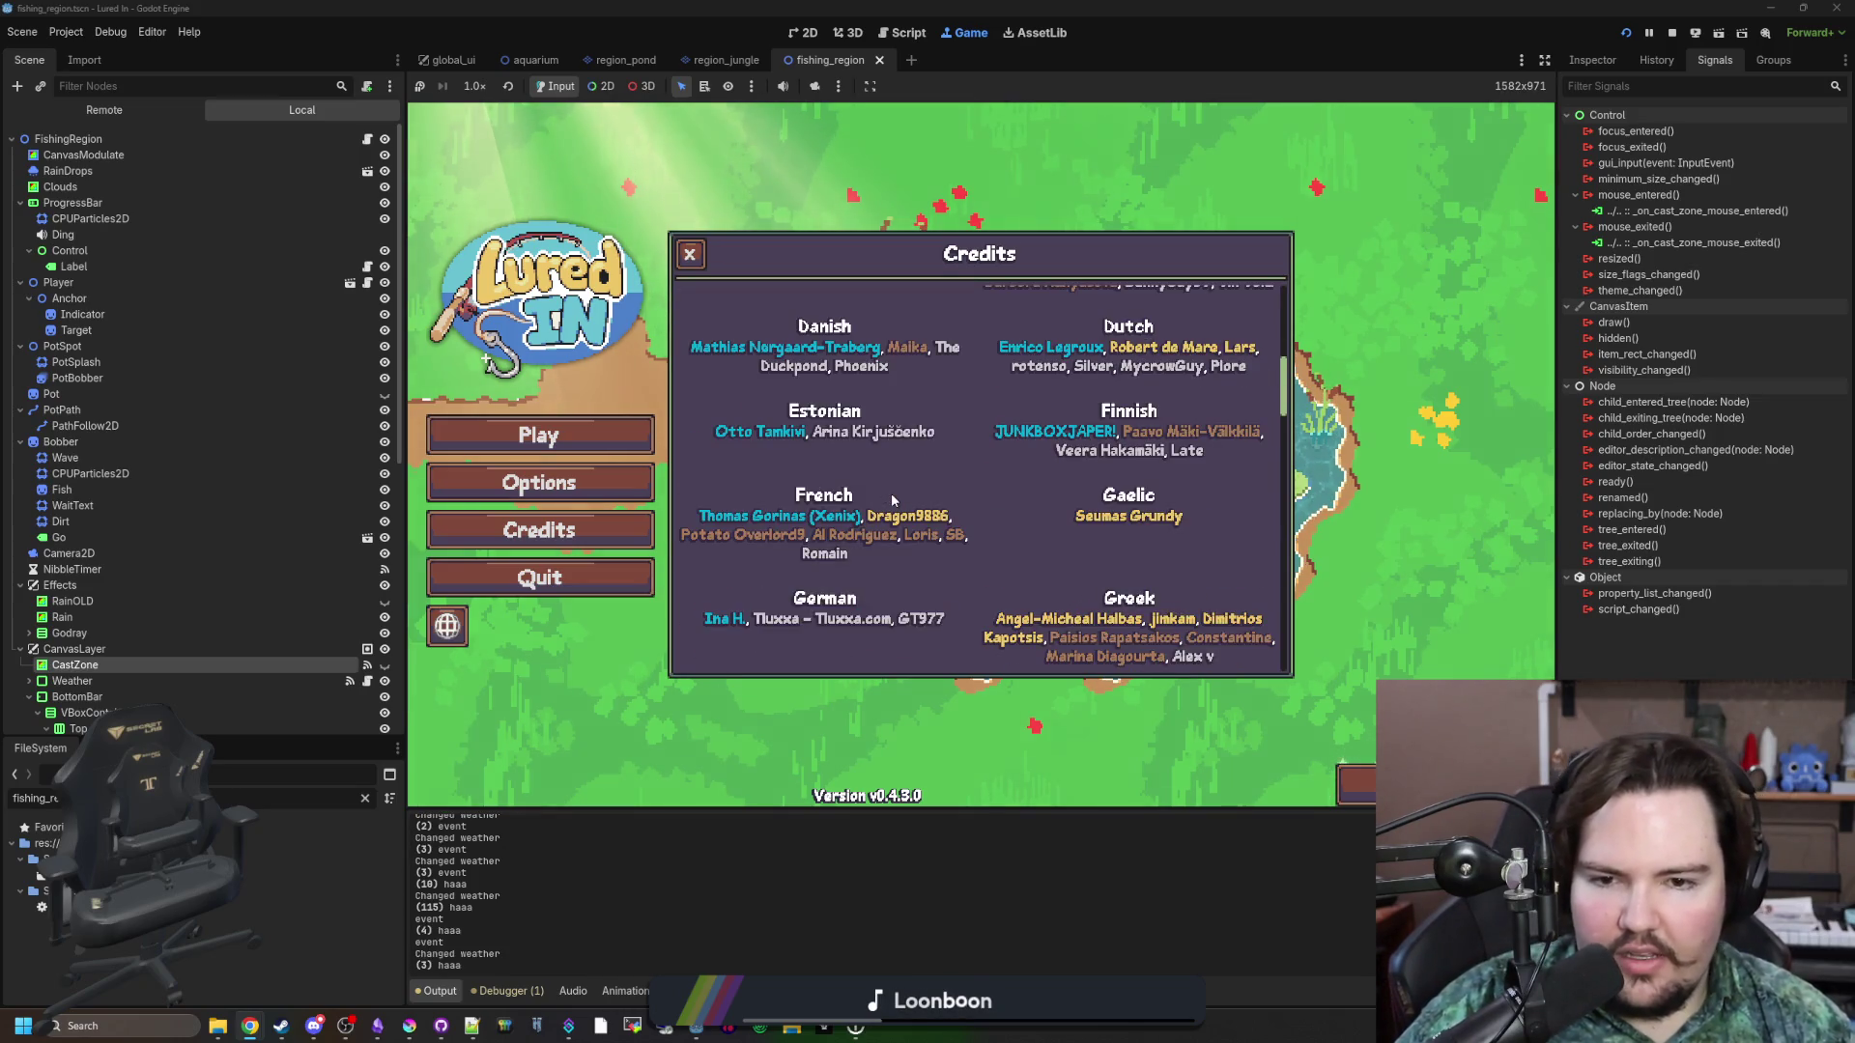
pyautogui.scroll(-3, 892, 500)
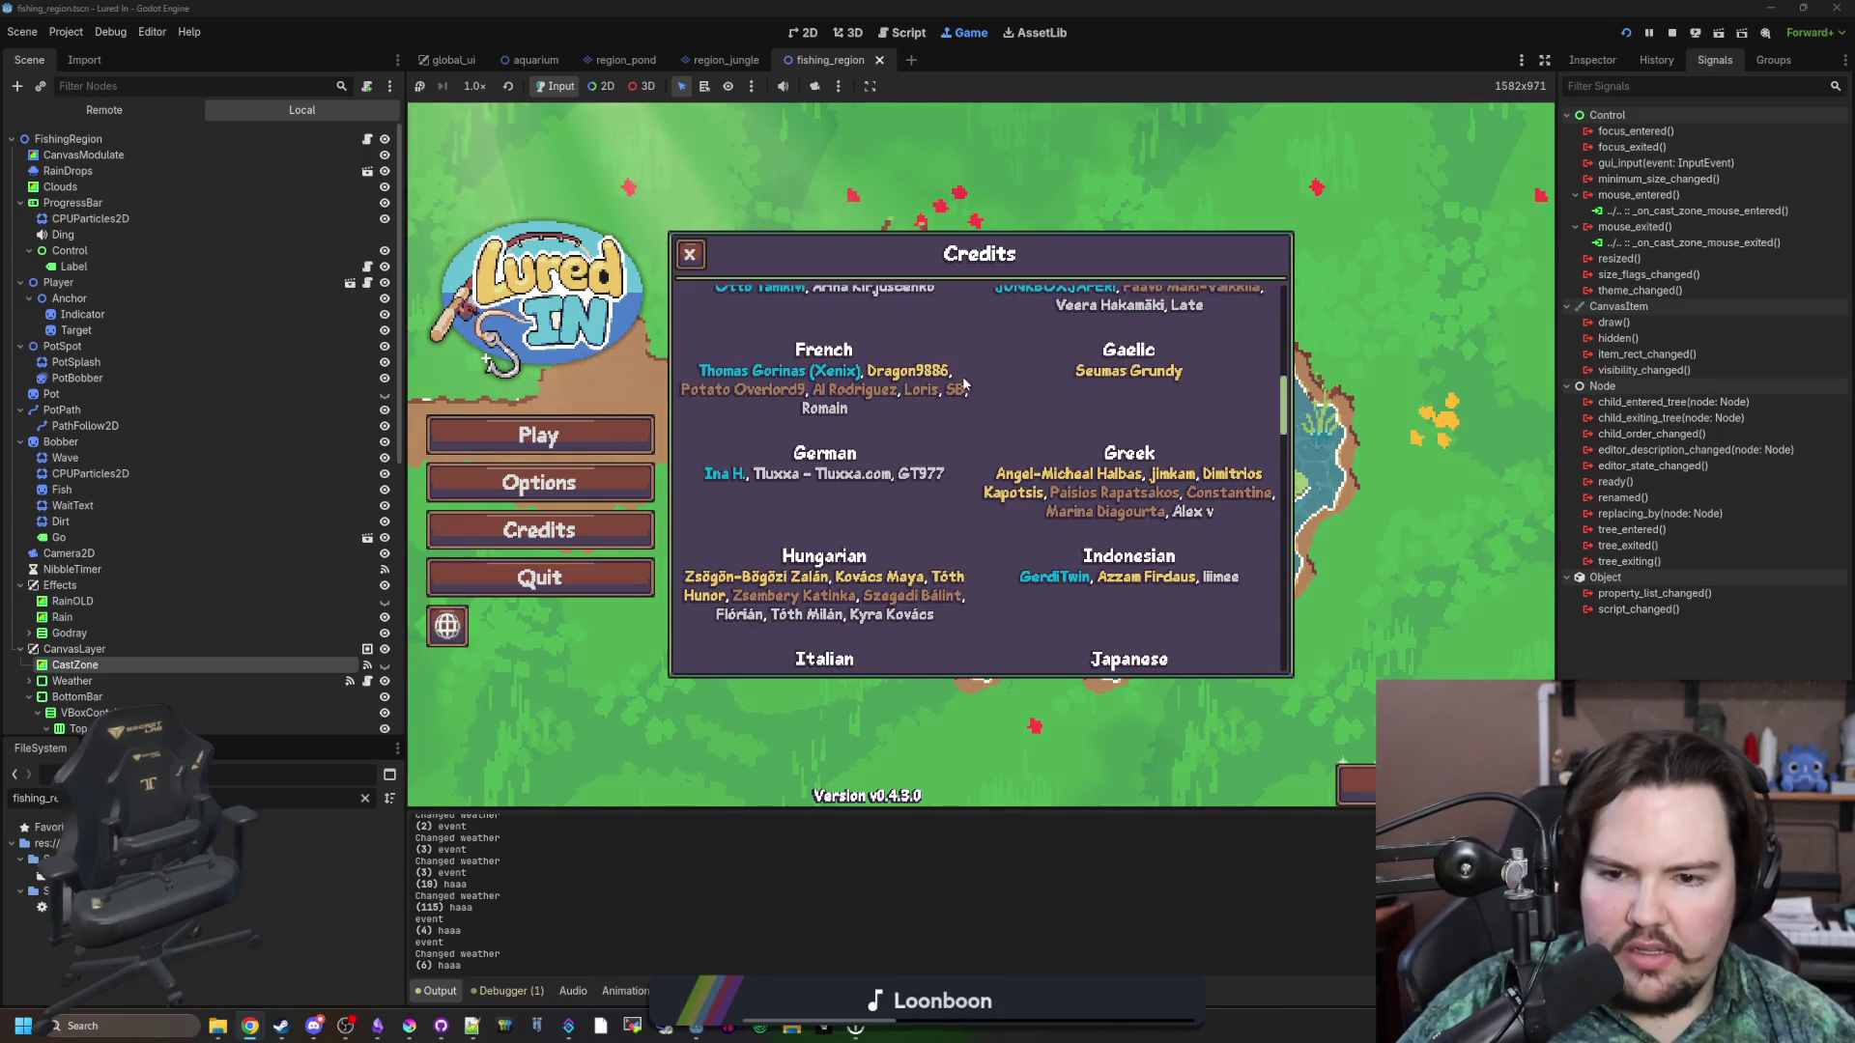
pyautogui.scroll(-2, 1096, 435)
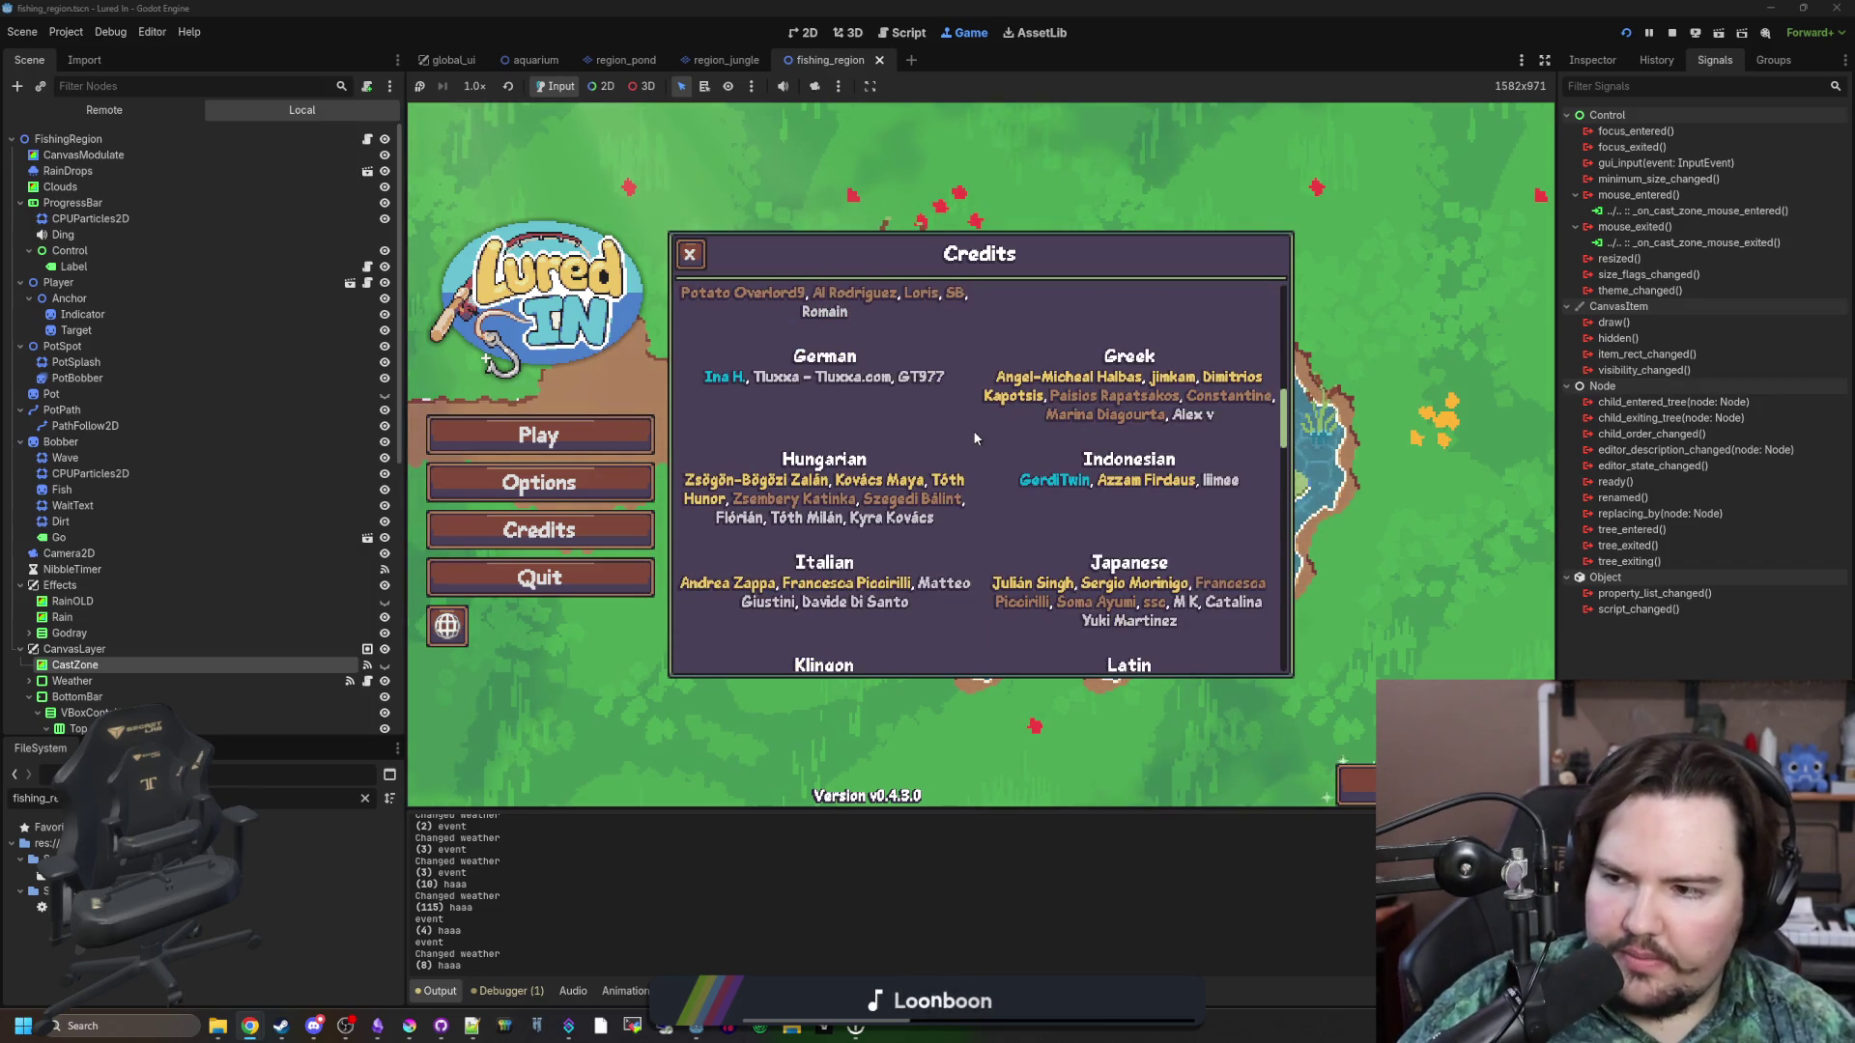
pyautogui.scroll(-3, 974, 438)
pyautogui.scroll(-2, 1000, 464)
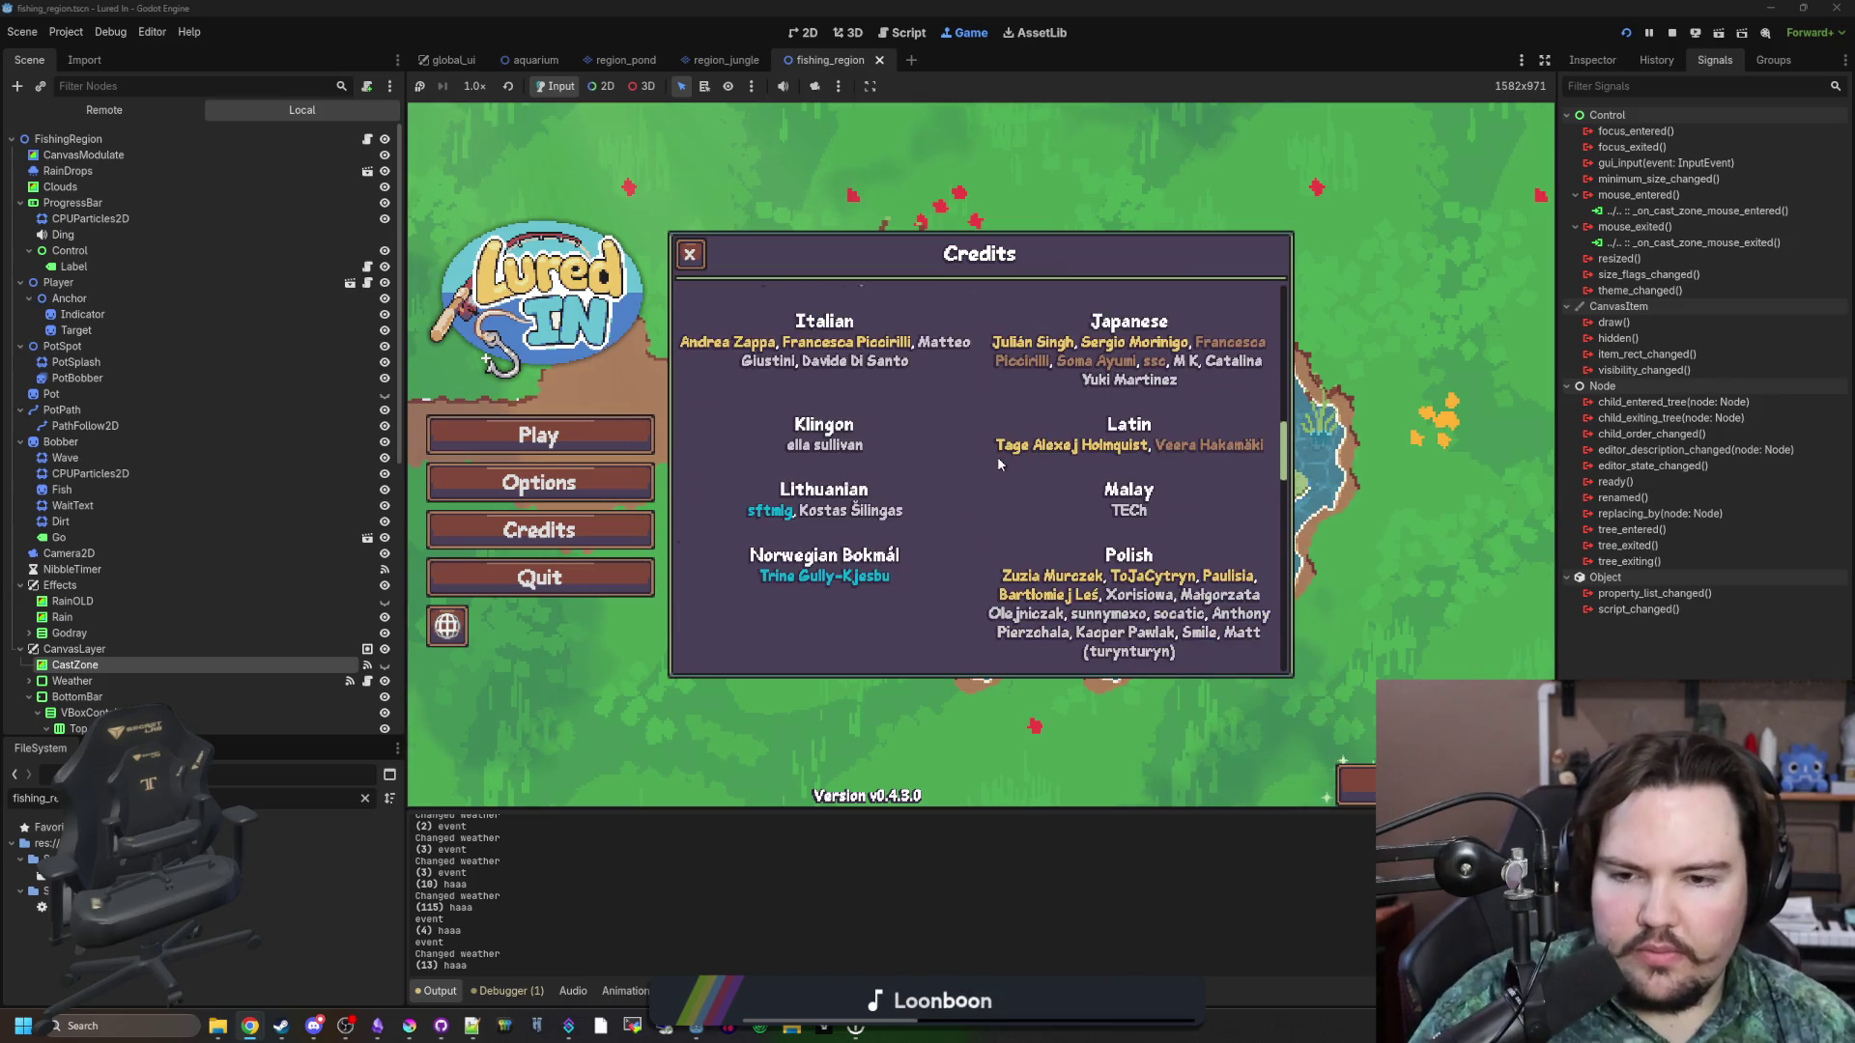
pyautogui.scroll(-4, 999, 462)
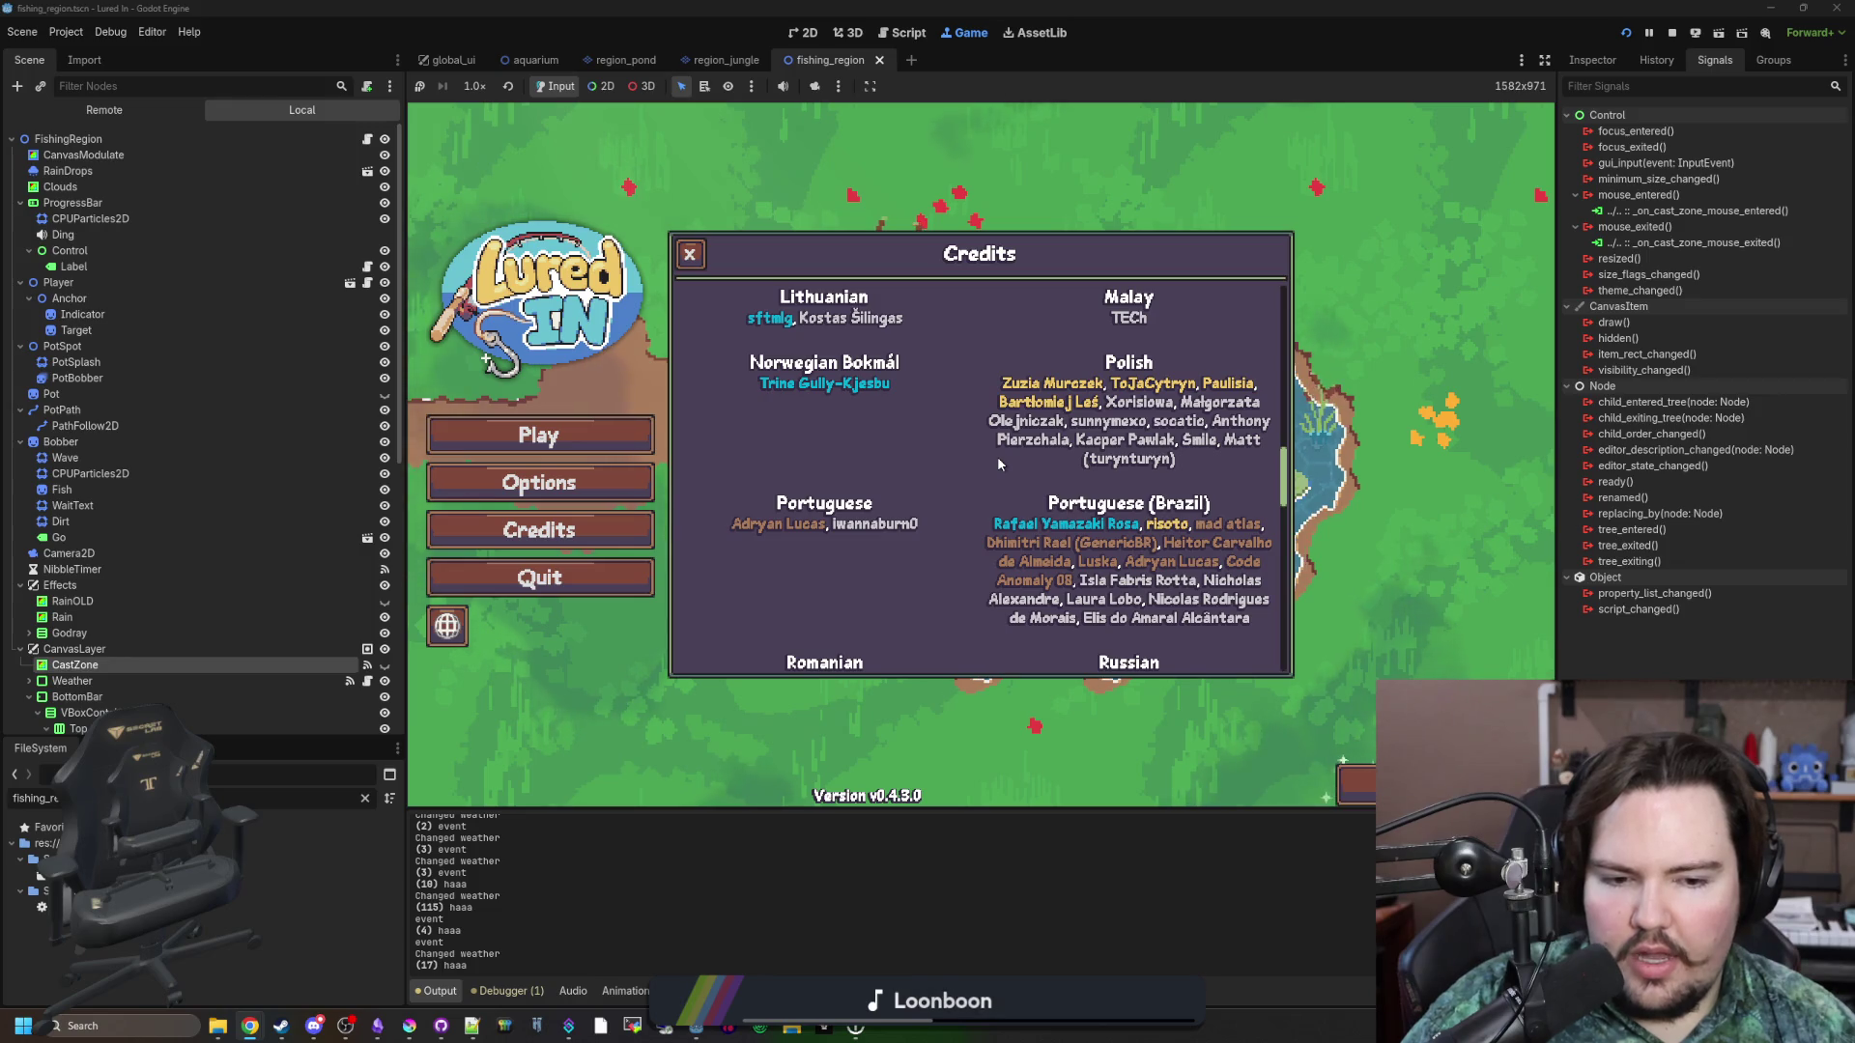
pyautogui.scroll(-7, 1189, 580)
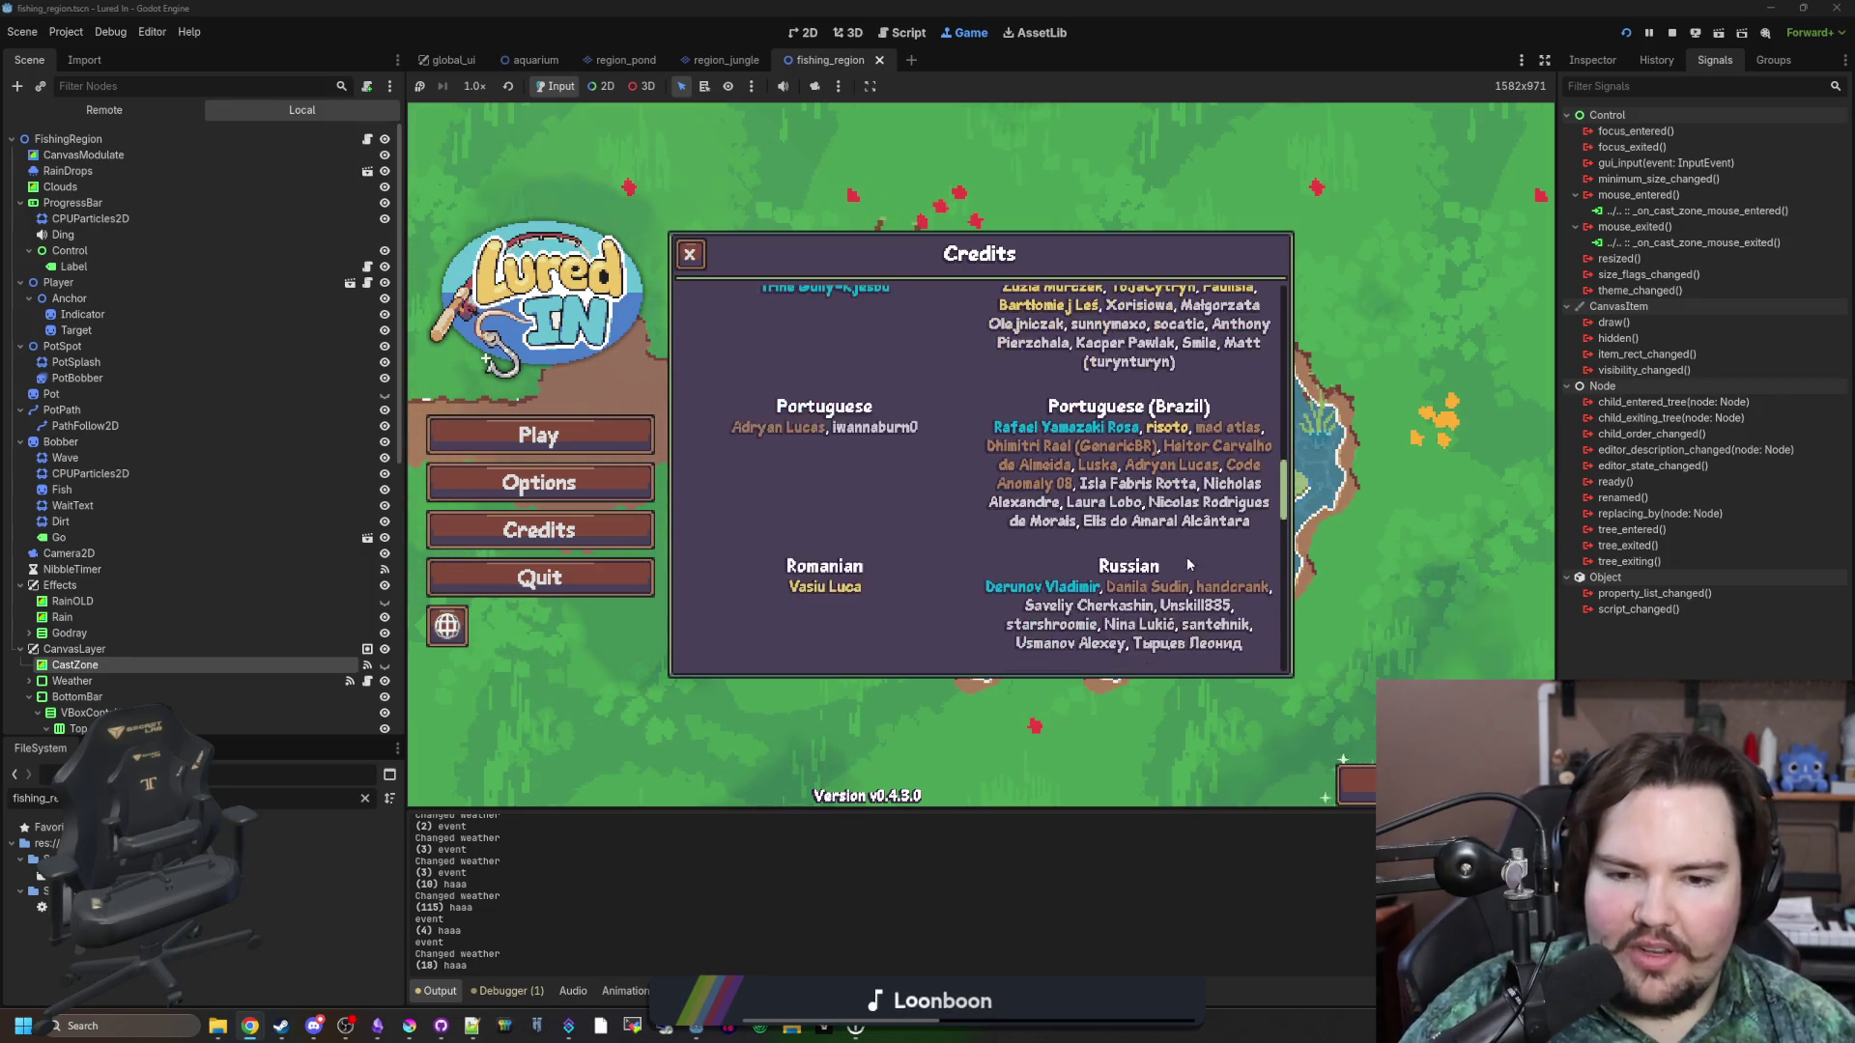
pyautogui.scroll(-6, 922, 469)
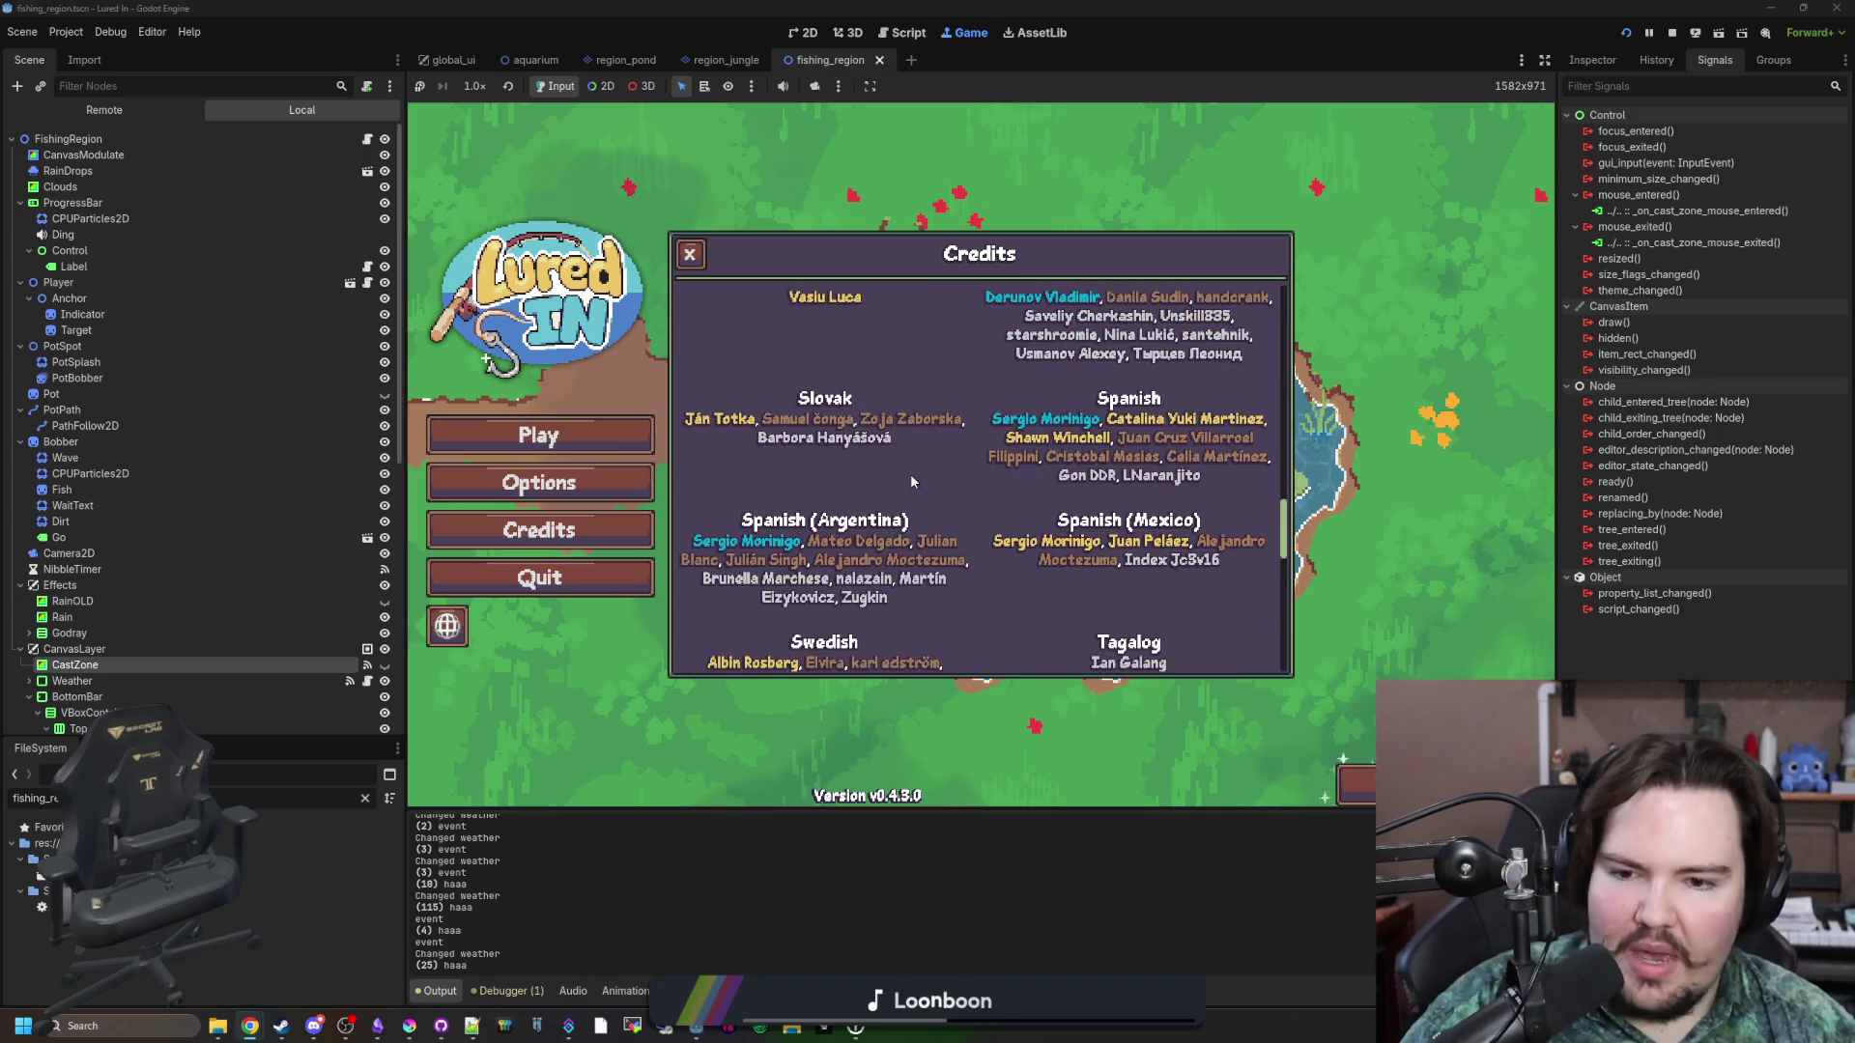
pyautogui.scroll(-5, 963, 566)
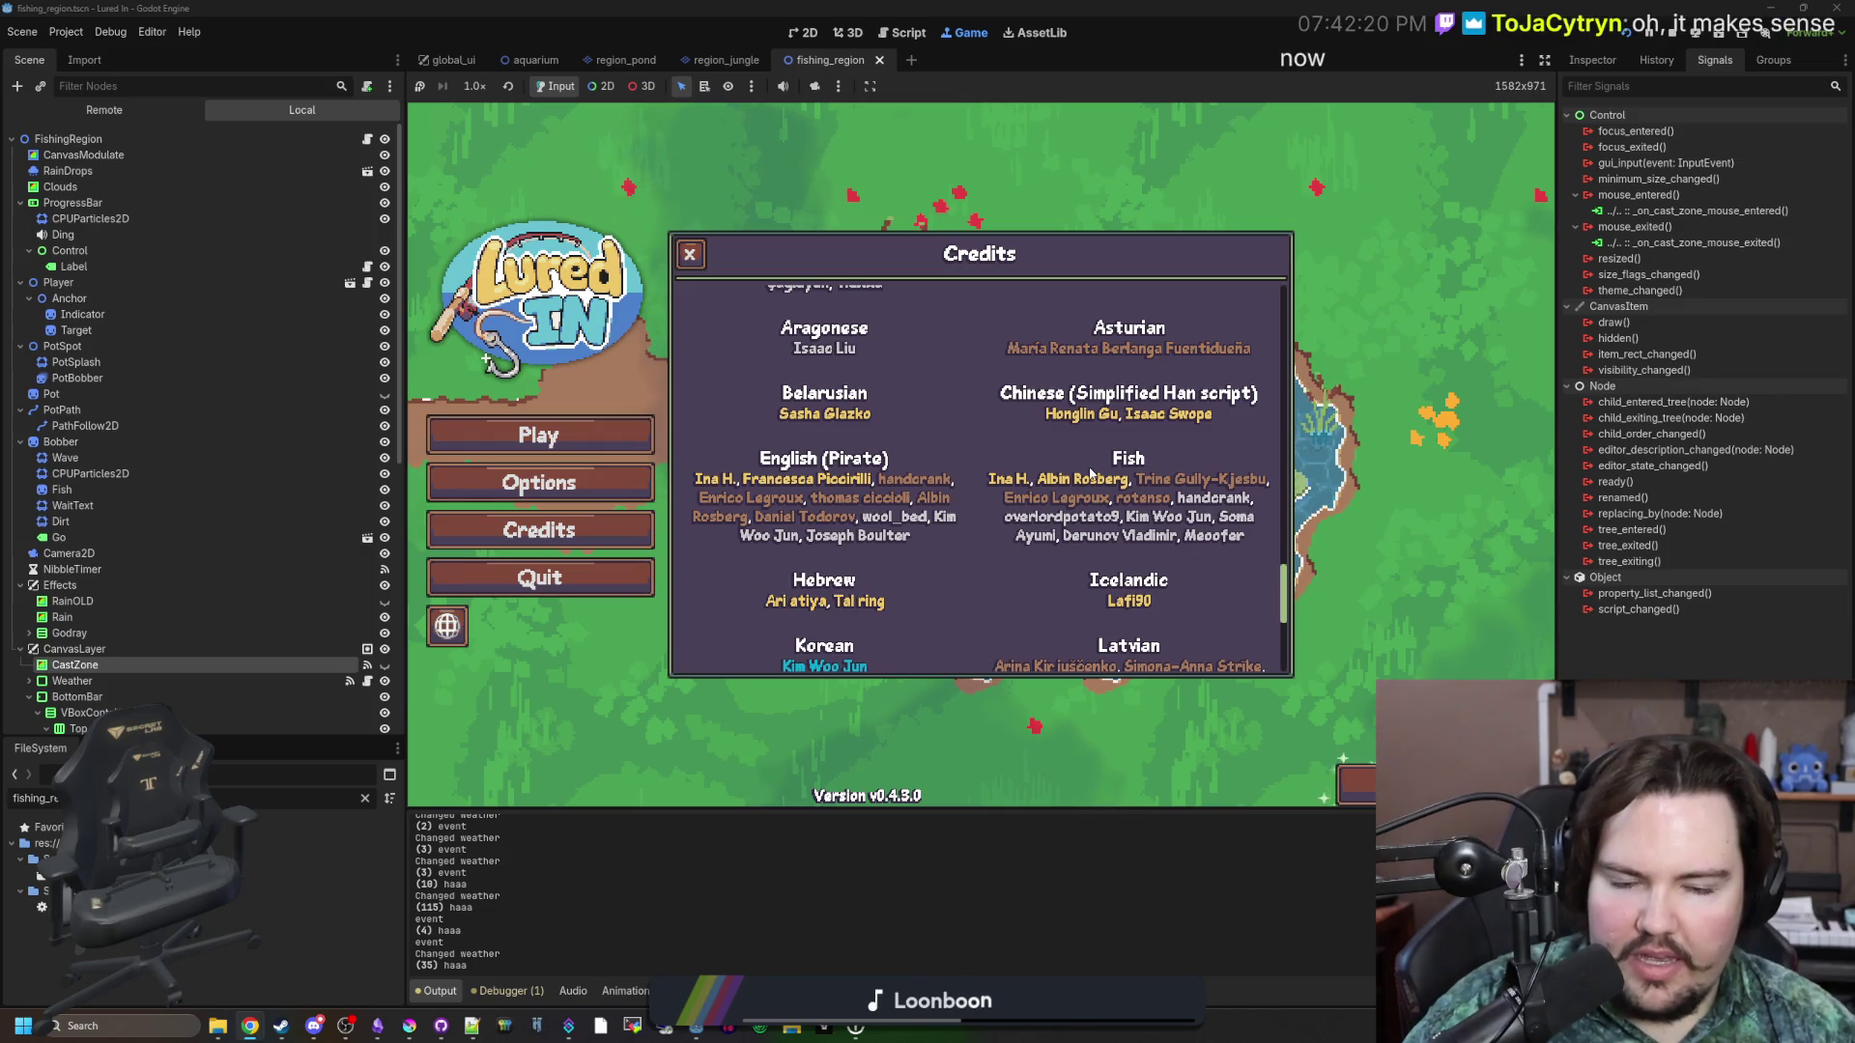
pyautogui.scroll(-3, 870, 480)
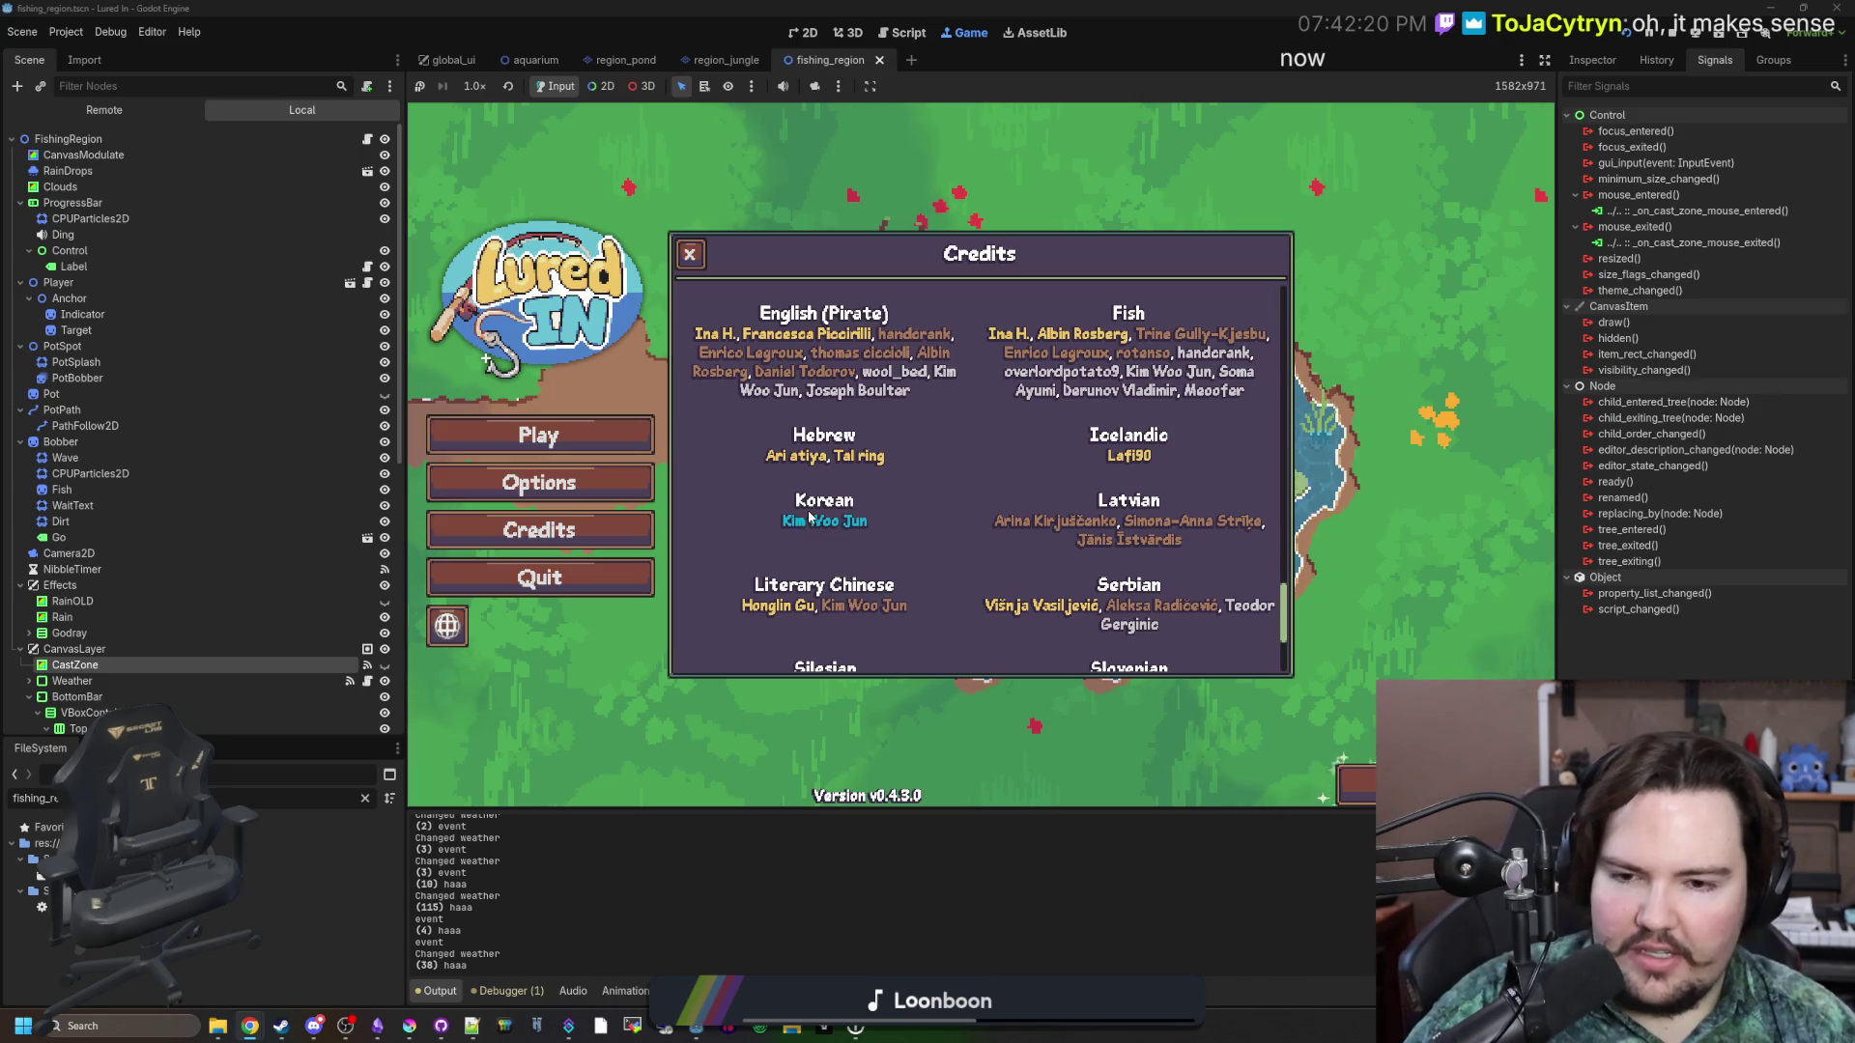
pyautogui.scroll(-5, 862, 489)
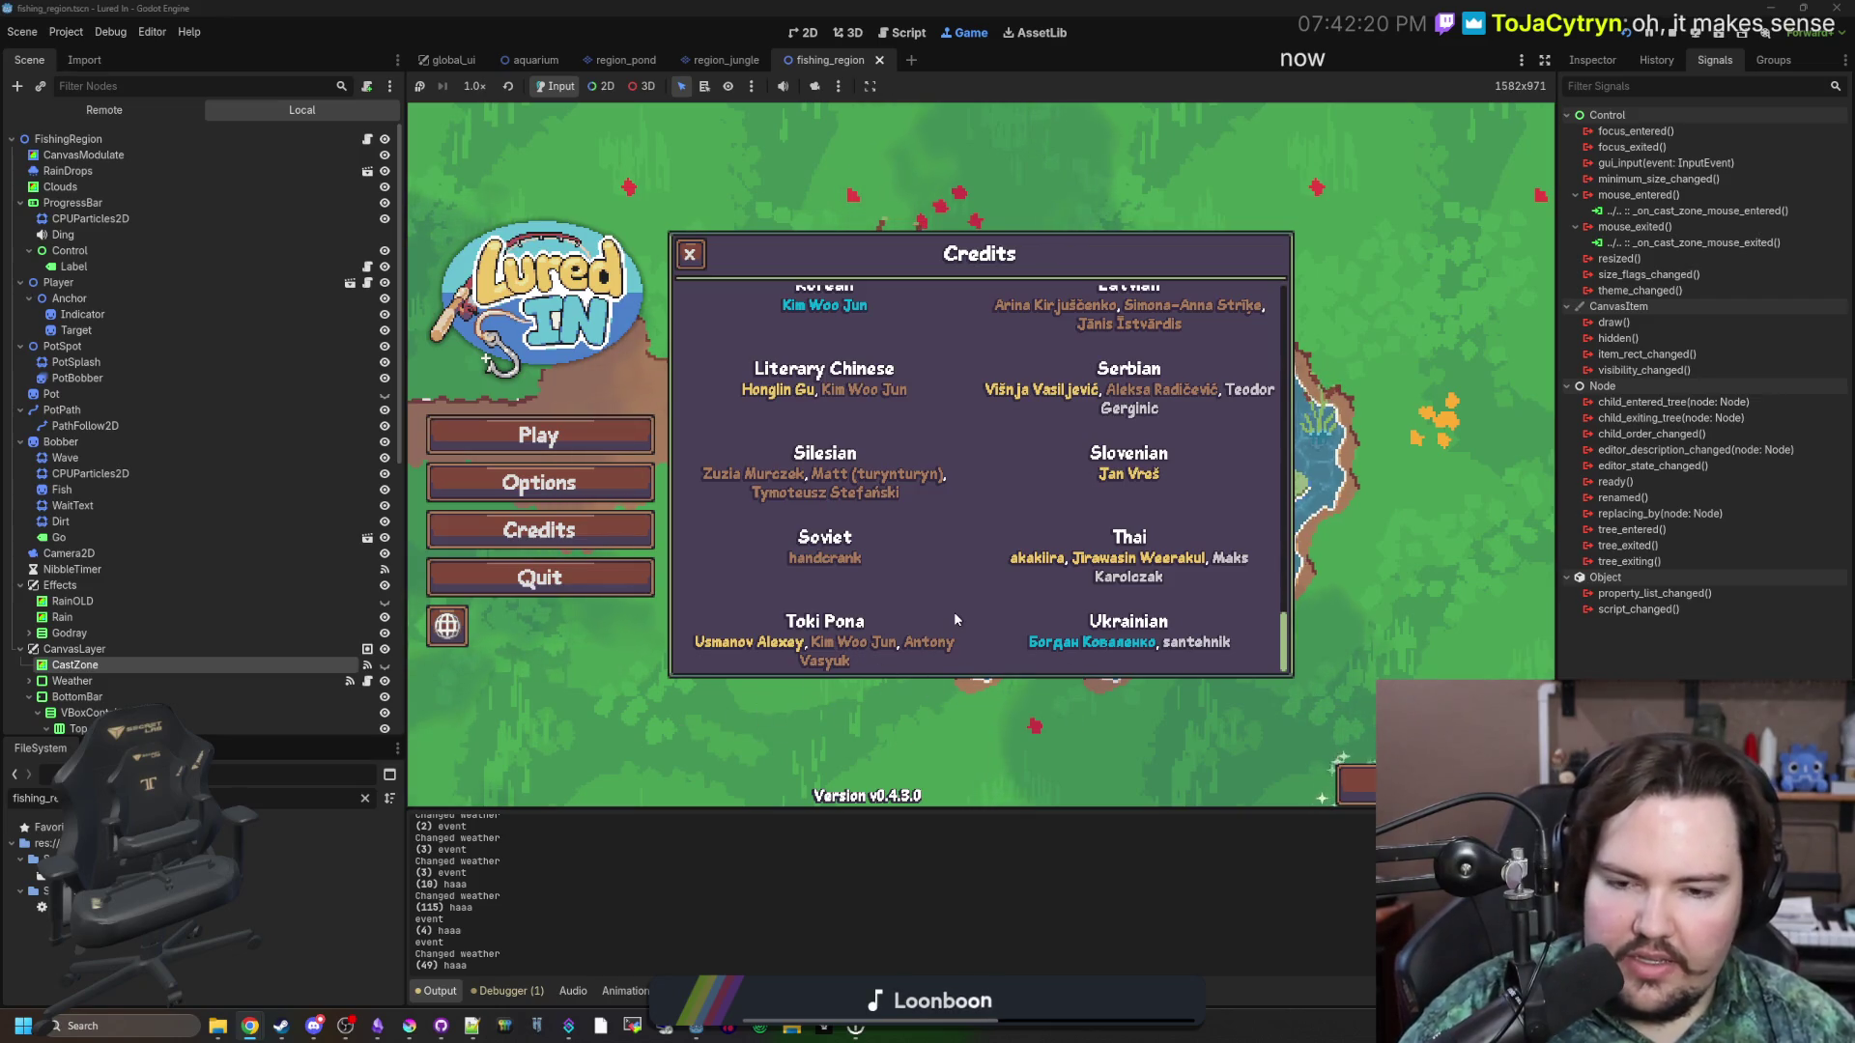
pyautogui.scroll(15, 953, 618)
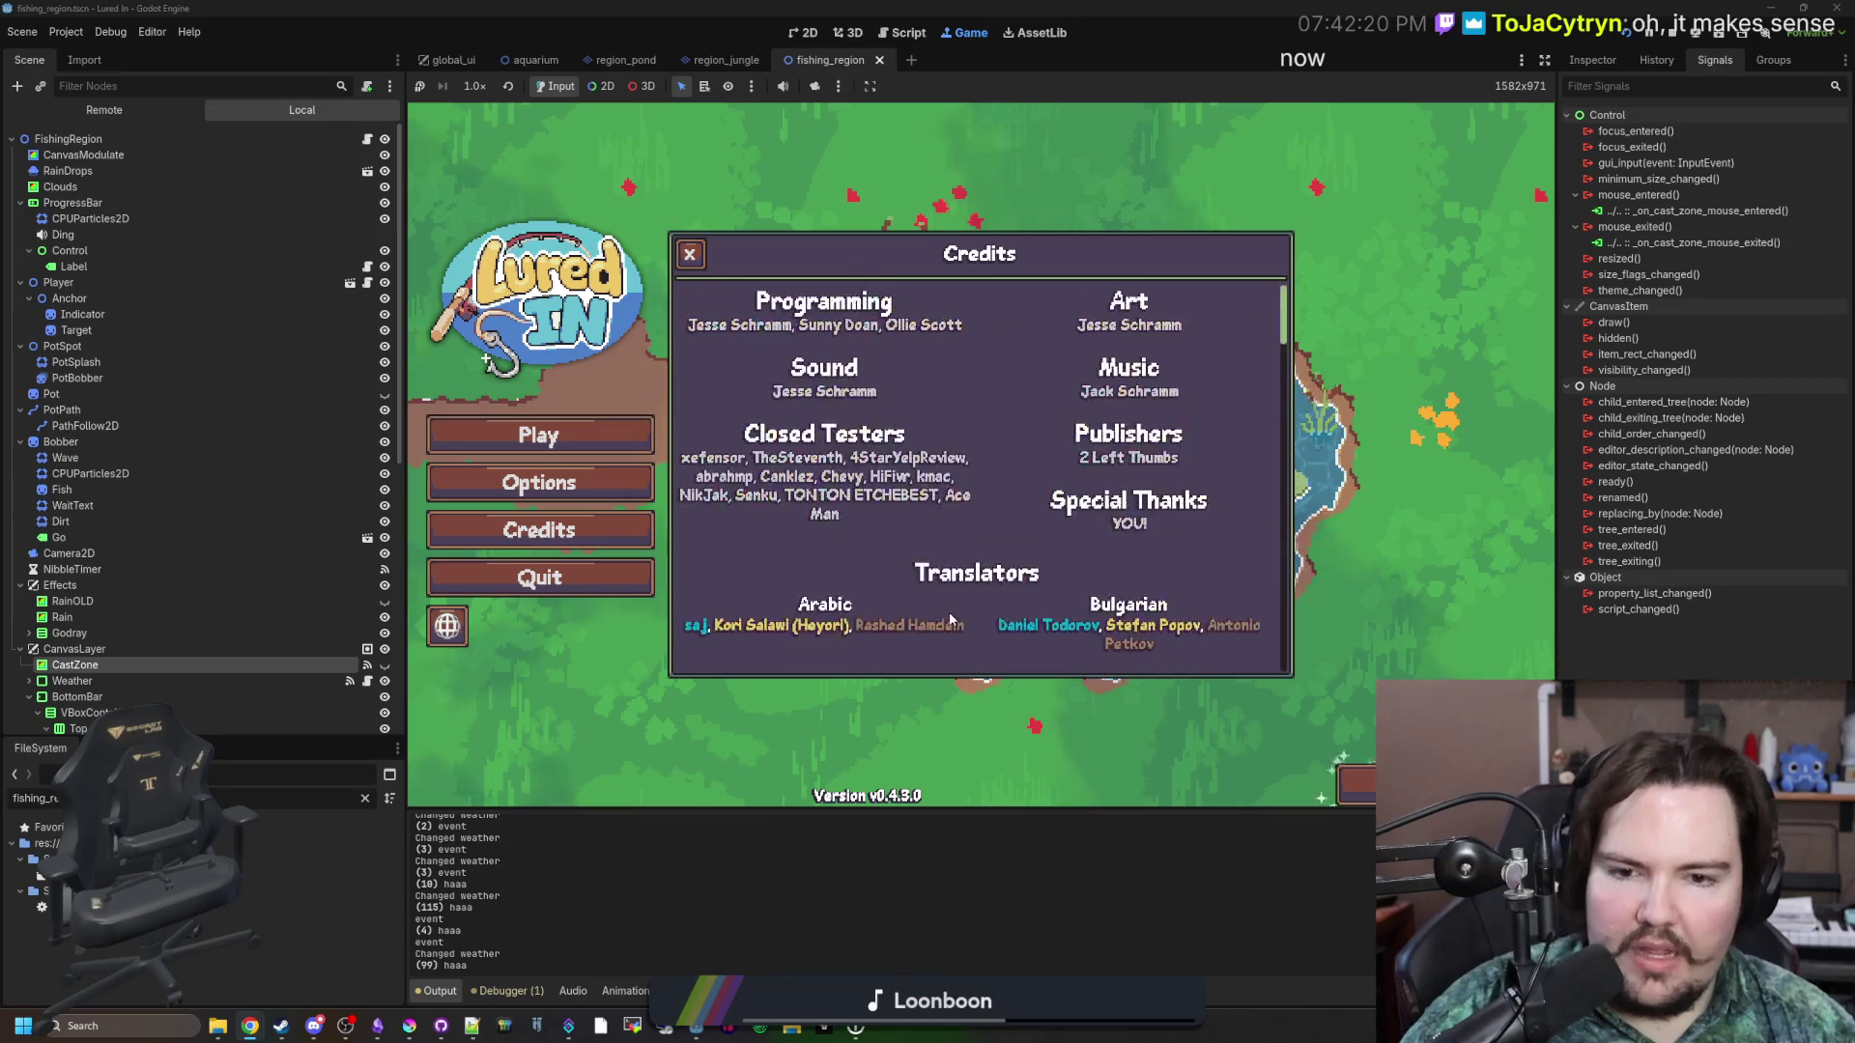
pyautogui.scroll(-2, 948, 623)
pyautogui.scroll(-12, 948, 623)
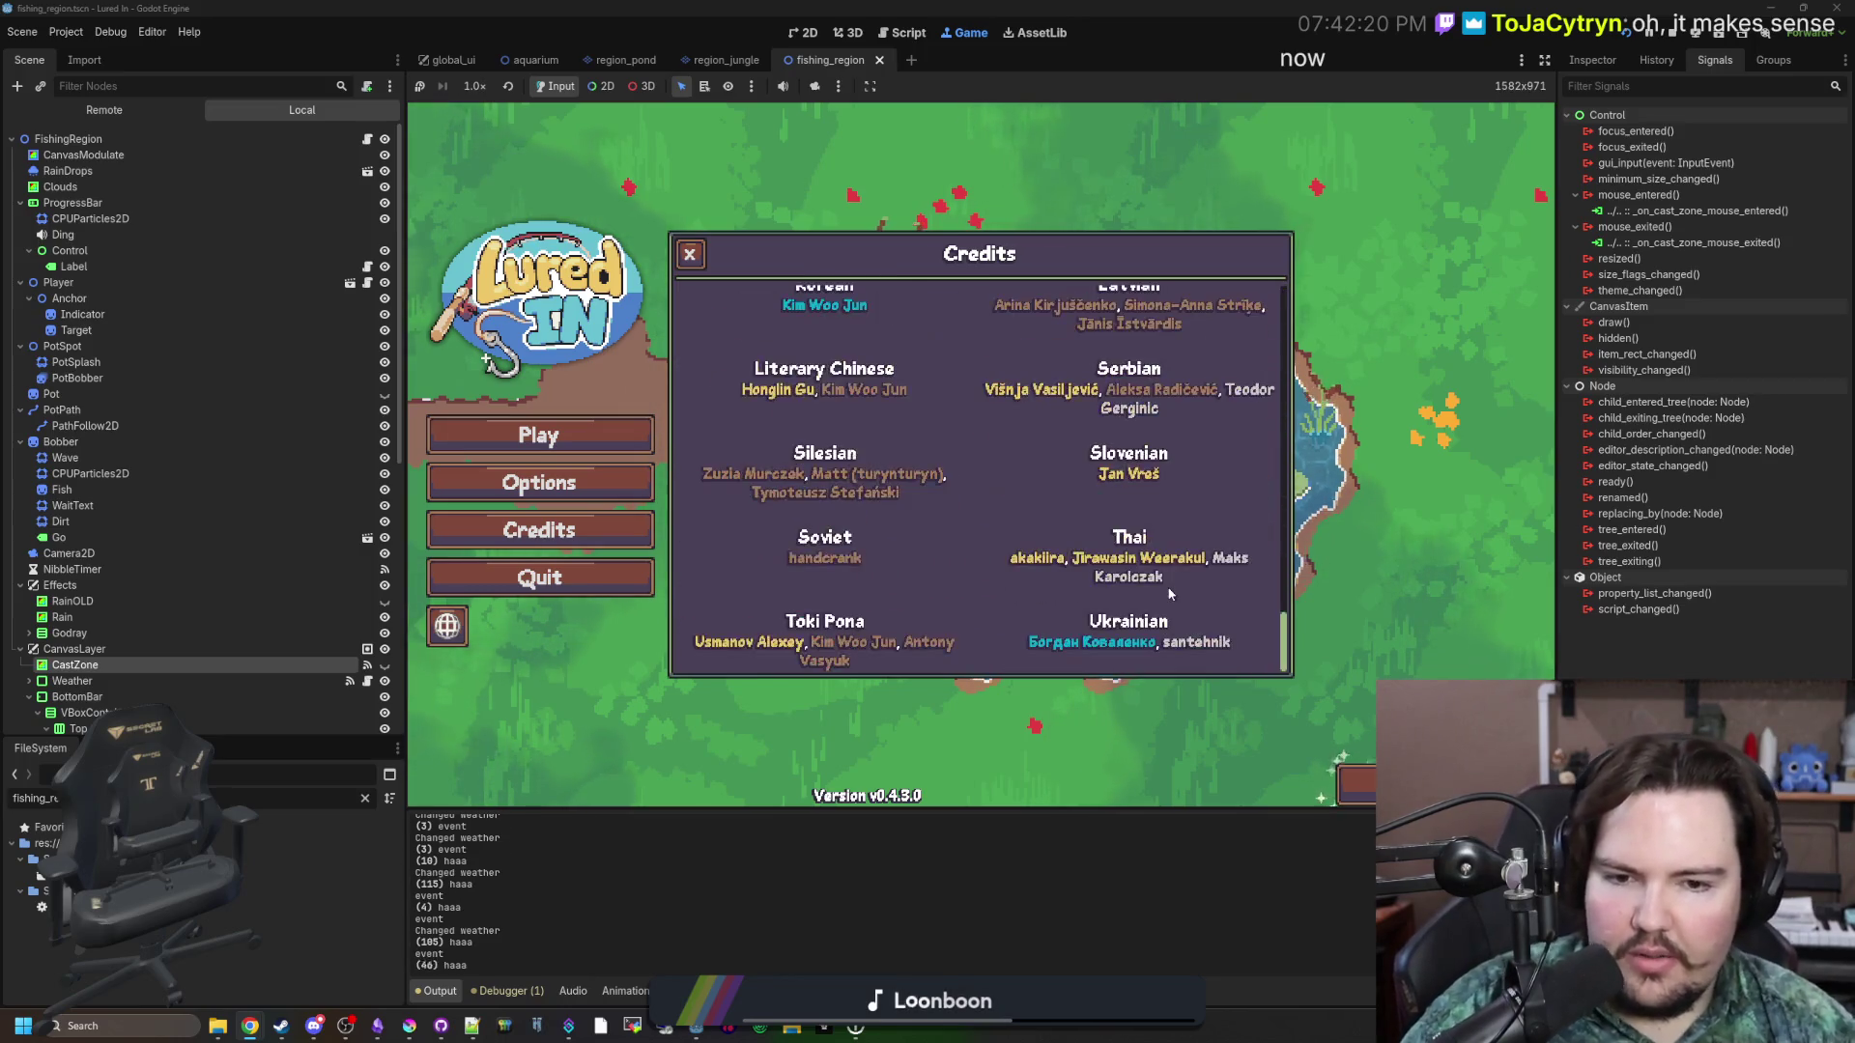
pyautogui.scroll(4, 1172, 591)
pyautogui.scroll(10, 1171, 586)
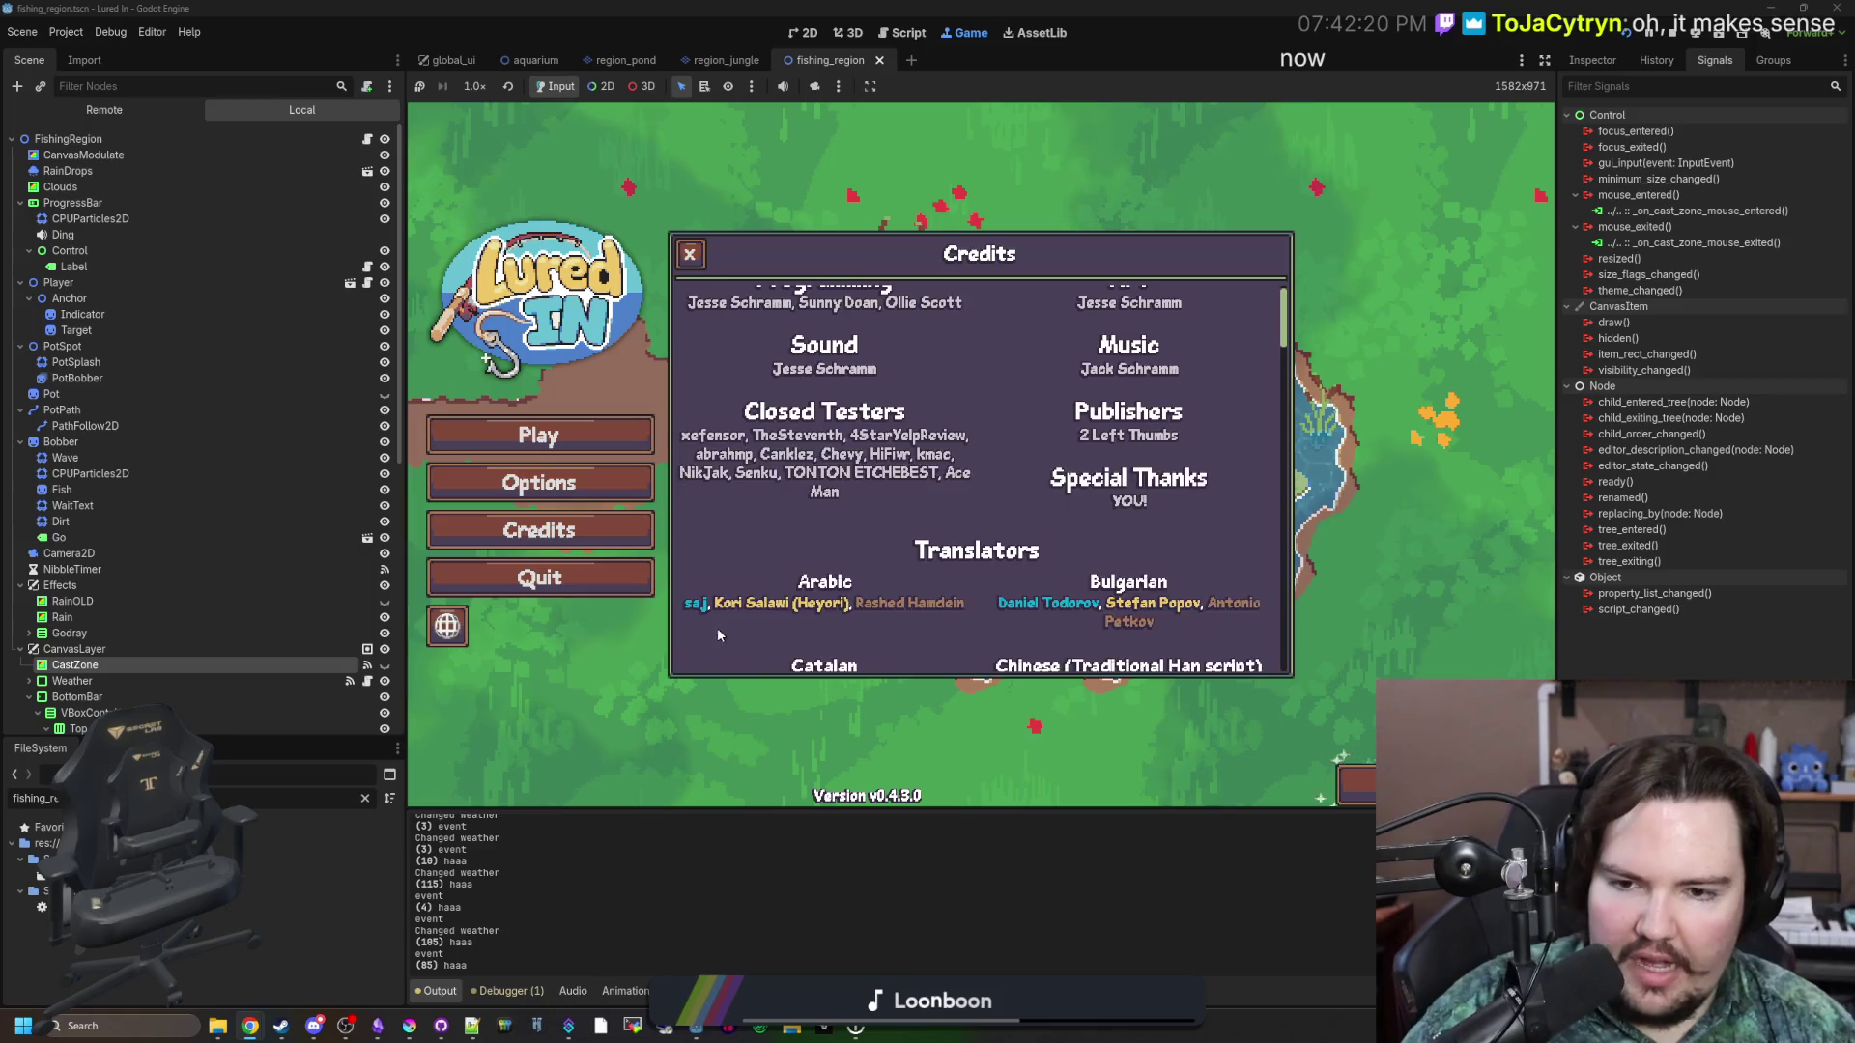
pyautogui.press('Escape')
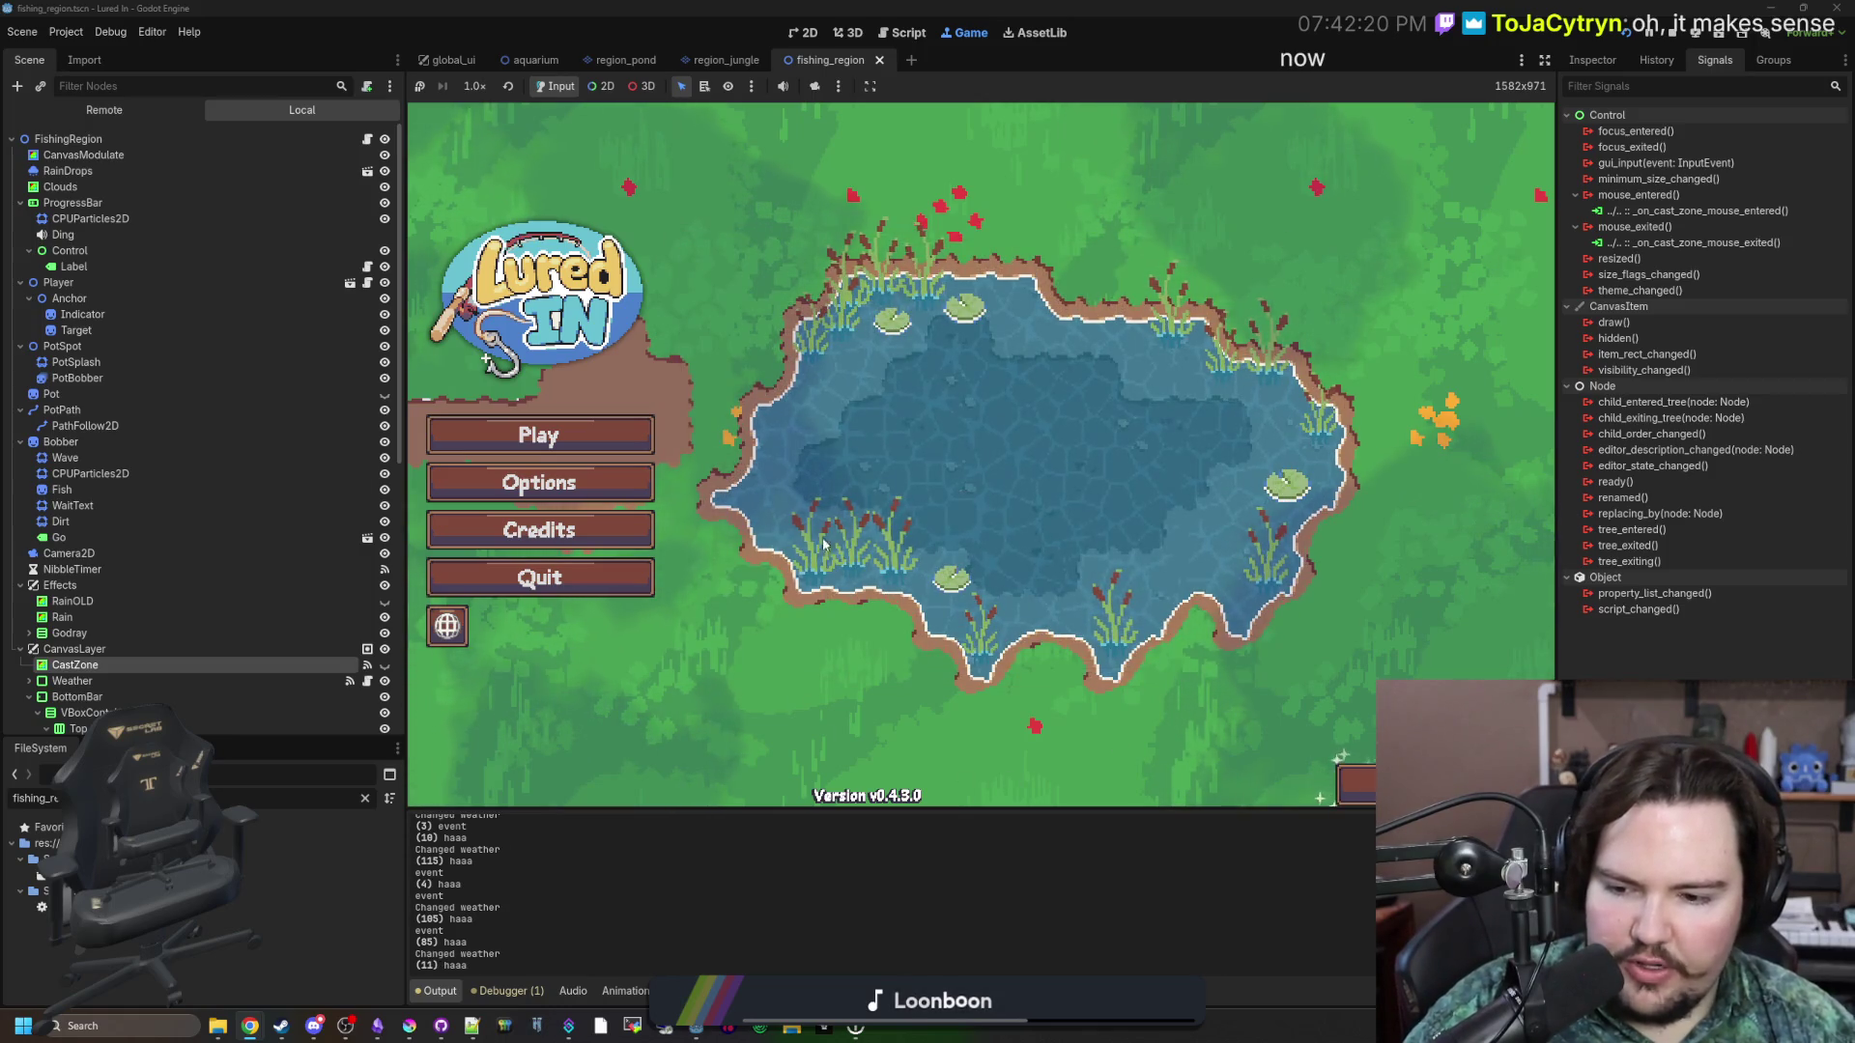
pyautogui.click(541, 440)
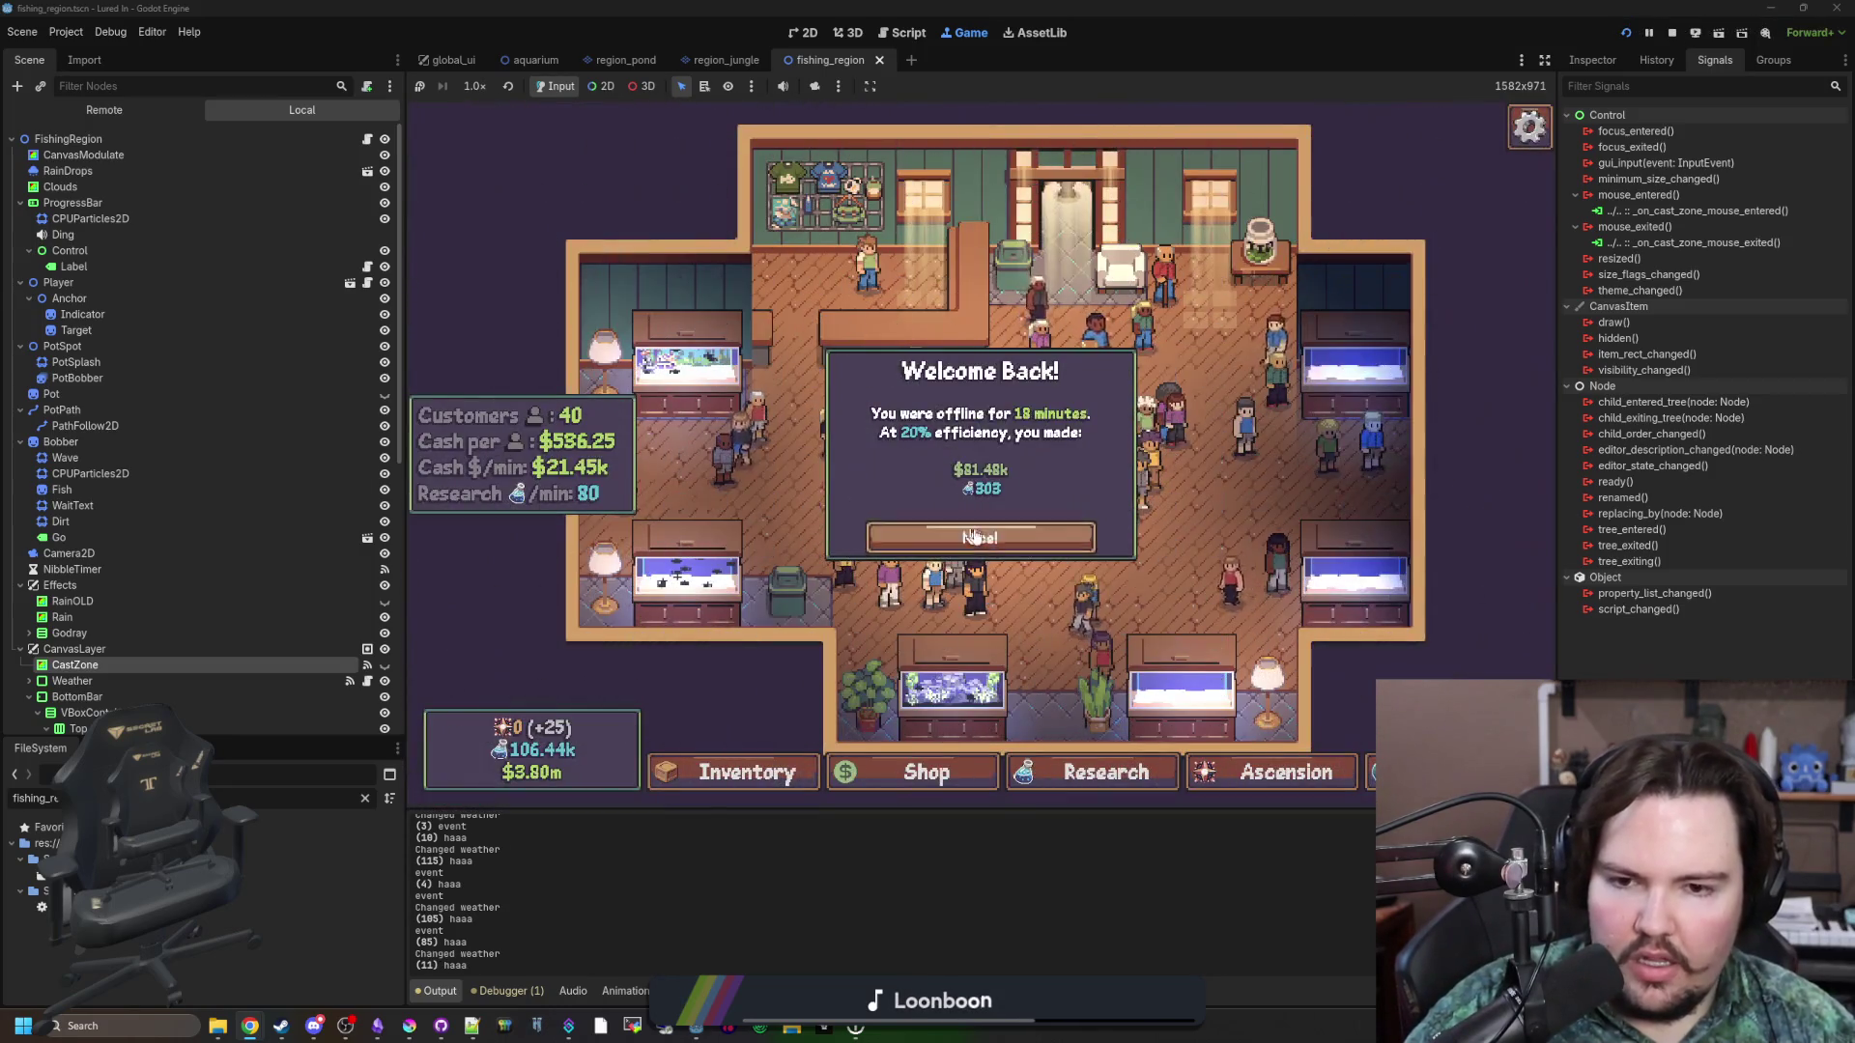
# Dismiss Welcome Back, travel free to the Pond, glance at fishing_region.gd, then return to the game.
pyautogui.click(980, 537)
pyautogui.click(1530, 128)
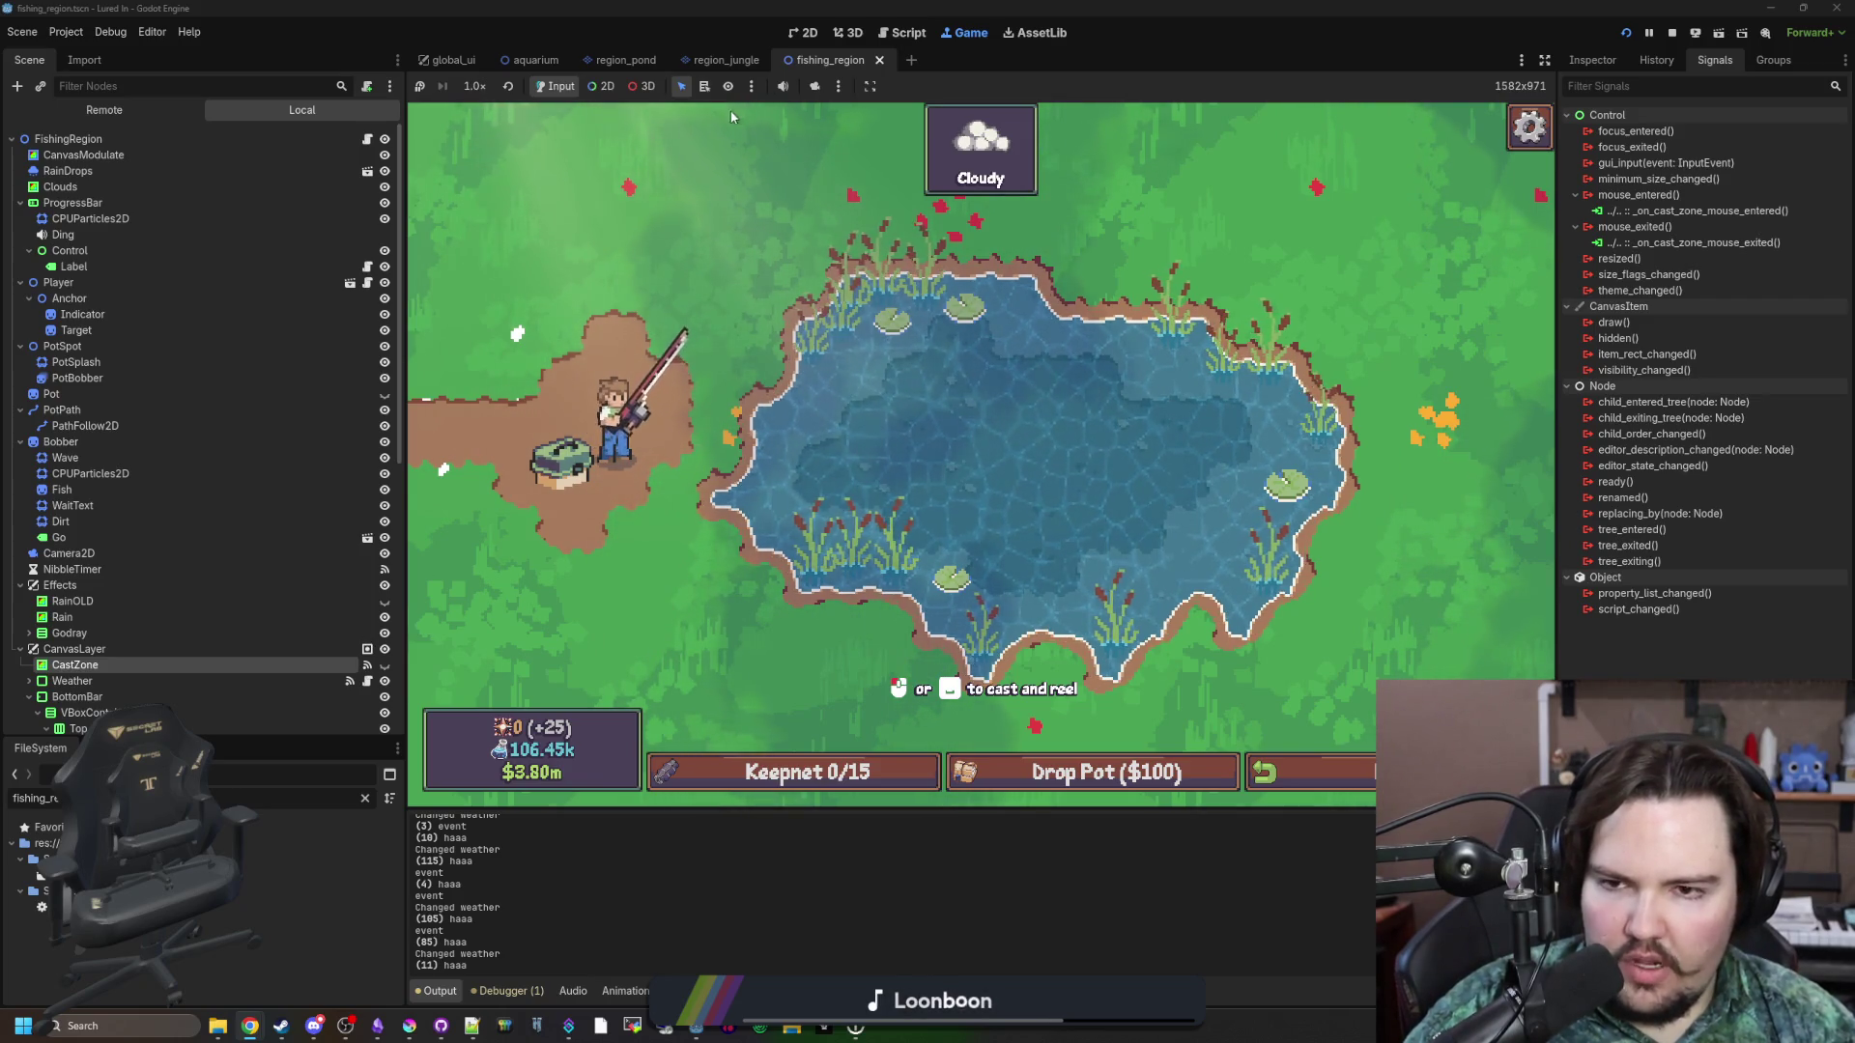
pyautogui.click(368, 140)
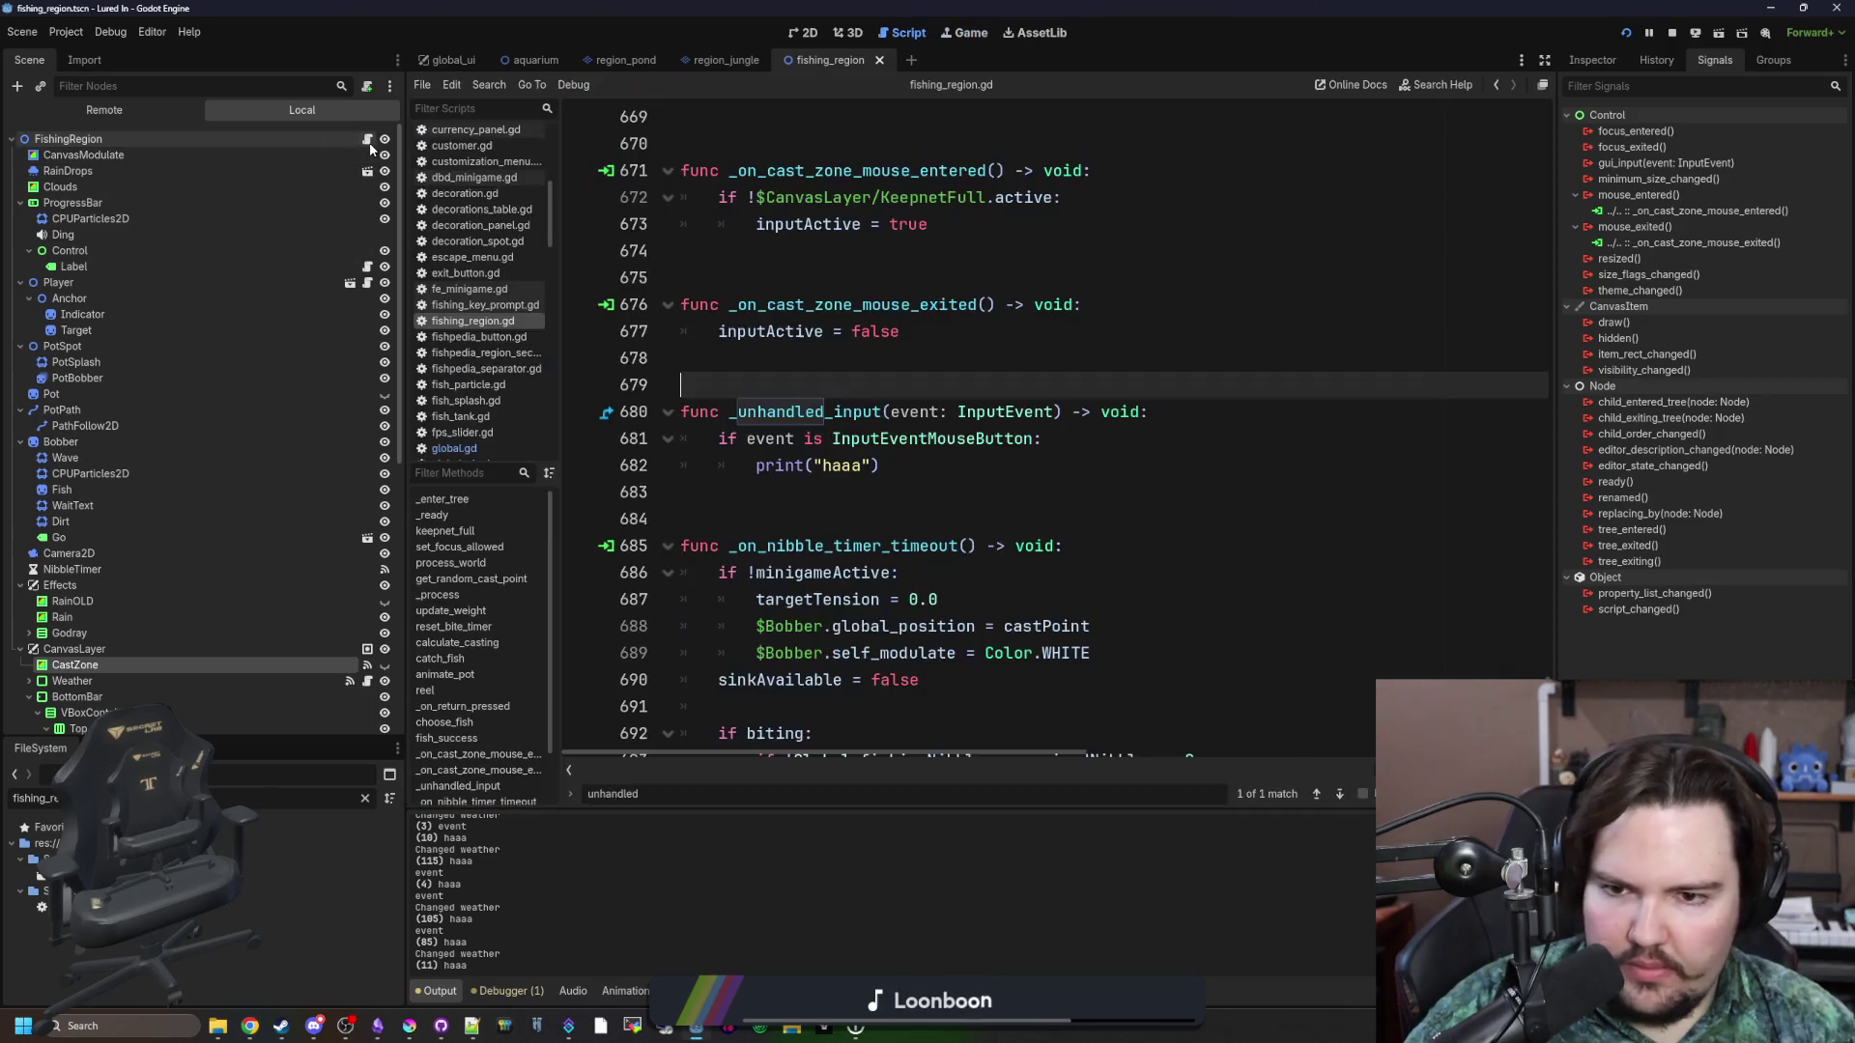
pyautogui.click(948, 365)
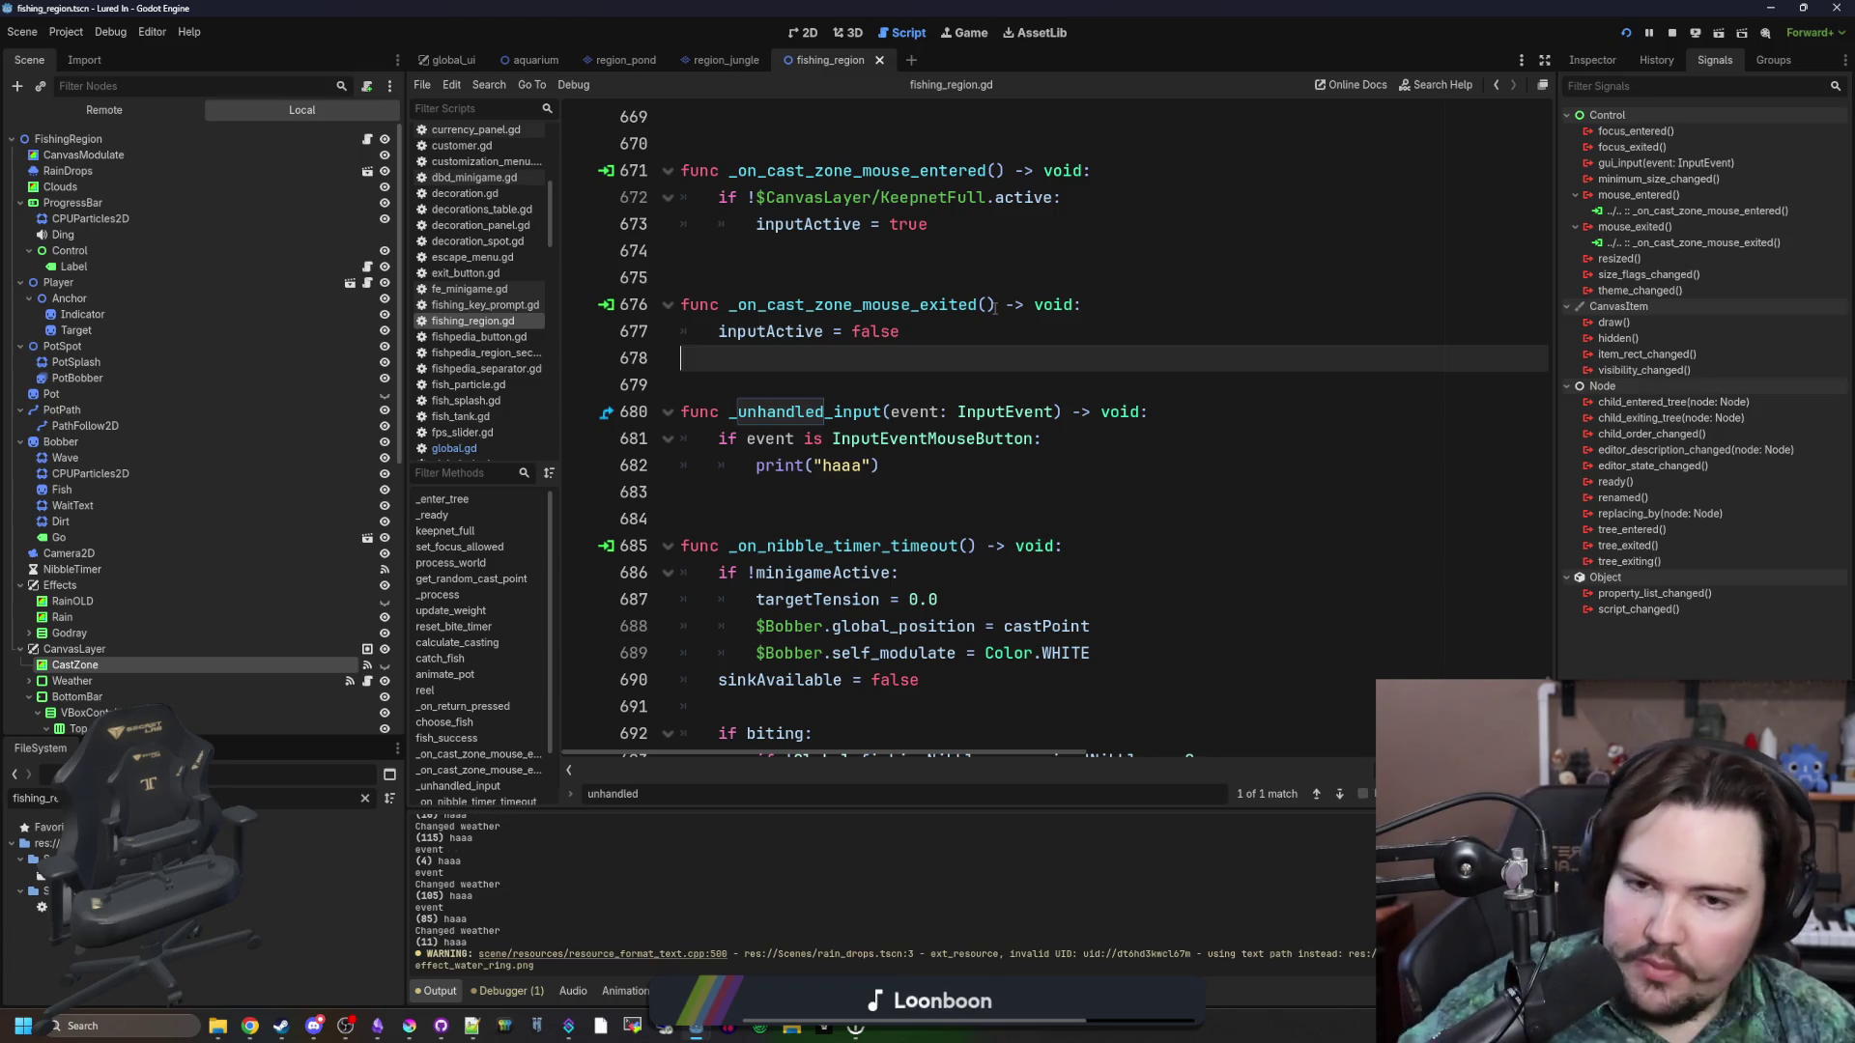
pyautogui.click(964, 37)
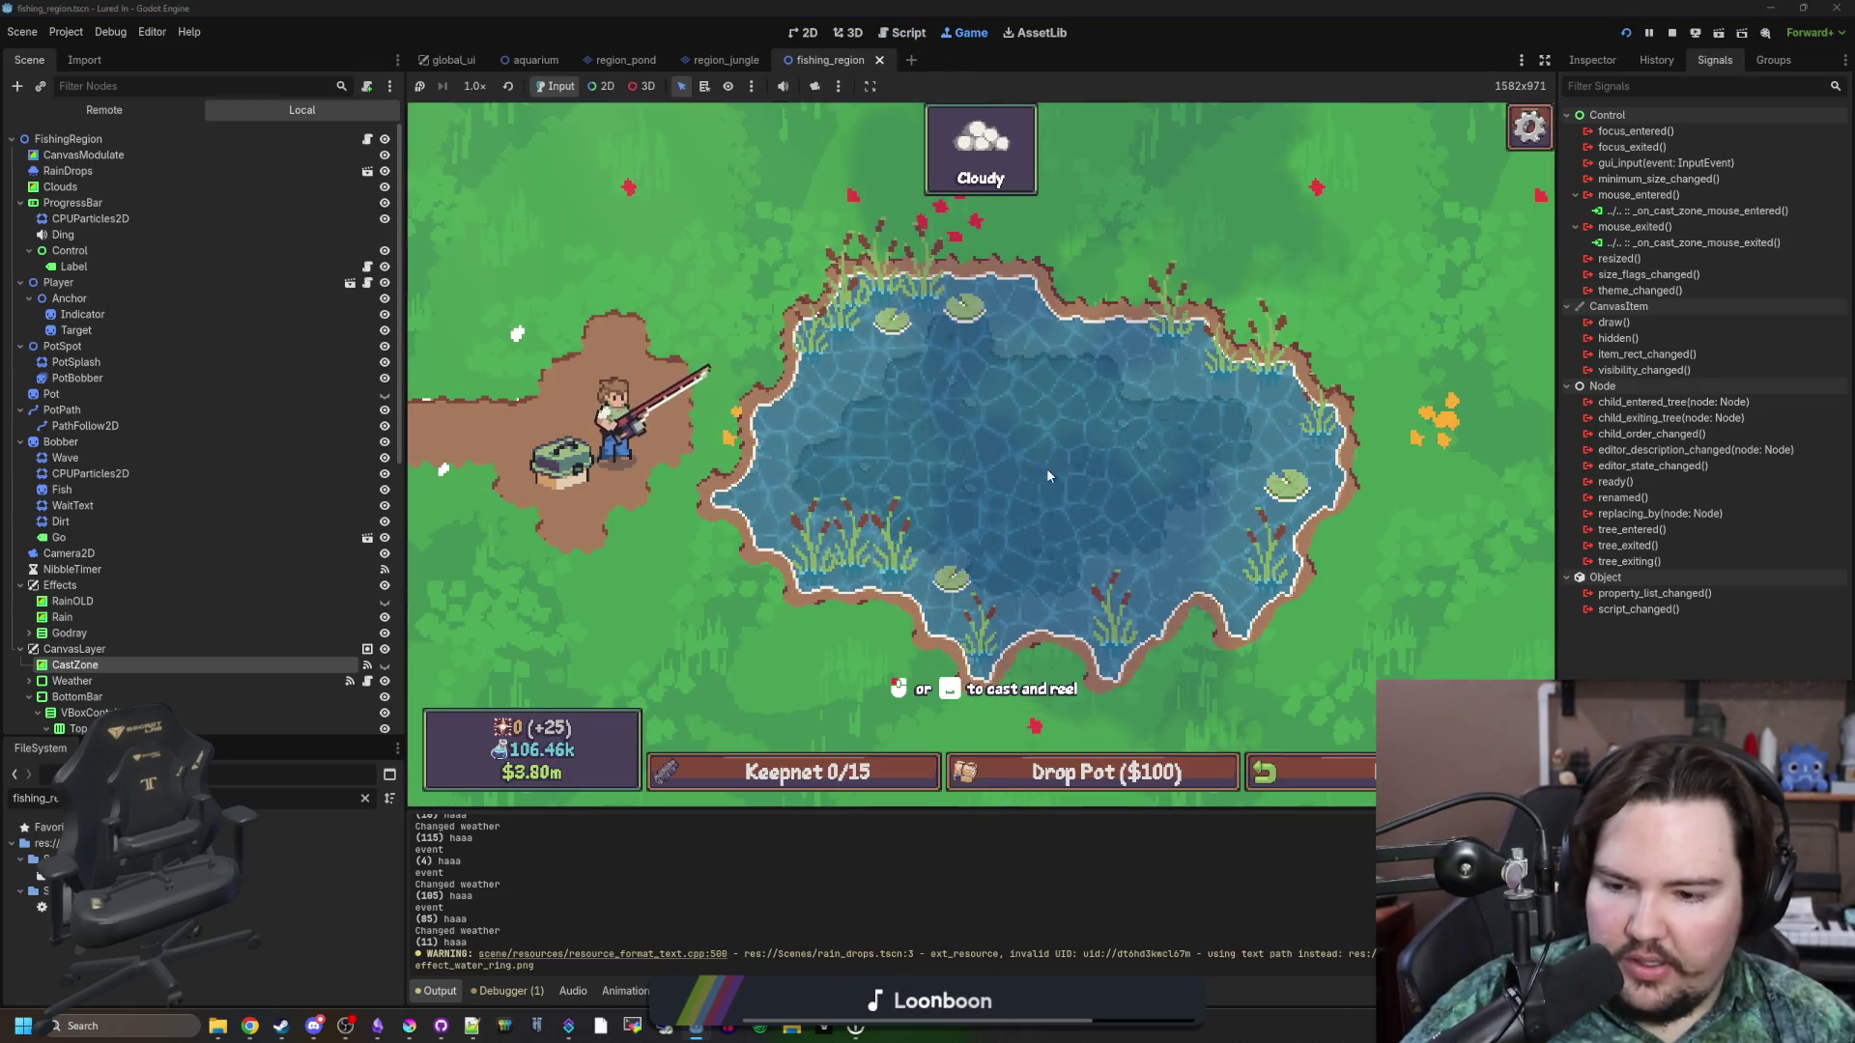
# Set CastZone's mouse Filter to Ignore in the Inspector and test a click in the pond.
pyautogui.click(263, 676)
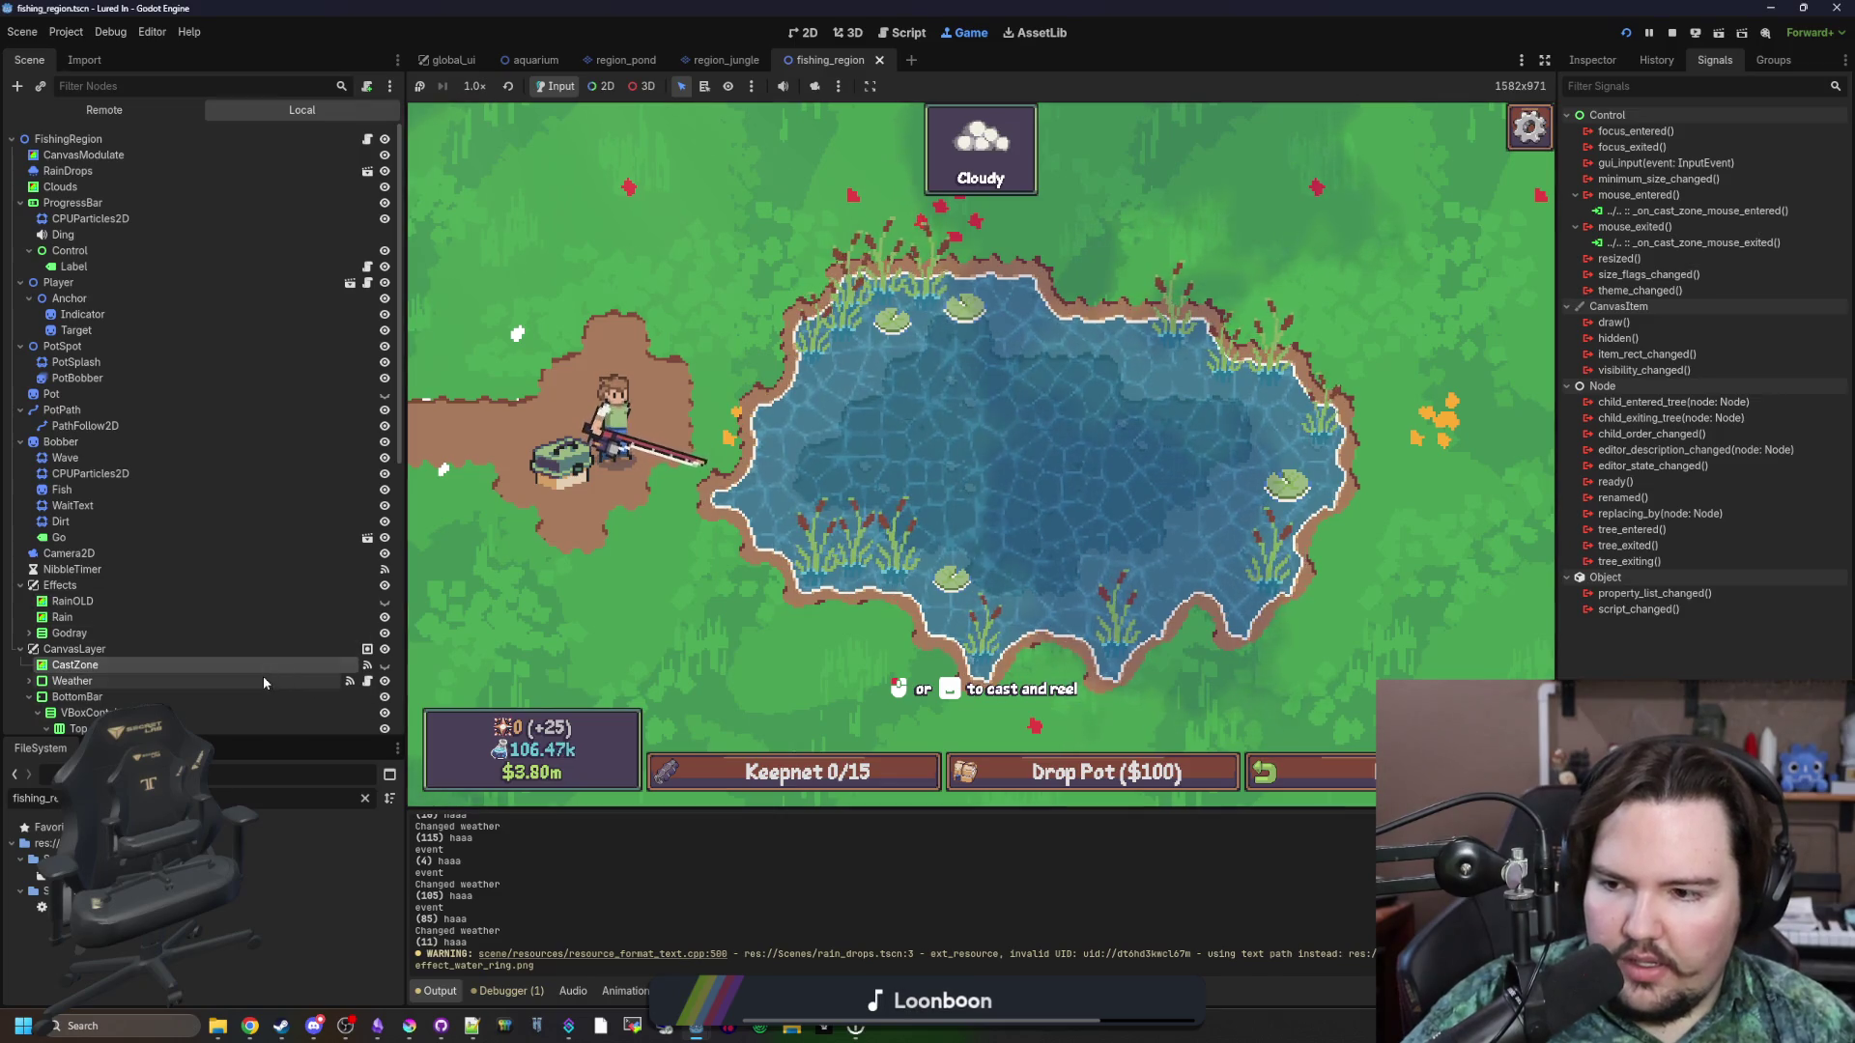
pyautogui.click(280, 664)
pyautogui.click(1592, 60)
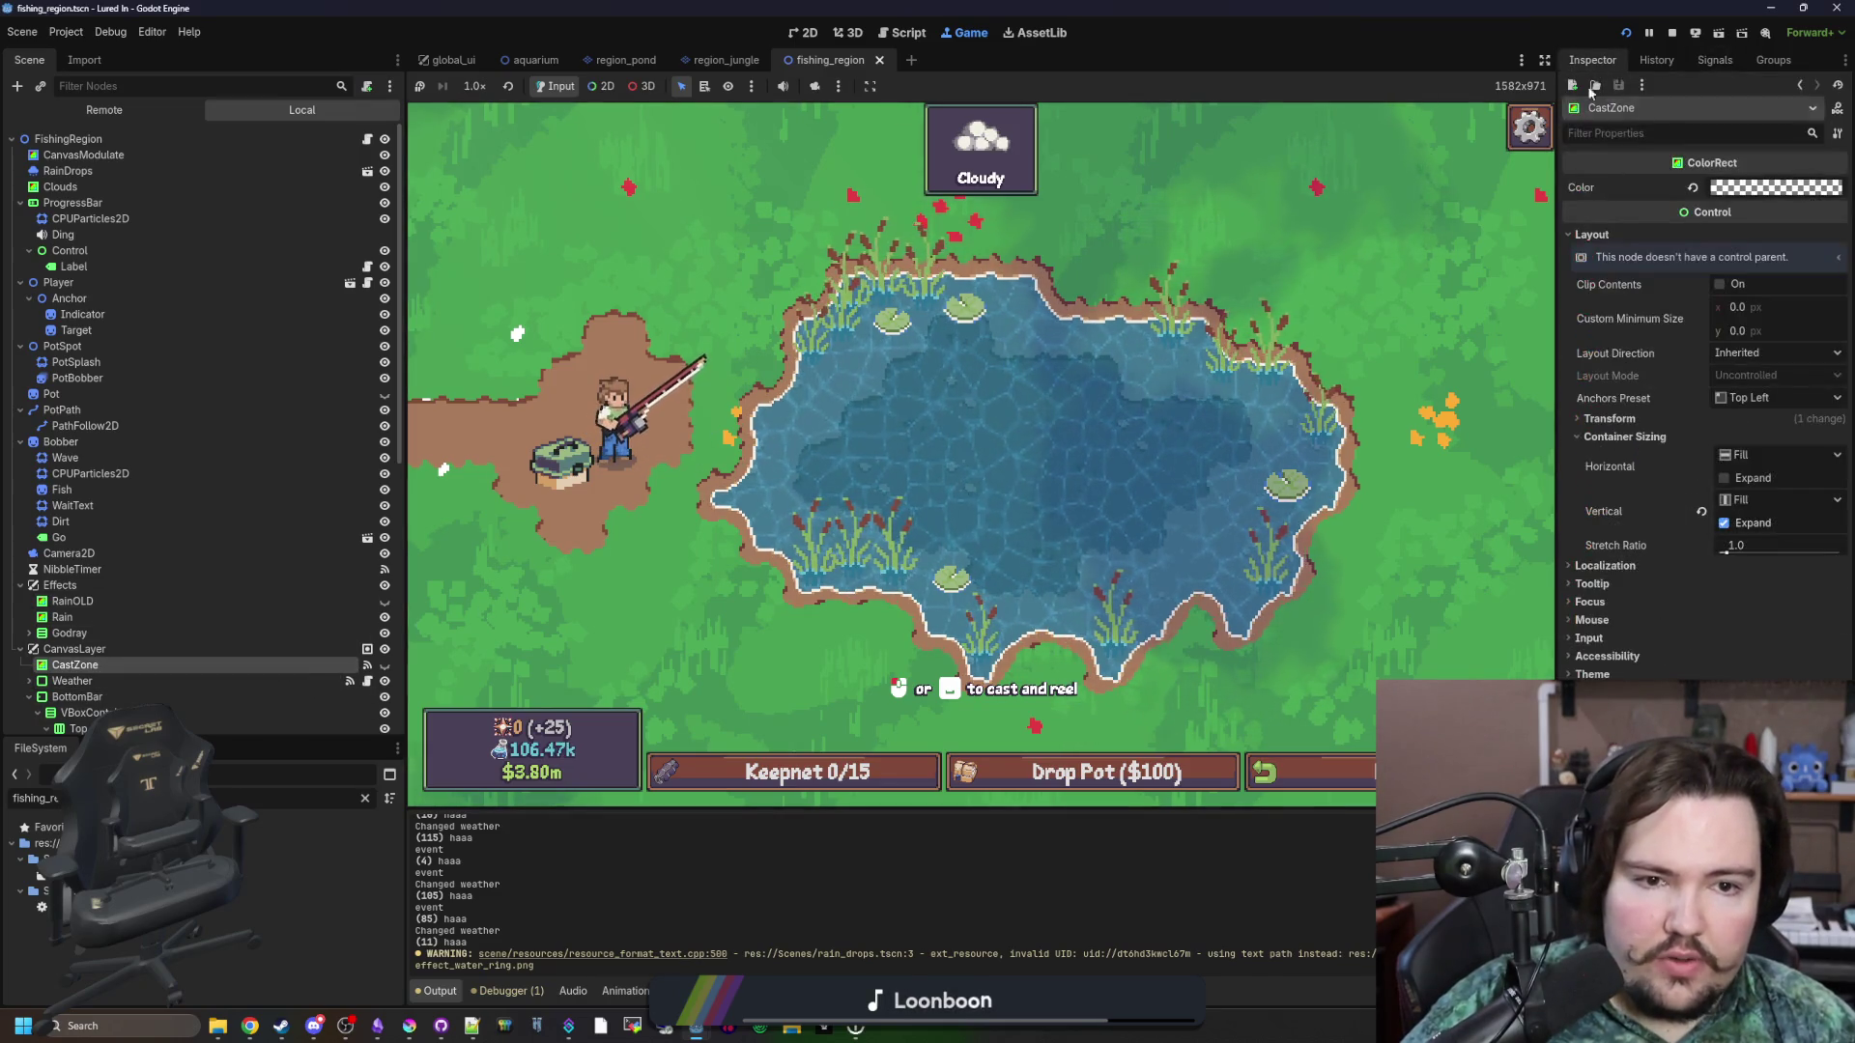
pyautogui.click(1592, 620)
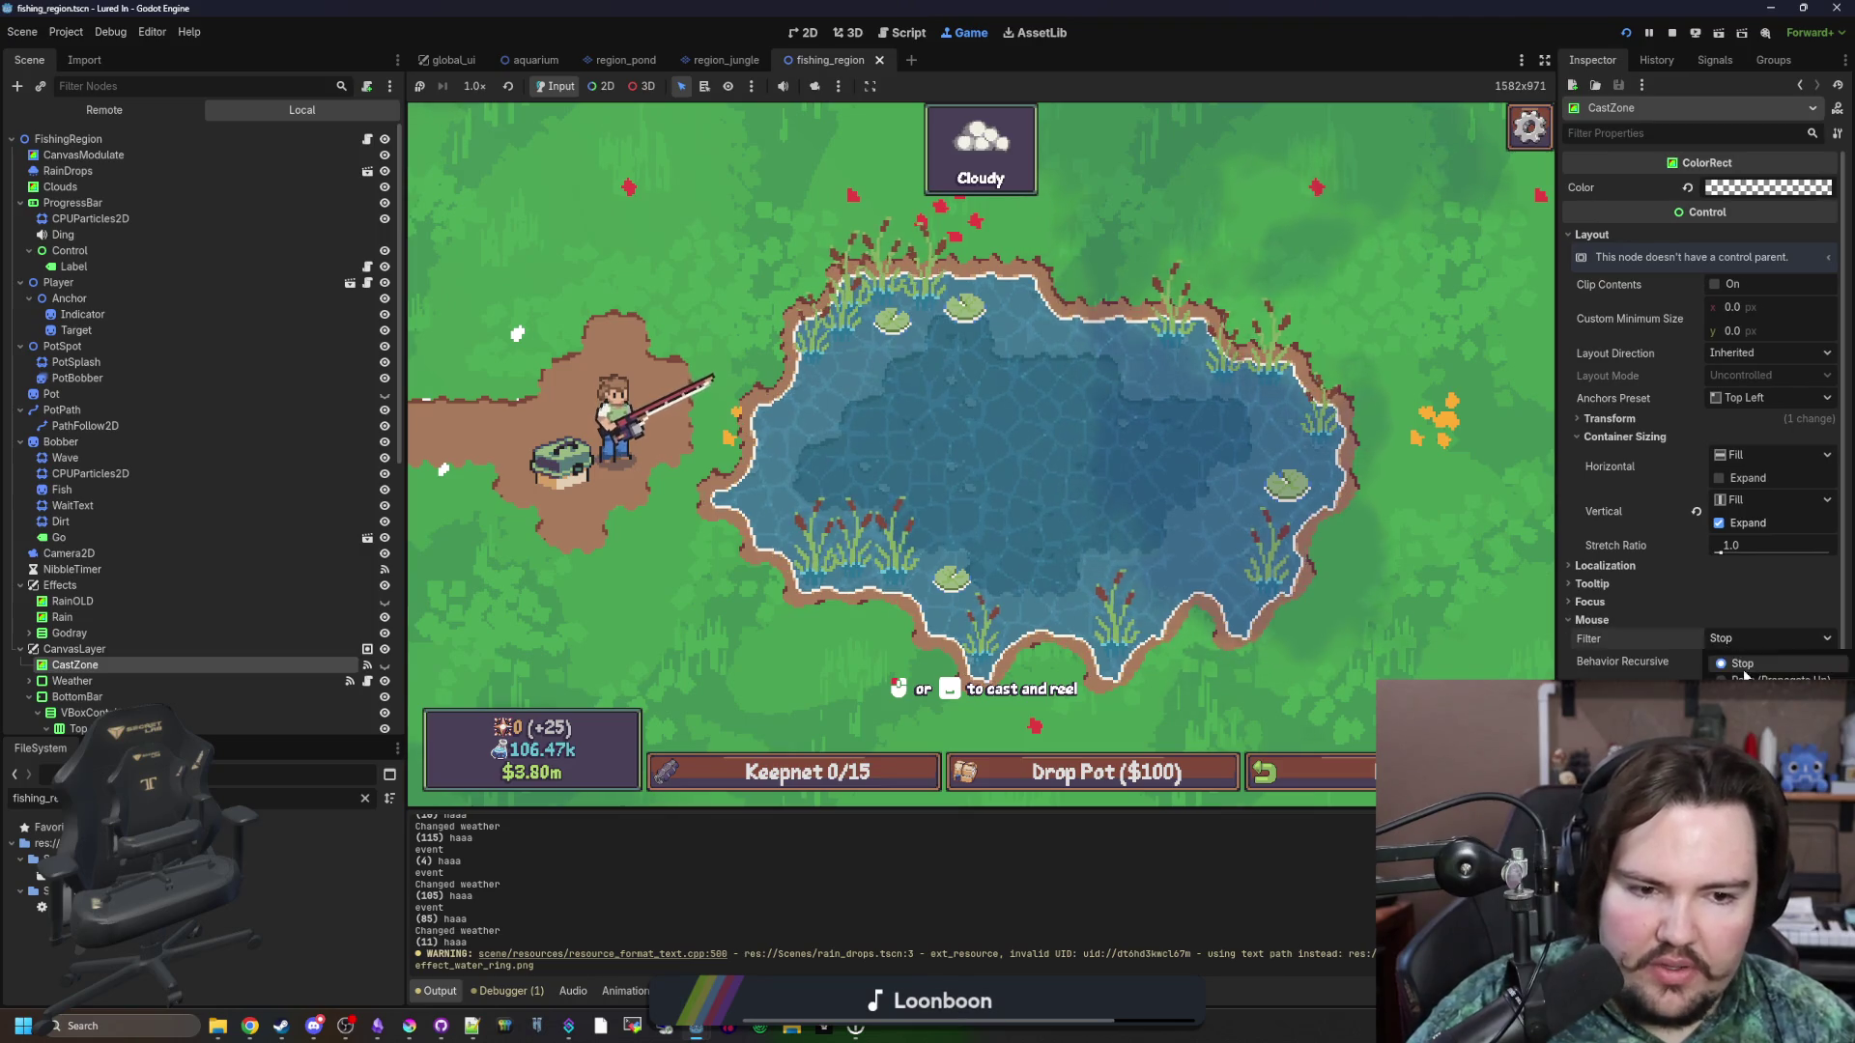
pyautogui.click(1739, 700)
pyautogui.click(1001, 484)
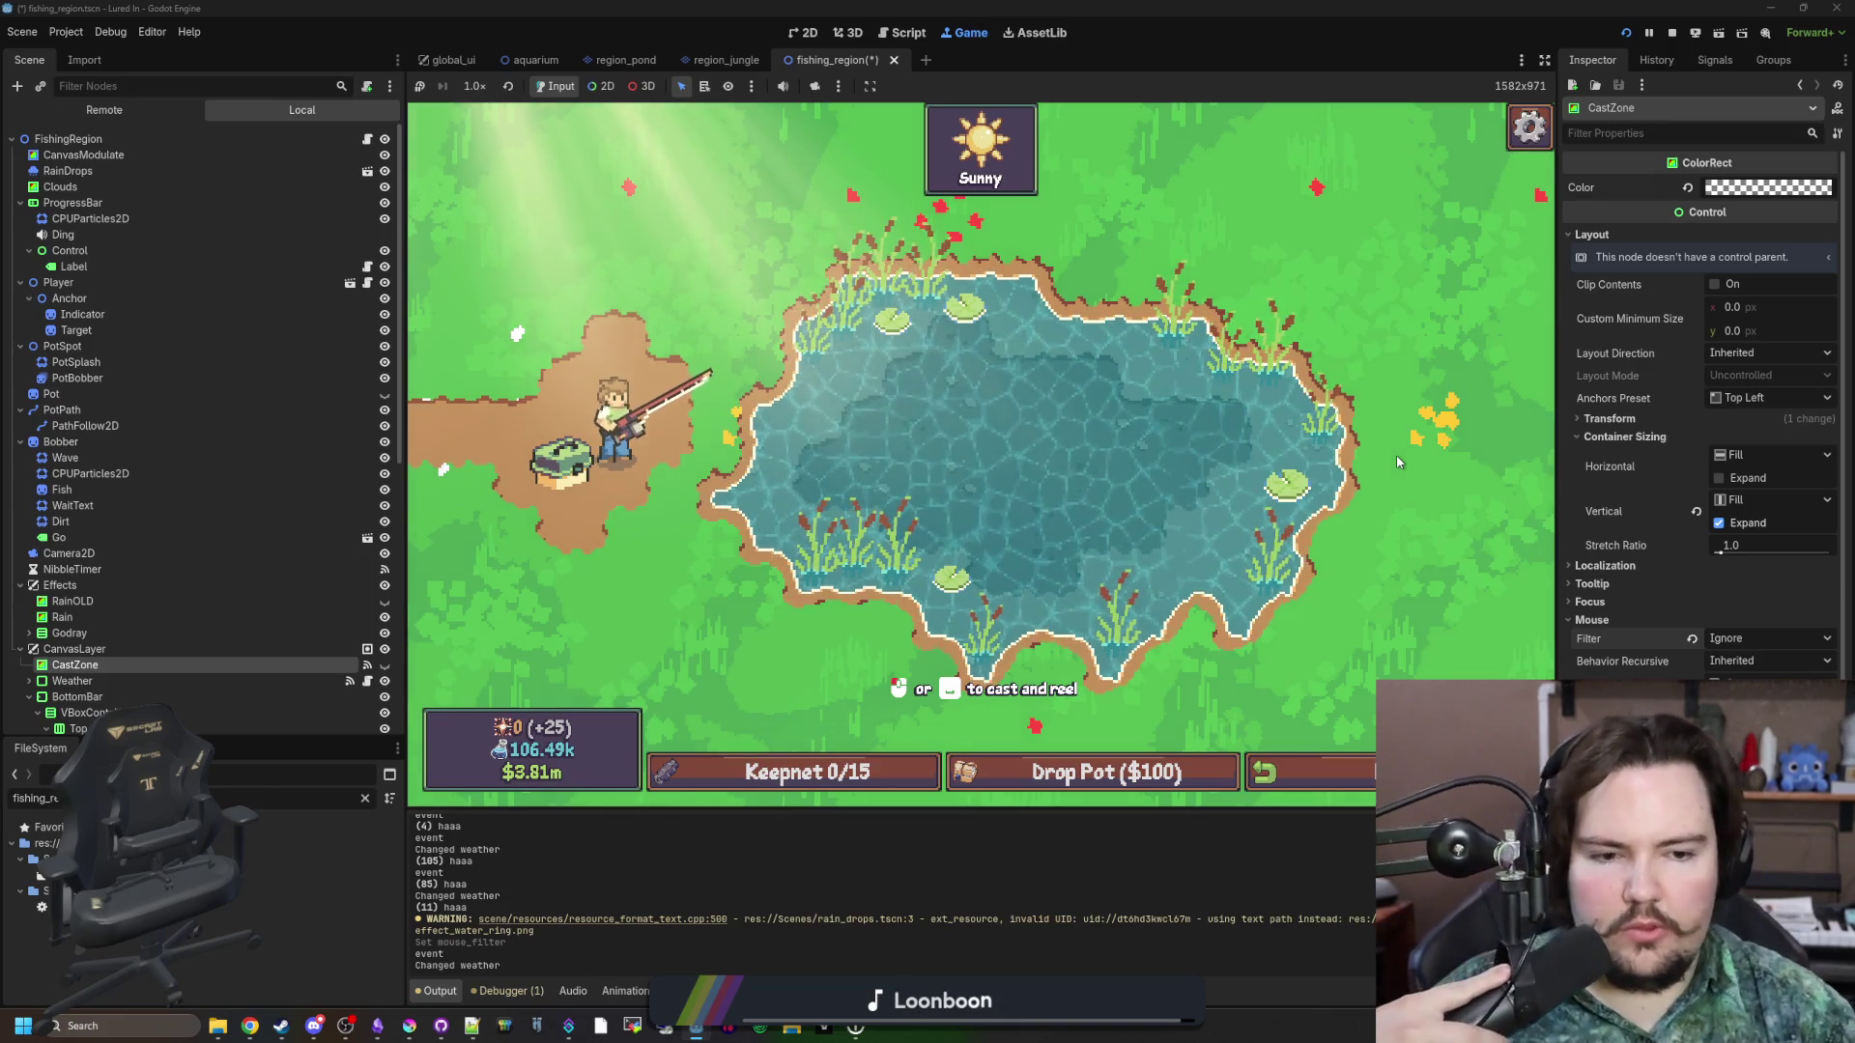
# Restore CastZone's mouse Filter to Stop and pick the full-screen ColorRect from the running game.
pyautogui.click(1755, 642)
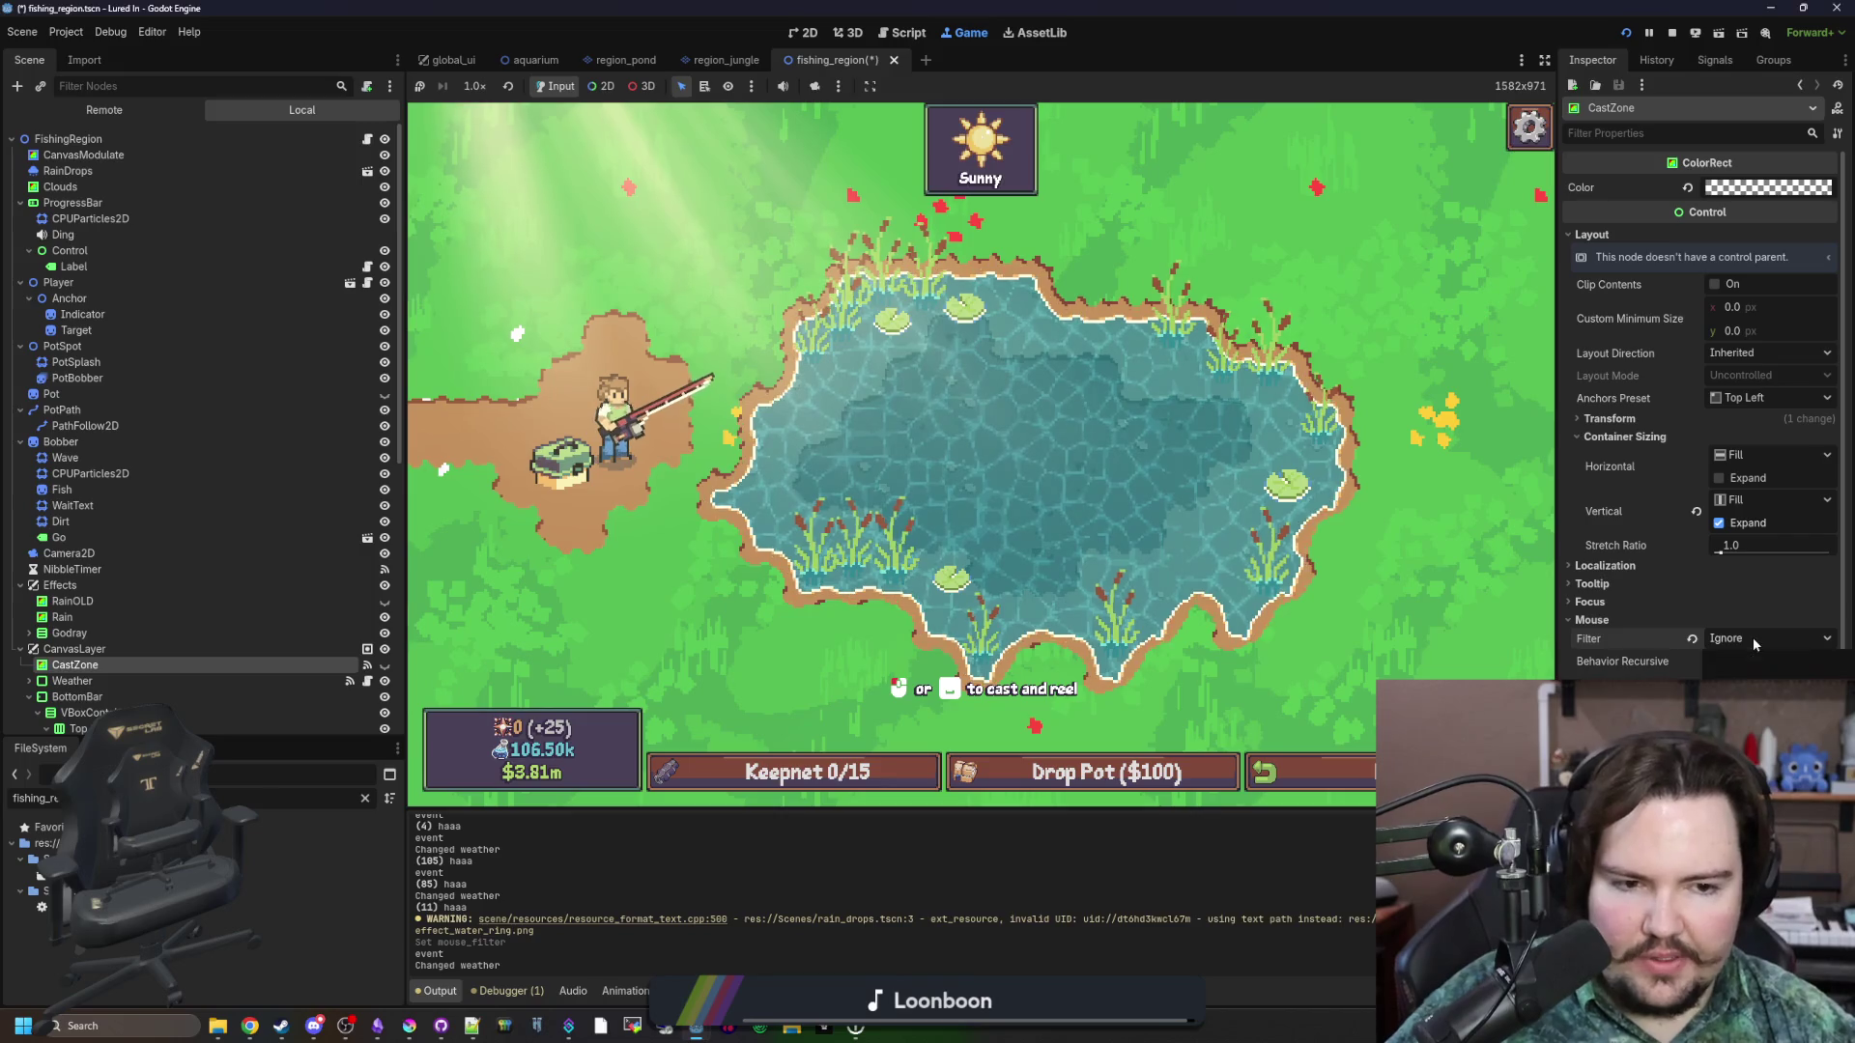
pyautogui.click(1743, 664)
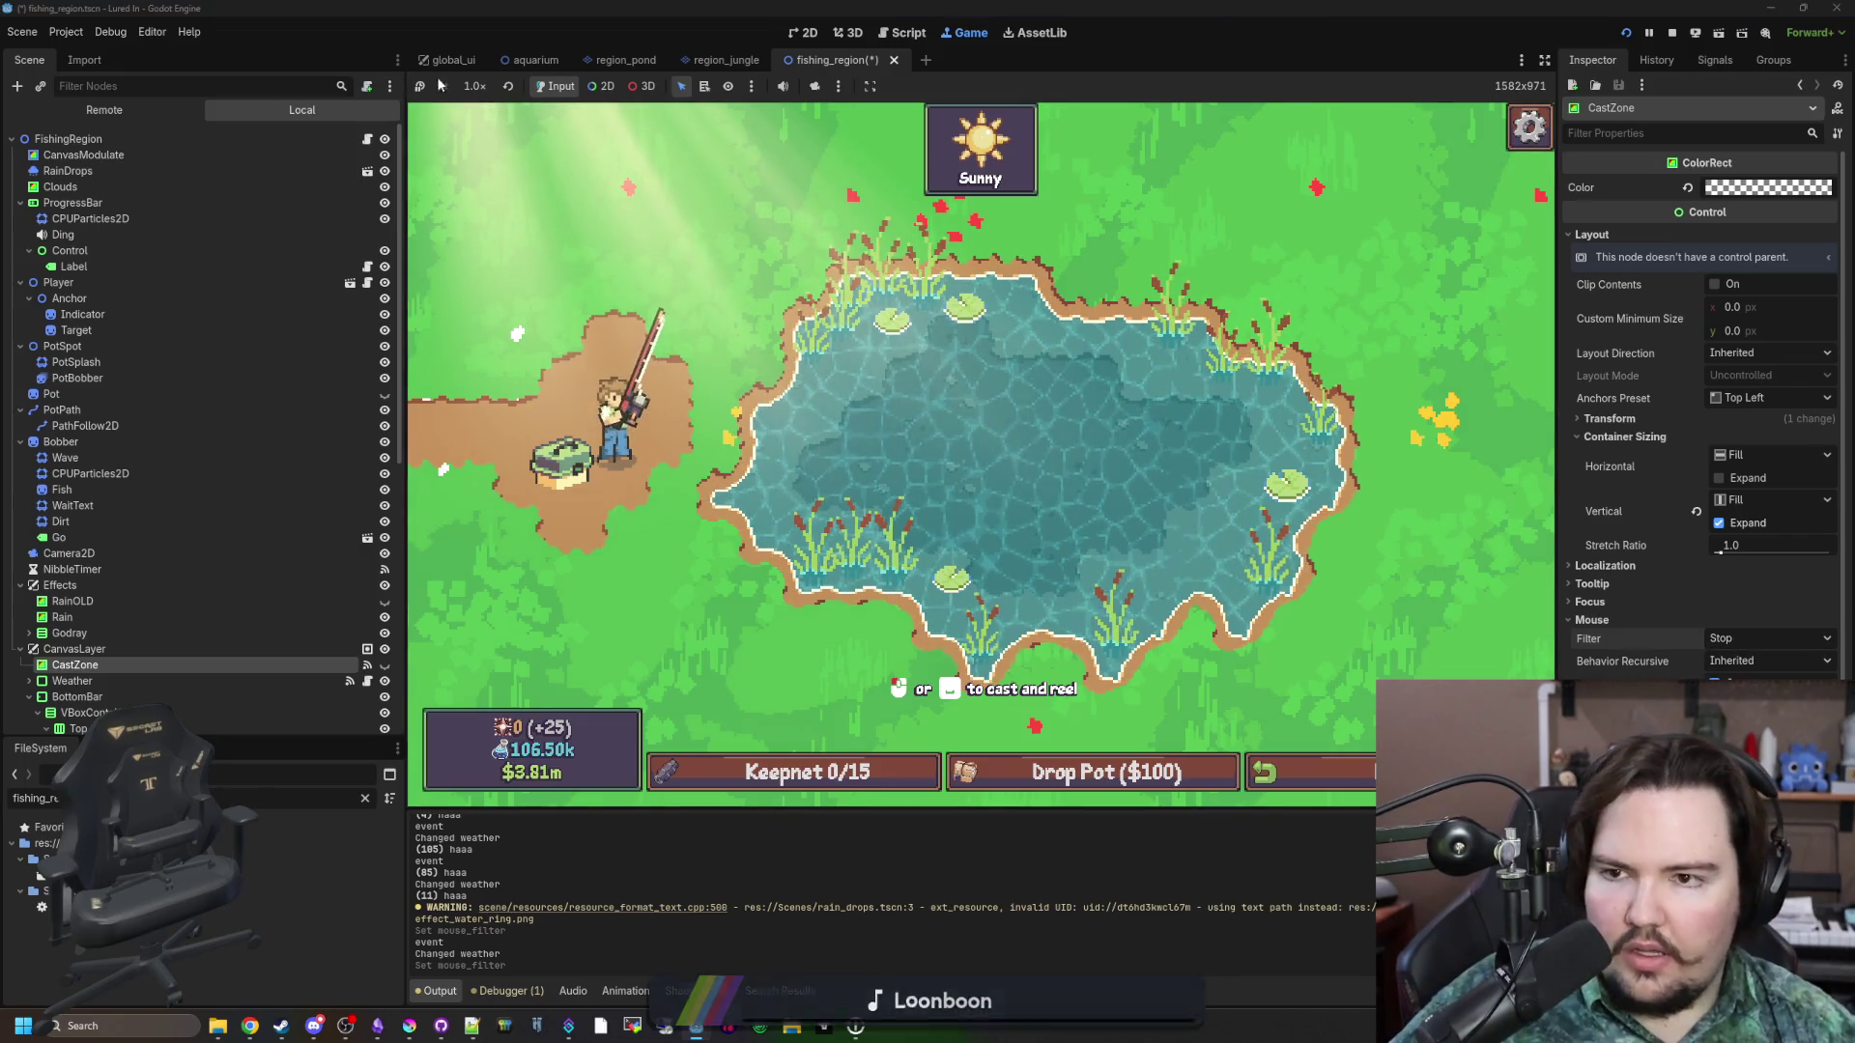
pyautogui.click(601, 86)
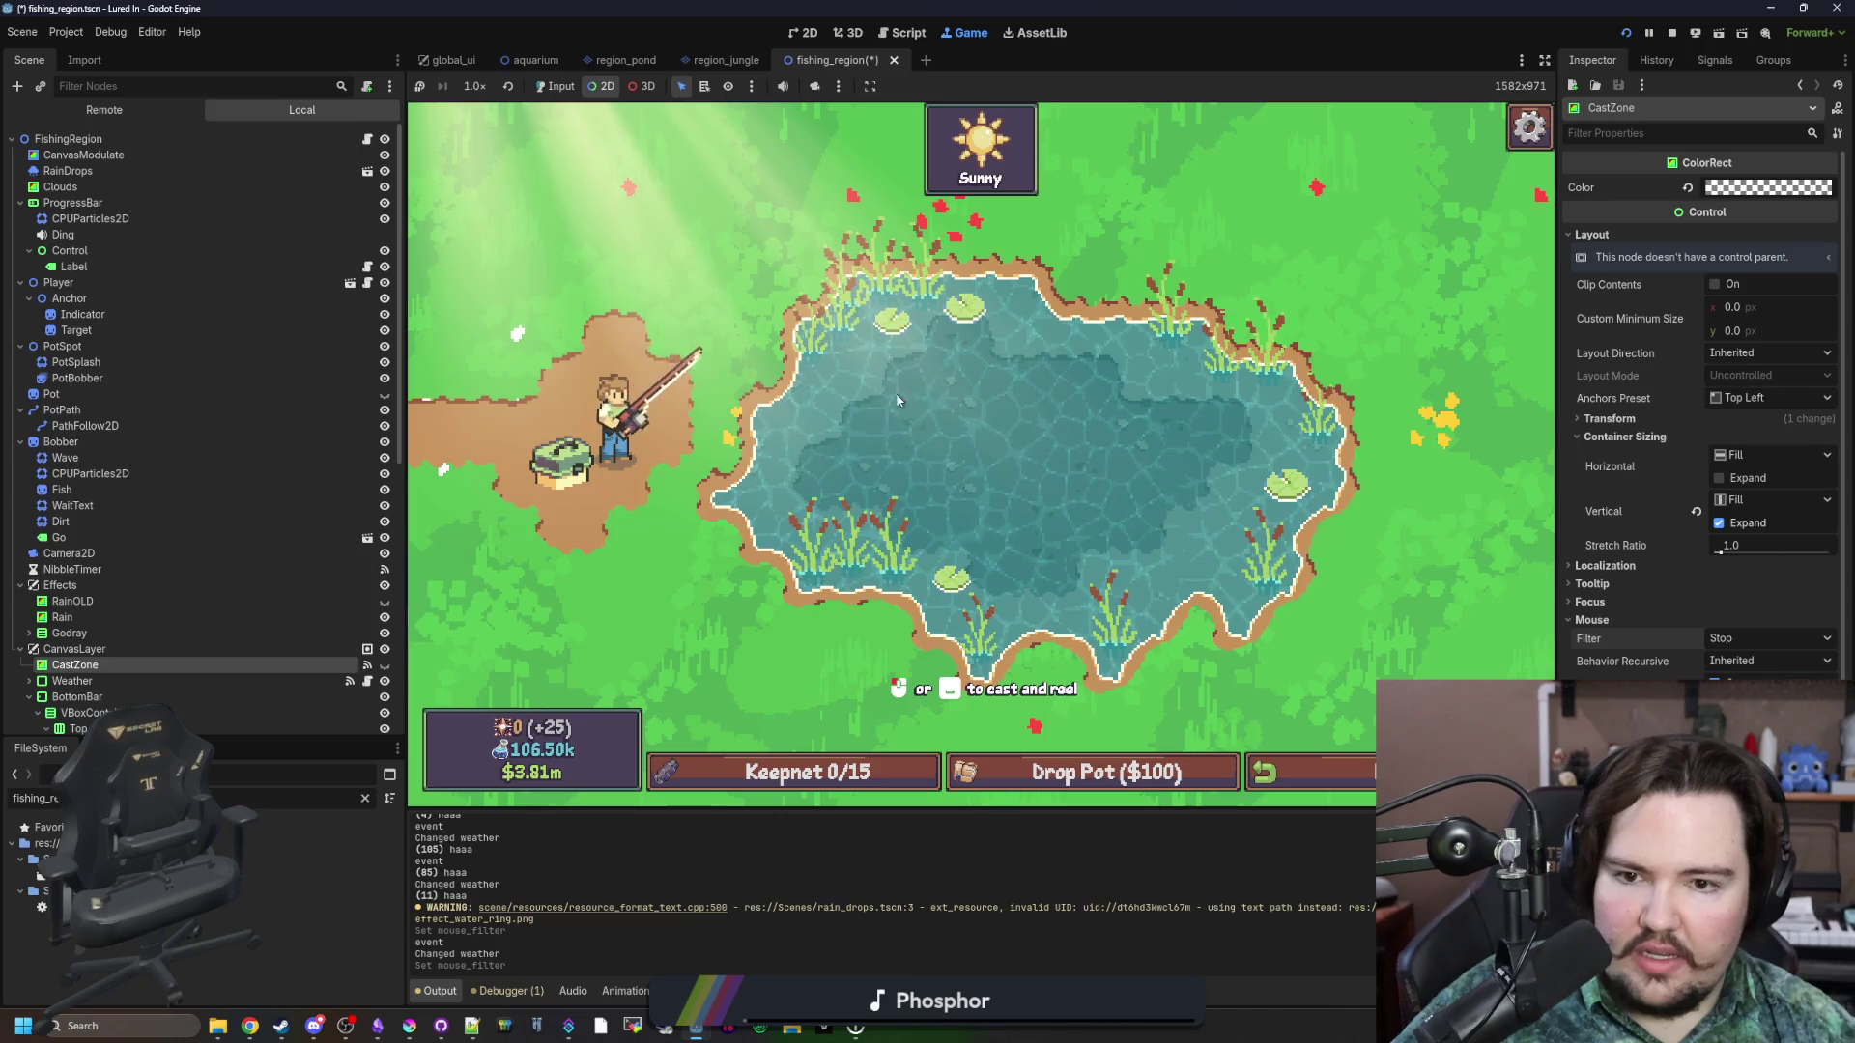
pyautogui.click(921, 416)
pyautogui.scroll(-3, 290, 589)
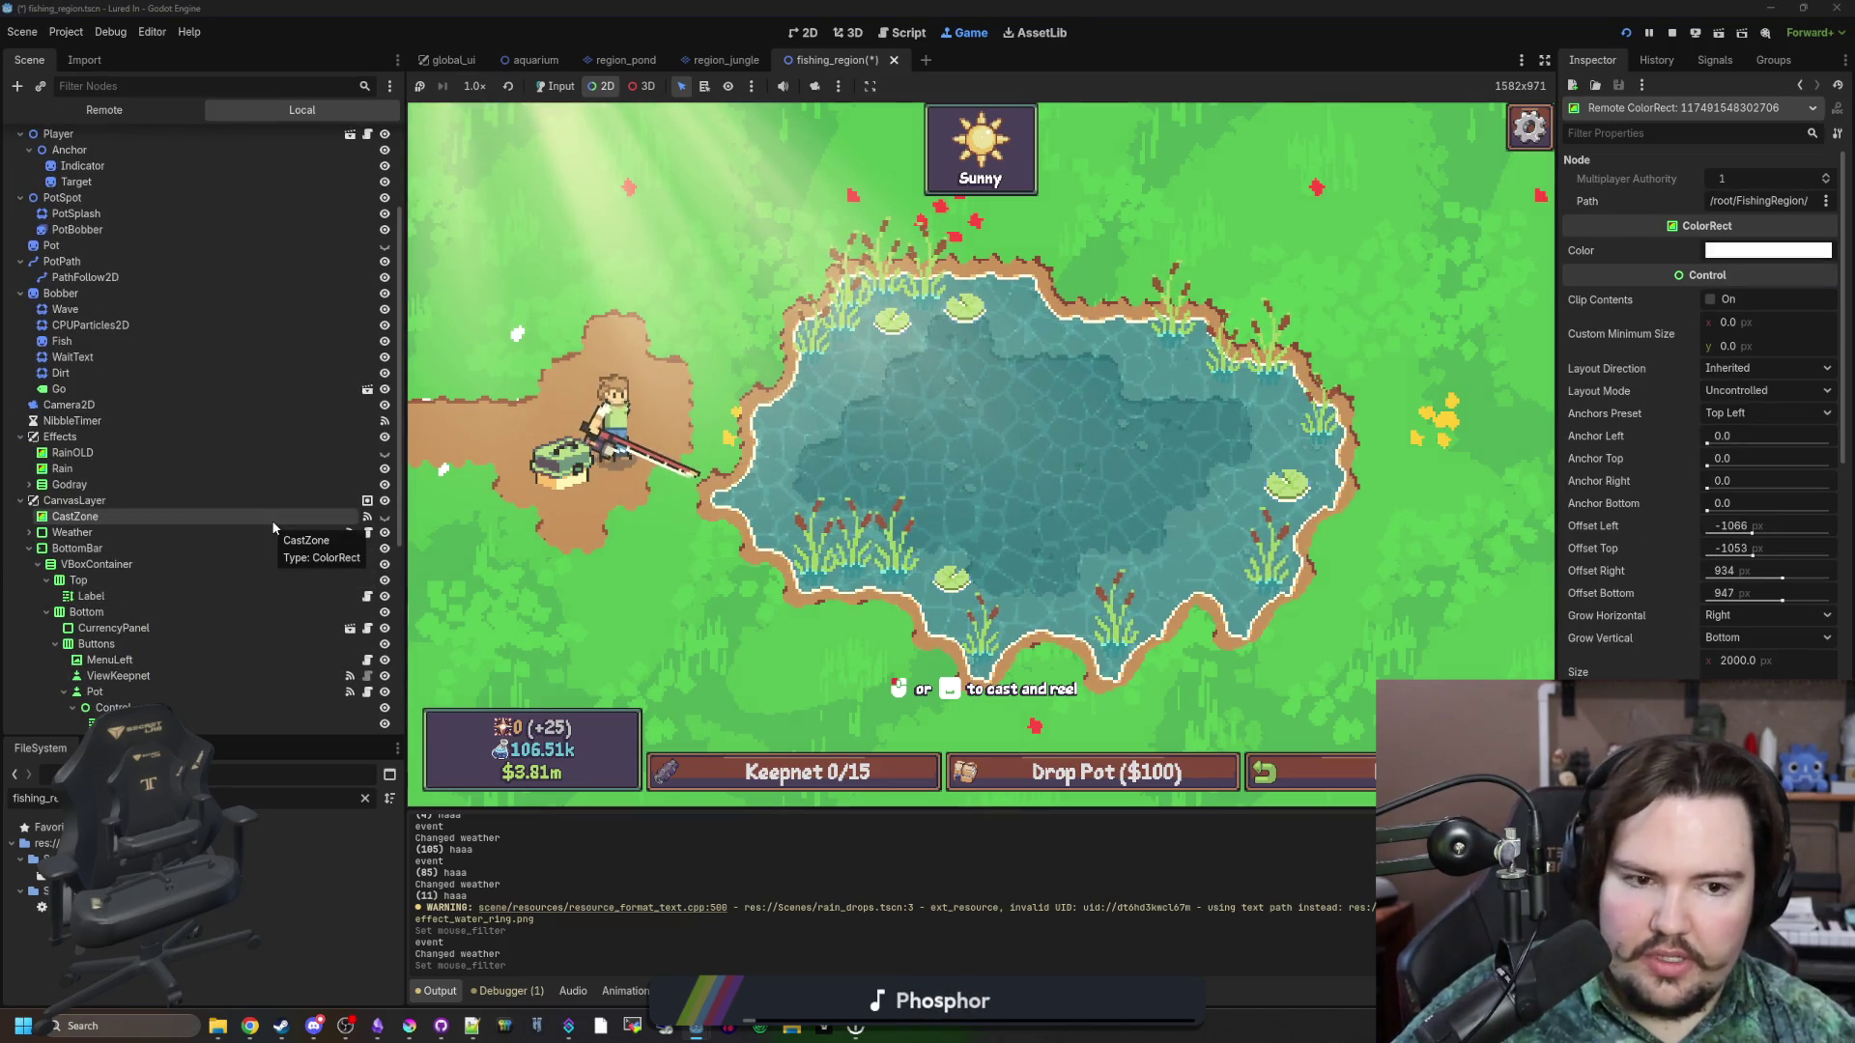
# Set the CastZone node's size to 0 × 0 (width and height both 0).
pyautogui.click(101, 525)
pyautogui.scroll(-1, 1698, 527)
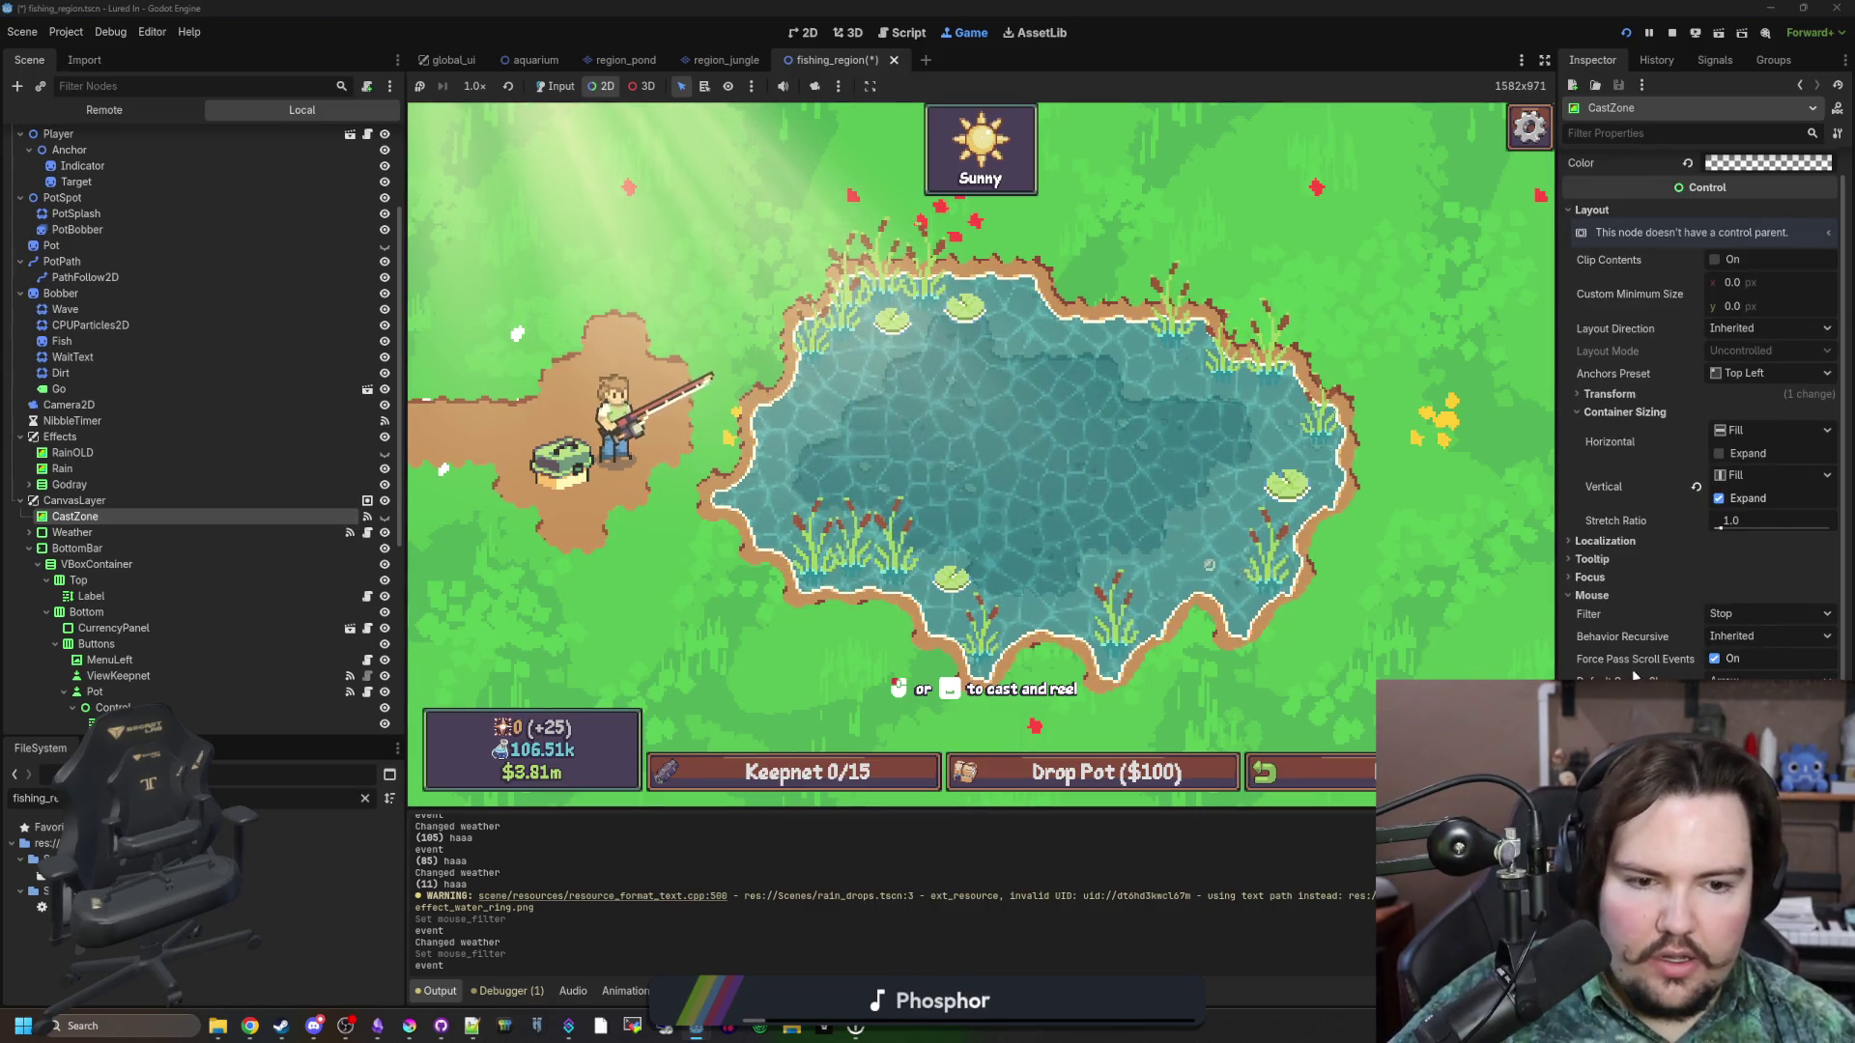
pyautogui.click(1610, 395)
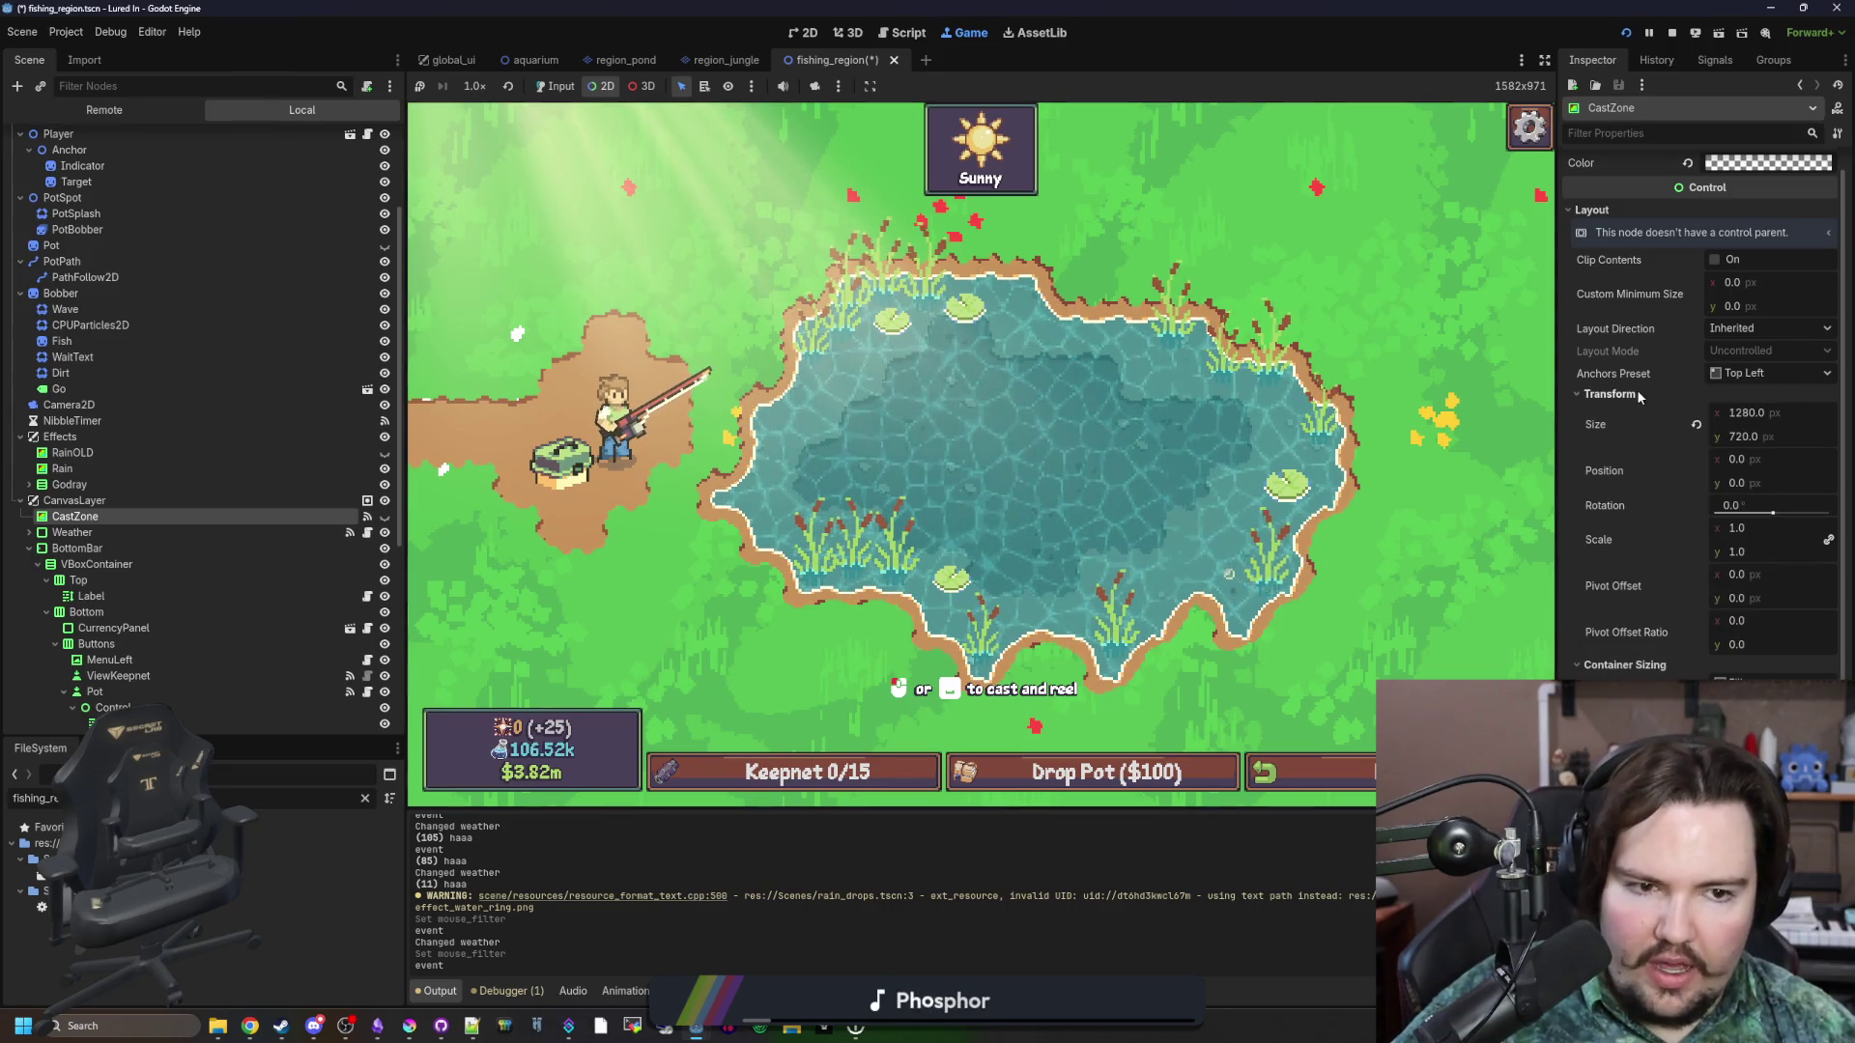
pyautogui.click(1773, 373)
pyautogui.click(1753, 412)
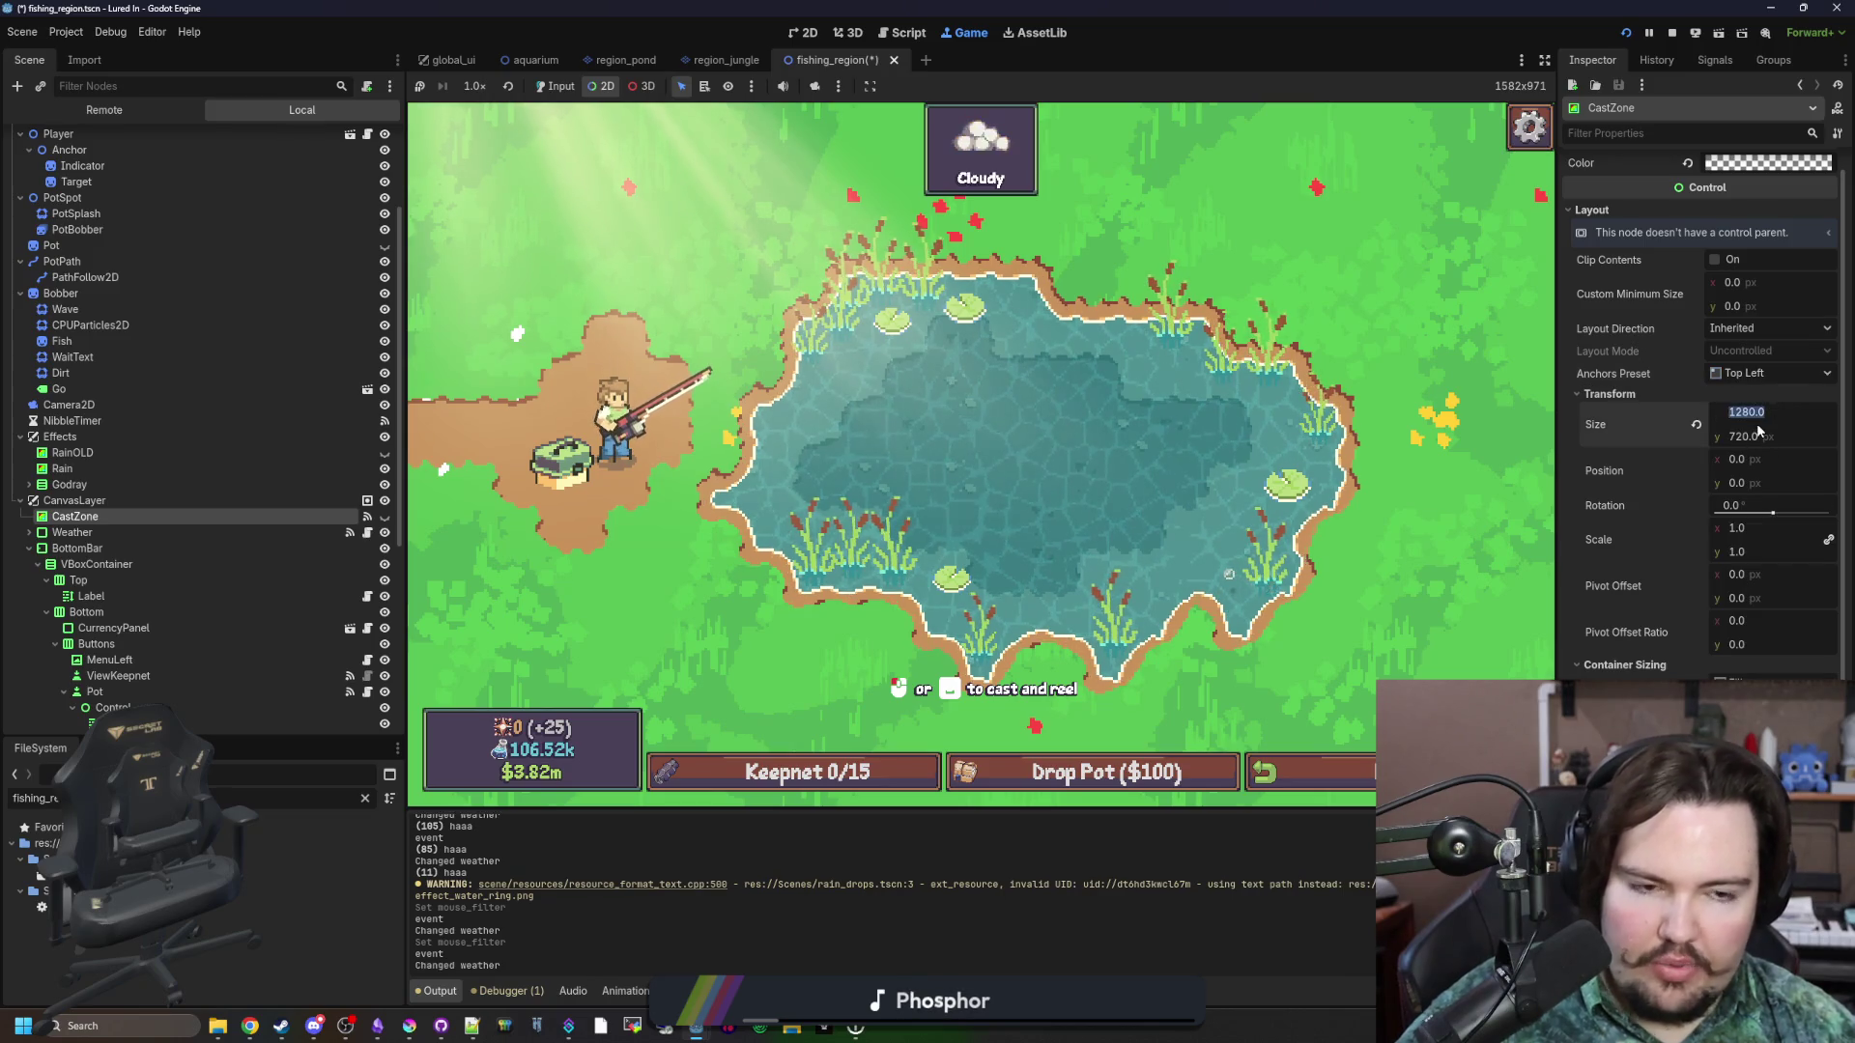
pyautogui.write('0')
pyautogui.press('Return')
pyautogui.click(1765, 437)
pyautogui.write('0')
pyautogui.press('Return')
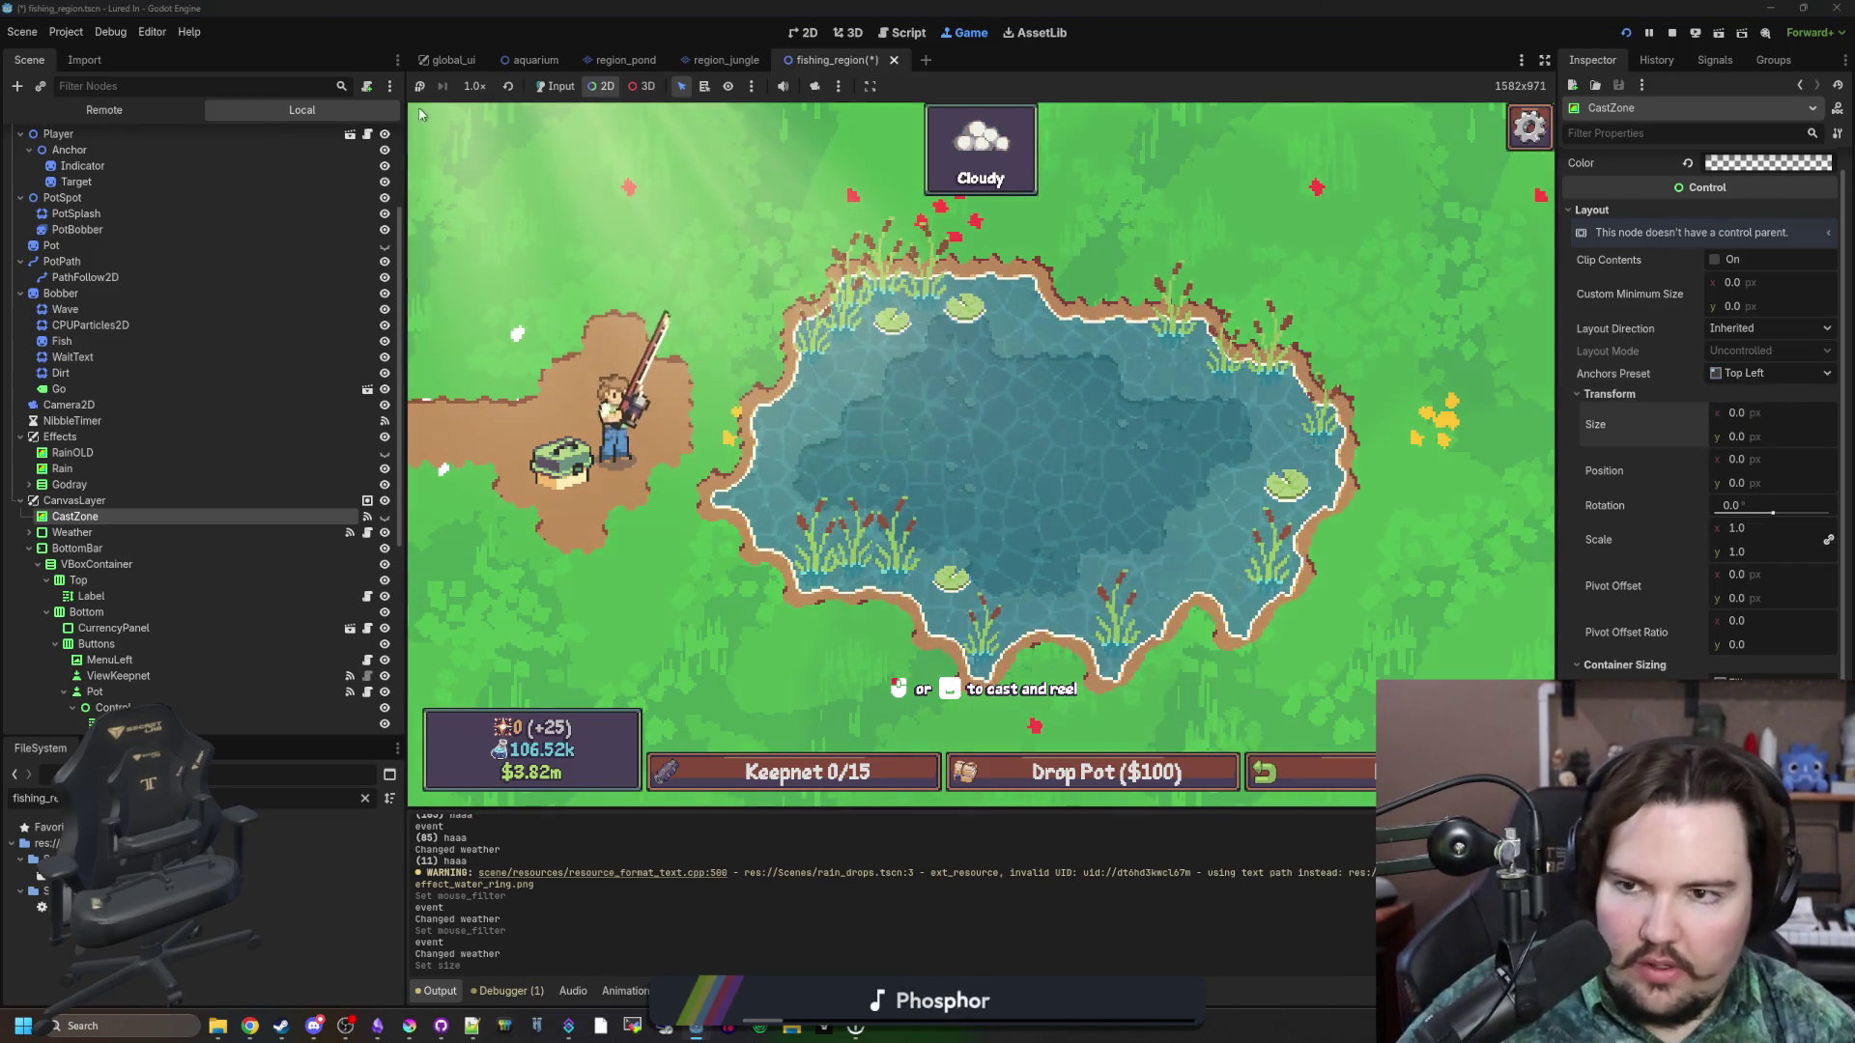
# Re-enable game input and use object picking to find what covers the pond.
pyautogui.click(556, 86)
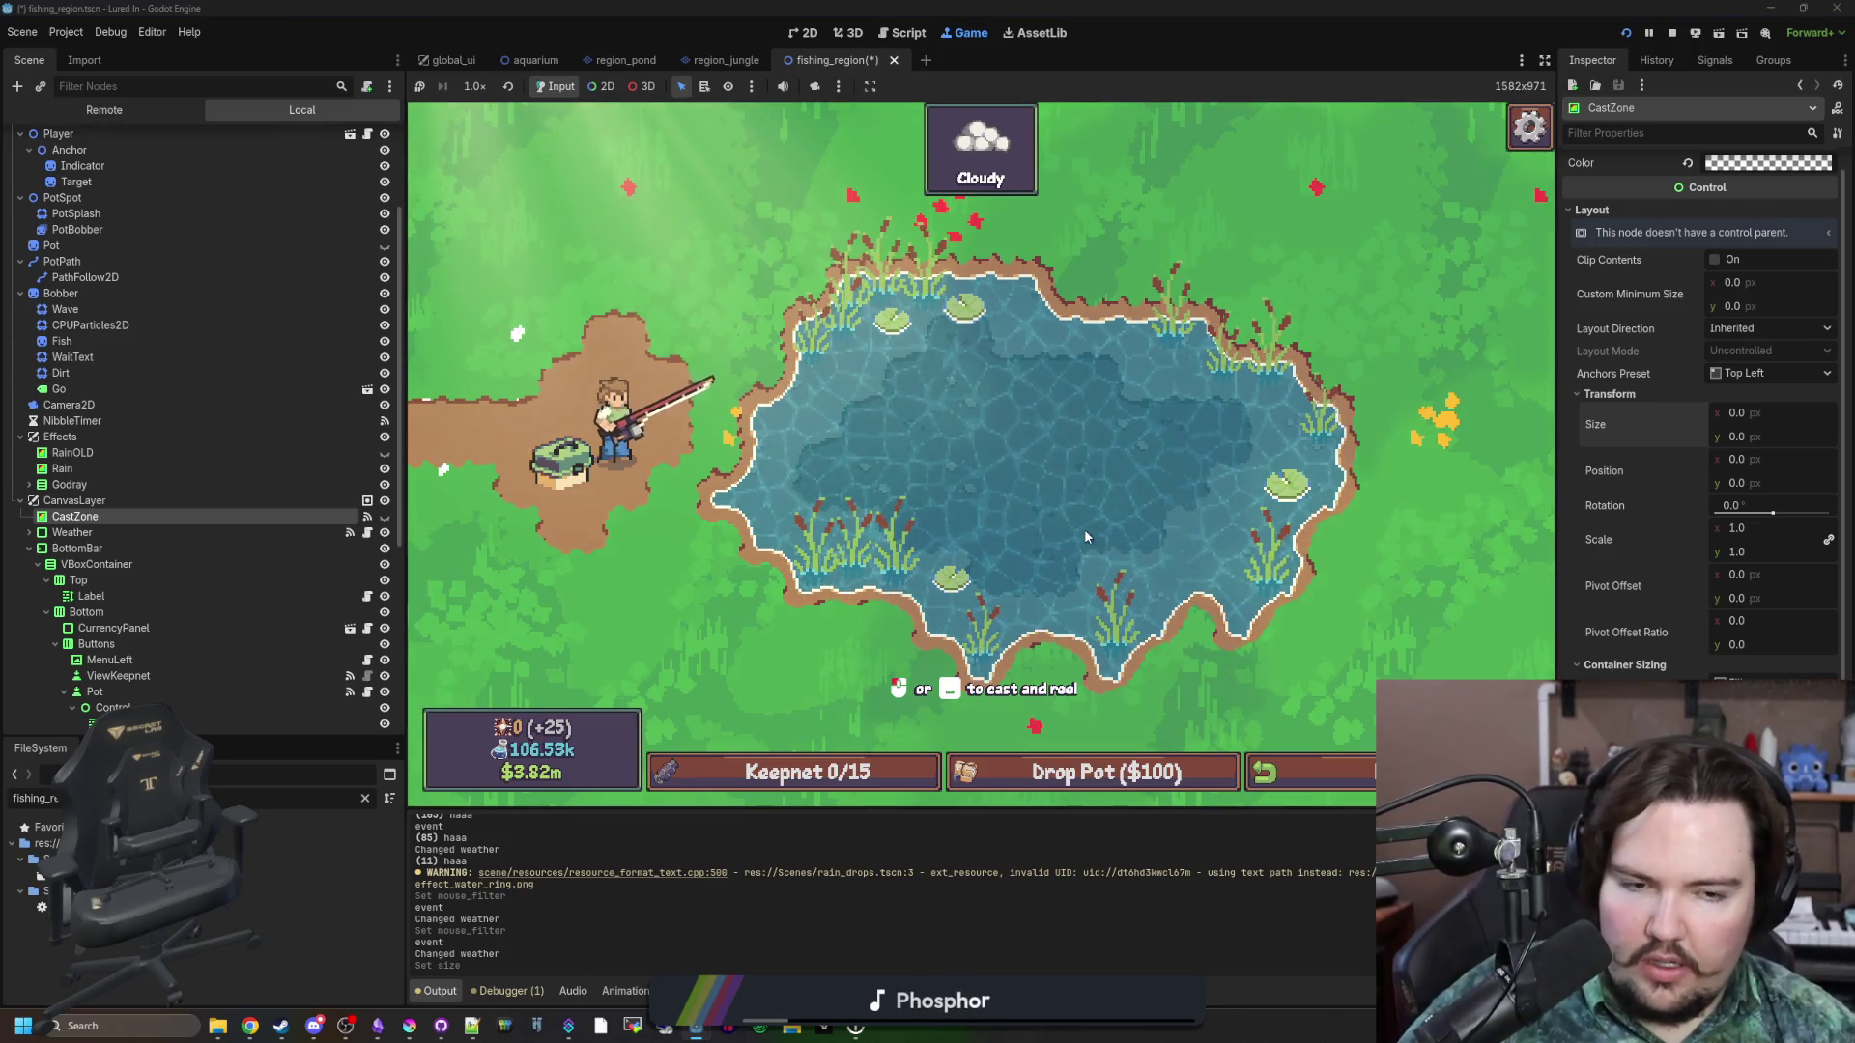
pyautogui.click(601, 86)
pyautogui.click(839, 345)
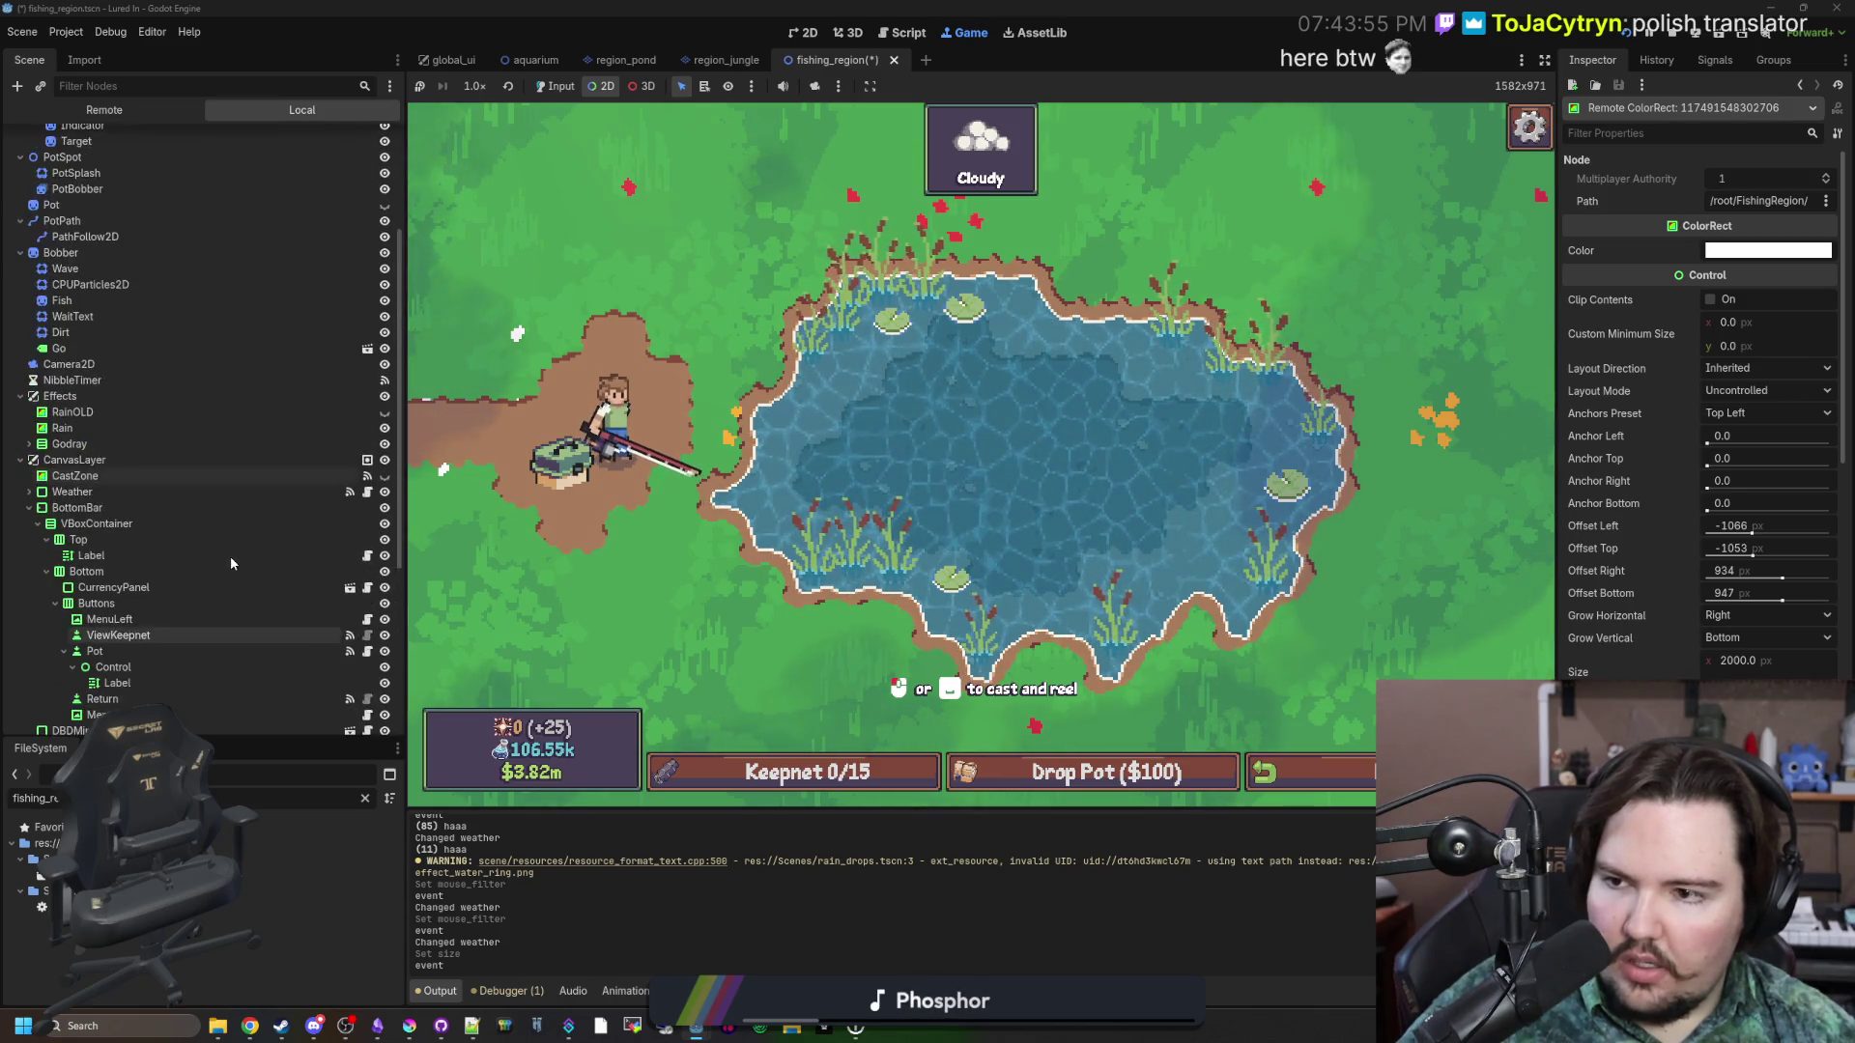
# Select the Clouds node to show its properties and cloud shader.
pyautogui.scroll(10, 229, 555)
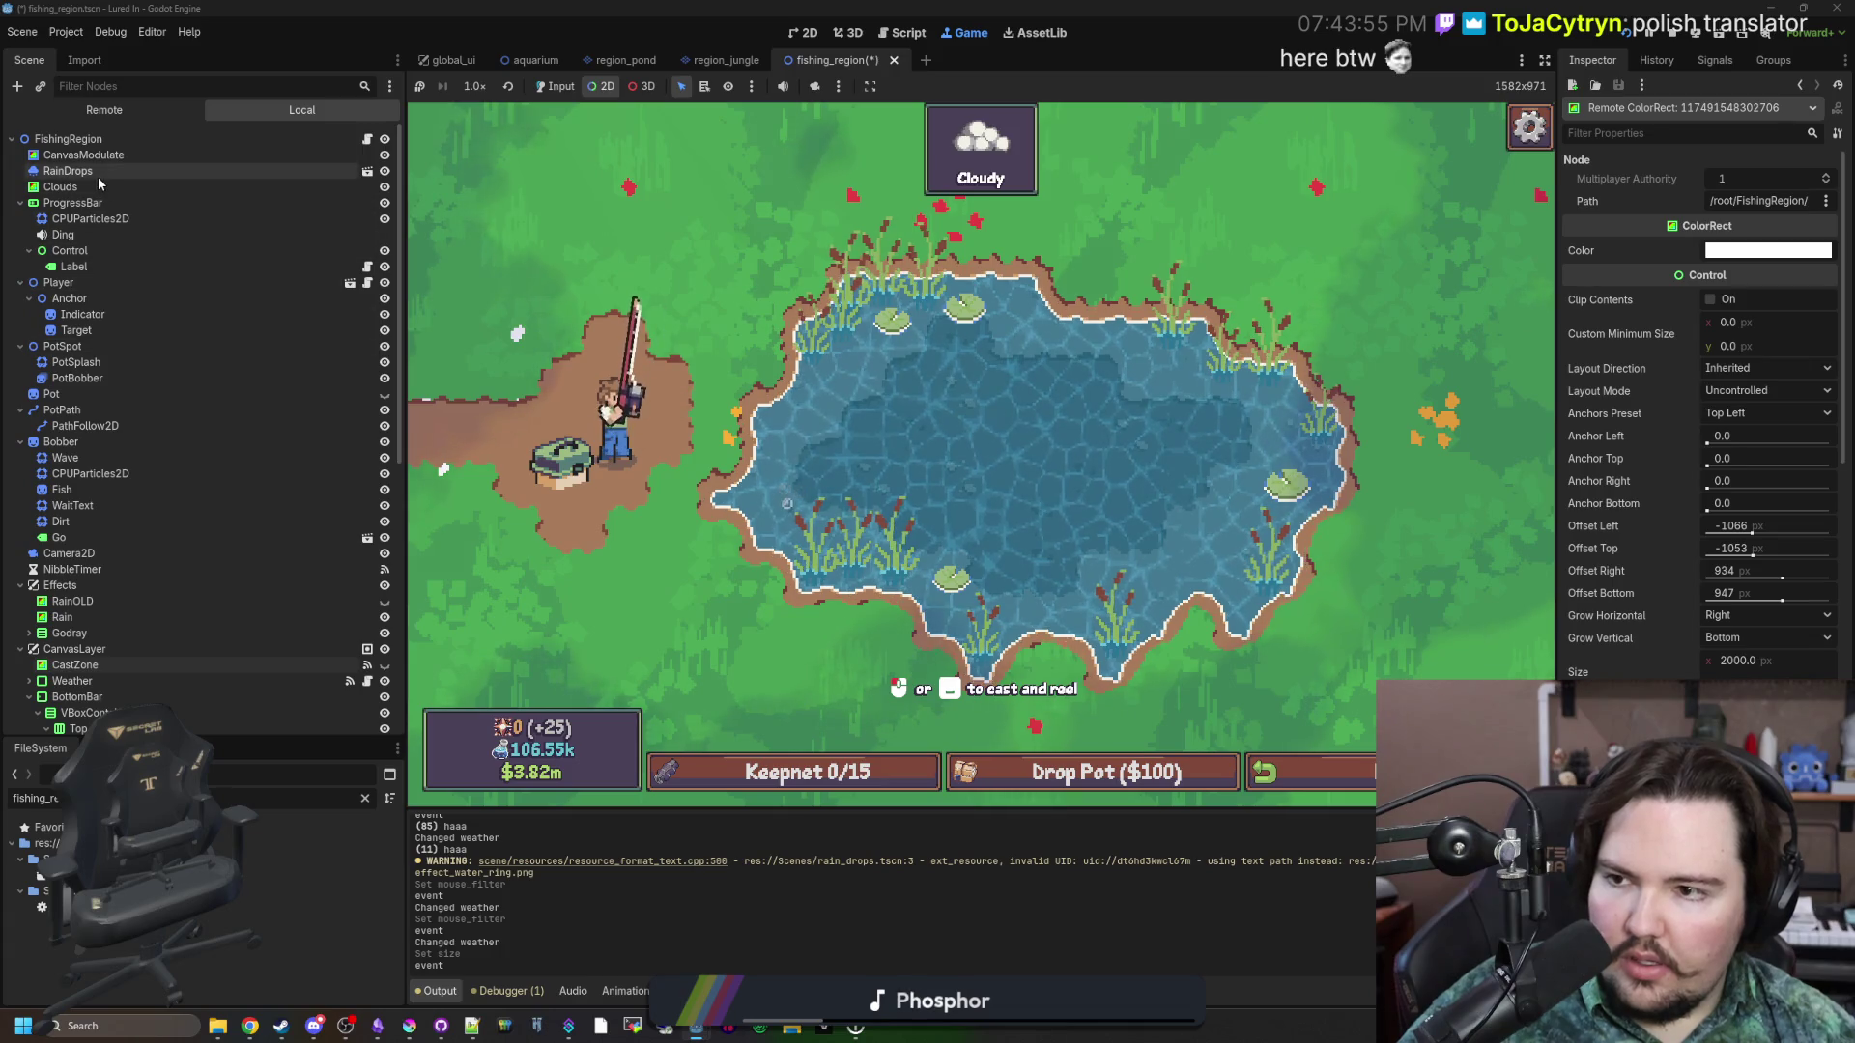
pyautogui.click(554, 86)
pyautogui.click(525, 213)
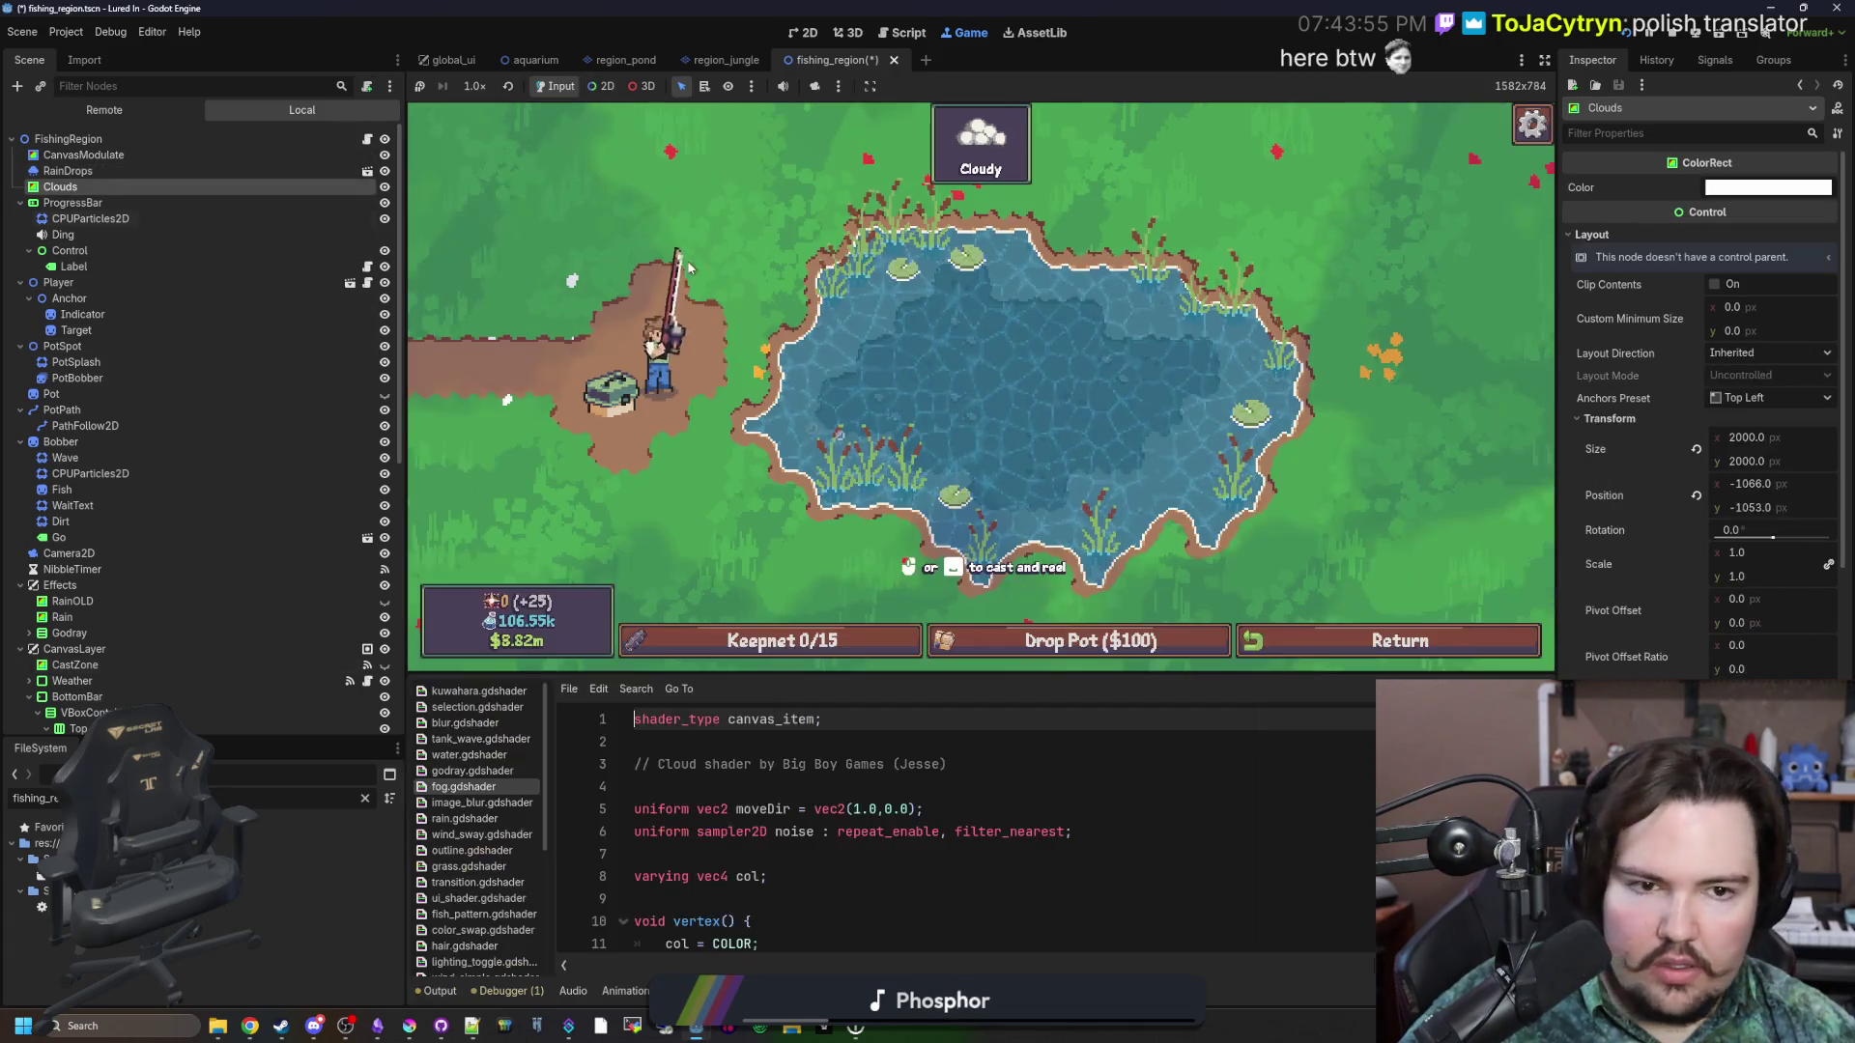
# Scroll the Inspector to the Material section and switch the bottom panel to the Output log.
pyautogui.scroll(-5, 1654, 512)
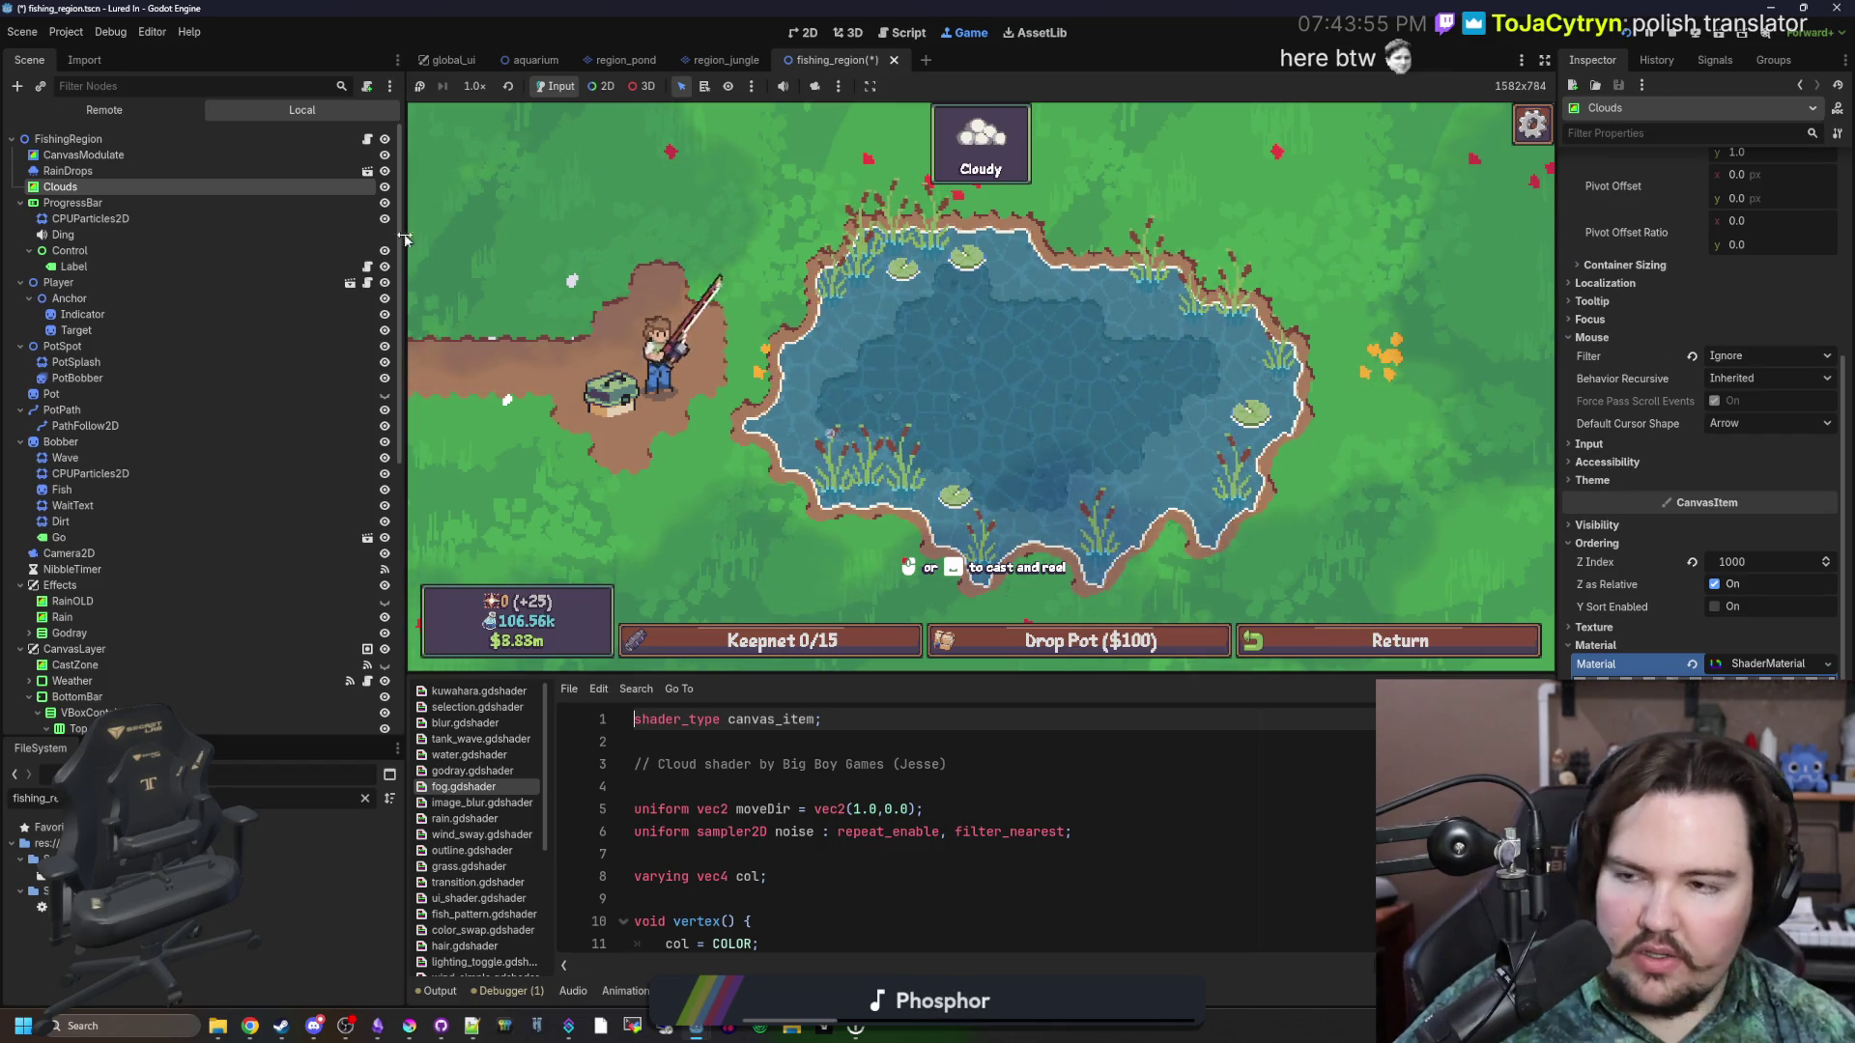
pyautogui.click(73, 202)
pyautogui.click(60, 187)
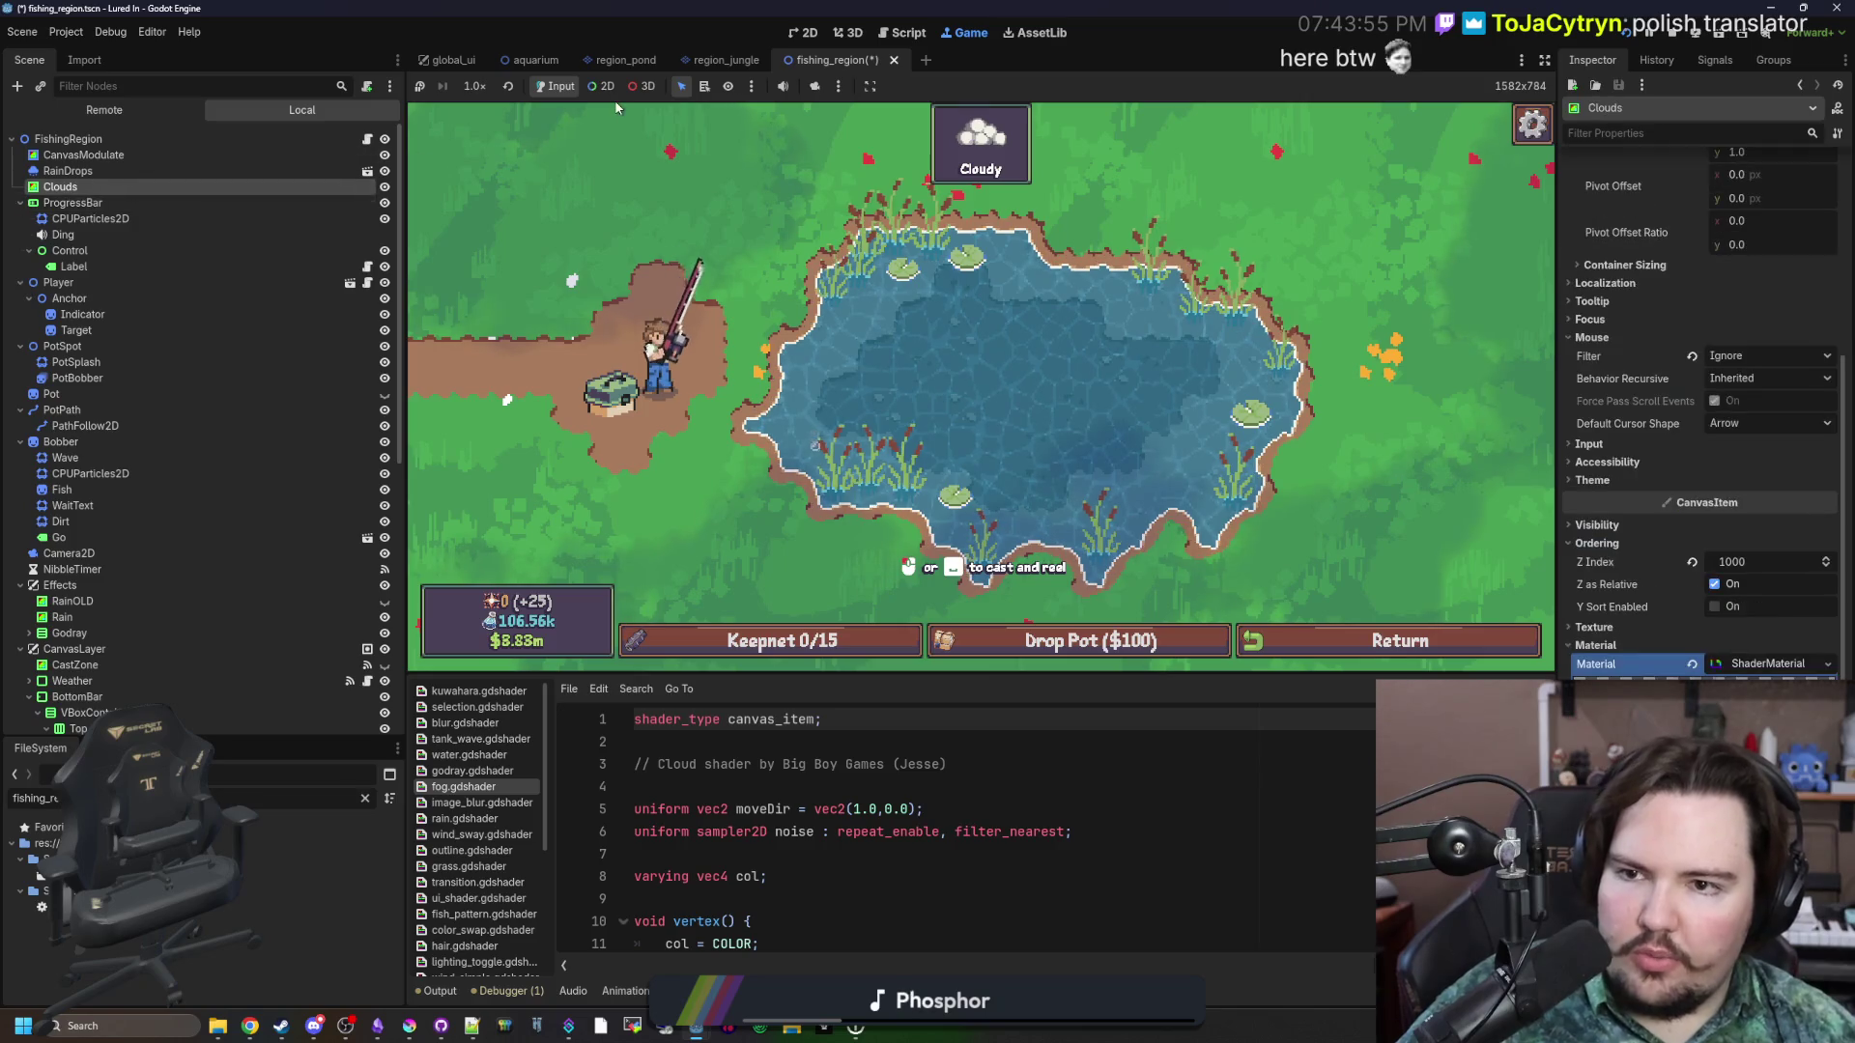
pyautogui.click(439, 990)
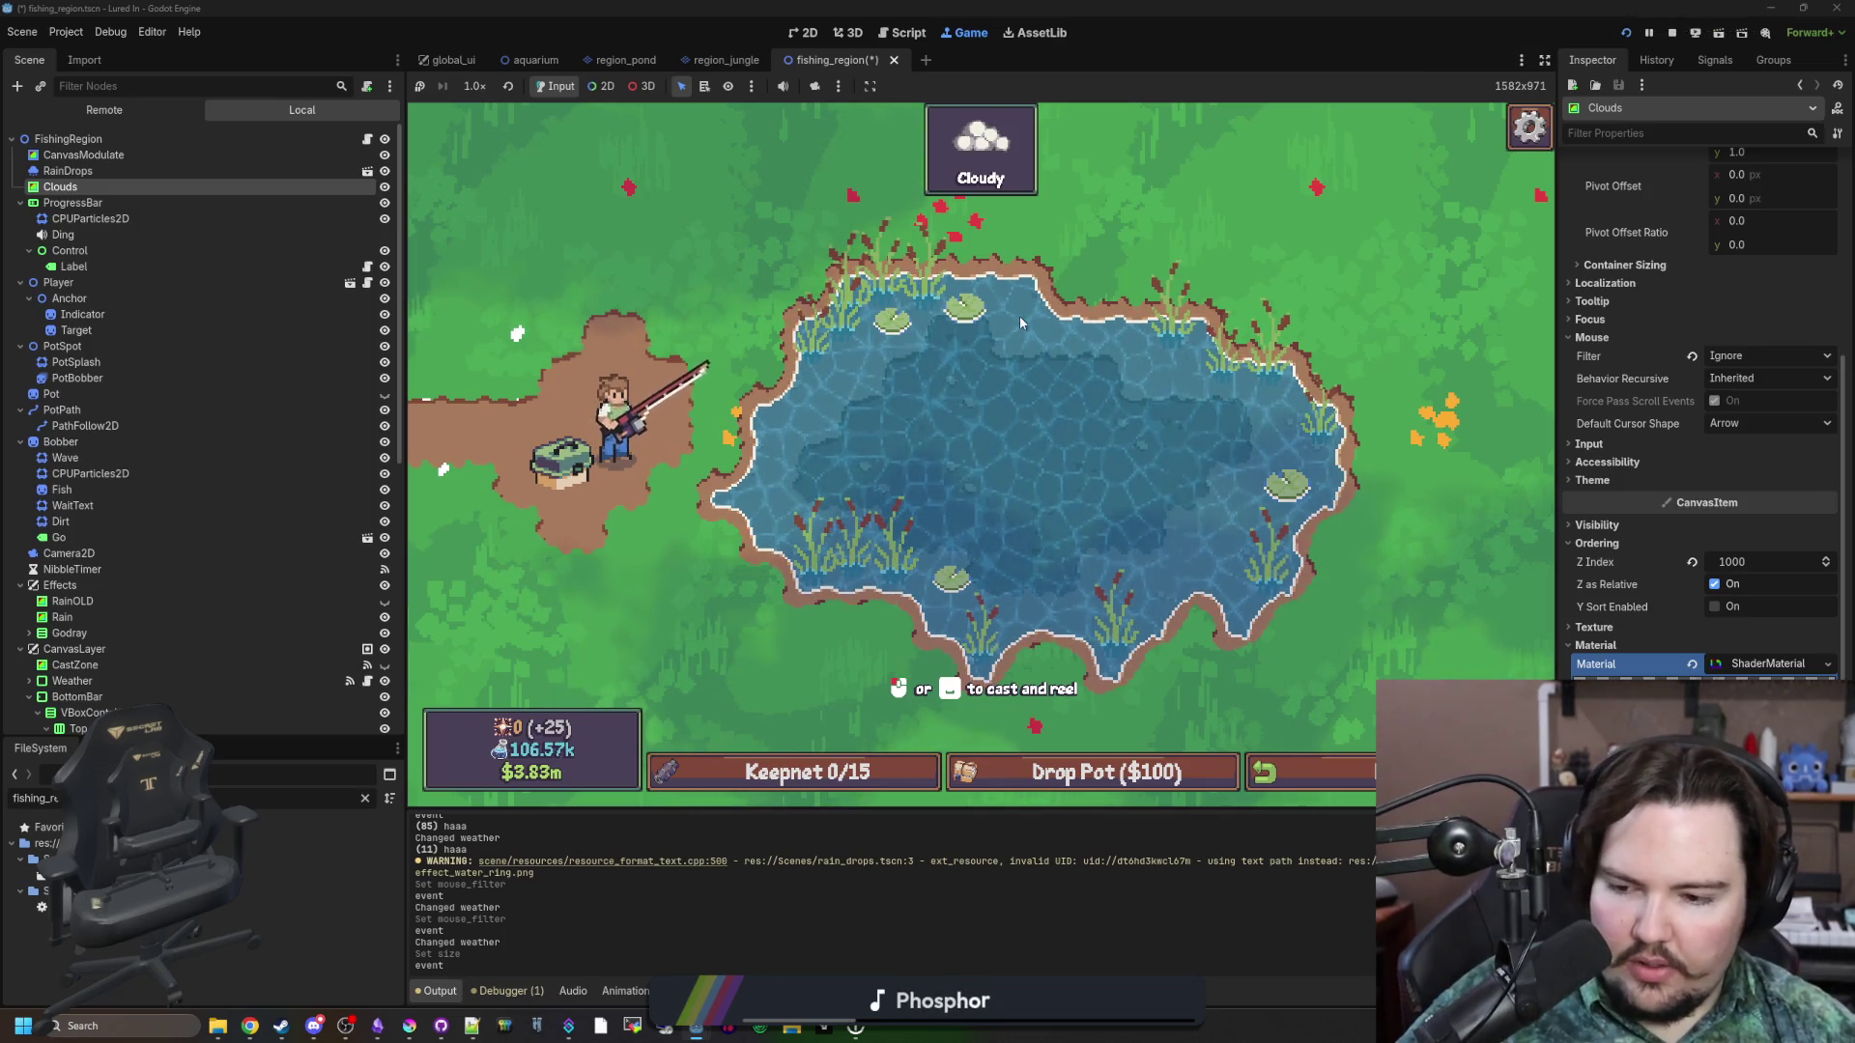
# Add print("ha") as the first line of _unhandled_input in fishing_region.gd and save.
pyautogui.click(367, 140)
pyautogui.click(966, 490)
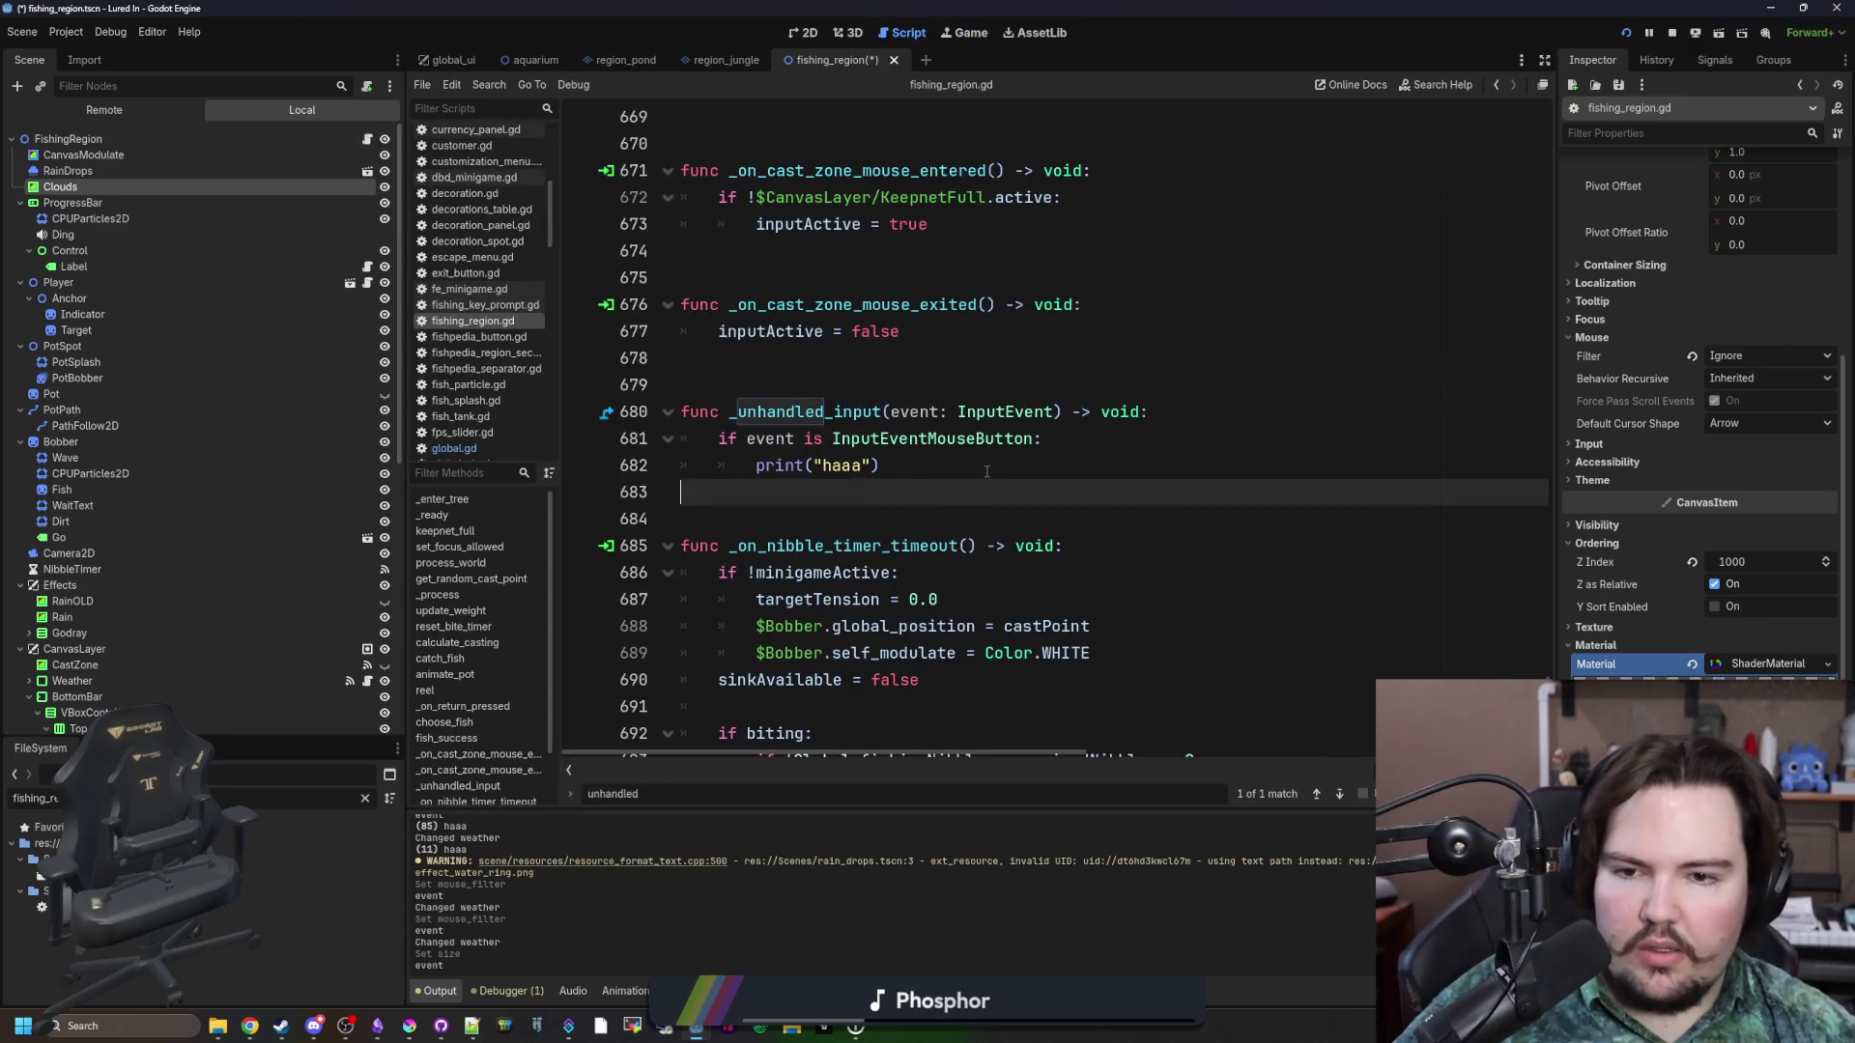
pyautogui.click(1234, 411)
pyautogui.press('Return')
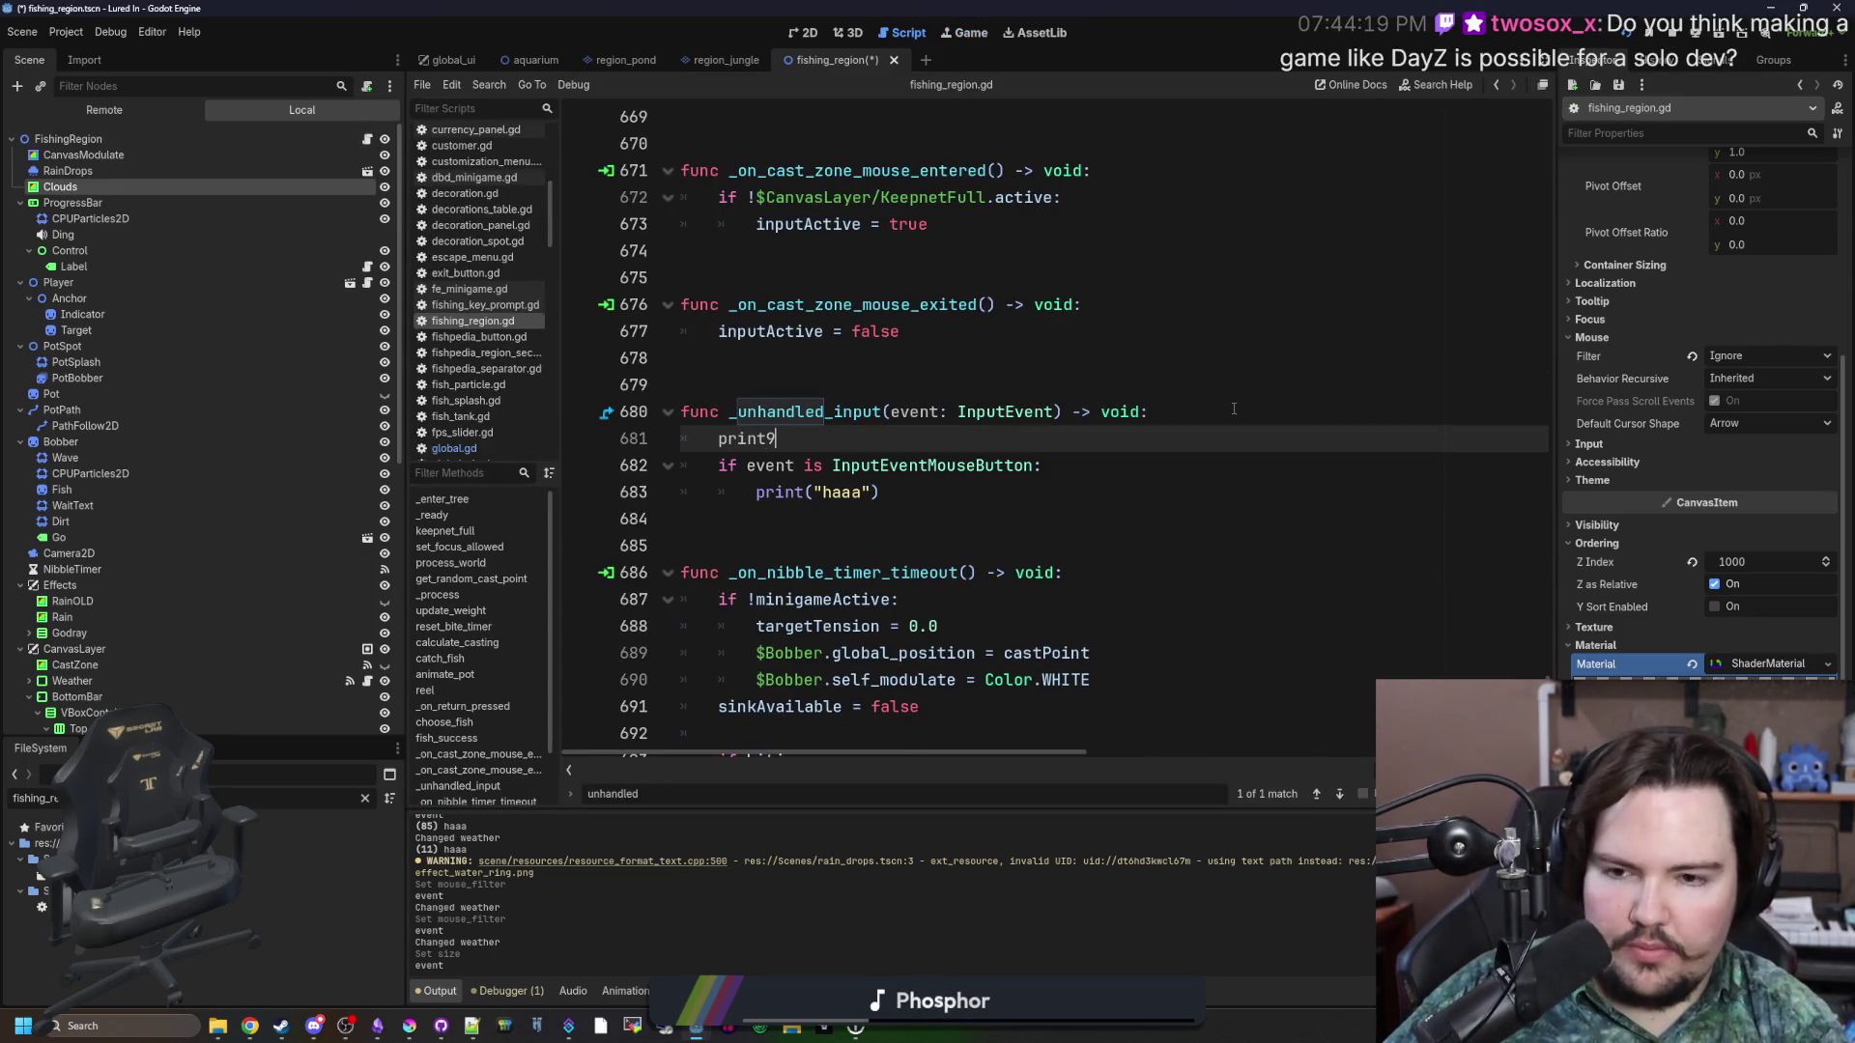
pyautogui.write('("ha")')
pyautogui.click(1299, 384)
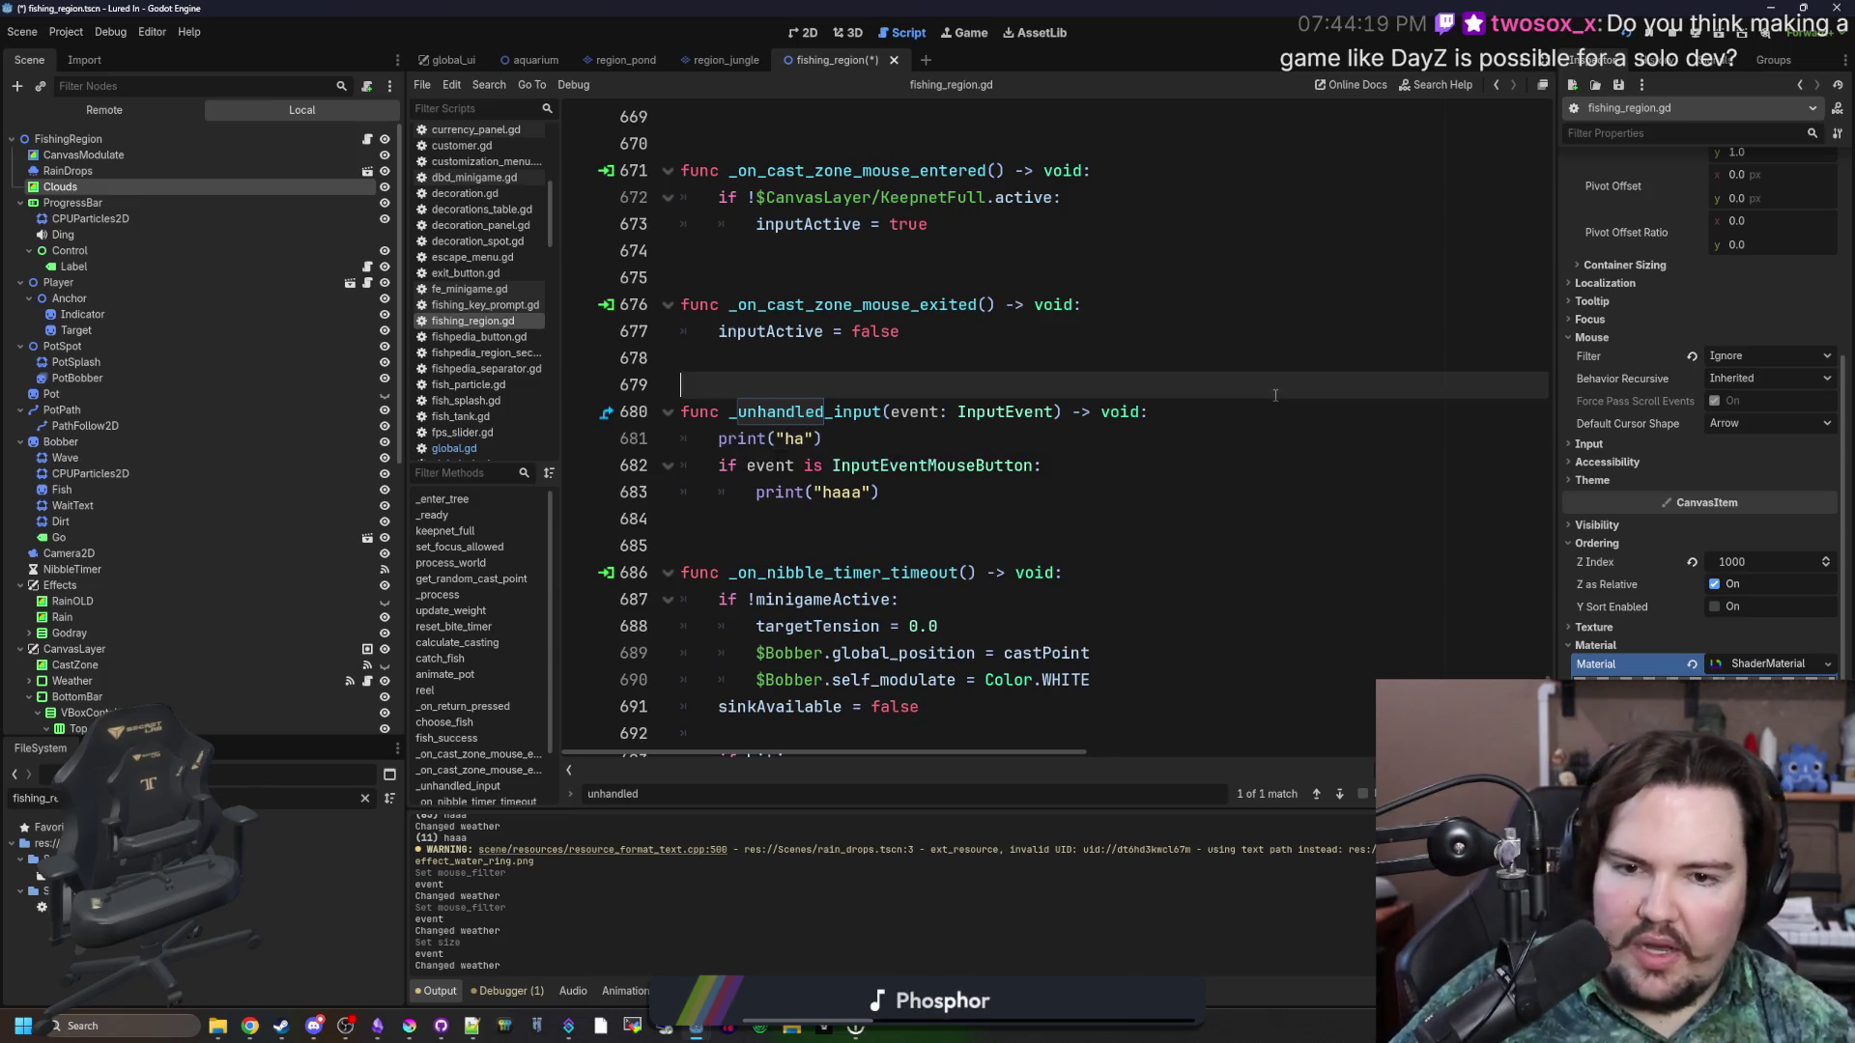
pyautogui.hotkey('ctrl', 's')
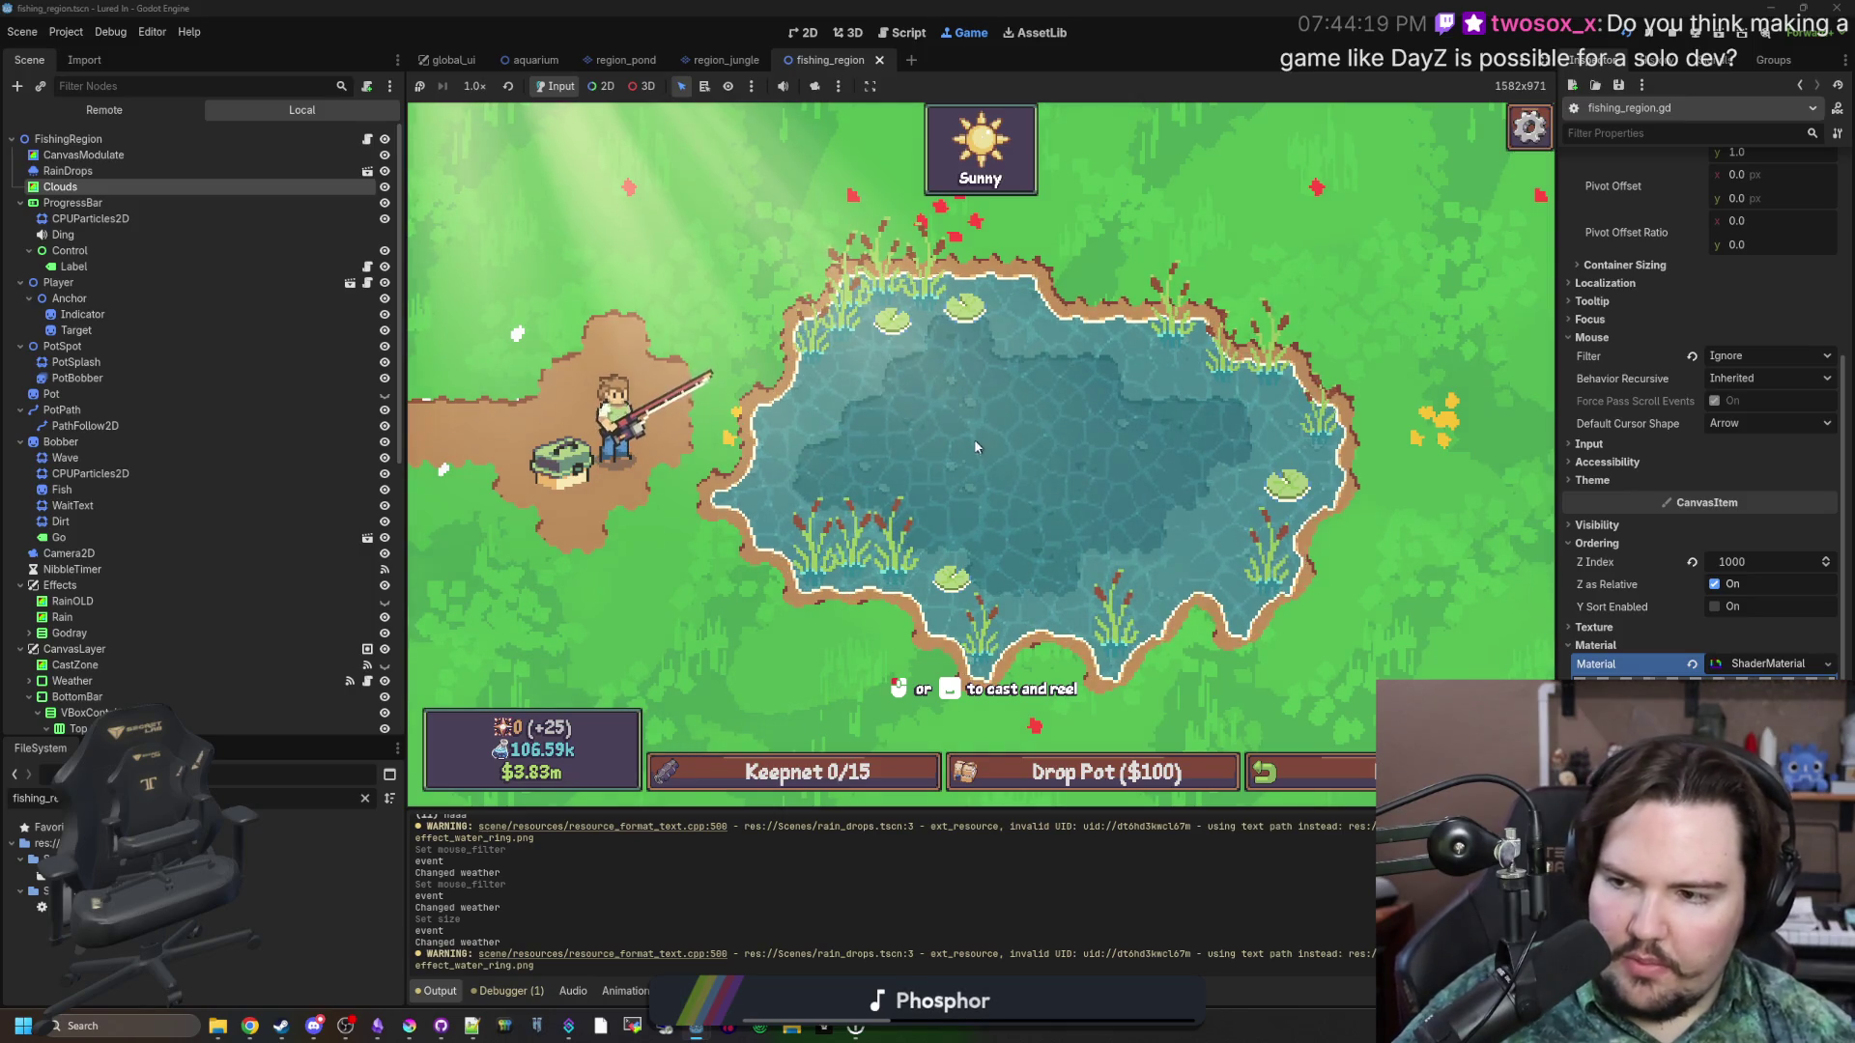
# Make CastZone visible and set its Anchors Preset to Full Rect.
pyautogui.scroll(-5, 245, 415)
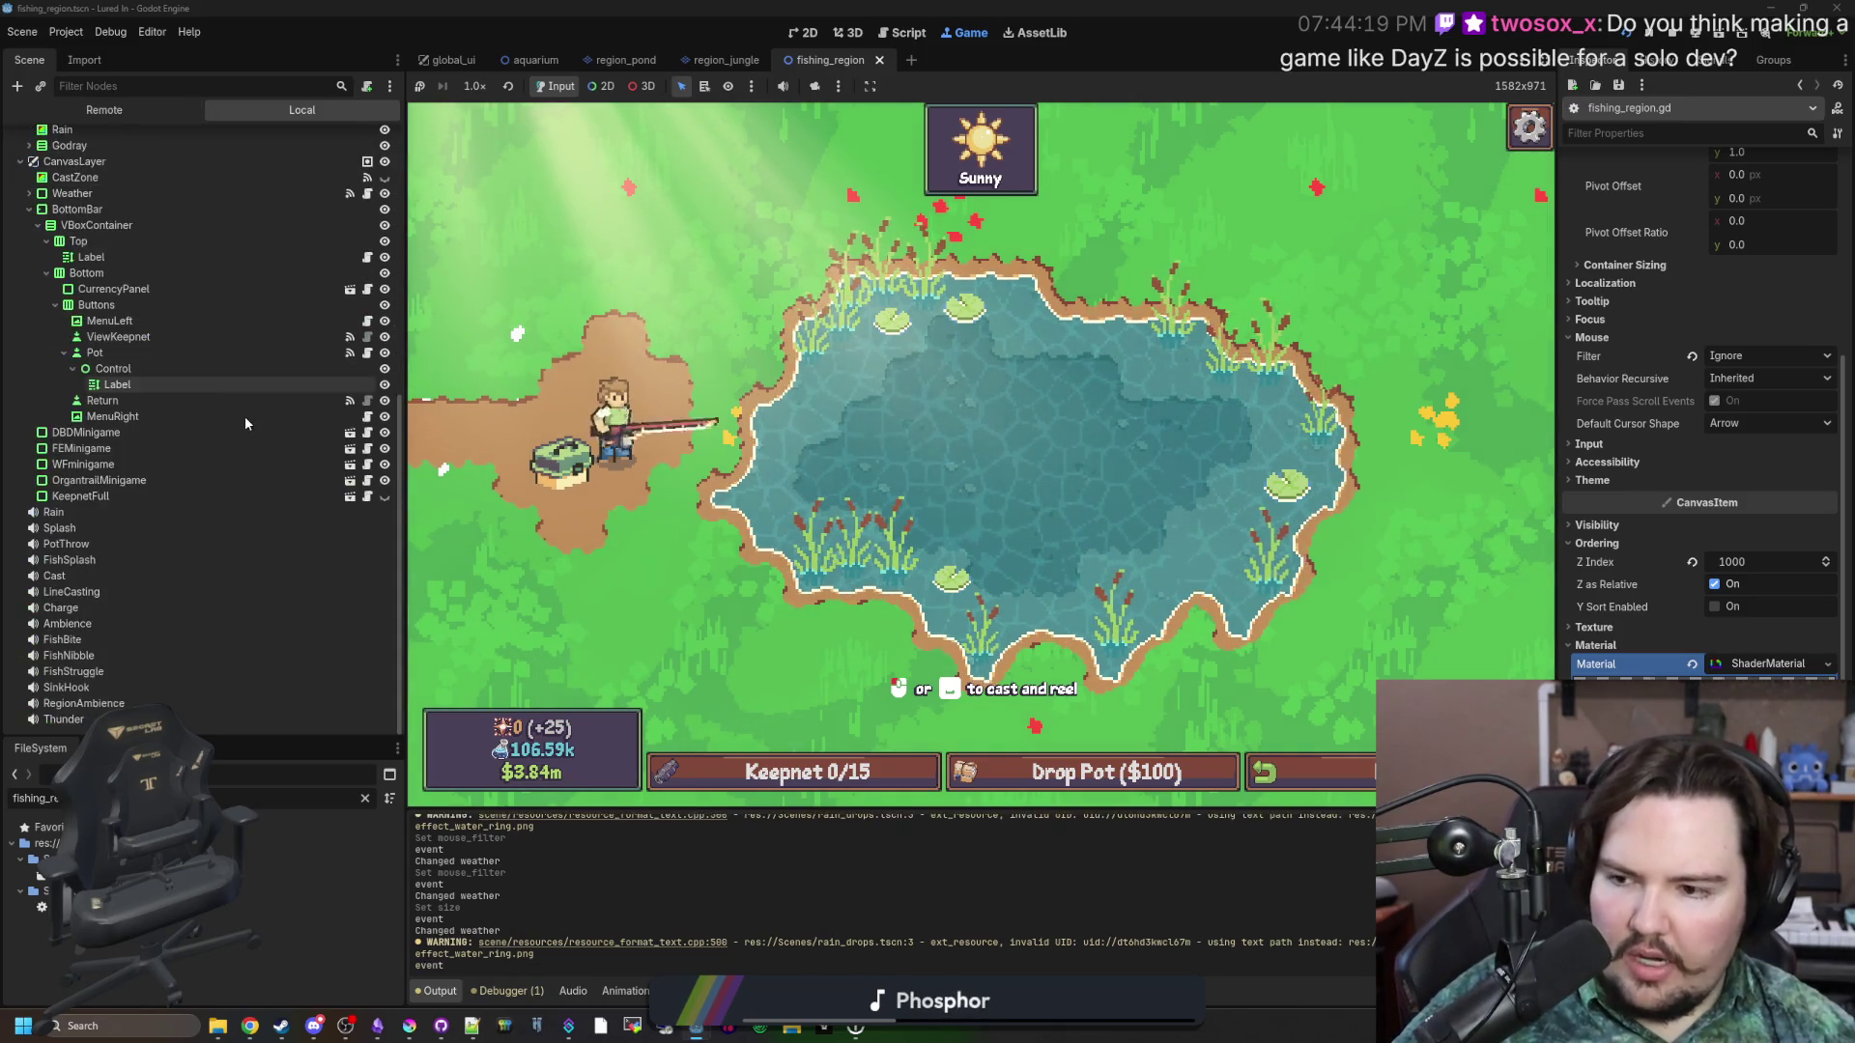
pyautogui.scroll(5, 246, 415)
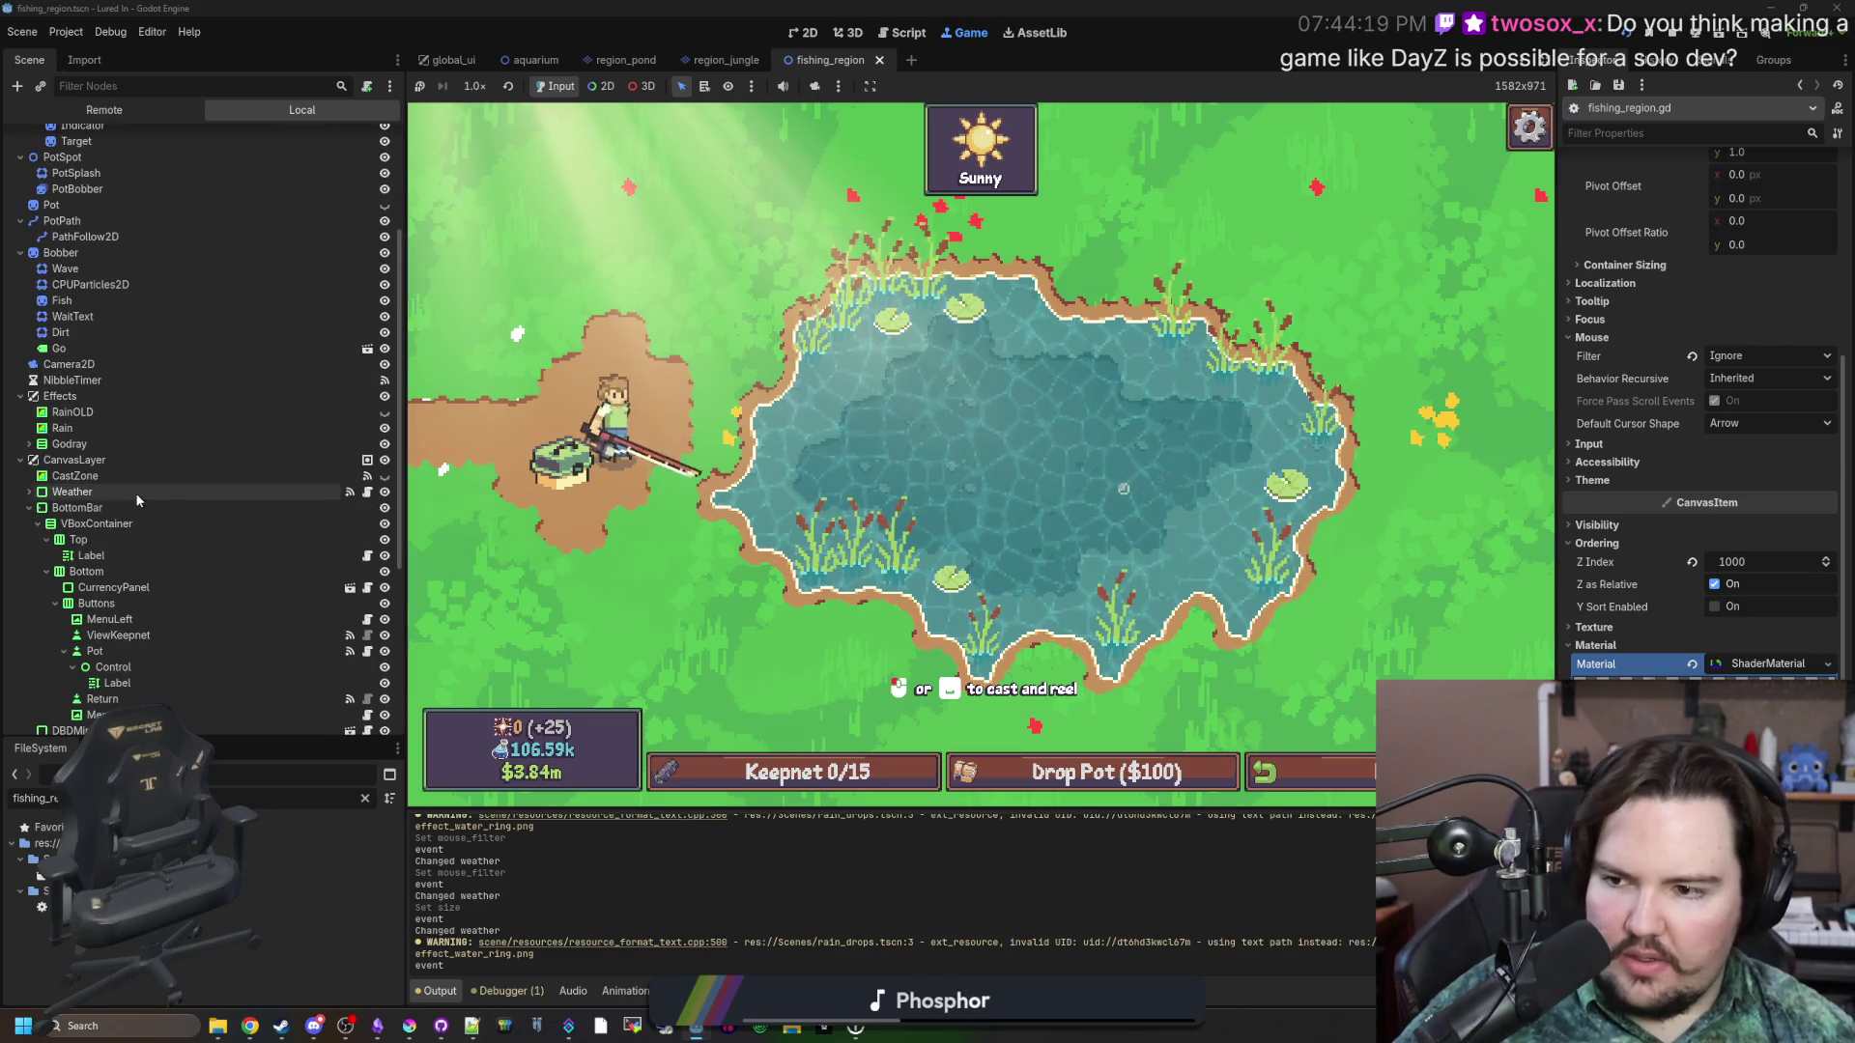
pyautogui.click(345, 476)
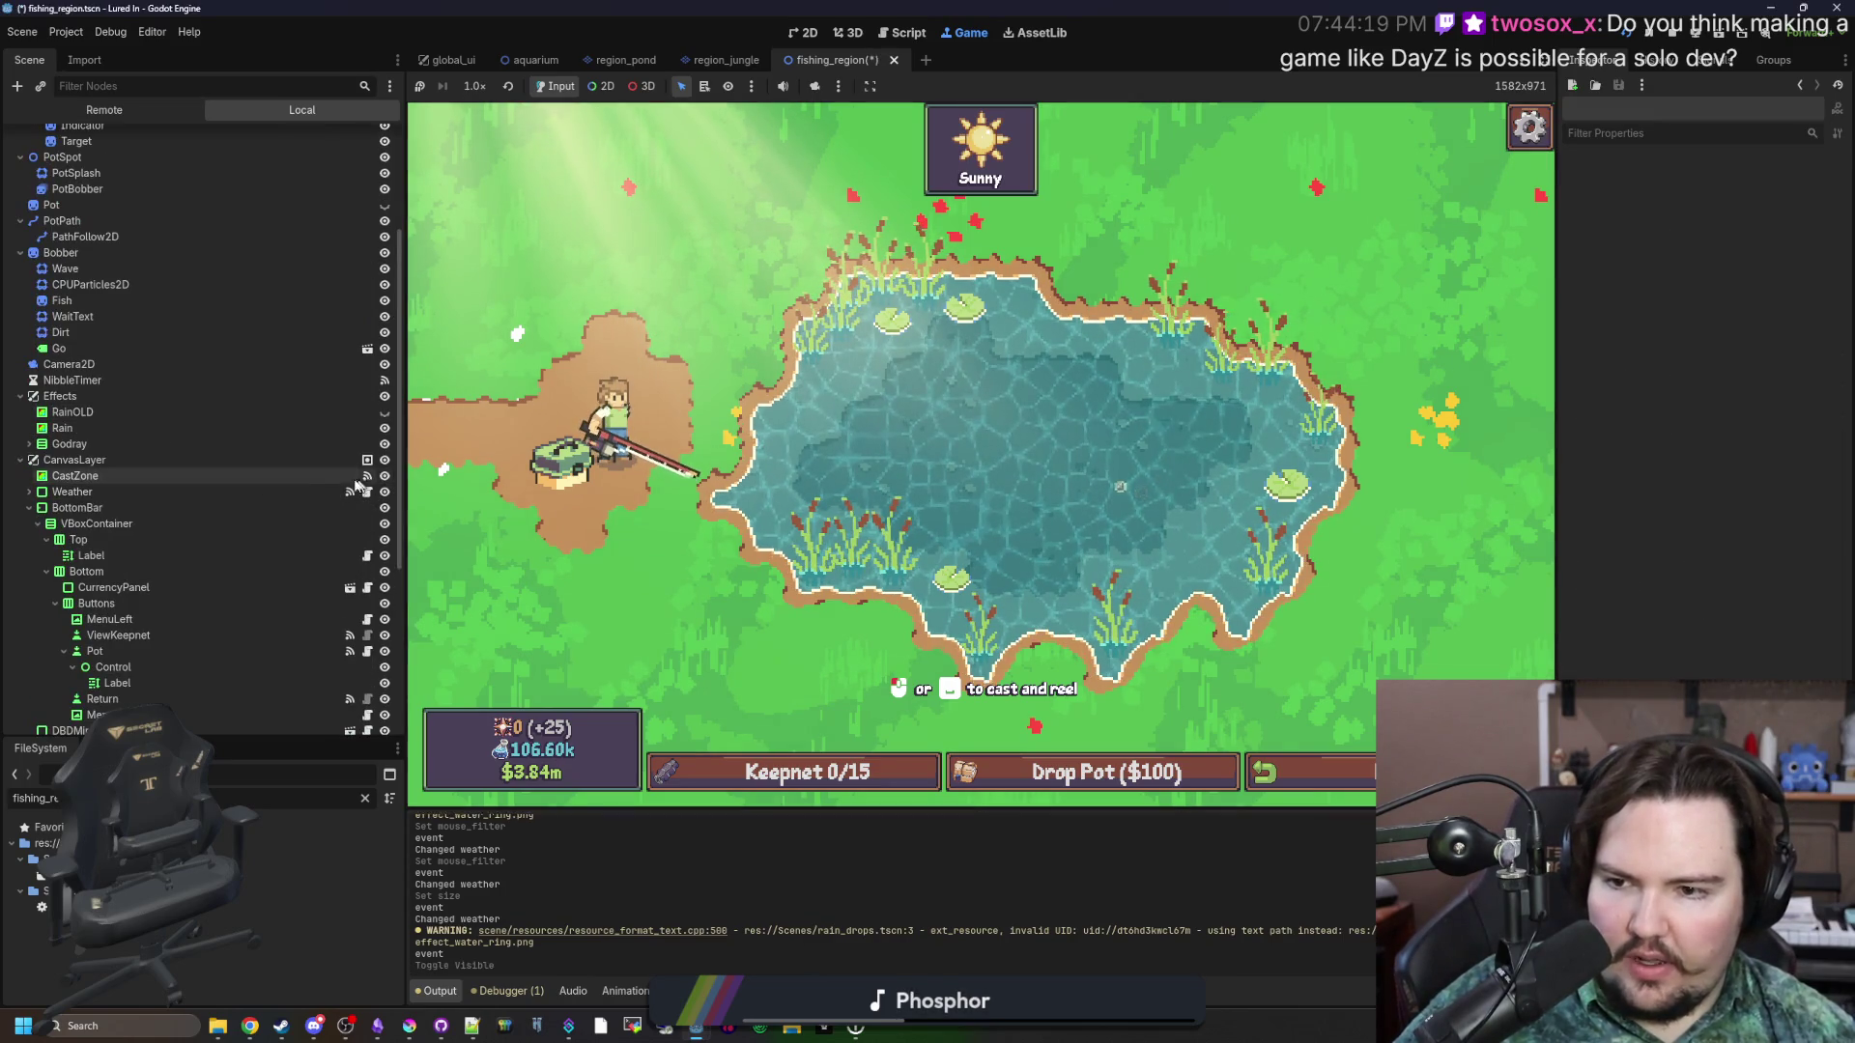
pyautogui.click(1742, 373)
pyautogui.click(1739, 668)
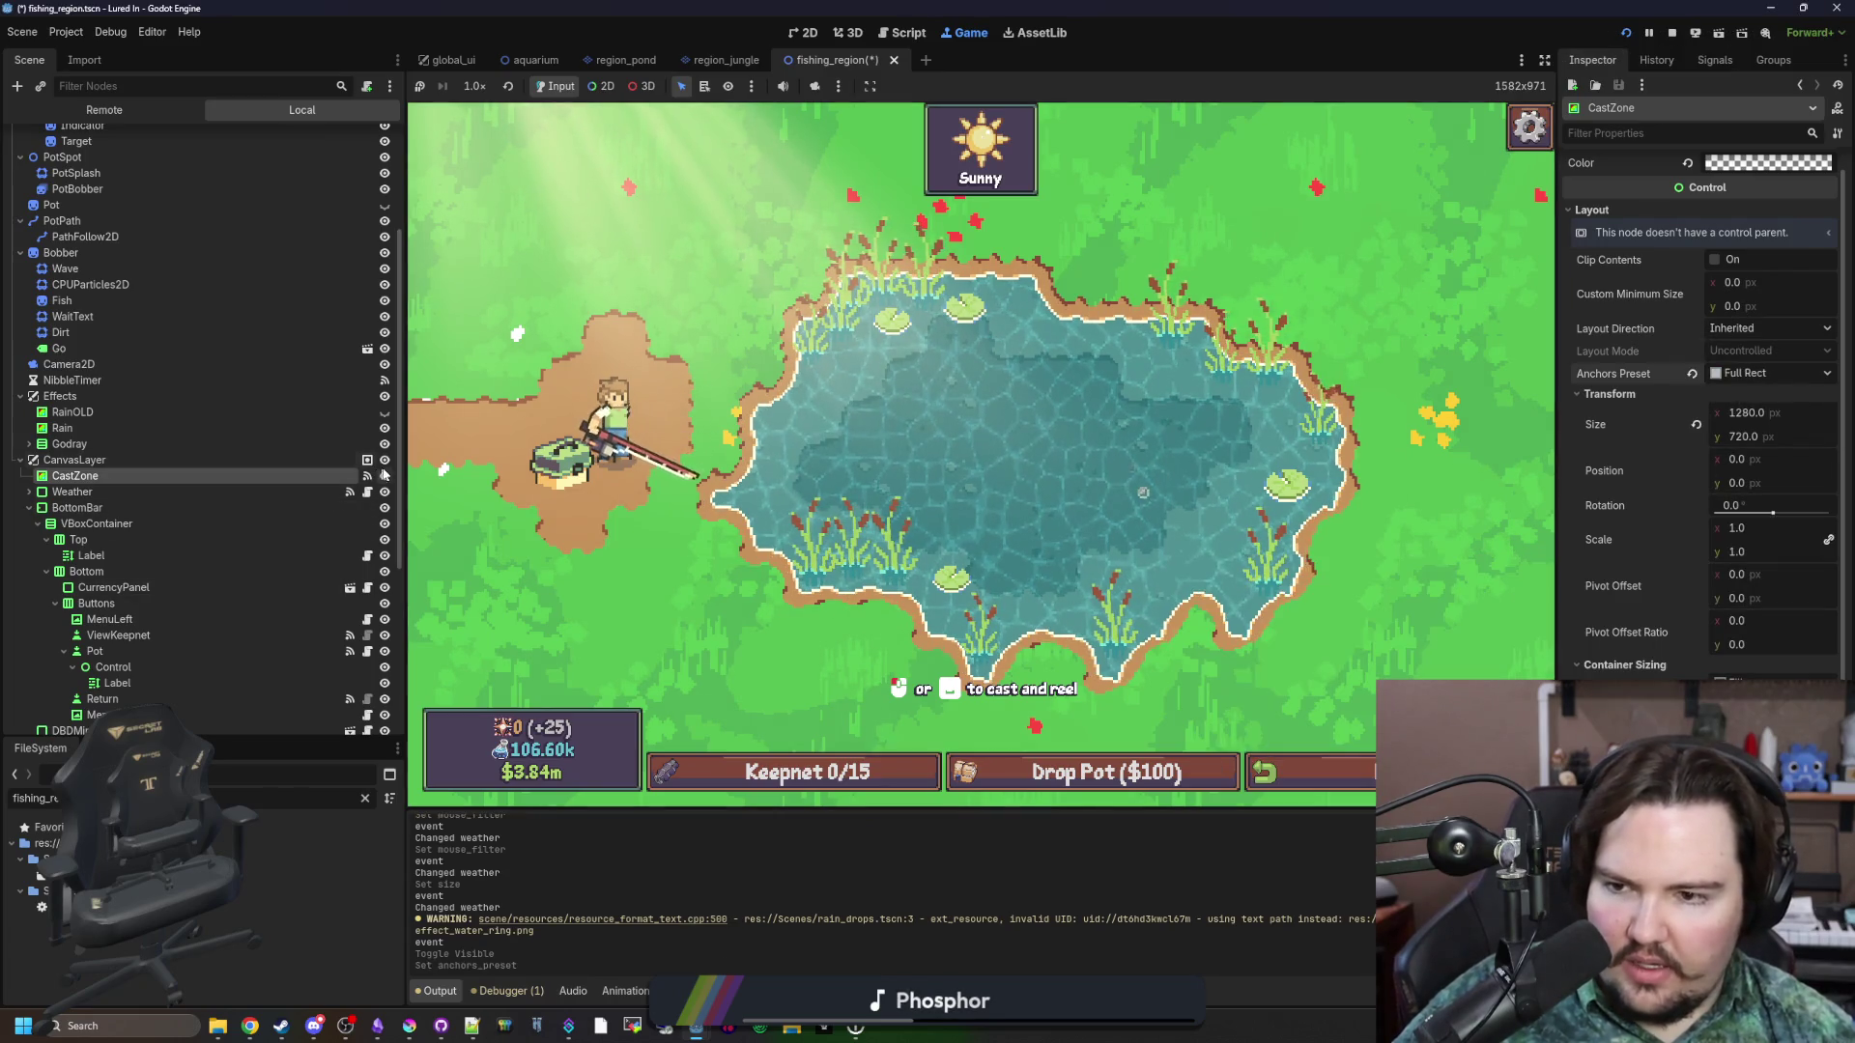
# Preview CastZone opaque, revert it to transparent, then cast and reel in the line.
pyautogui.click(1823, 162)
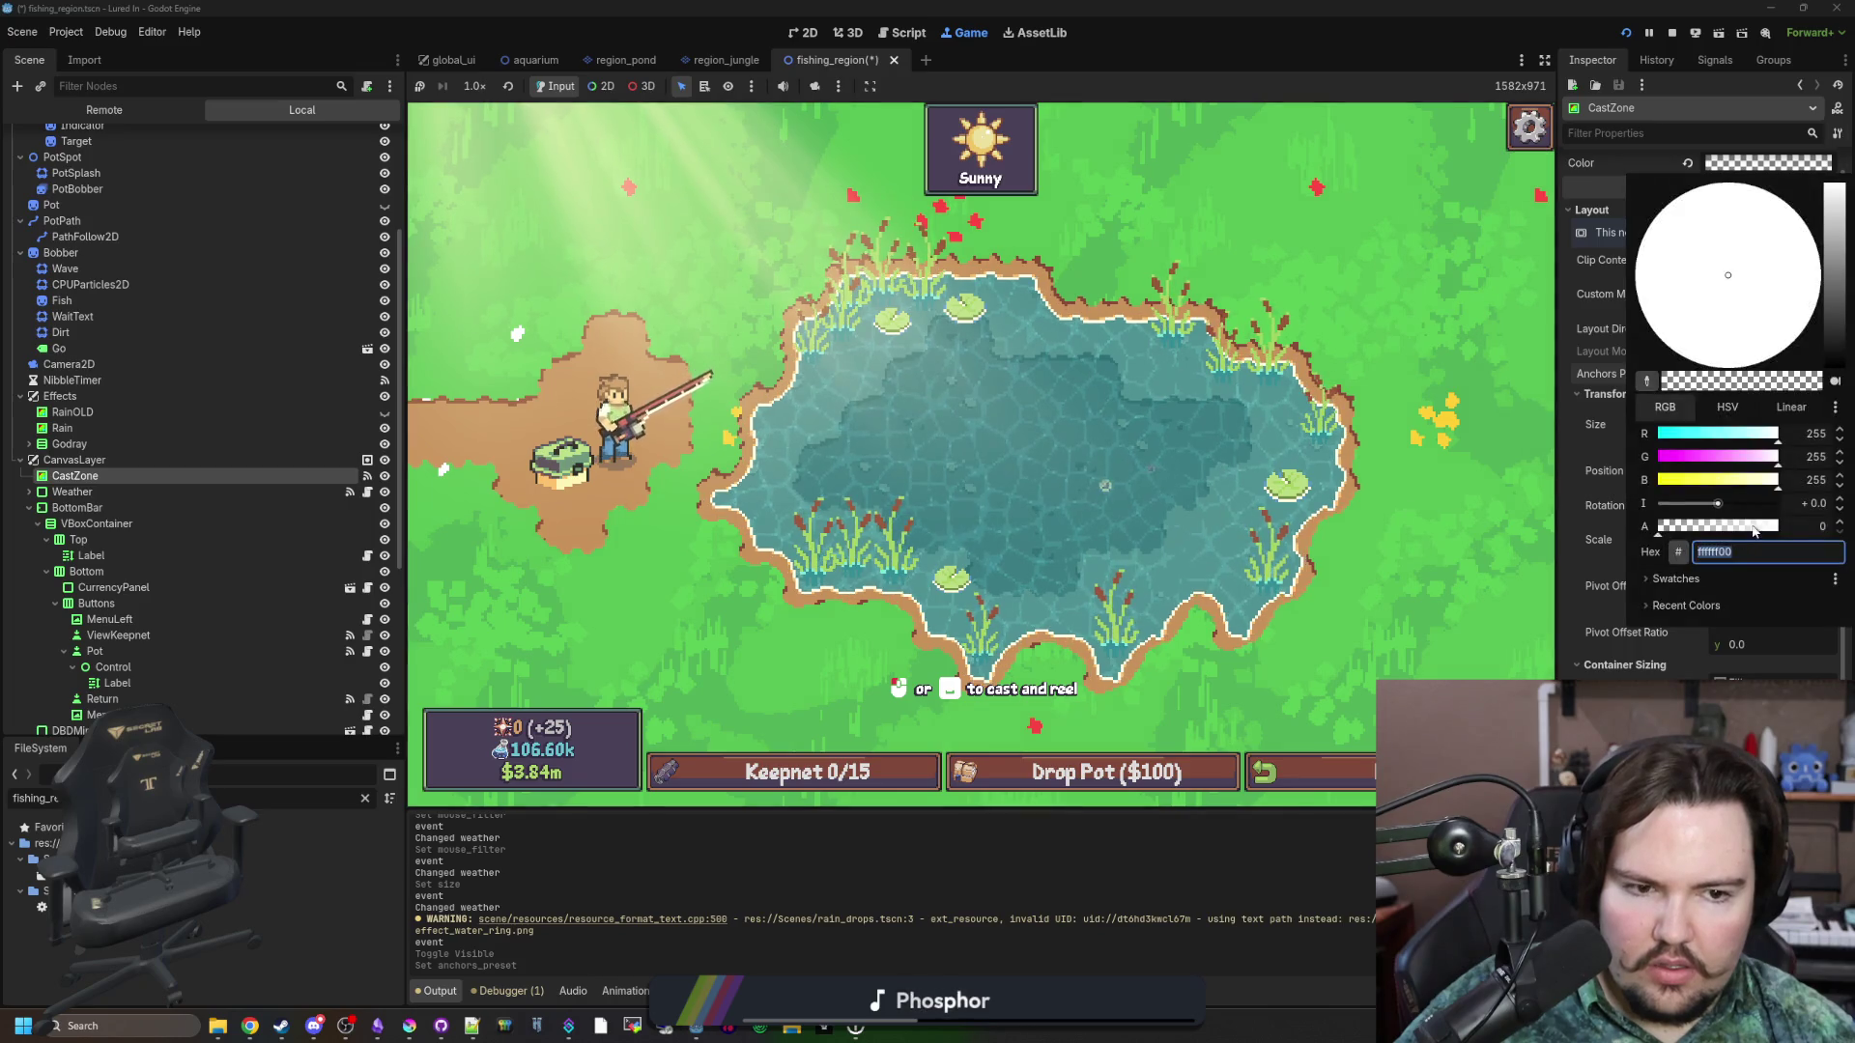
pyautogui.click(1268, 489)
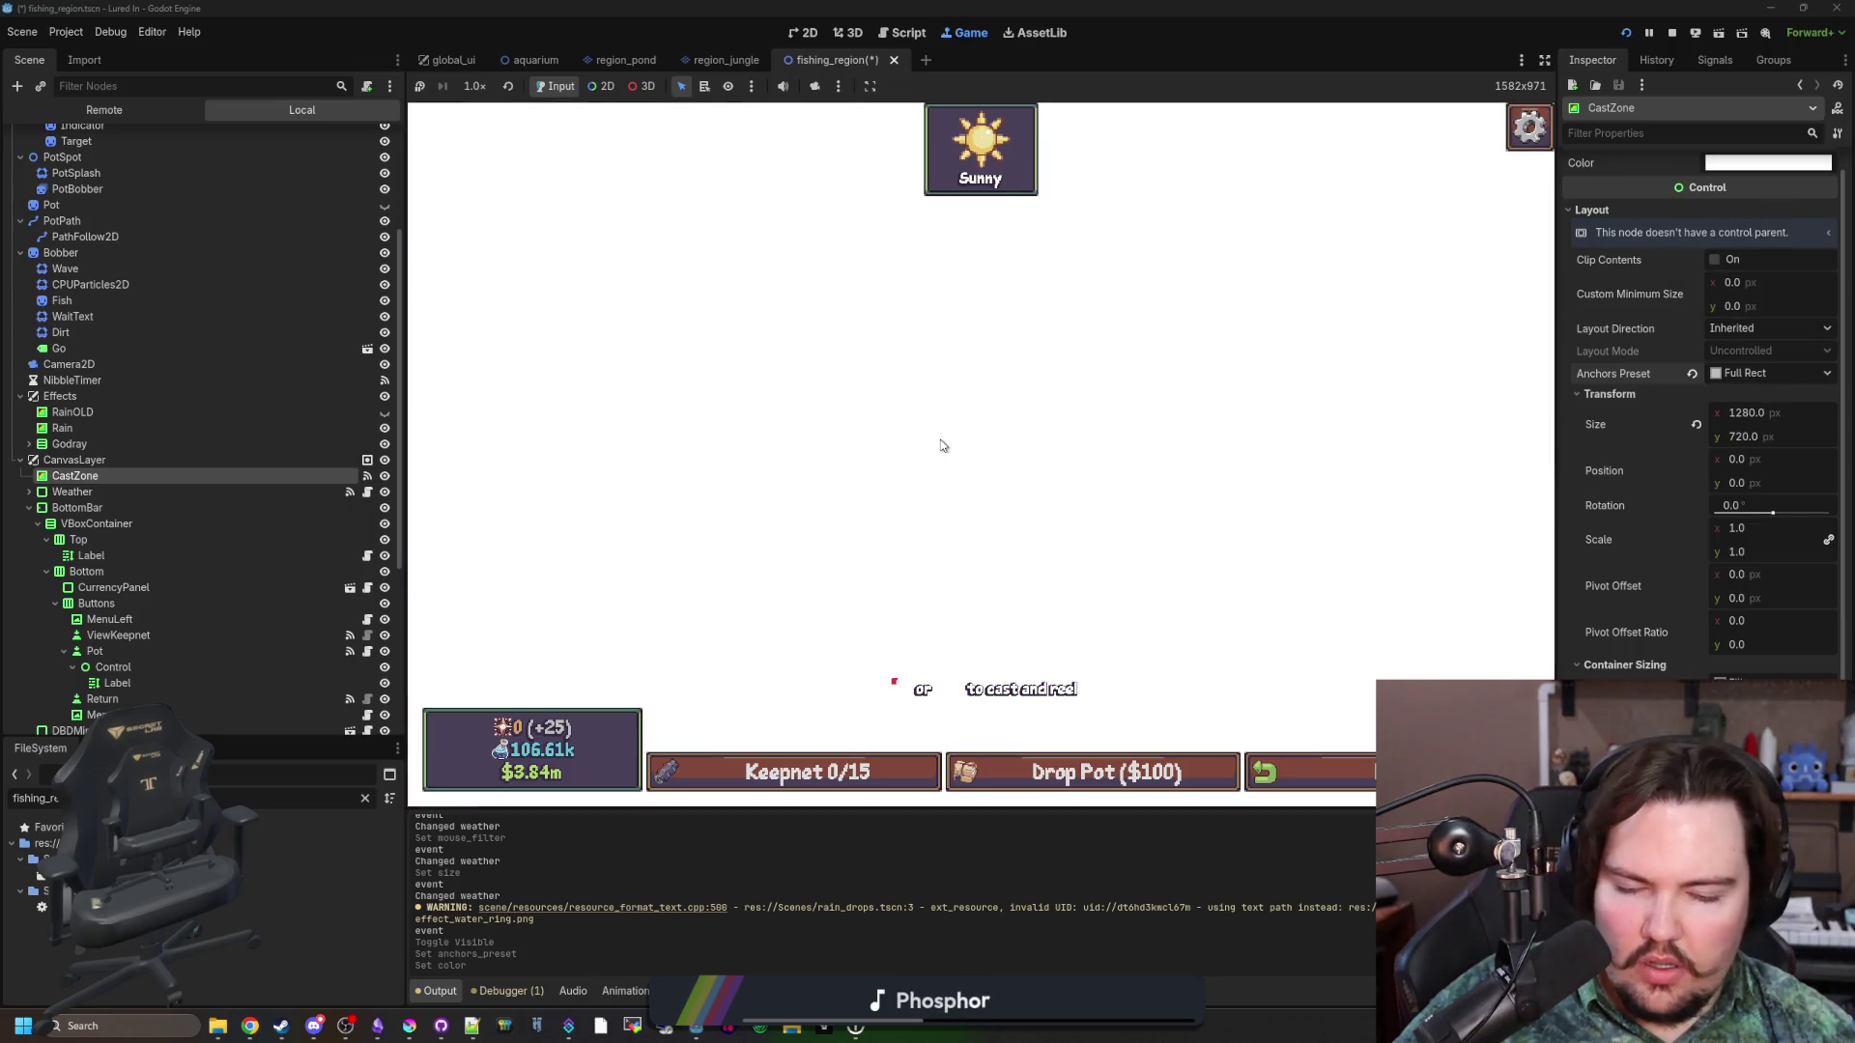
pyautogui.click(1768, 162)
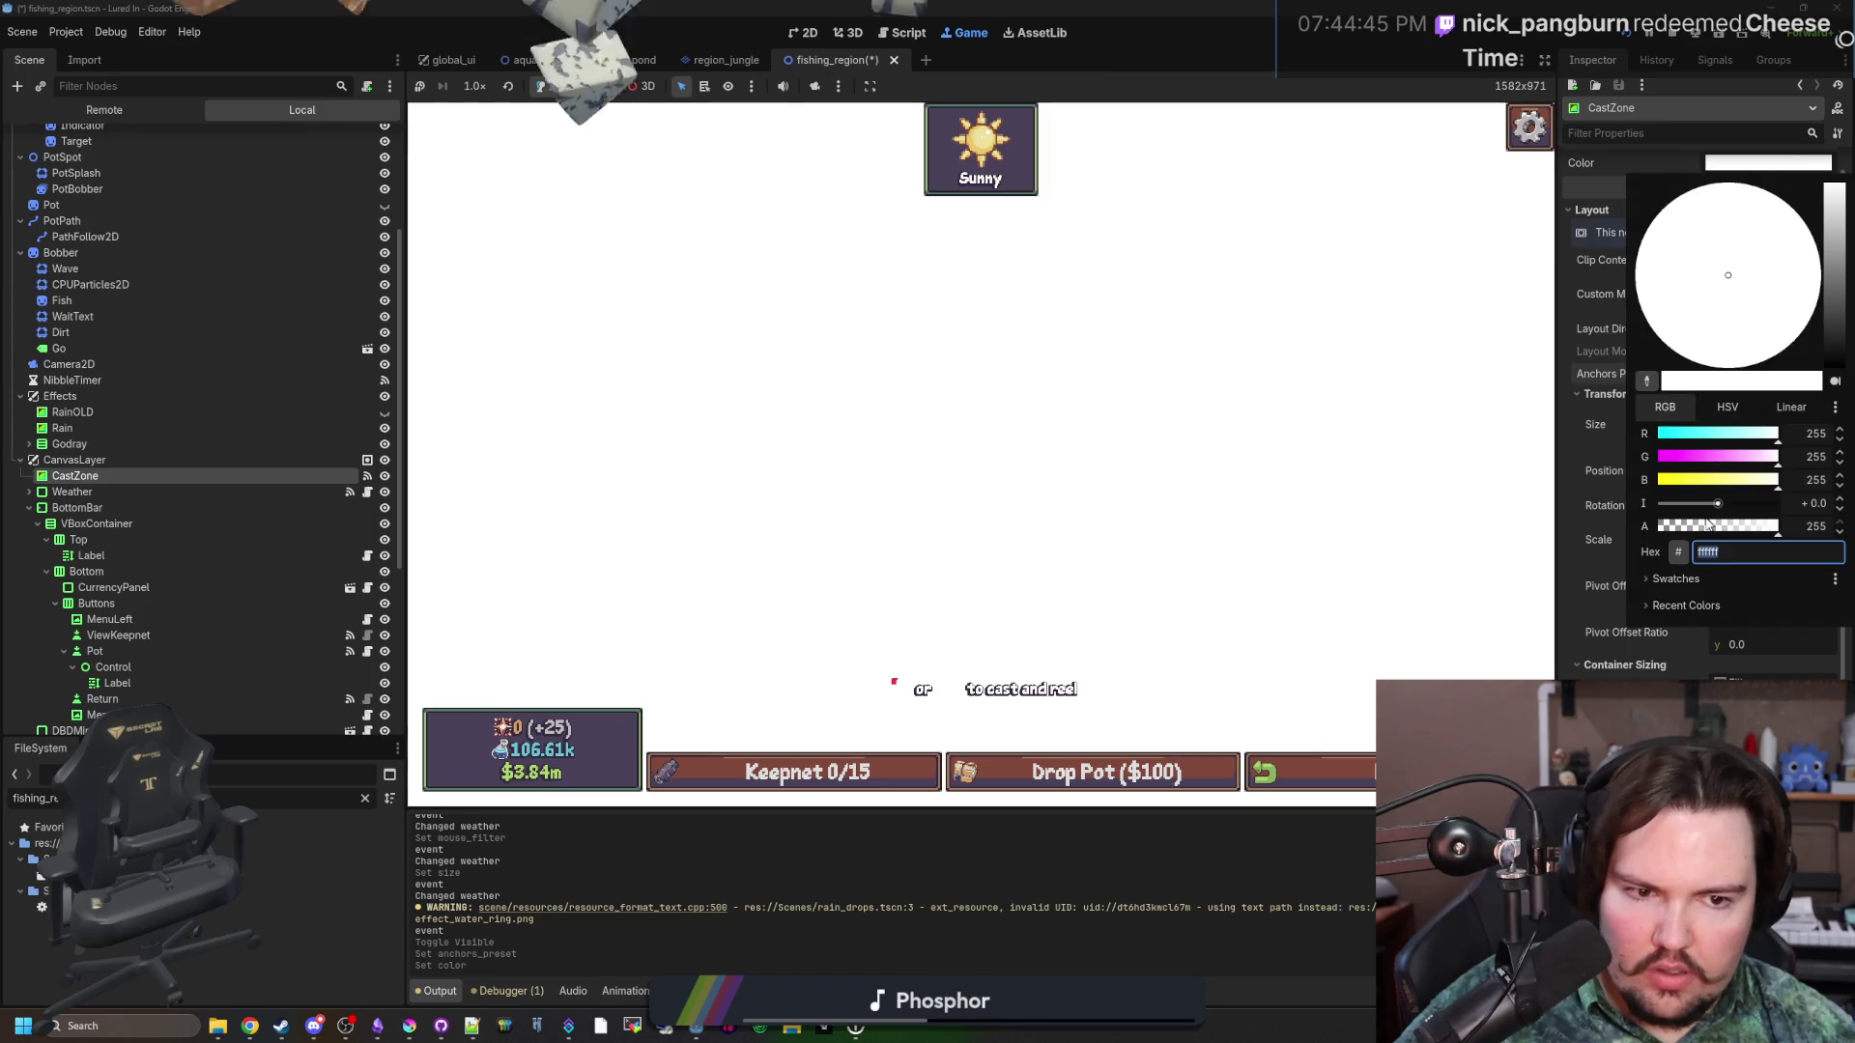
pyautogui.click(1110, 468)
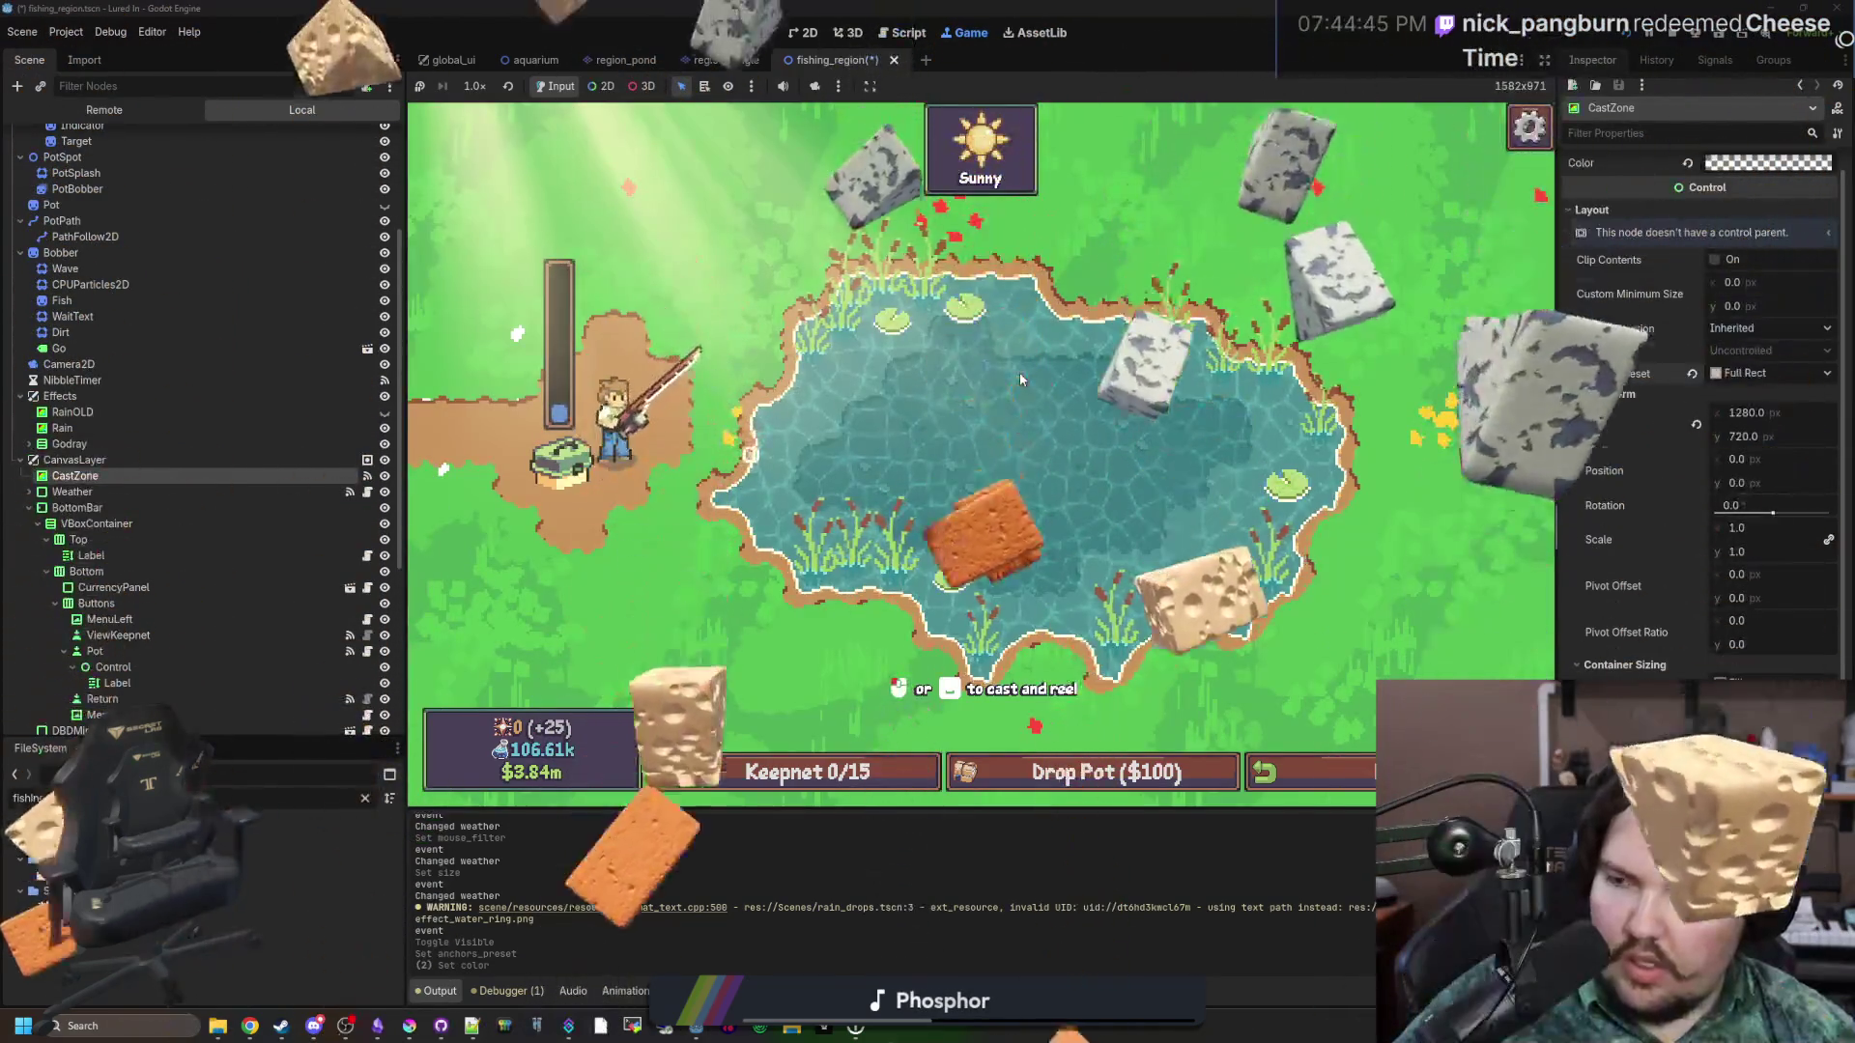
pyautogui.click(1022, 371)
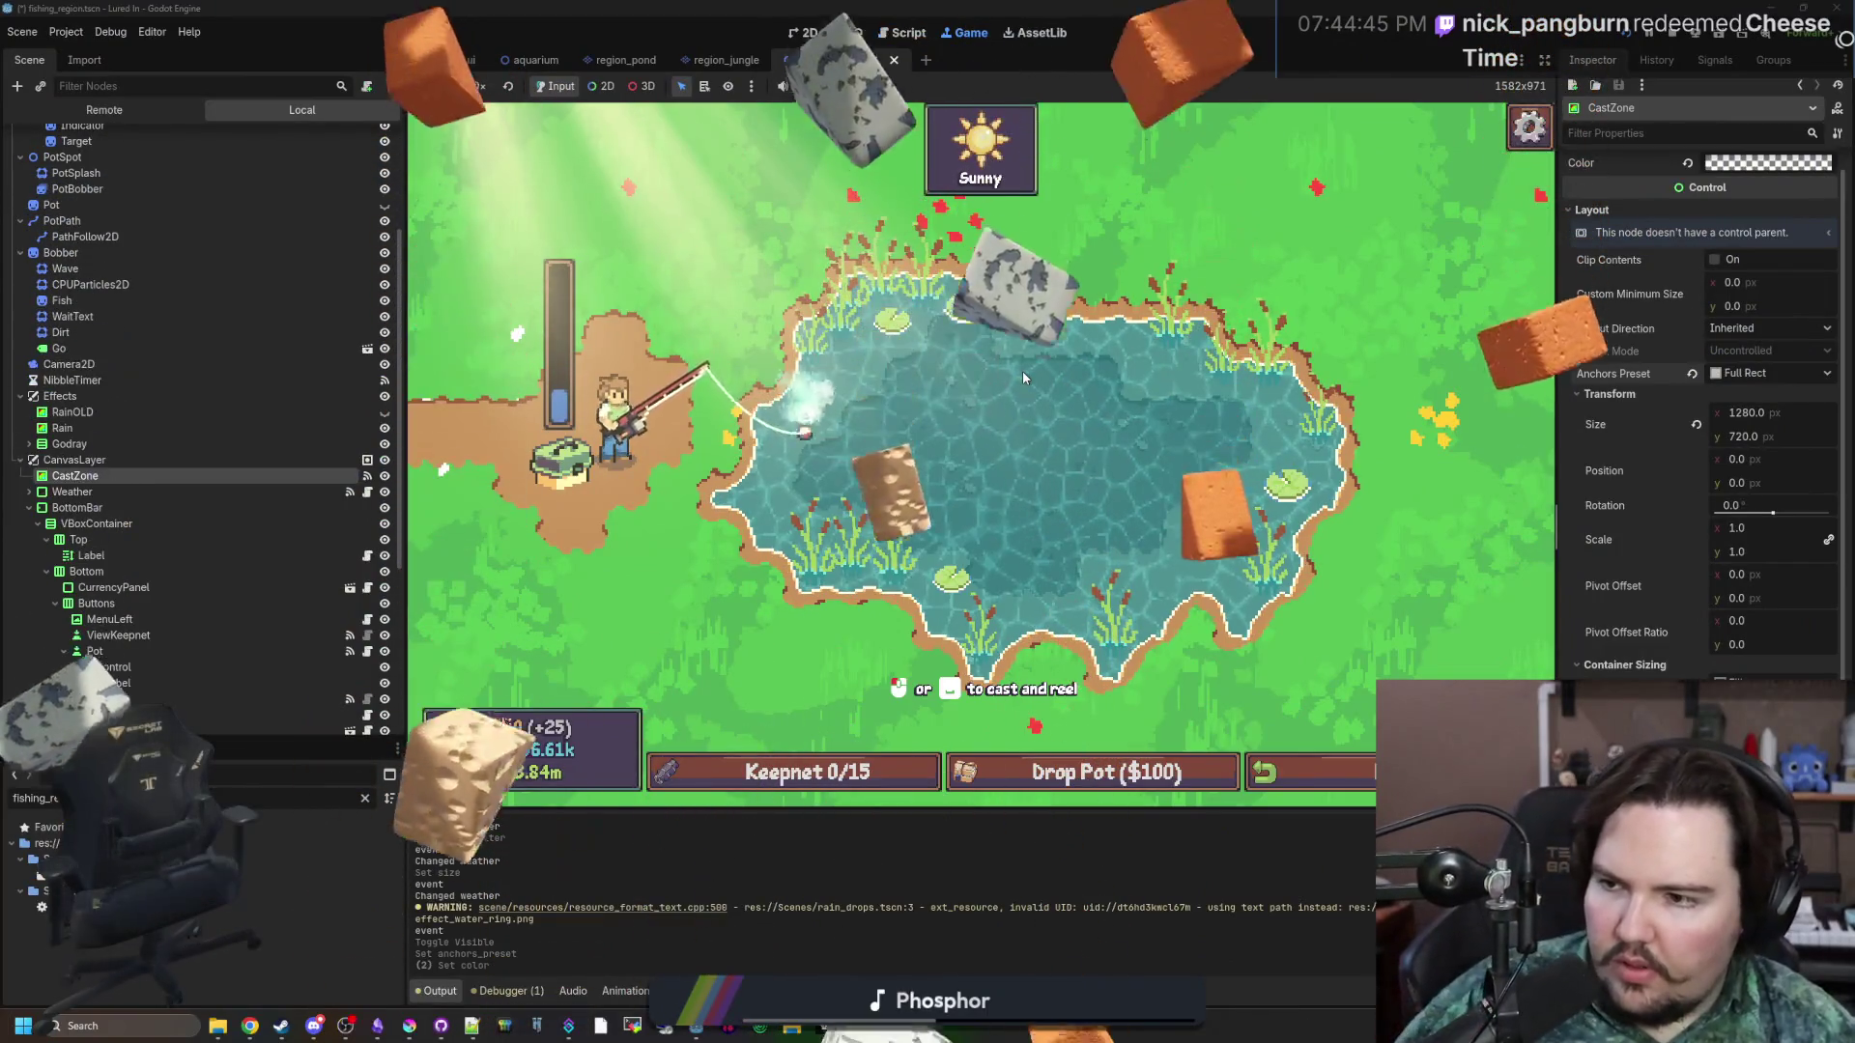
pyautogui.click(1022, 371)
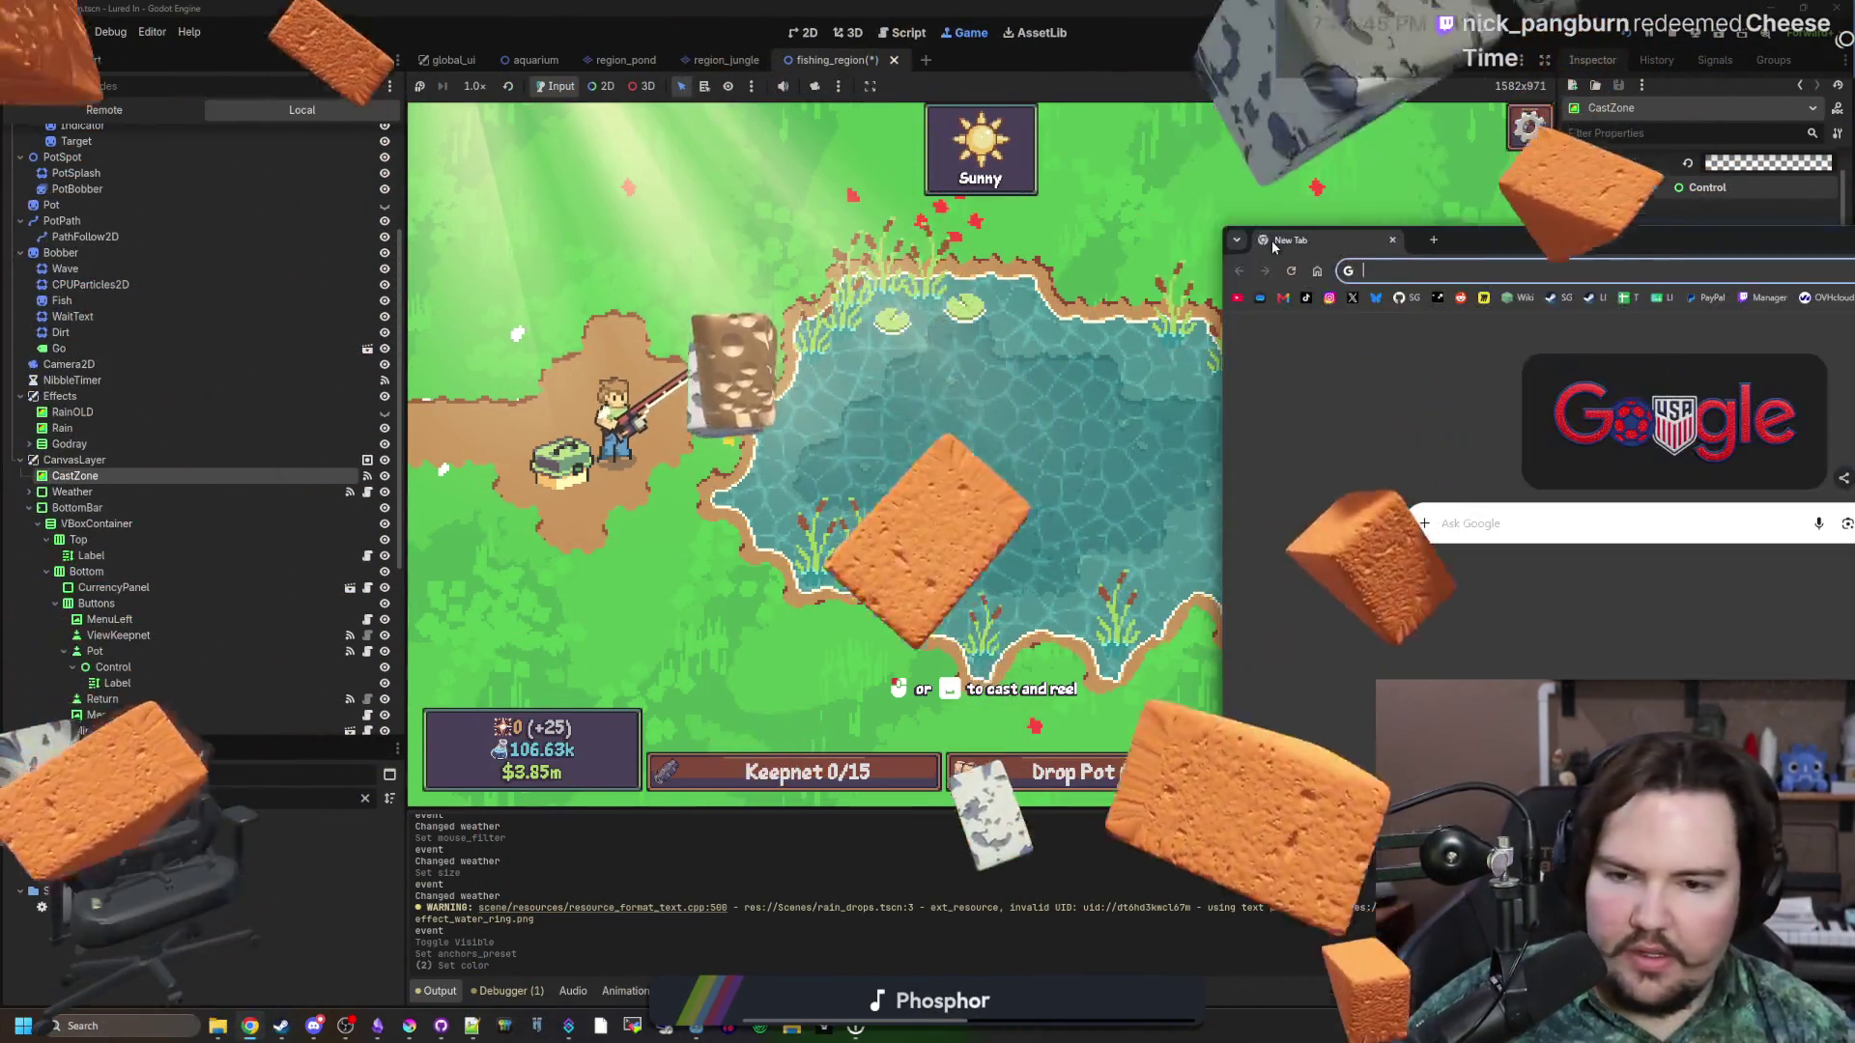
# Search Google for 'dayz', open DayZ's Steam store page and maximize the browser.
pyautogui.write('dayz')
pyautogui.press('Return')
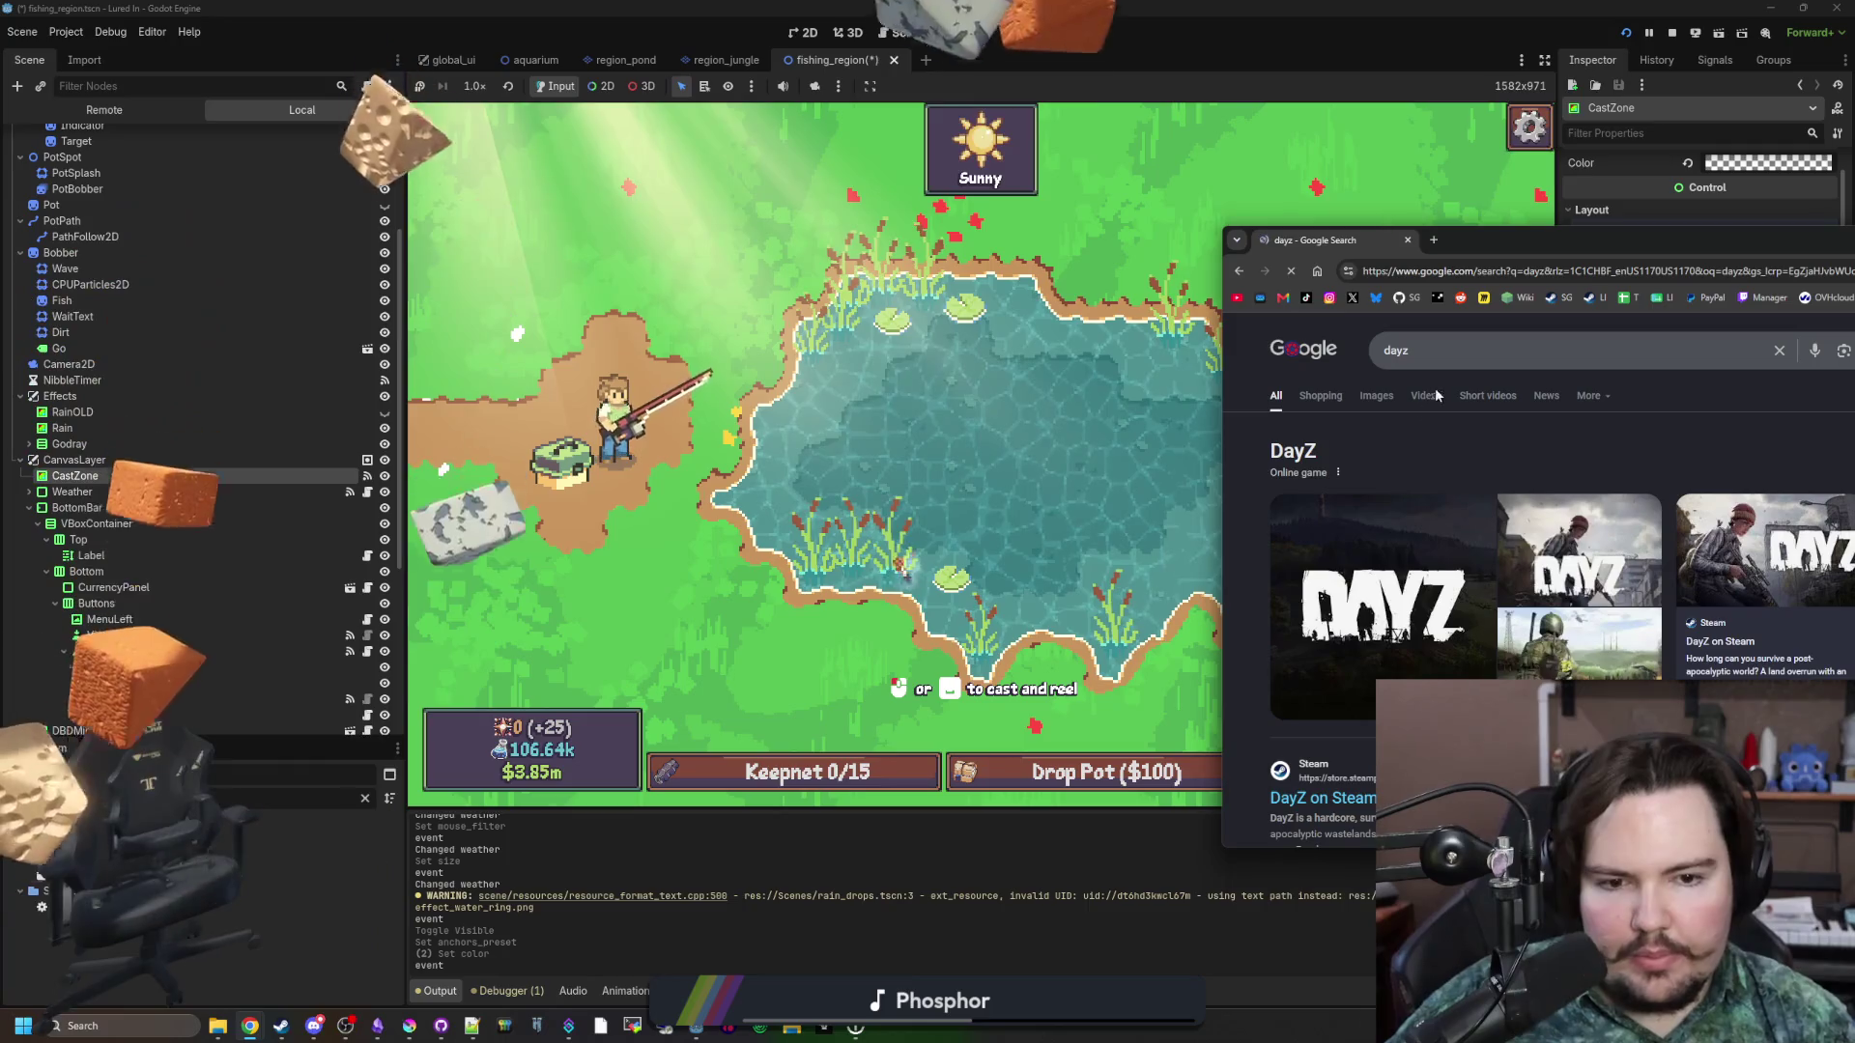
pyautogui.click(1334, 812)
pyautogui.press('super+Up')
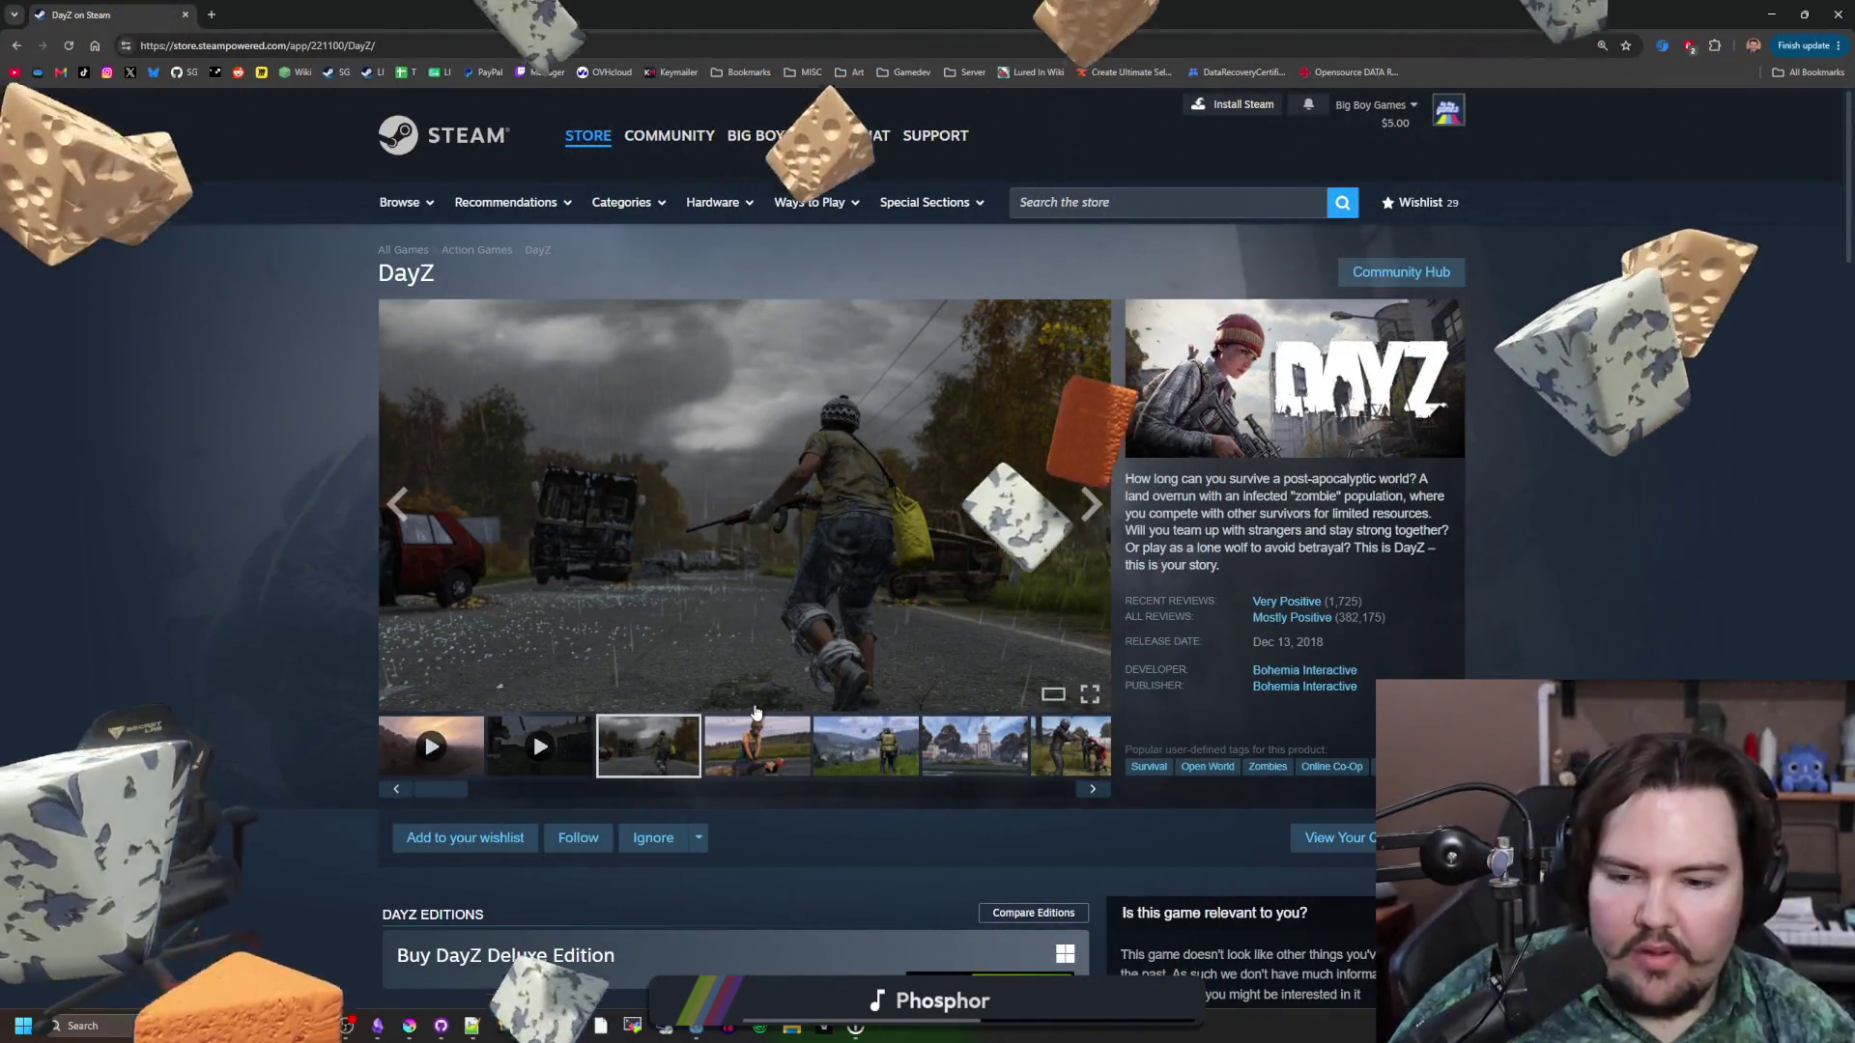
pyautogui.scroll(-2, 715, 765)
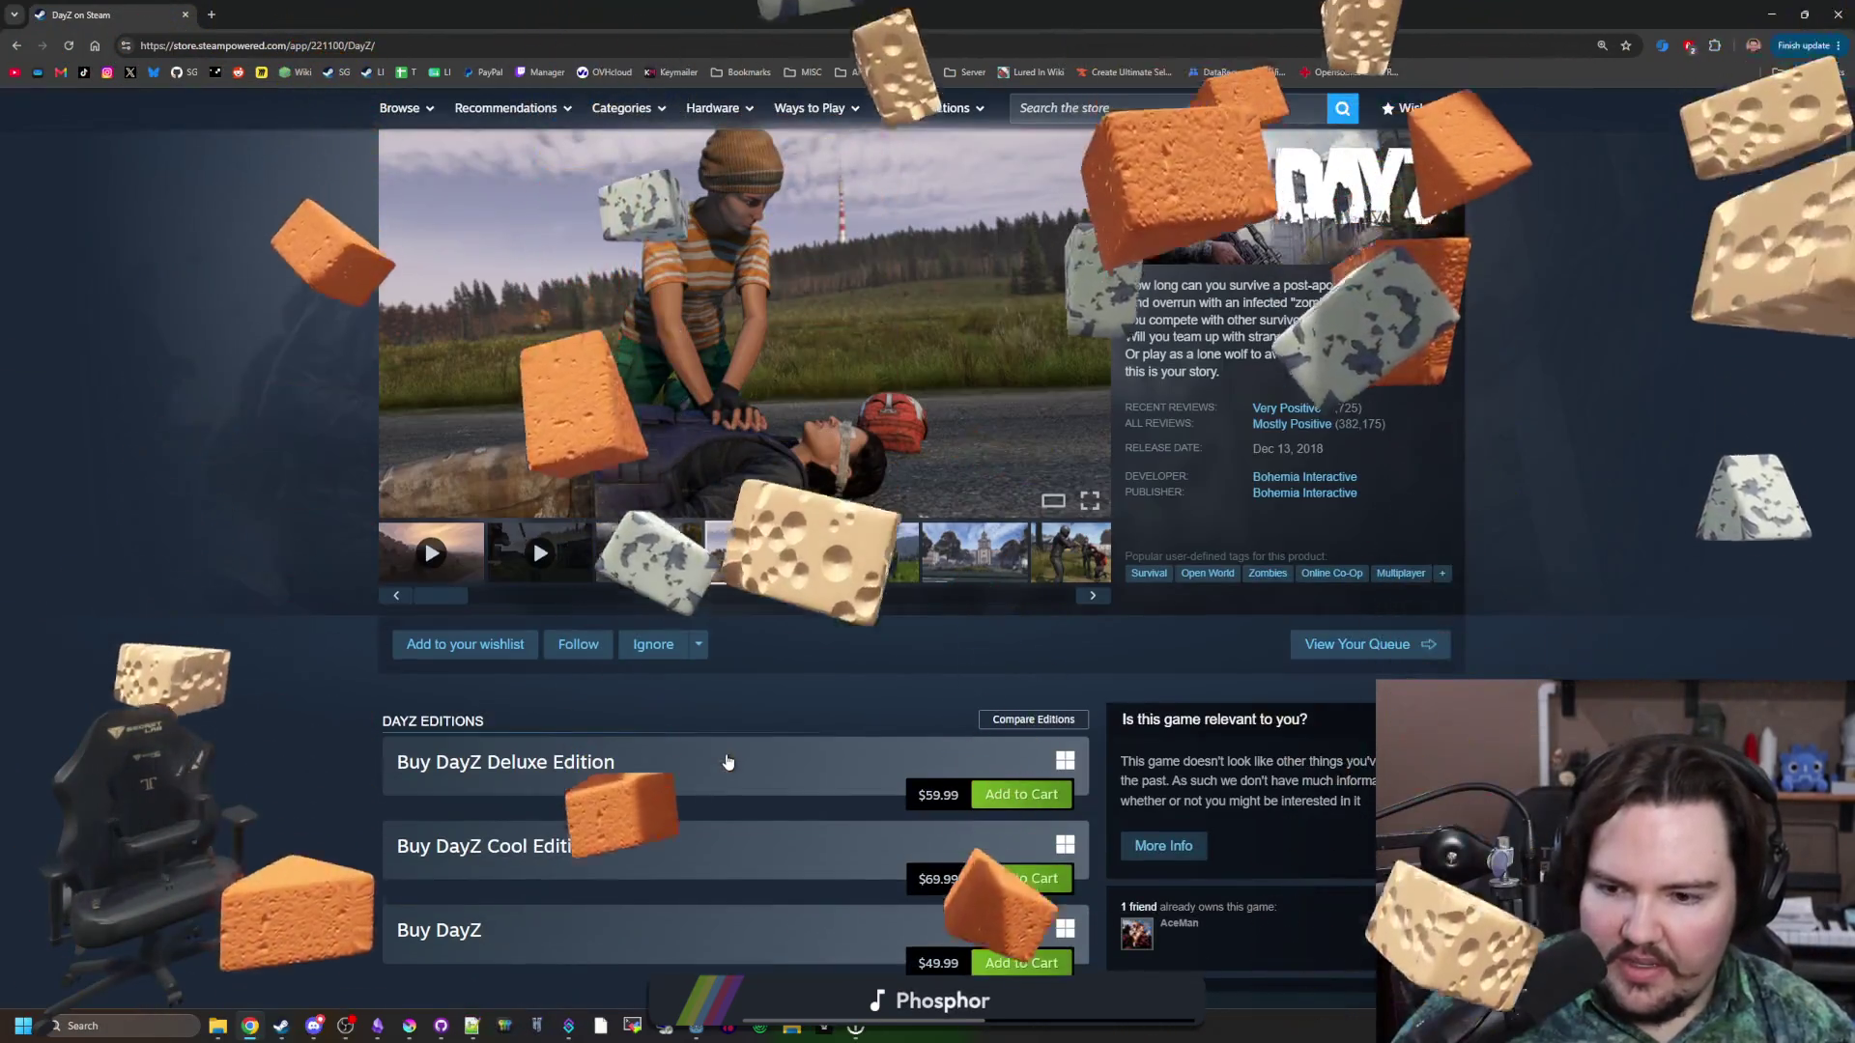
pyautogui.scroll(3, 727, 760)
# Filter the Steam library by 'dayz', then return to the DayZ store page.
pyautogui.hotkey('alt', 'Tab')
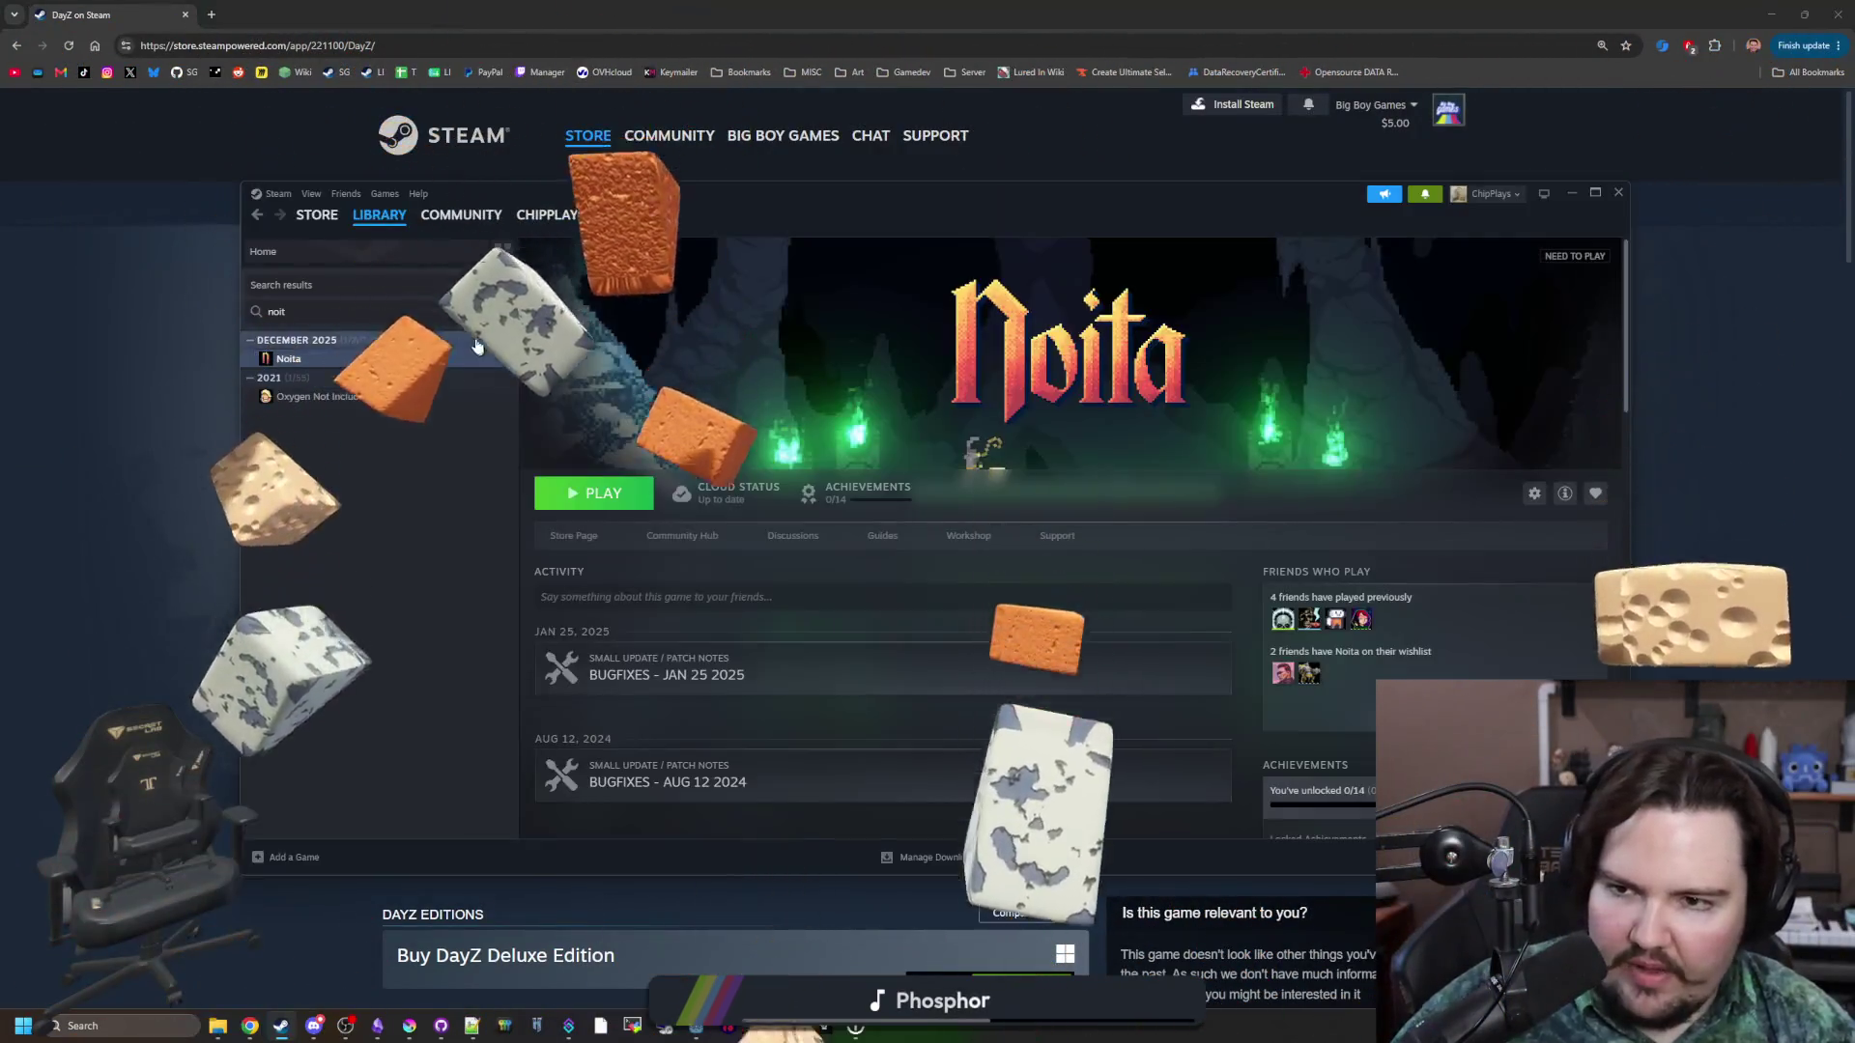
pyautogui.click(480, 314)
pyautogui.write('dayz')
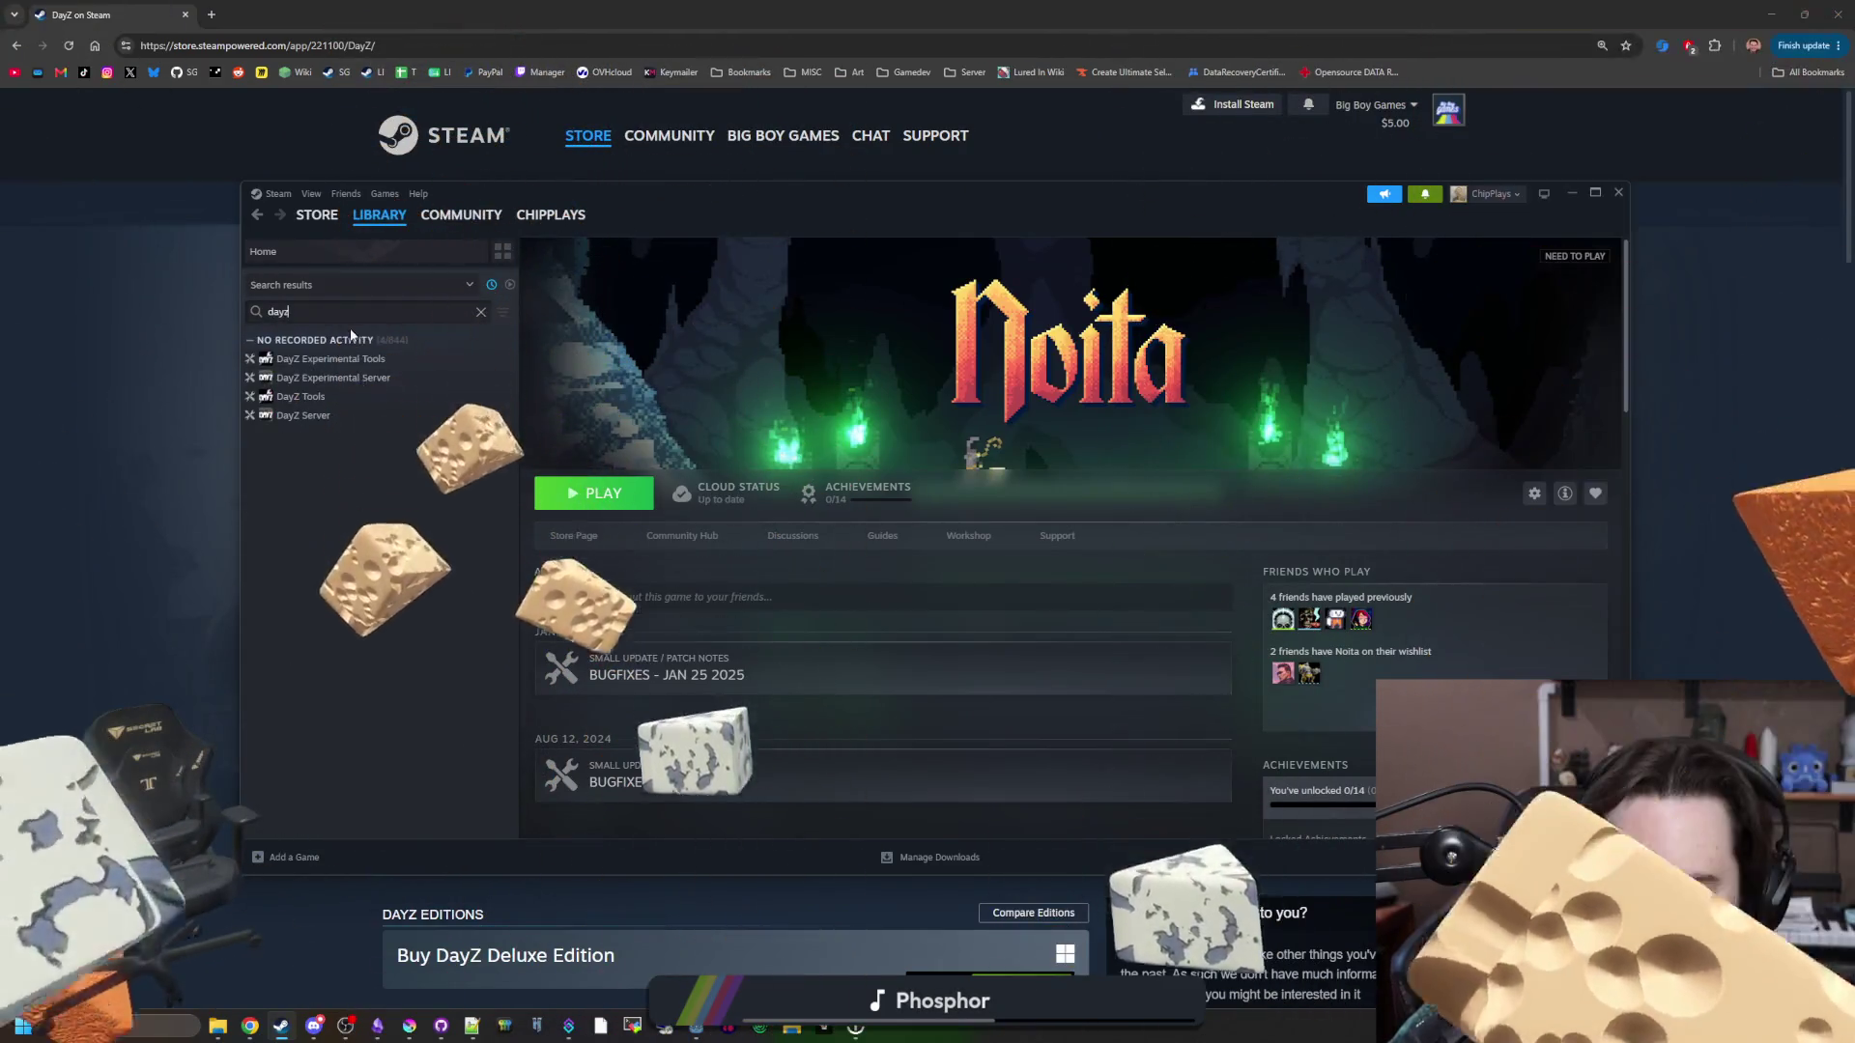
pyautogui.press('BackSpace')
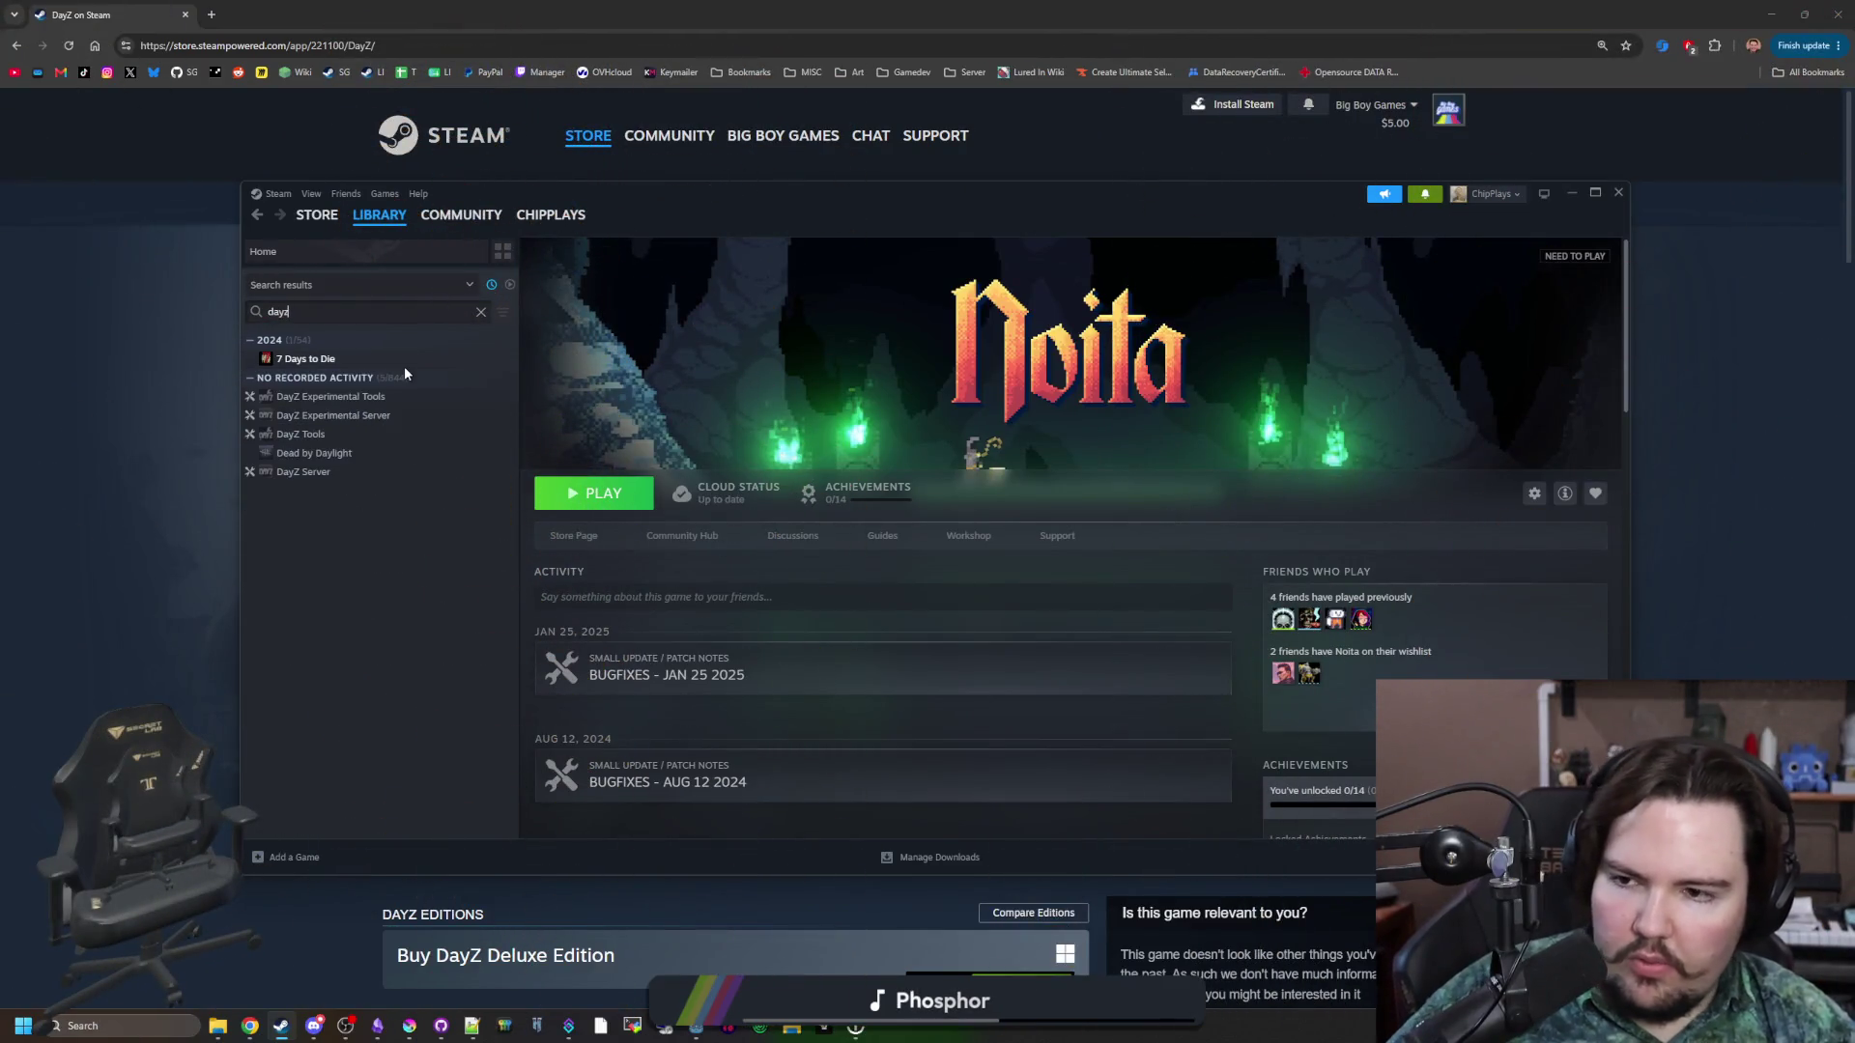
pyautogui.click(103, 505)
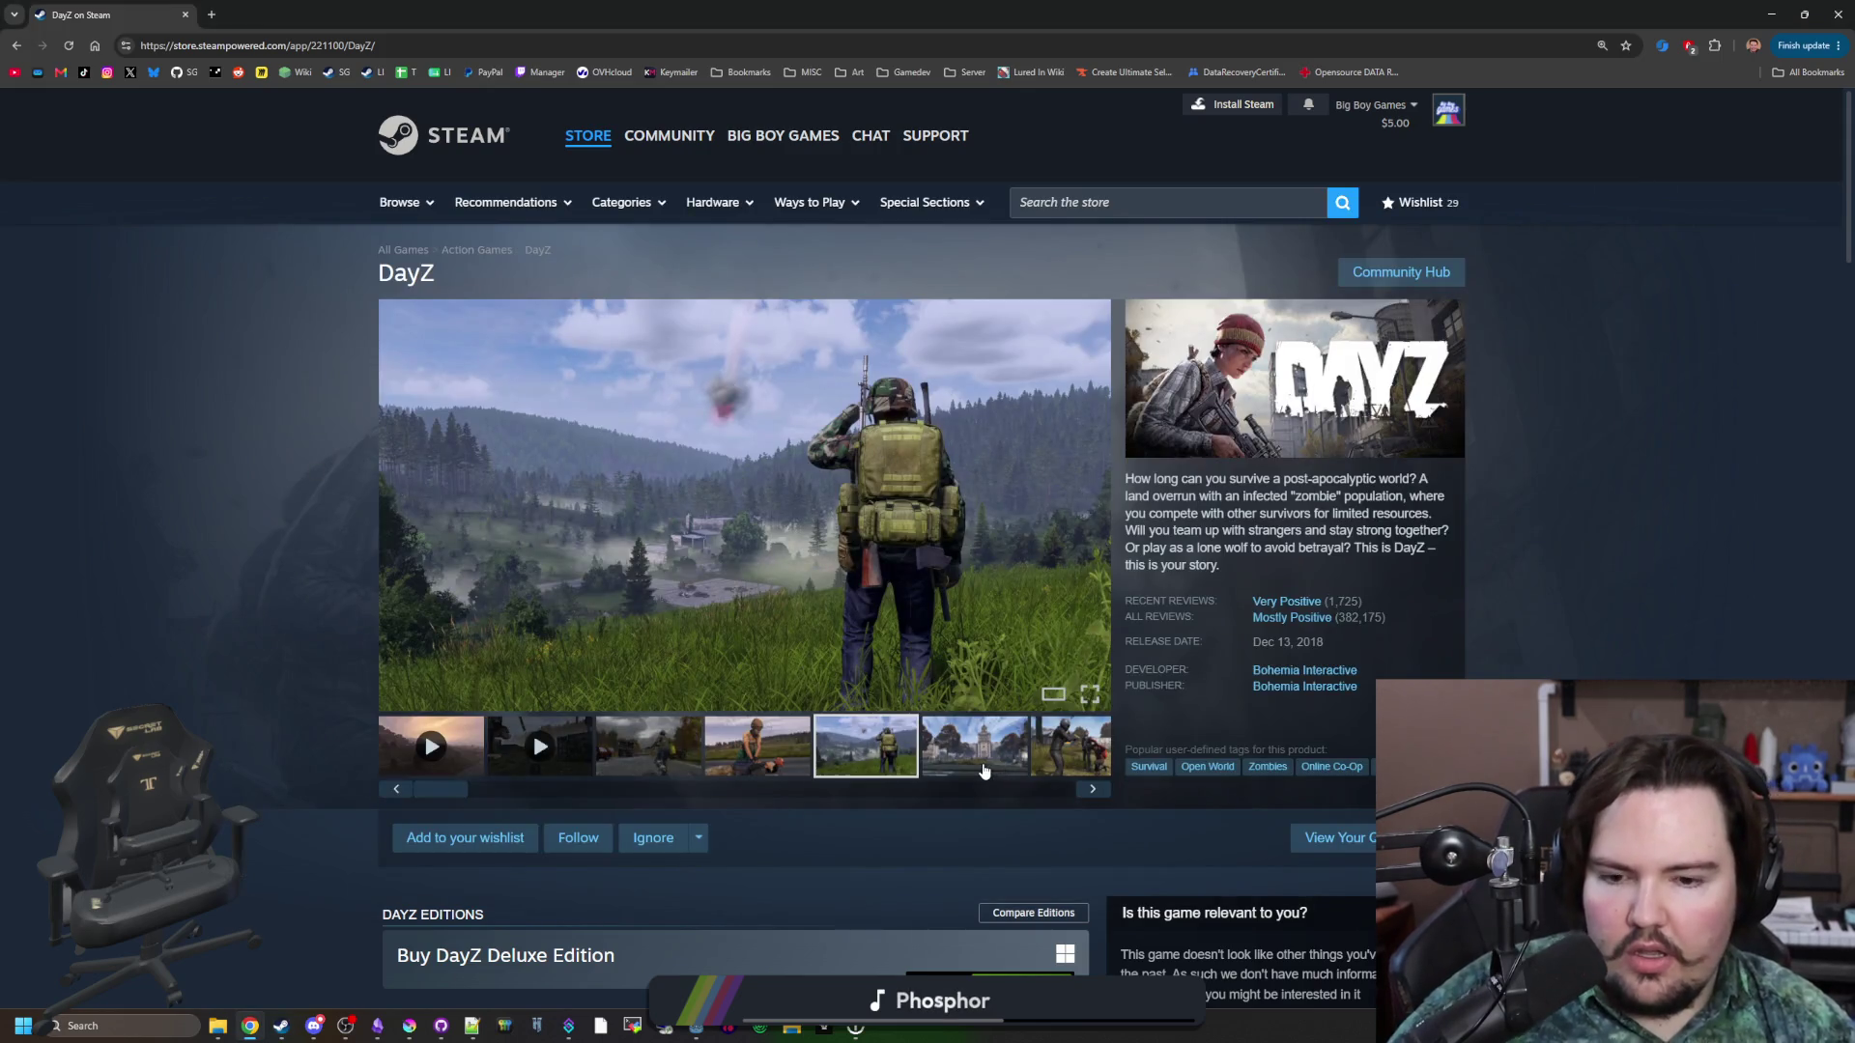
# Open the town screenshot full size, advance once, and close the gallery.
pyautogui.click(985, 770)
pyautogui.click(960, 653)
pyautogui.click(1613, 556)
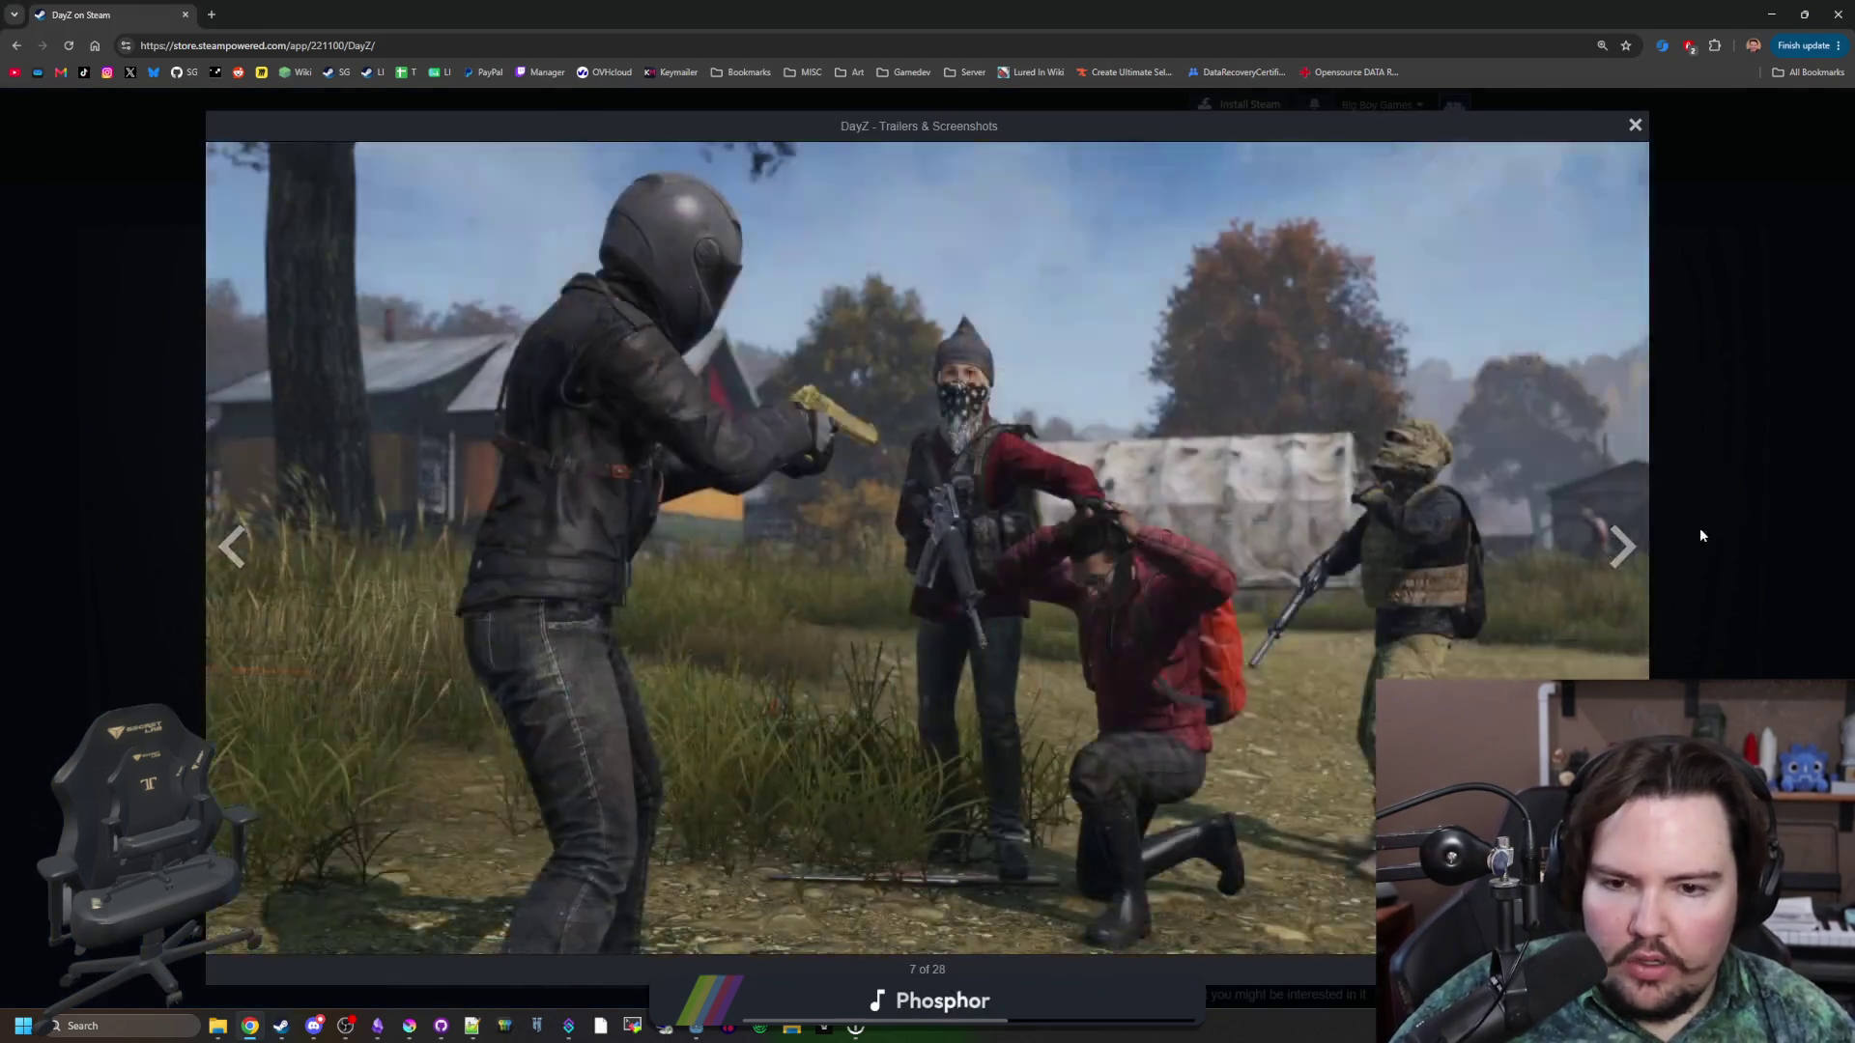
pyautogui.click(1701, 528)
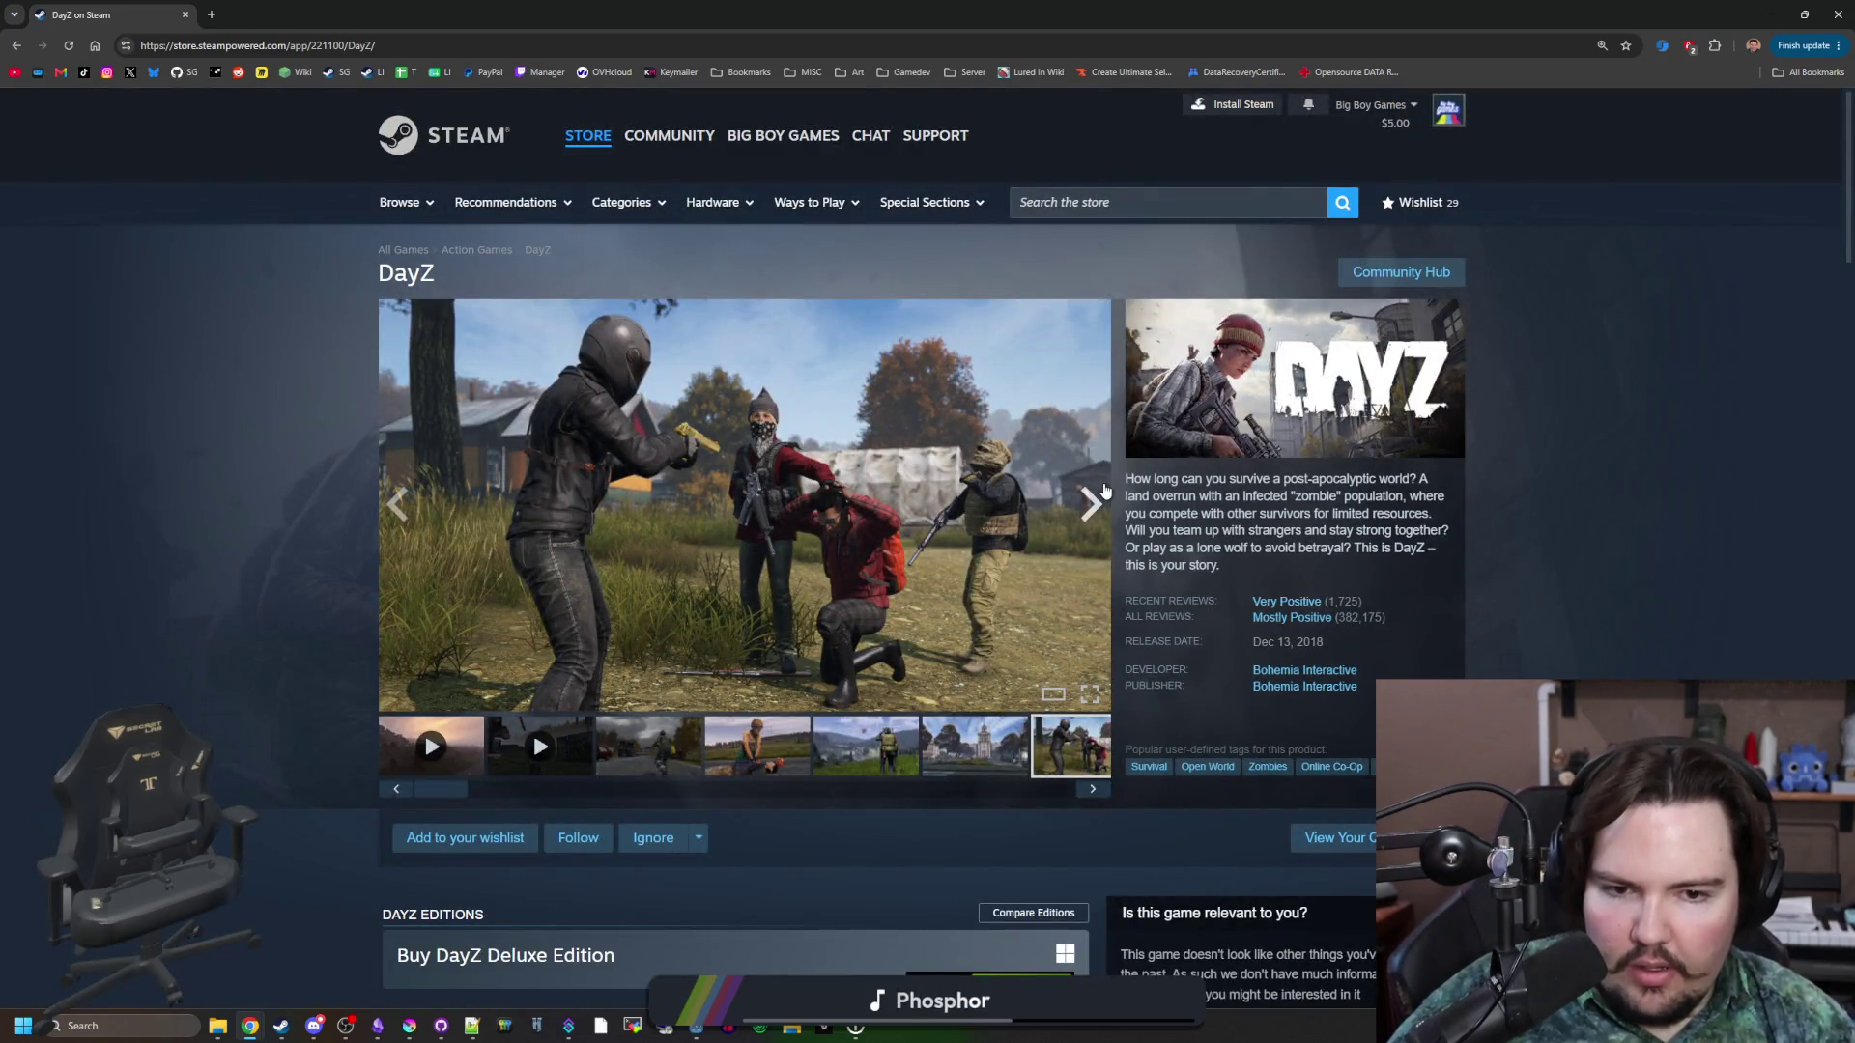
# Cycle the DayZ showcase through its screenshots up to the helicopter image.
pyautogui.click(1105, 491)
pyautogui.click(1106, 491)
pyautogui.click(1105, 491)
pyautogui.click(1105, 491)
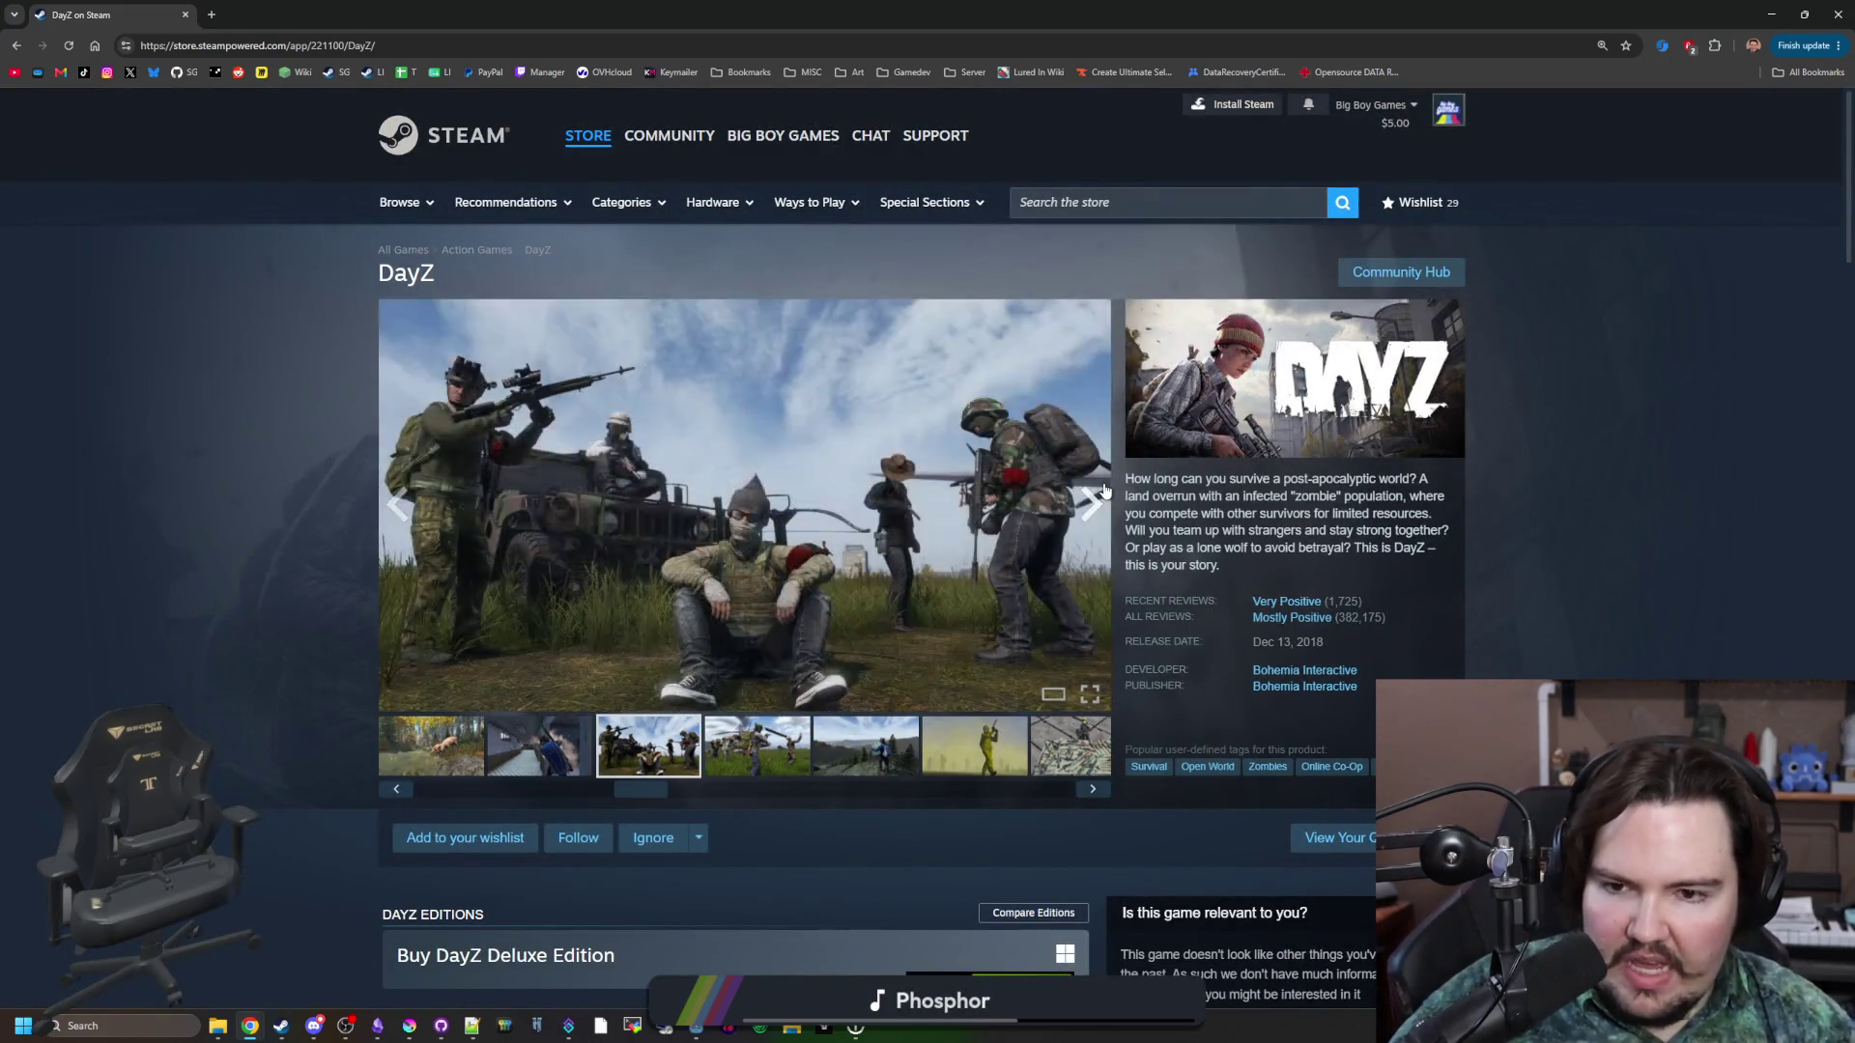
pyautogui.click(1105, 491)
pyautogui.click(1105, 491)
pyautogui.click(1106, 491)
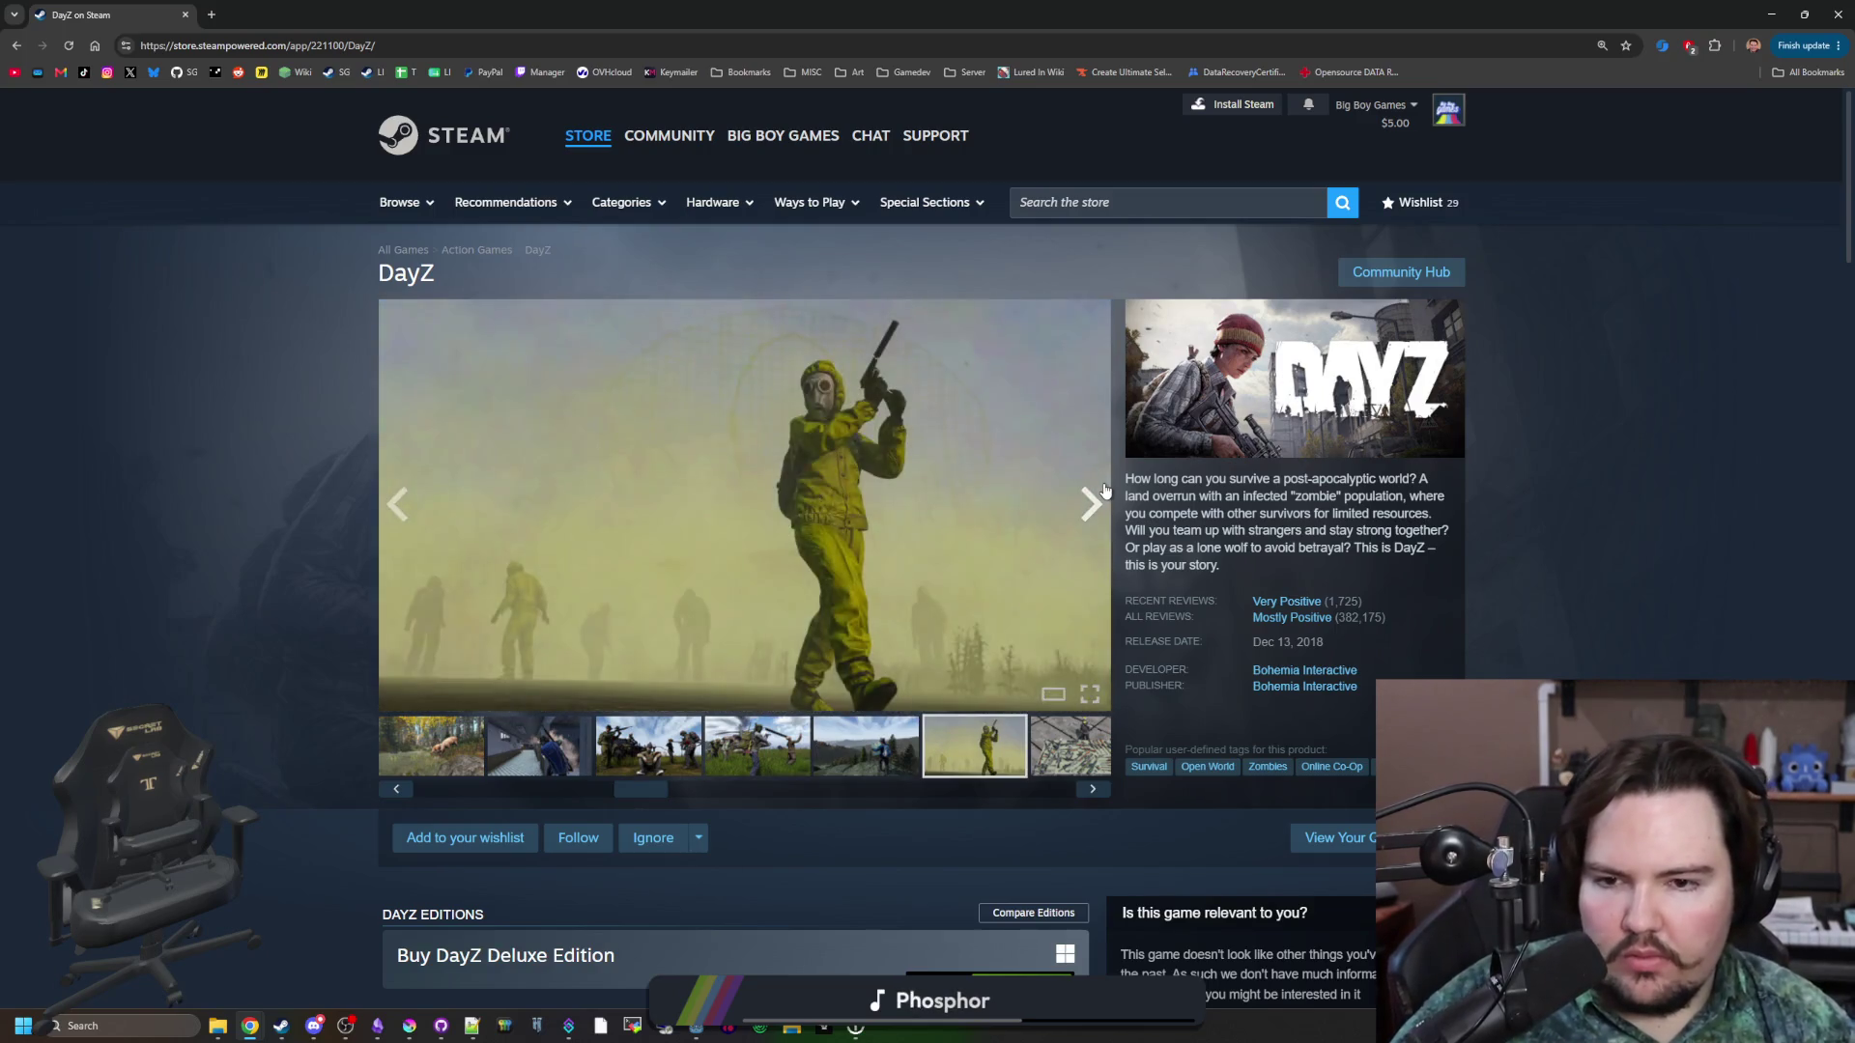
pyautogui.click(1105, 491)
pyautogui.click(1106, 491)
pyautogui.click(1105, 491)
pyautogui.click(1105, 491)
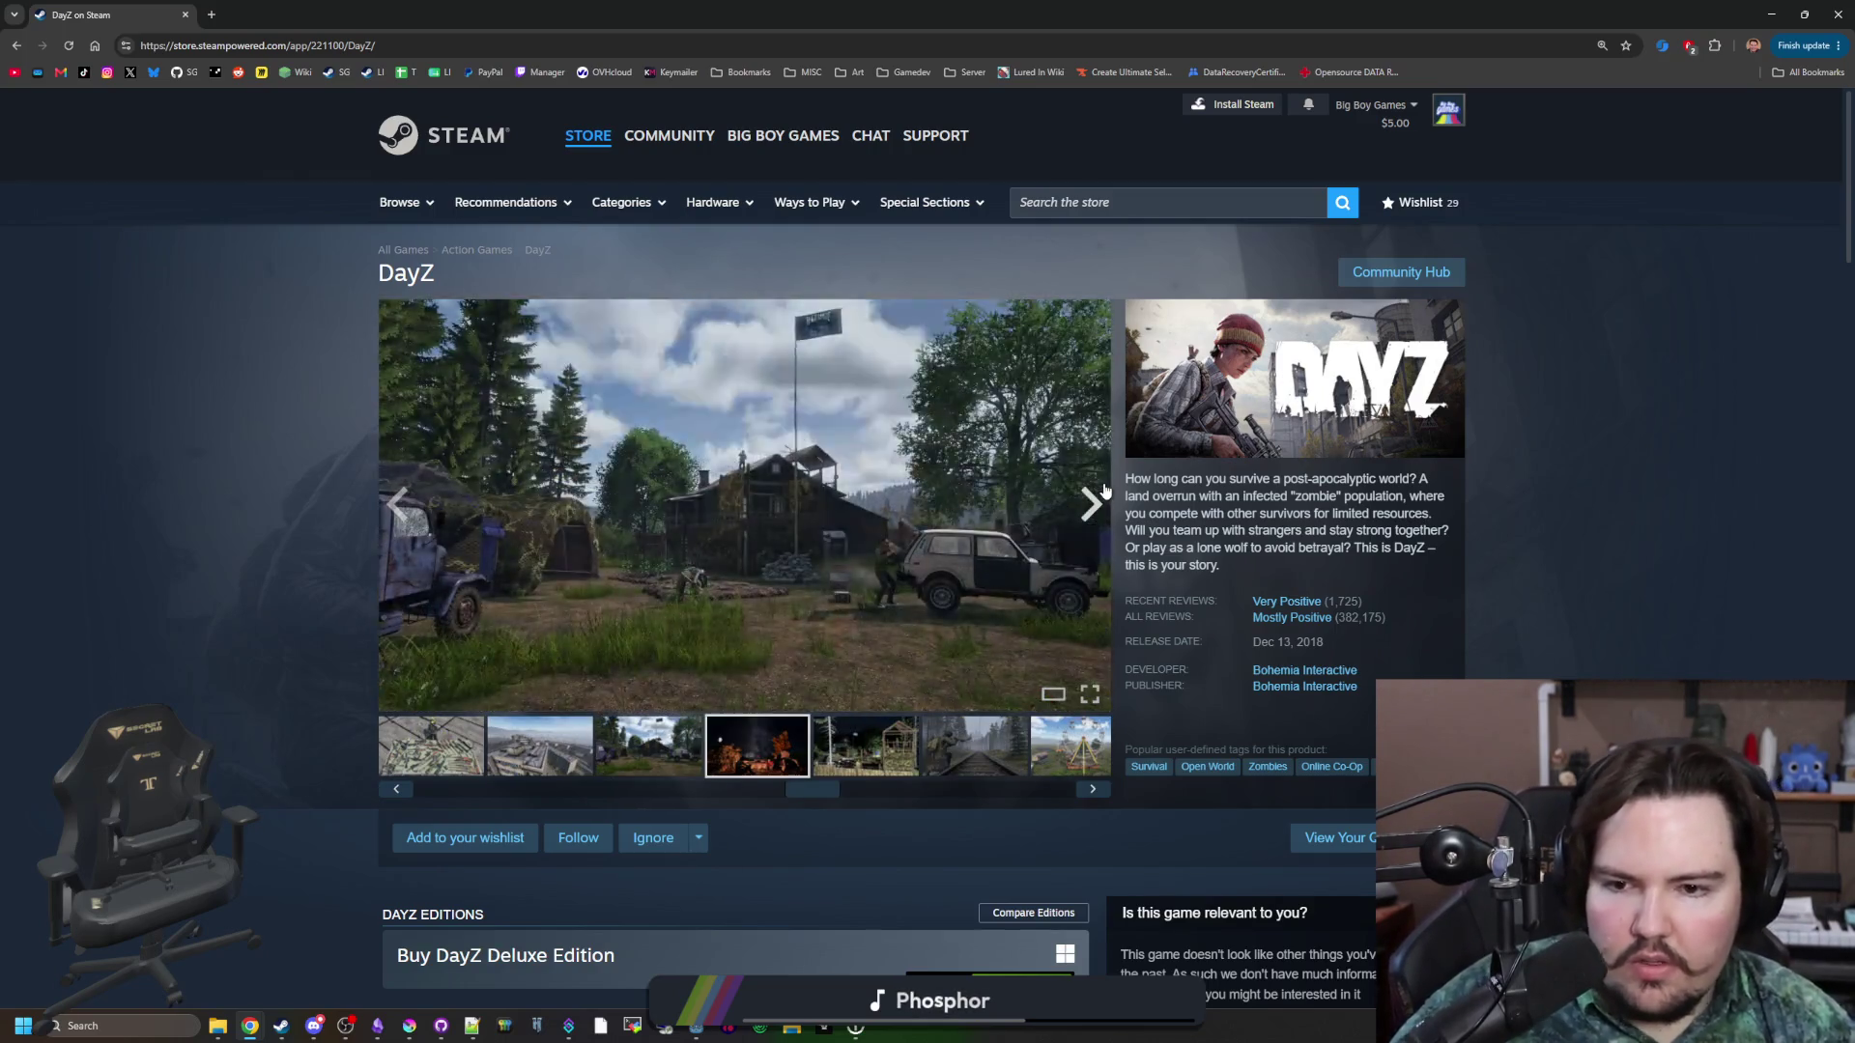
pyautogui.click(1105, 491)
pyautogui.click(1105, 491)
pyautogui.click(1106, 490)
pyautogui.click(1105, 490)
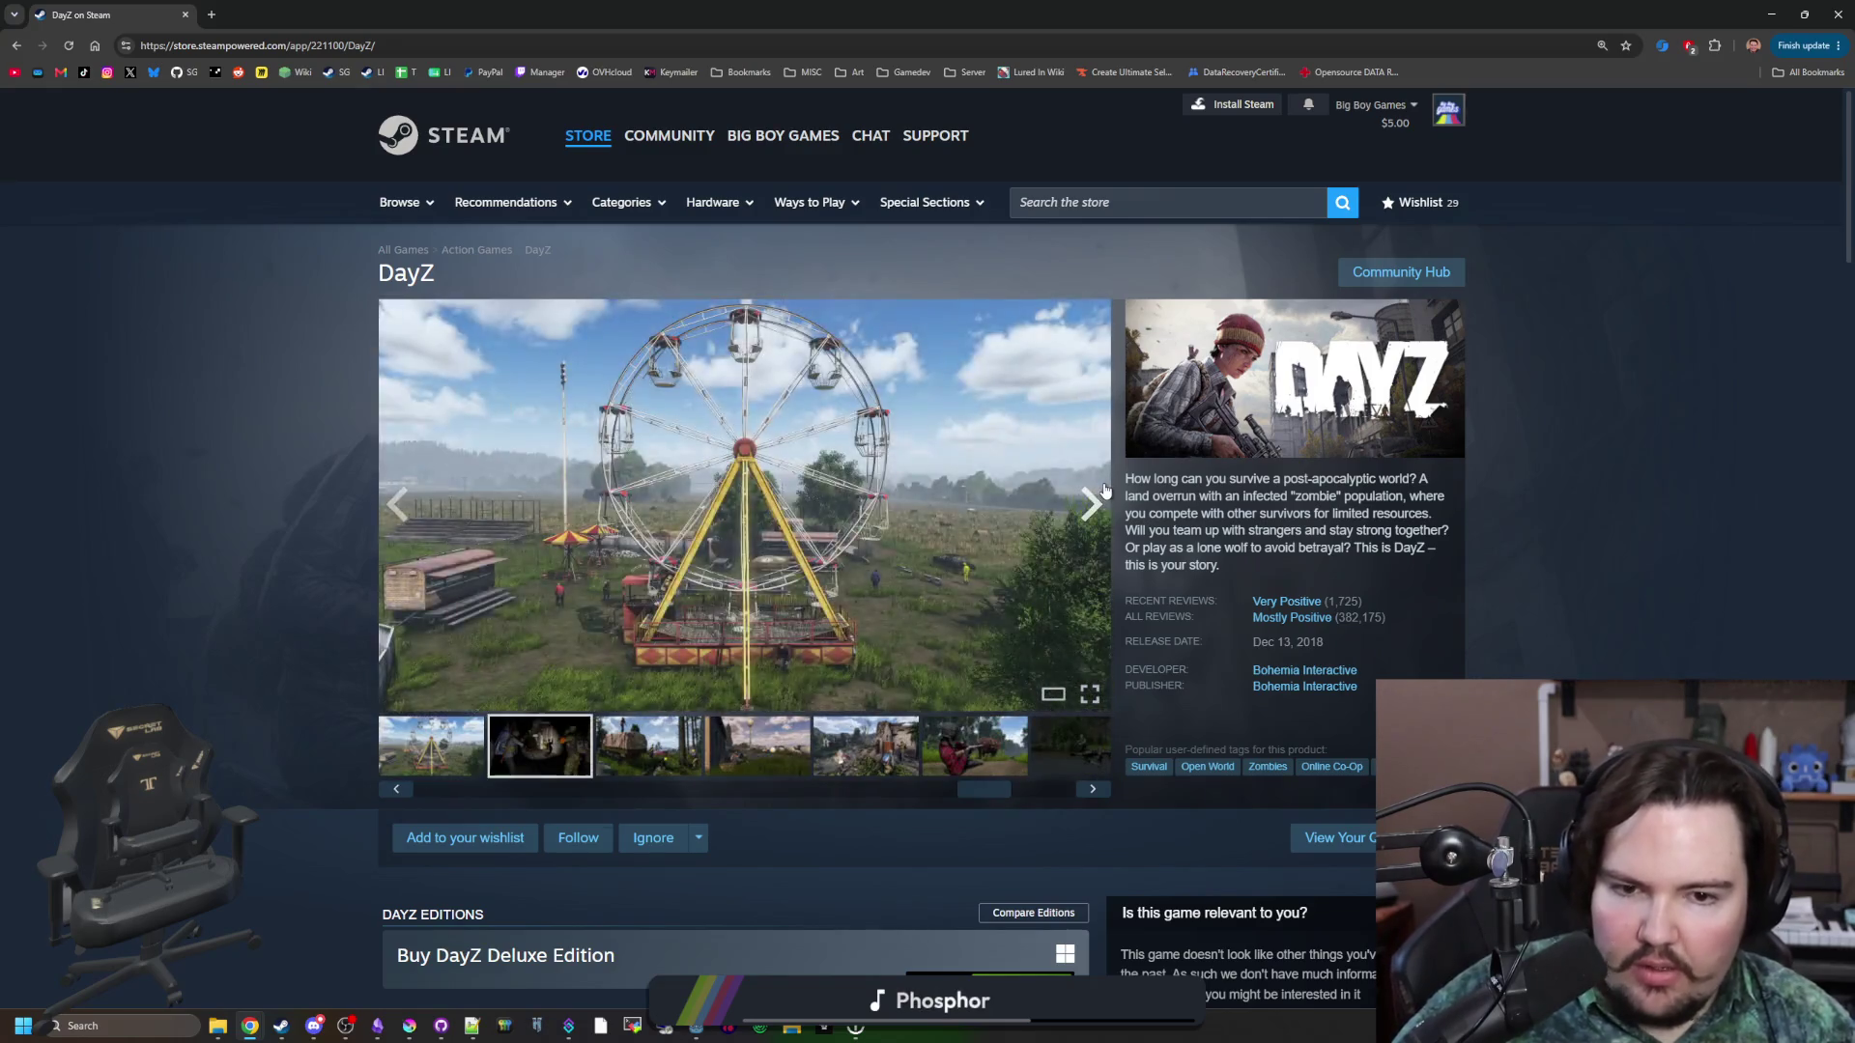
pyautogui.click(1105, 491)
pyautogui.click(1106, 491)
pyautogui.click(1106, 491)
pyautogui.click(1106, 491)
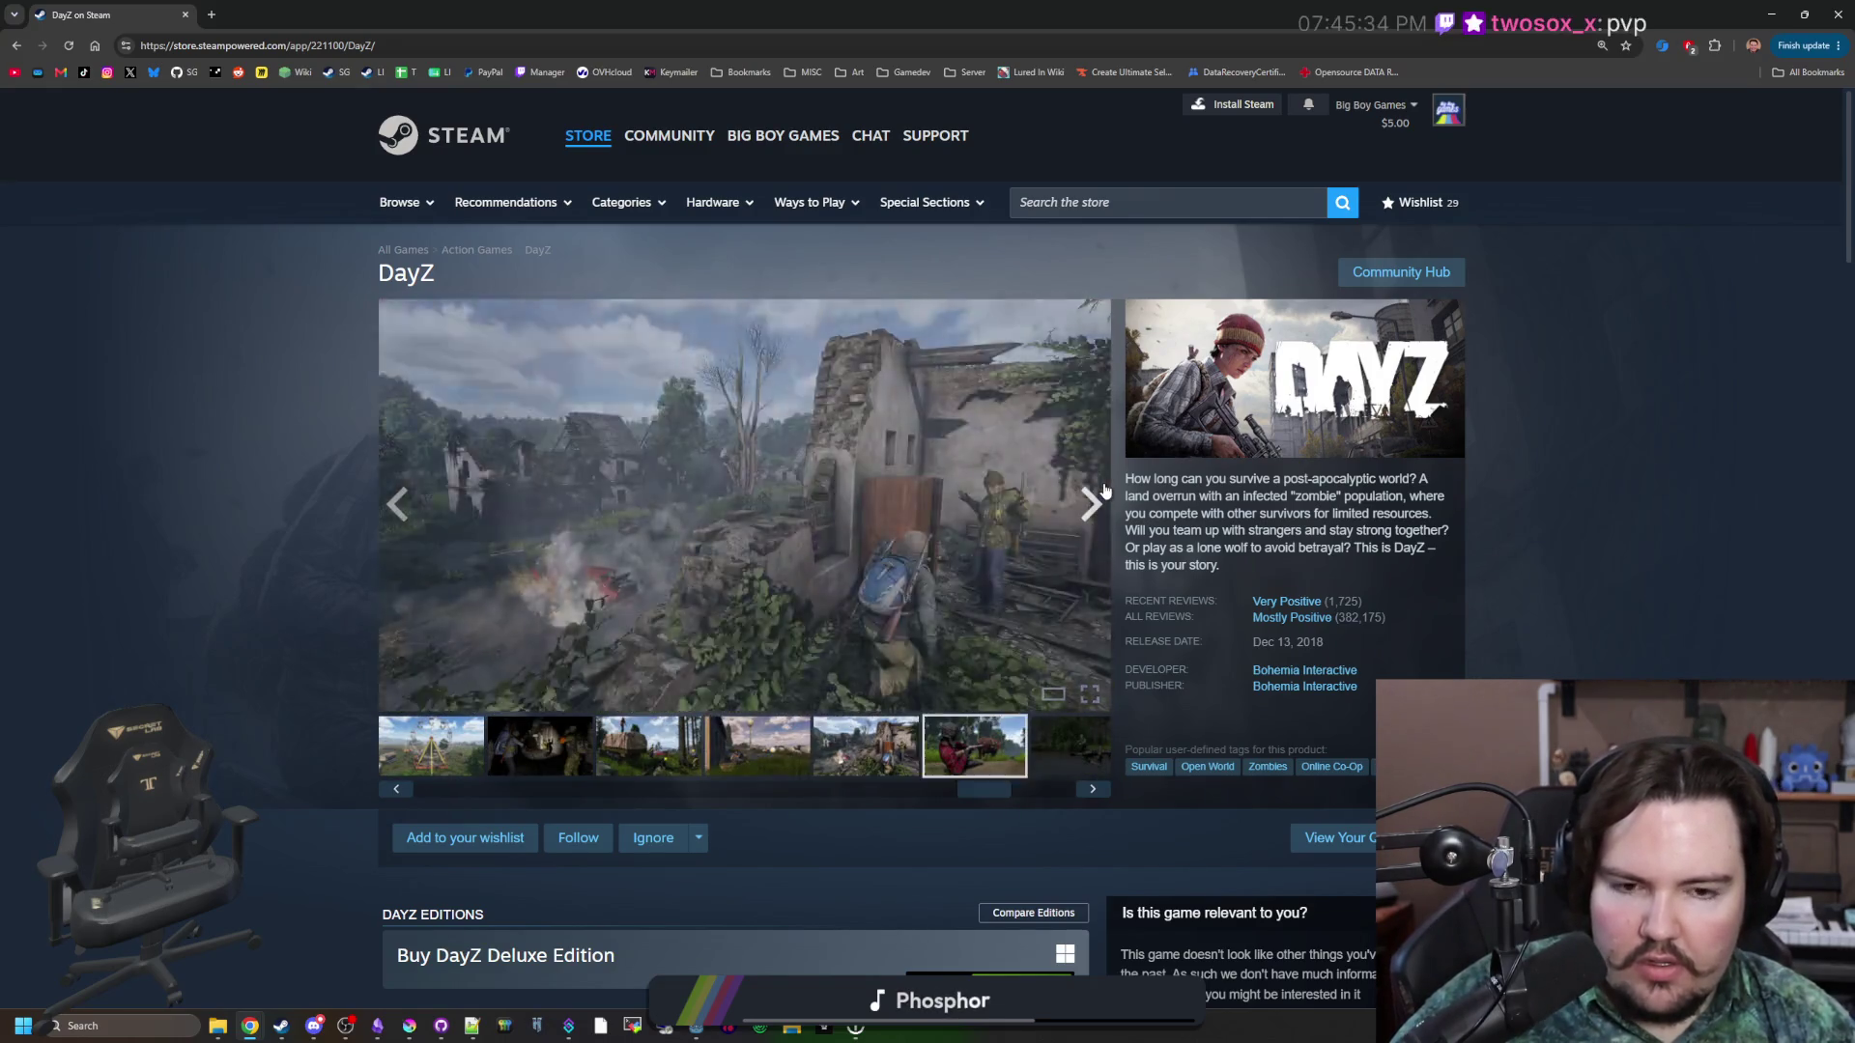
pyautogui.click(1105, 491)
pyautogui.click(1105, 491)
pyautogui.click(1105, 491)
pyautogui.click(1105, 491)
pyautogui.click(1105, 491)
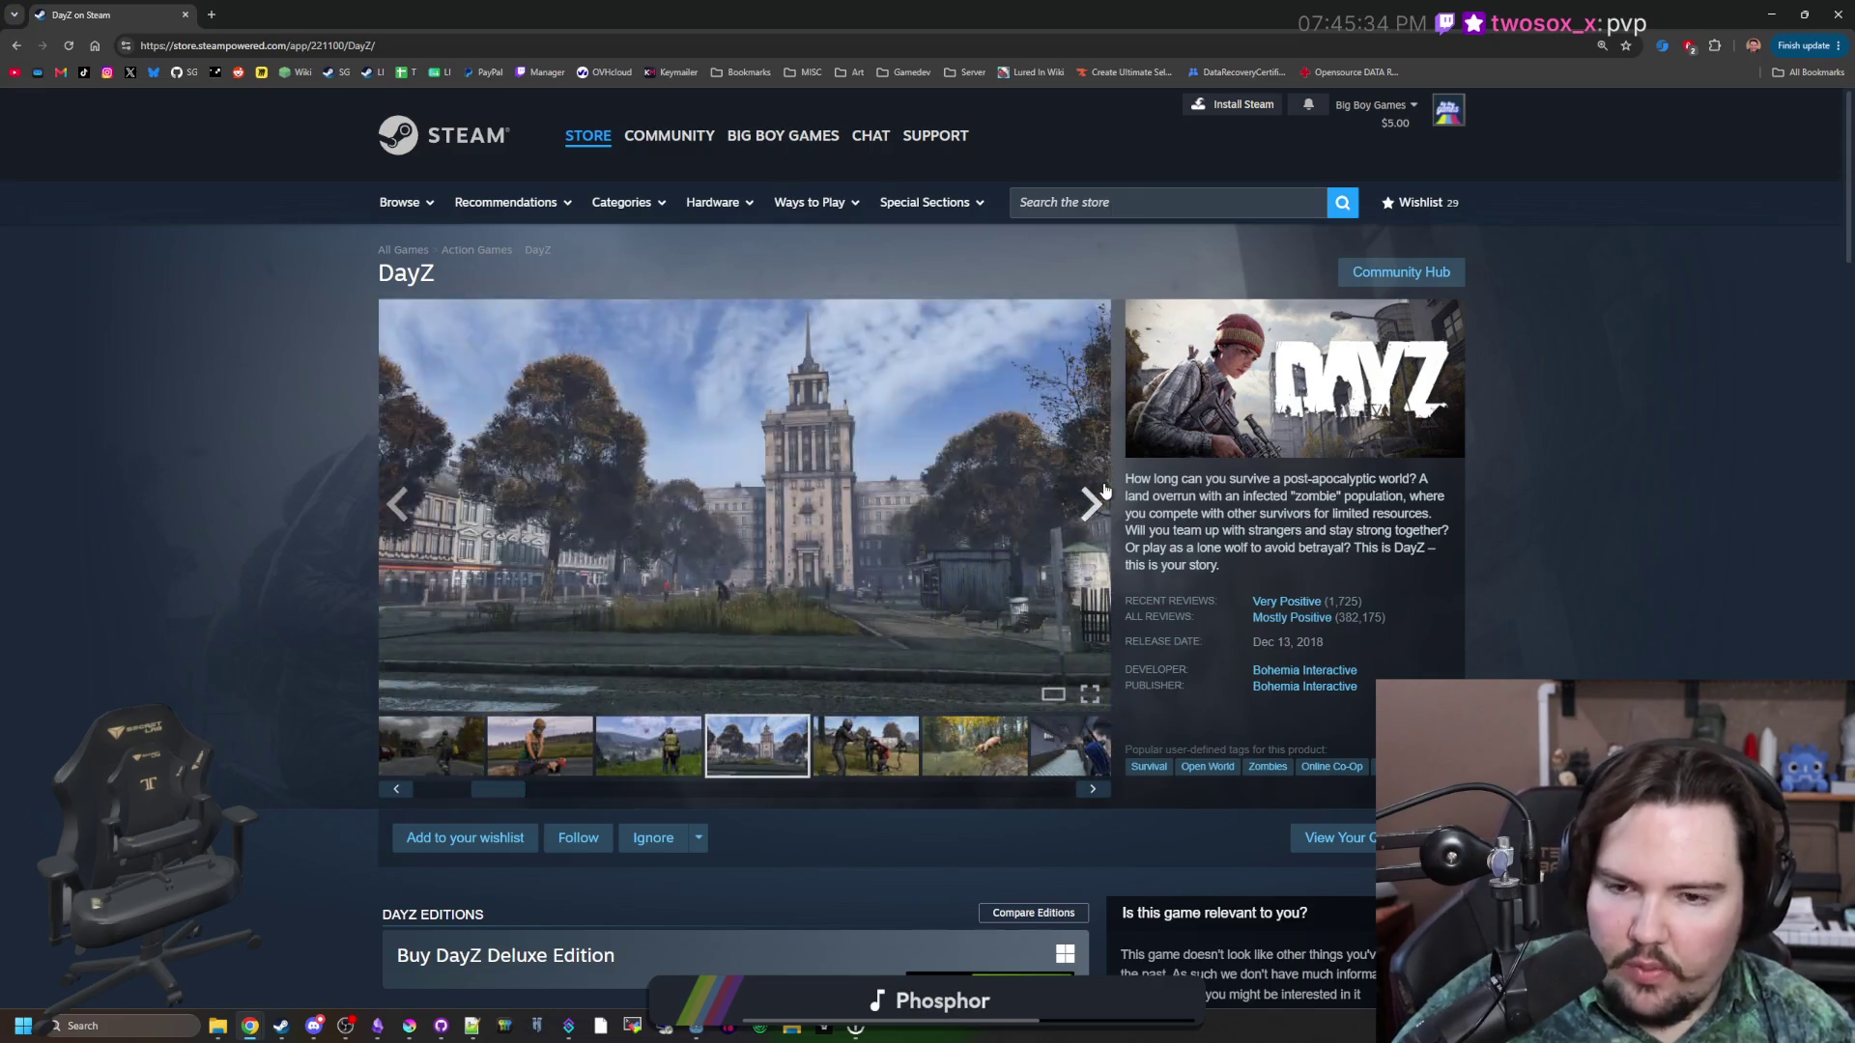
pyautogui.click(1106, 490)
pyautogui.click(1105, 491)
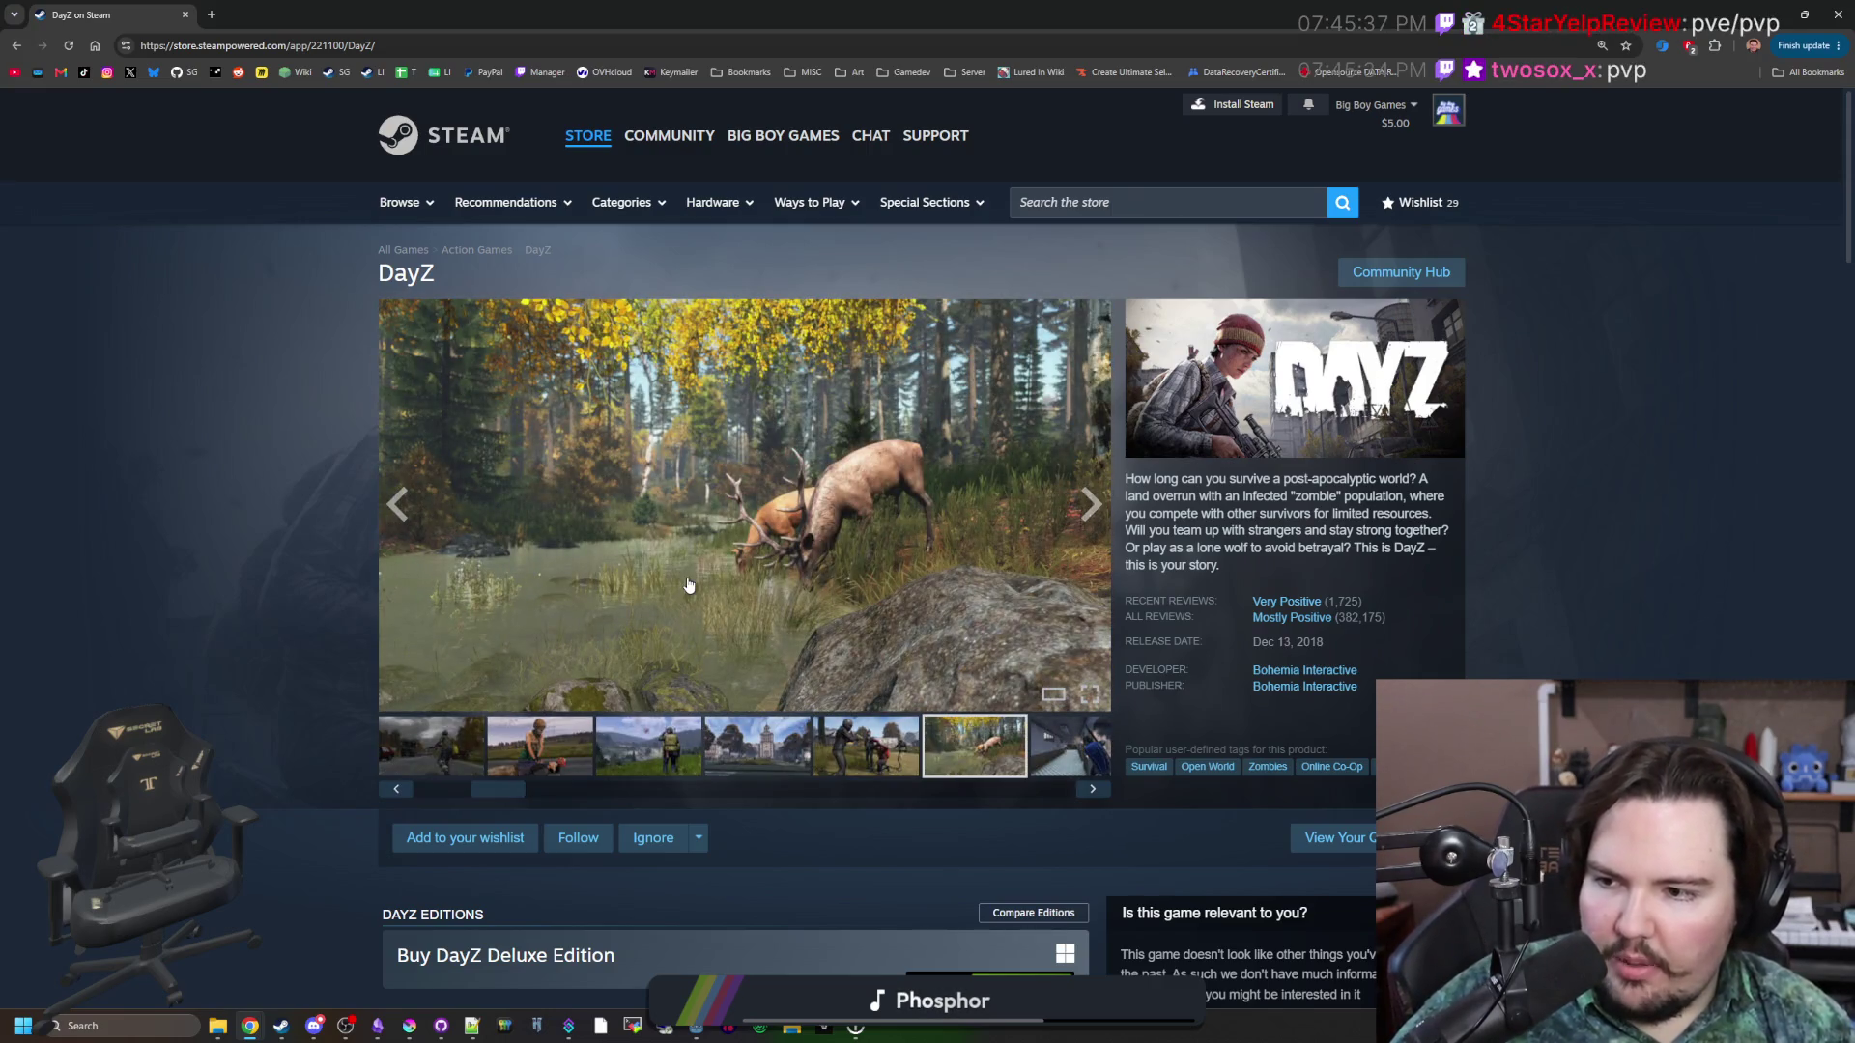
pyautogui.click(1092, 496)
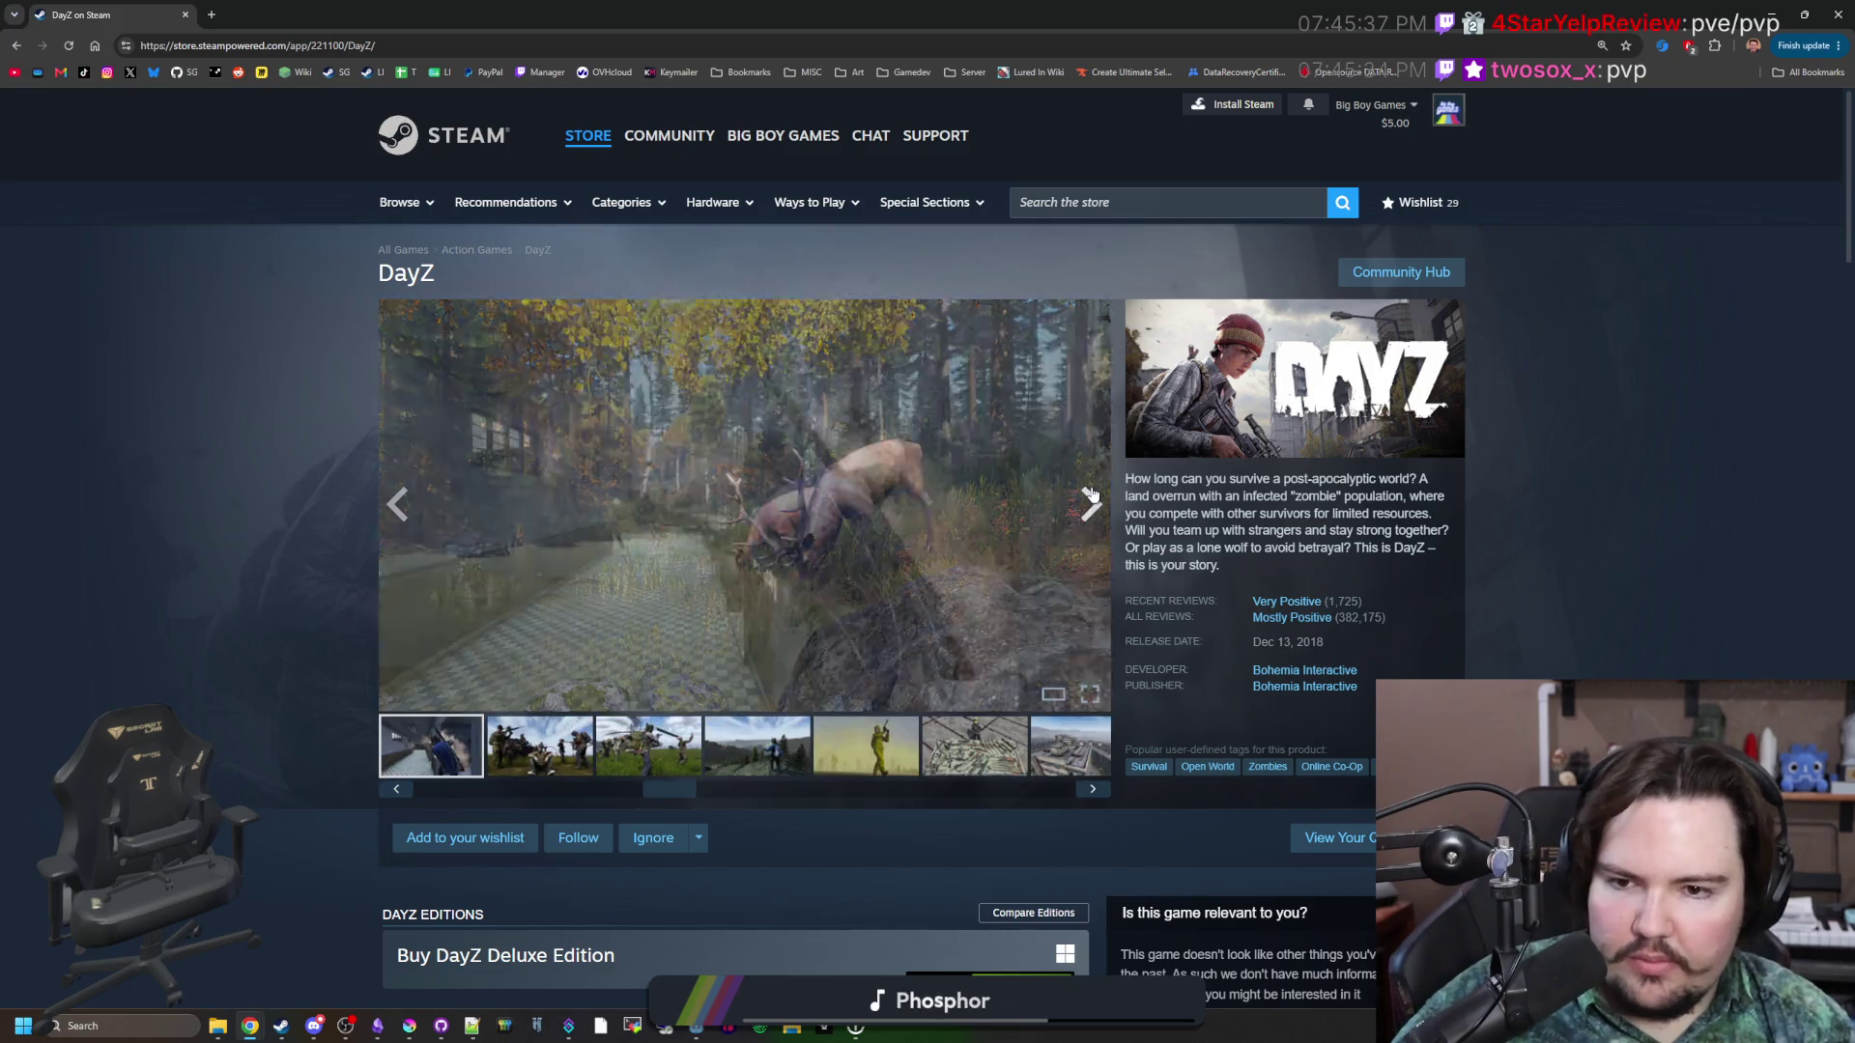
pyautogui.click(1092, 495)
pyautogui.click(1091, 495)
# View the helicopter screenshot full size, page through to the map-reading image, then close.
pyautogui.click(925, 595)
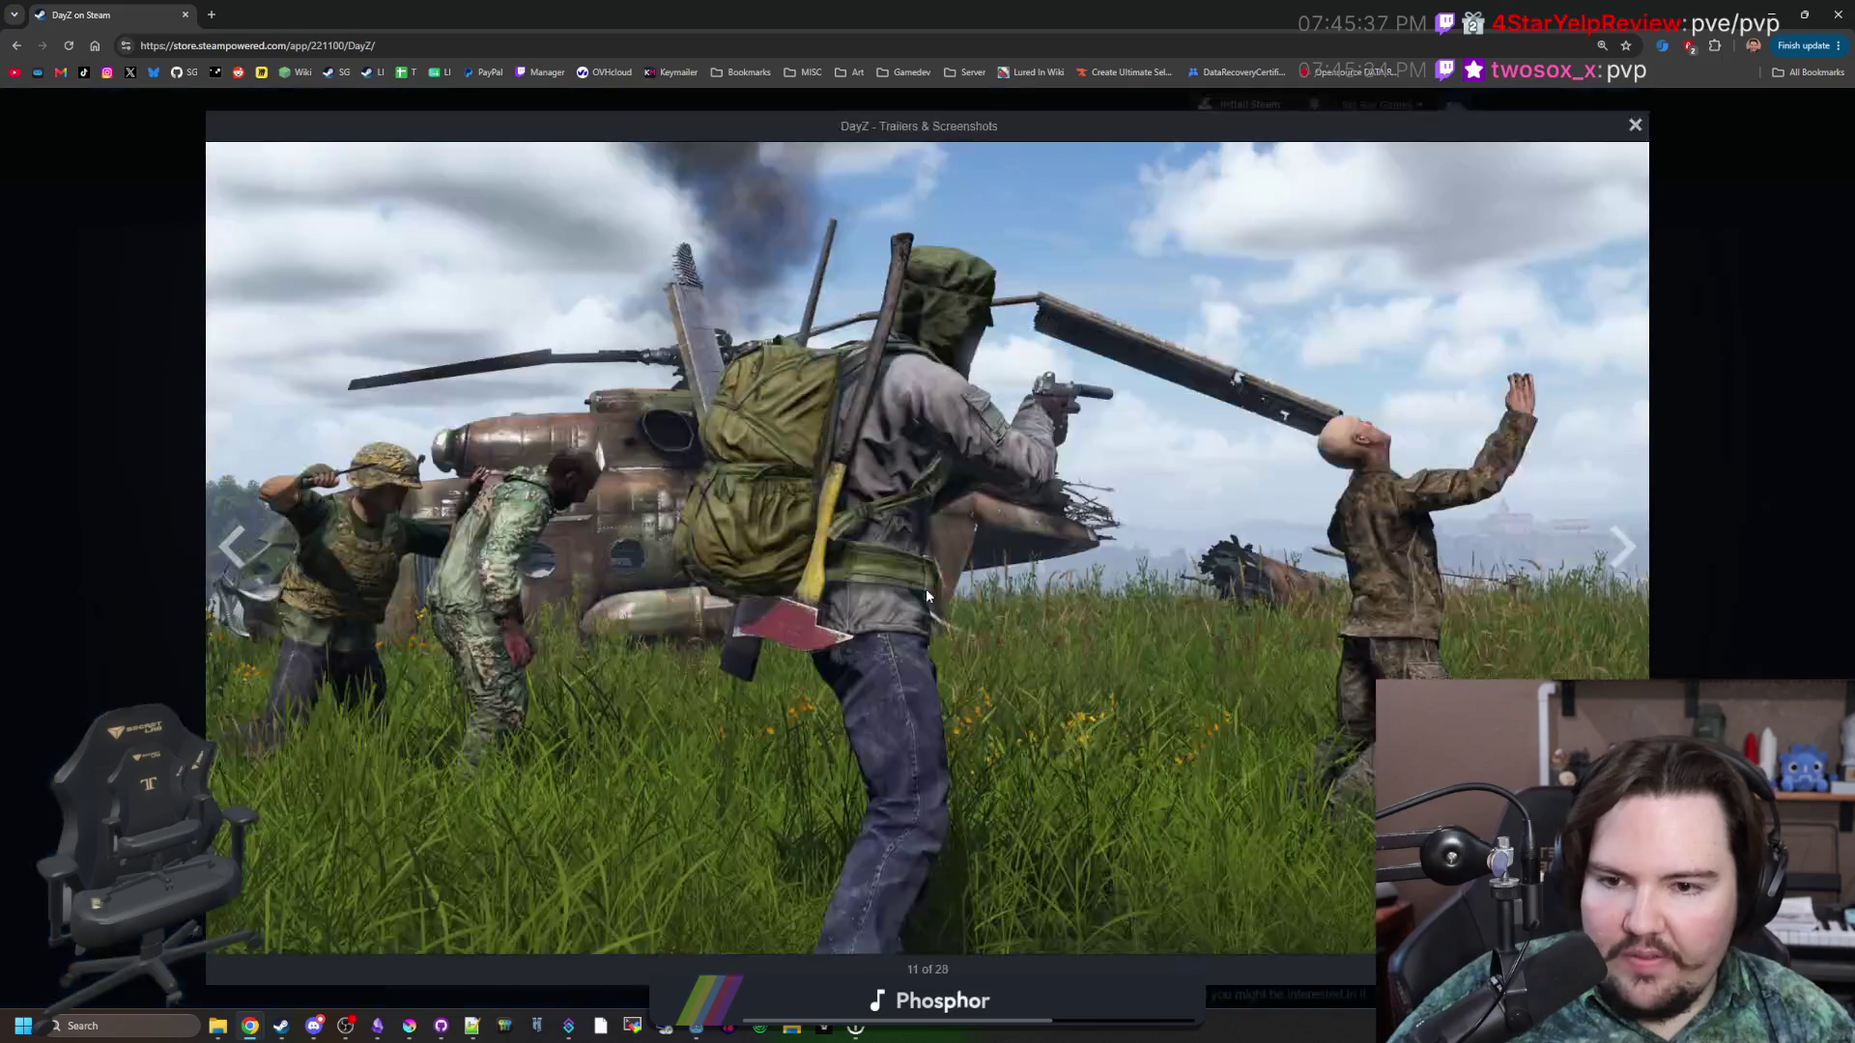
pyautogui.click(1614, 562)
pyautogui.click(1613, 562)
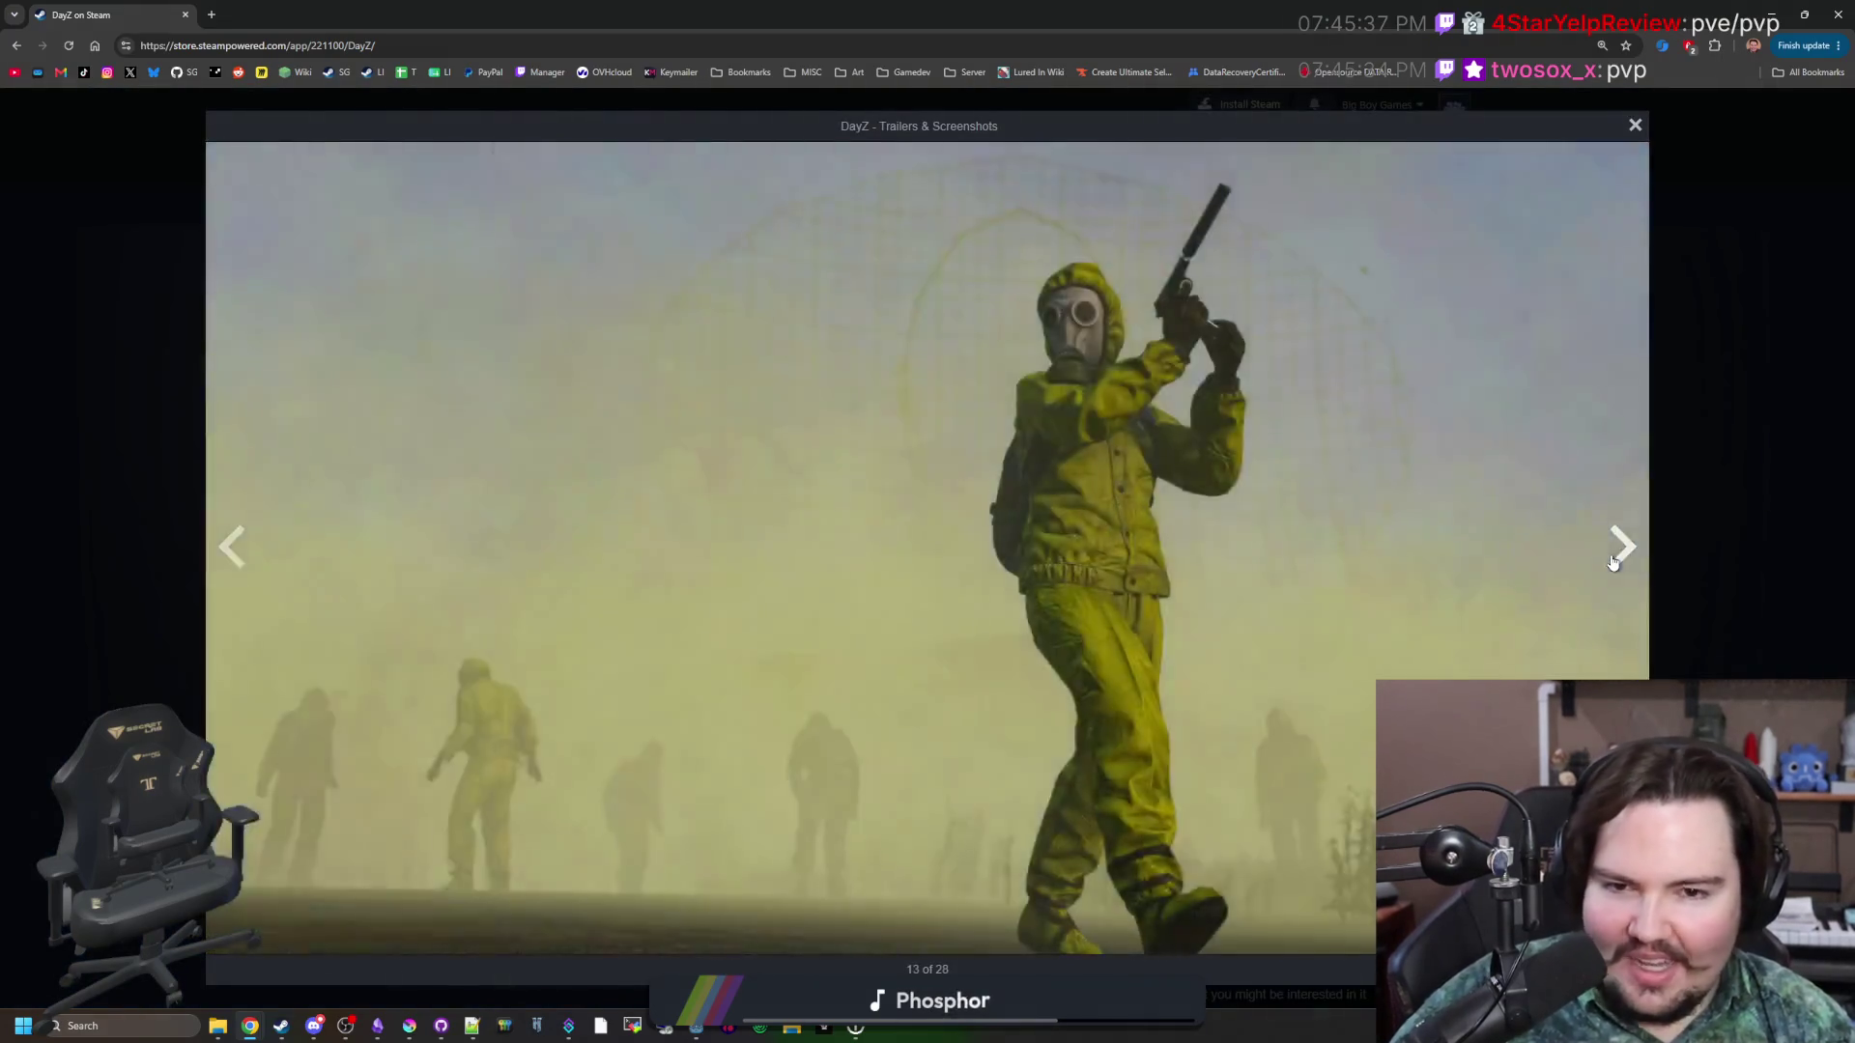
pyautogui.click(1614, 562)
pyautogui.click(1613, 562)
pyautogui.click(1614, 562)
pyautogui.click(1614, 563)
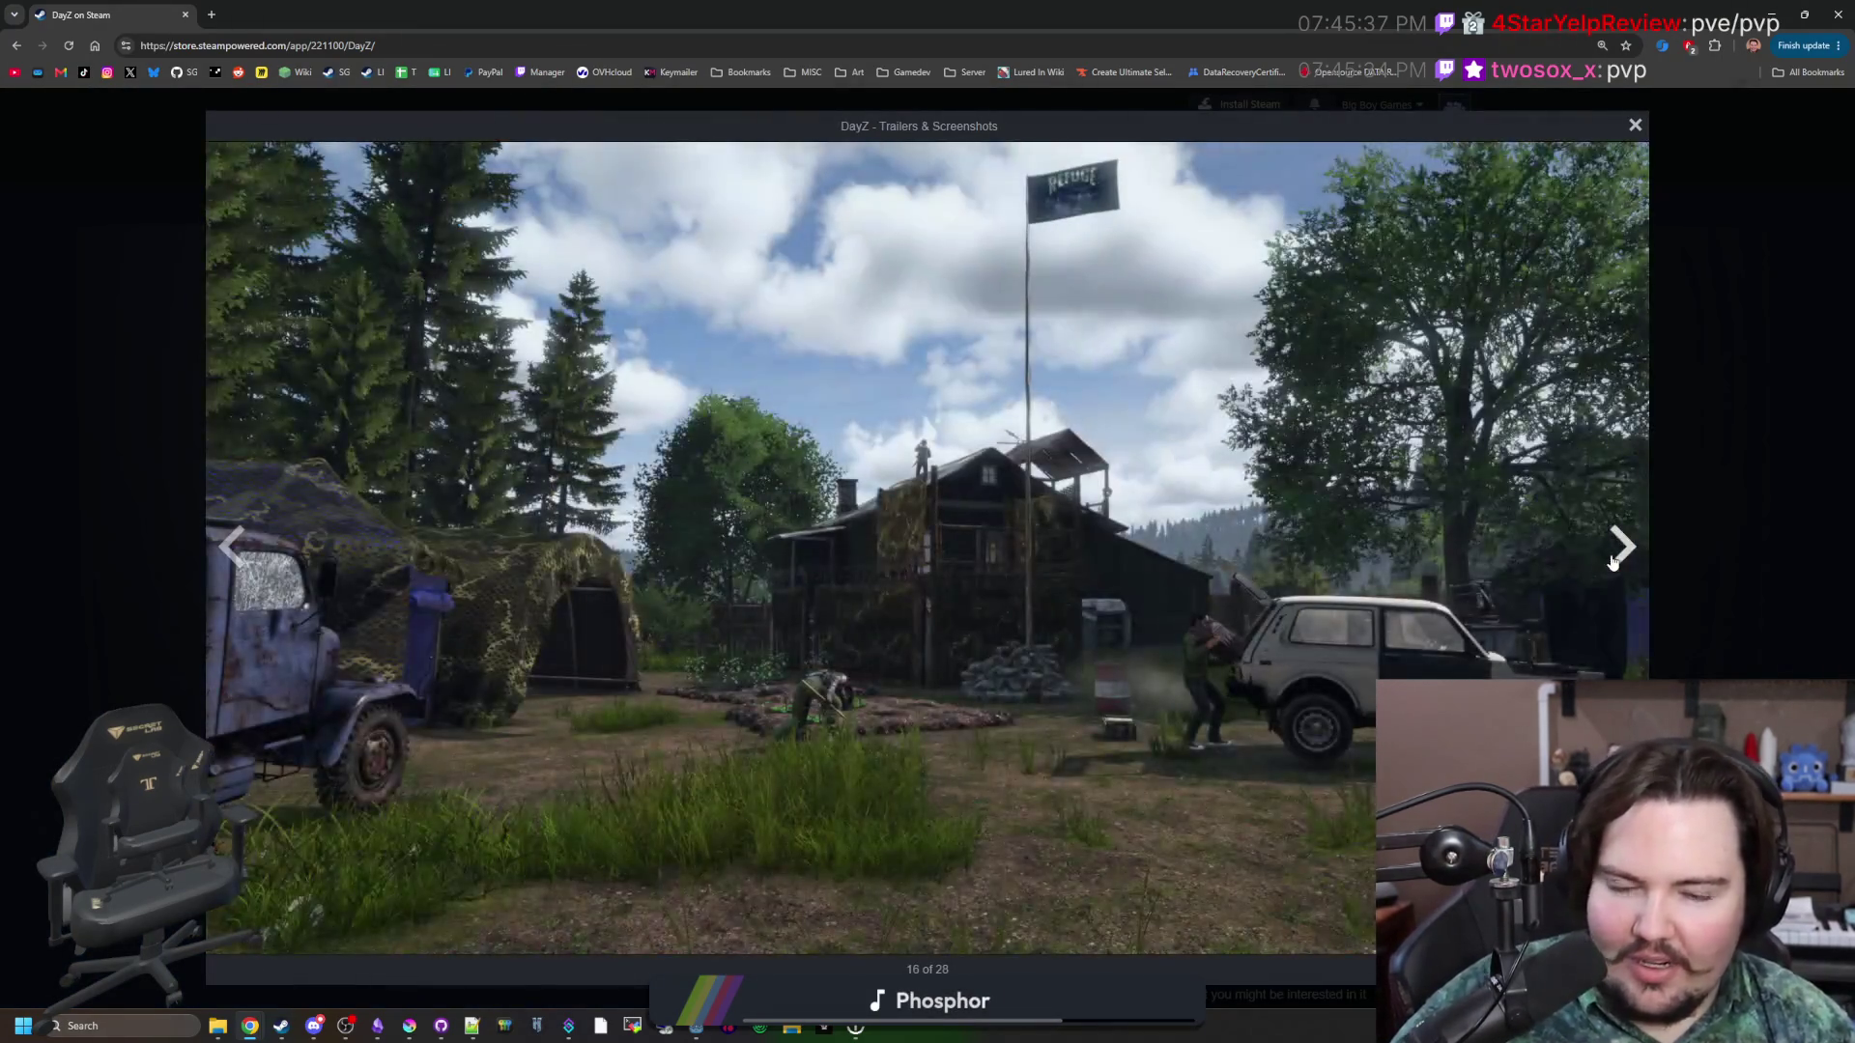
pyautogui.click(1613, 563)
pyautogui.click(1614, 562)
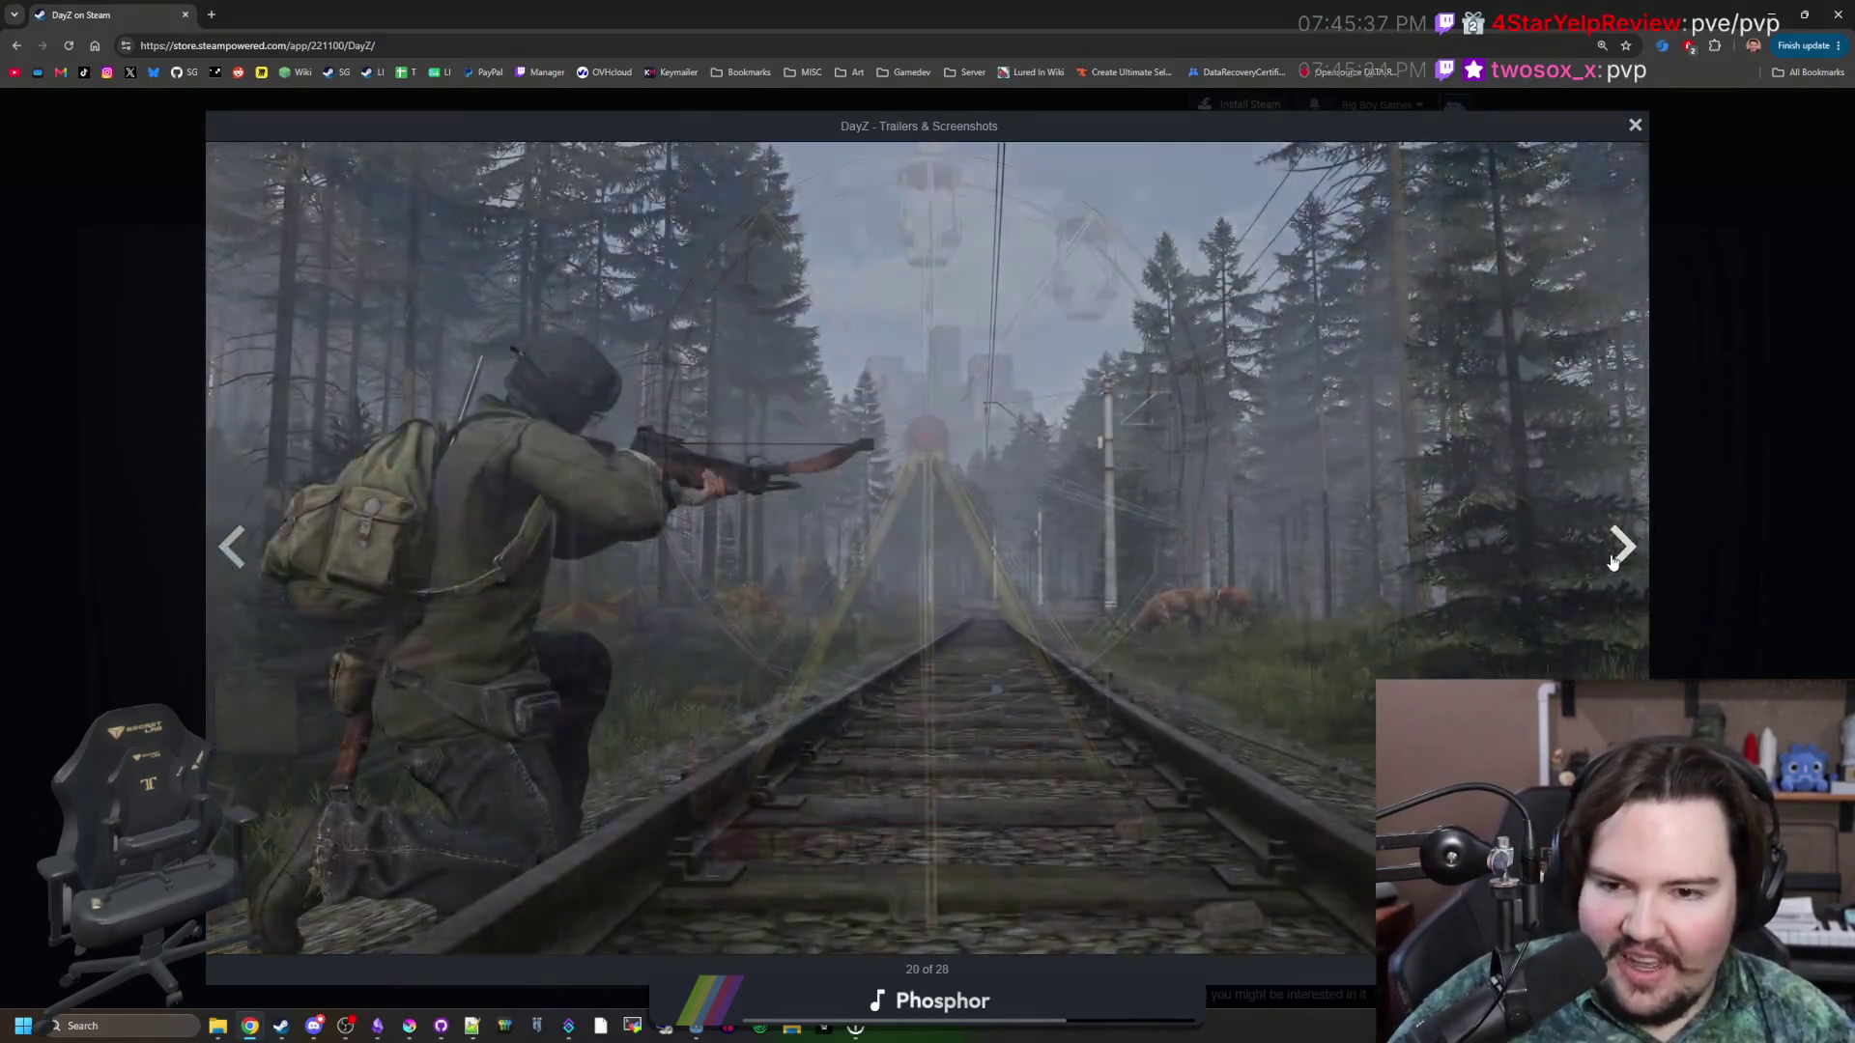
pyautogui.click(1613, 562)
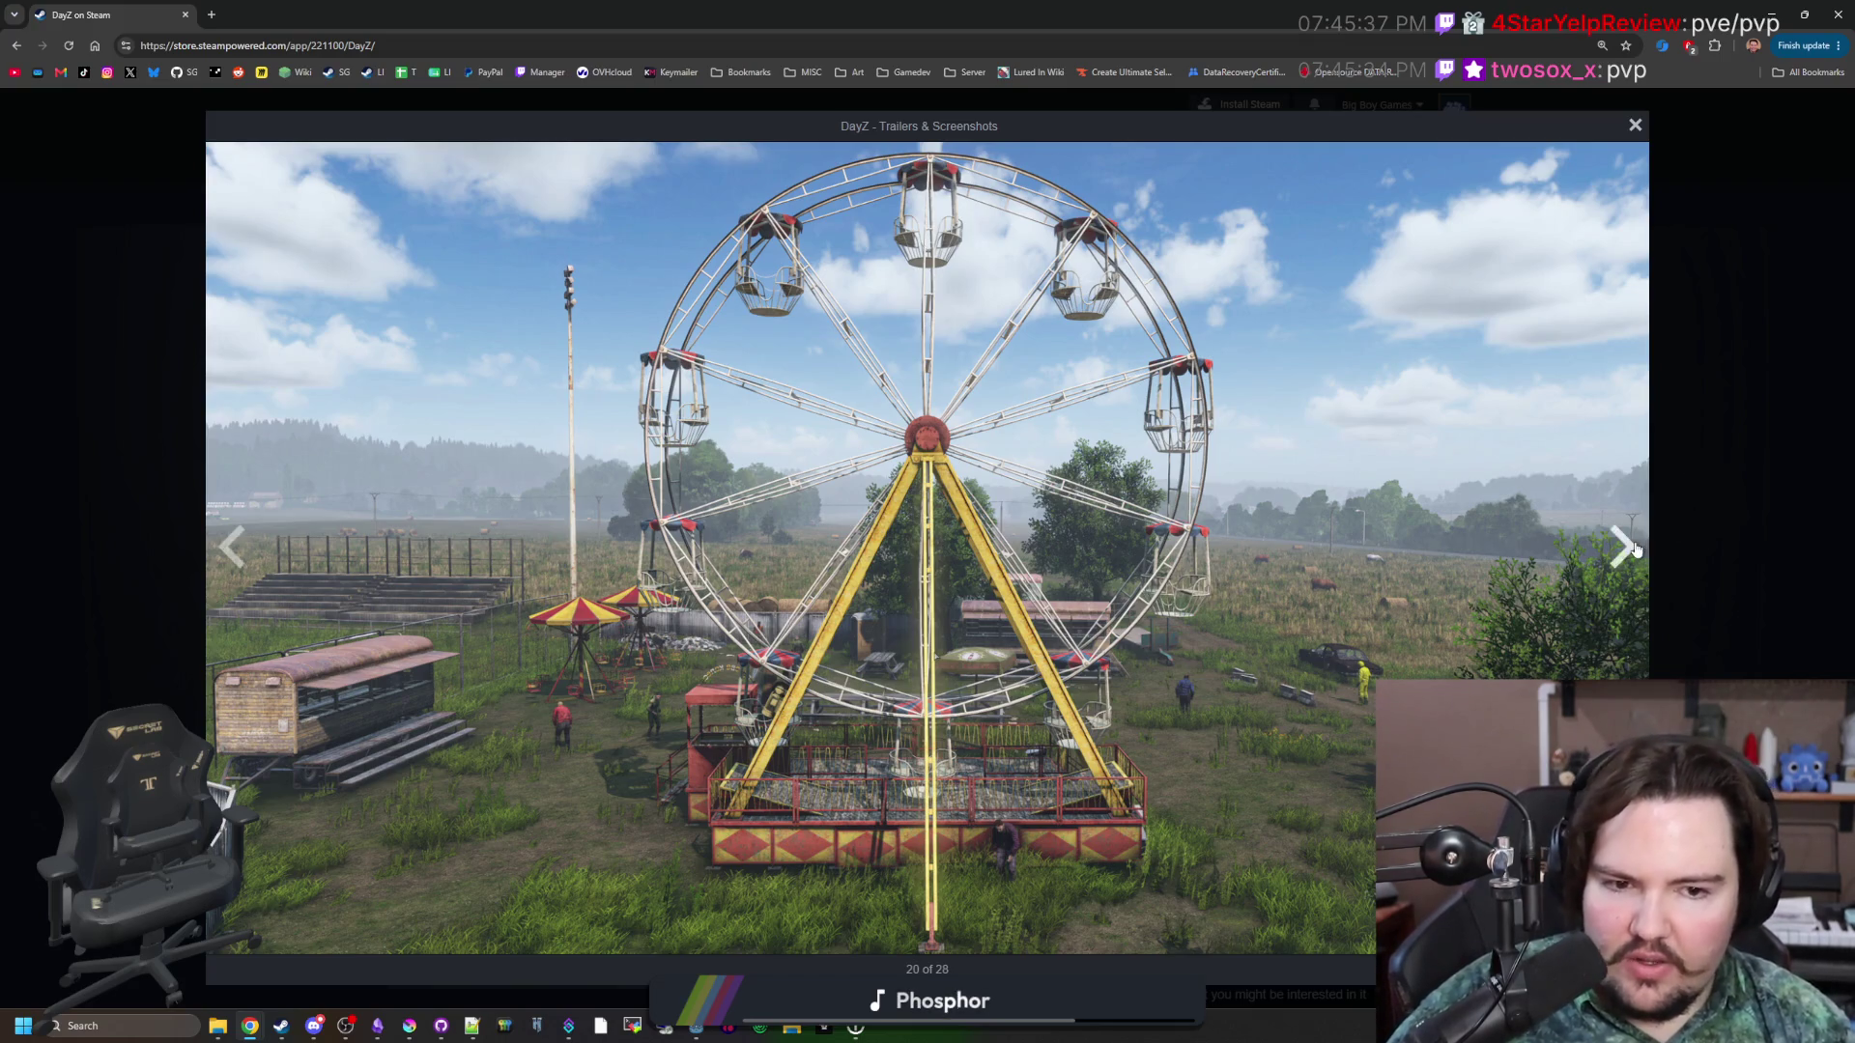
pyautogui.click(1635, 550)
pyautogui.click(1635, 550)
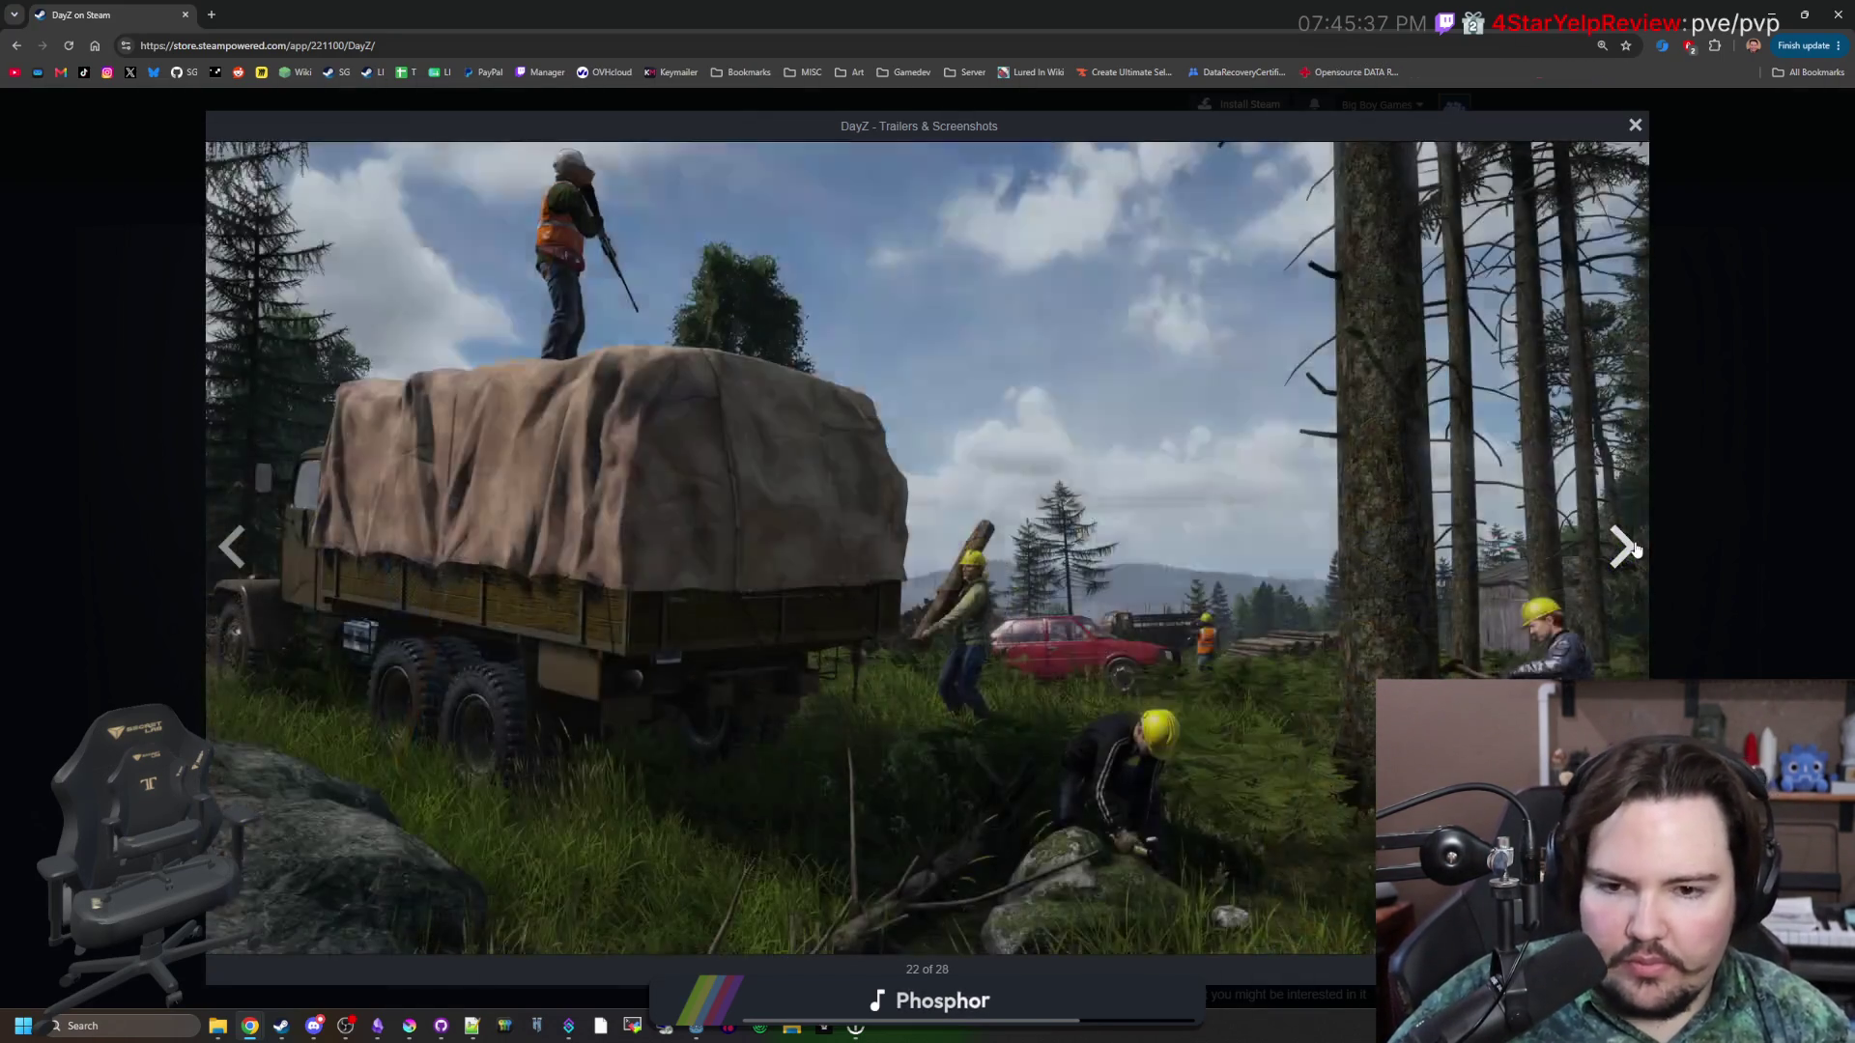
pyautogui.click(1634, 550)
pyautogui.click(1635, 550)
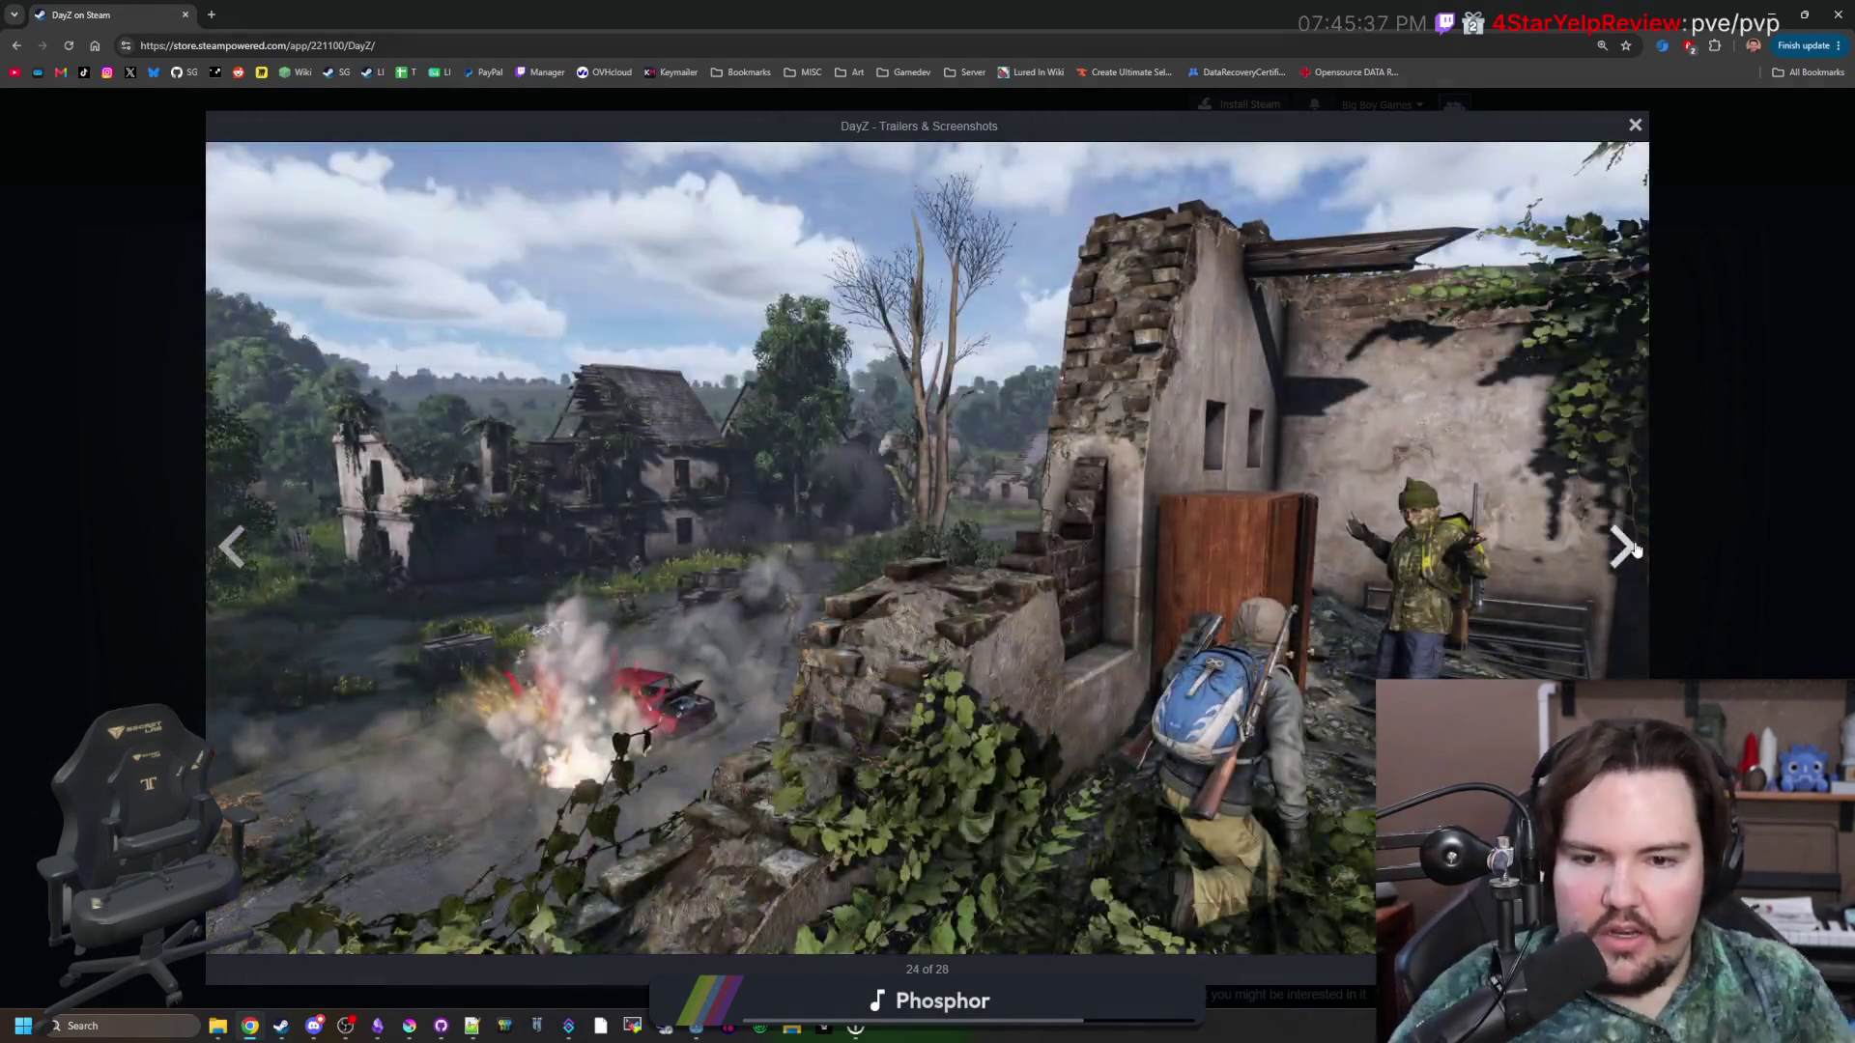
pyautogui.click(1635, 550)
pyautogui.click(1634, 550)
pyautogui.click(1635, 550)
pyautogui.click(1634, 549)
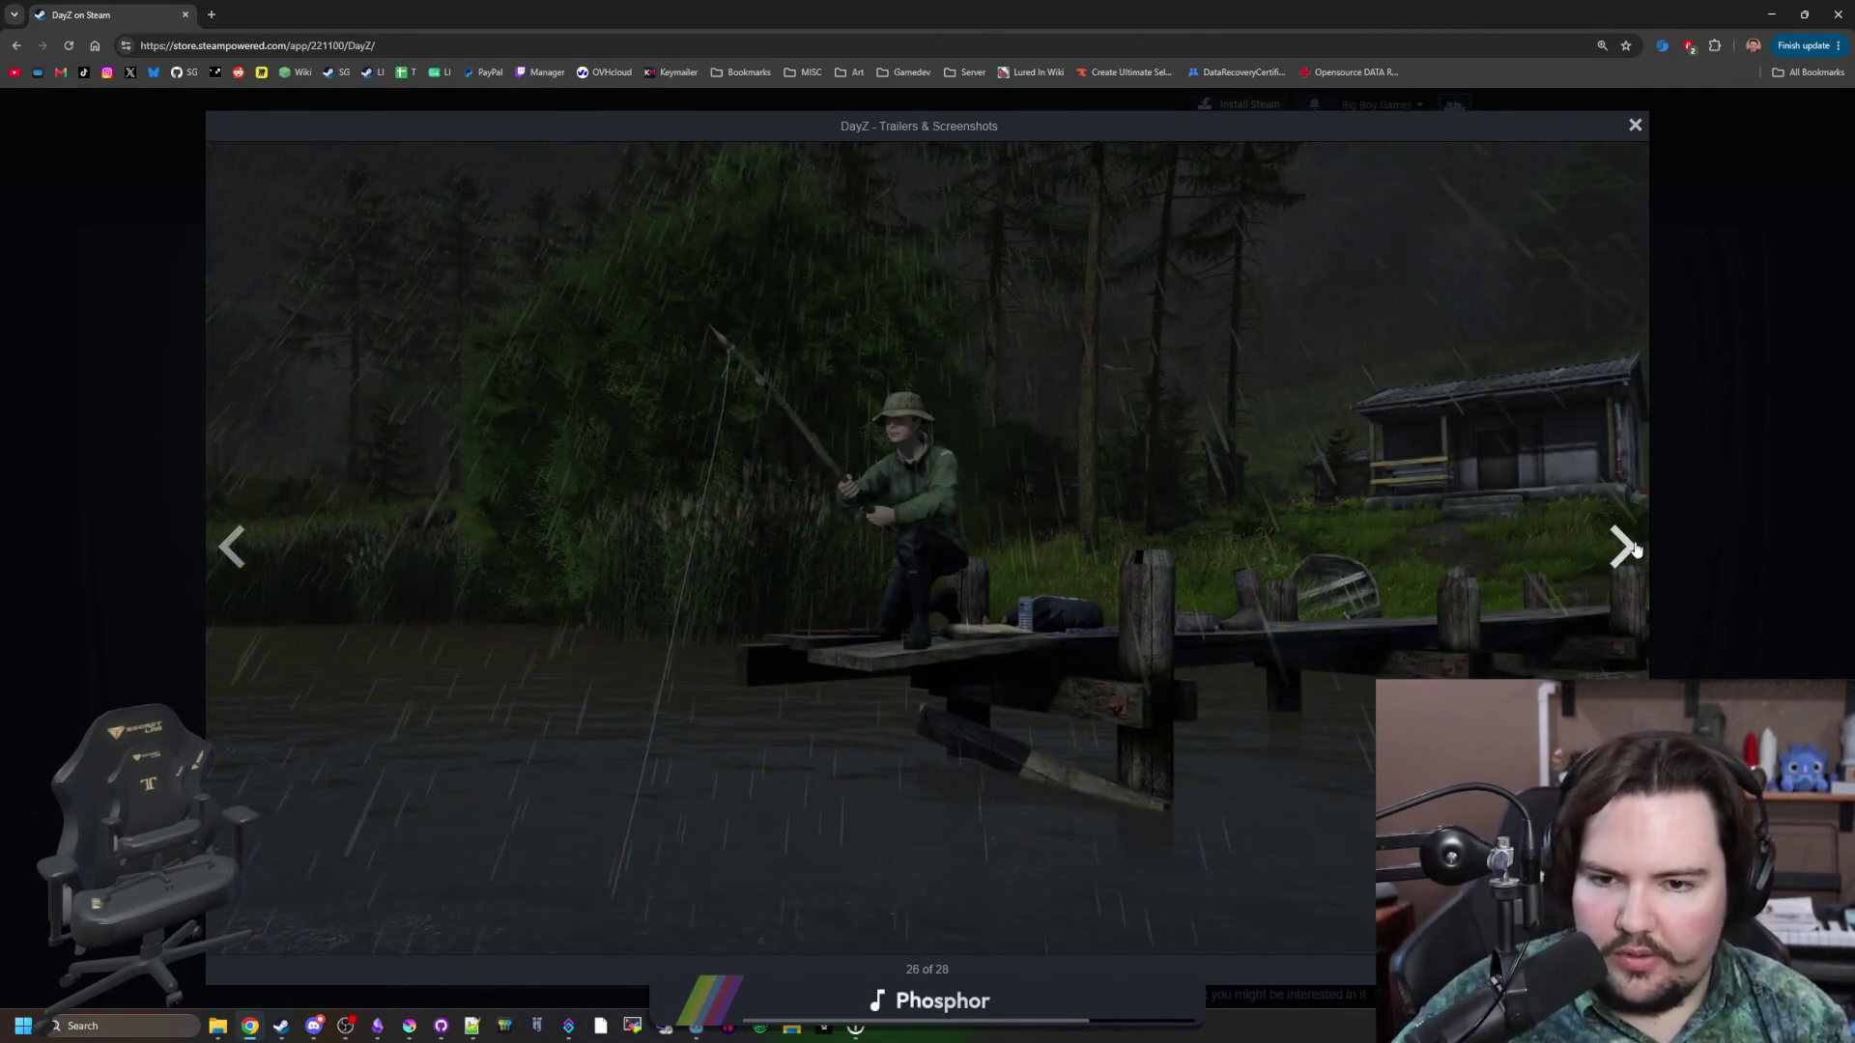
pyautogui.click(1635, 550)
pyautogui.click(1635, 550)
pyautogui.click(1635, 550)
pyautogui.click(1635, 549)
pyautogui.click(1634, 550)
pyautogui.click(1634, 550)
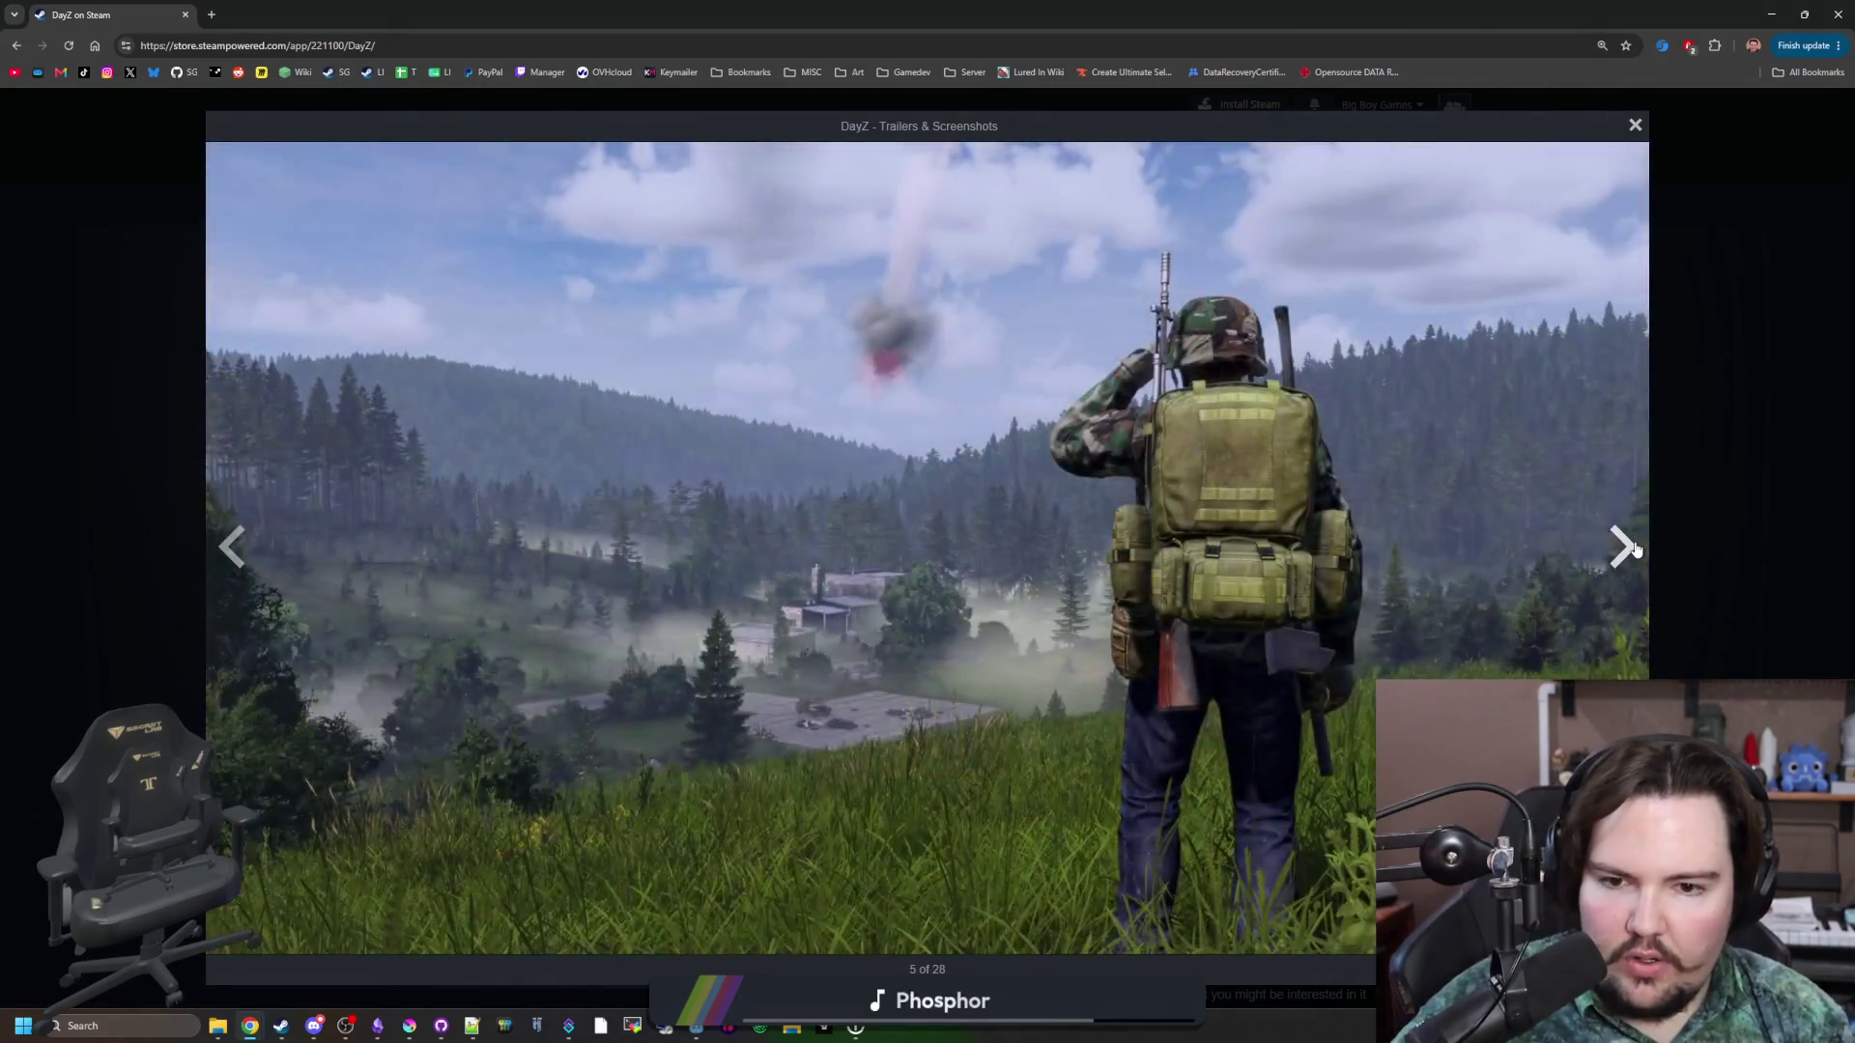
pyautogui.click(1635, 550)
pyautogui.click(1635, 549)
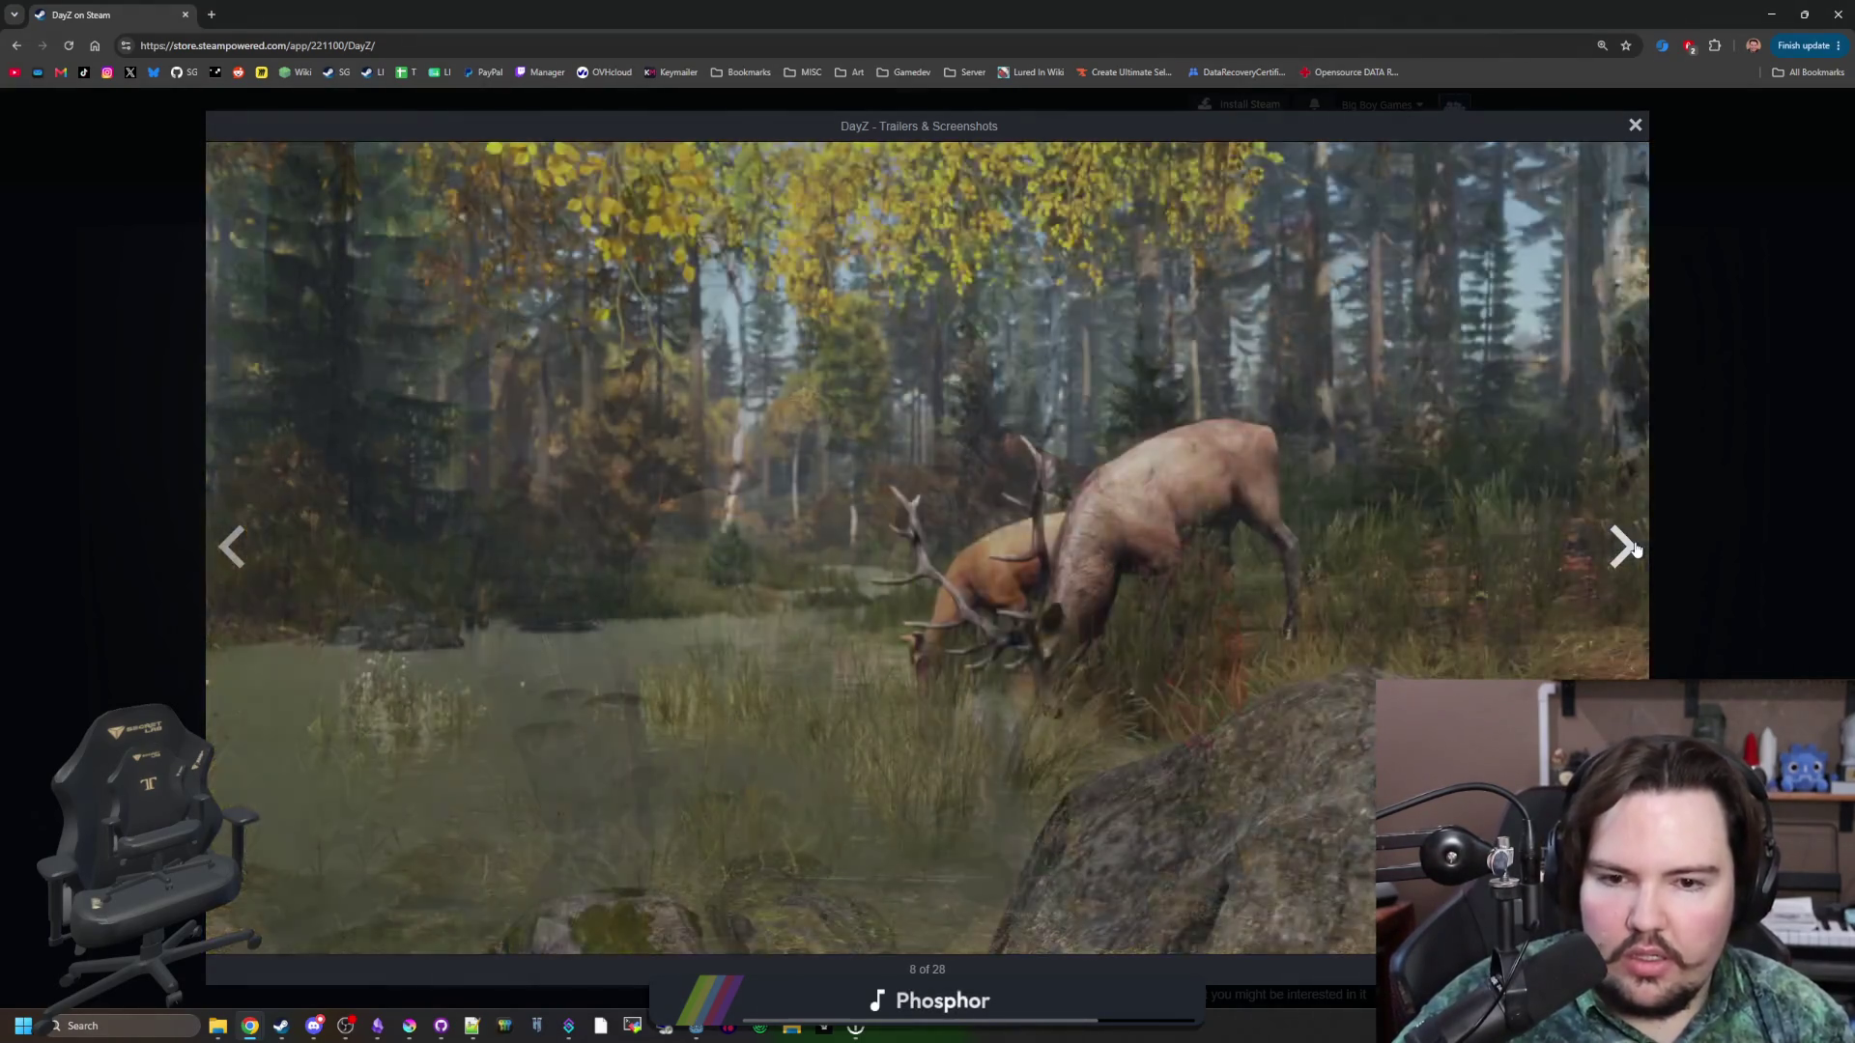
pyautogui.click(1617, 546)
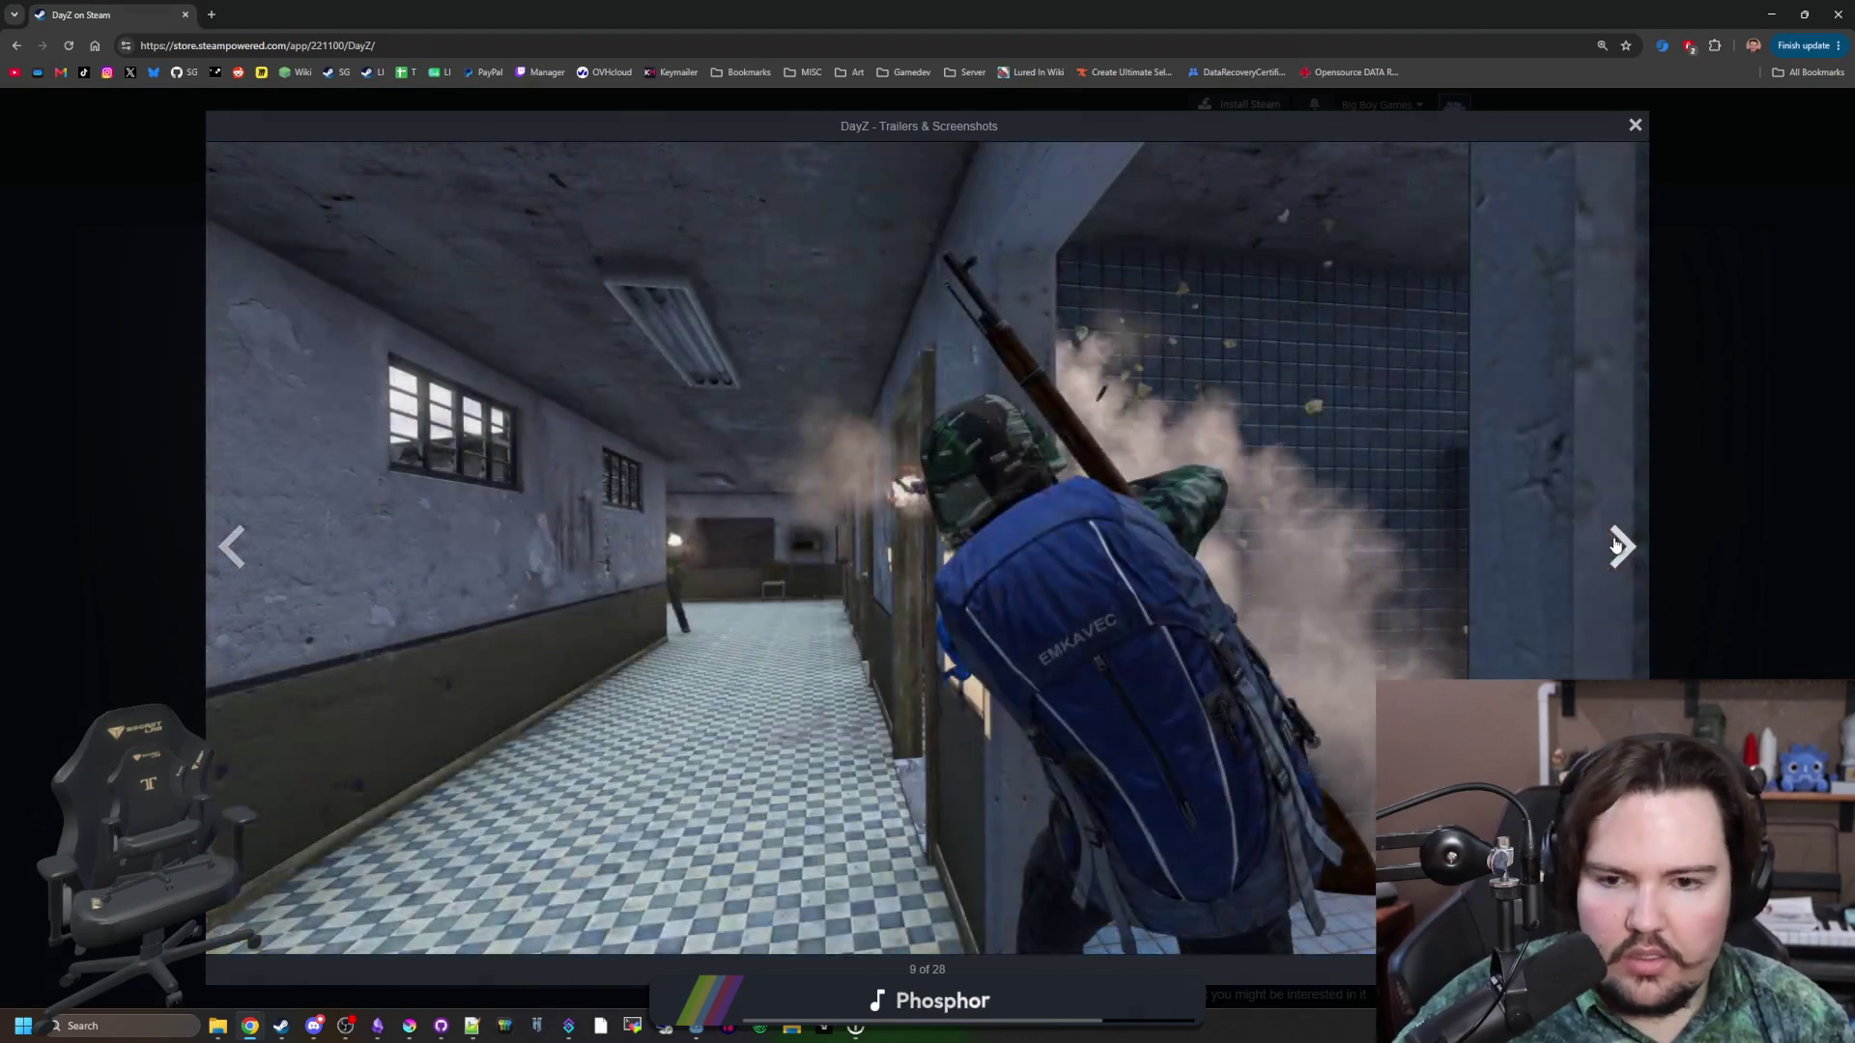
pyautogui.click(1616, 546)
pyautogui.click(1616, 546)
pyautogui.click(1616, 546)
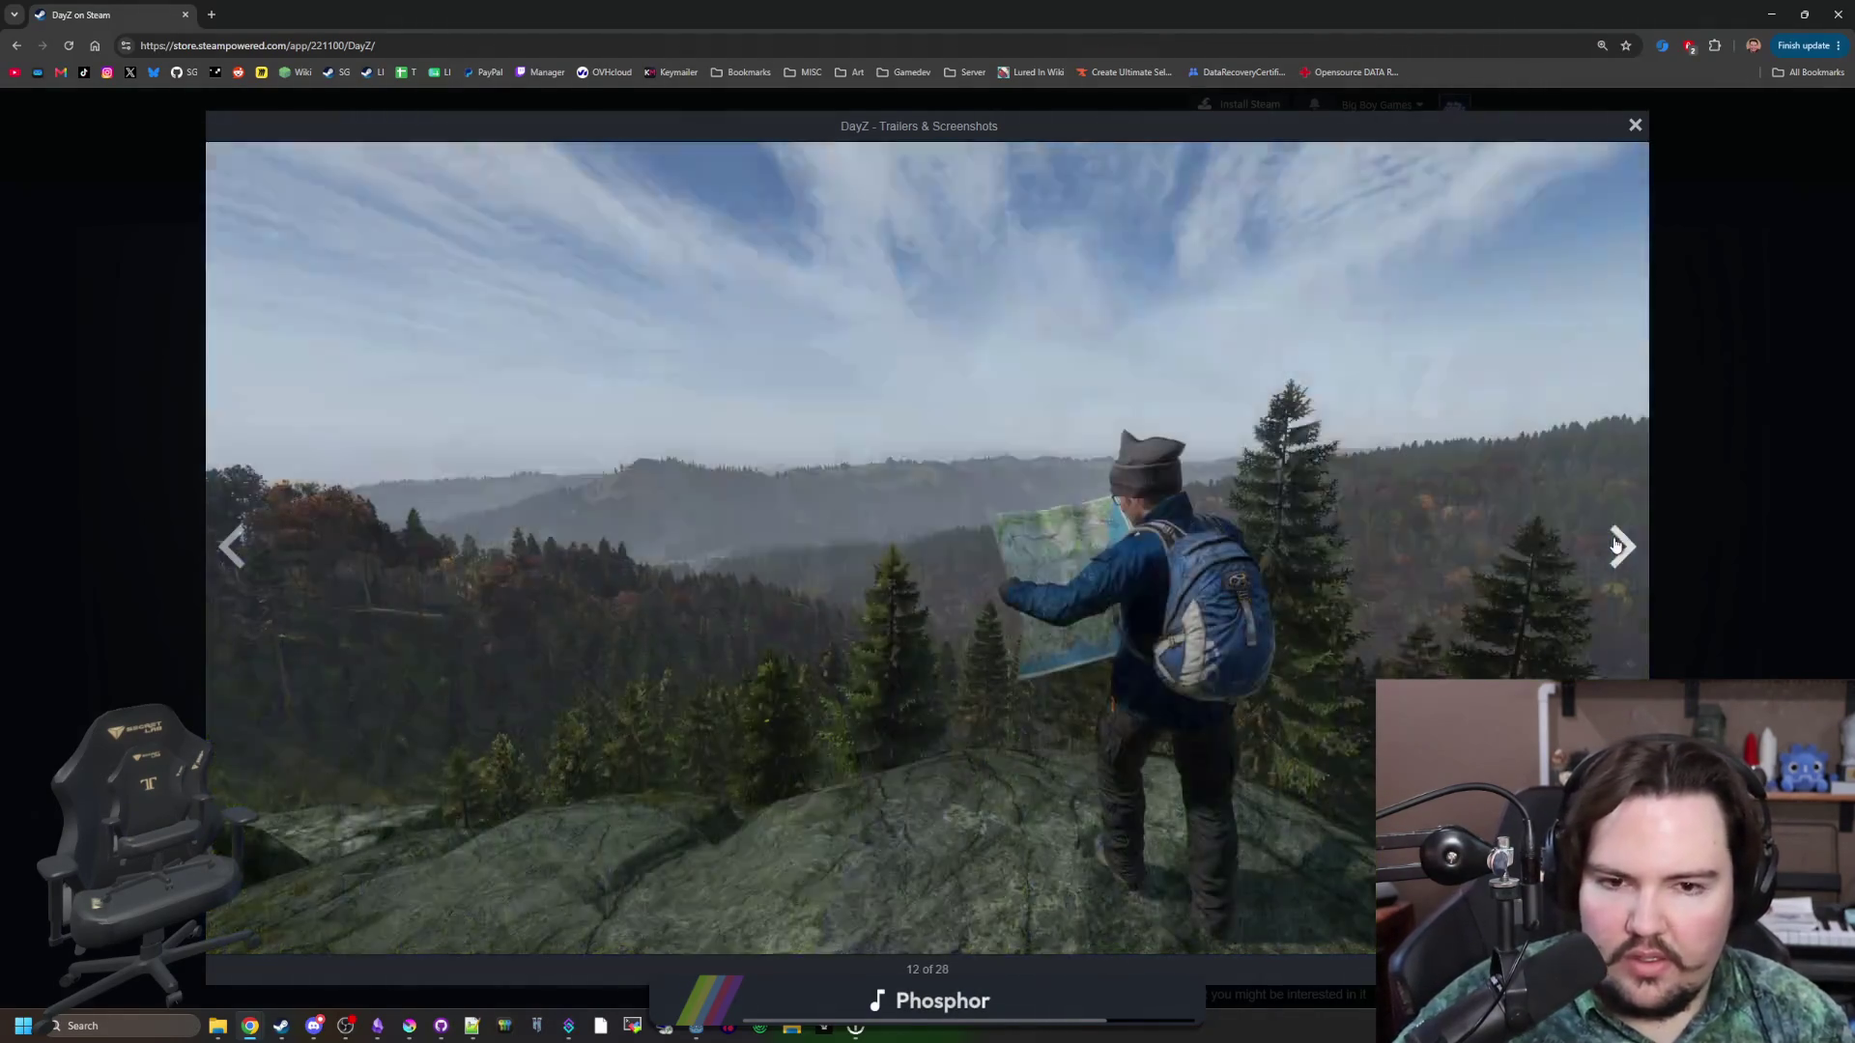
pyautogui.click(1734, 522)
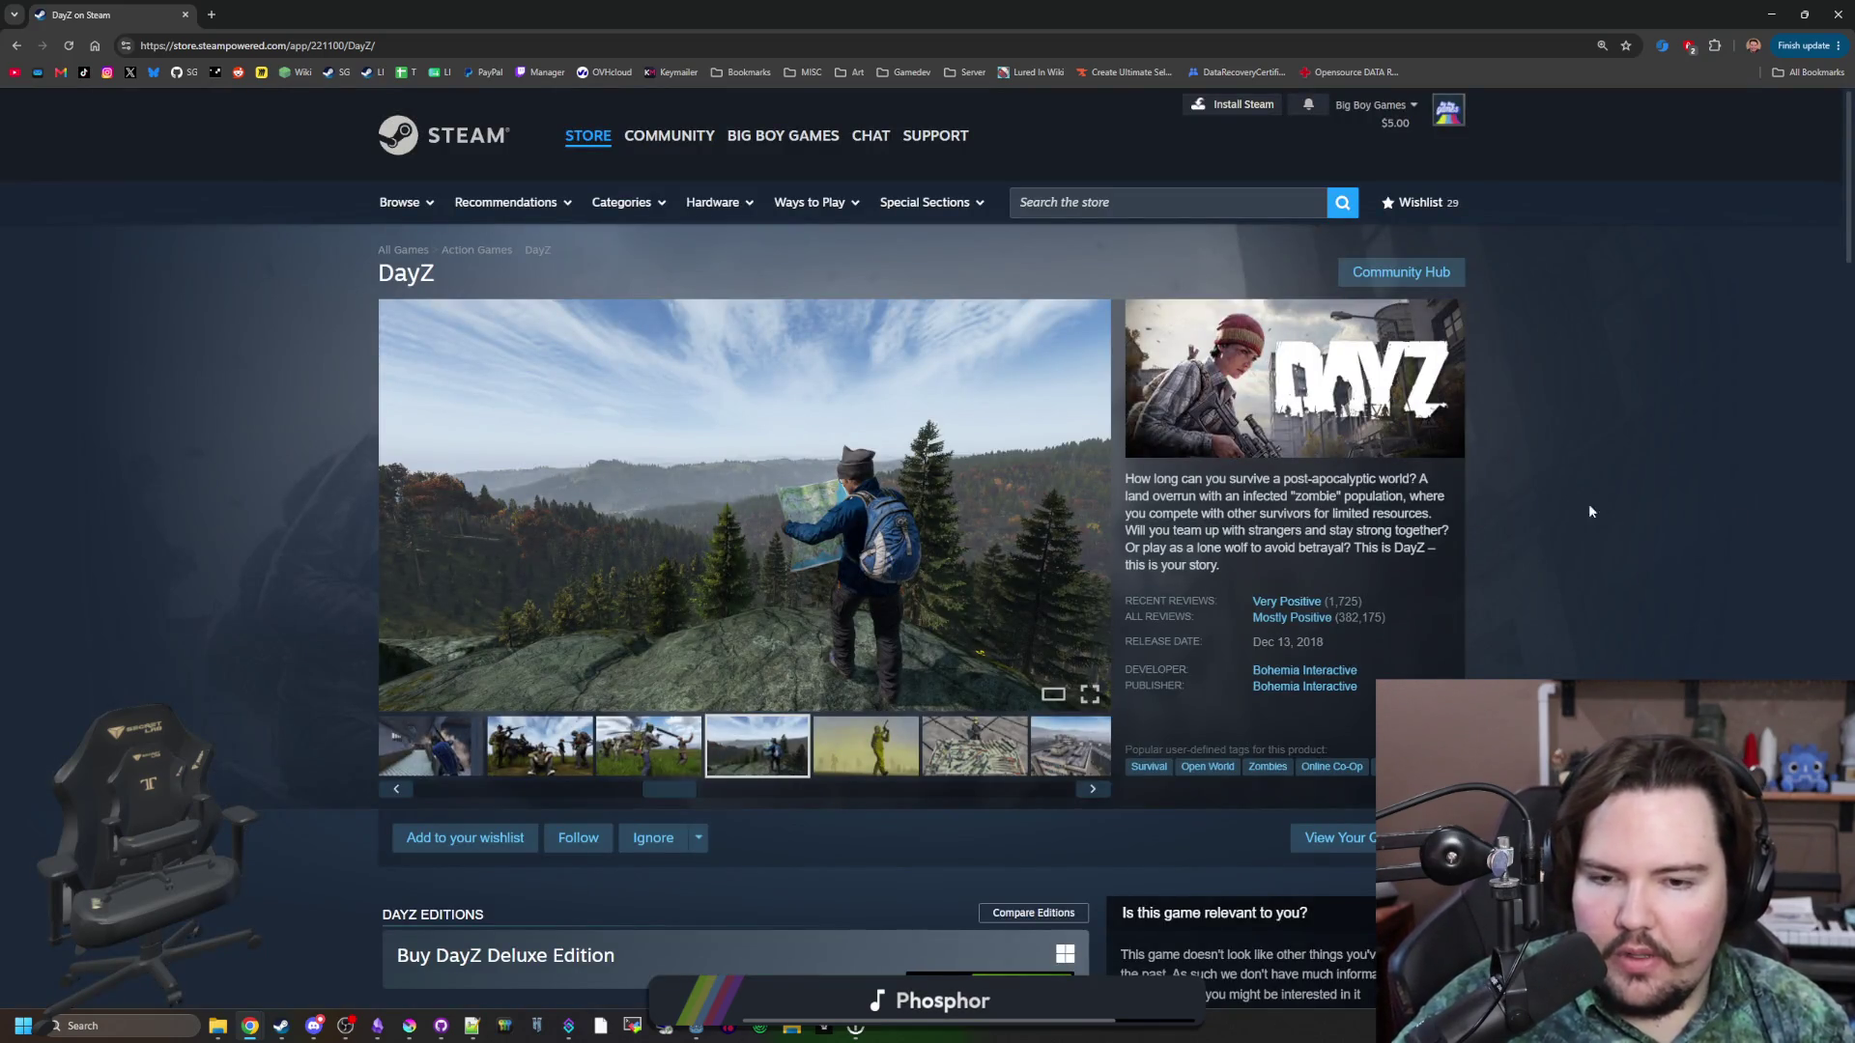
# Open Bohemia Interactive's developer page in a background tab and switch to it.
pyautogui.scroll(-1, 1592, 511)
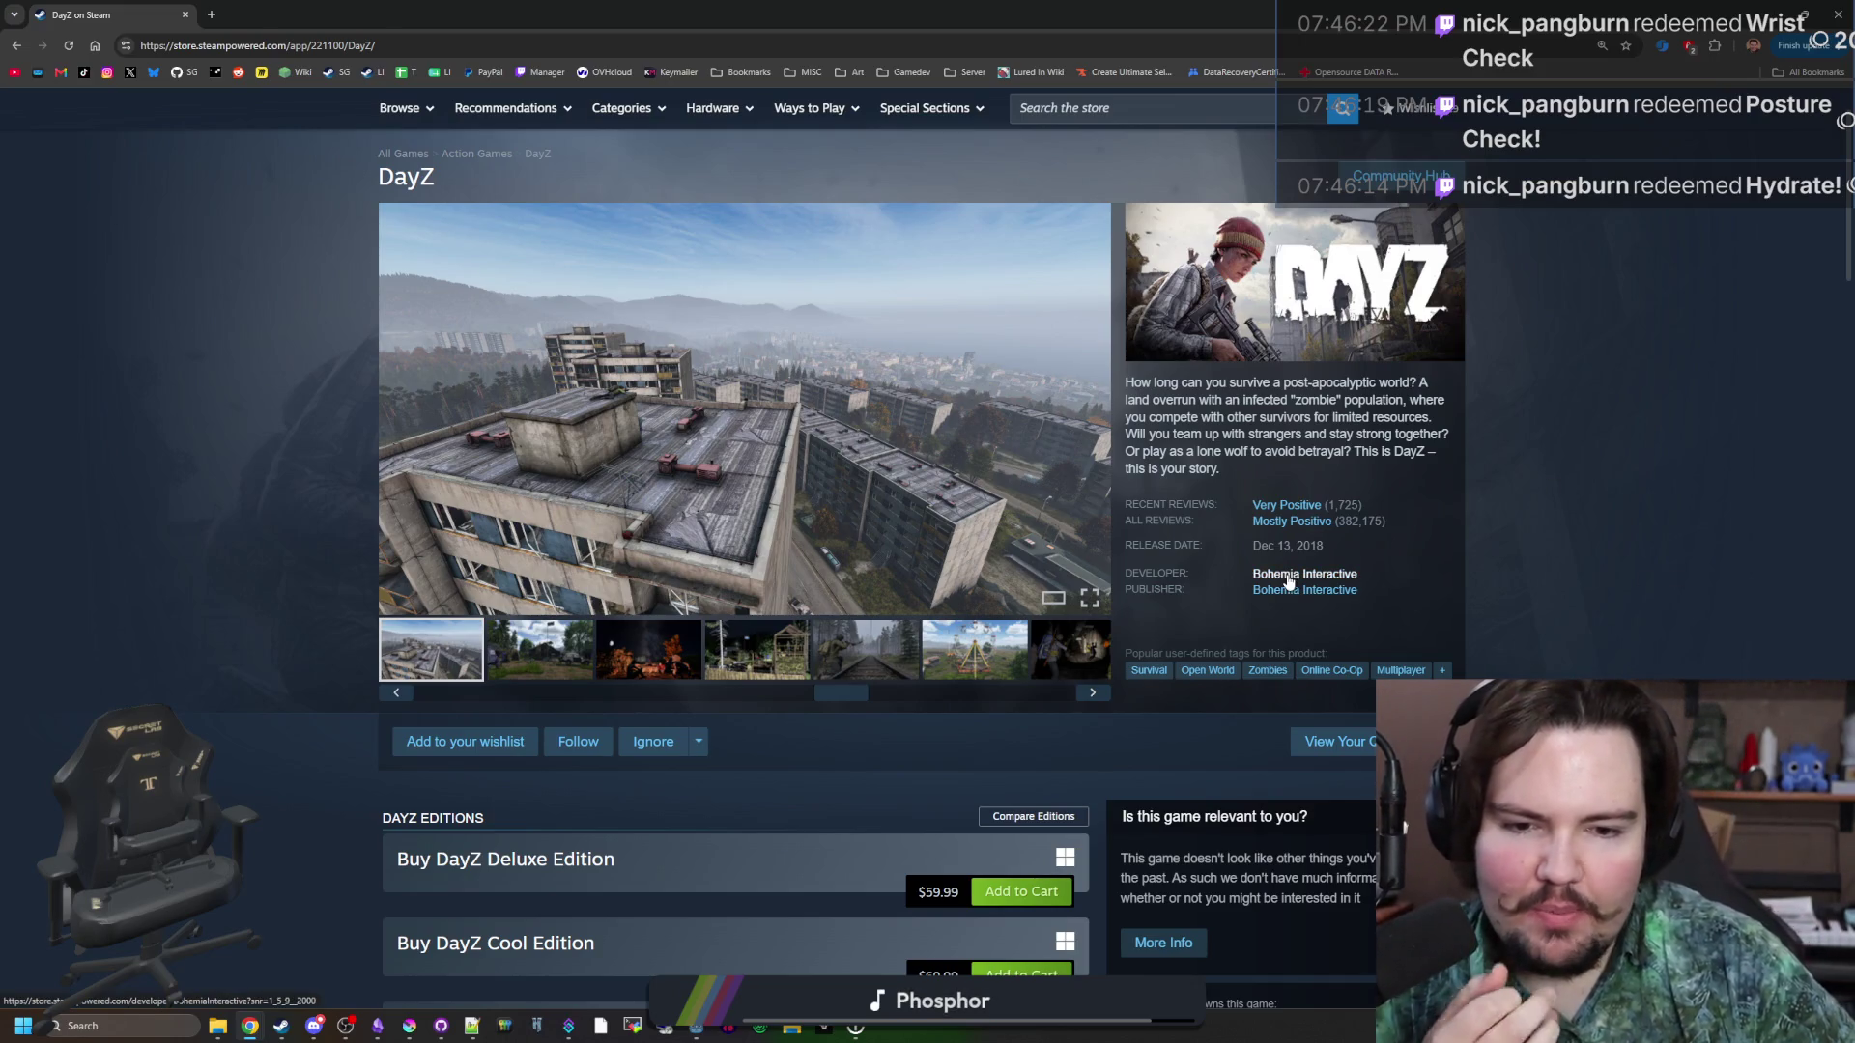
pyautogui.middleClick(1286, 506)
pyautogui.click(333, 7)
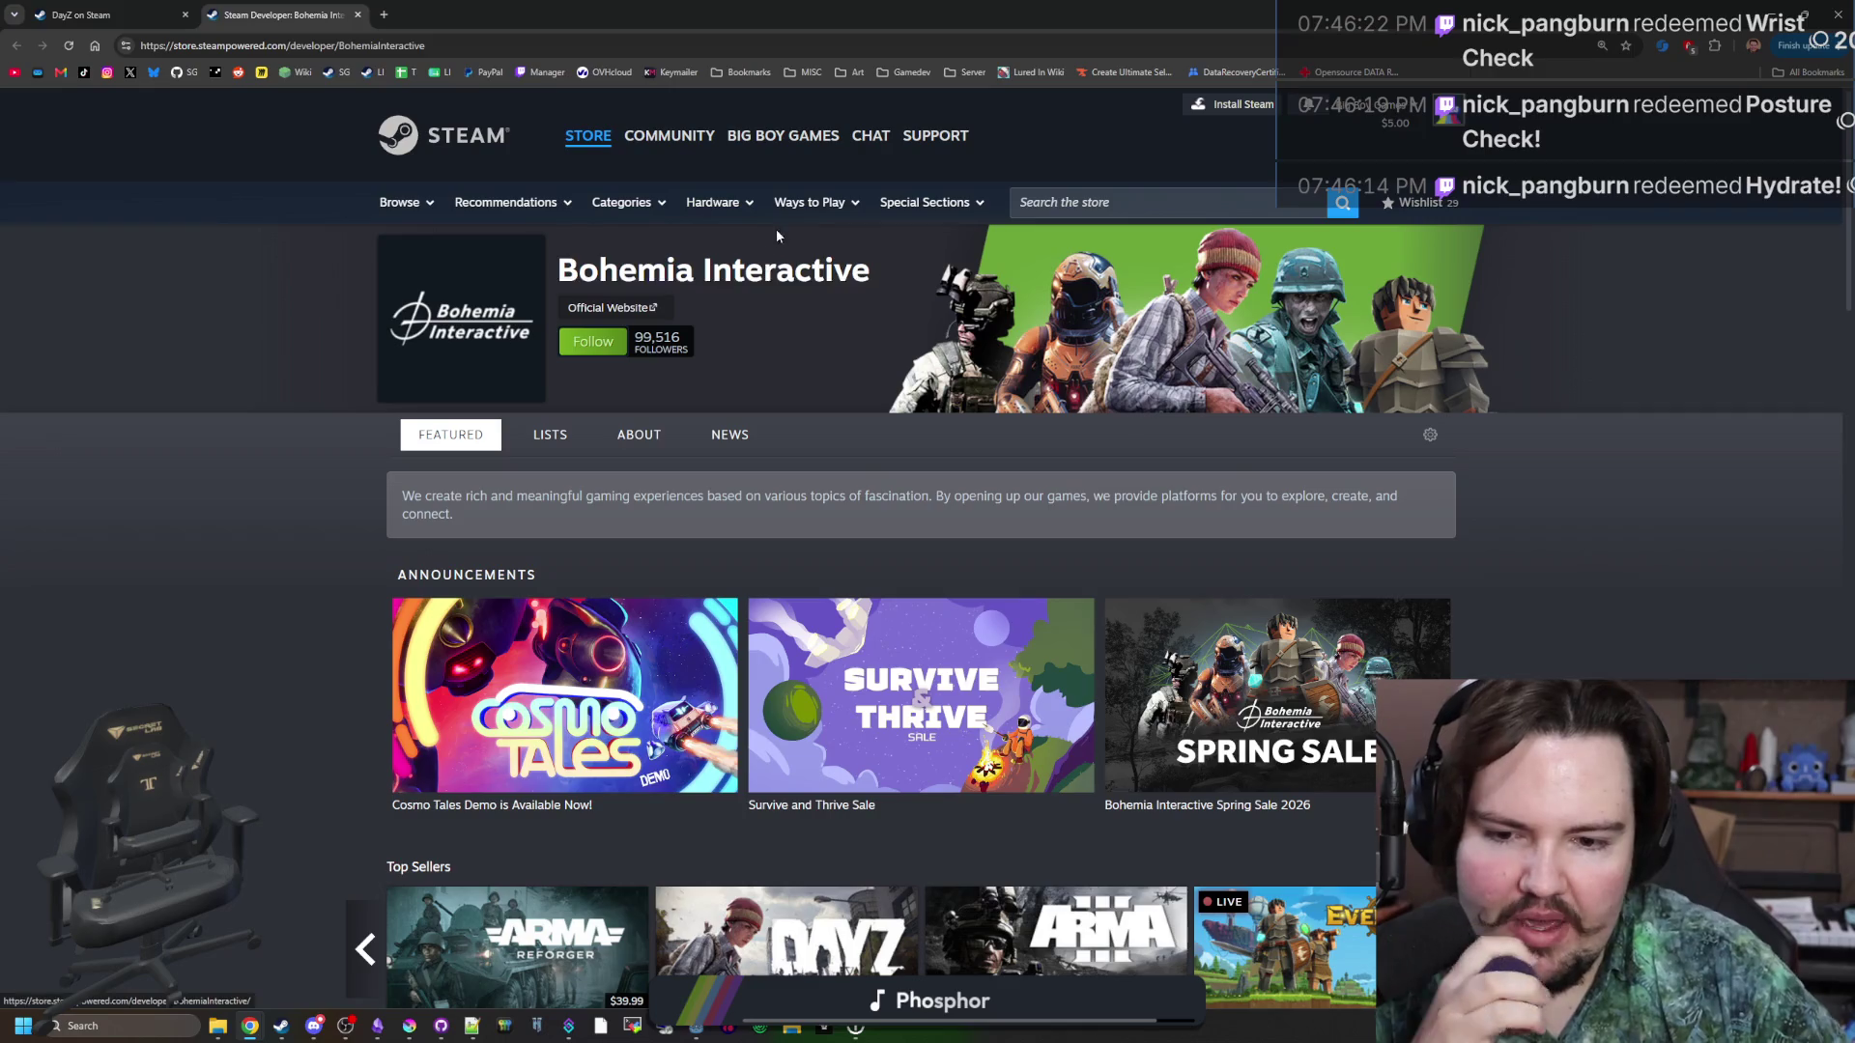
# Scroll through Bohemia Interactive's game list down to the page footer.
pyautogui.scroll(-5, 806, 352)
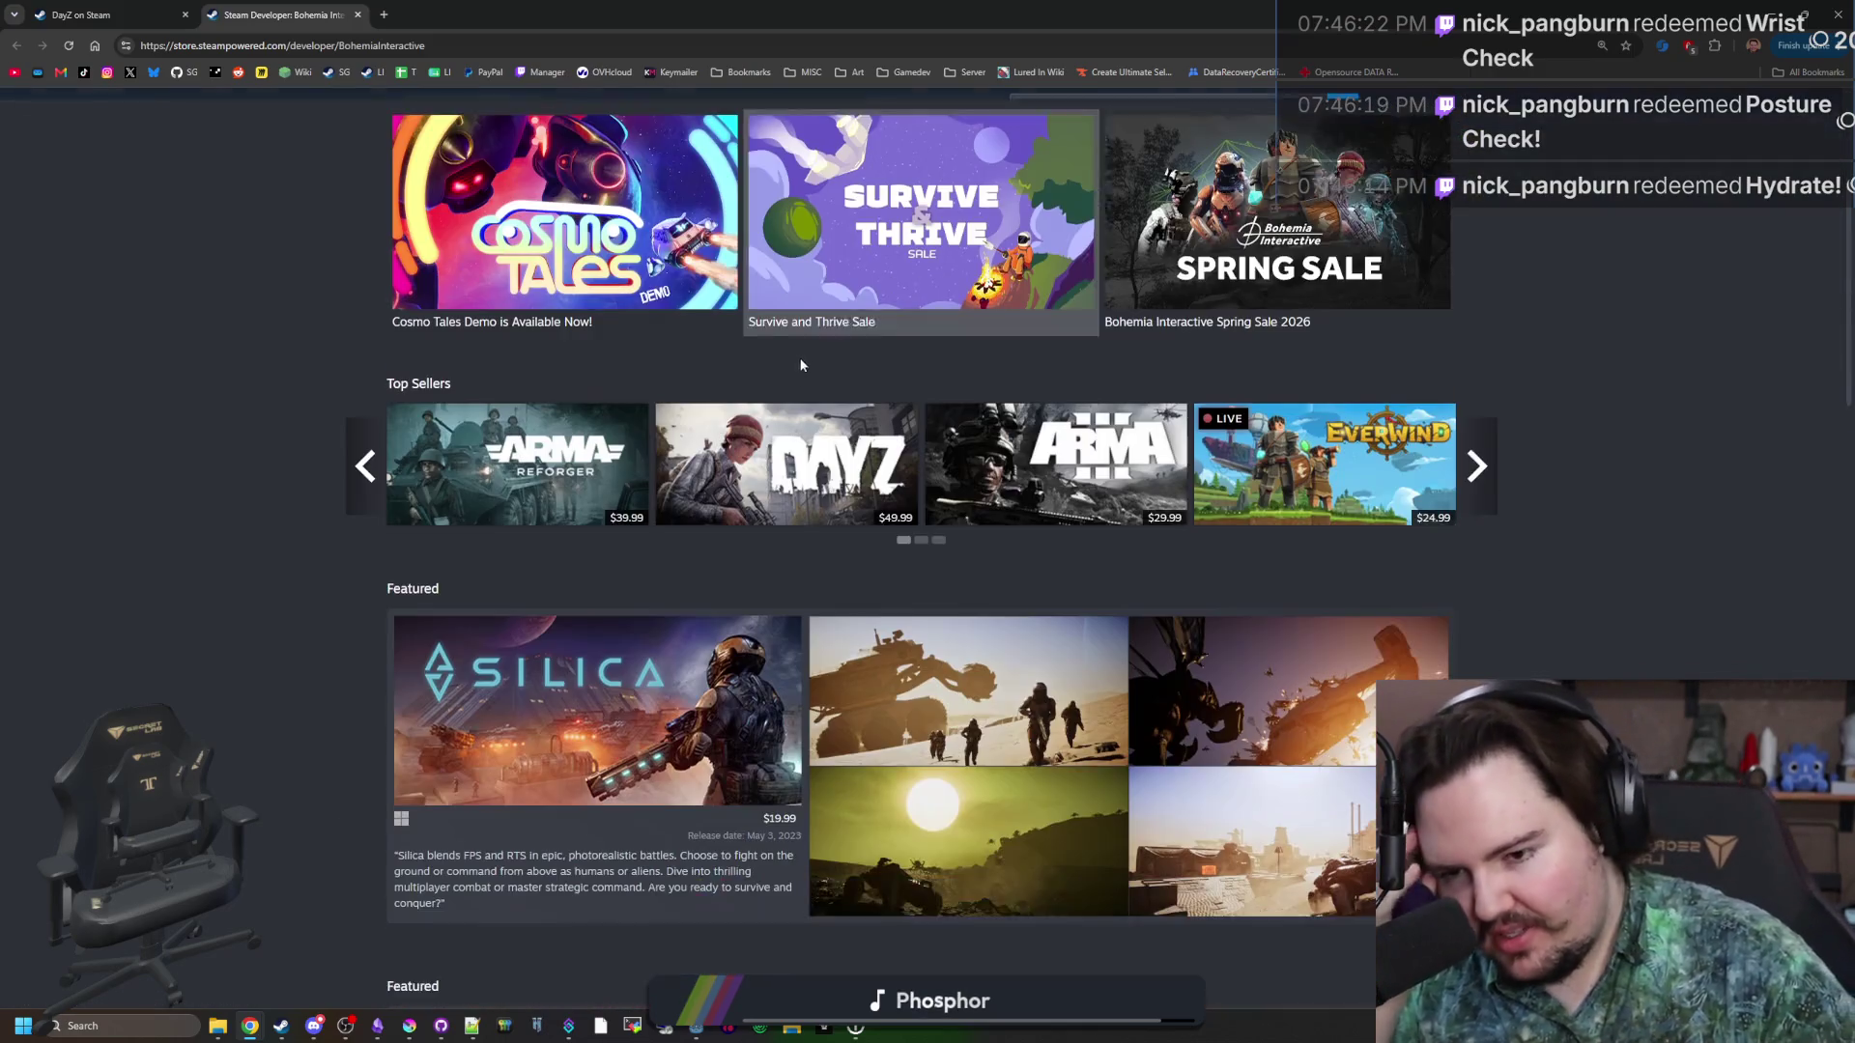
pyautogui.scroll(-3, 802, 352)
pyautogui.scroll(-14, 194, 583)
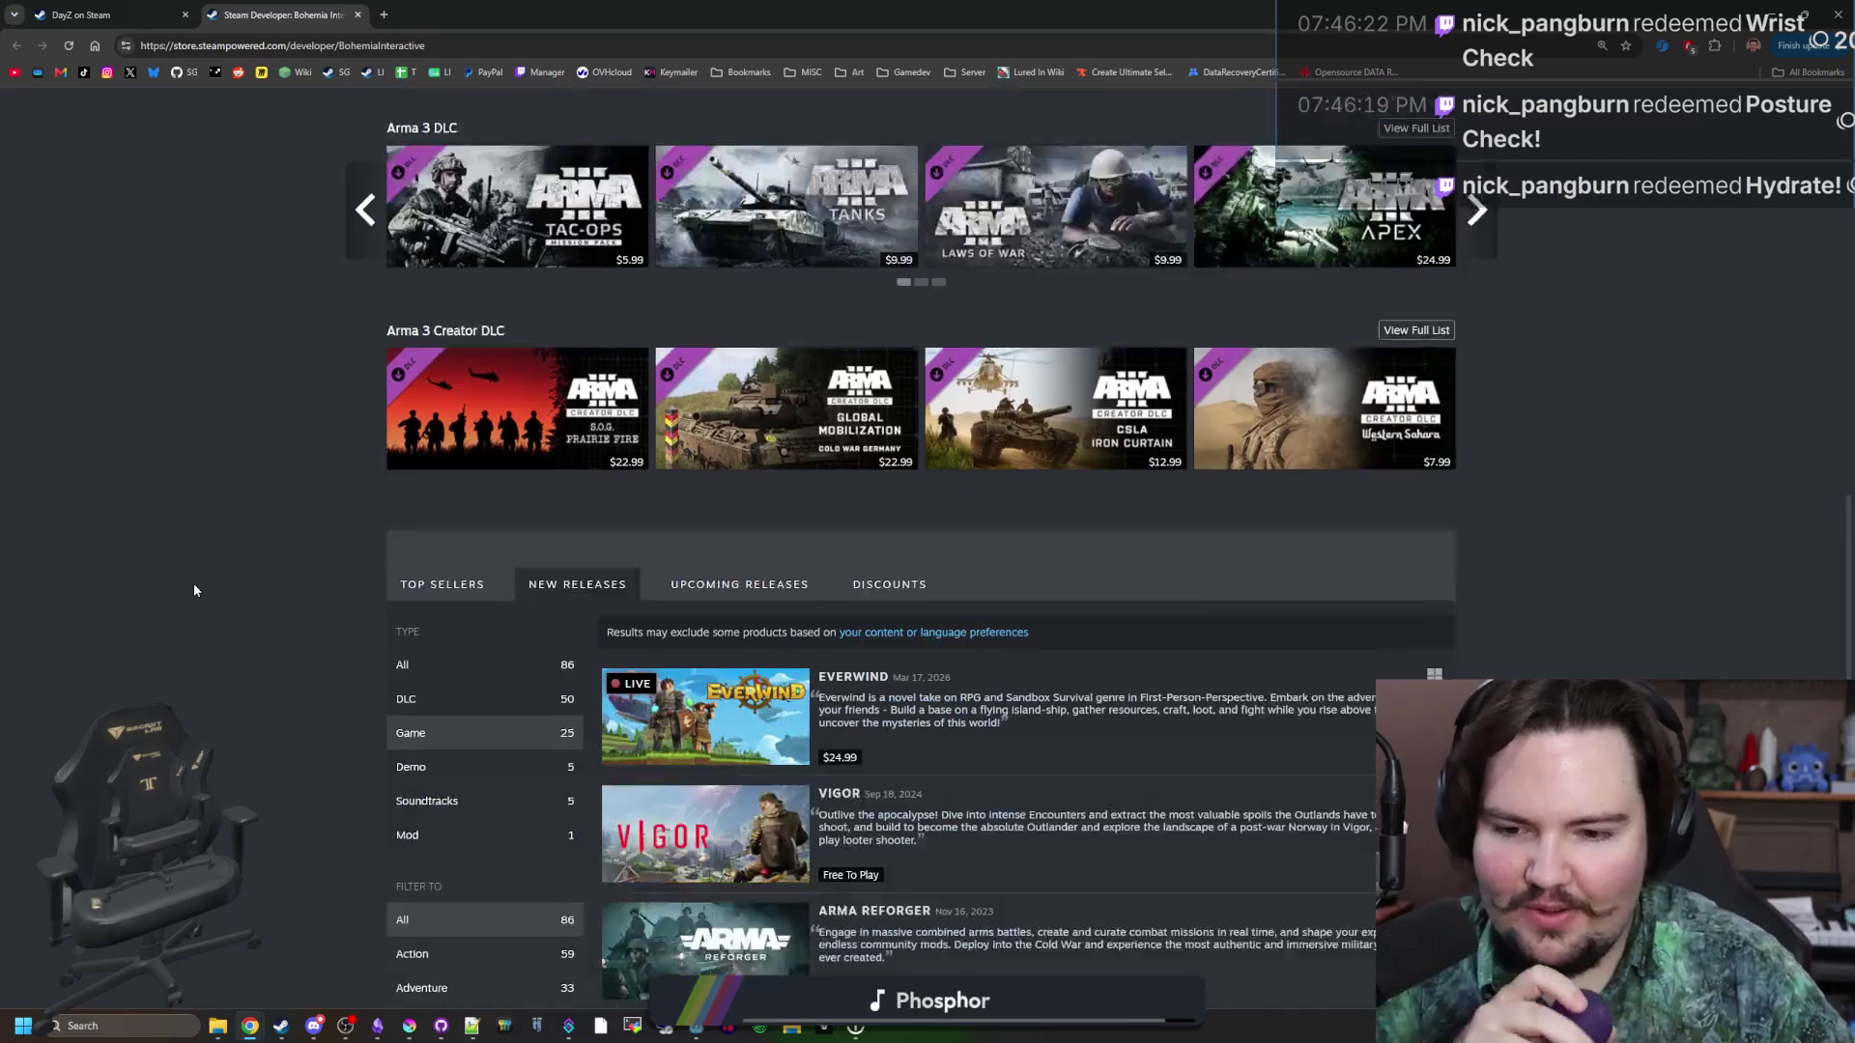
pyautogui.scroll(-5, 500, 638)
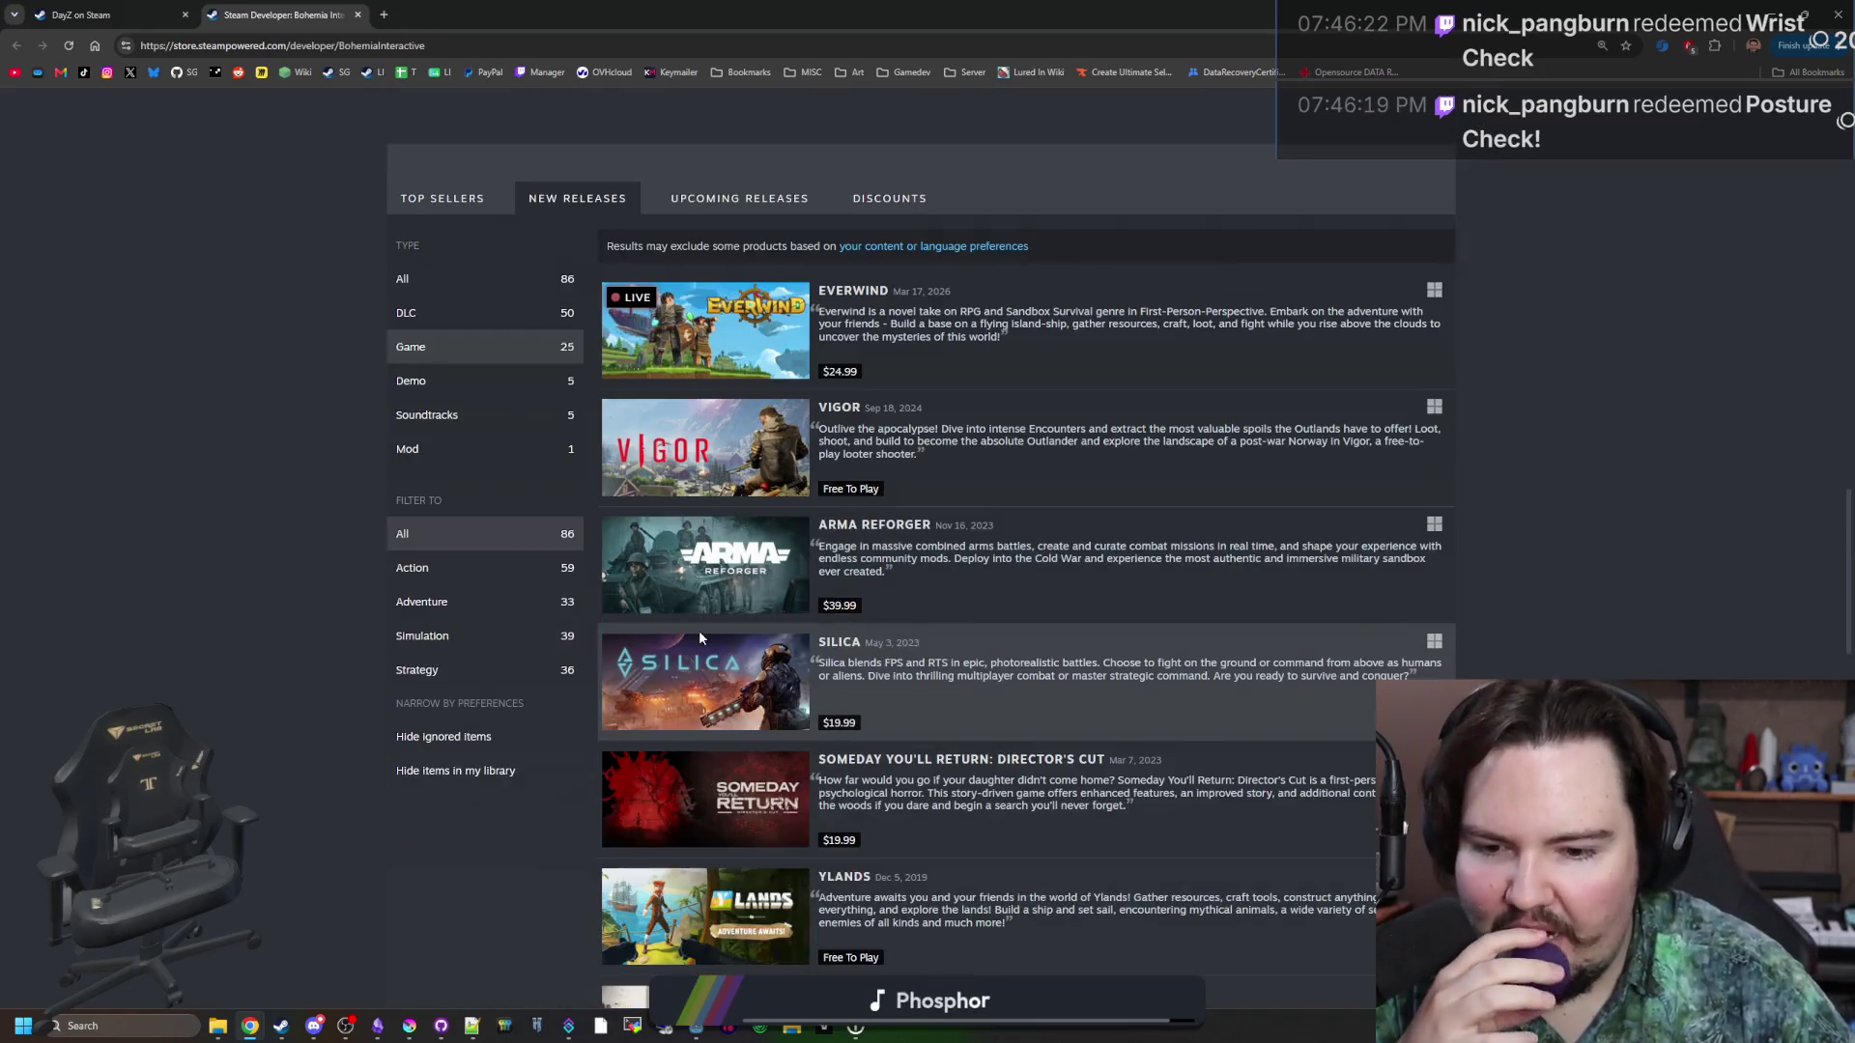
pyautogui.moveTo(748, 593)
pyautogui.scroll(-5, 748, 593)
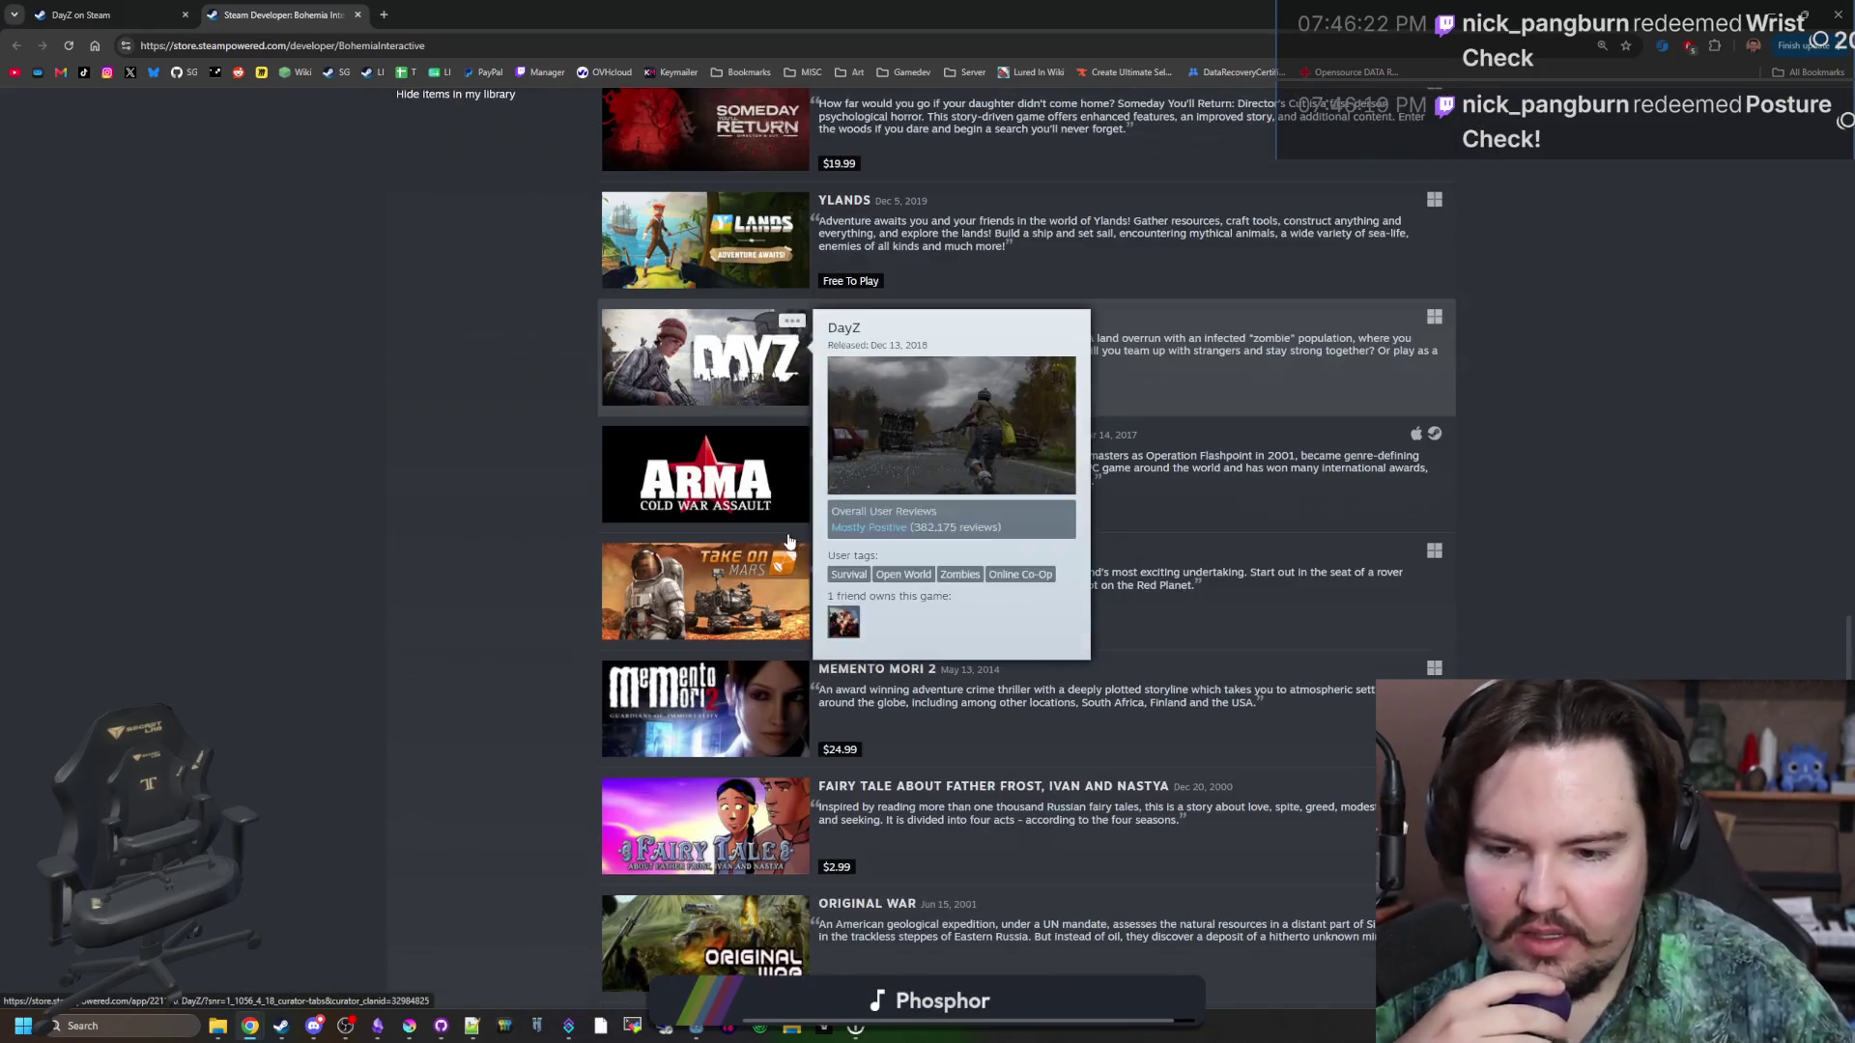
pyautogui.scroll(-5, 422, 405)
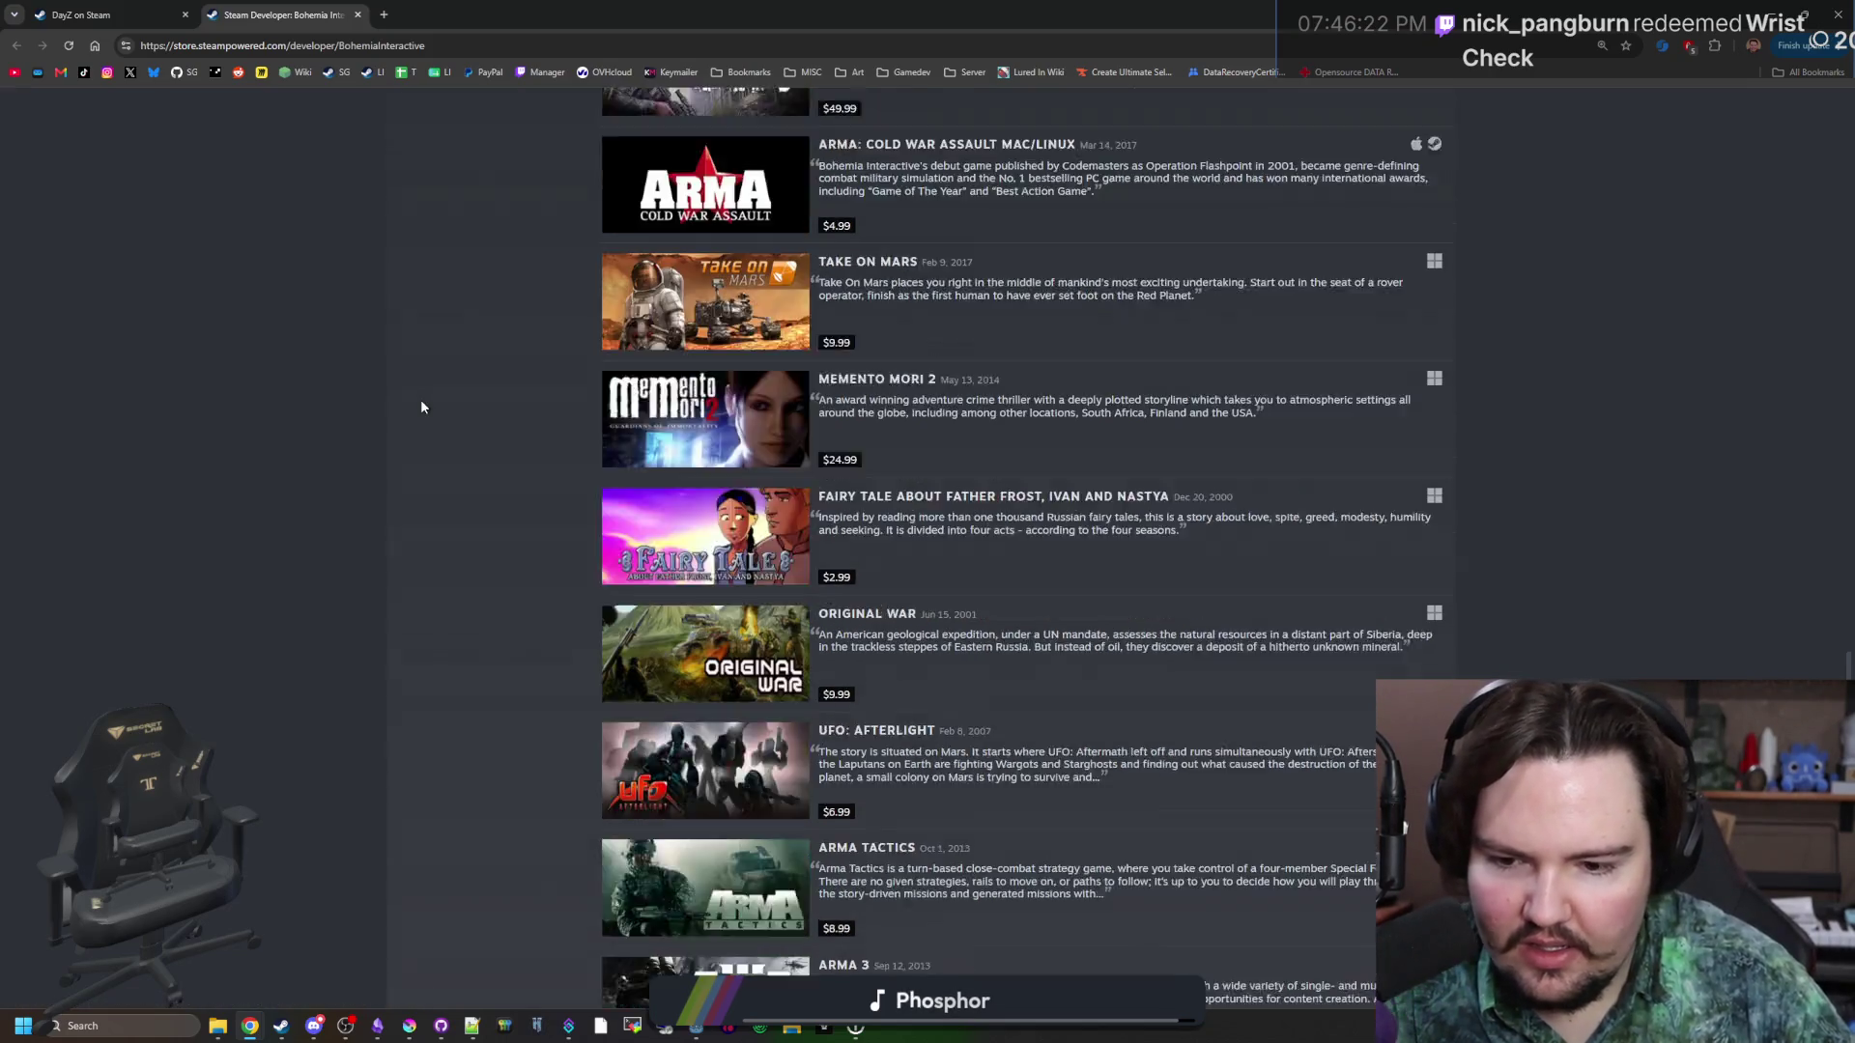
pyautogui.scroll(-5, 422, 406)
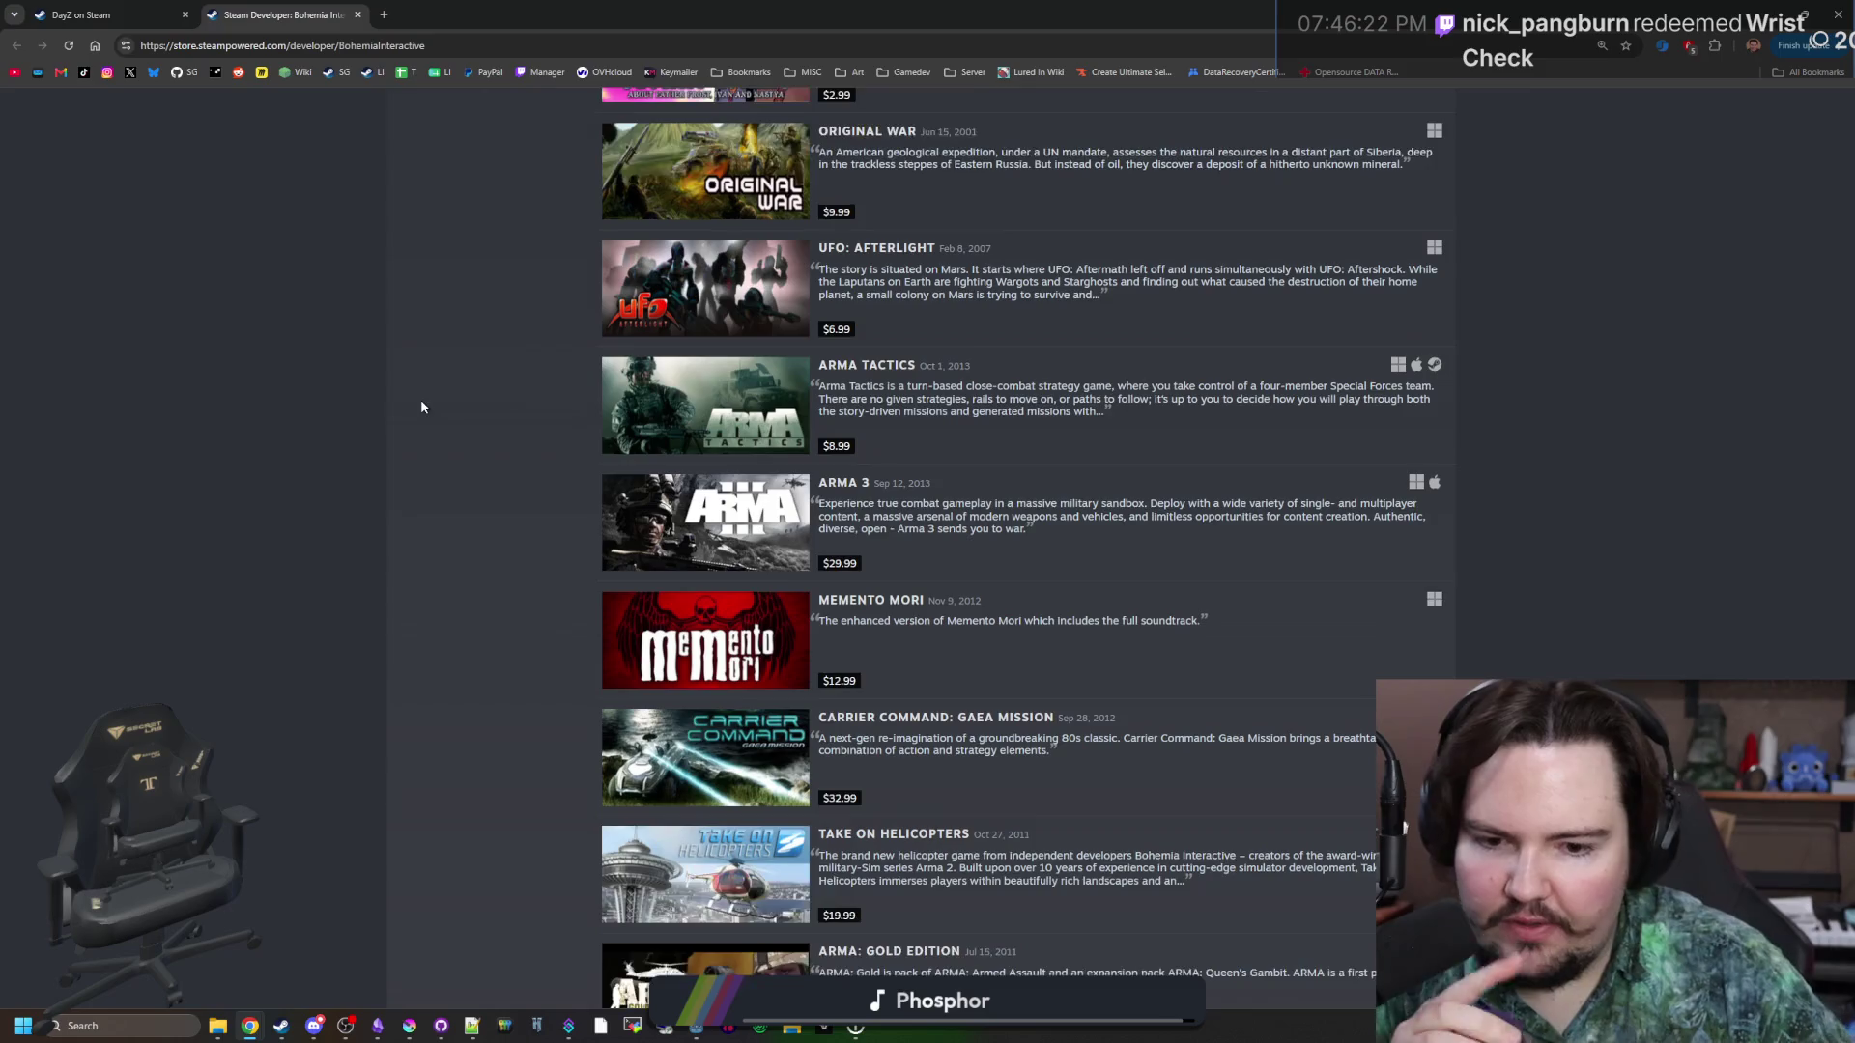
pyautogui.moveTo(783, 501)
pyautogui.scroll(-1, 785, 505)
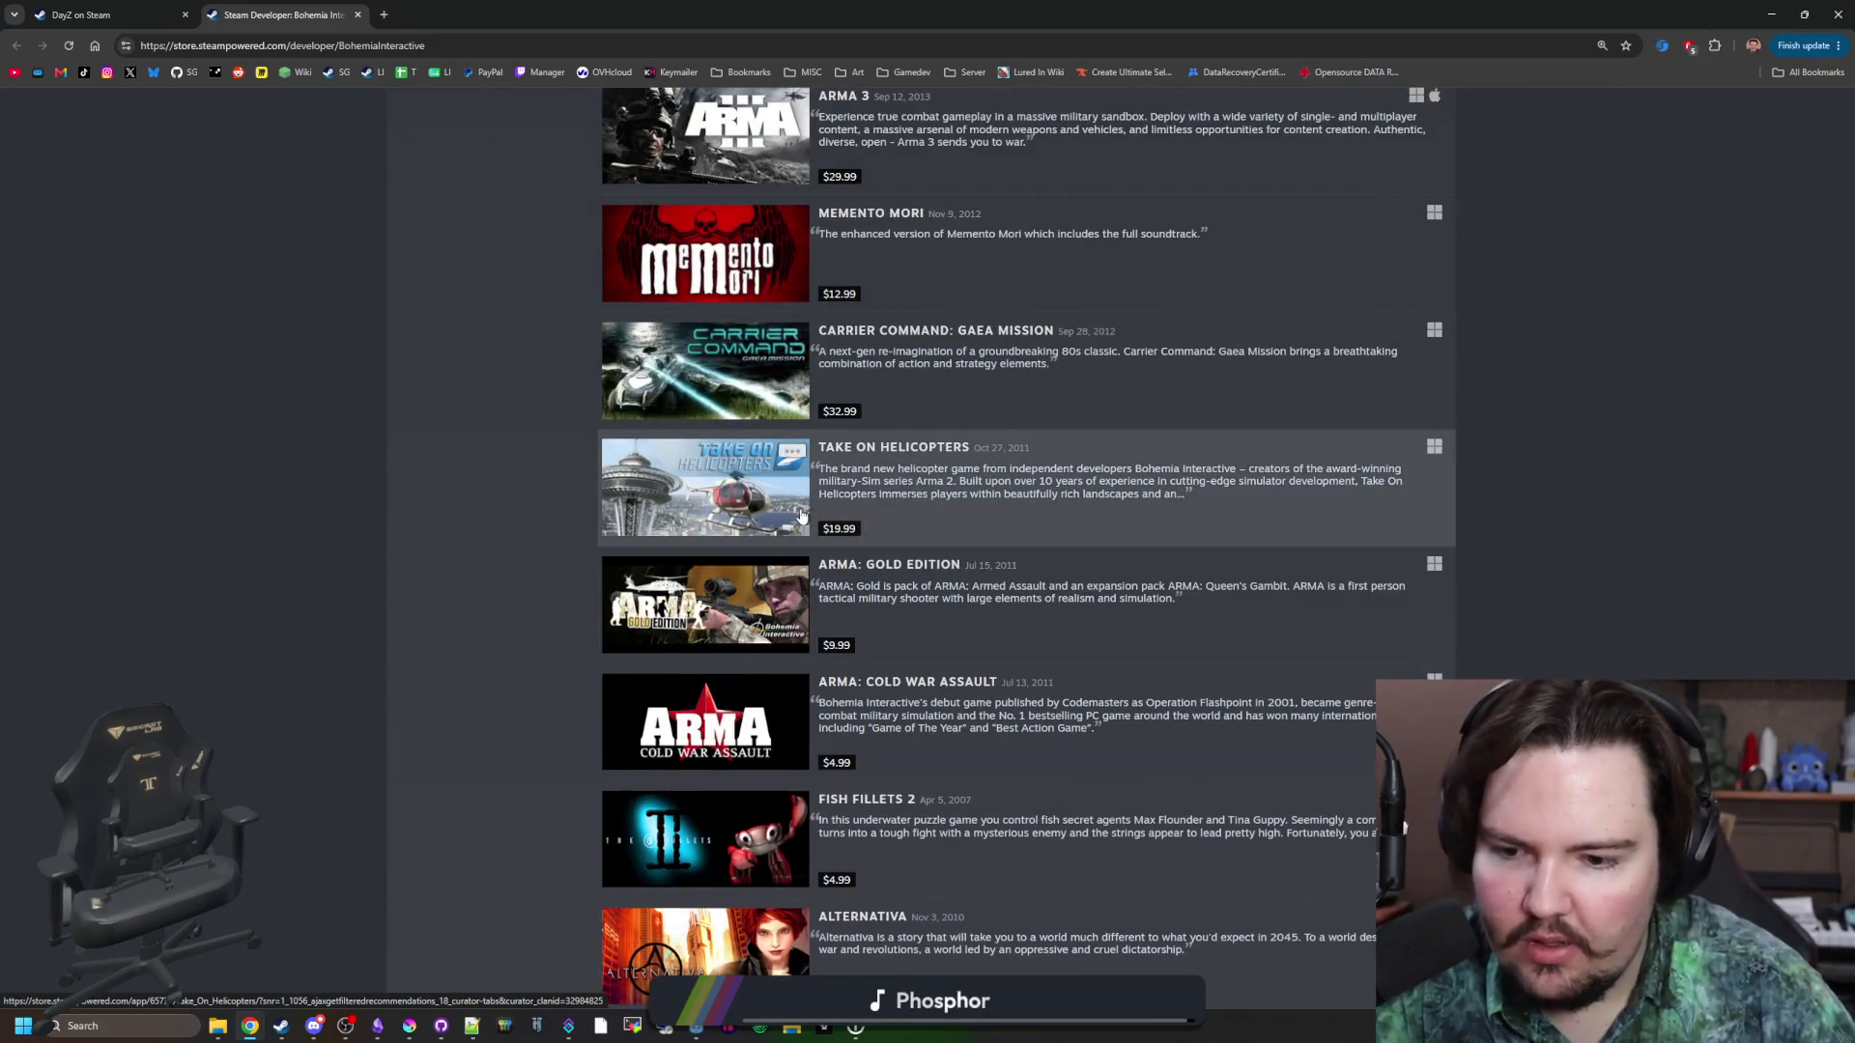
pyautogui.scroll(-5, 797, 514)
pyautogui.scroll(-3, 537, 688)
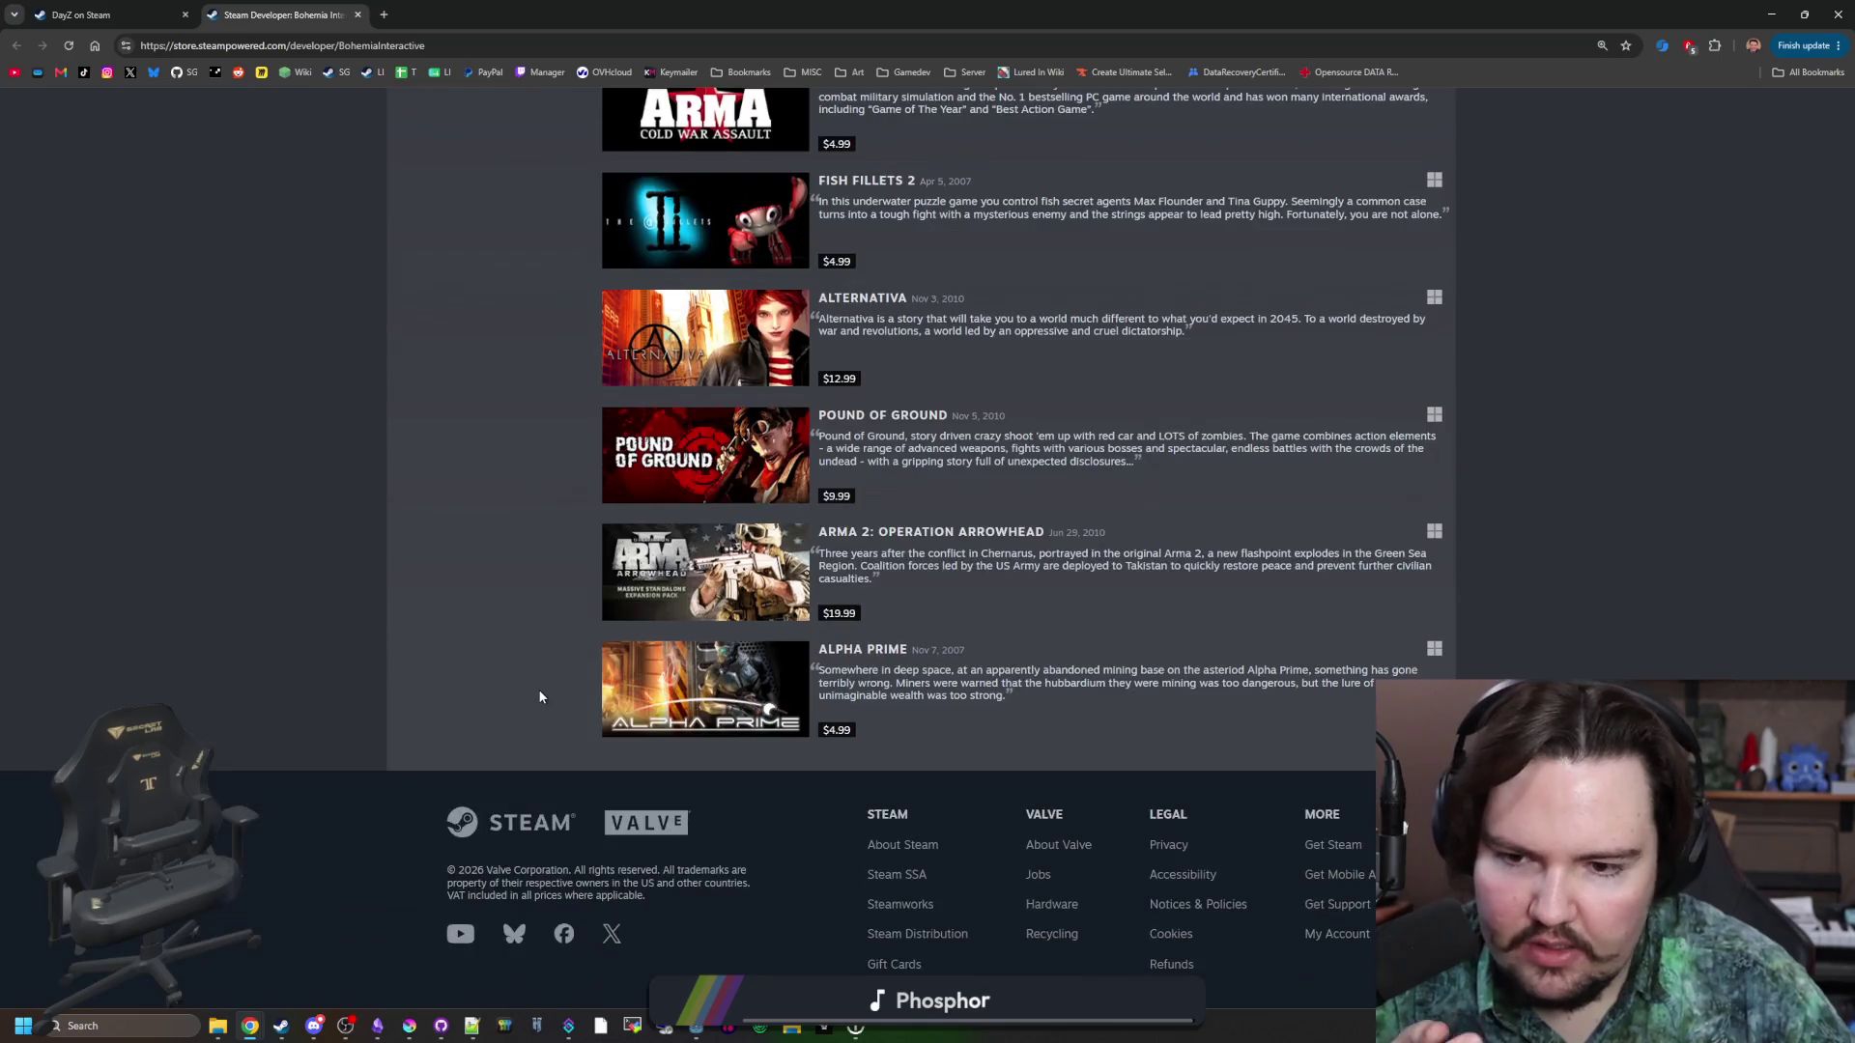
# Scroll back toward the header and return to the DayZ store tab.
pyautogui.scroll(20, 580, 637)
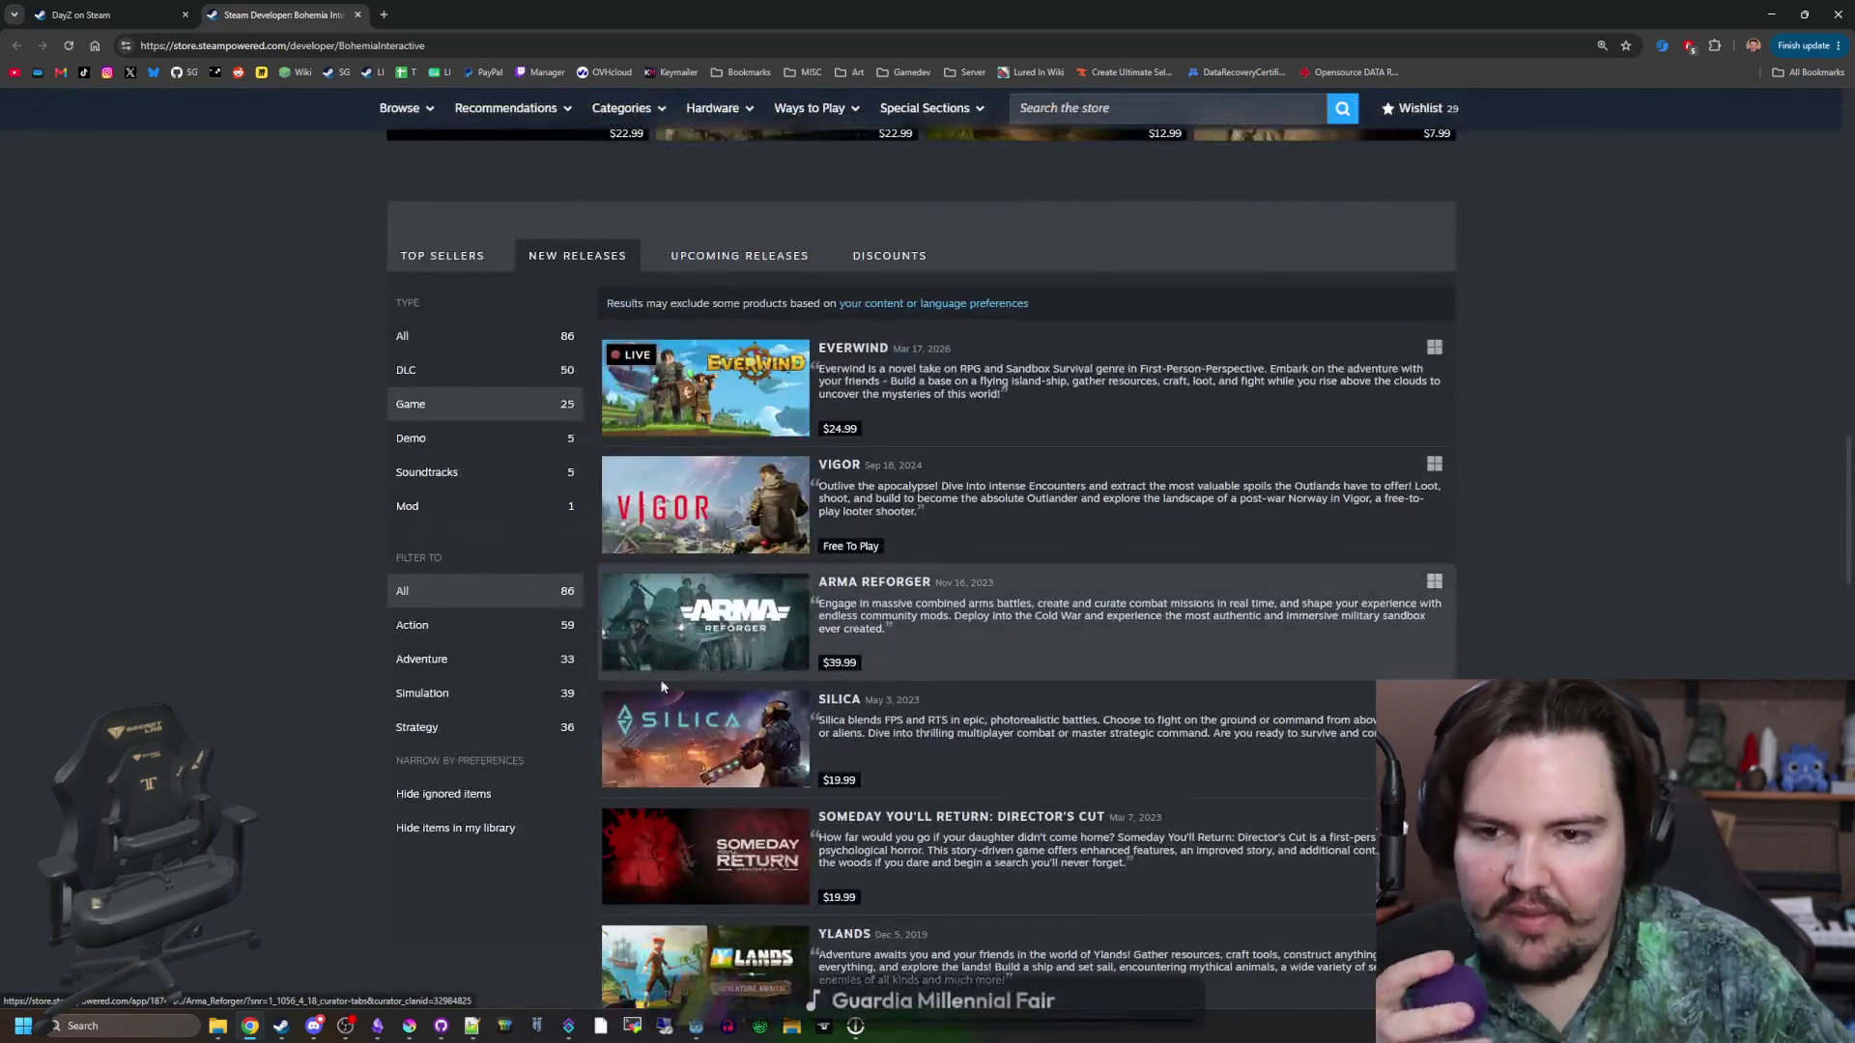
pyautogui.scroll(15, 314, 625)
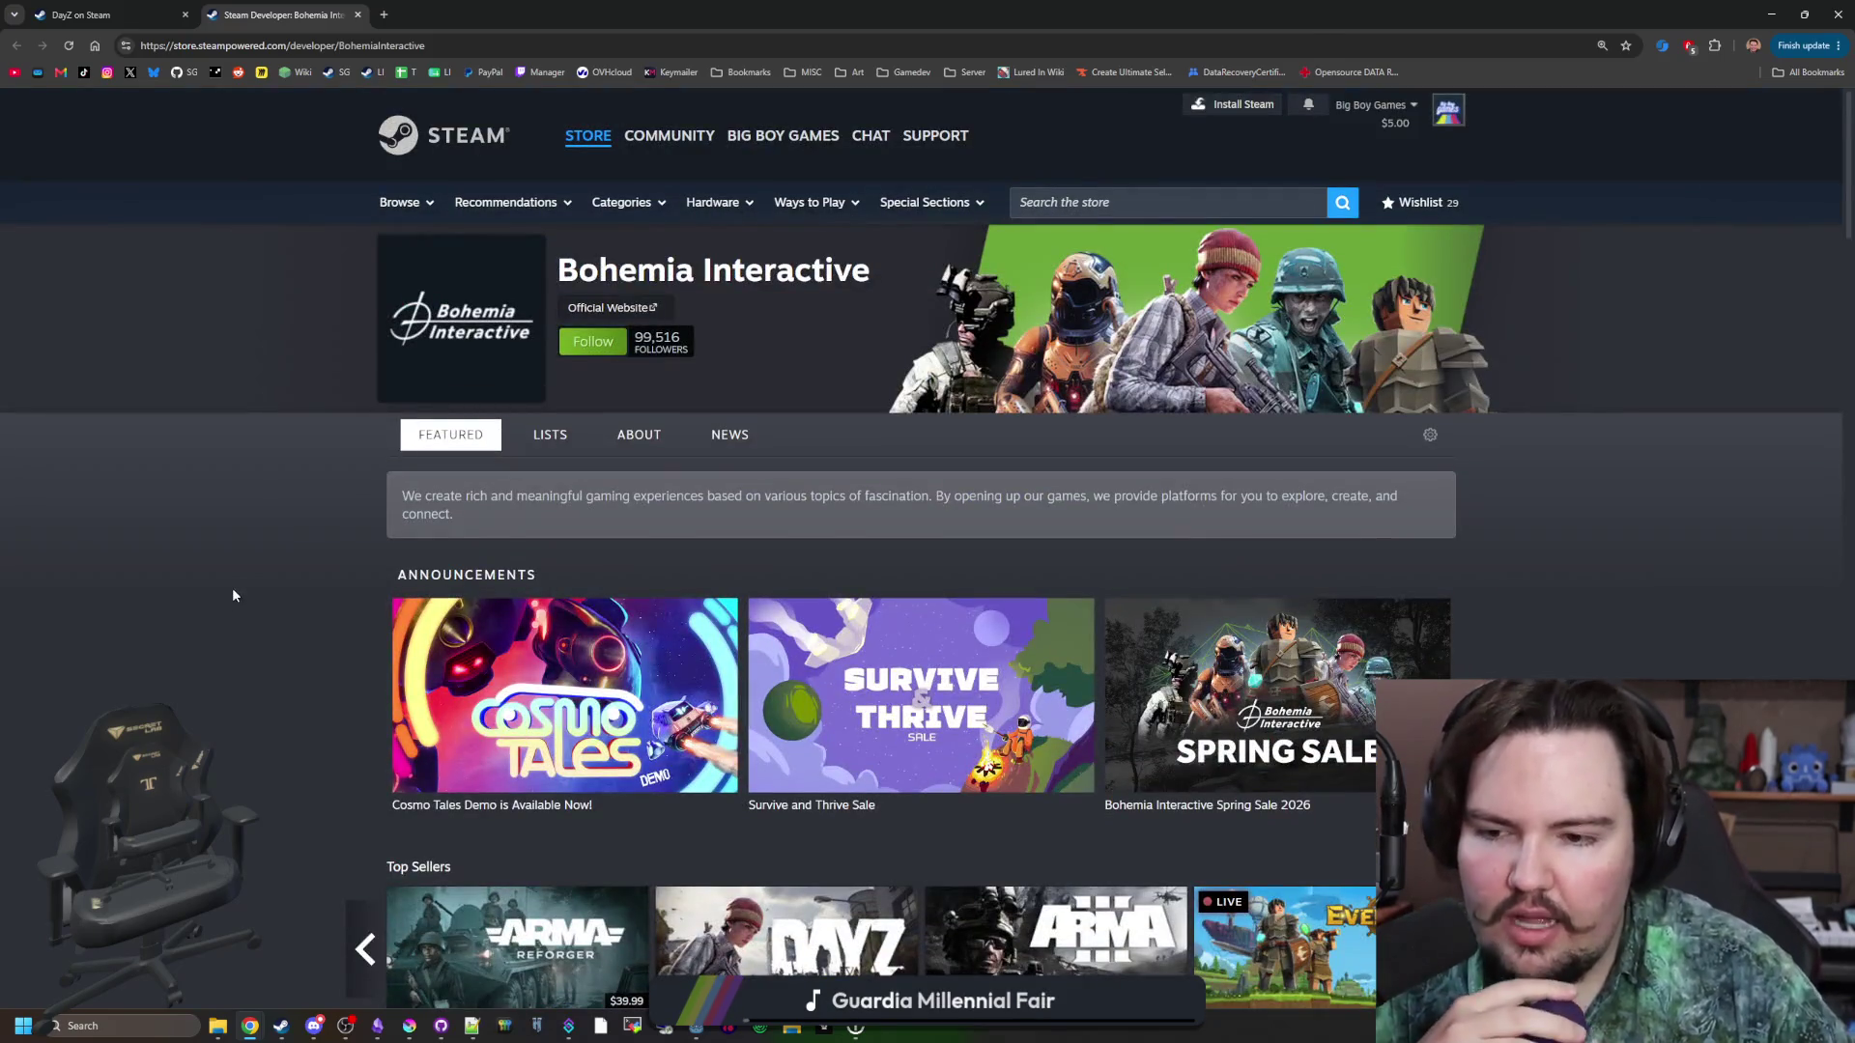
pyautogui.click(106, 15)
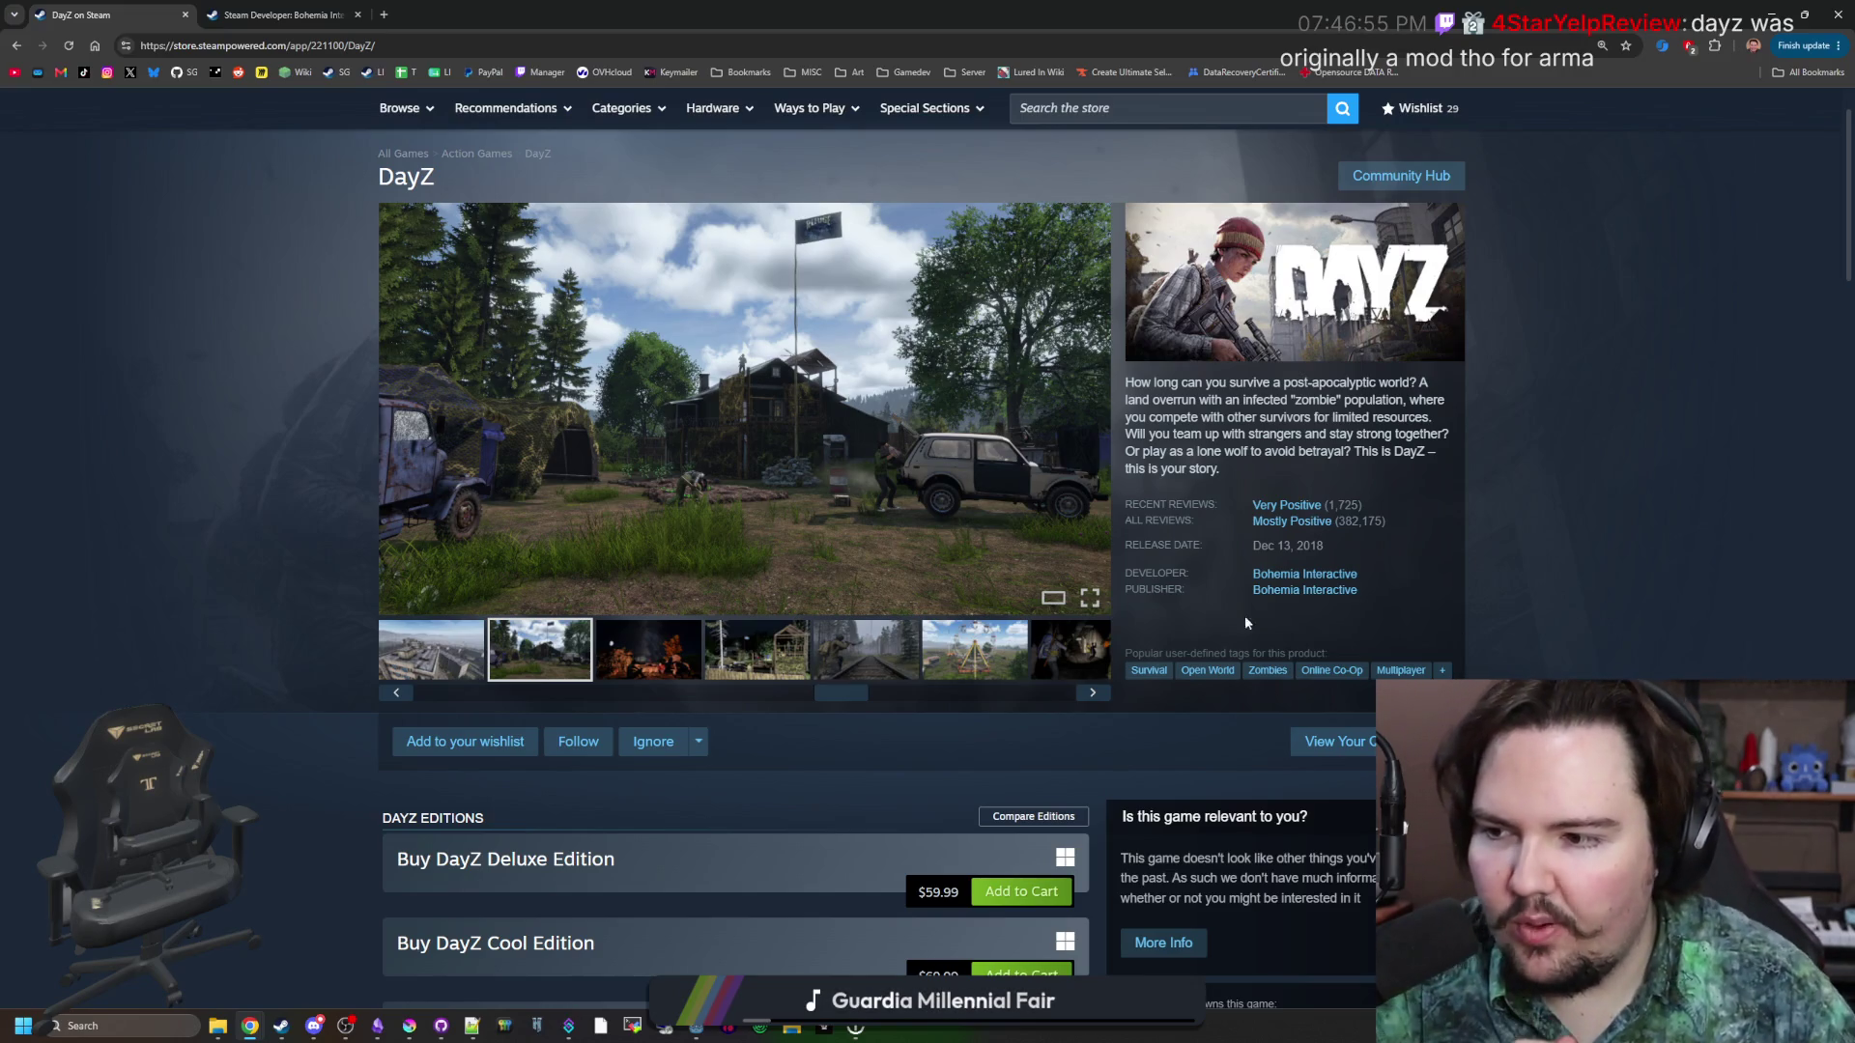
# Preview the DayZ campfire and wooden-structure screenshots, then open the gallery full-size.
pyautogui.click(694, 645)
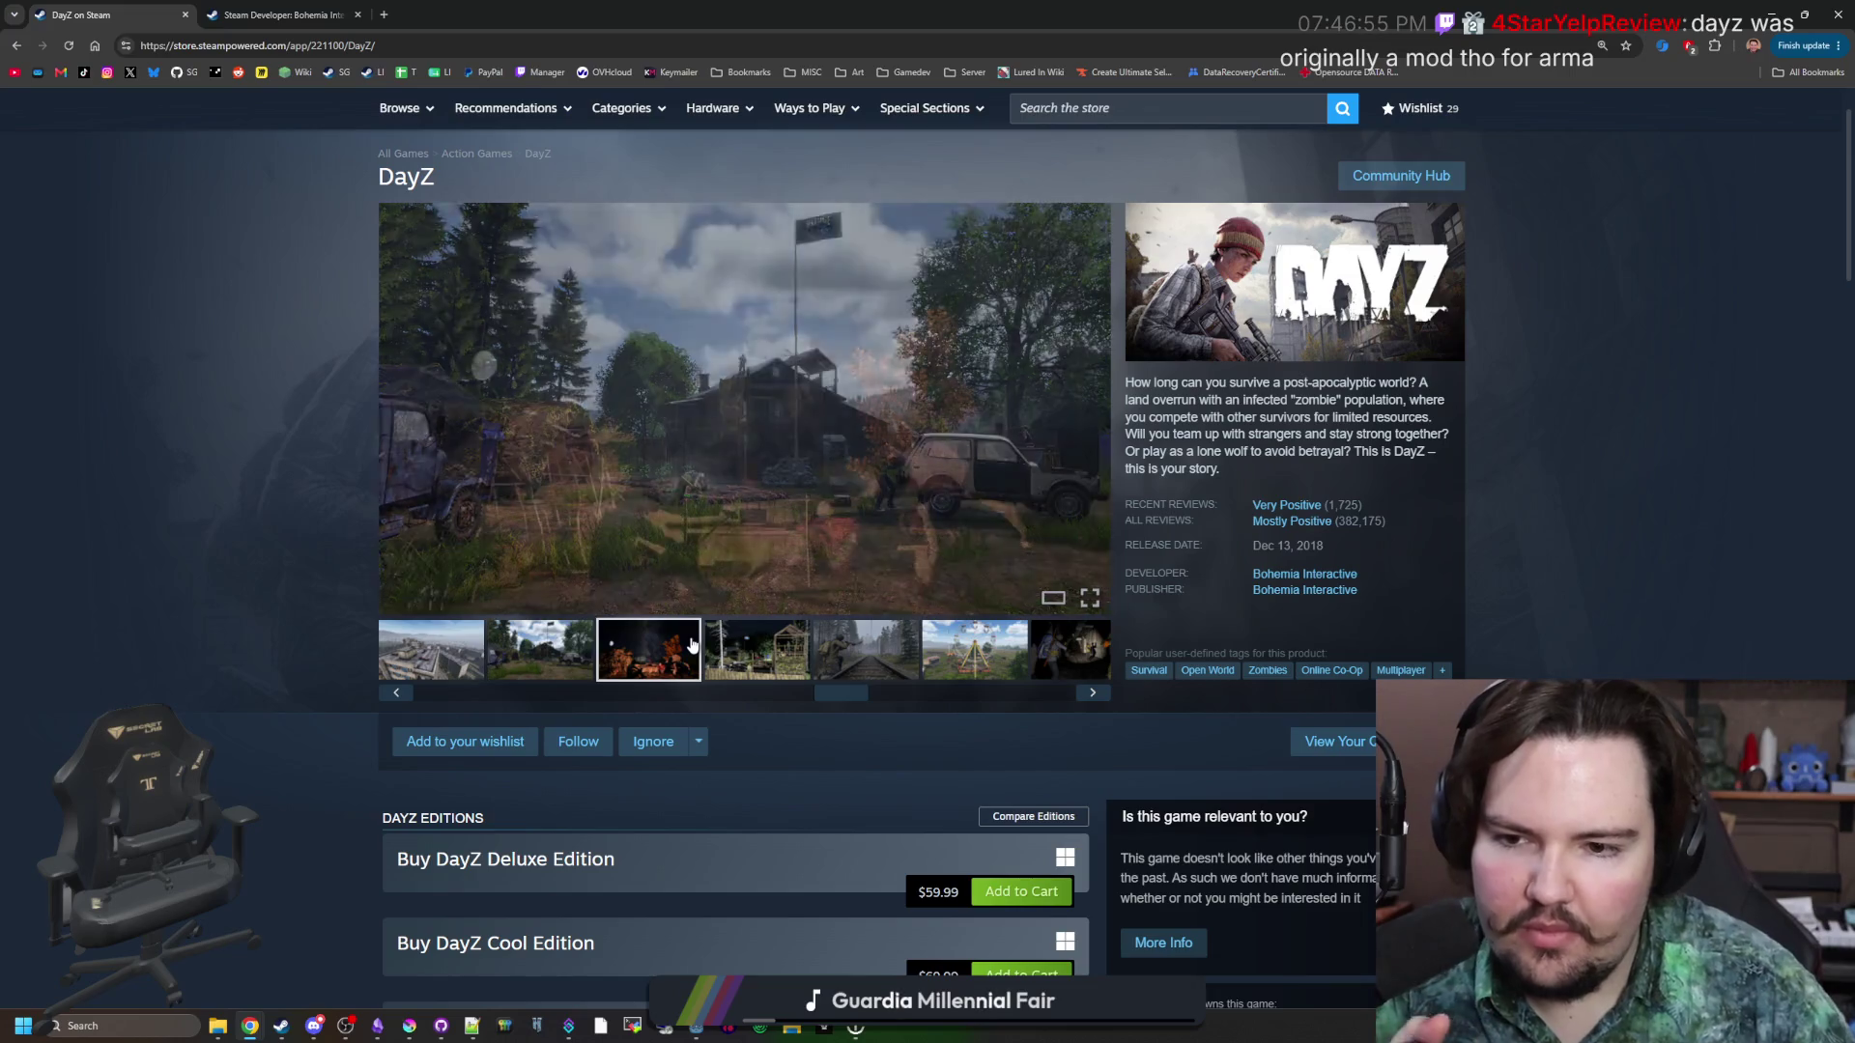
pyautogui.click(755, 648)
pyautogui.click(1075, 531)
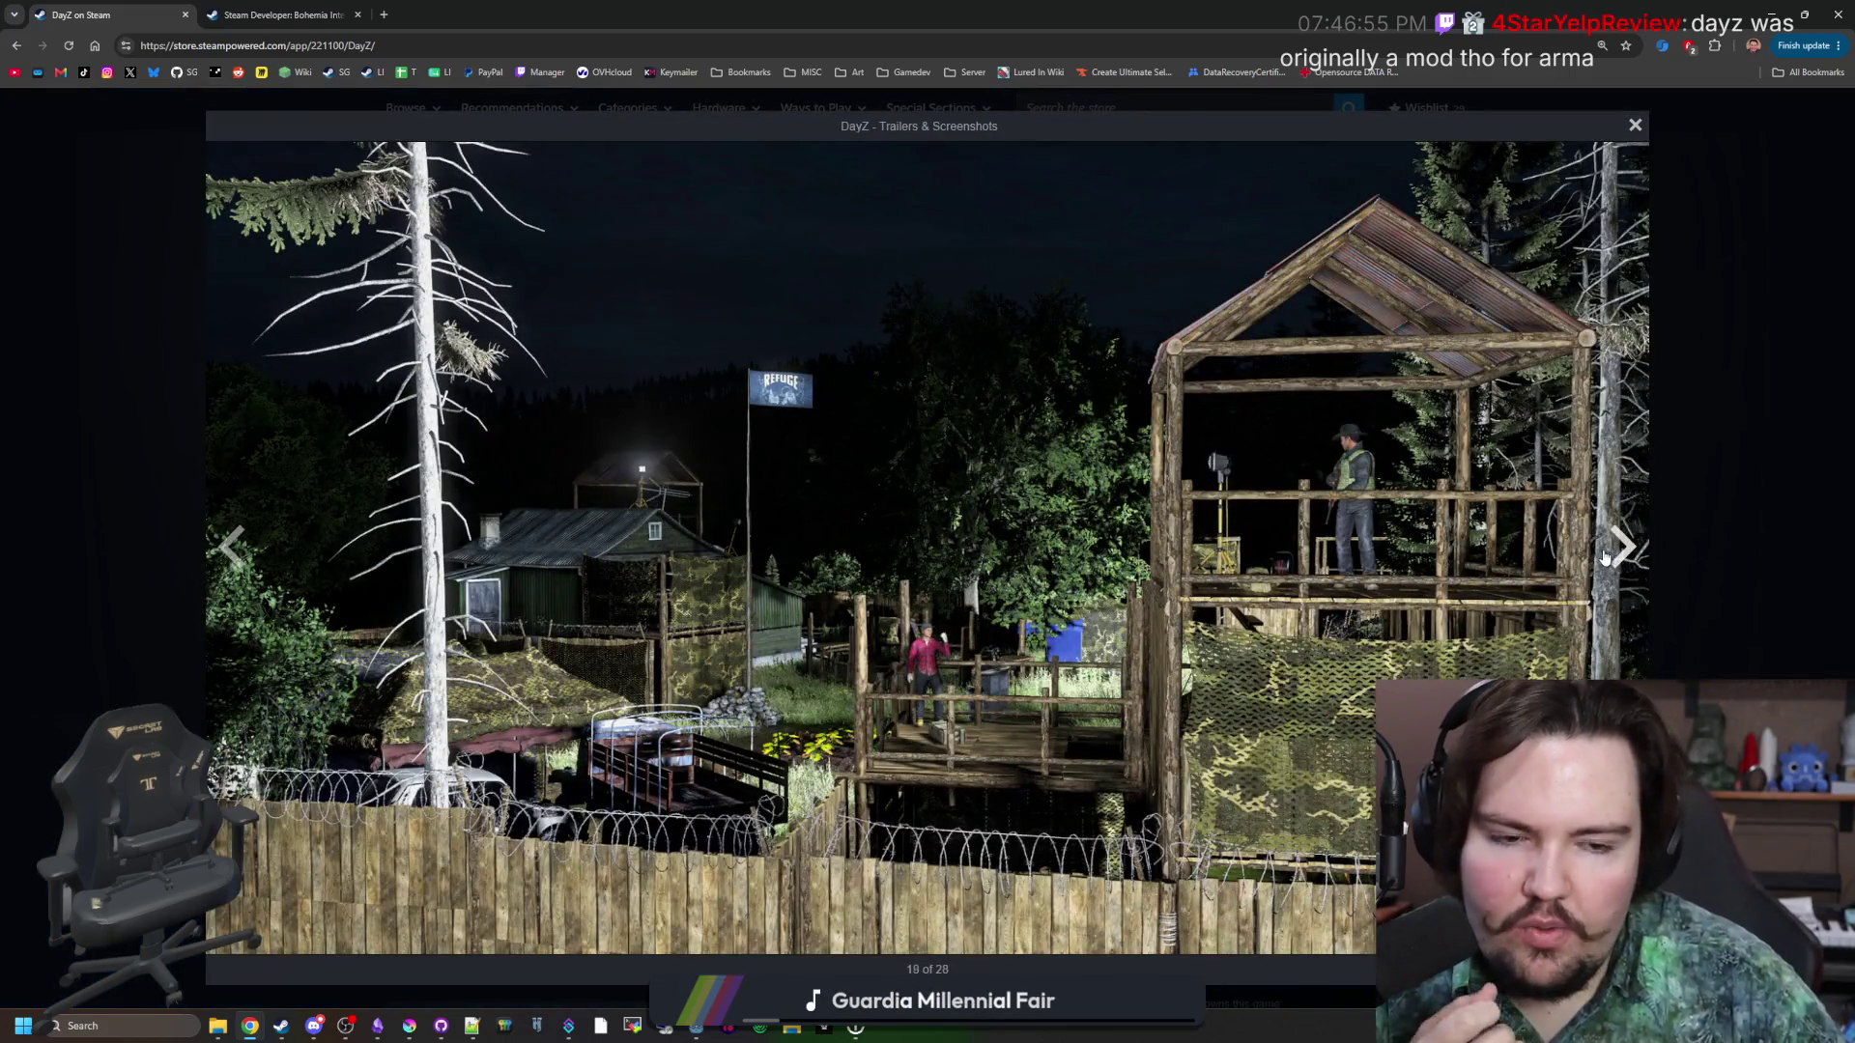
# Page through the full-size screenshots to the soldiers-by-the-truck shot, then close the viewer.
pyautogui.click(1606, 558)
pyautogui.click(1606, 558)
pyautogui.click(1606, 558)
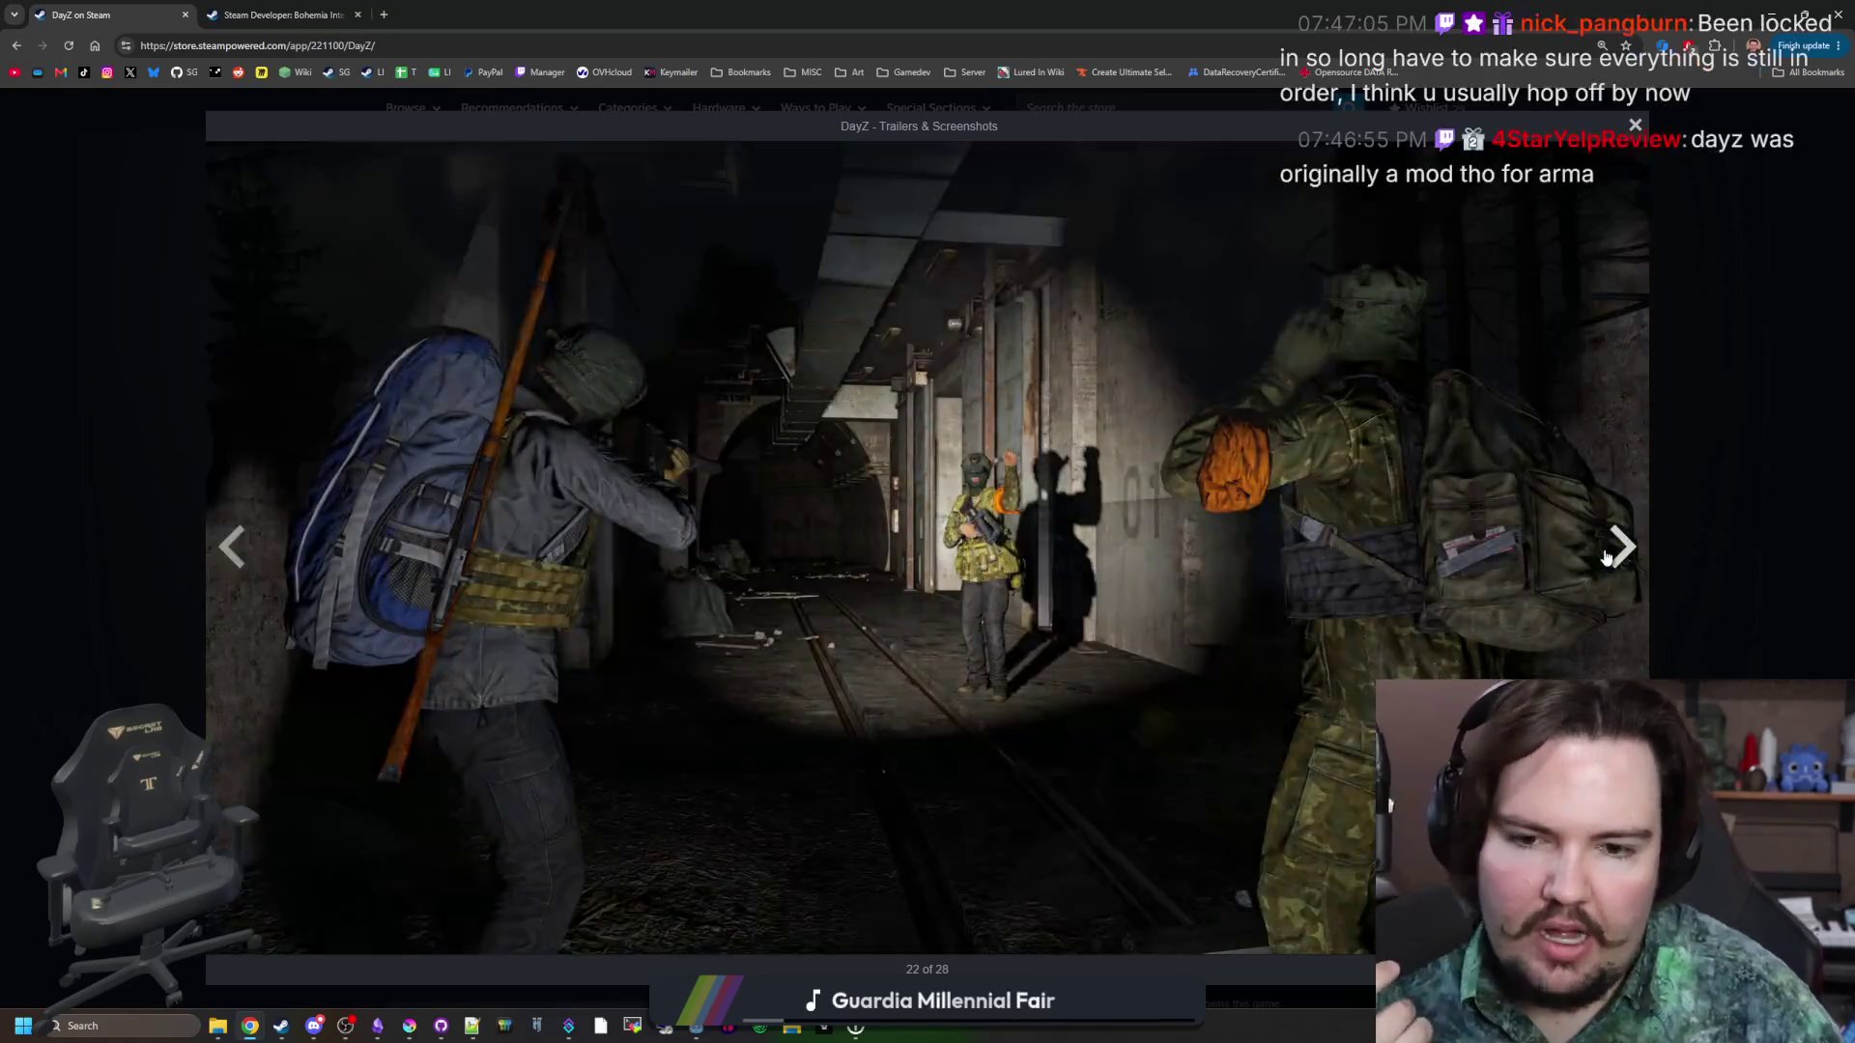
pyautogui.click(1606, 557)
pyautogui.click(1606, 558)
pyautogui.click(1606, 558)
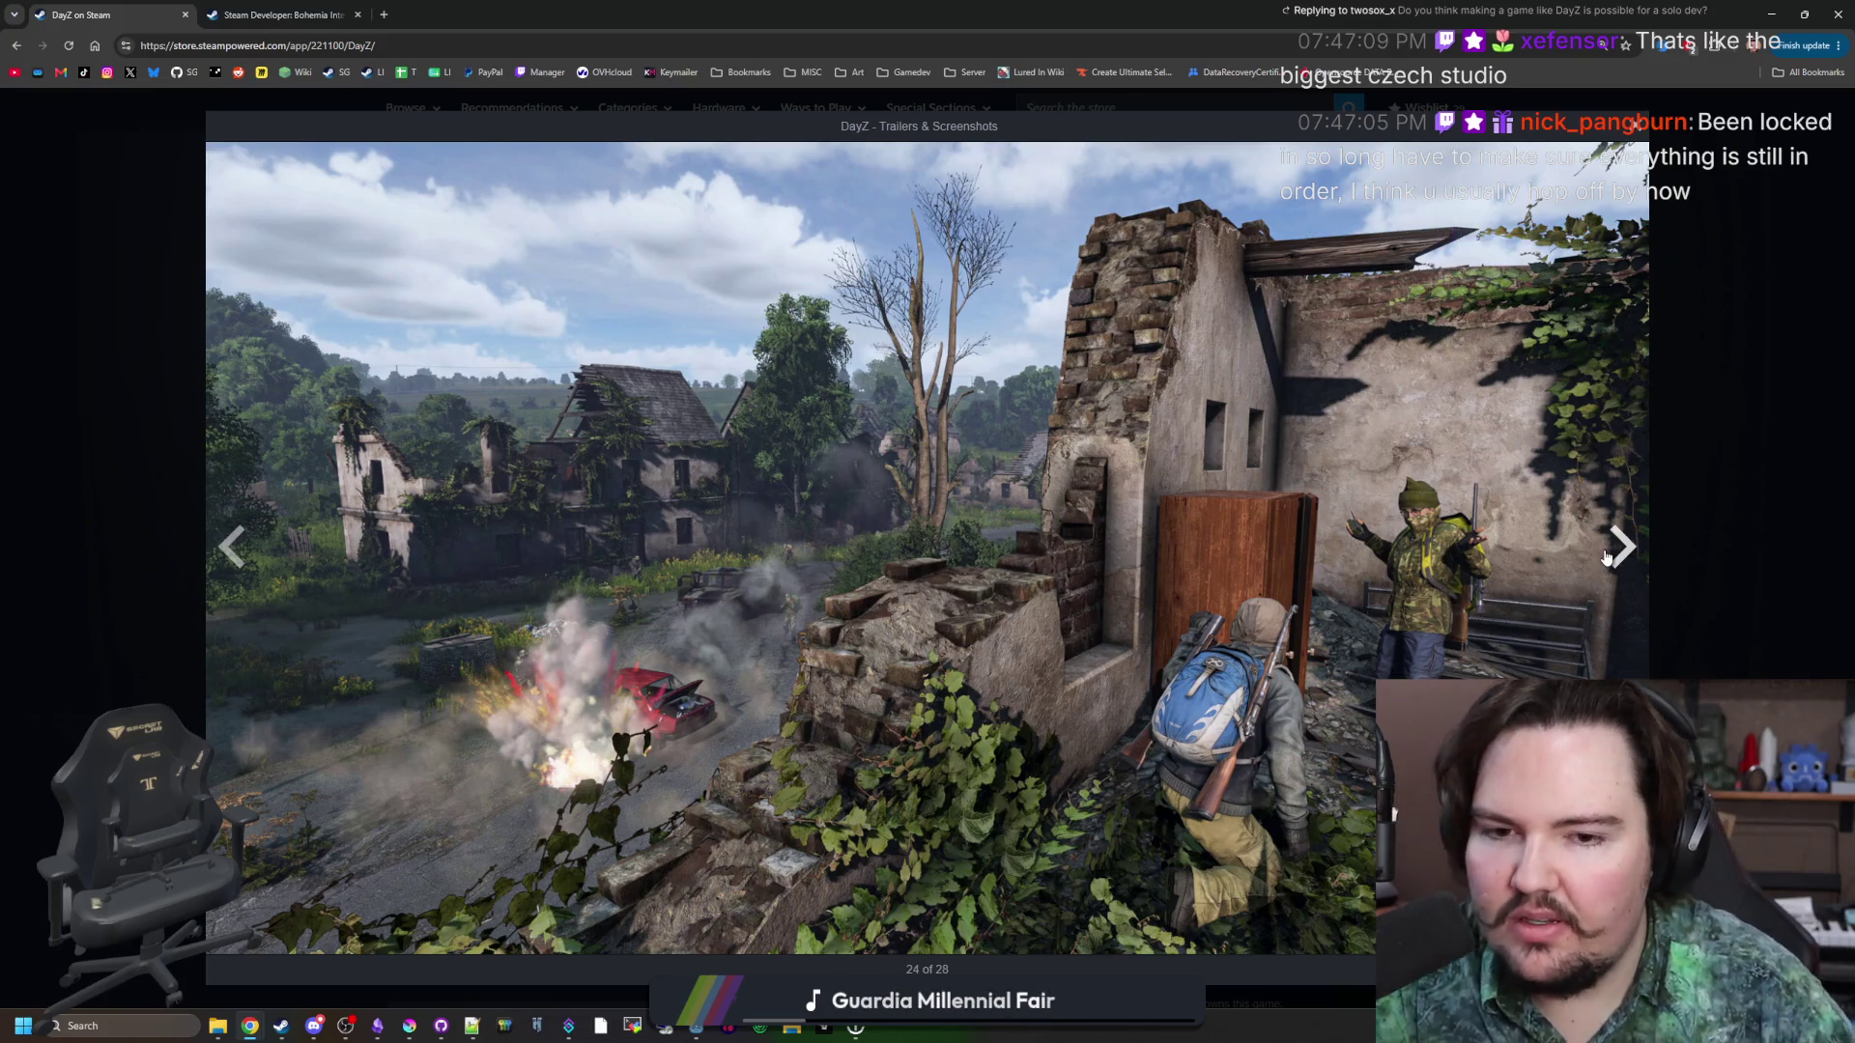
pyautogui.click(1607, 558)
pyautogui.click(1606, 557)
pyautogui.click(1606, 558)
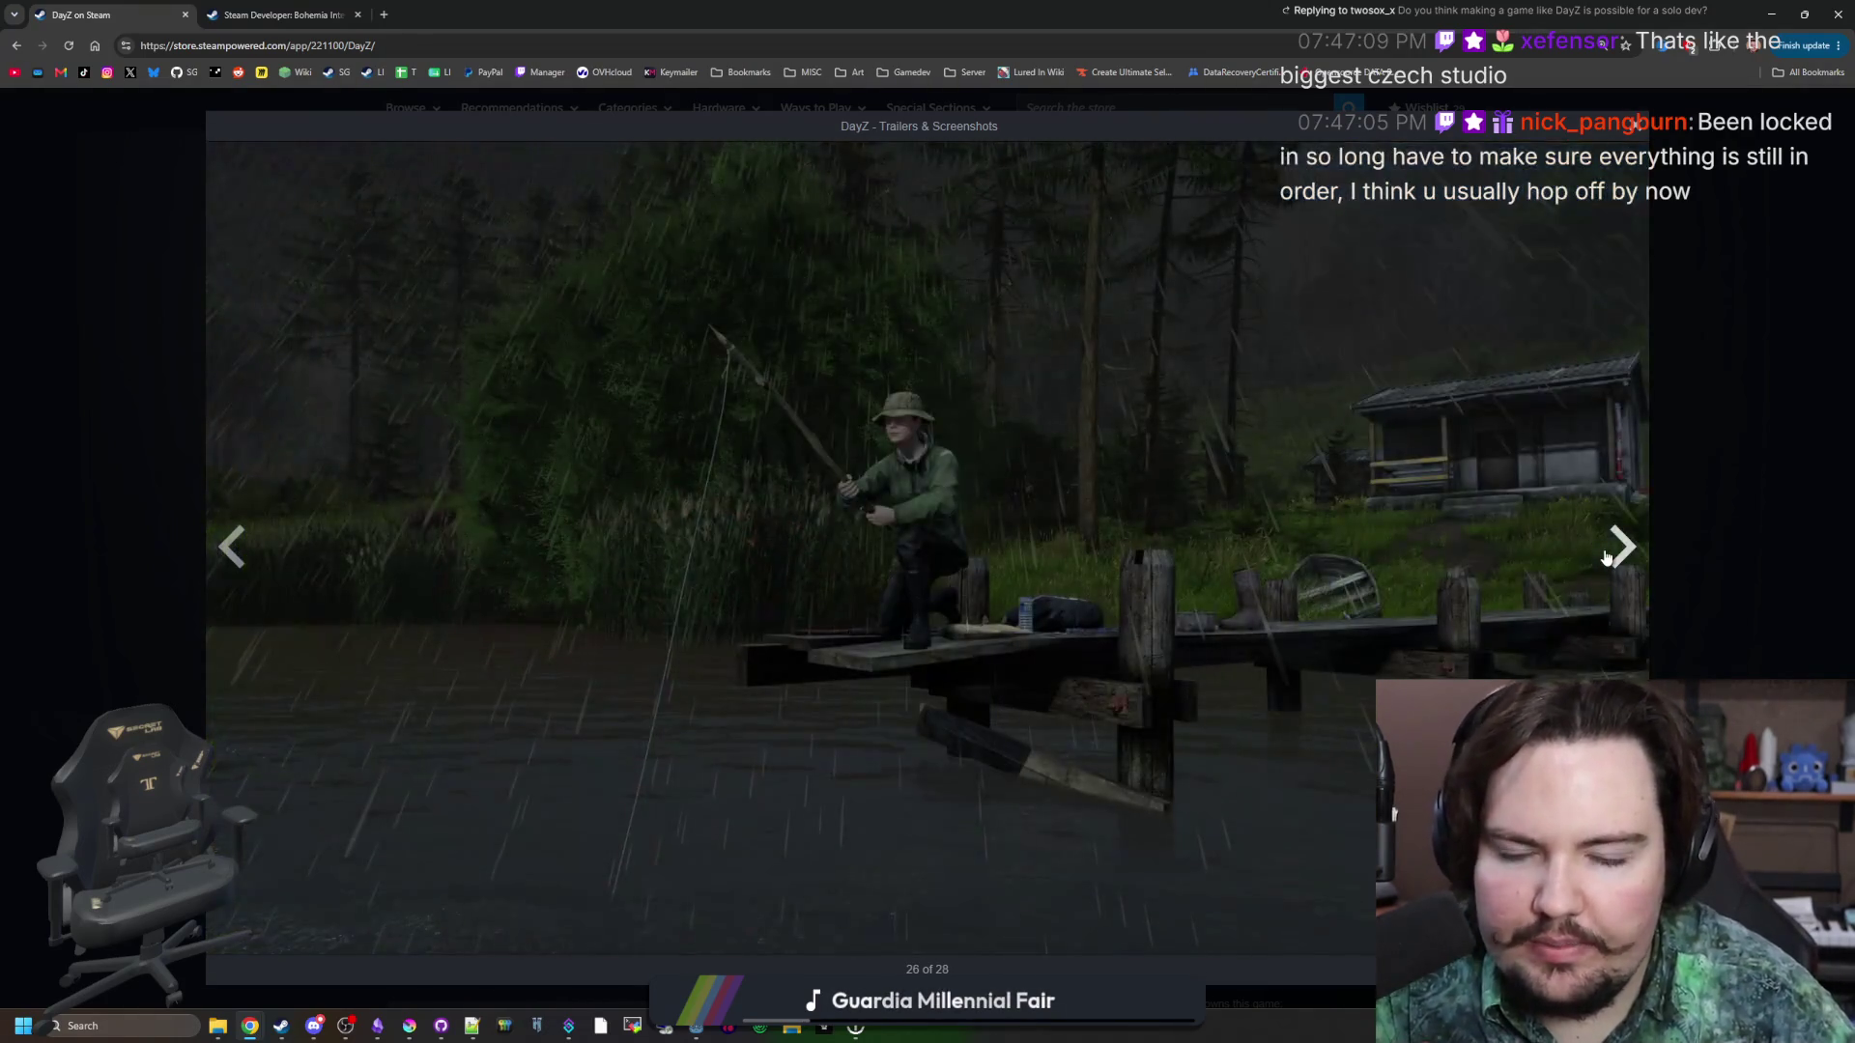
pyautogui.click(1606, 558)
pyautogui.click(1606, 558)
pyautogui.click(1605, 557)
pyautogui.click(1605, 558)
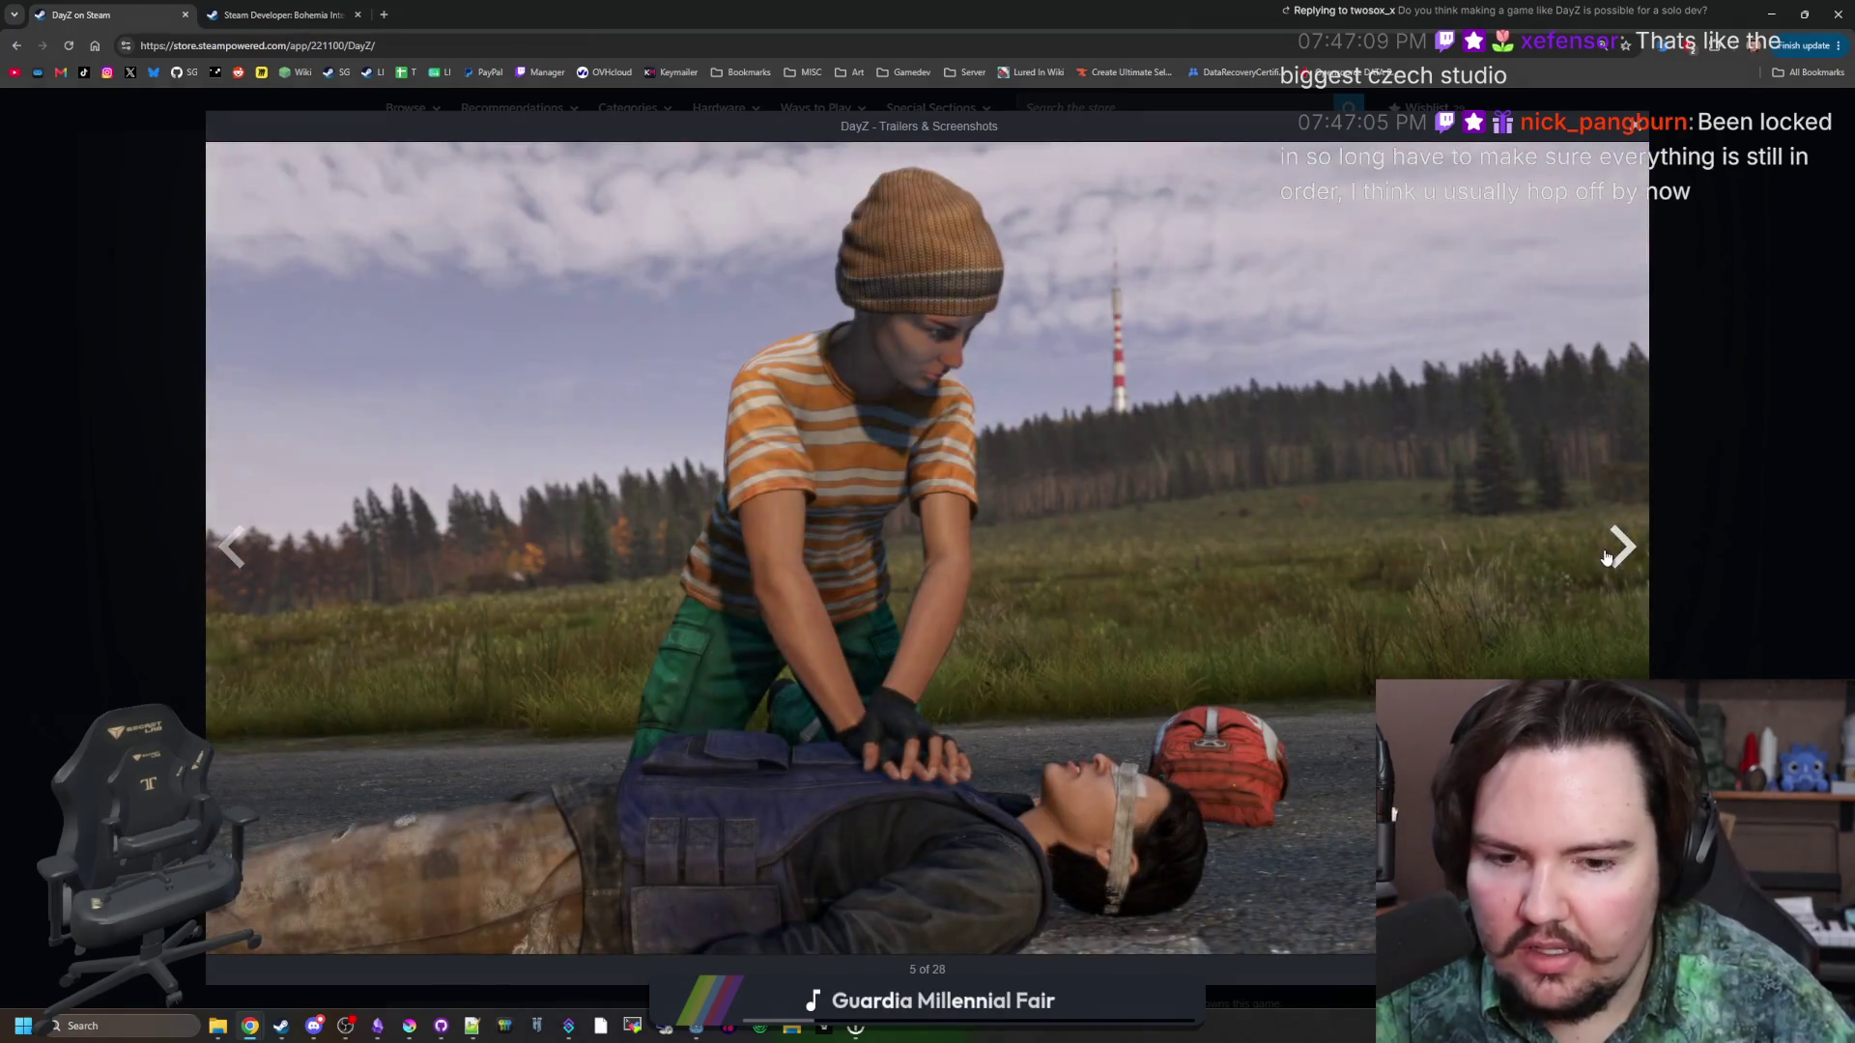
pyautogui.click(1606, 558)
pyautogui.click(1606, 557)
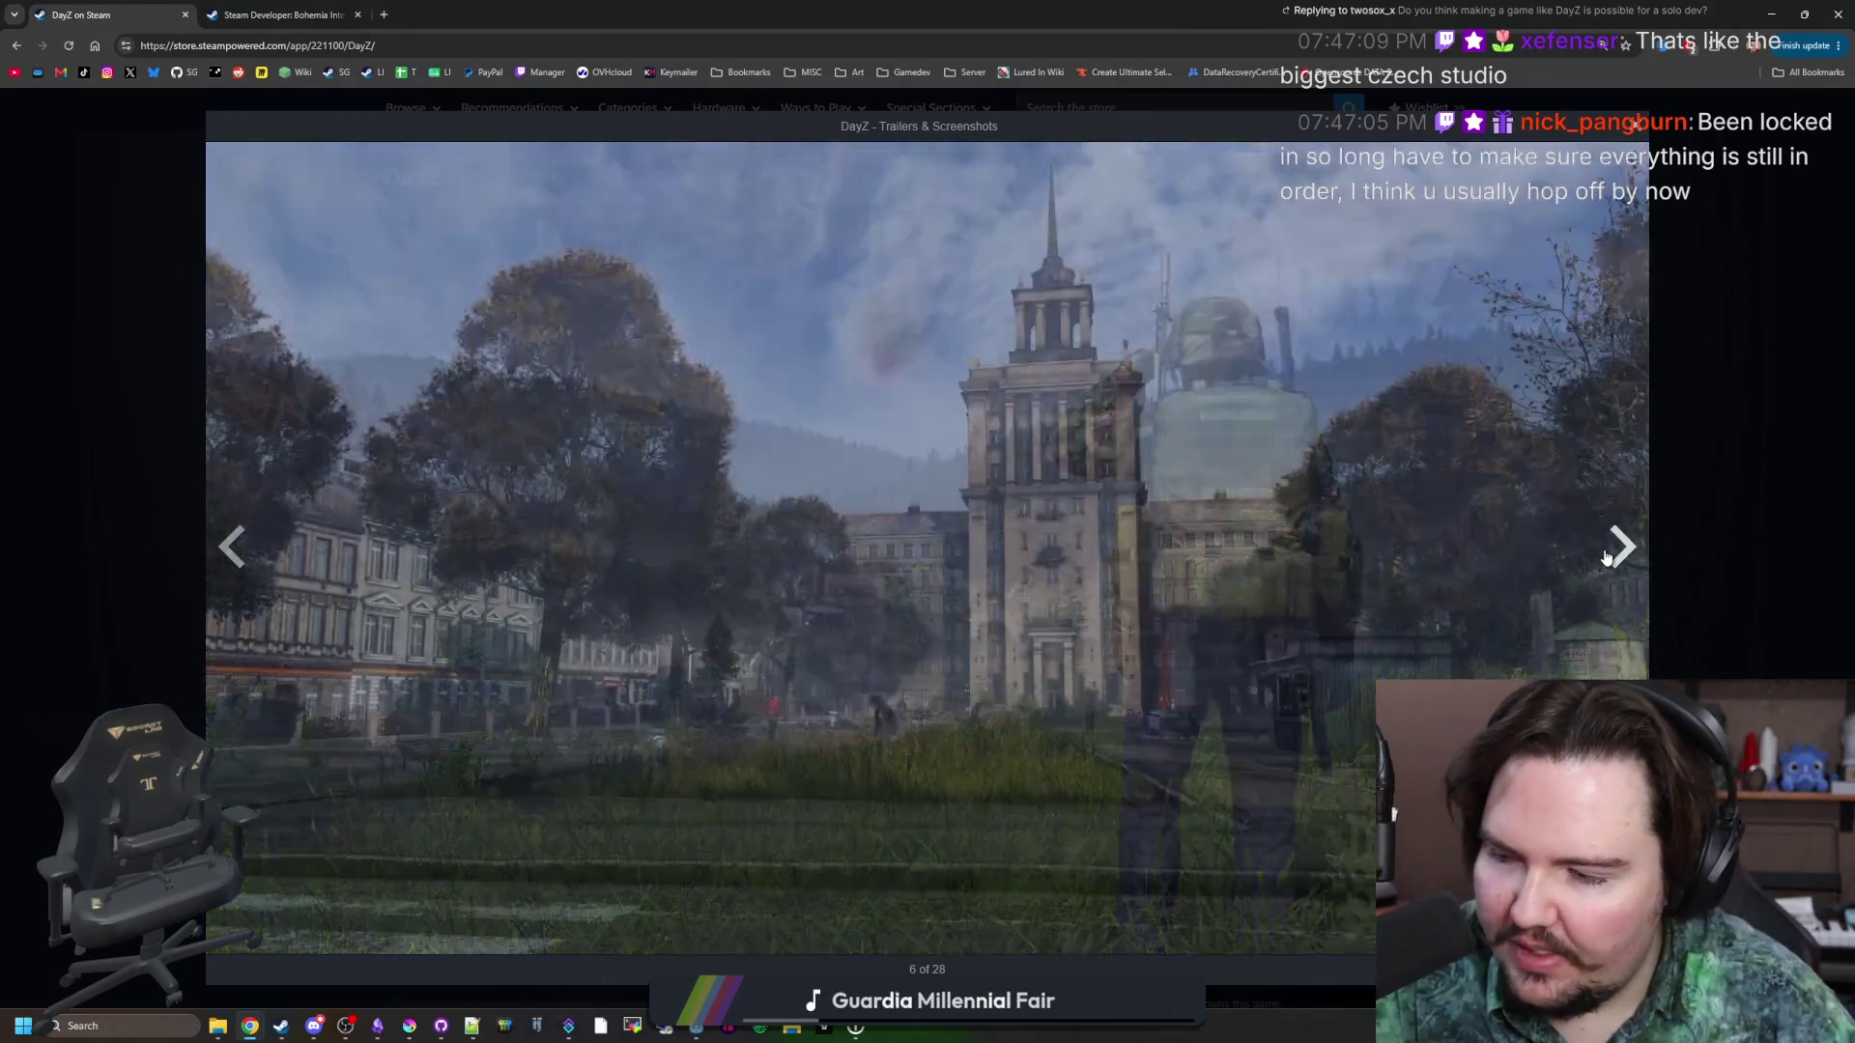
pyautogui.click(1606, 557)
pyautogui.click(1606, 557)
pyautogui.click(1606, 558)
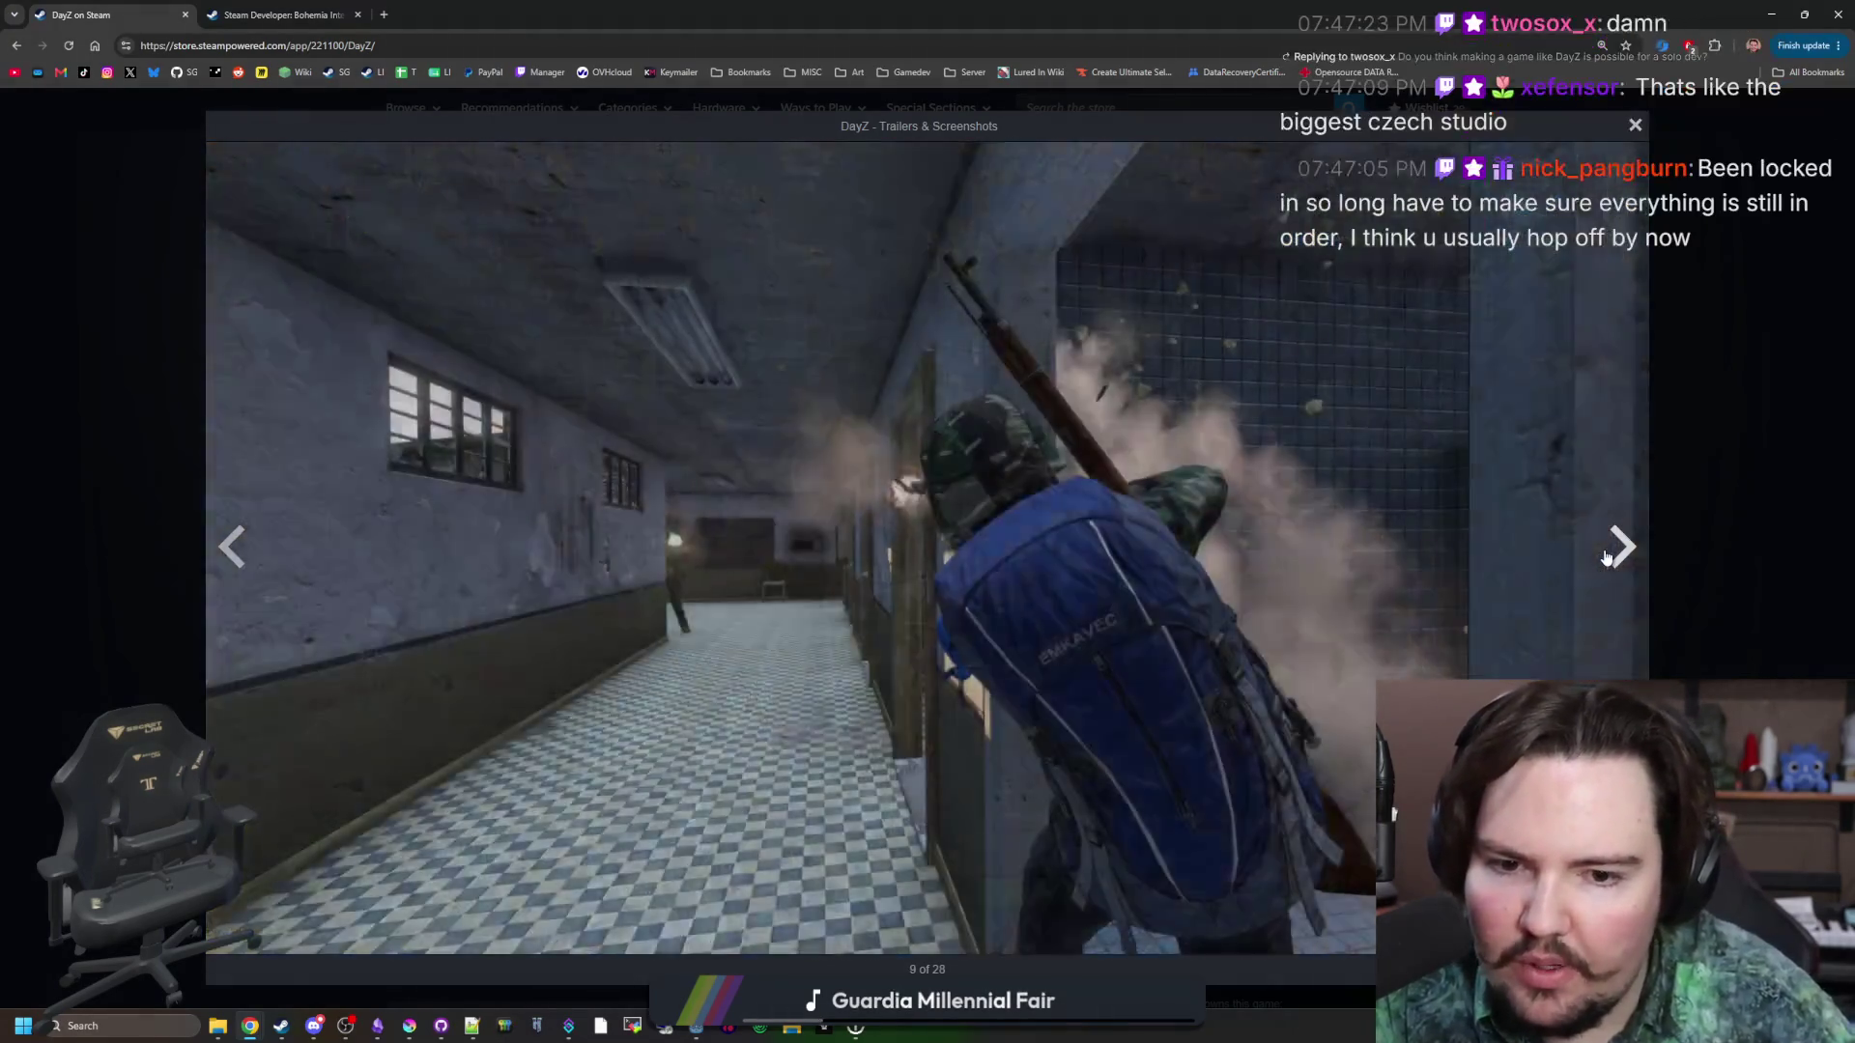
pyautogui.click(1606, 557)
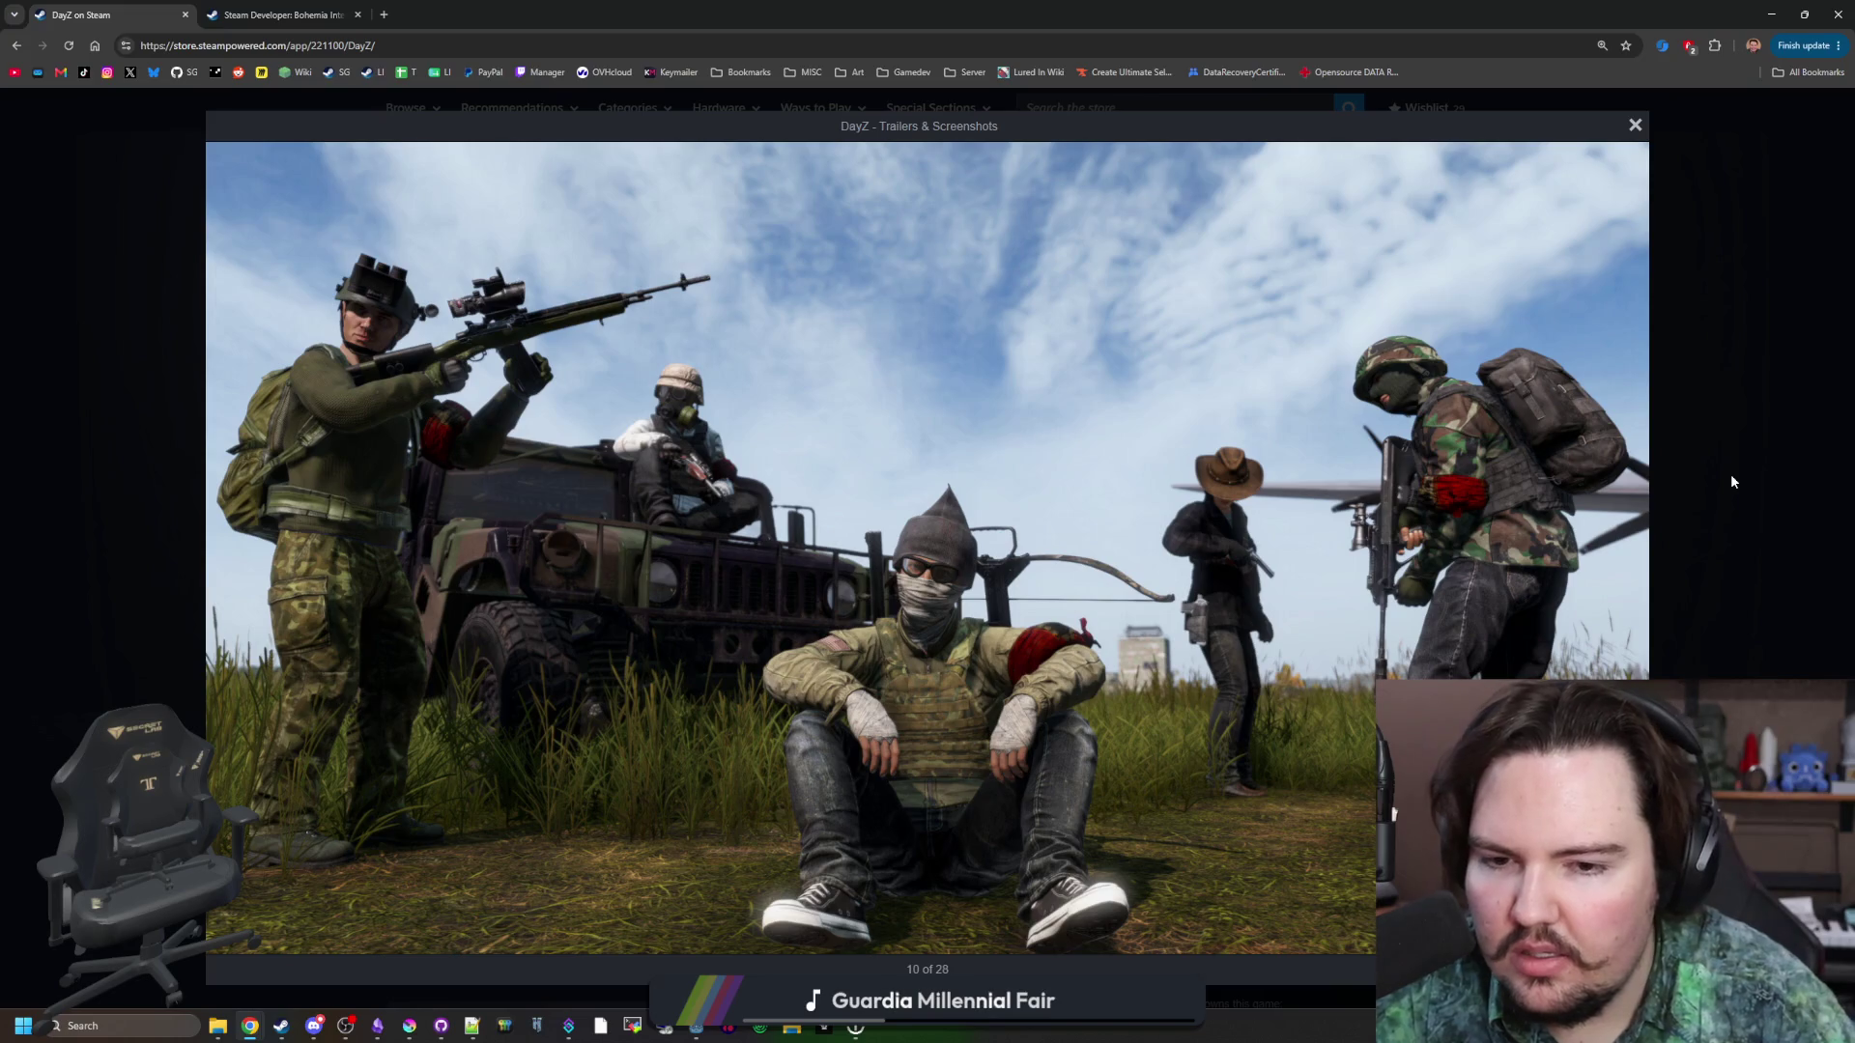
pyautogui.click(1732, 480)
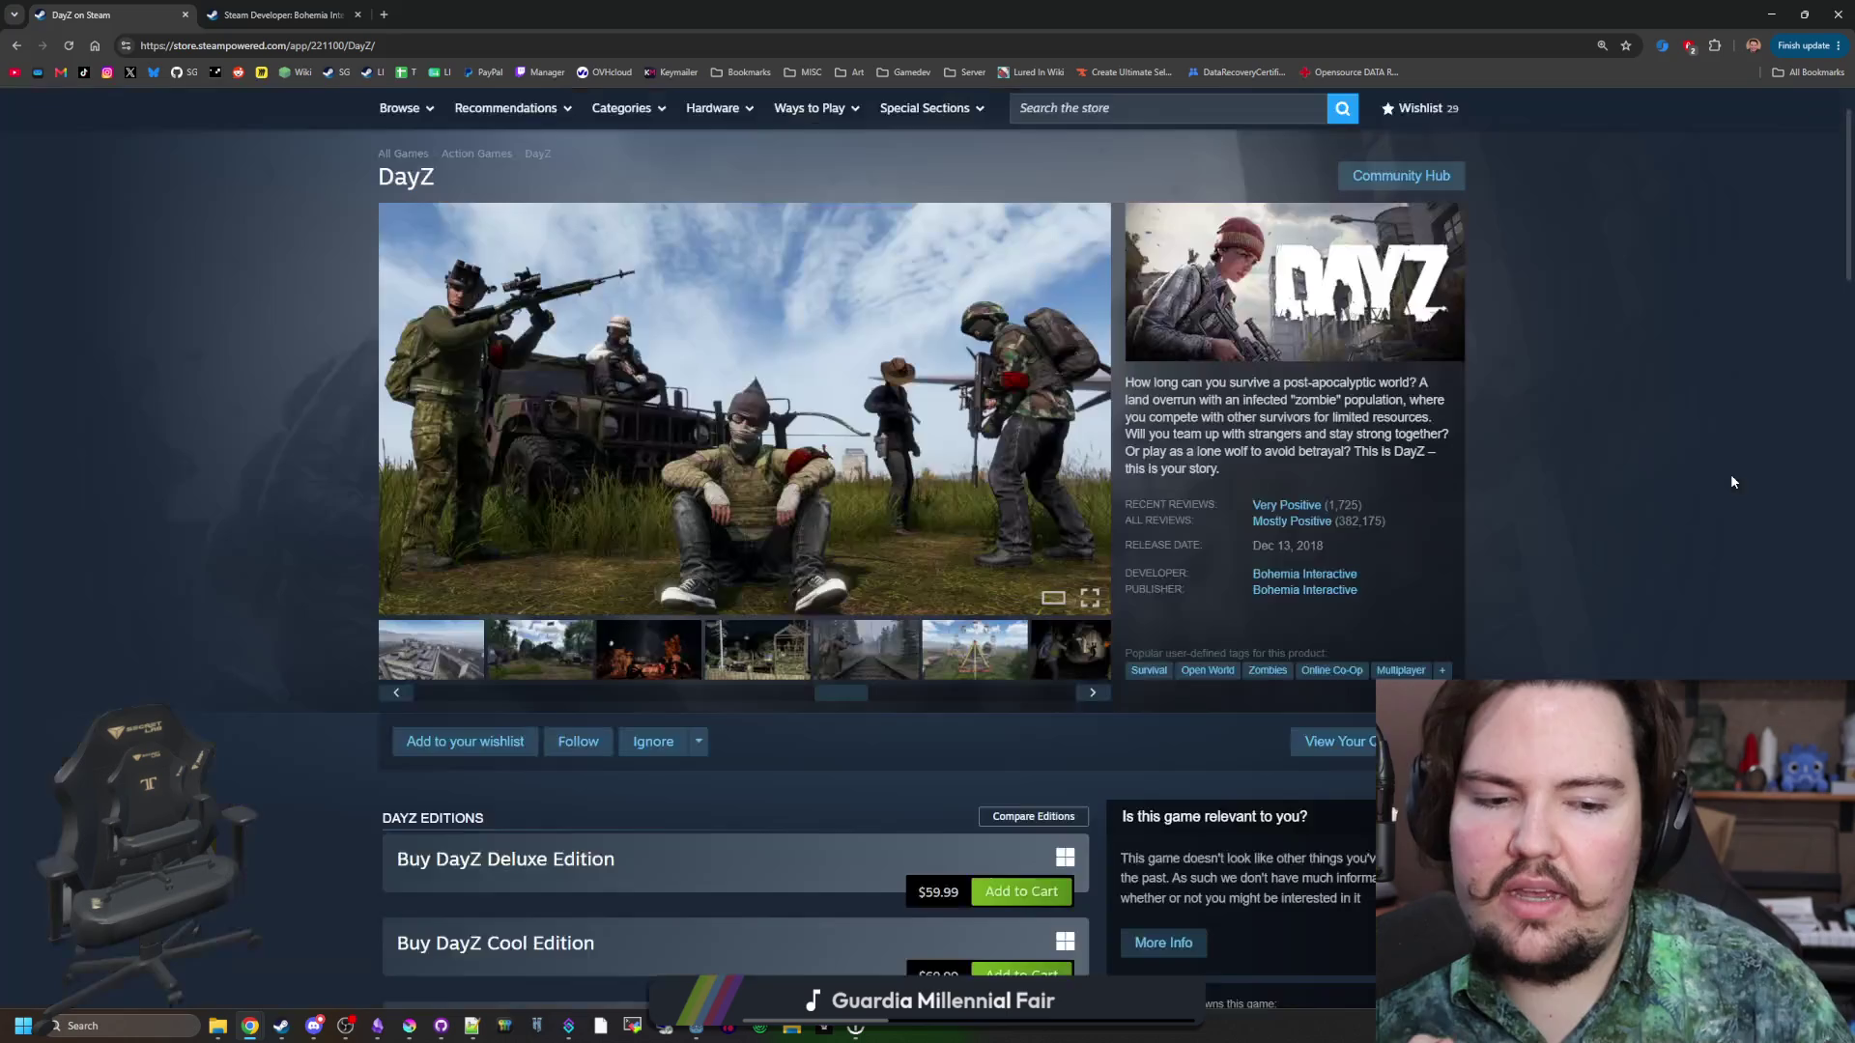
# Preview the house, campfire, wooden-structure and ferris wheel shots, opening the ferris wheel full-size.
pyautogui.click(541, 651)
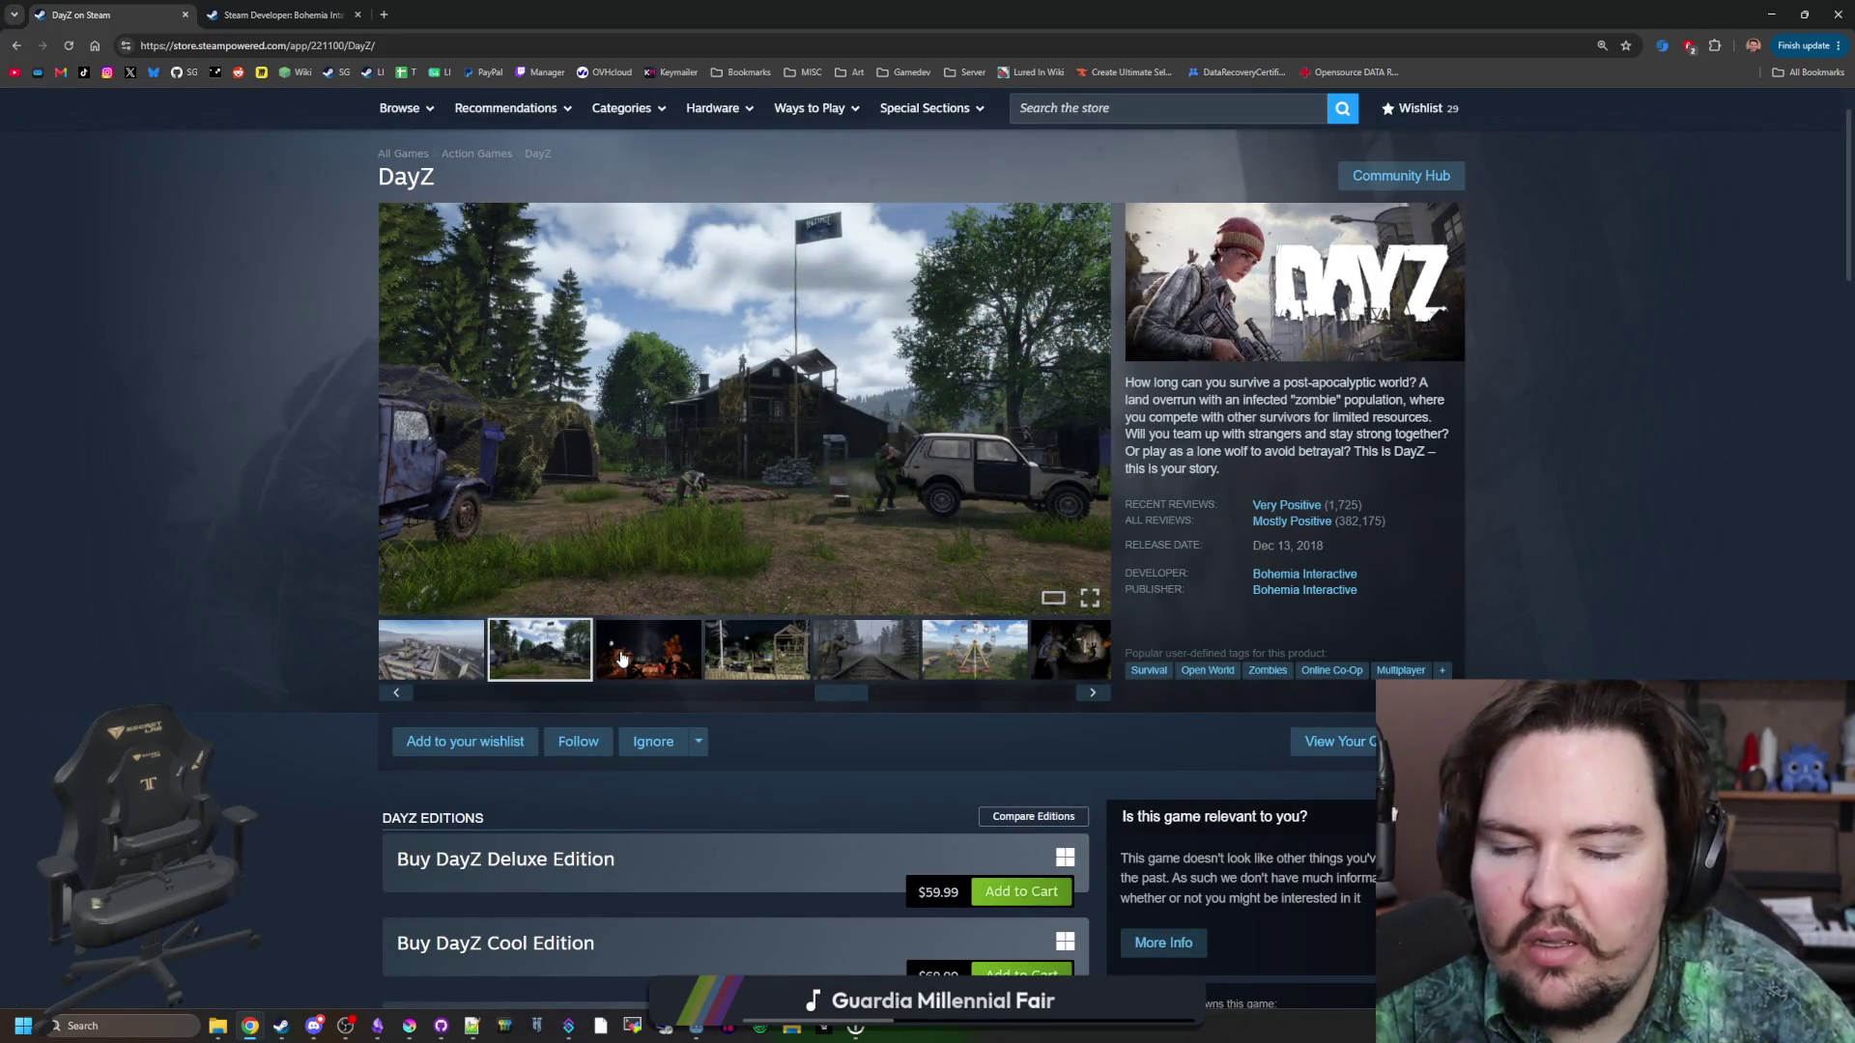
pyautogui.click(624, 659)
pyautogui.click(731, 645)
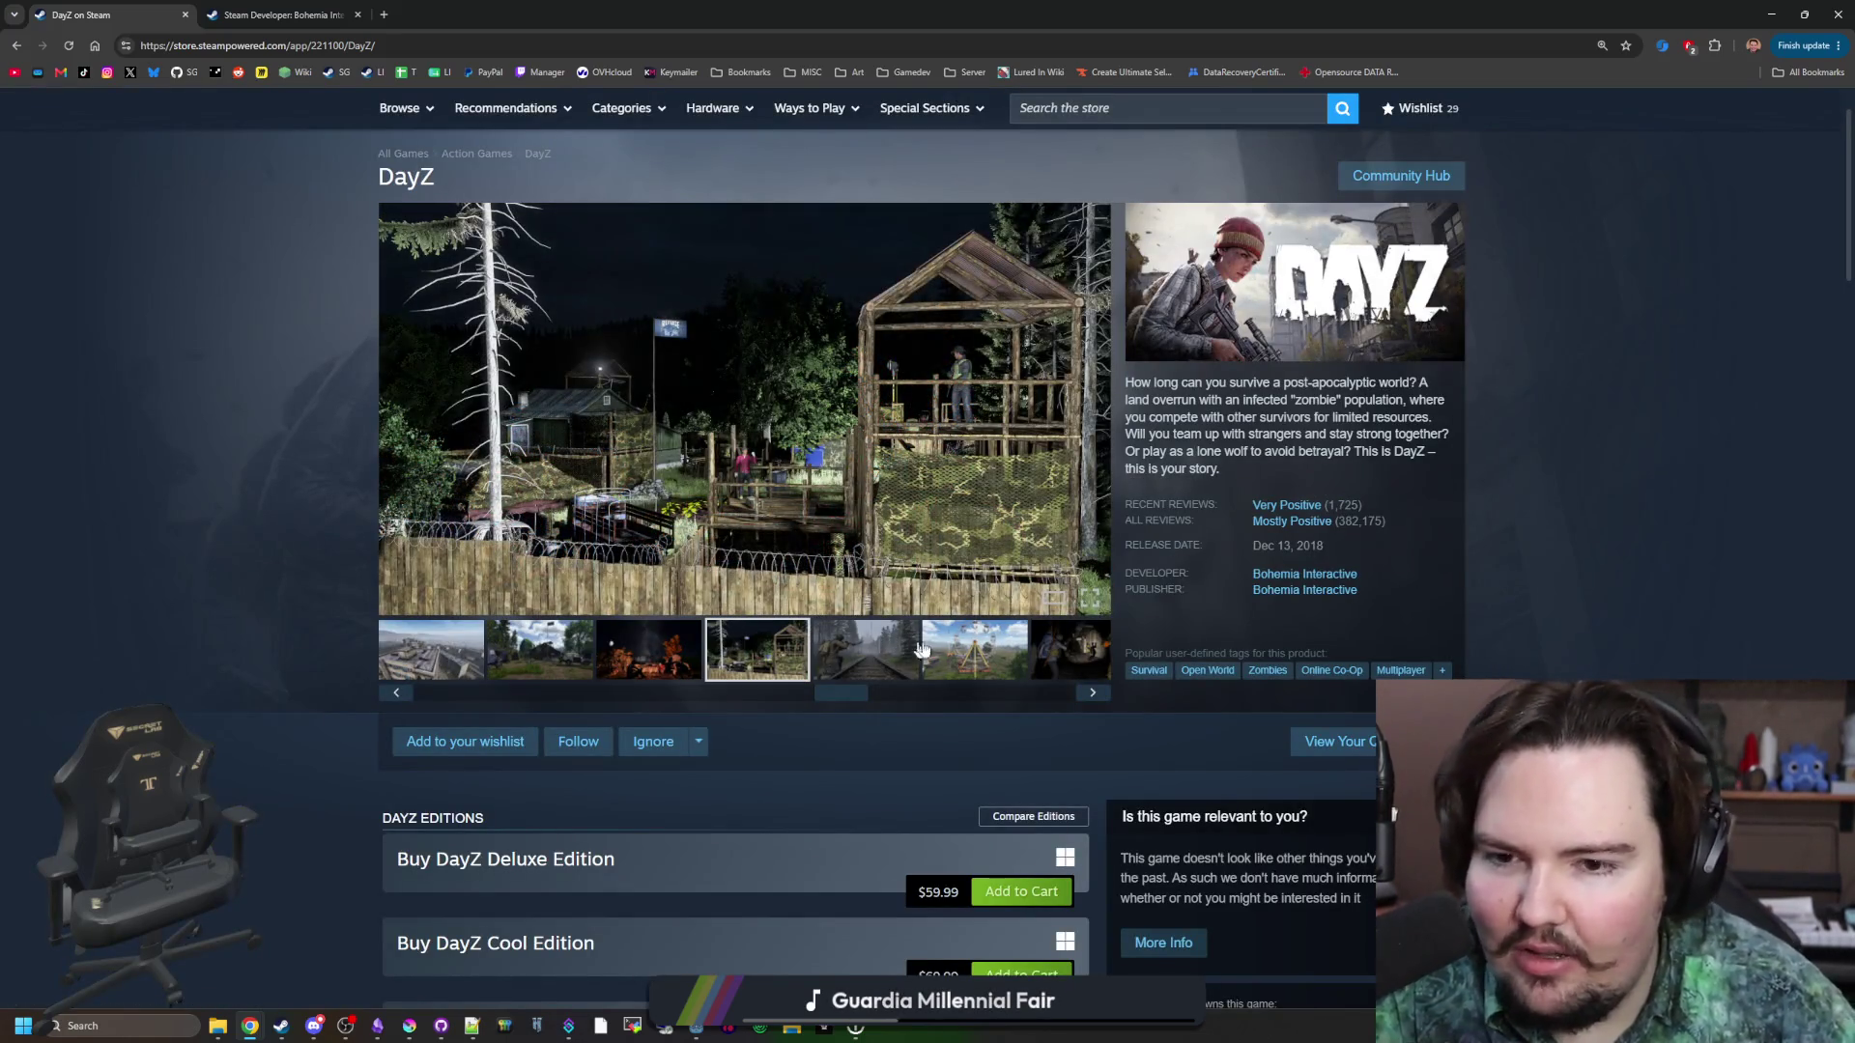
pyautogui.click(924, 650)
pyautogui.click(863, 606)
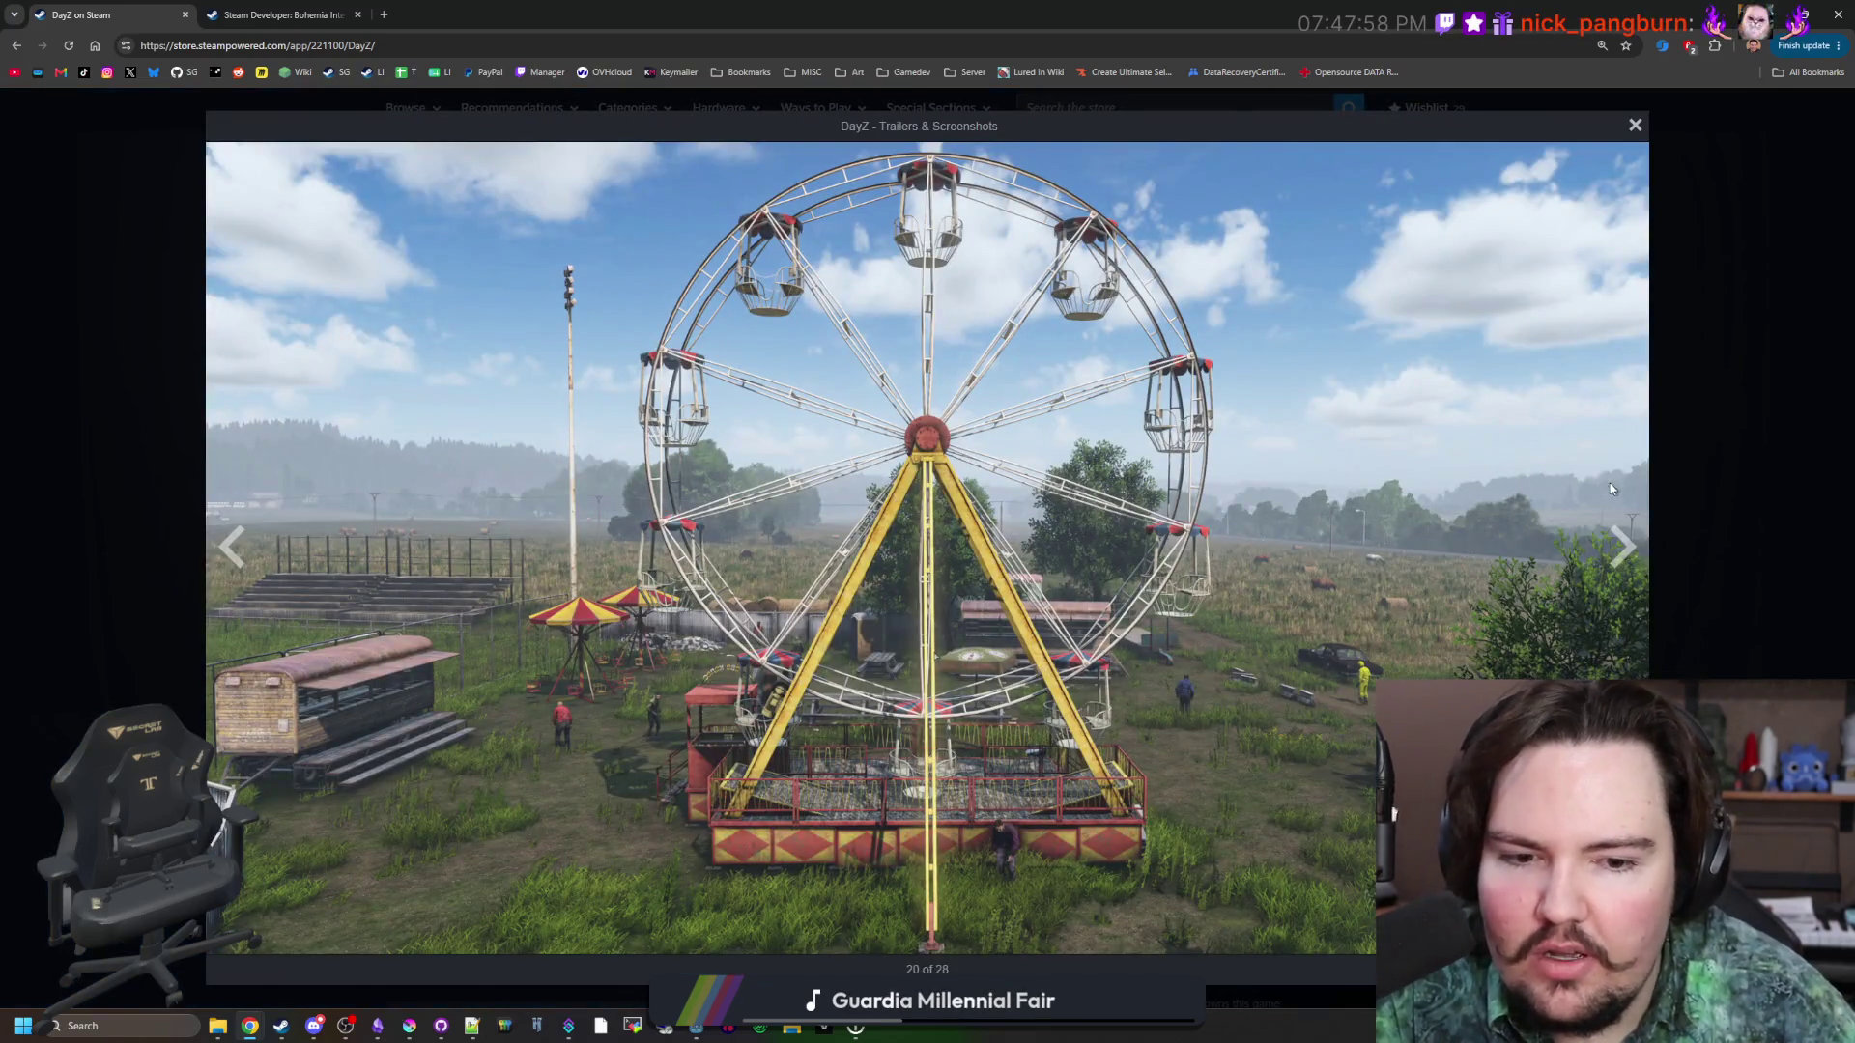
# Page past the tunnel, truck, water-tower, village and bear shots to the rainy fishing shot, 26 of 28.
pyautogui.click(1630, 553)
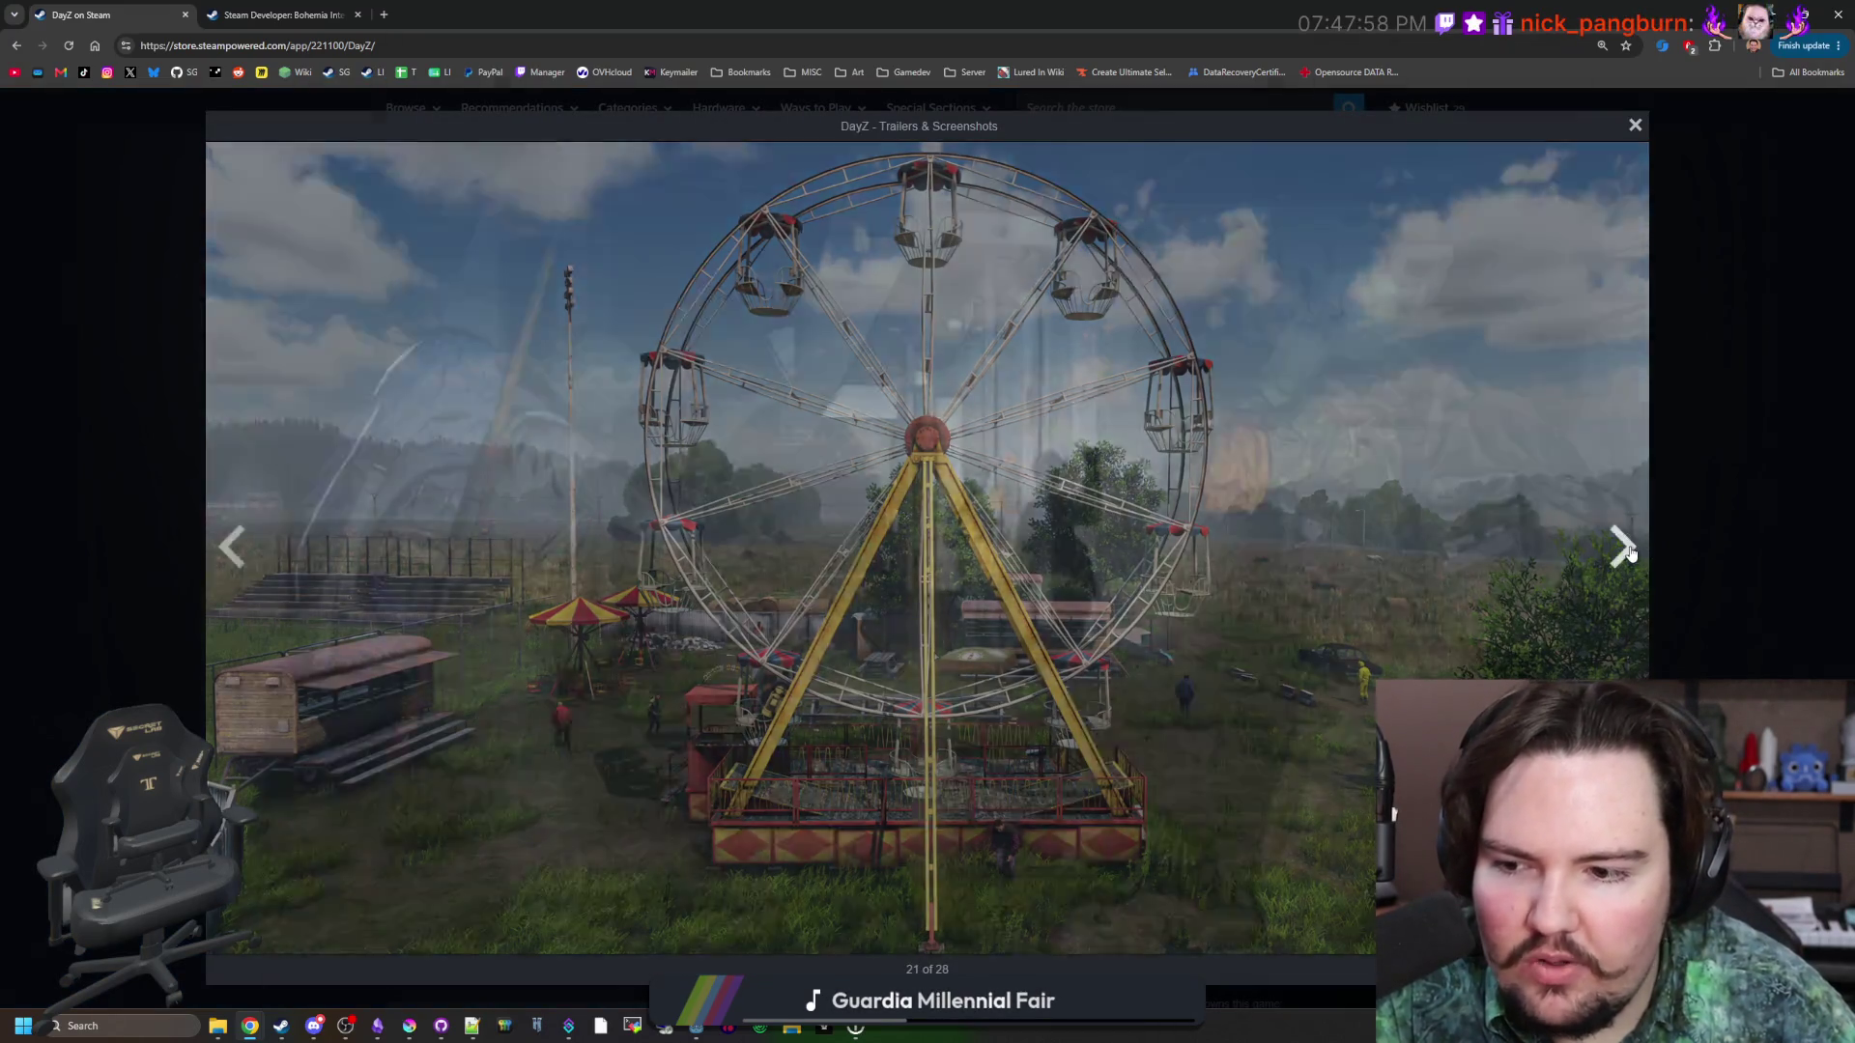
pyautogui.click(1629, 553)
pyautogui.click(1628, 552)
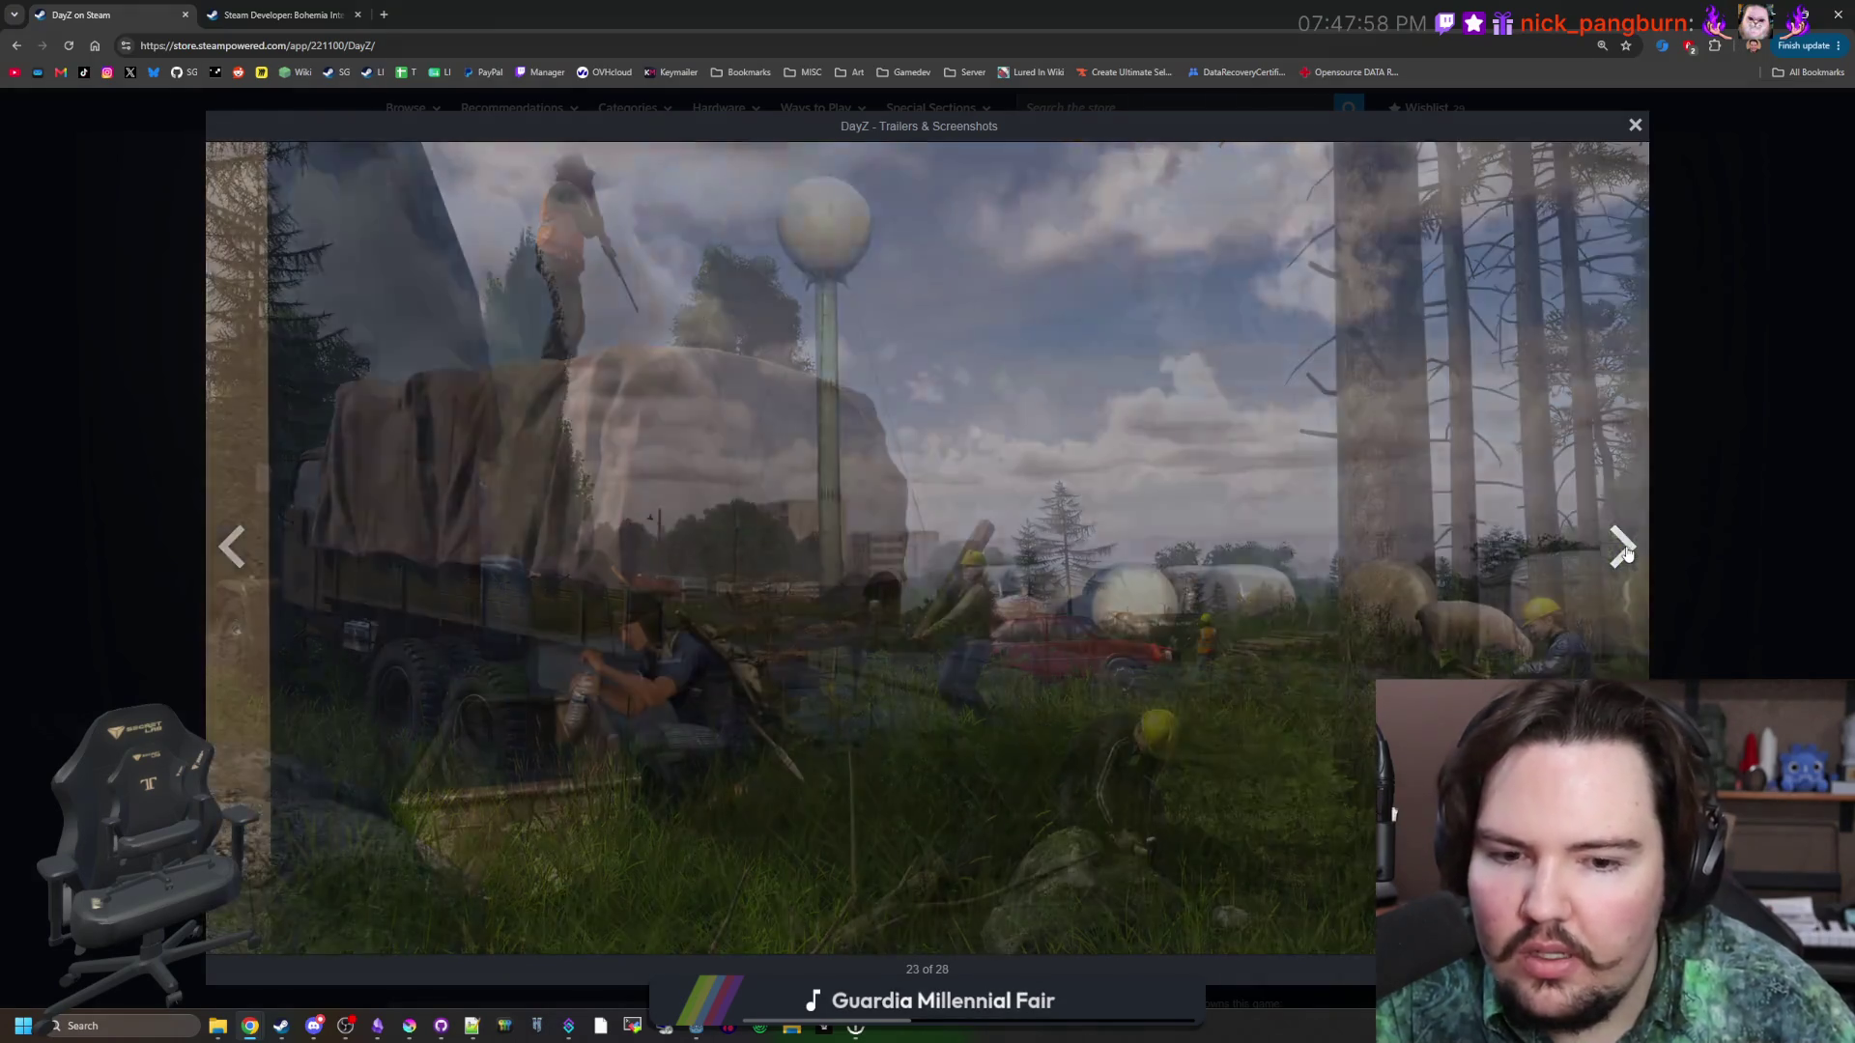
pyautogui.click(1628, 552)
pyautogui.click(1628, 553)
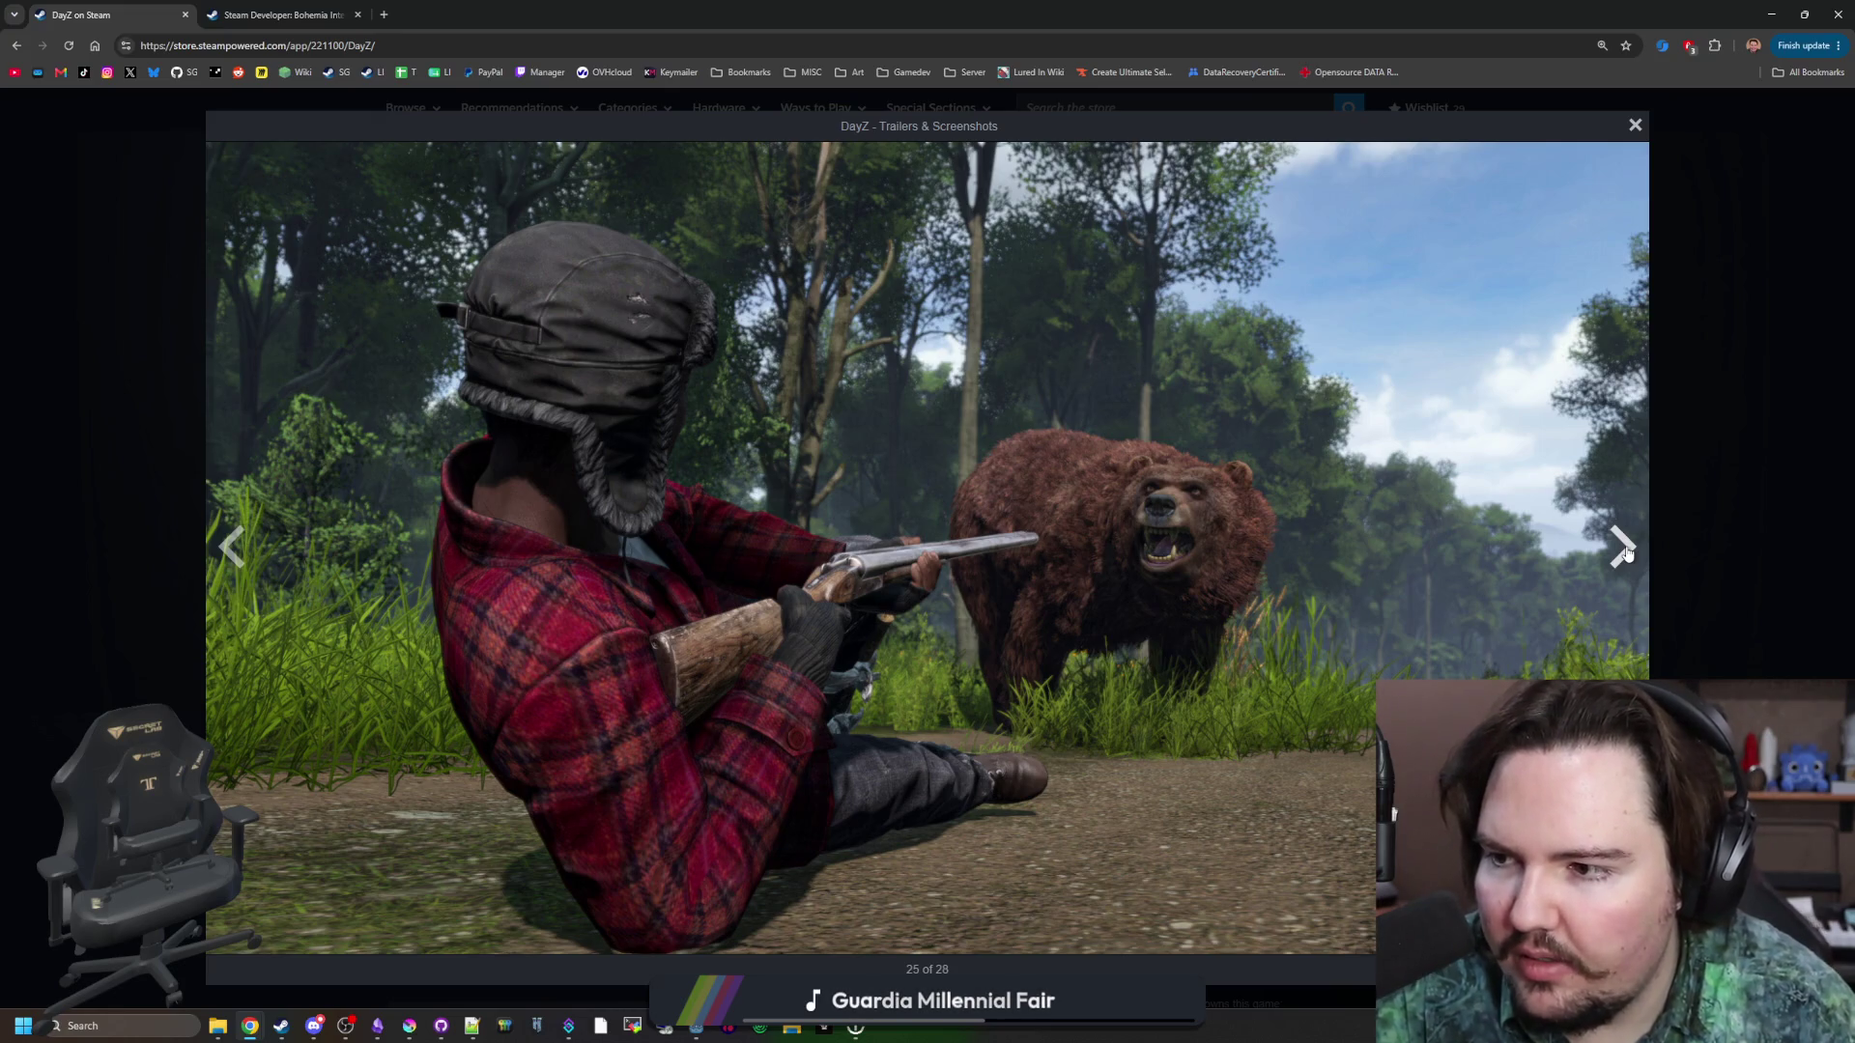
pyautogui.click(1625, 573)
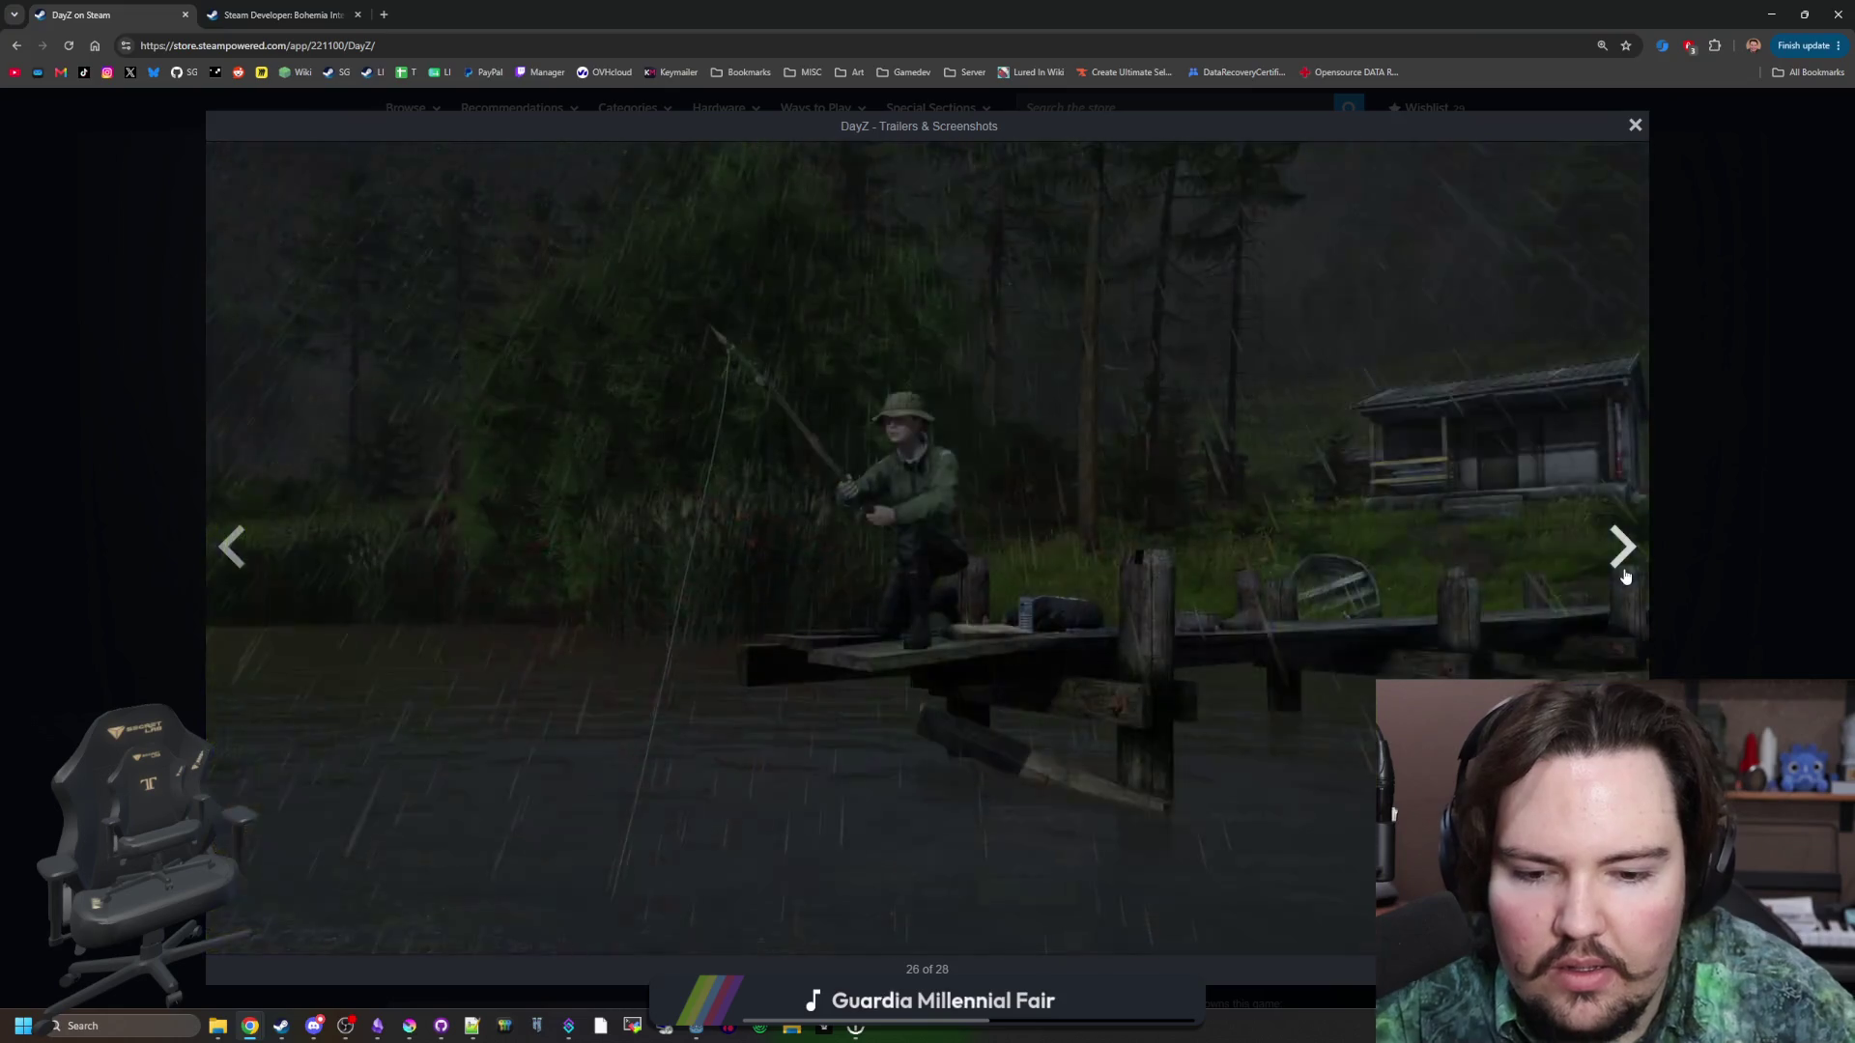
# Page the full-size gallery past the CPR and bandits shots to the elk shot, then close it.
pyautogui.click(1625, 574)
pyautogui.click(1625, 574)
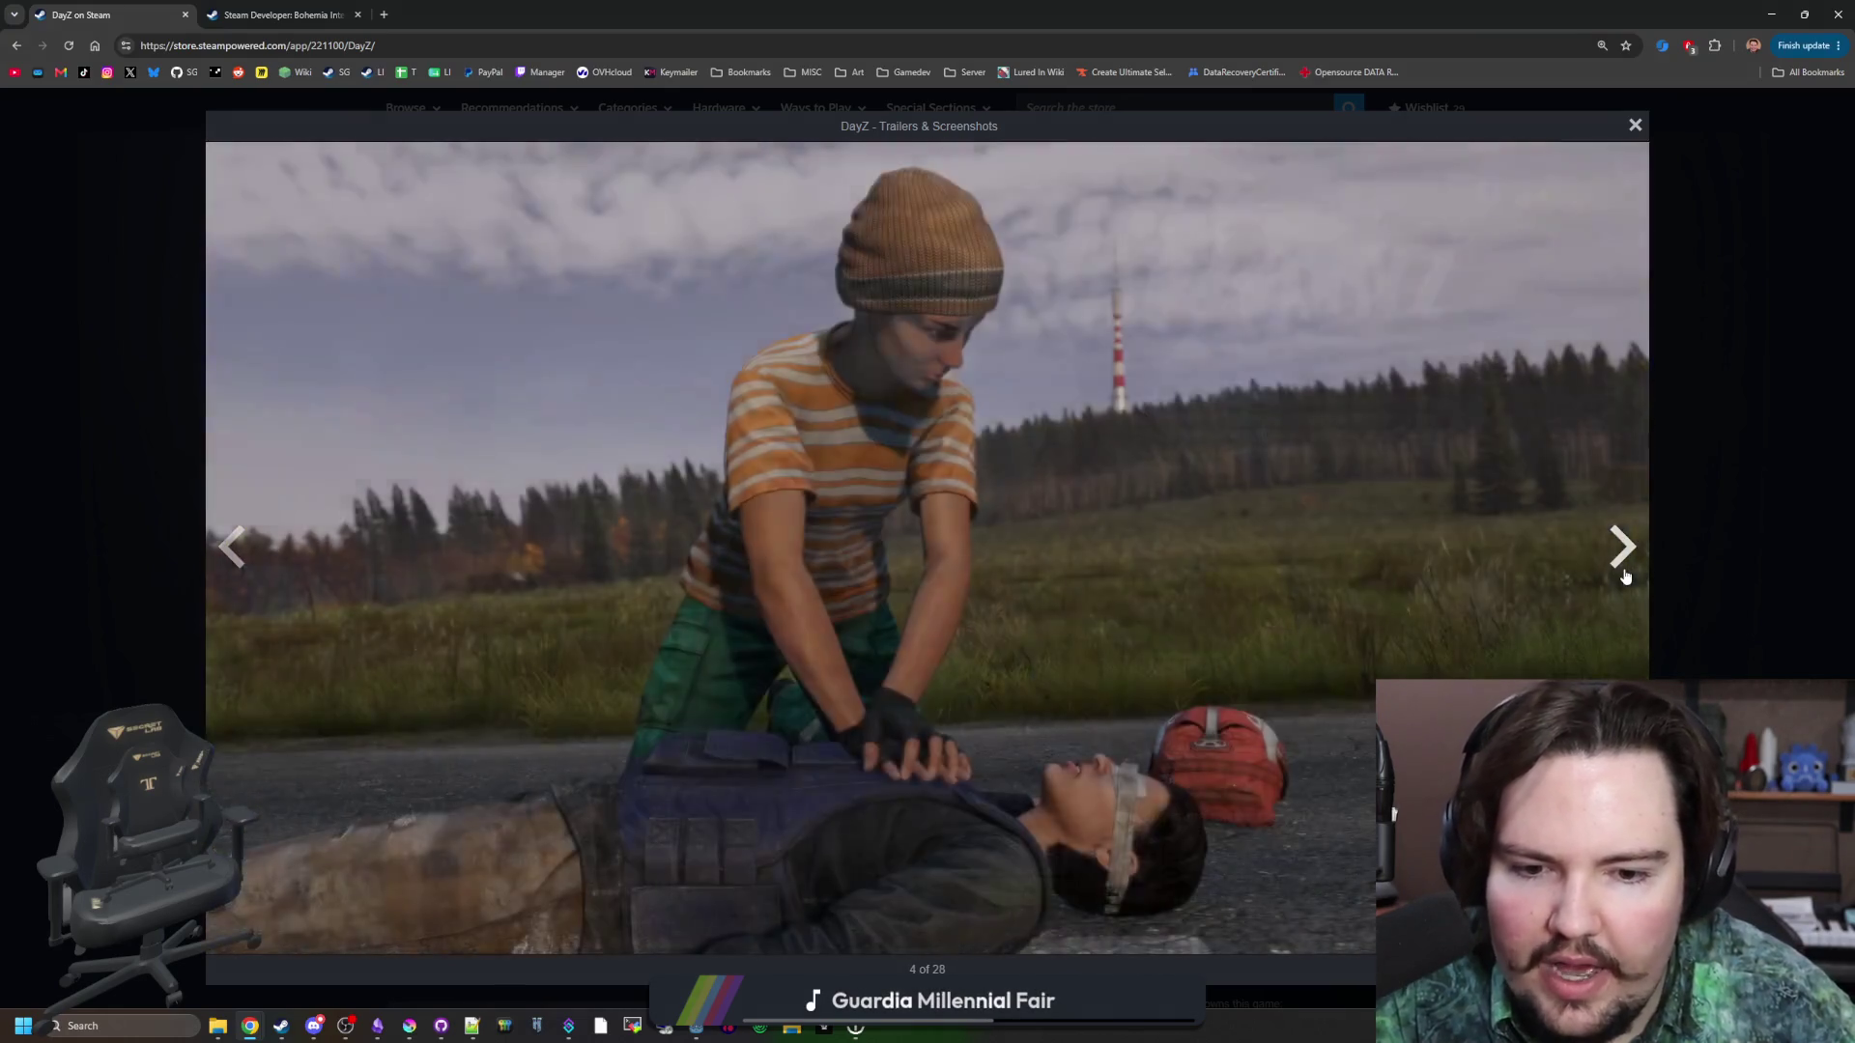
pyautogui.click(1625, 576)
pyautogui.click(1625, 576)
pyautogui.click(1625, 576)
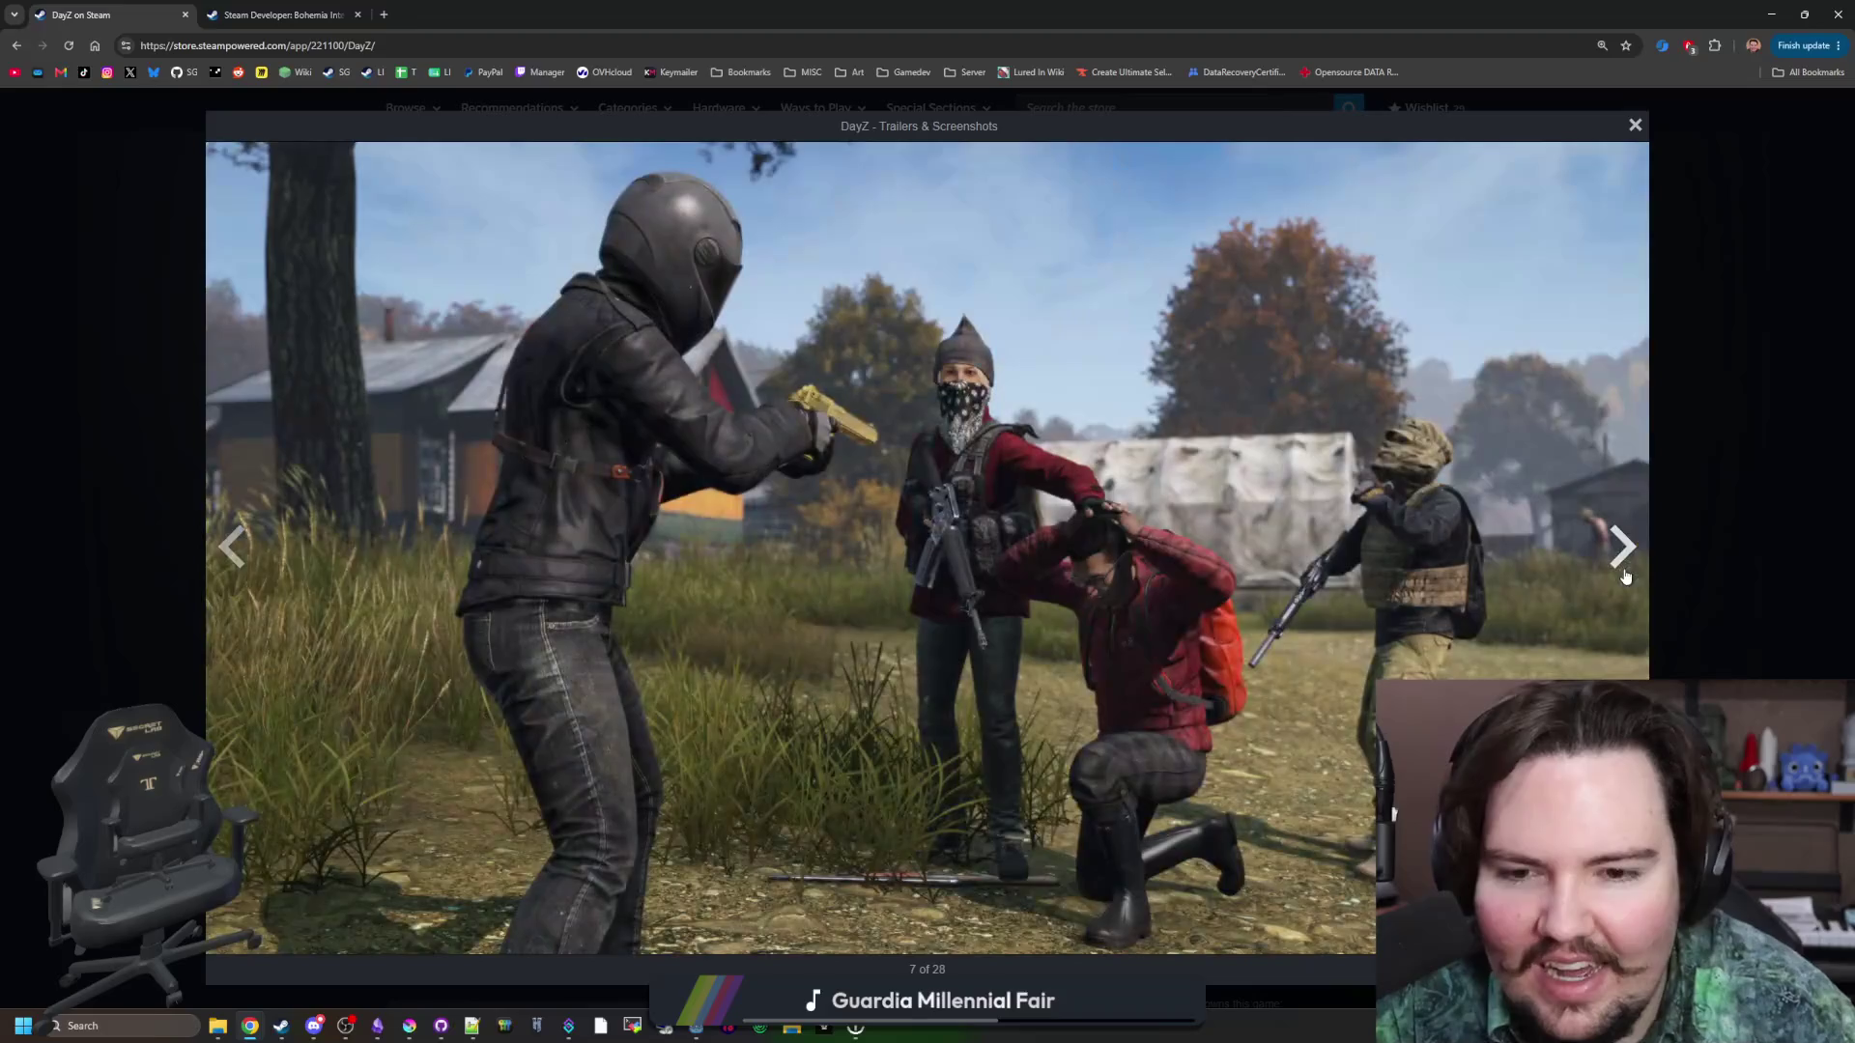
pyautogui.click(1625, 576)
pyautogui.click(1713, 555)
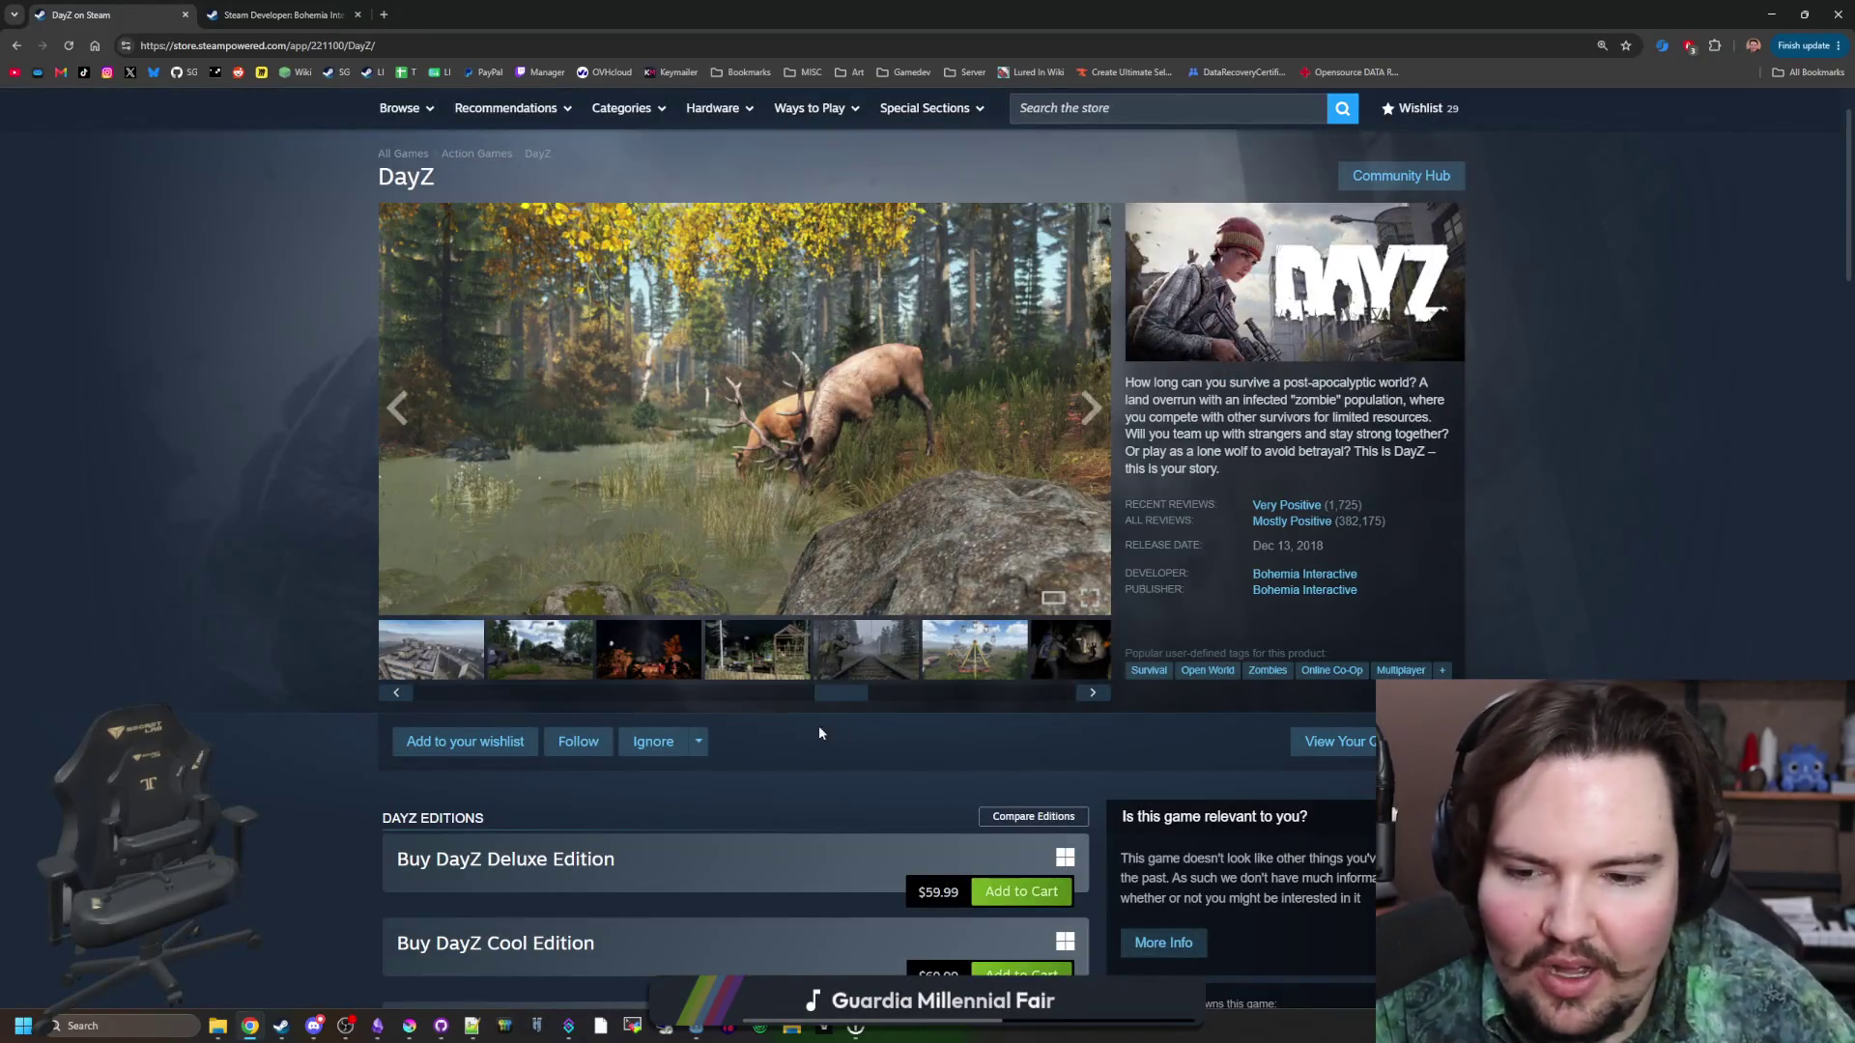
# Step the store page's main screenshot forward to the rainy fishing dock shot.
pyautogui.click(1091, 436)
pyautogui.click(1091, 437)
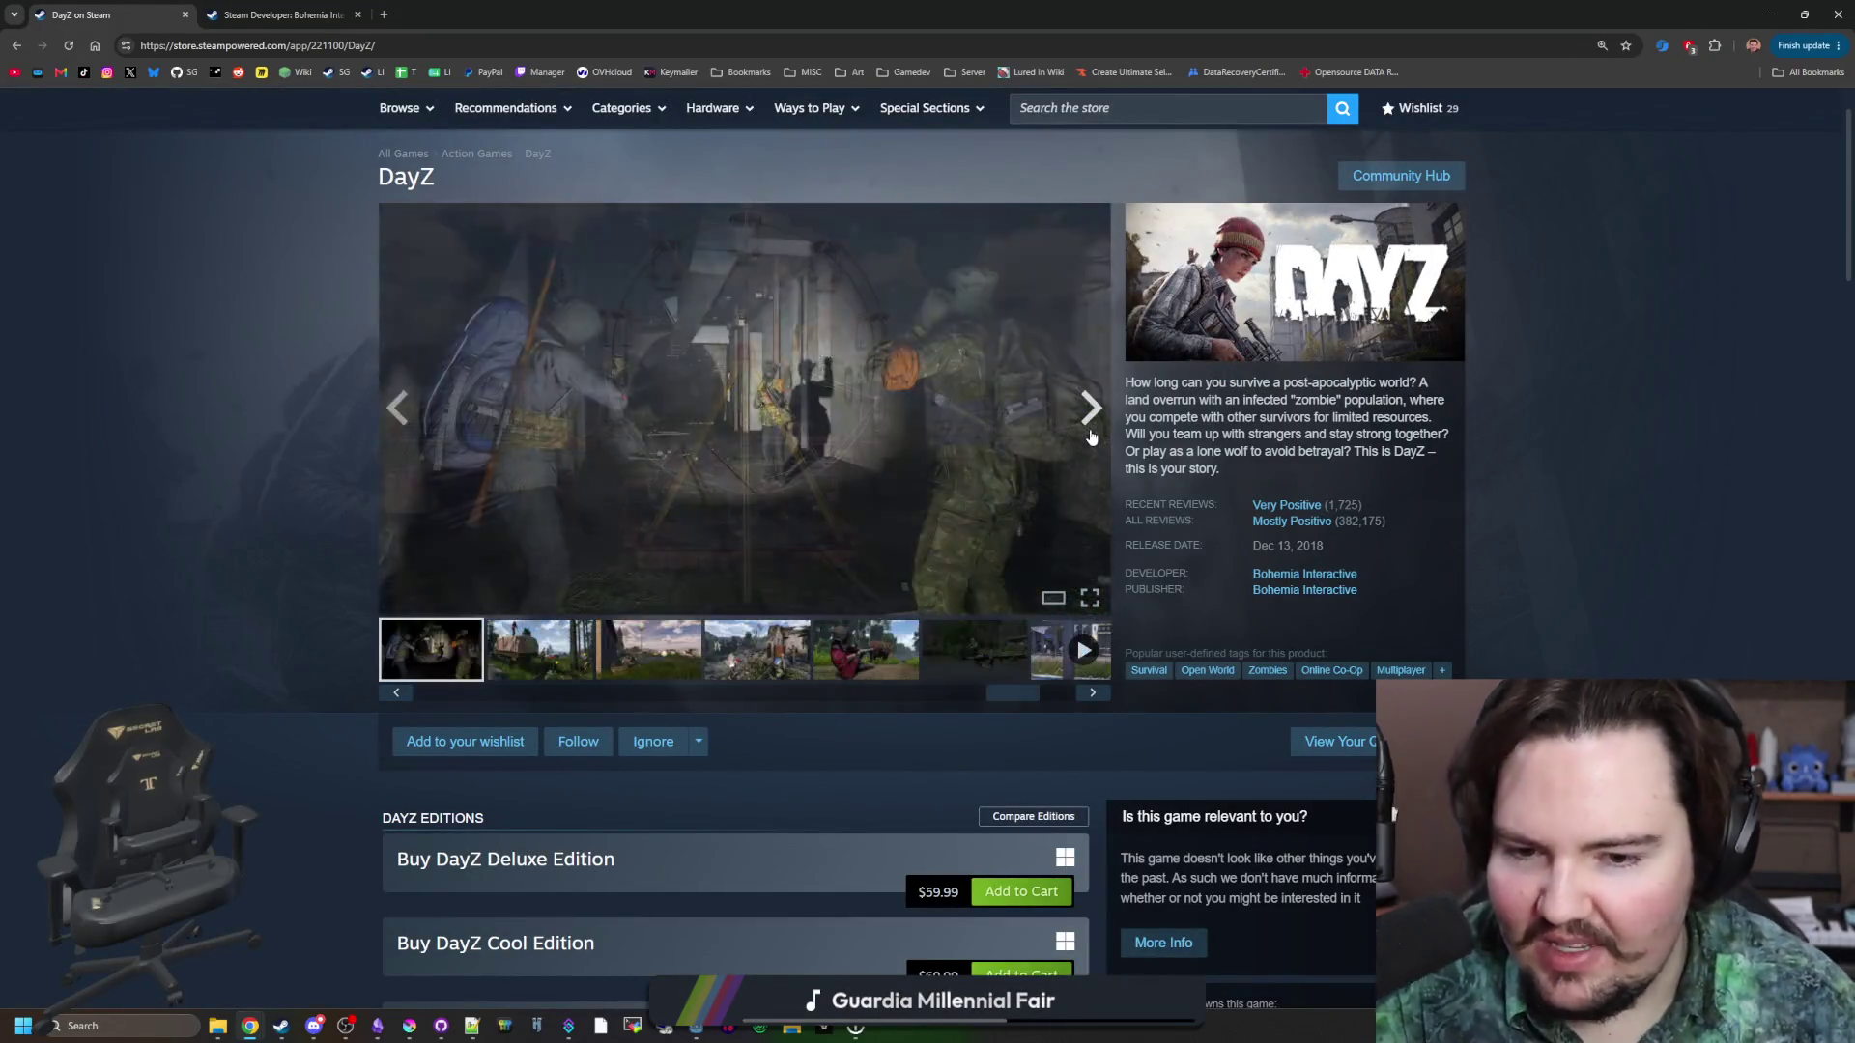
pyautogui.click(1091, 437)
pyautogui.click(1091, 437)
pyautogui.click(1091, 436)
pyautogui.click(1091, 437)
pyautogui.click(1091, 437)
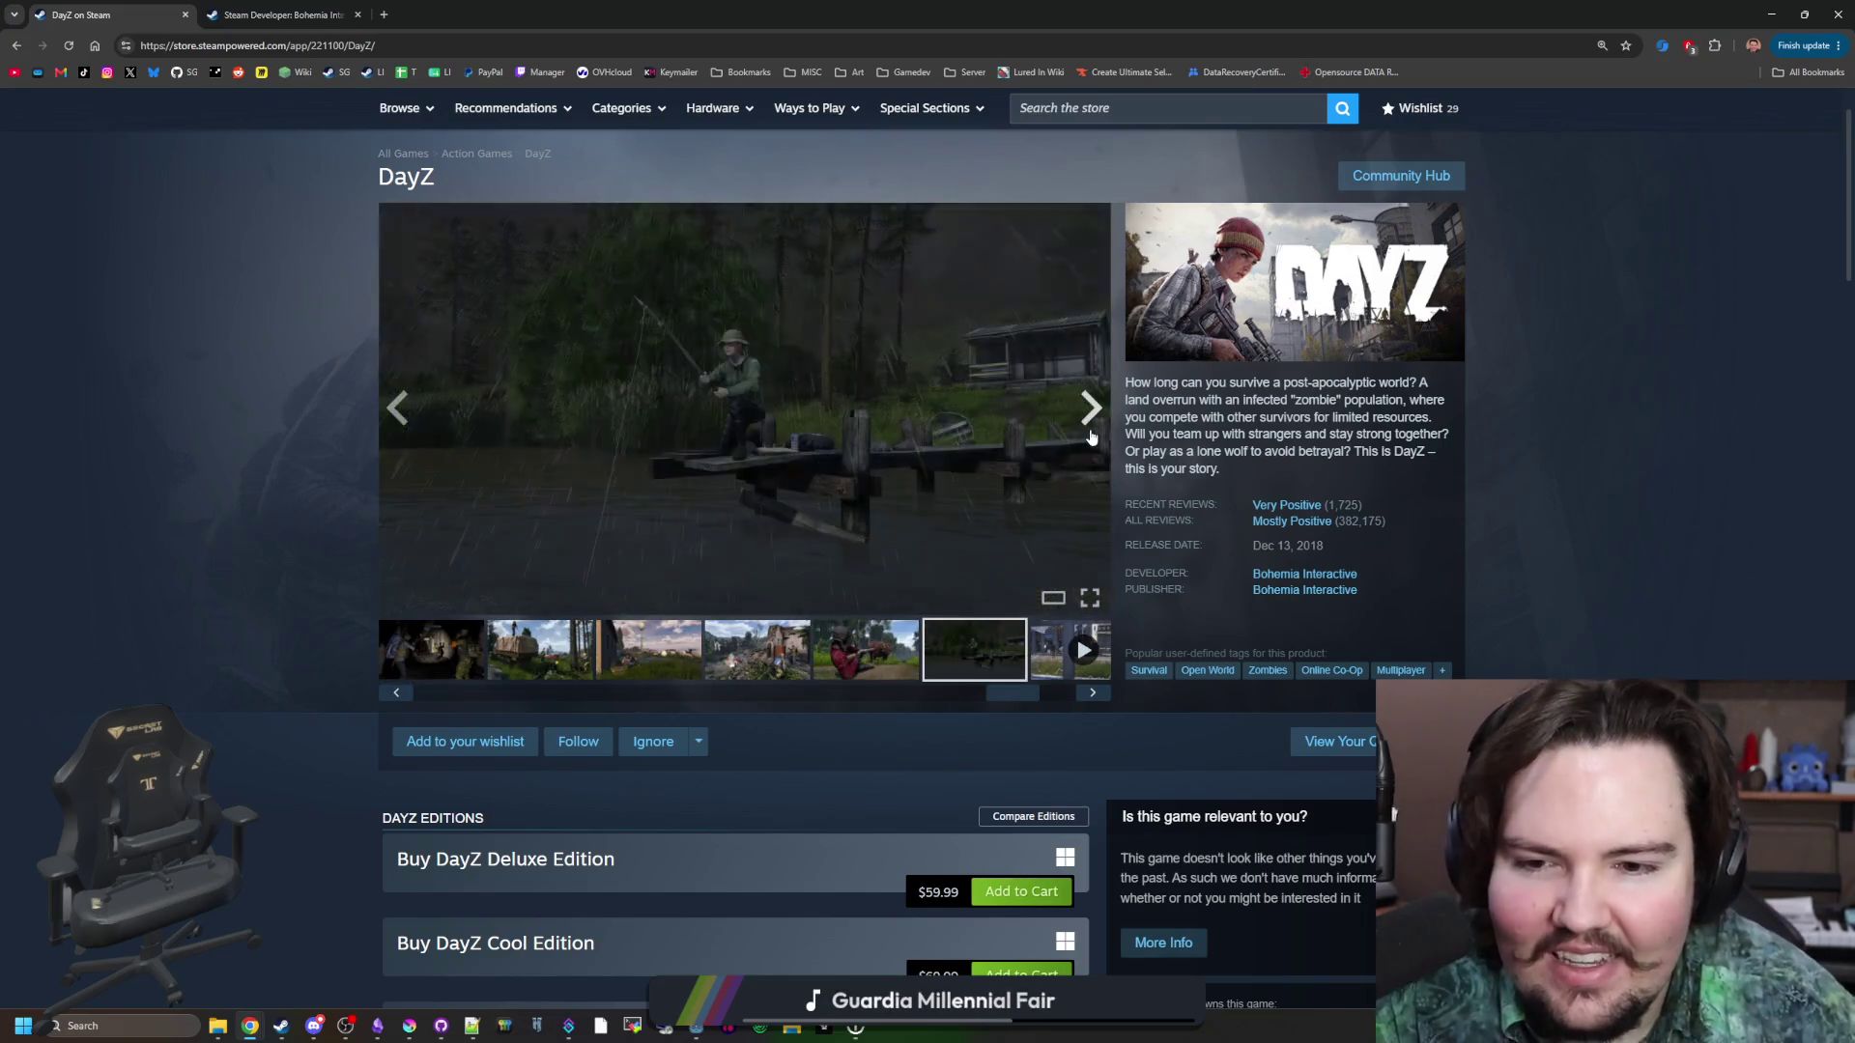
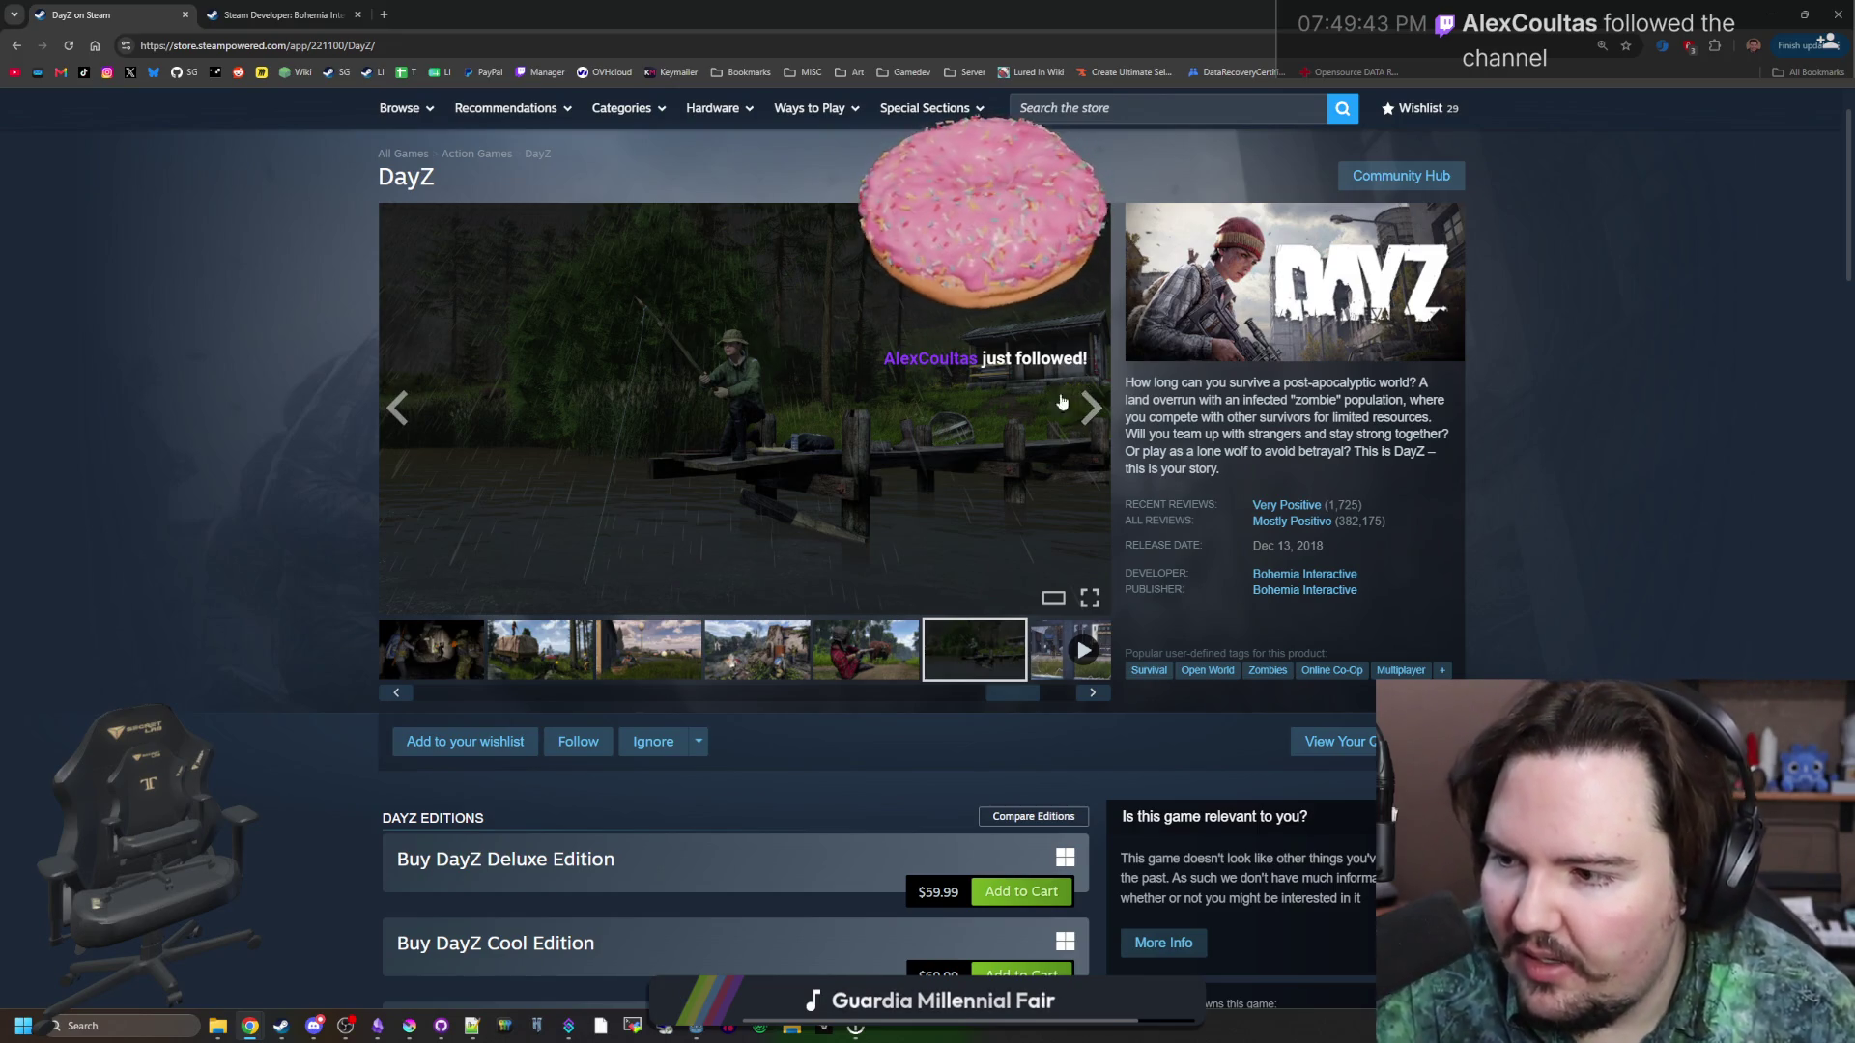
# Open the DayZ bear screenshot full size and page forward through the gallery.
pyautogui.click(865, 649)
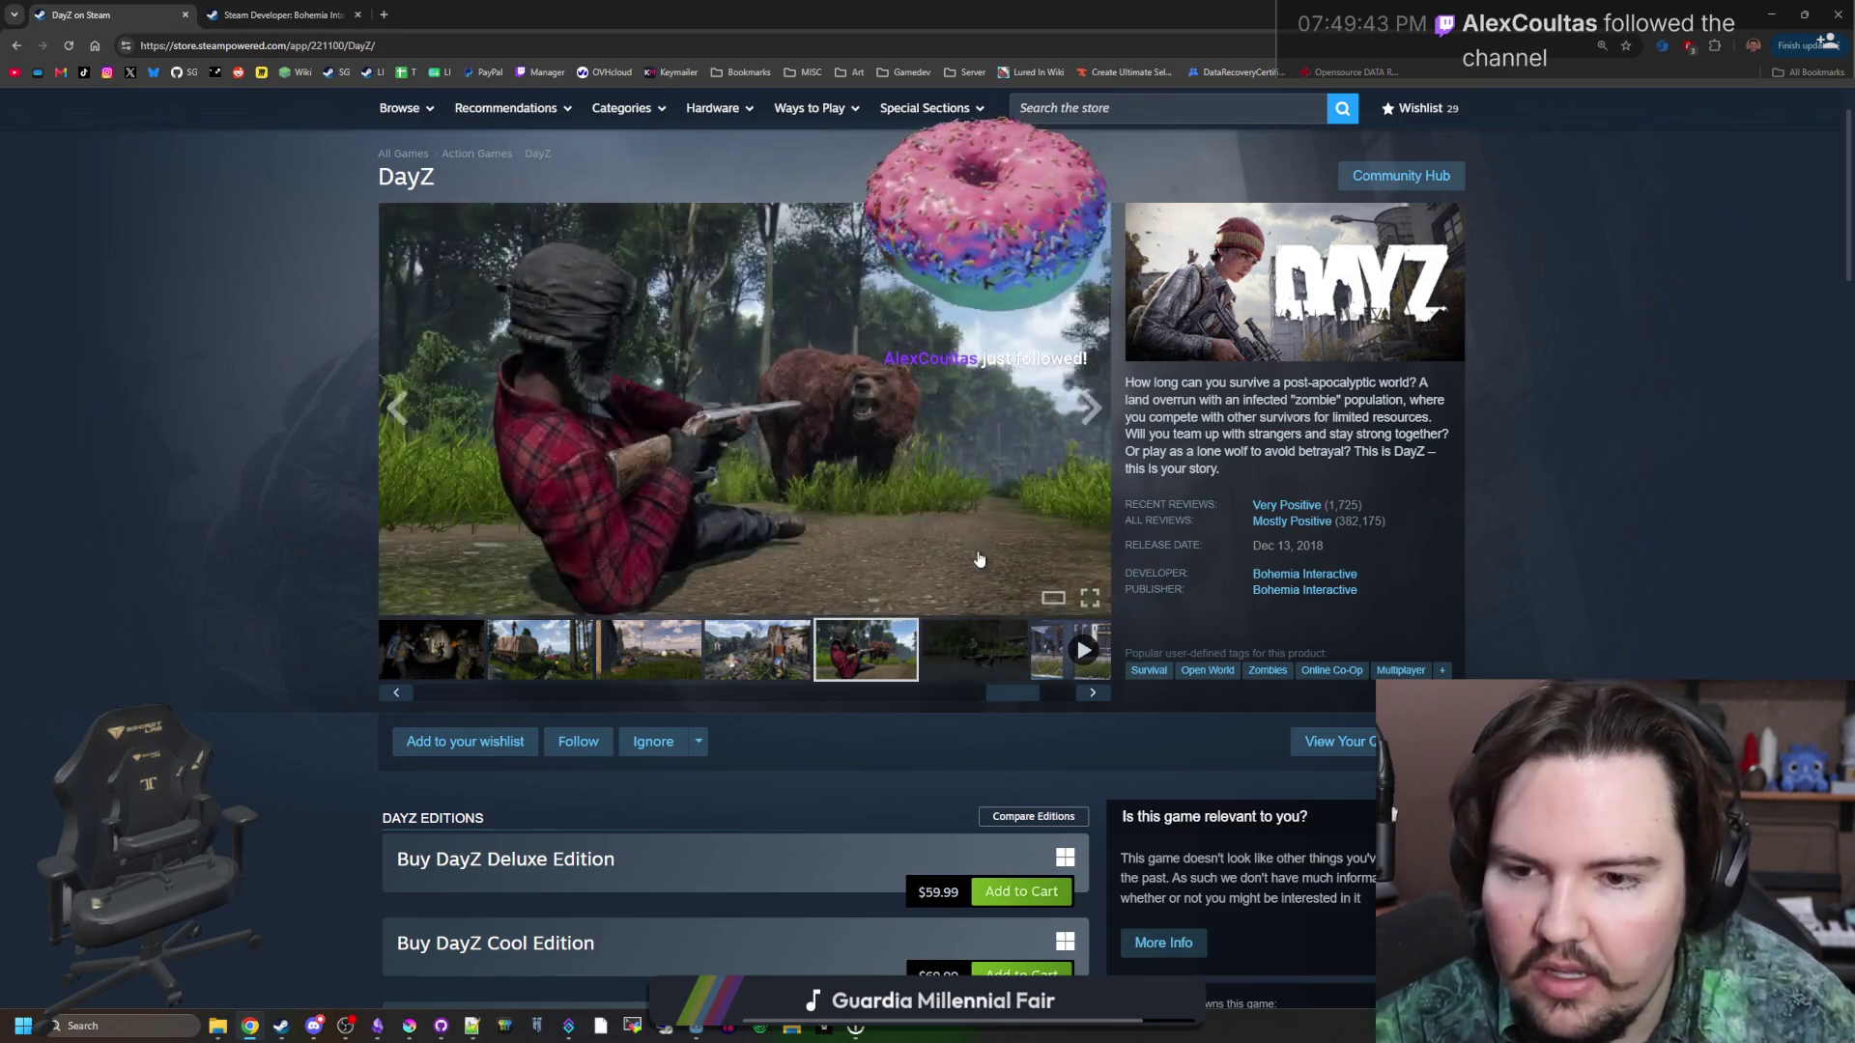
pyautogui.click(977, 551)
pyautogui.click(1629, 568)
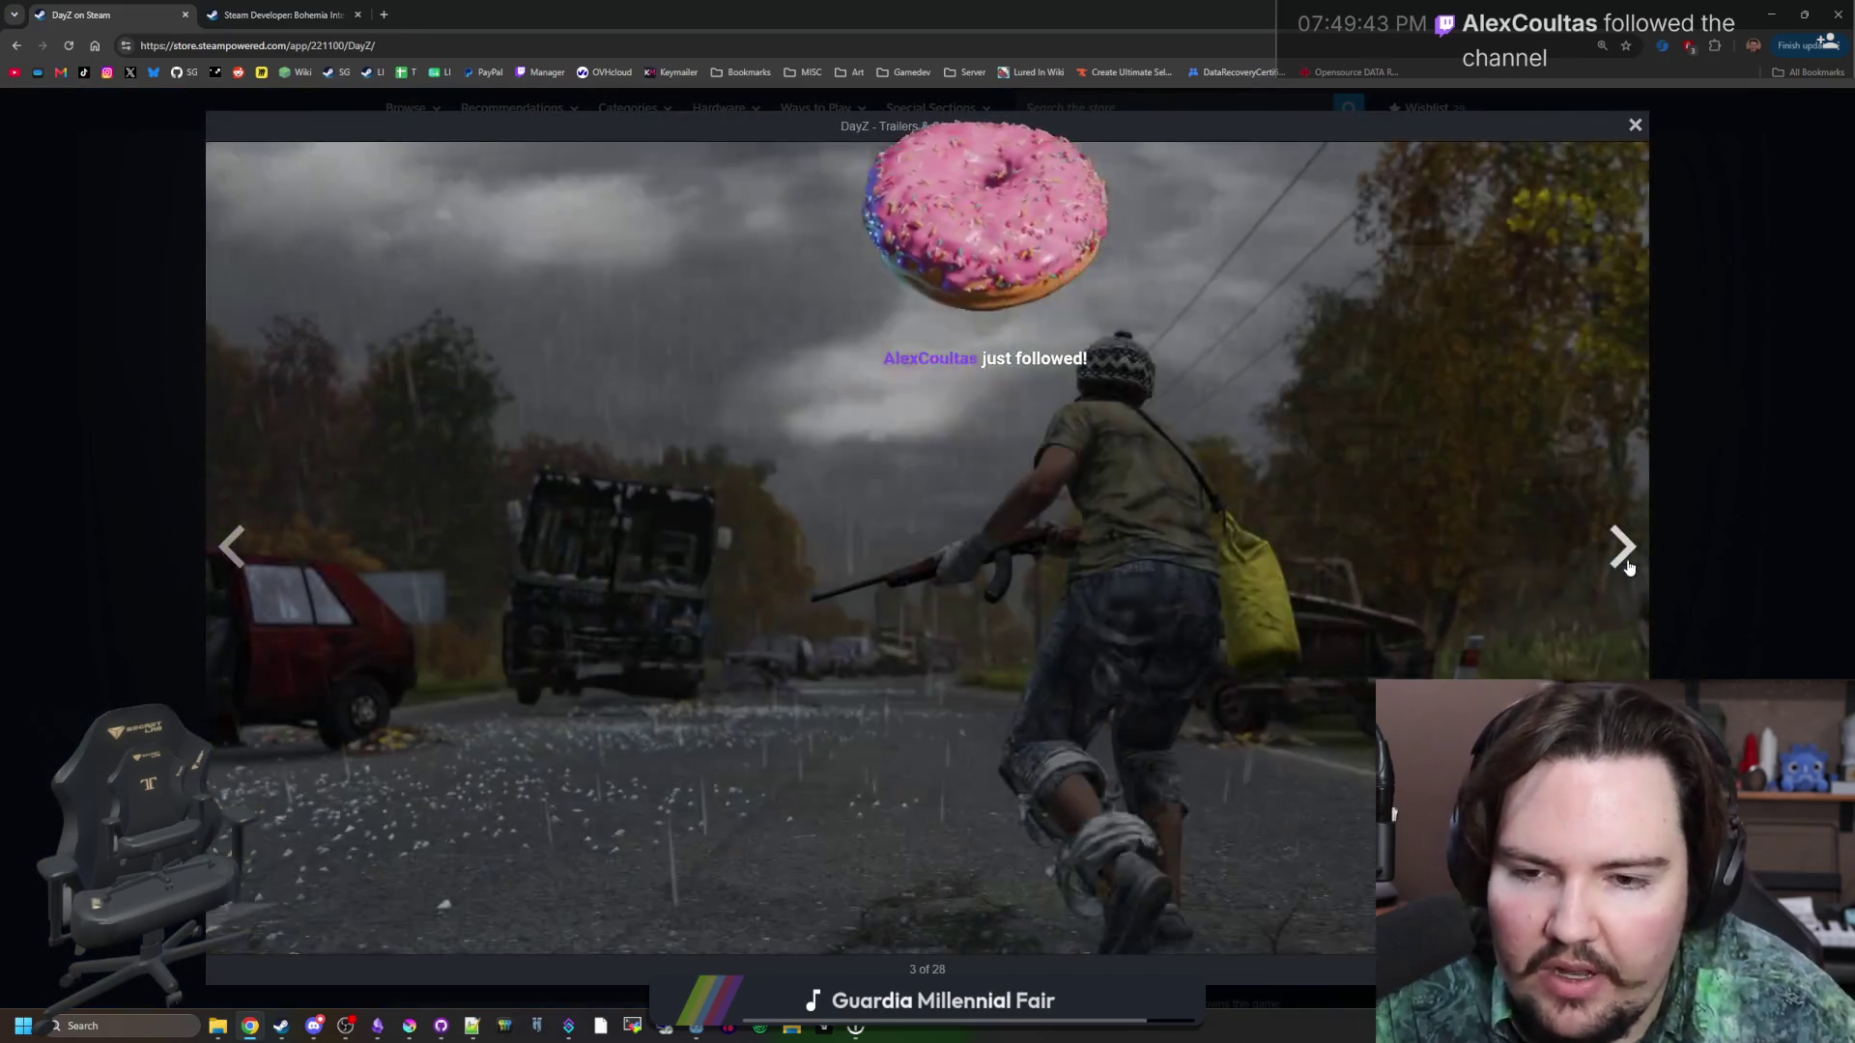
pyautogui.click(1629, 568)
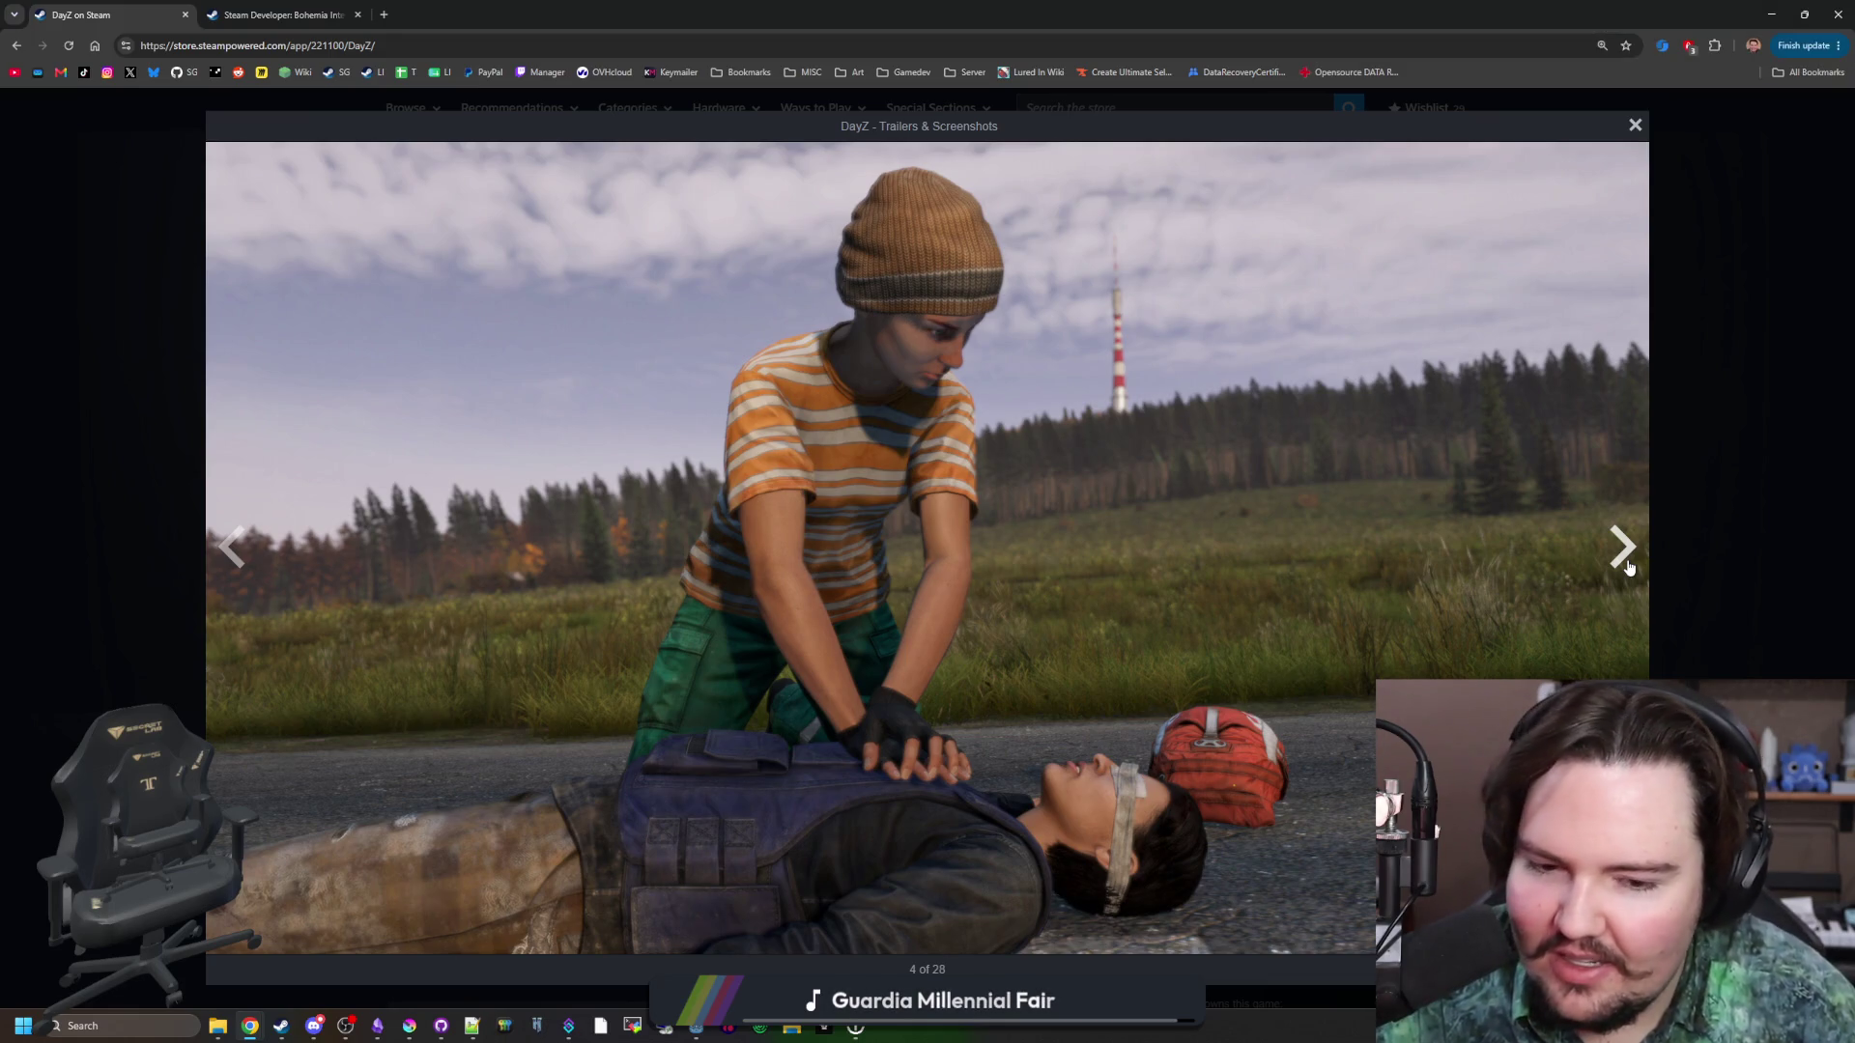
pyautogui.click(1623, 548)
pyautogui.click(1623, 548)
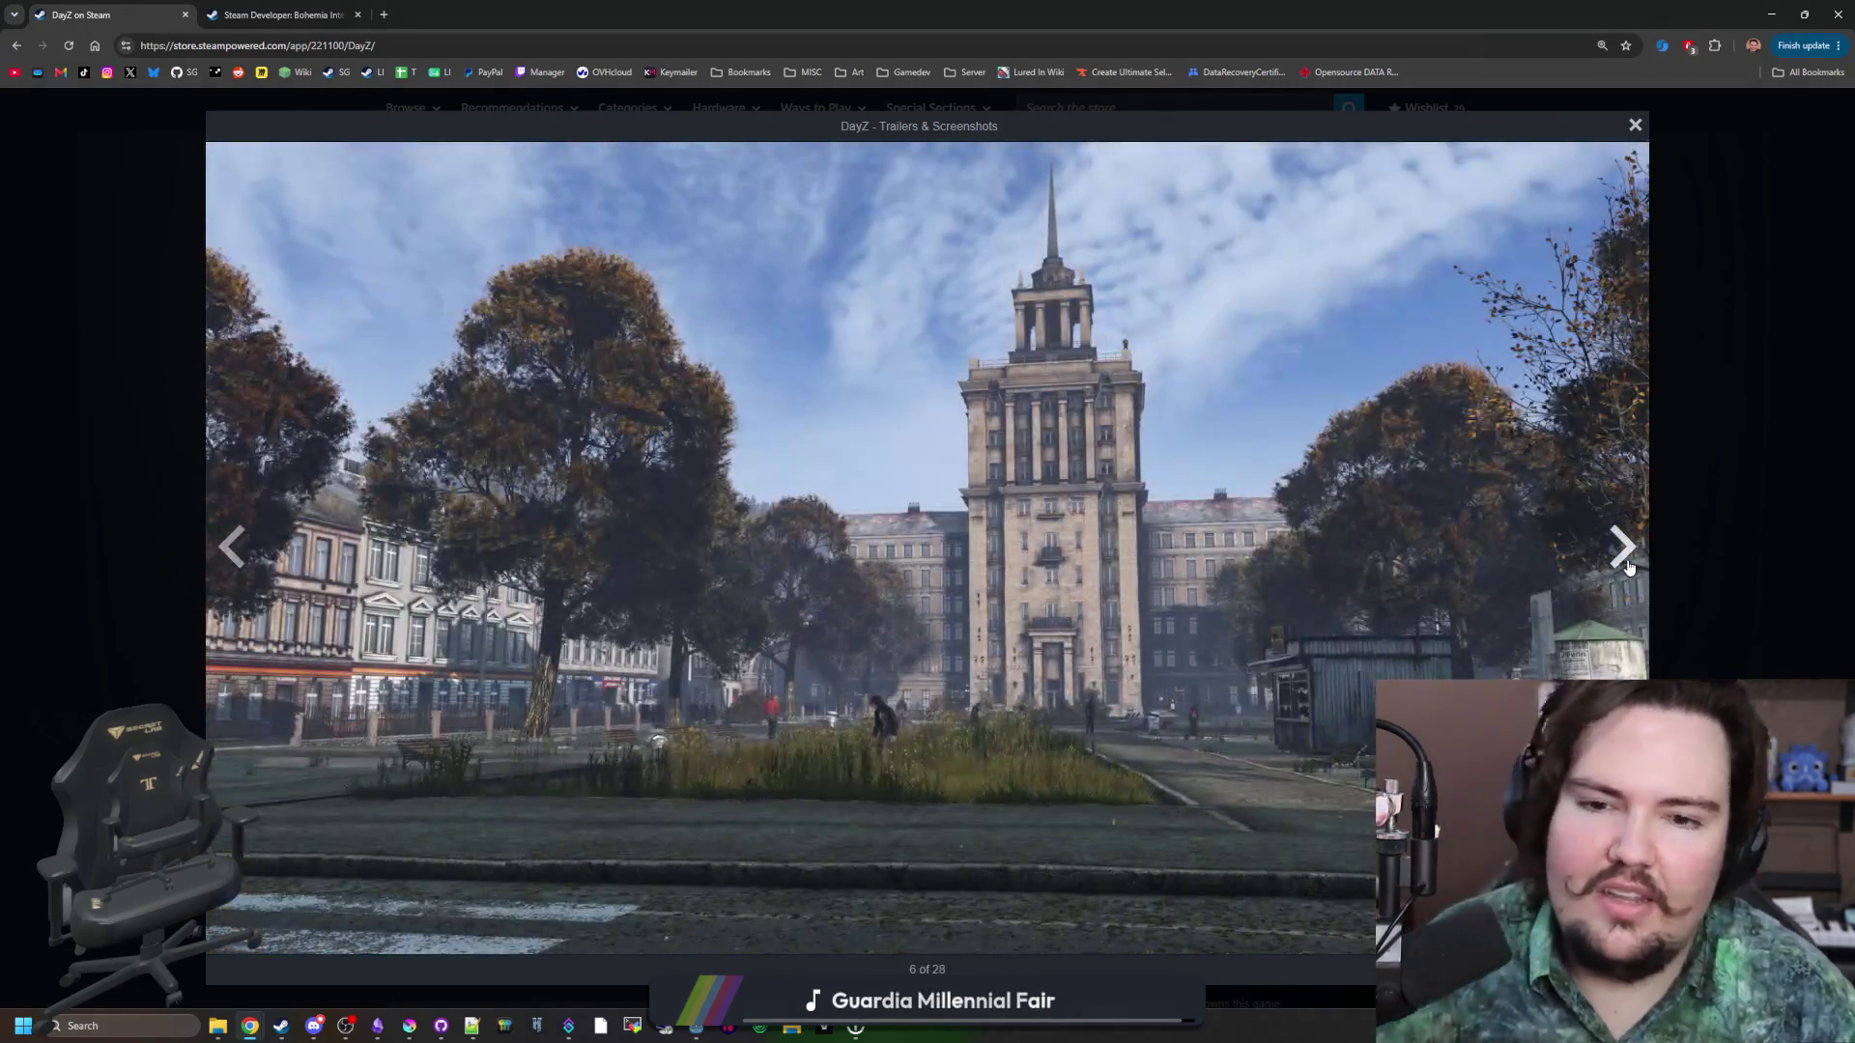
pyautogui.click(1624, 548)
pyautogui.click(1627, 564)
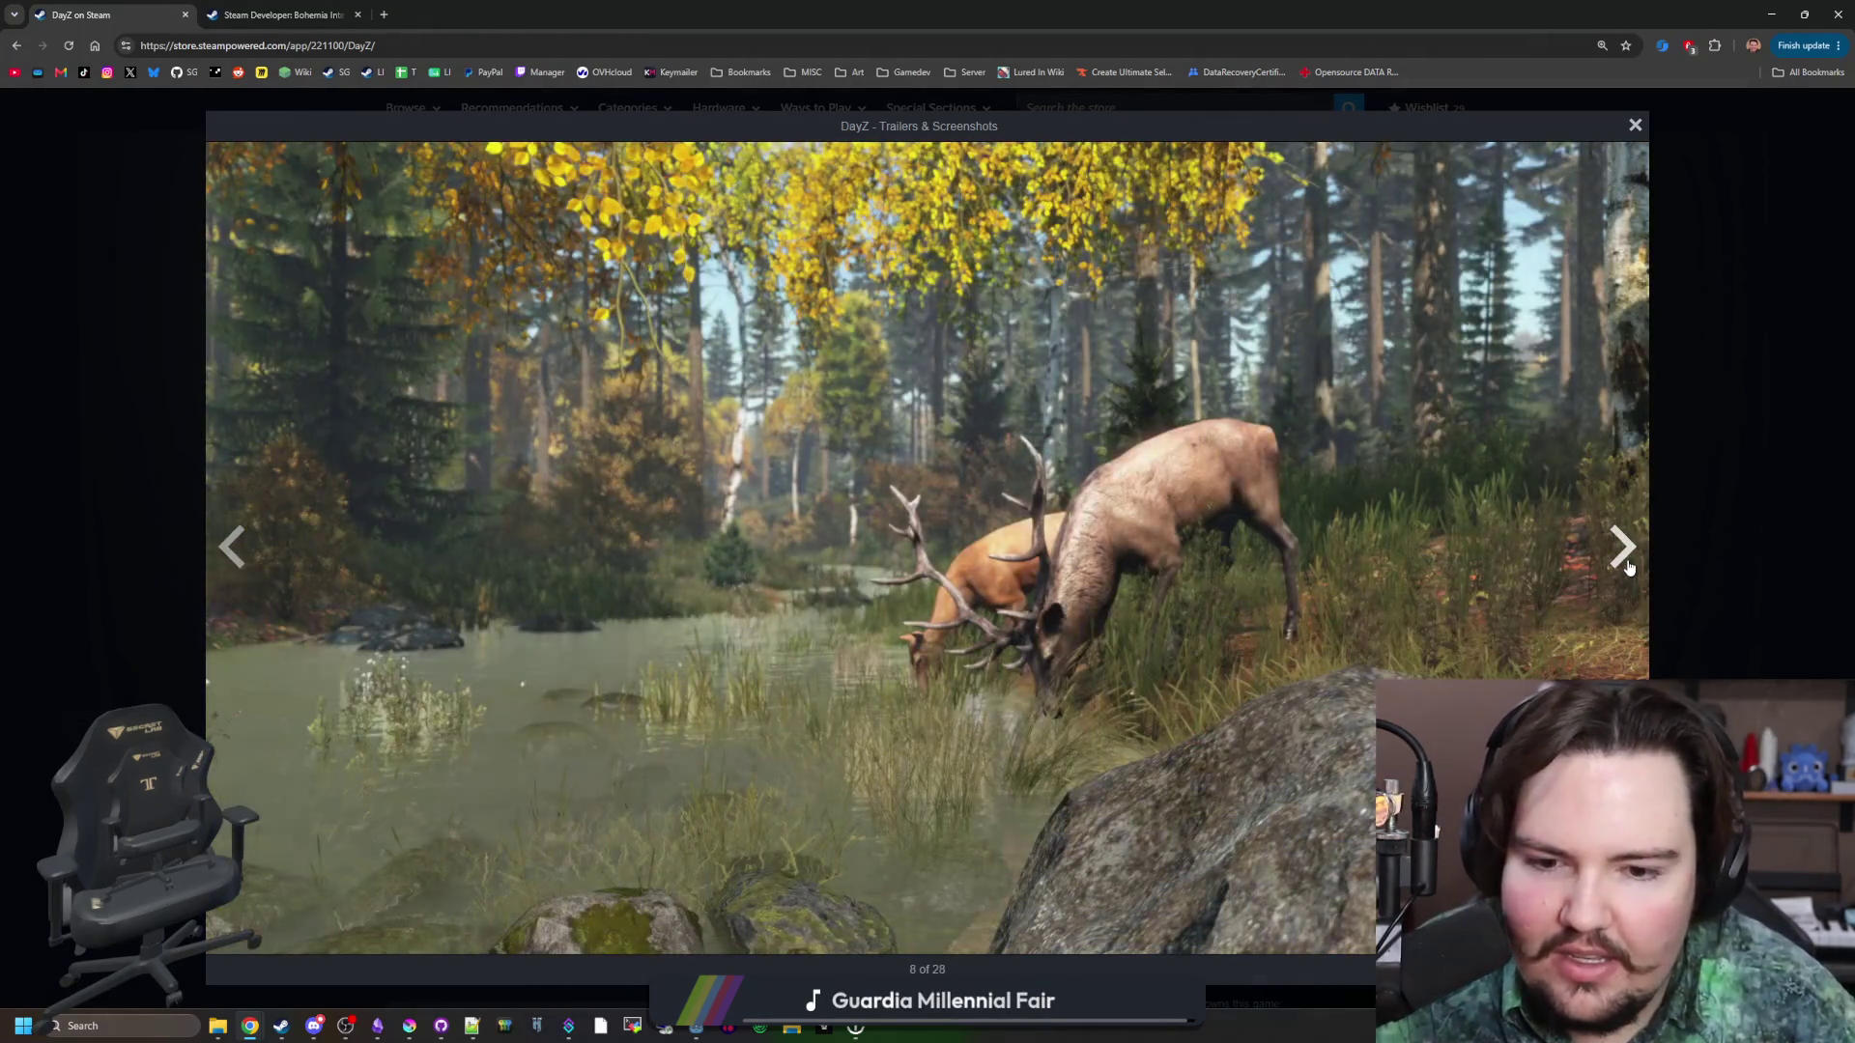
pyautogui.click(1627, 565)
pyautogui.click(1627, 566)
pyautogui.click(1628, 566)
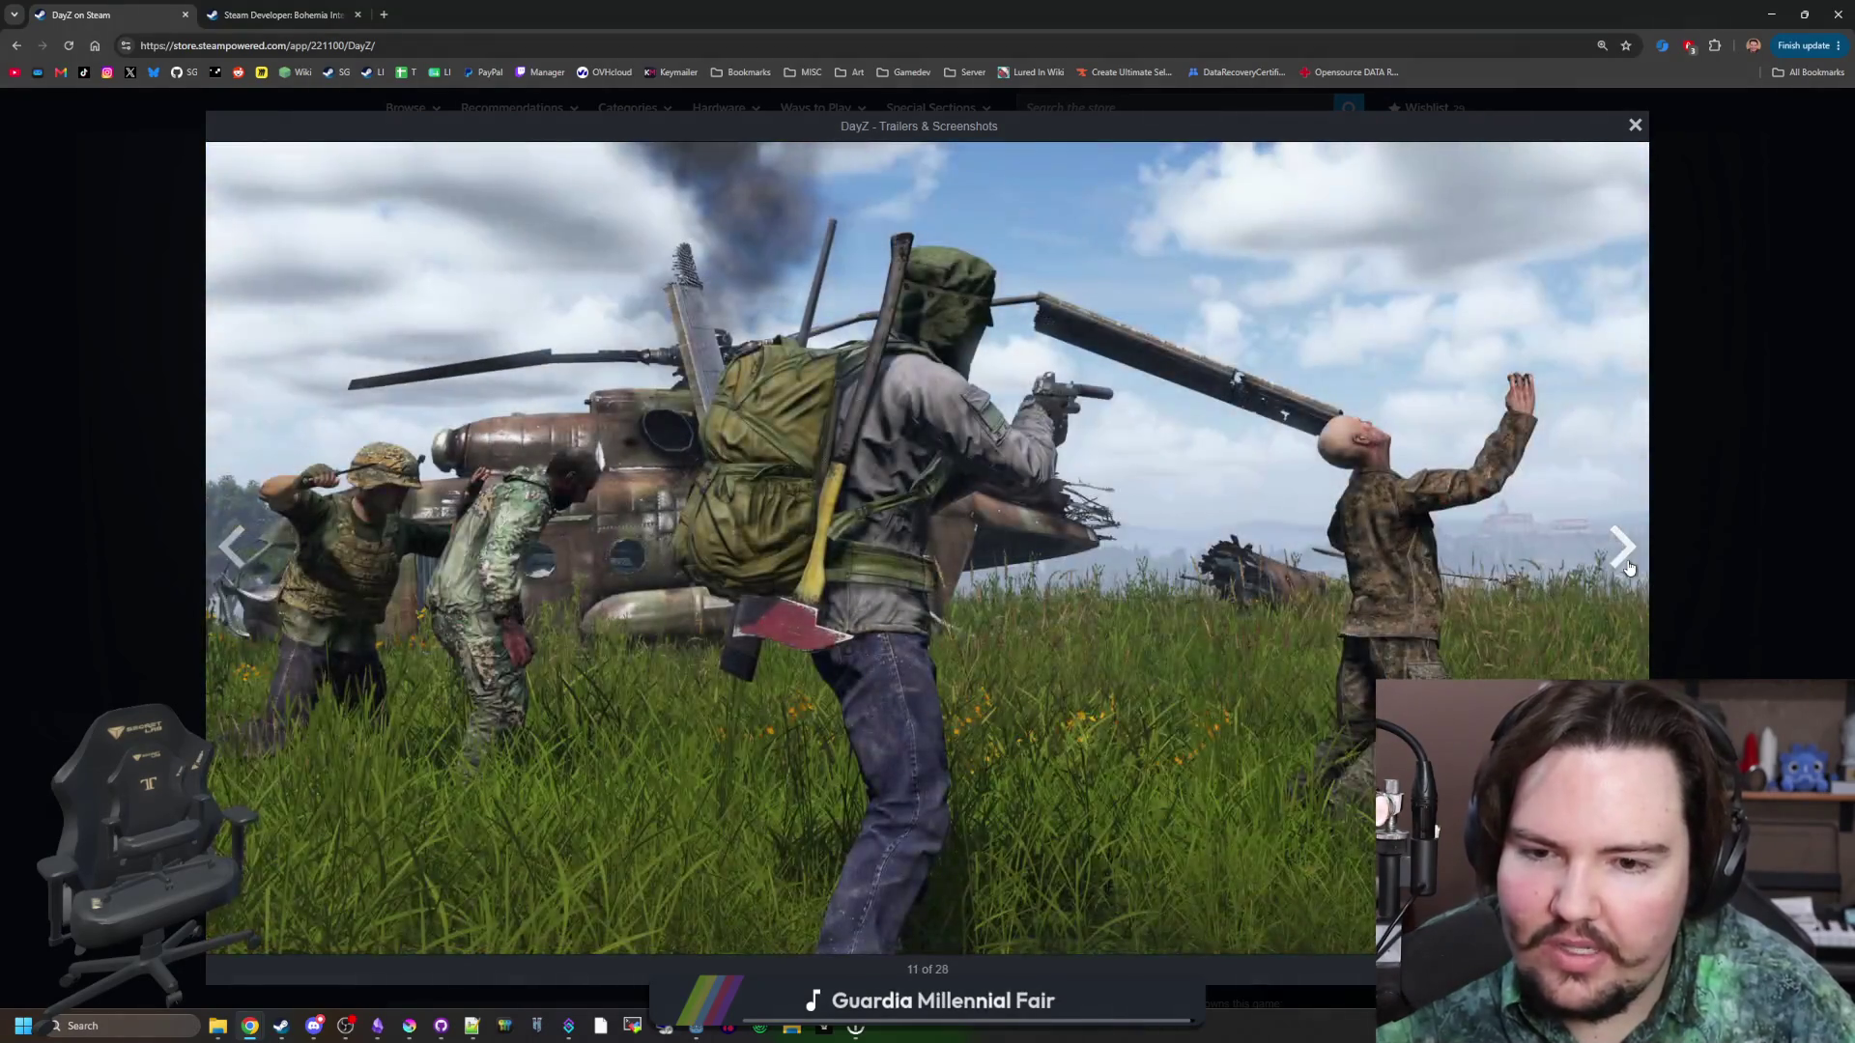
pyautogui.click(1627, 566)
pyautogui.click(1627, 567)
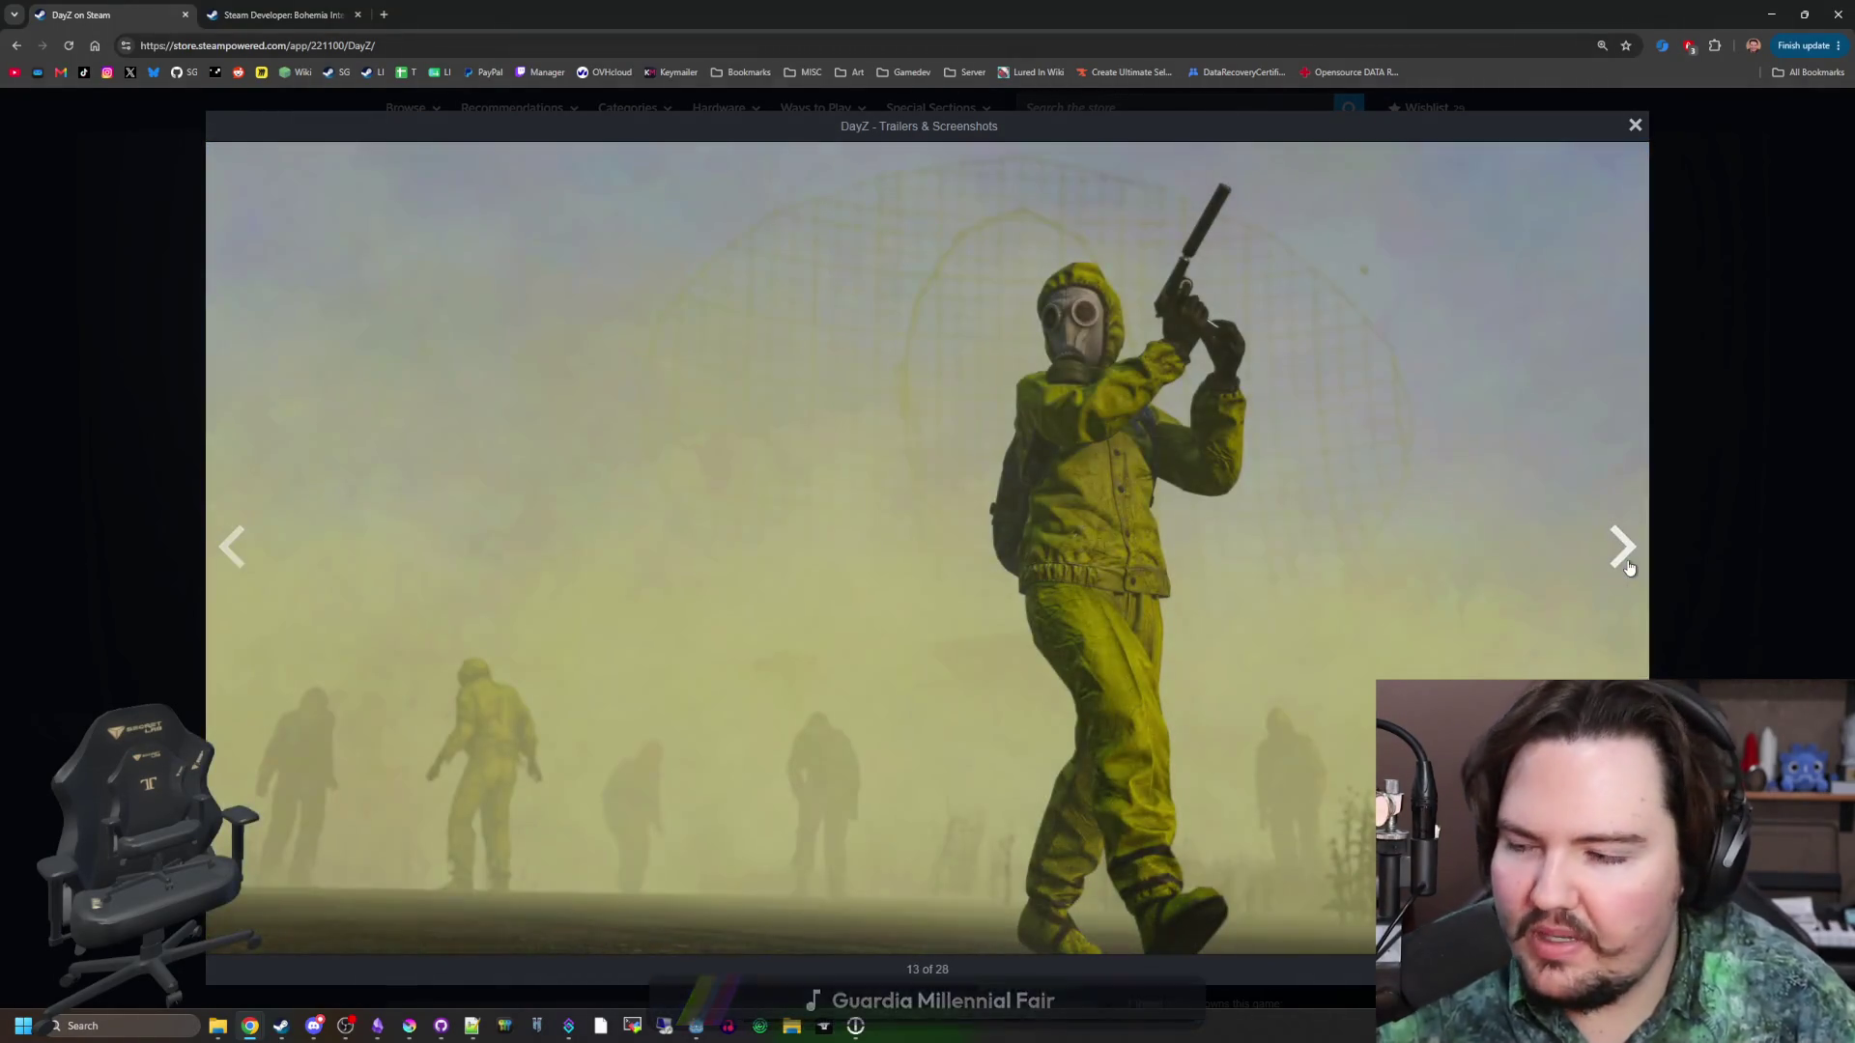
pyautogui.click(1627, 566)
# Keep paging forward past the city rooftop shot to the CPR scene.
pyautogui.click(1628, 566)
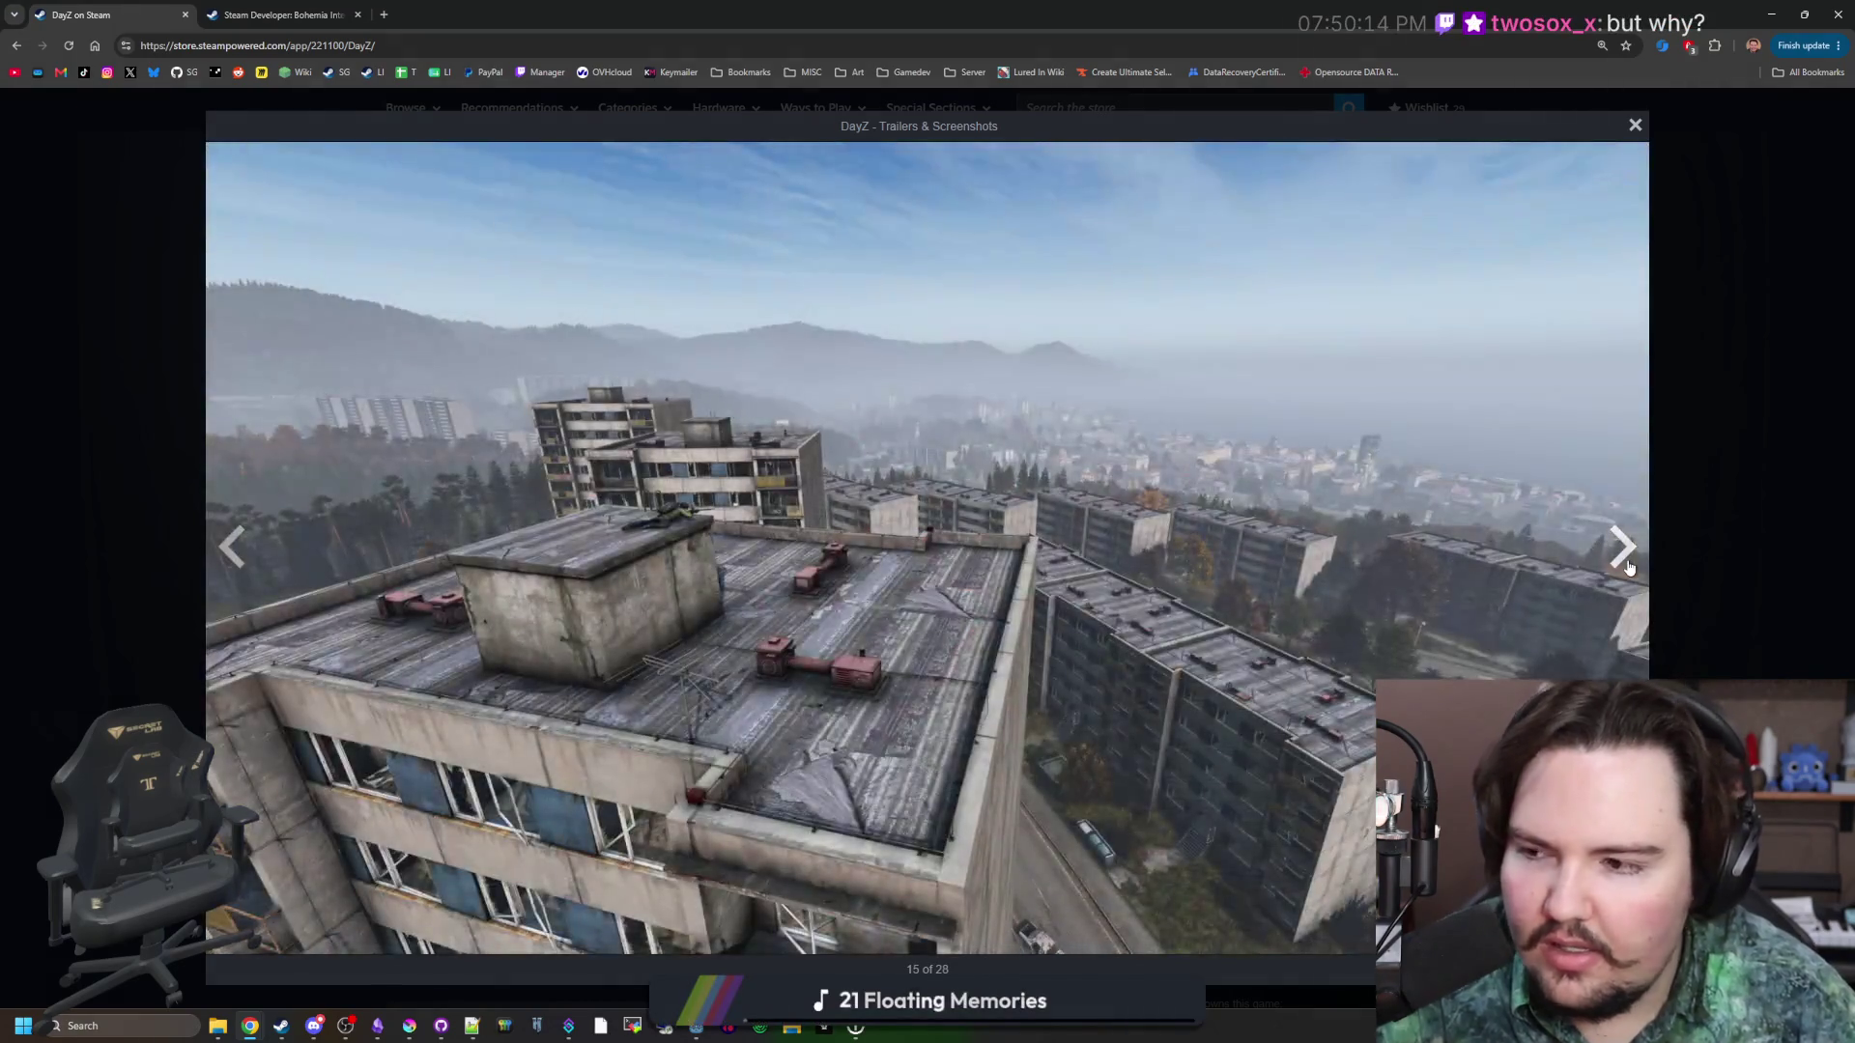
pyautogui.click(1628, 566)
pyautogui.click(1628, 566)
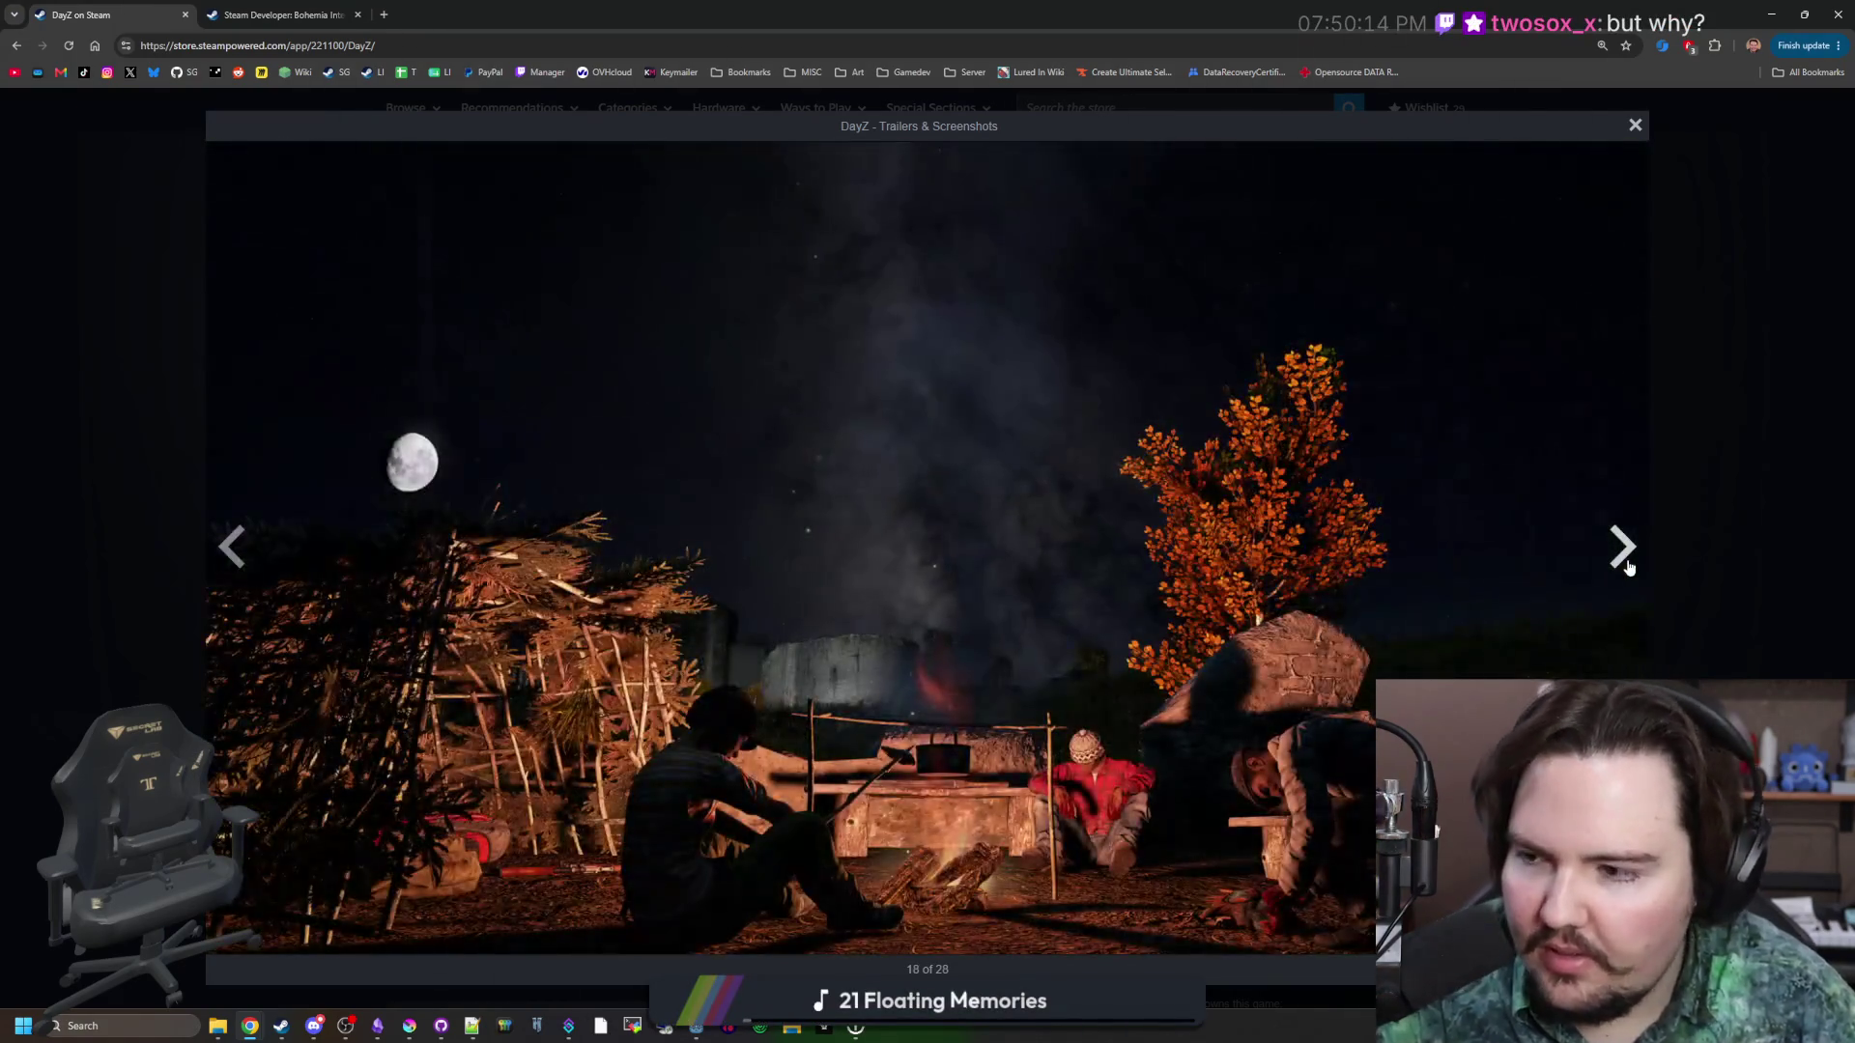
pyautogui.click(1628, 567)
pyautogui.click(1628, 566)
pyautogui.click(1628, 566)
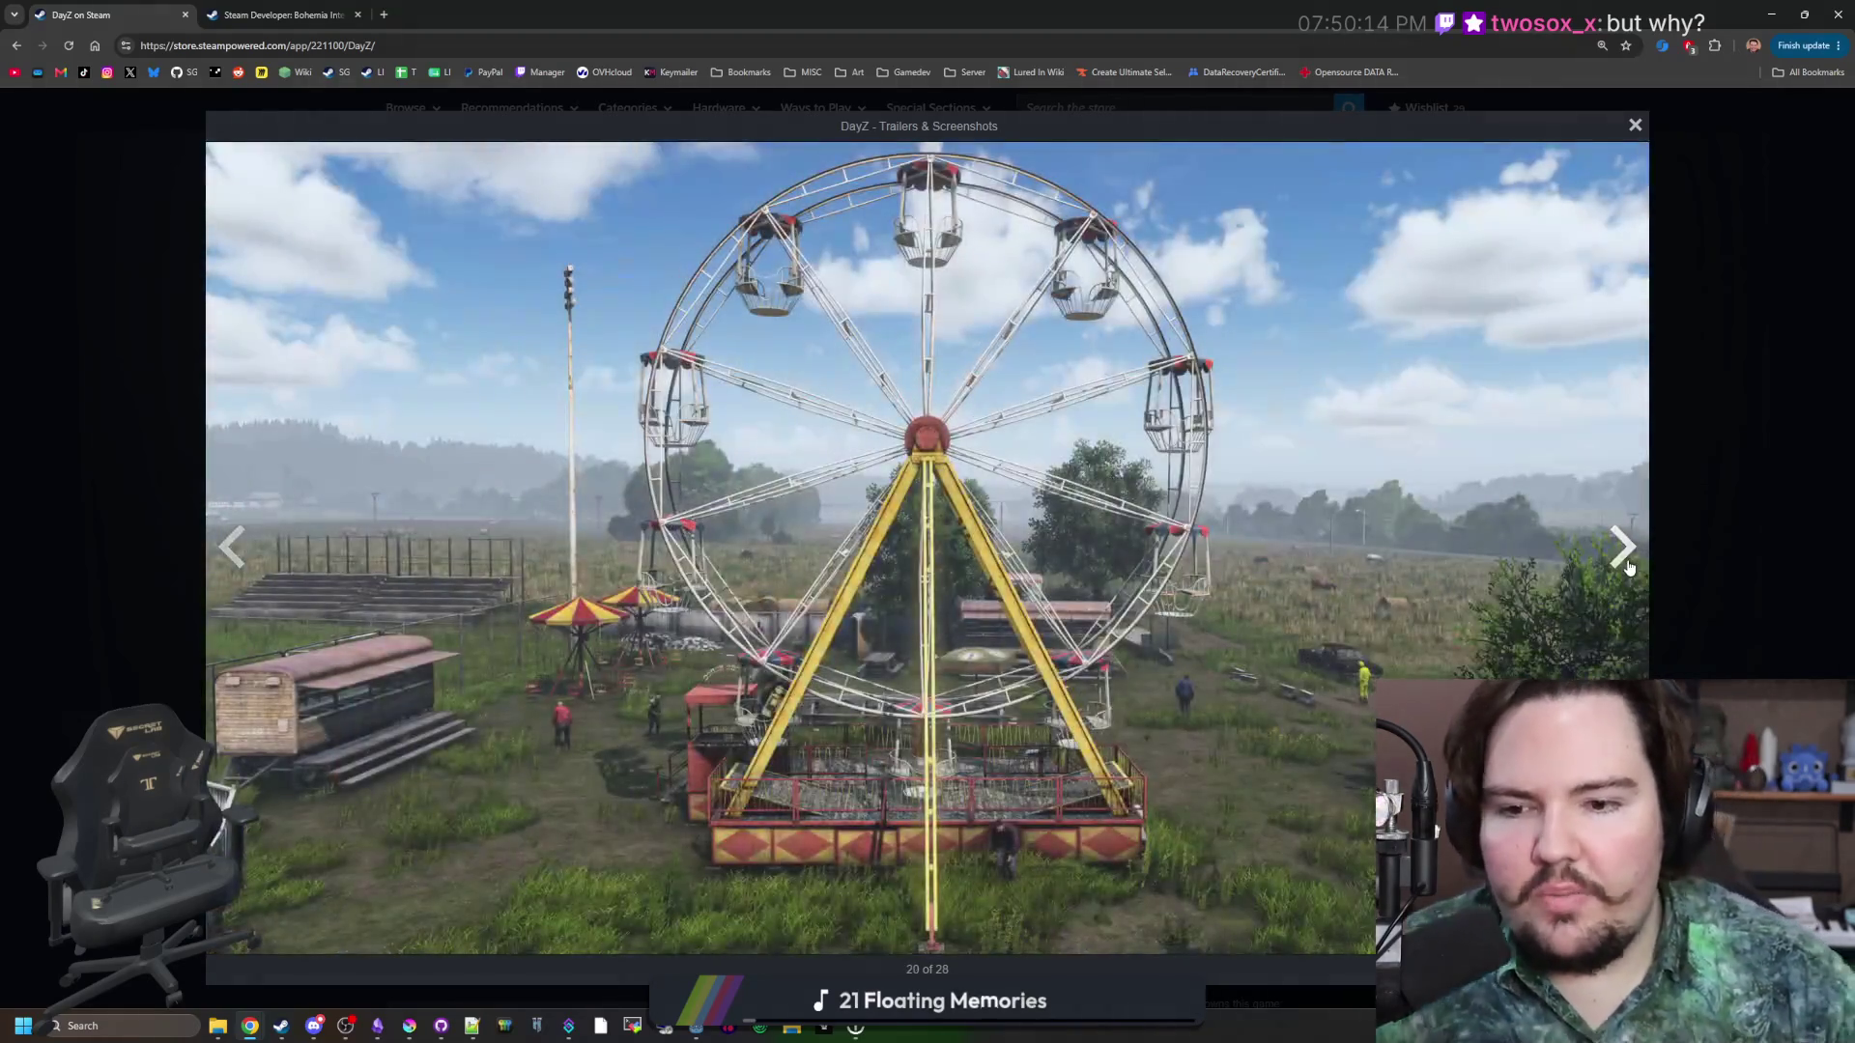
pyautogui.click(1628, 566)
pyautogui.click(1628, 567)
pyautogui.click(1628, 566)
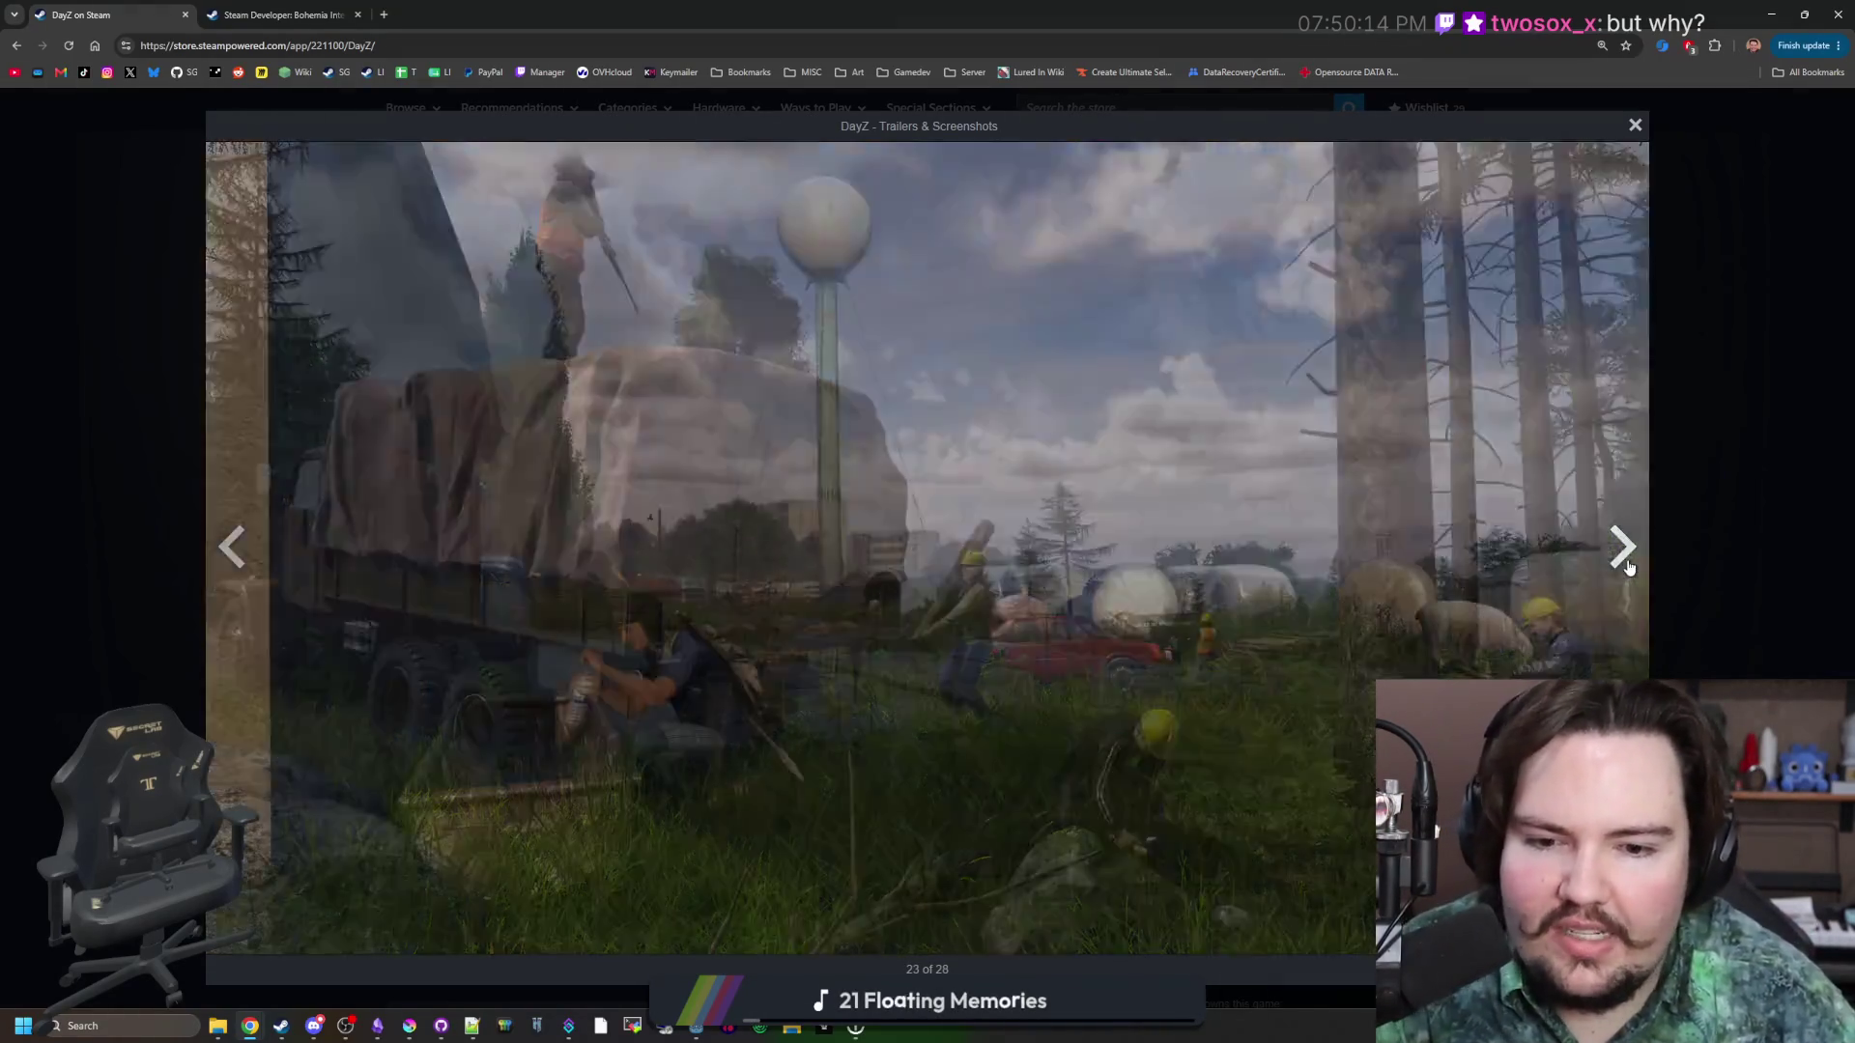
pyautogui.click(1628, 566)
pyautogui.click(1628, 566)
pyautogui.click(1628, 566)
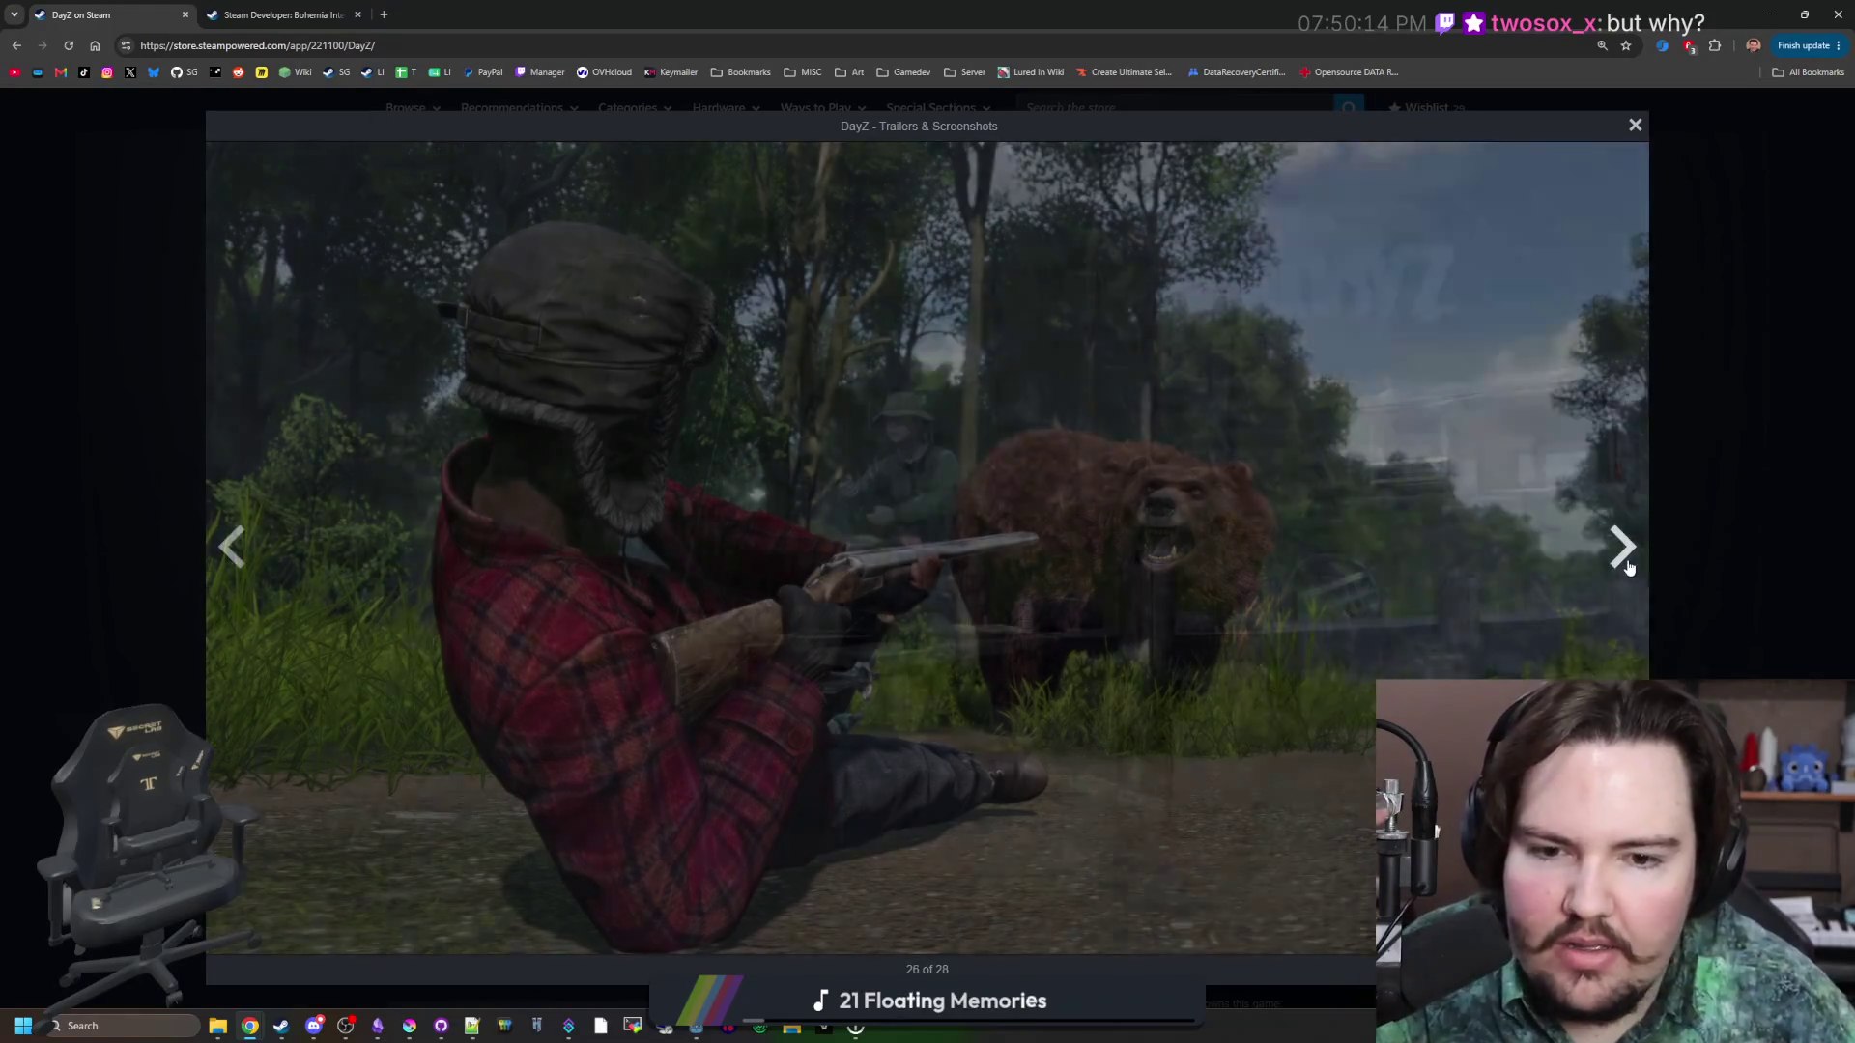
pyautogui.click(1628, 566)
pyautogui.click(1628, 566)
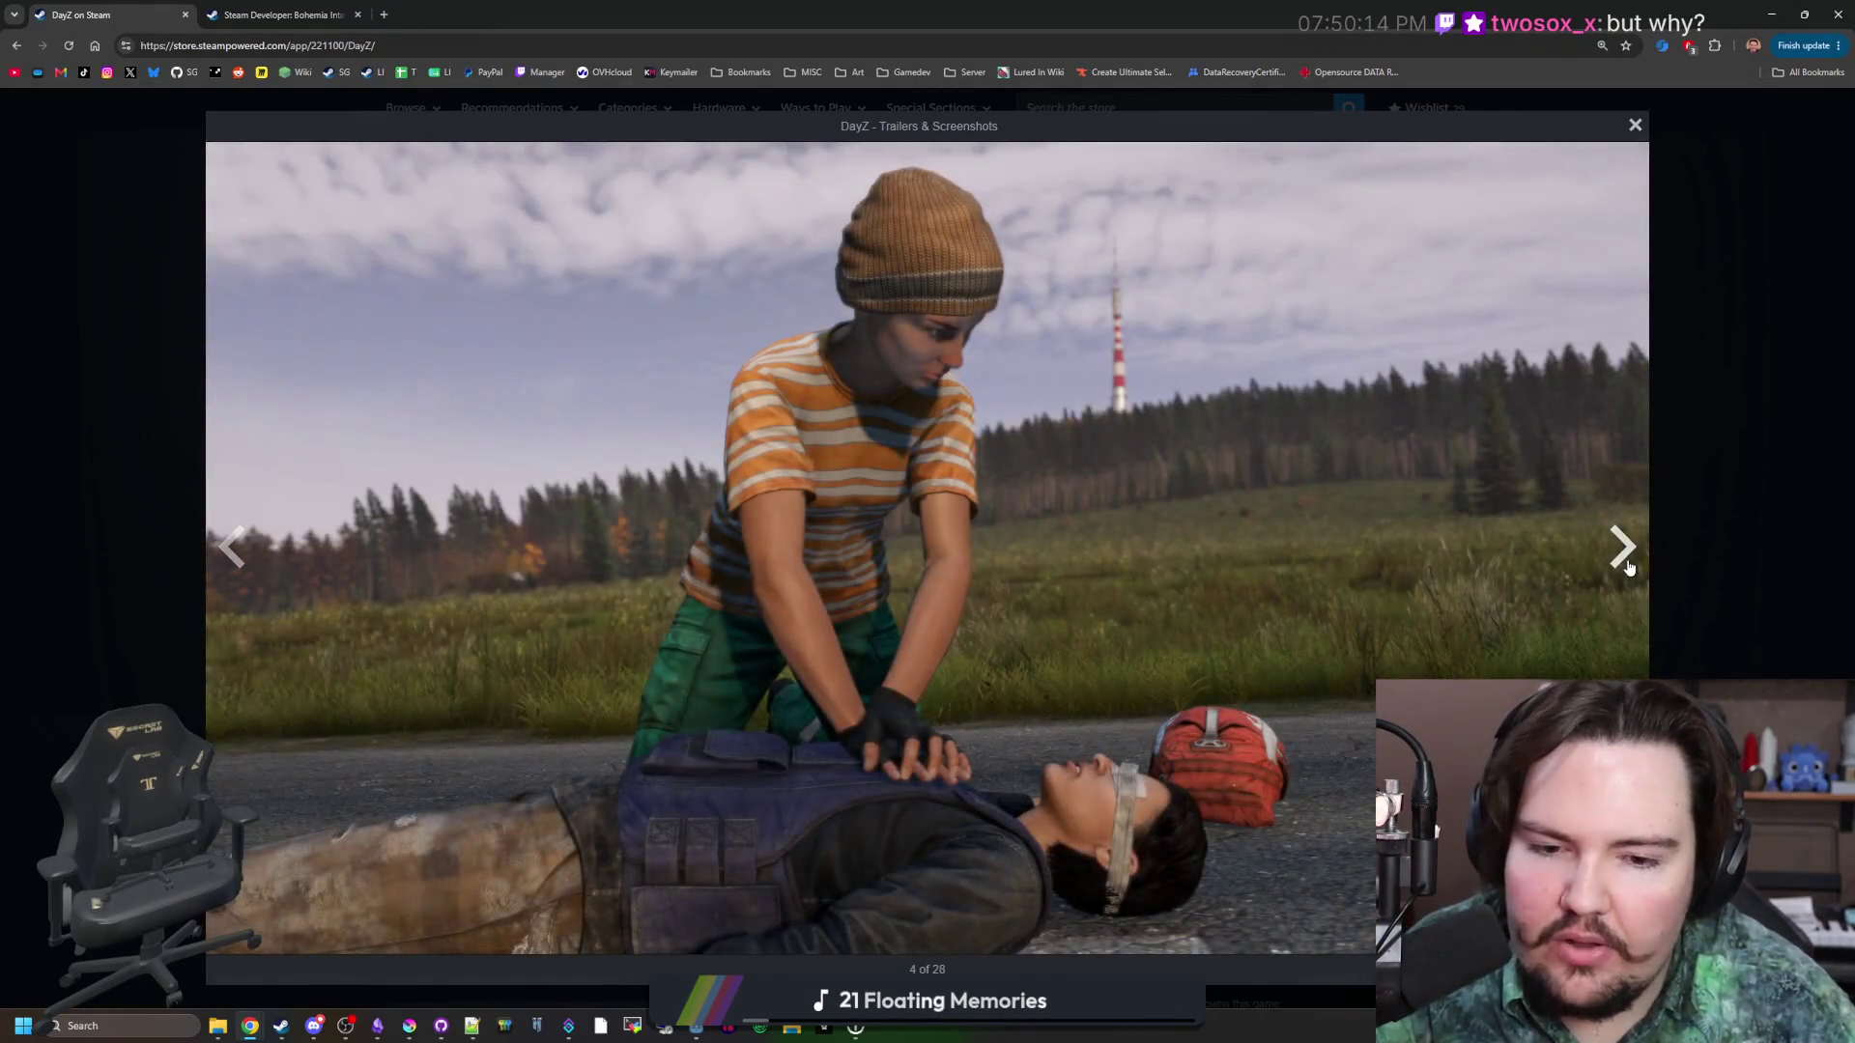
# Step back from the CPR scene past the rainy road screenshot.
pyautogui.click(232, 547)
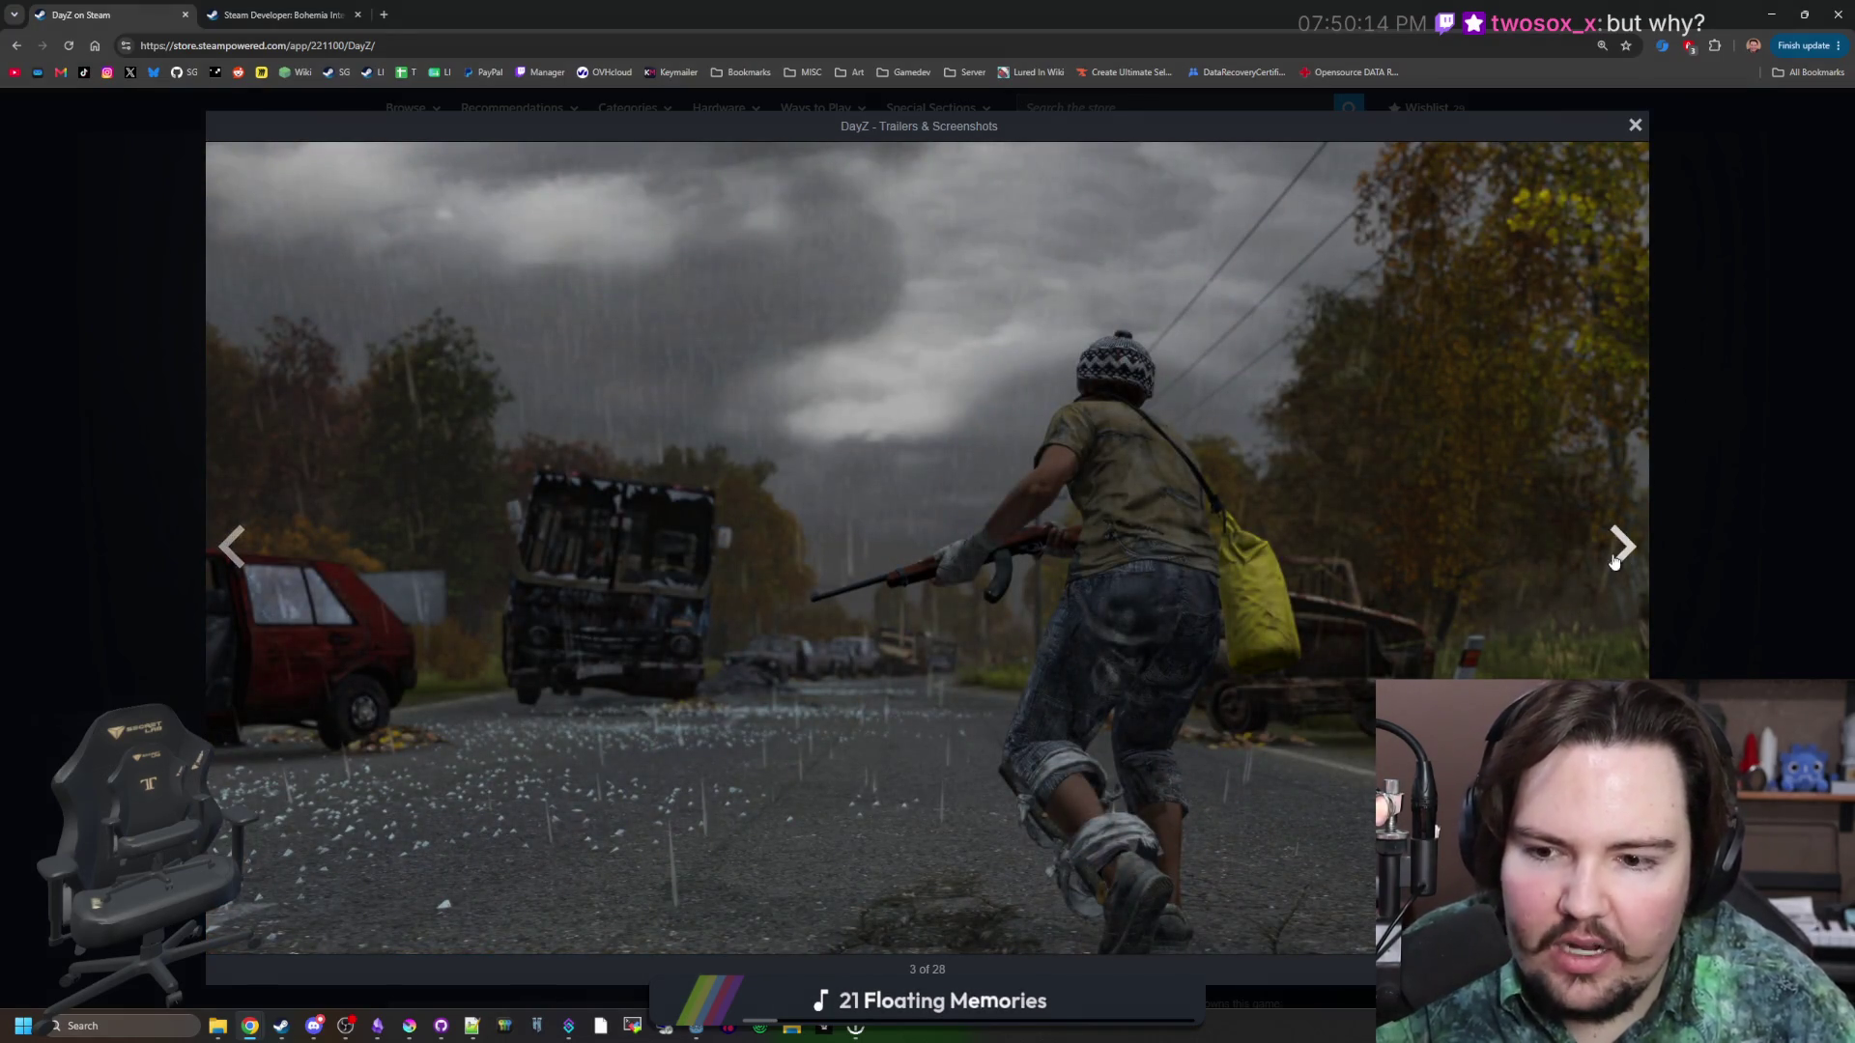
pyautogui.click(231, 547)
pyautogui.click(232, 547)
# Page backward through the DayZ screenshots, starting from the bear scene.
pyautogui.click(232, 547)
pyautogui.click(232, 547)
pyautogui.click(232, 547)
pyautogui.click(232, 547)
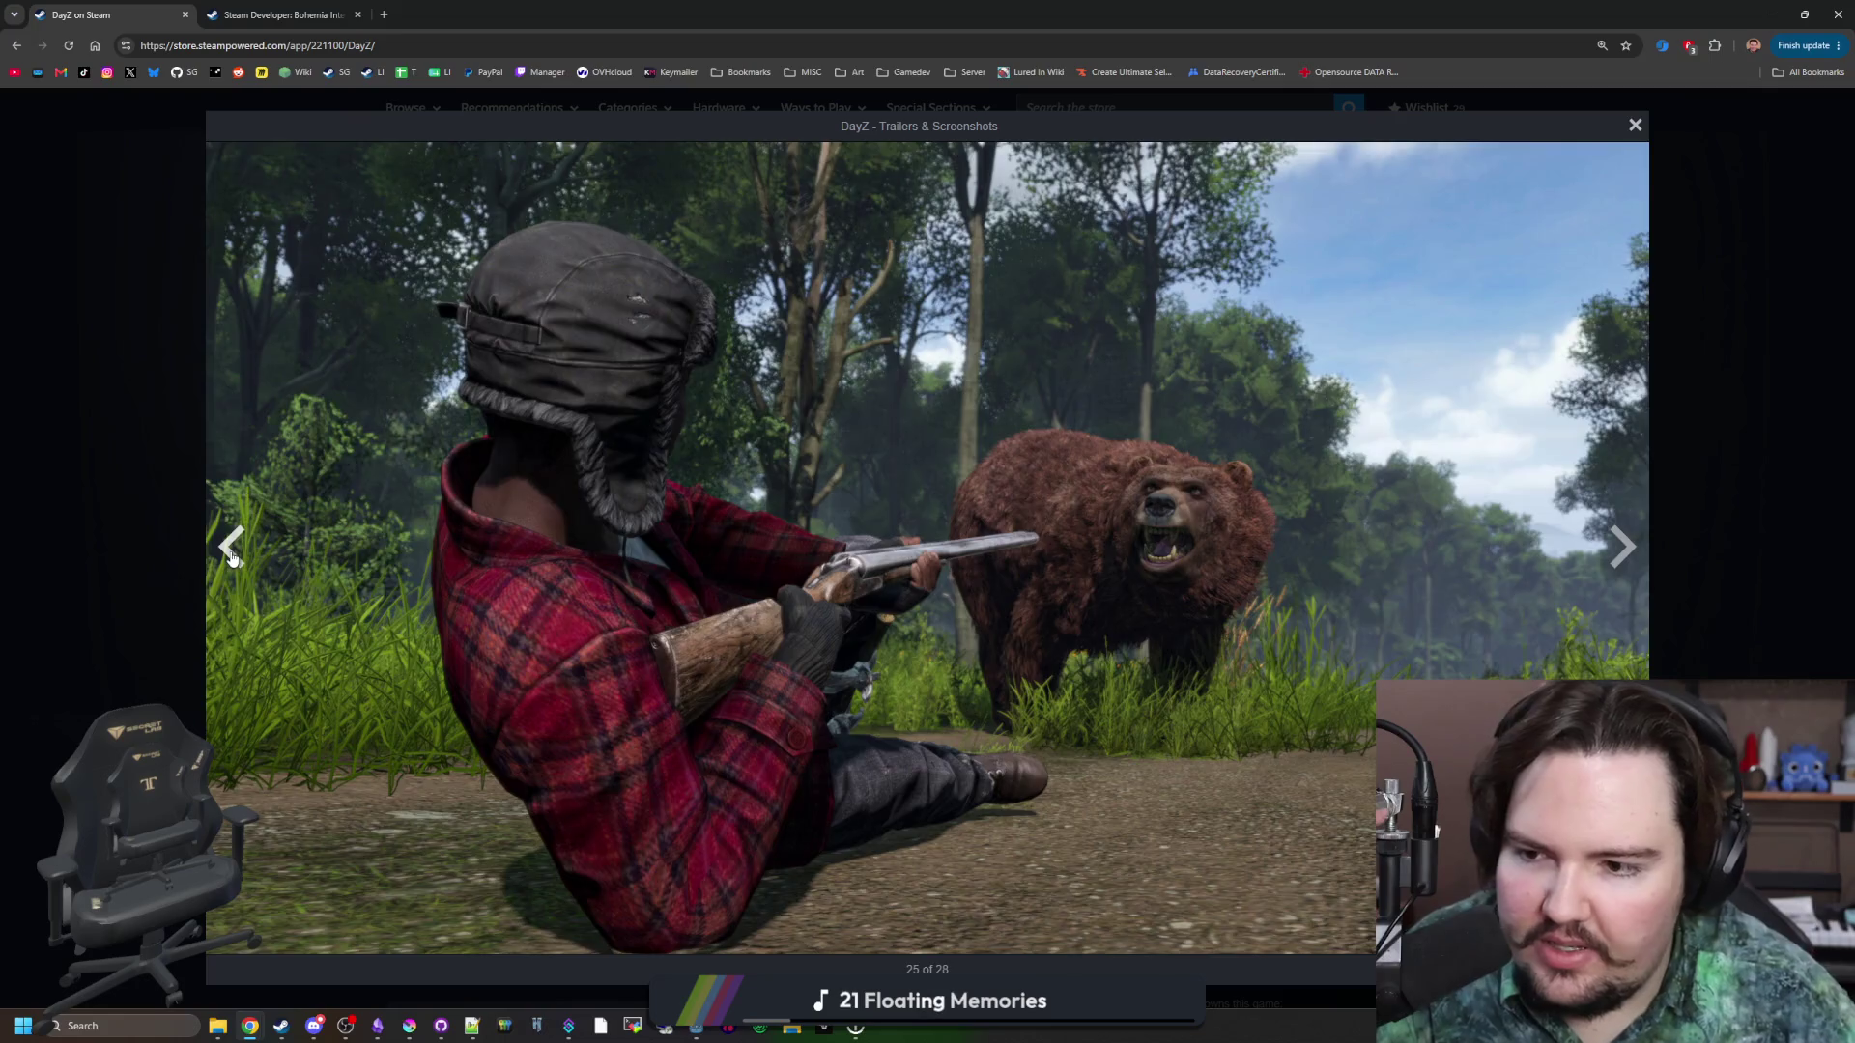
pyautogui.click(232, 551)
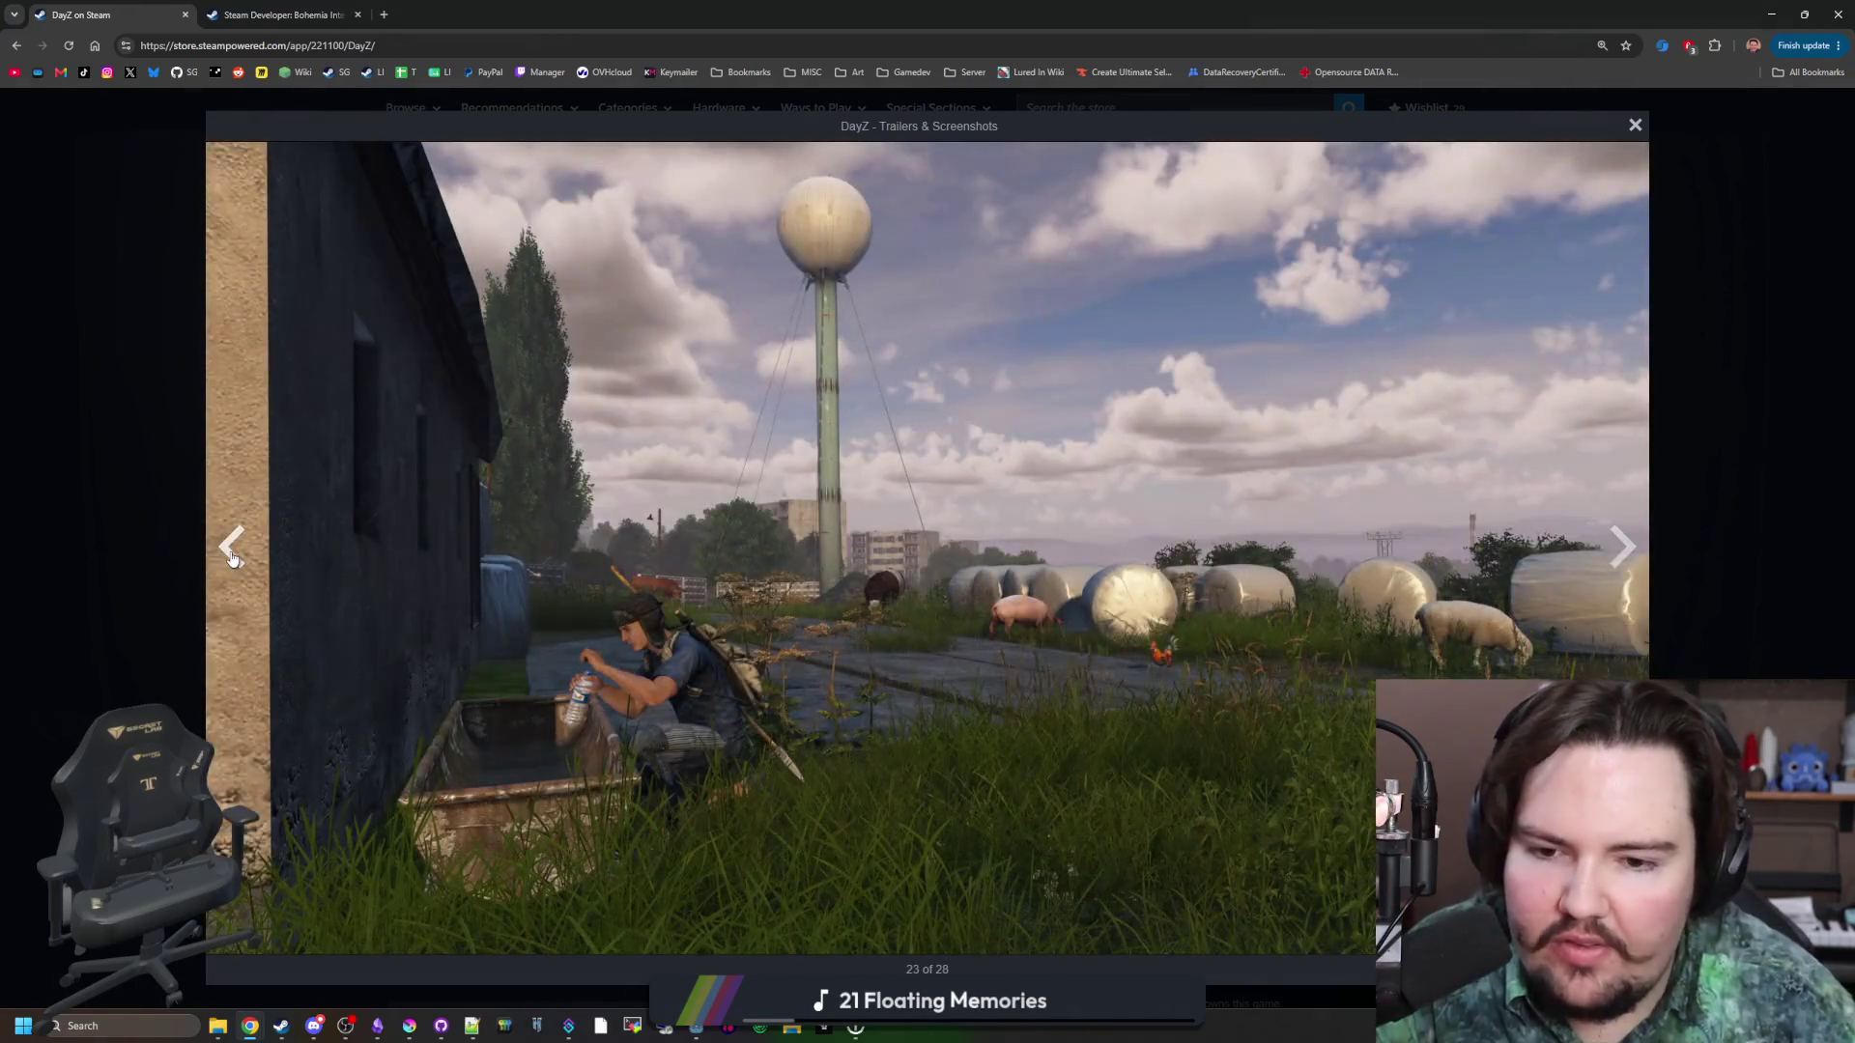
pyautogui.click(232, 558)
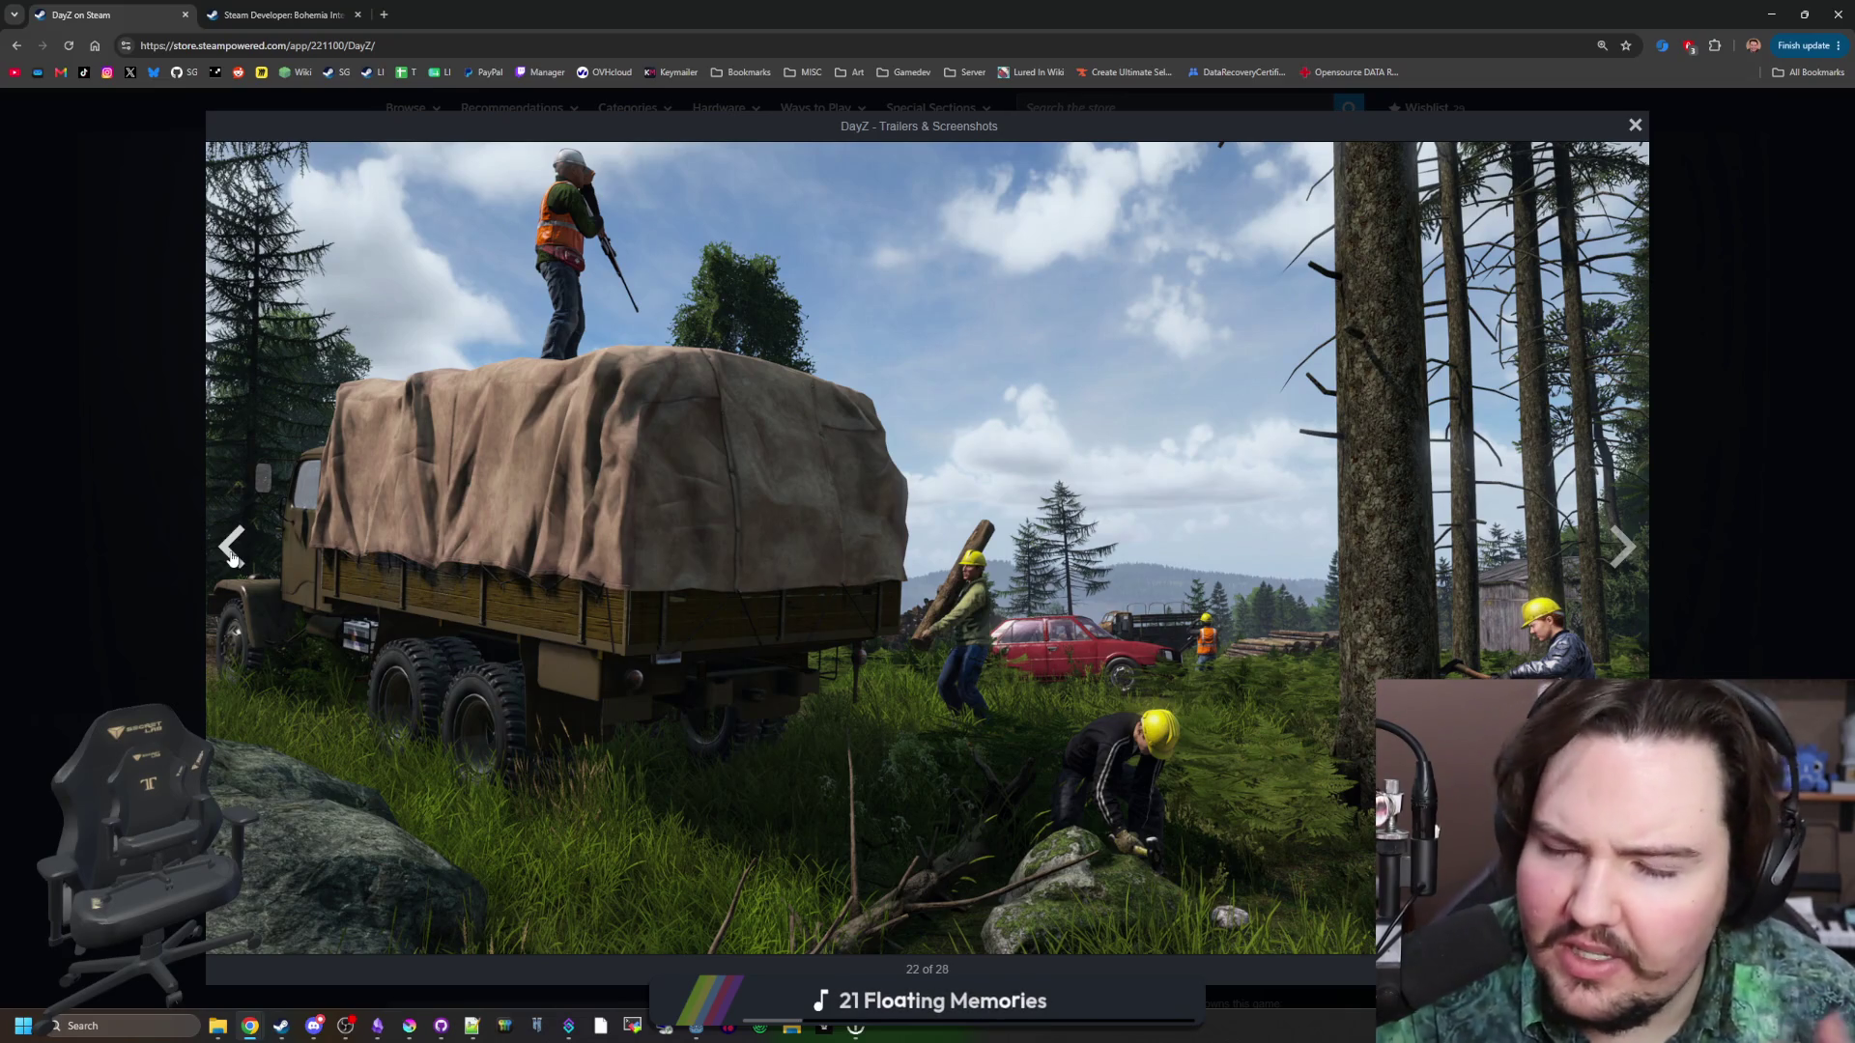
pyautogui.click(232, 558)
pyautogui.click(232, 558)
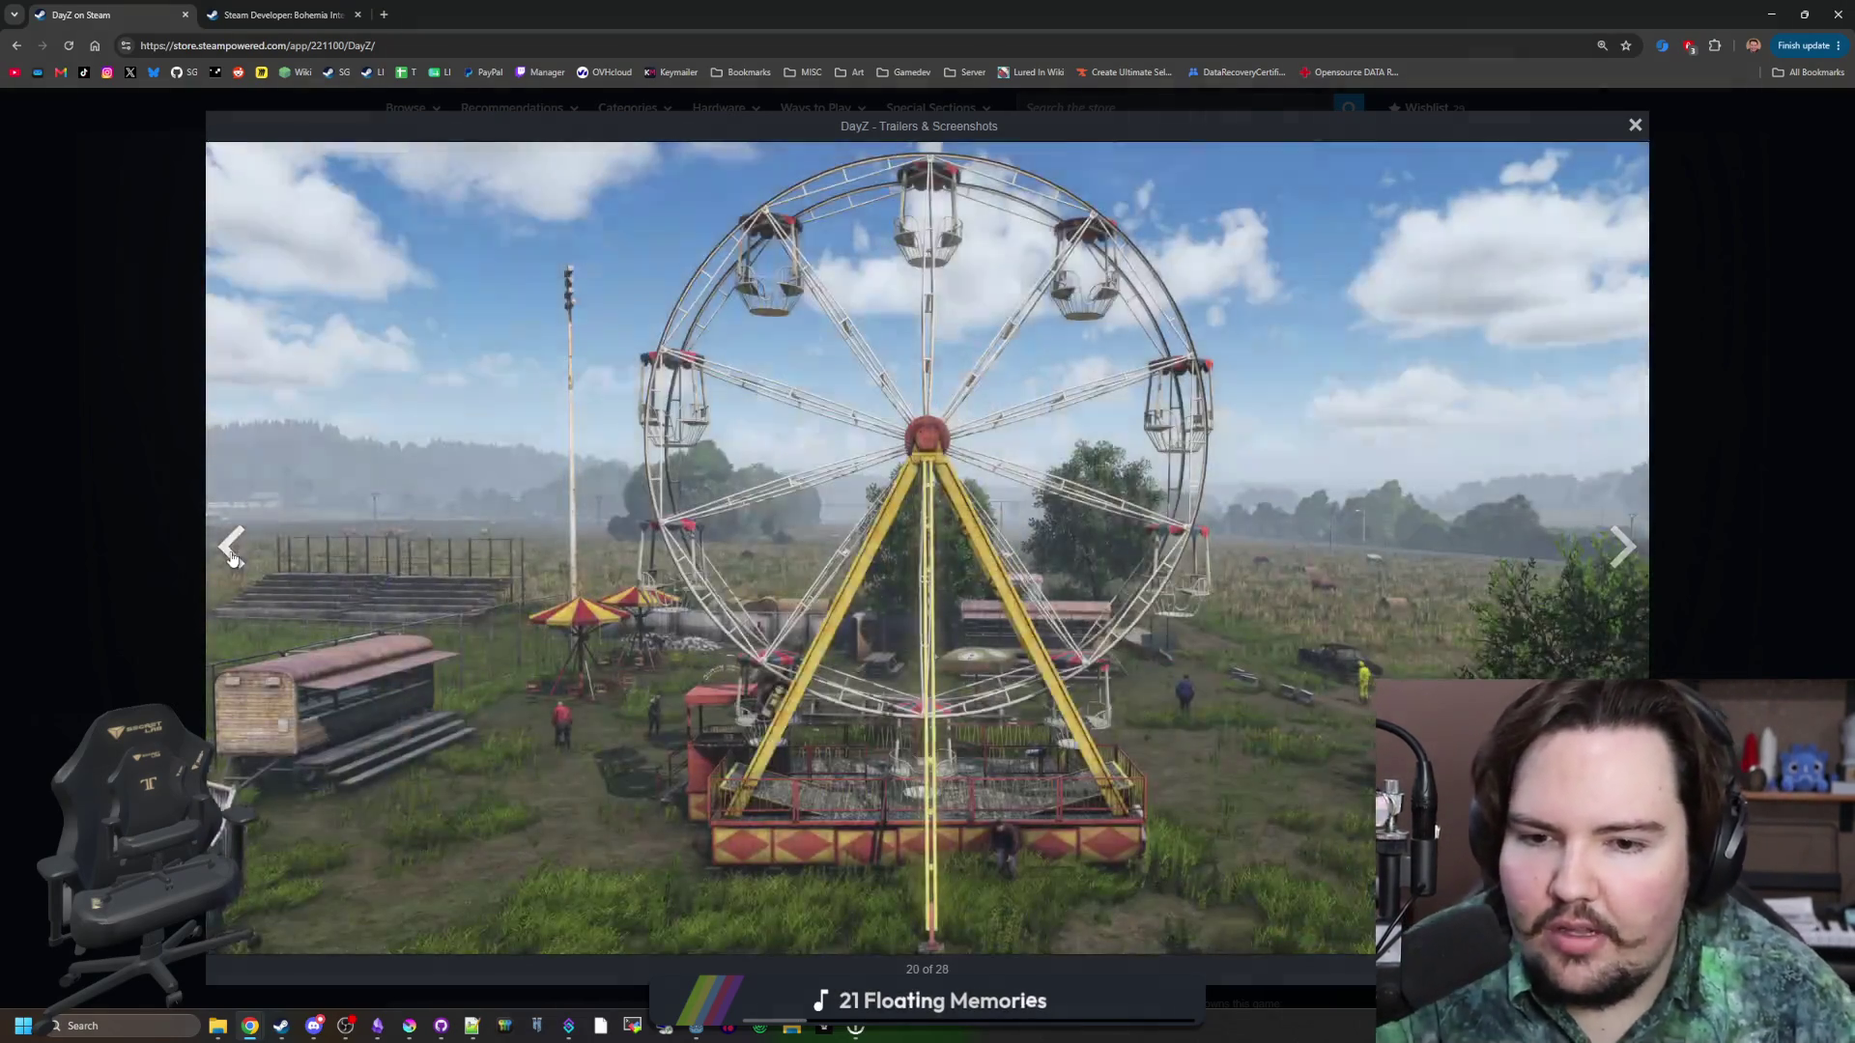
pyautogui.click(232, 558)
pyautogui.click(232, 559)
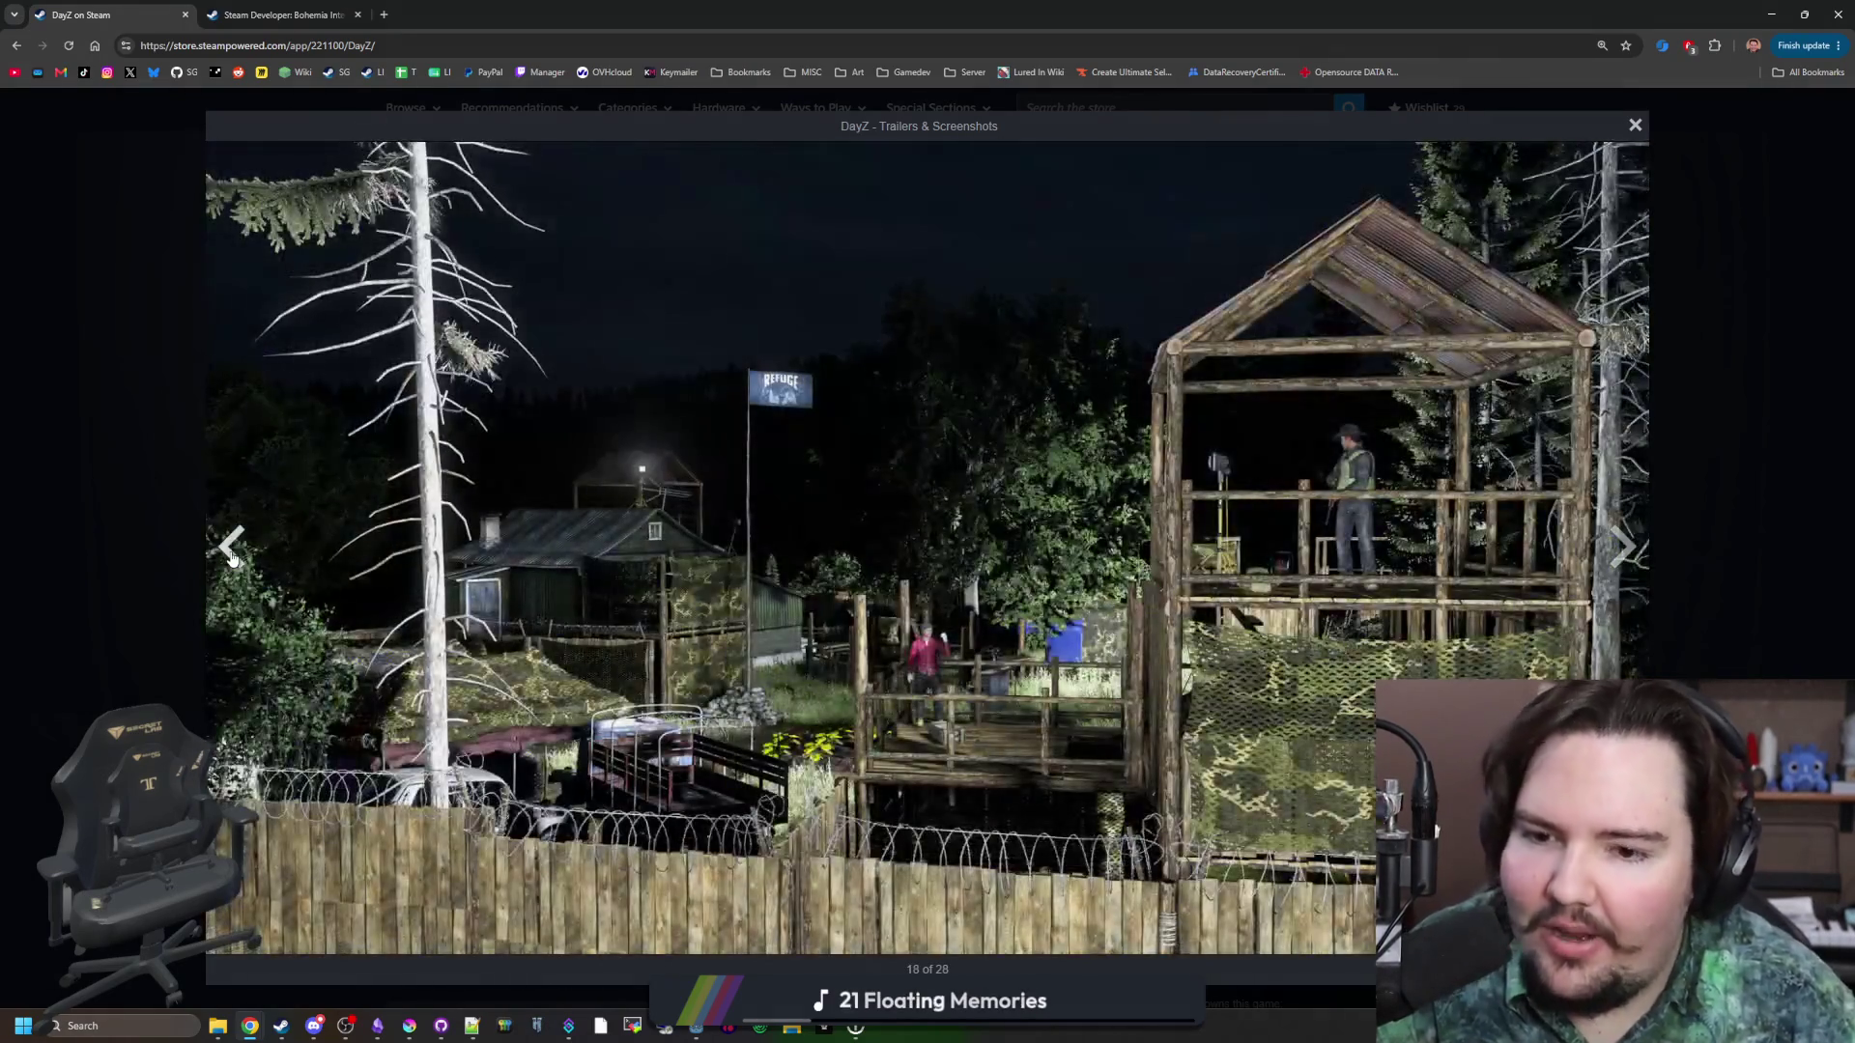
pyautogui.click(231, 558)
pyautogui.click(232, 559)
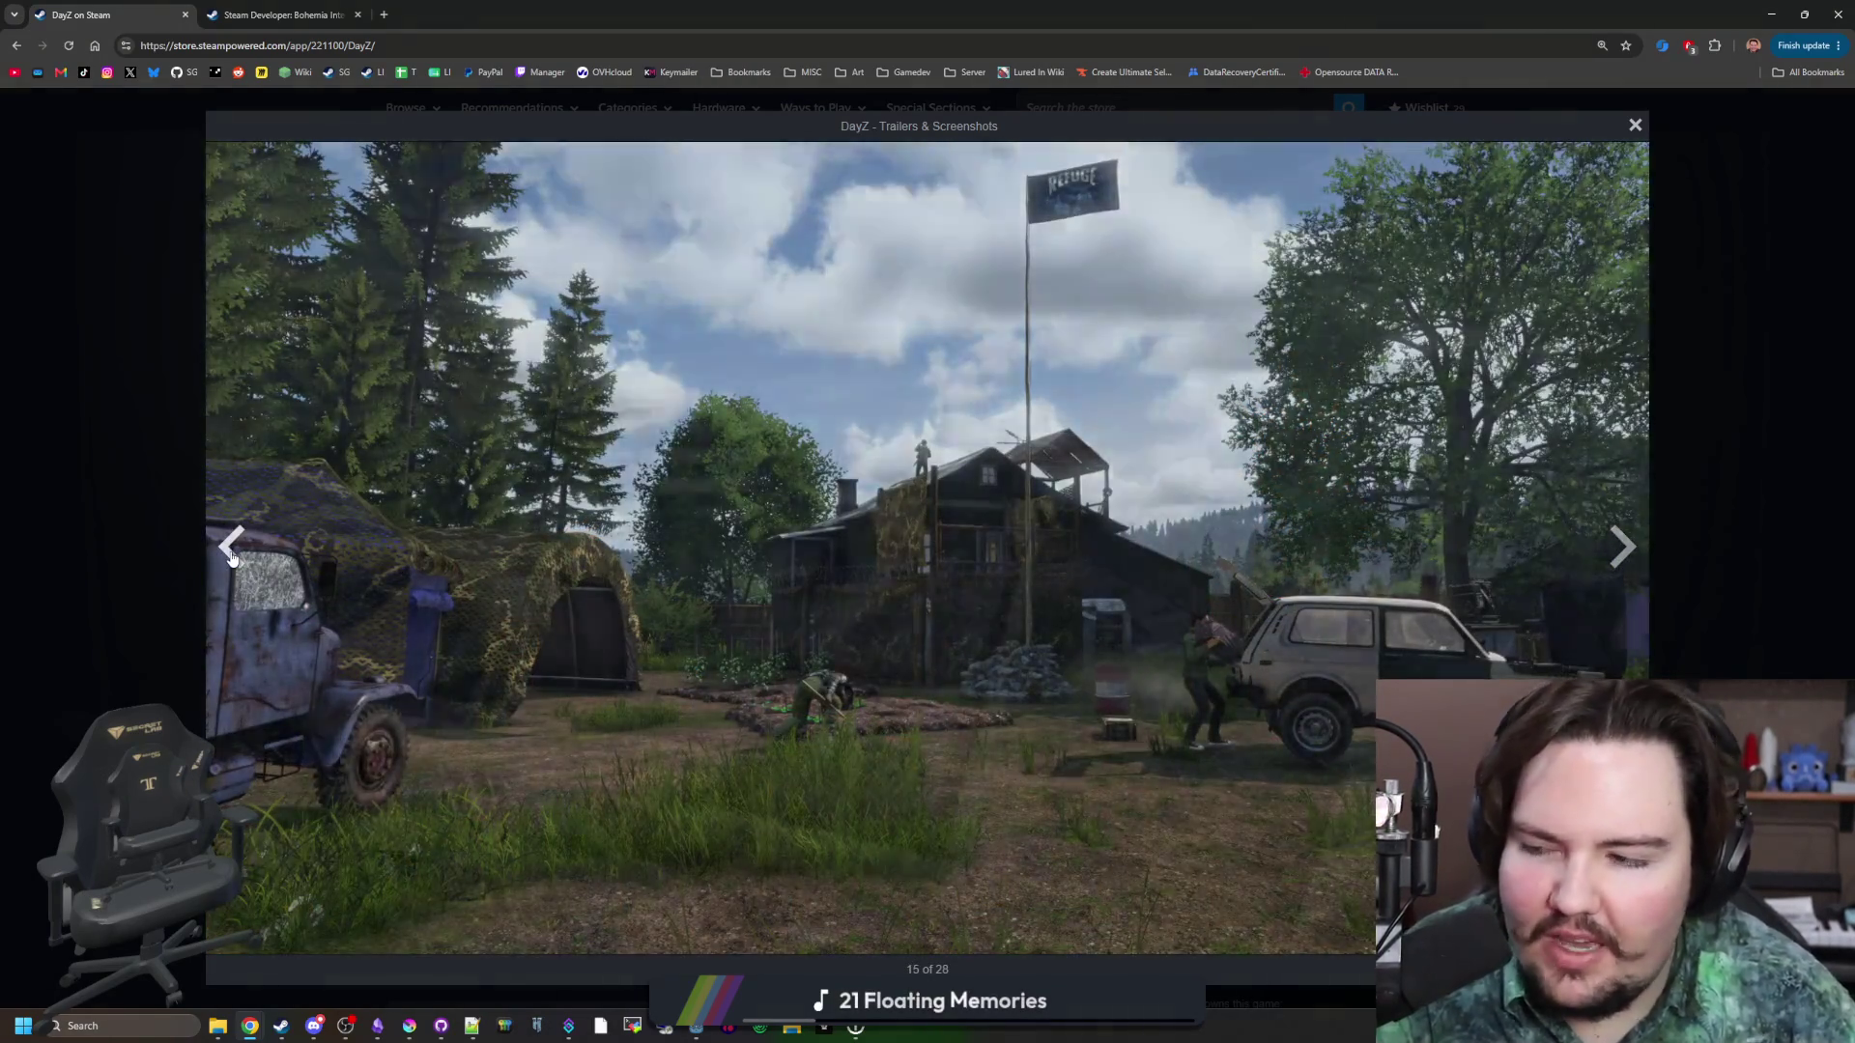
pyautogui.click(232, 558)
# Go back past the weapons-table and hazmat shots, then forward one to screenshot 14 of 28.
pyautogui.click(231, 559)
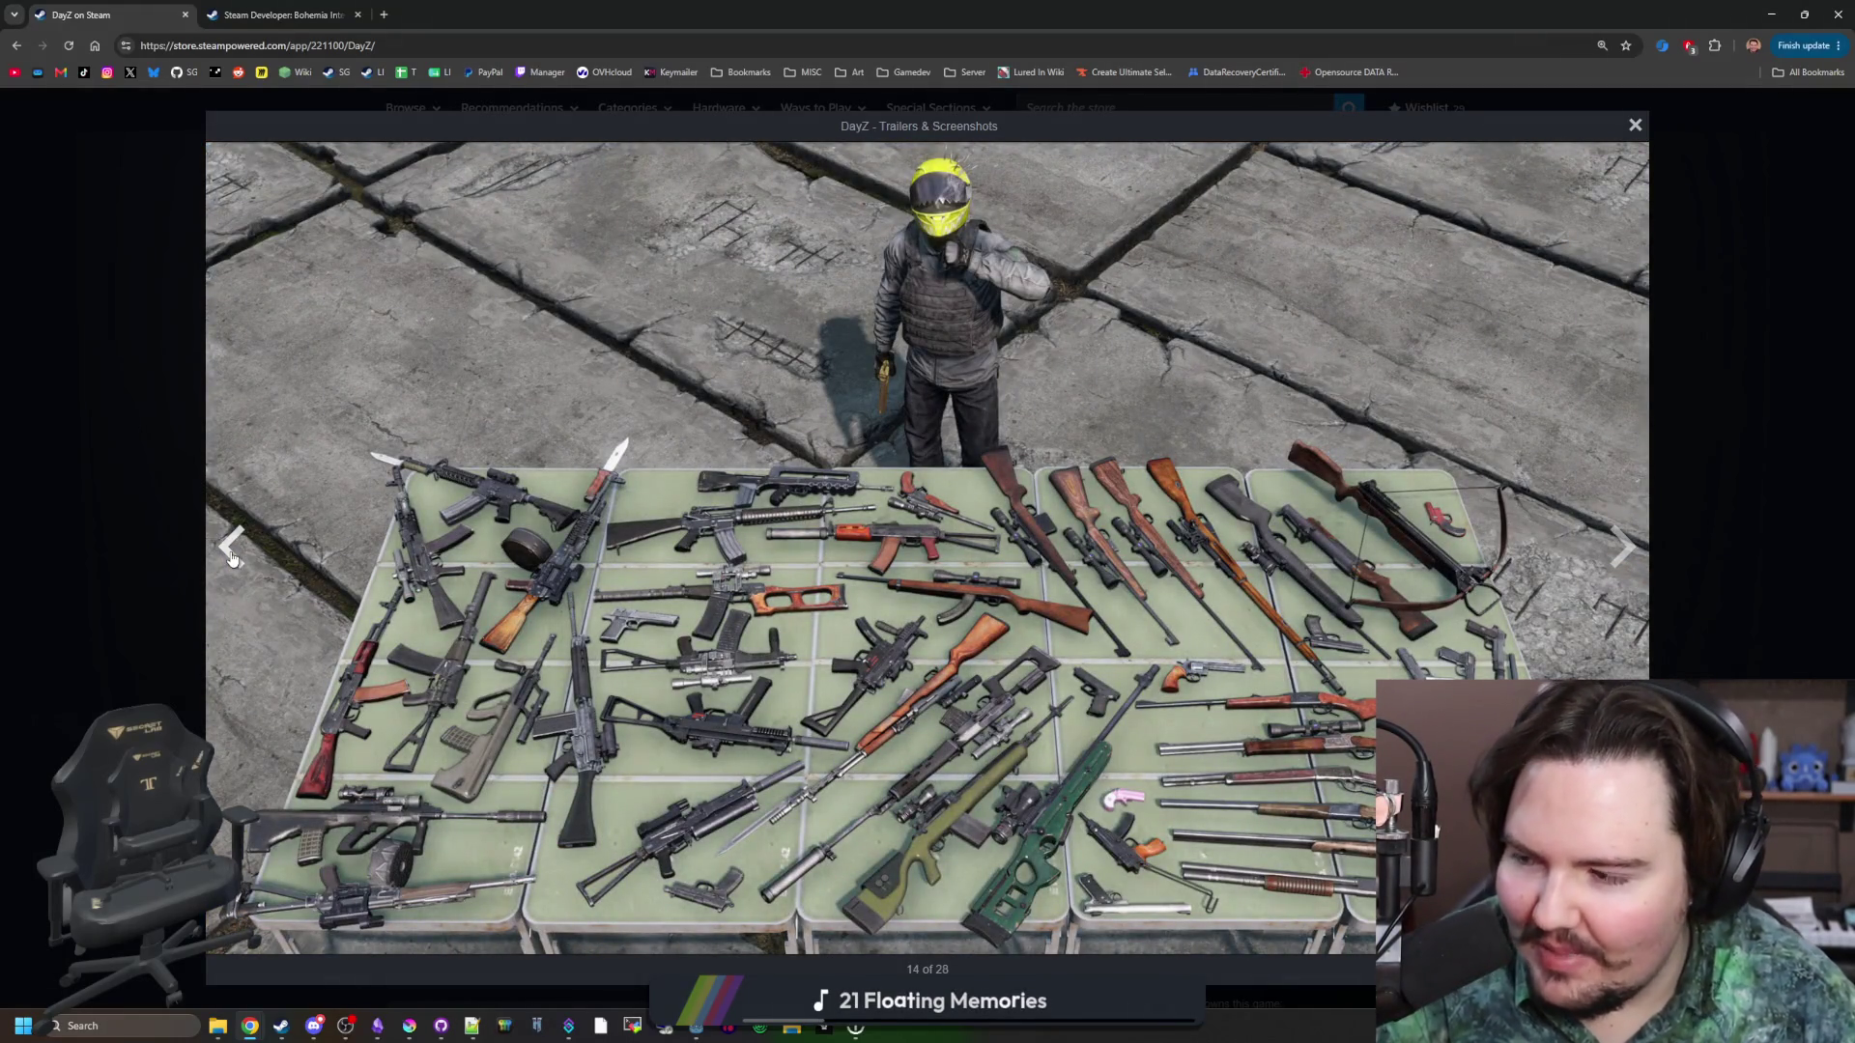
pyautogui.click(232, 559)
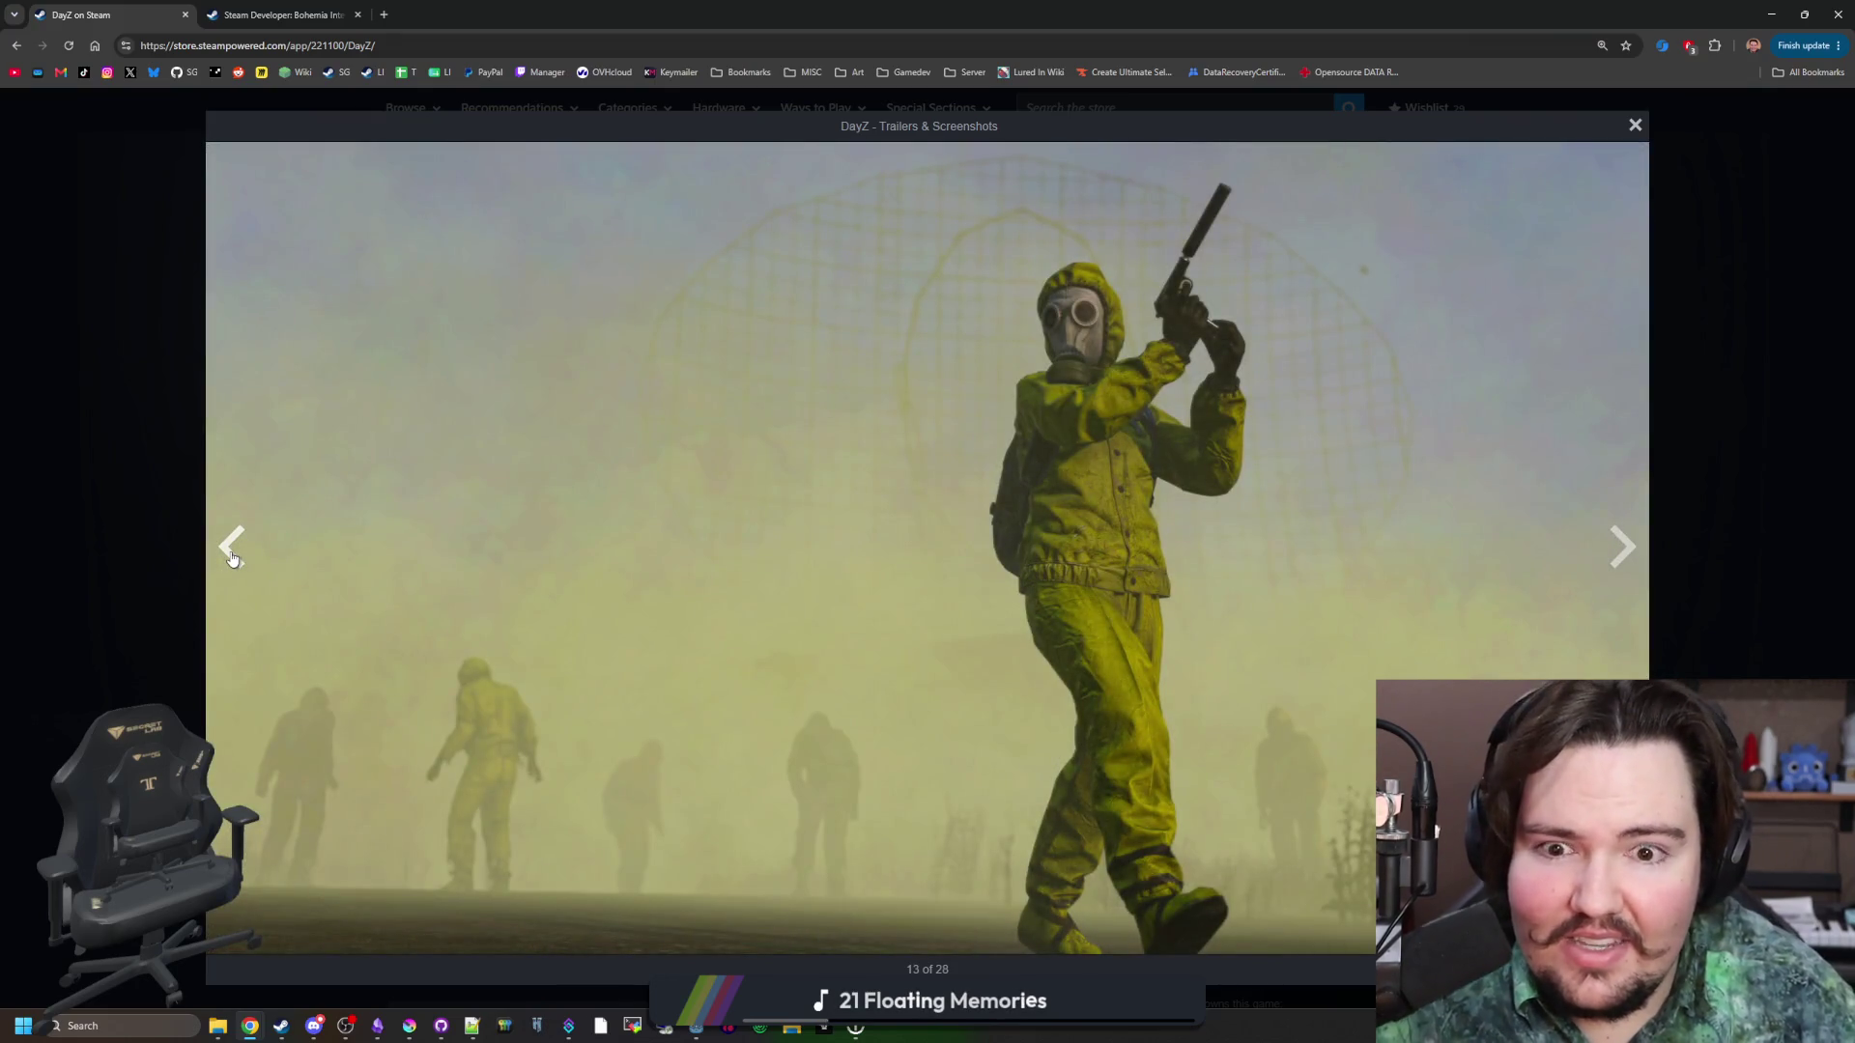
pyautogui.click(232, 558)
pyautogui.click(1623, 547)
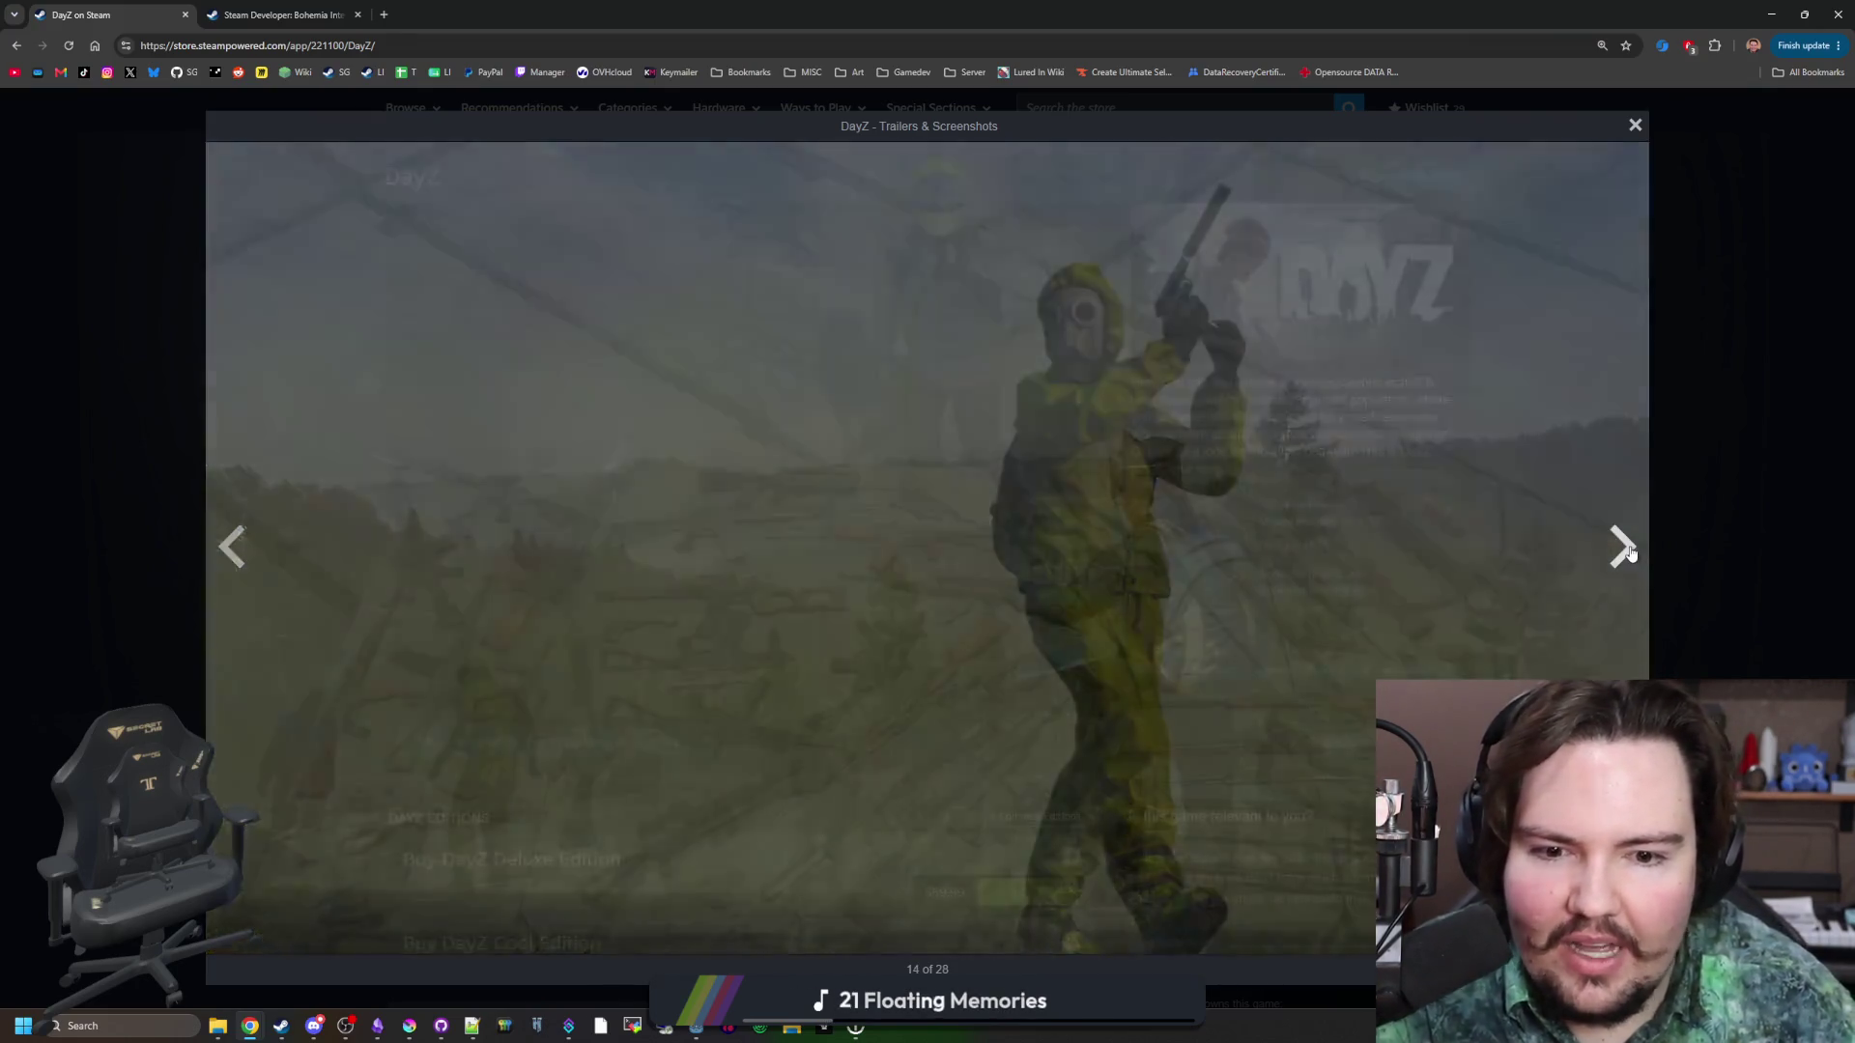
# Page forward past the weapons-table, city rooftop, flag camp, campfire and Refuge camp shots.
pyautogui.click(1623, 547)
pyautogui.click(1624, 547)
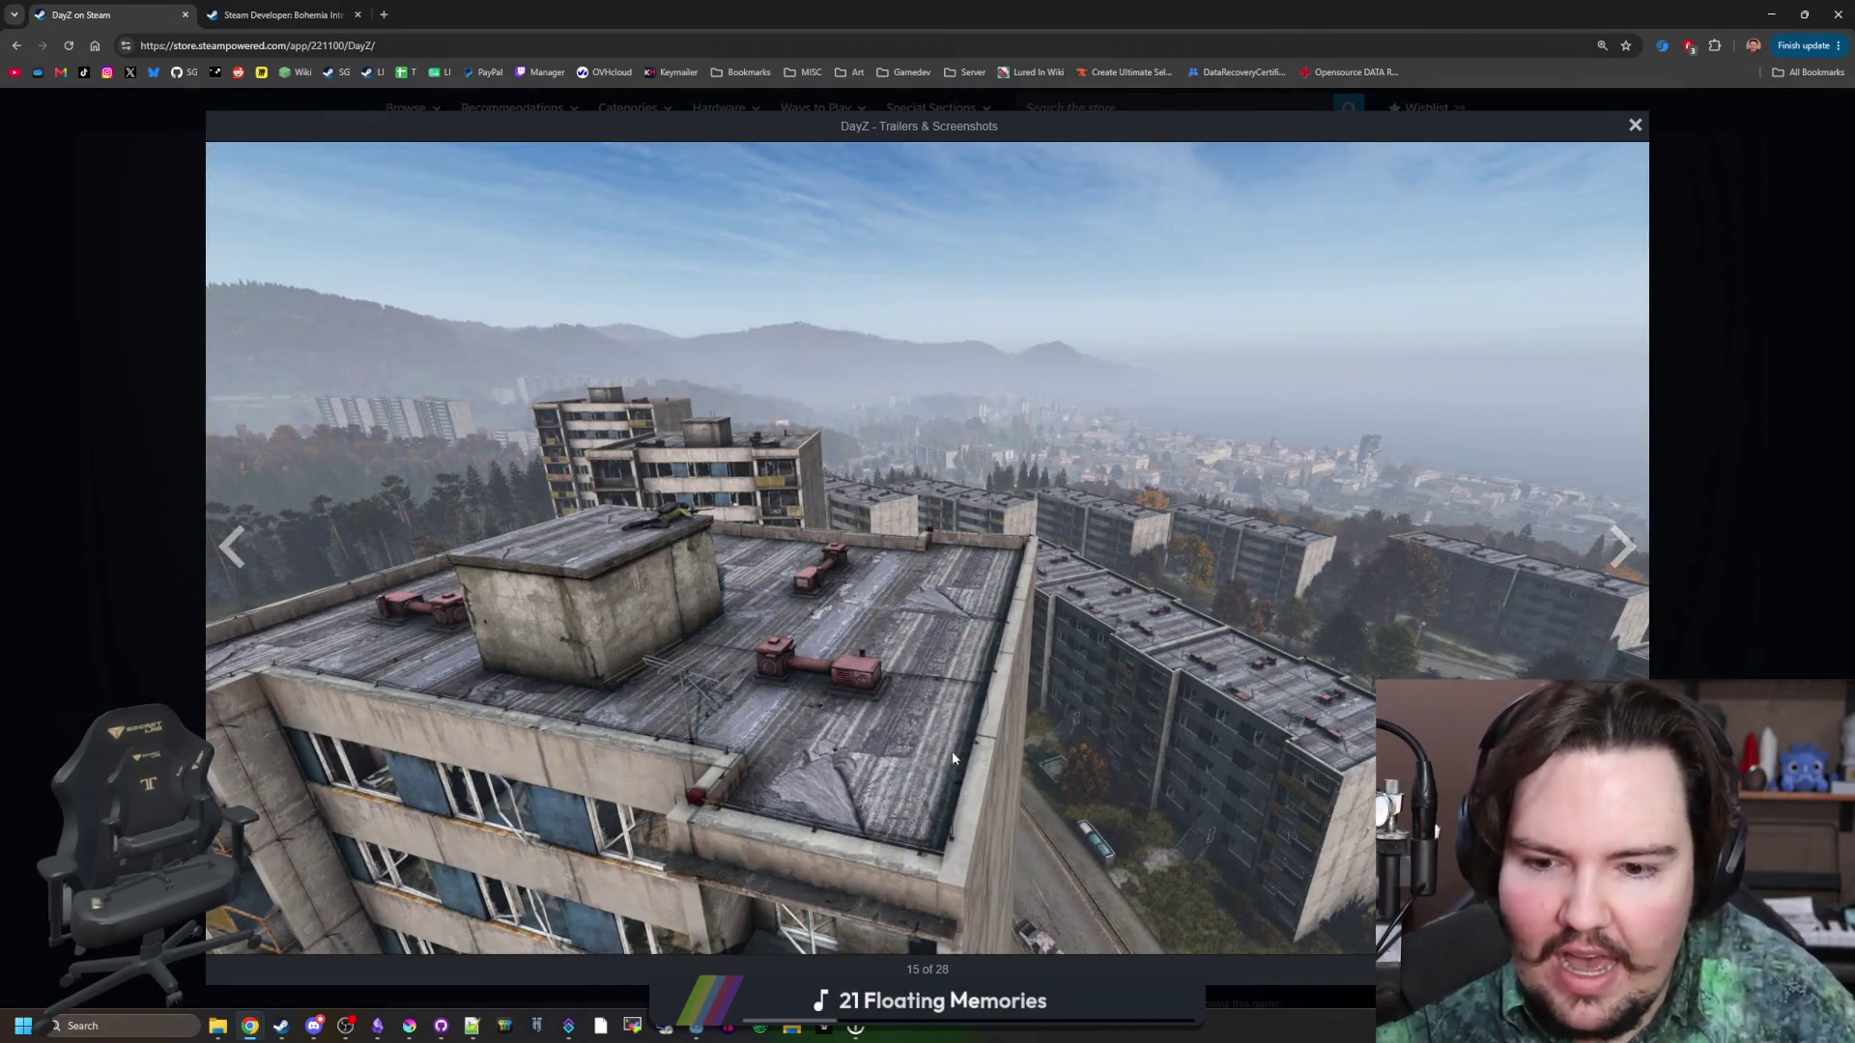
pyautogui.click(1619, 549)
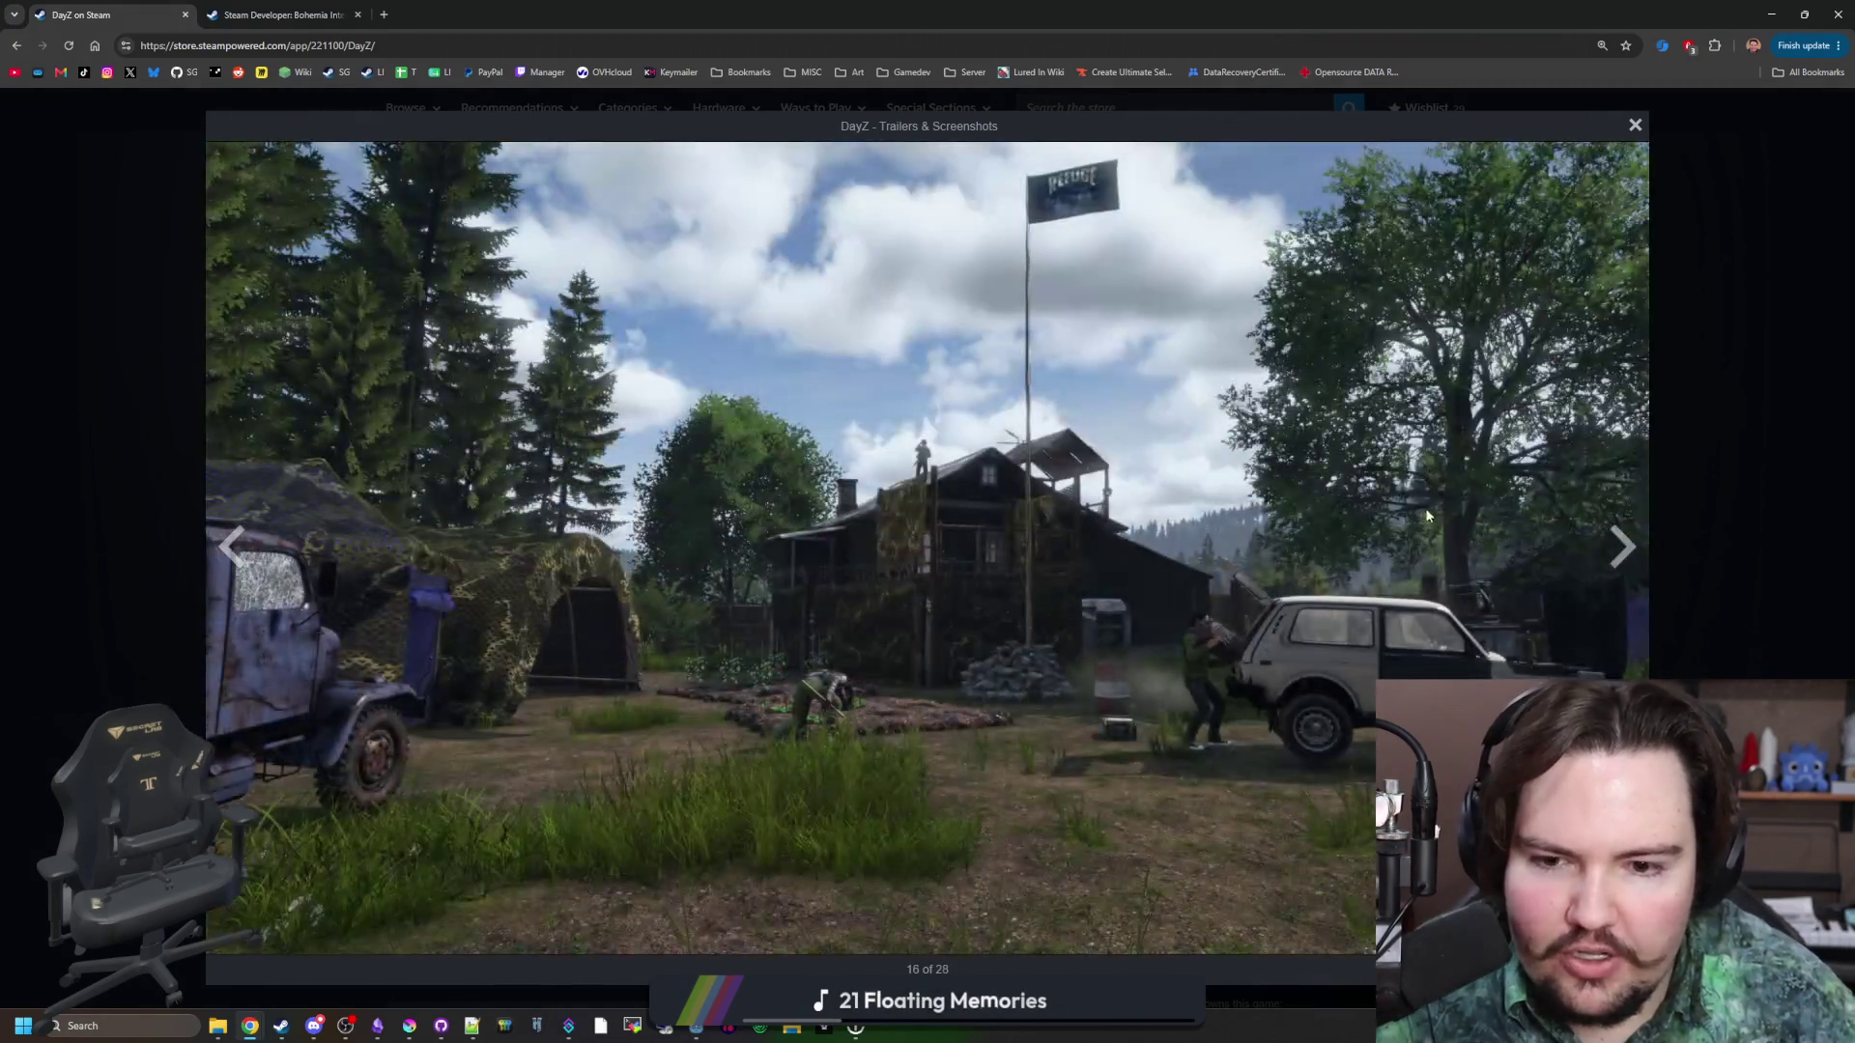
pyautogui.click(1615, 551)
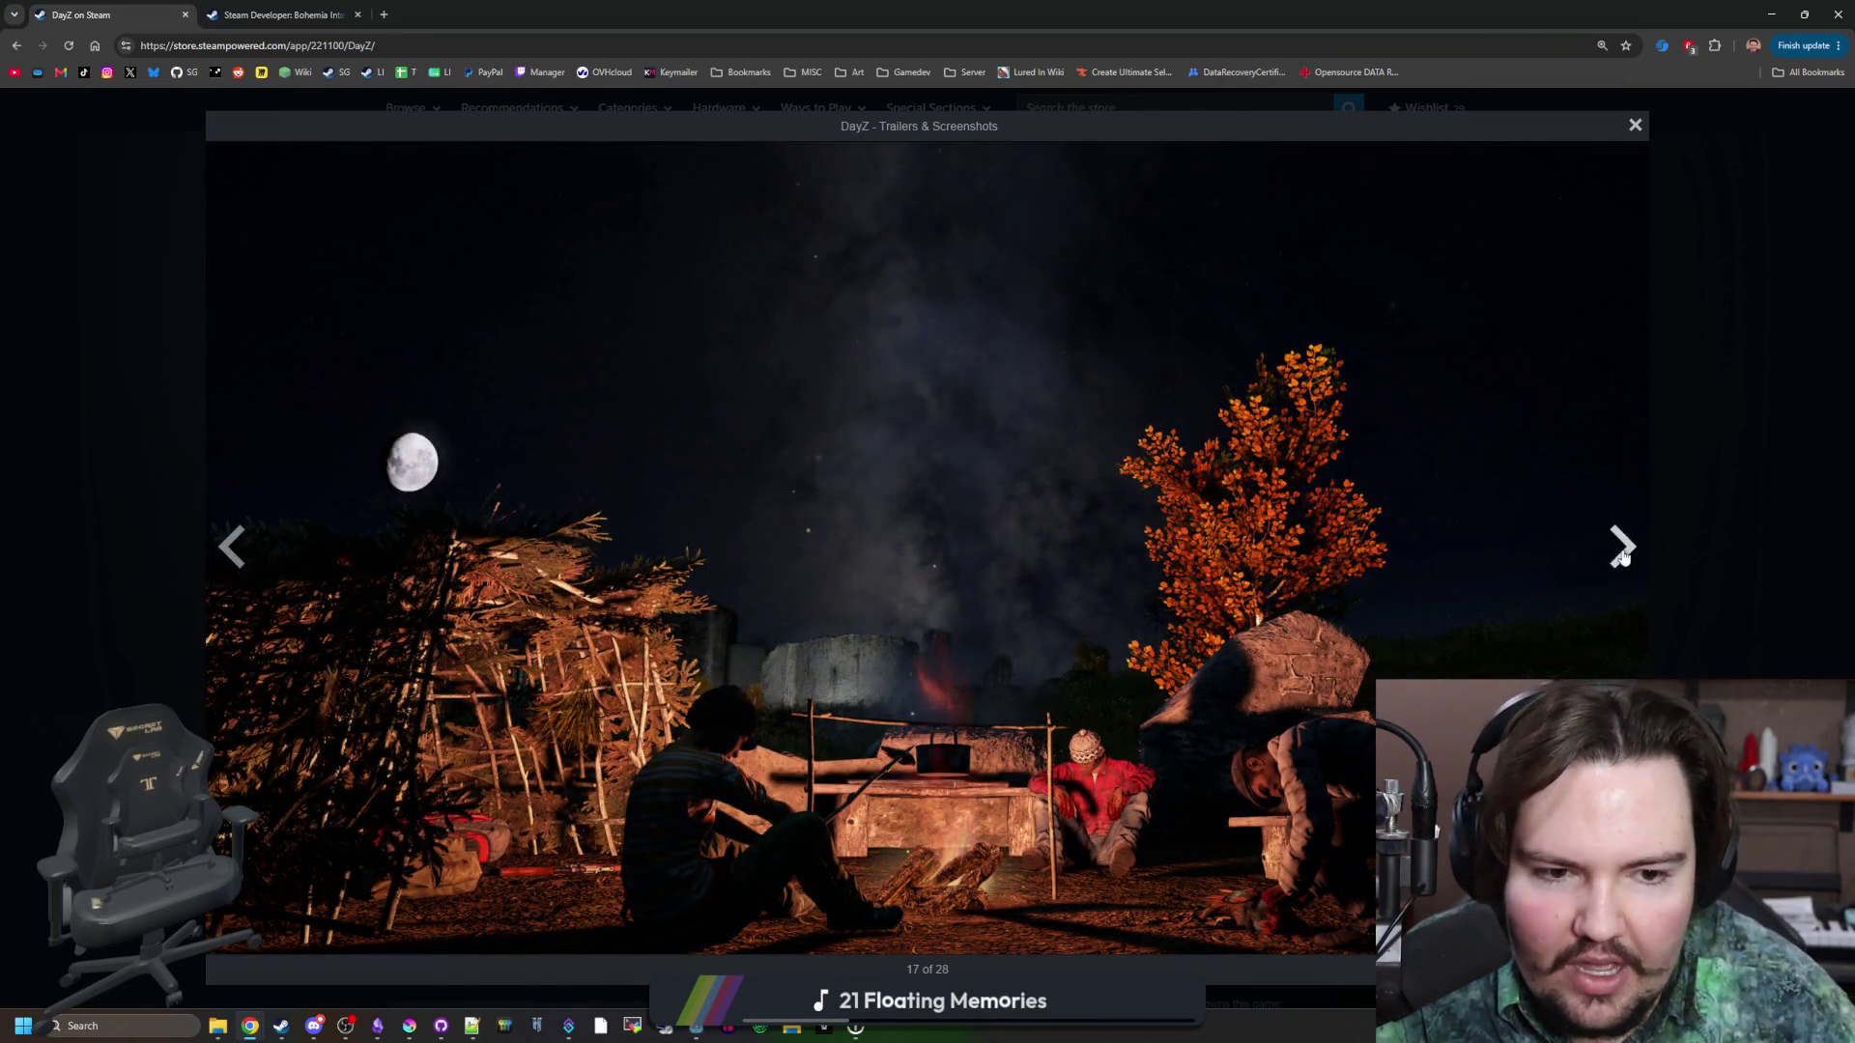
pyautogui.click(1623, 546)
pyautogui.click(1623, 549)
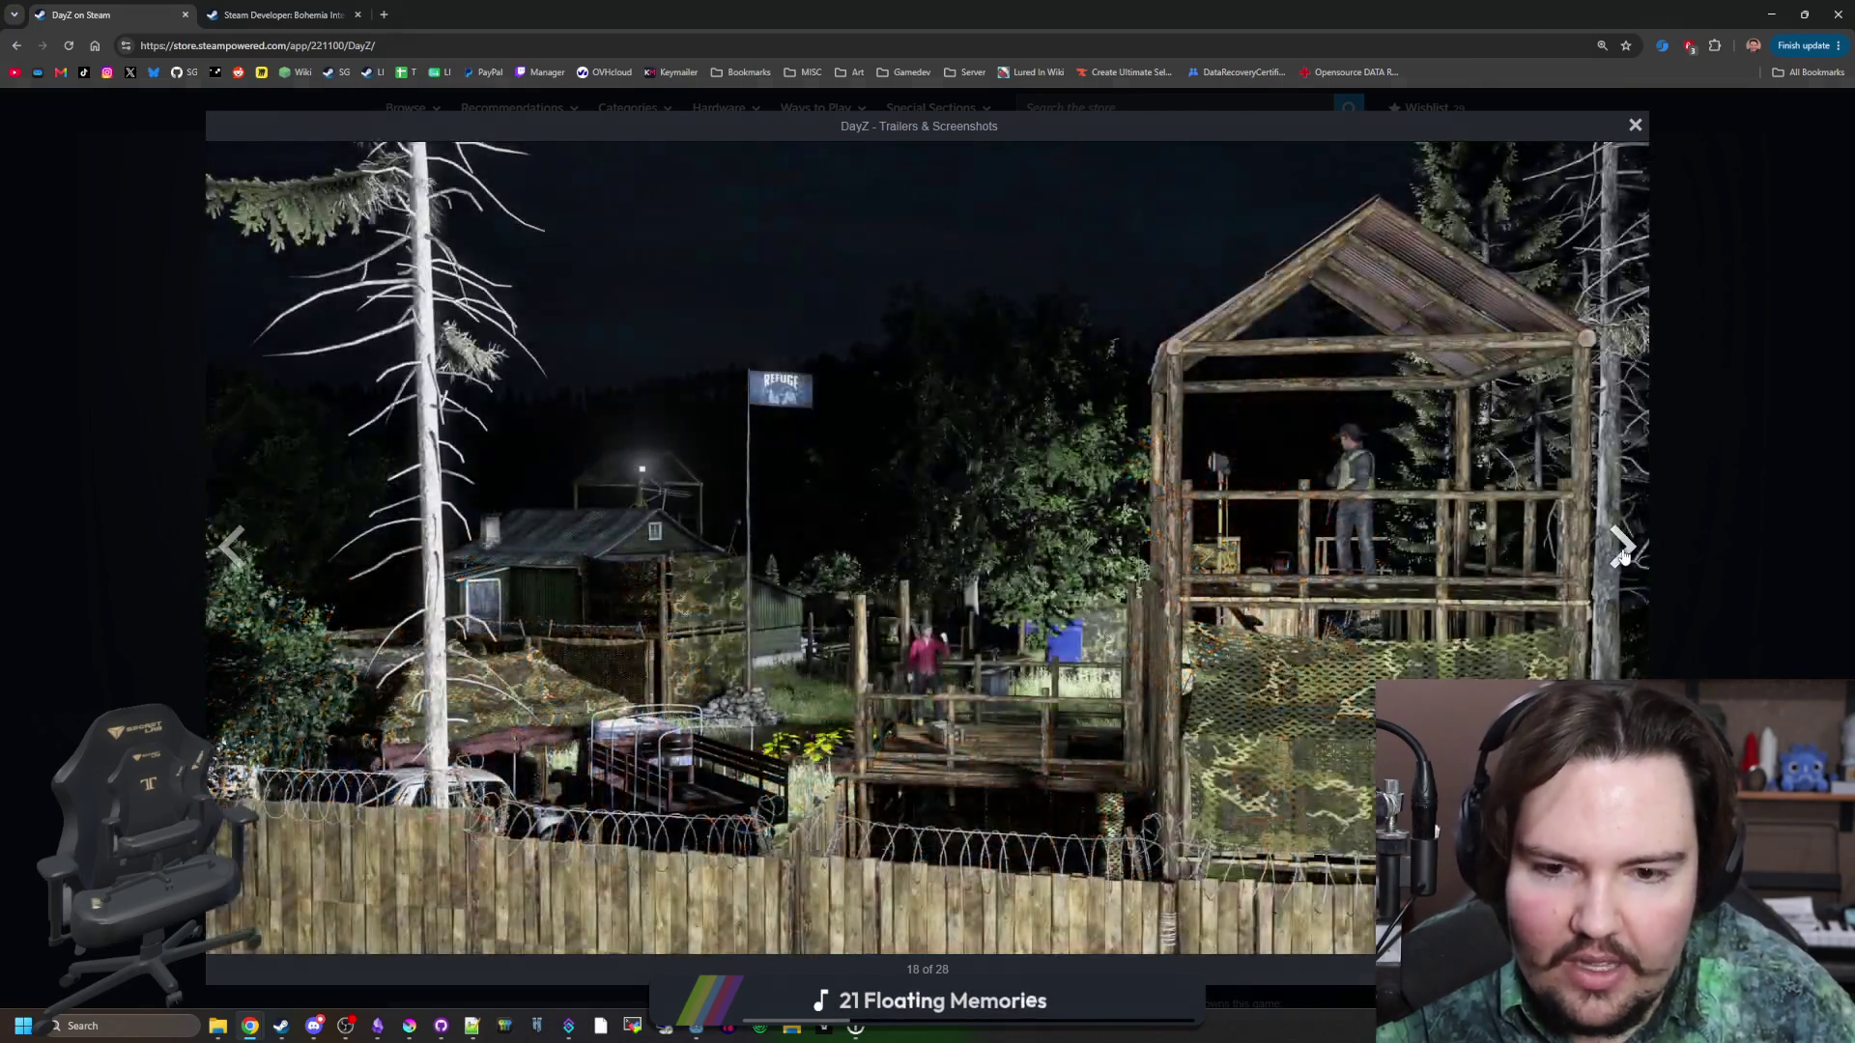
pyautogui.click(1623, 549)
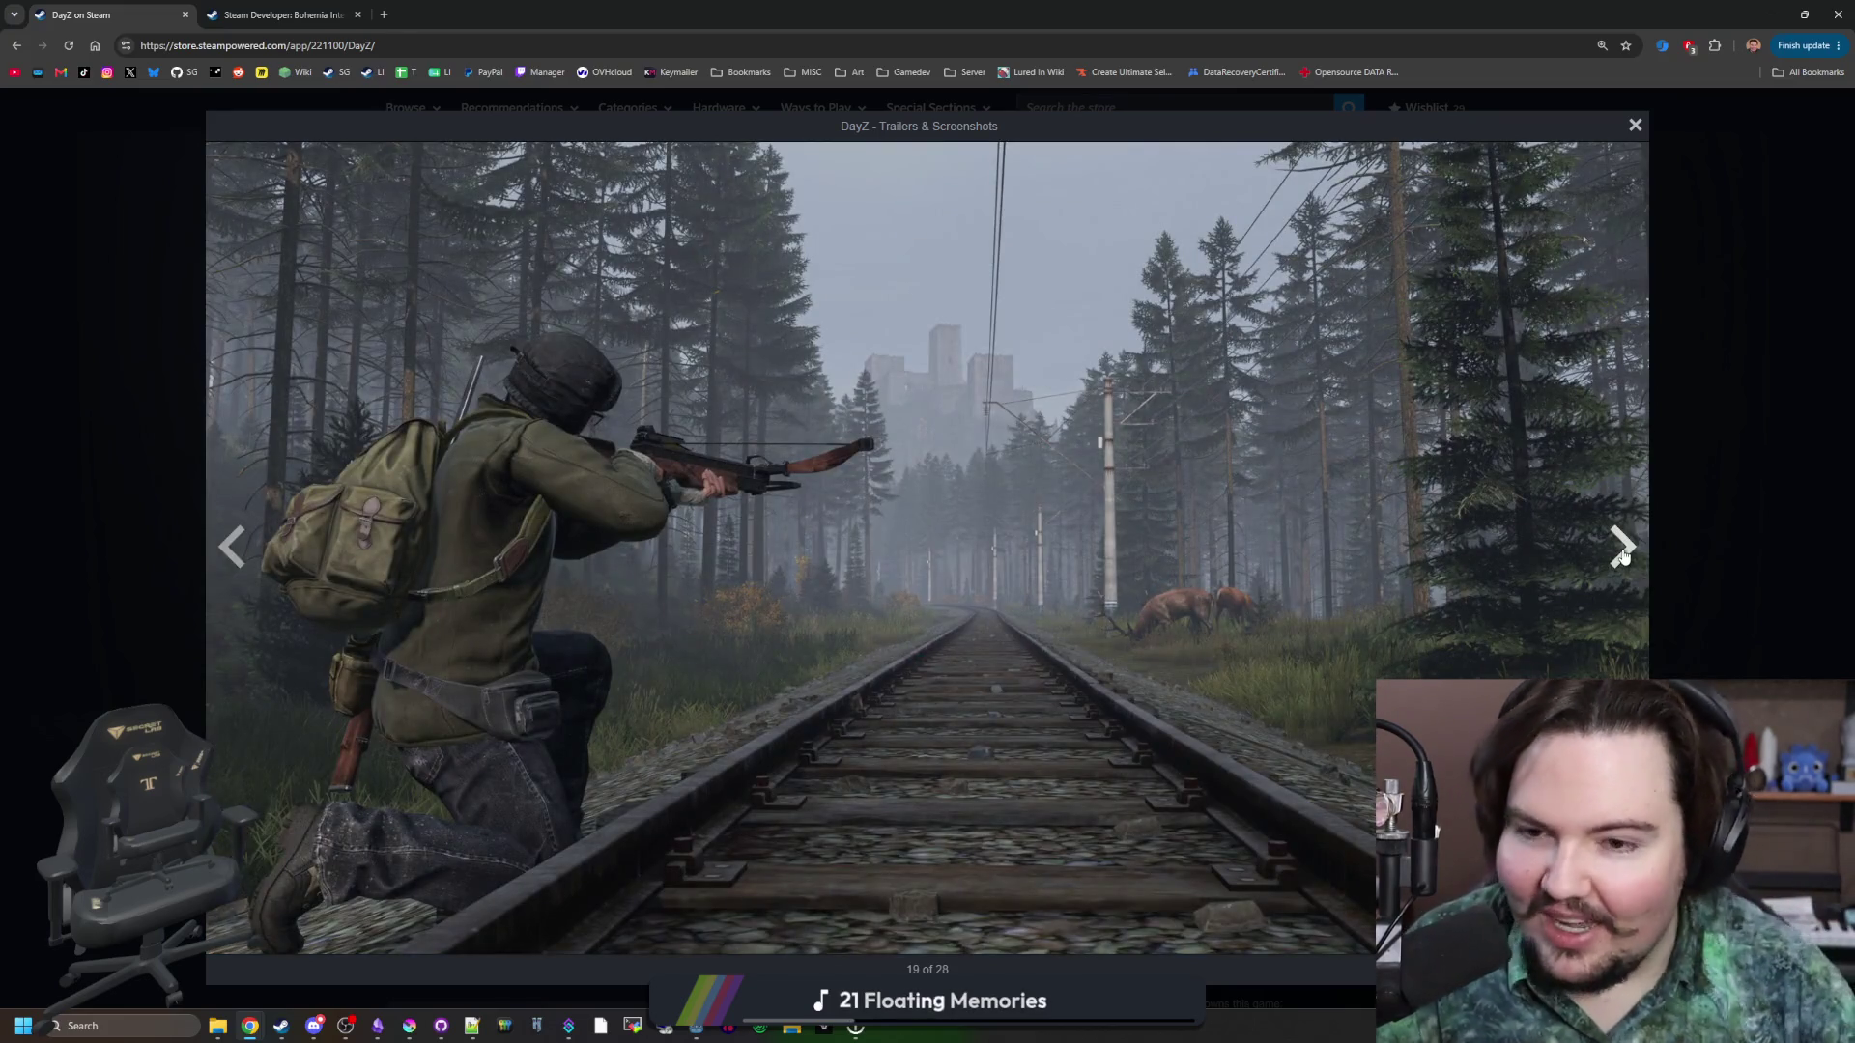
pyautogui.click(1623, 549)
pyautogui.click(1623, 548)
pyautogui.click(1623, 549)
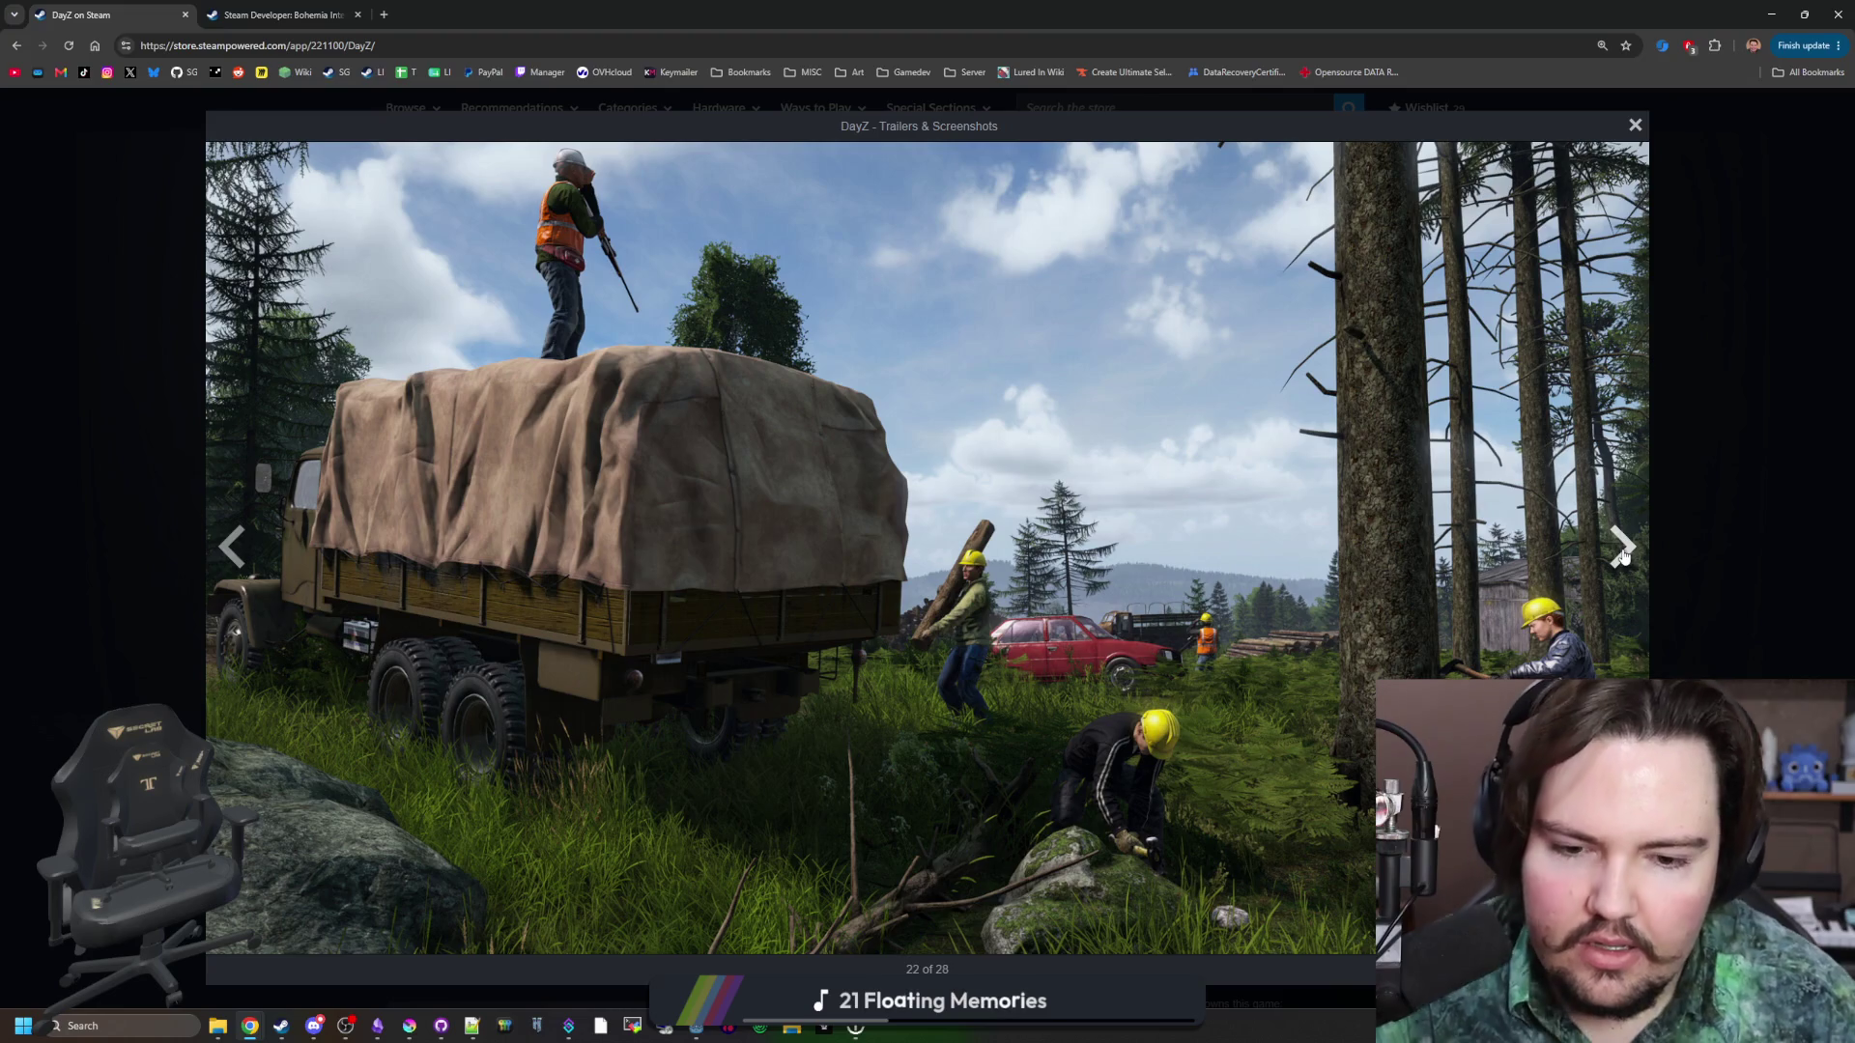
# Page past the last screenshot, wrapping around to the city square tower shot, 6 of 28.
pyautogui.click(1624, 557)
pyautogui.click(1624, 556)
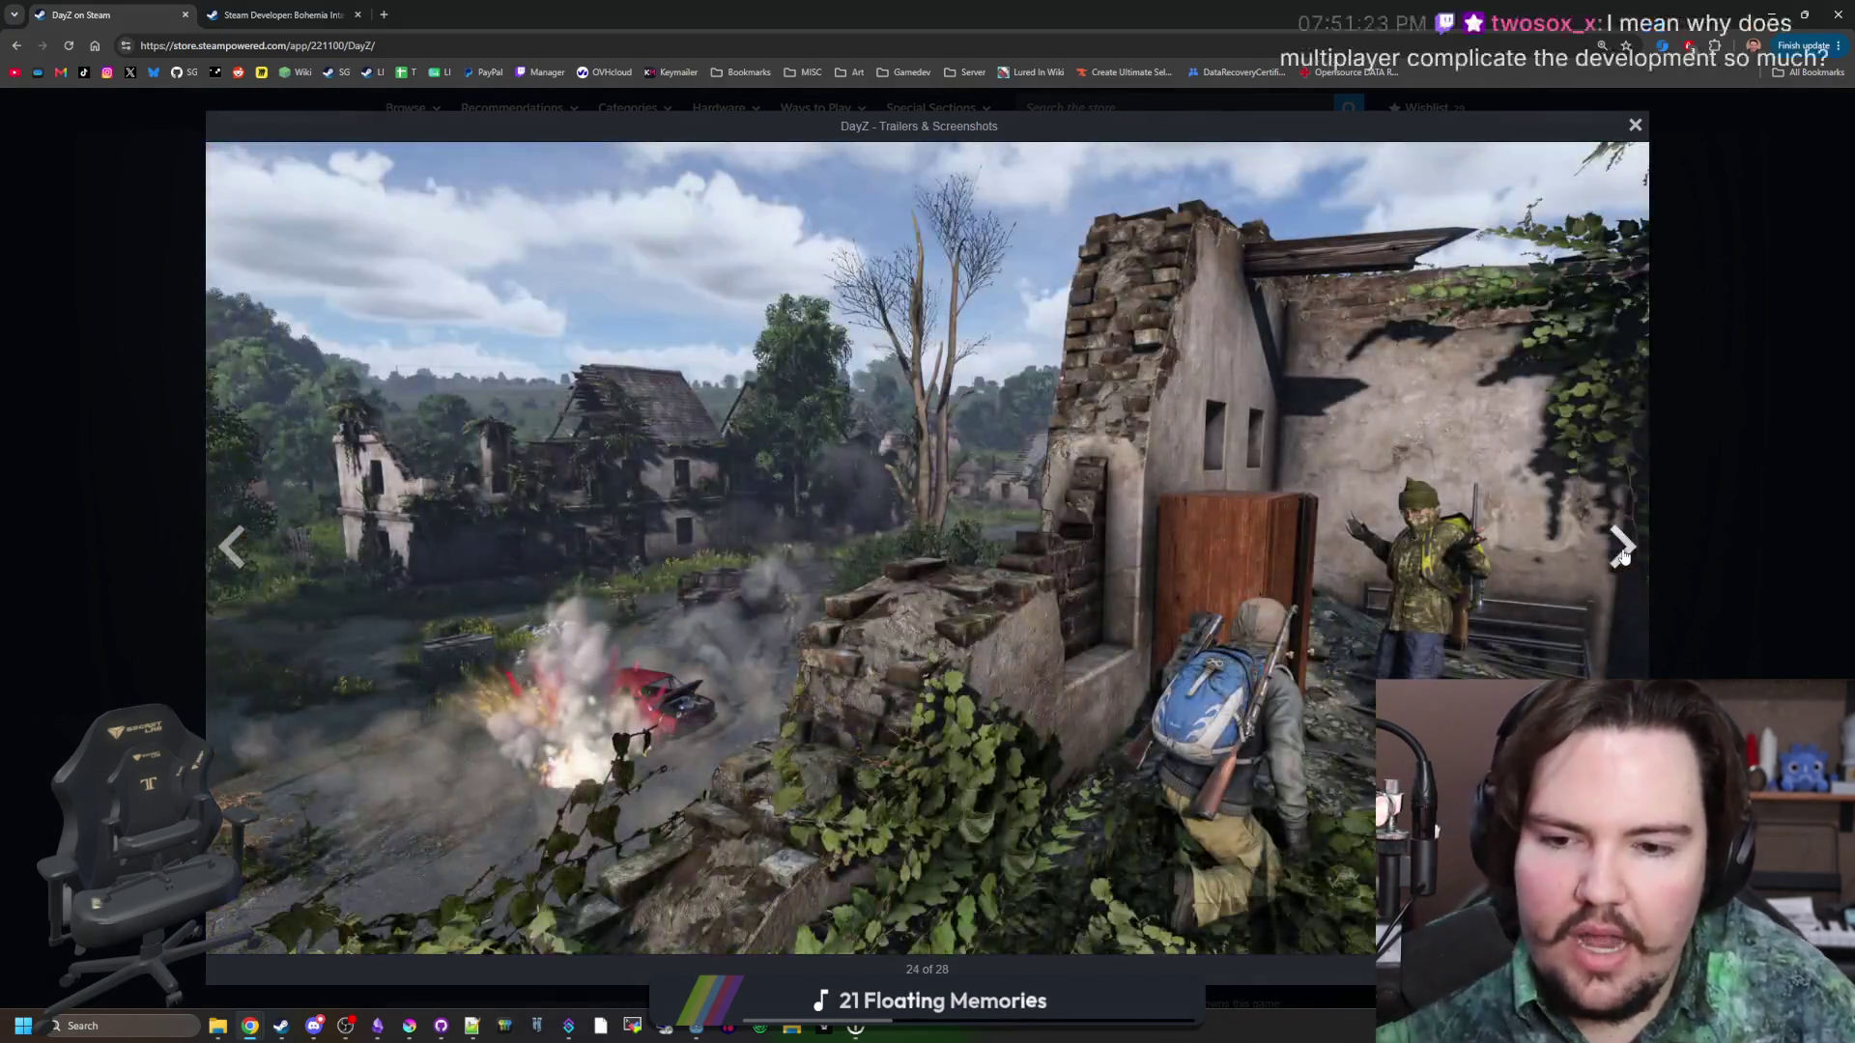
pyautogui.click(1624, 556)
pyautogui.click(1625, 556)
pyautogui.click(1624, 556)
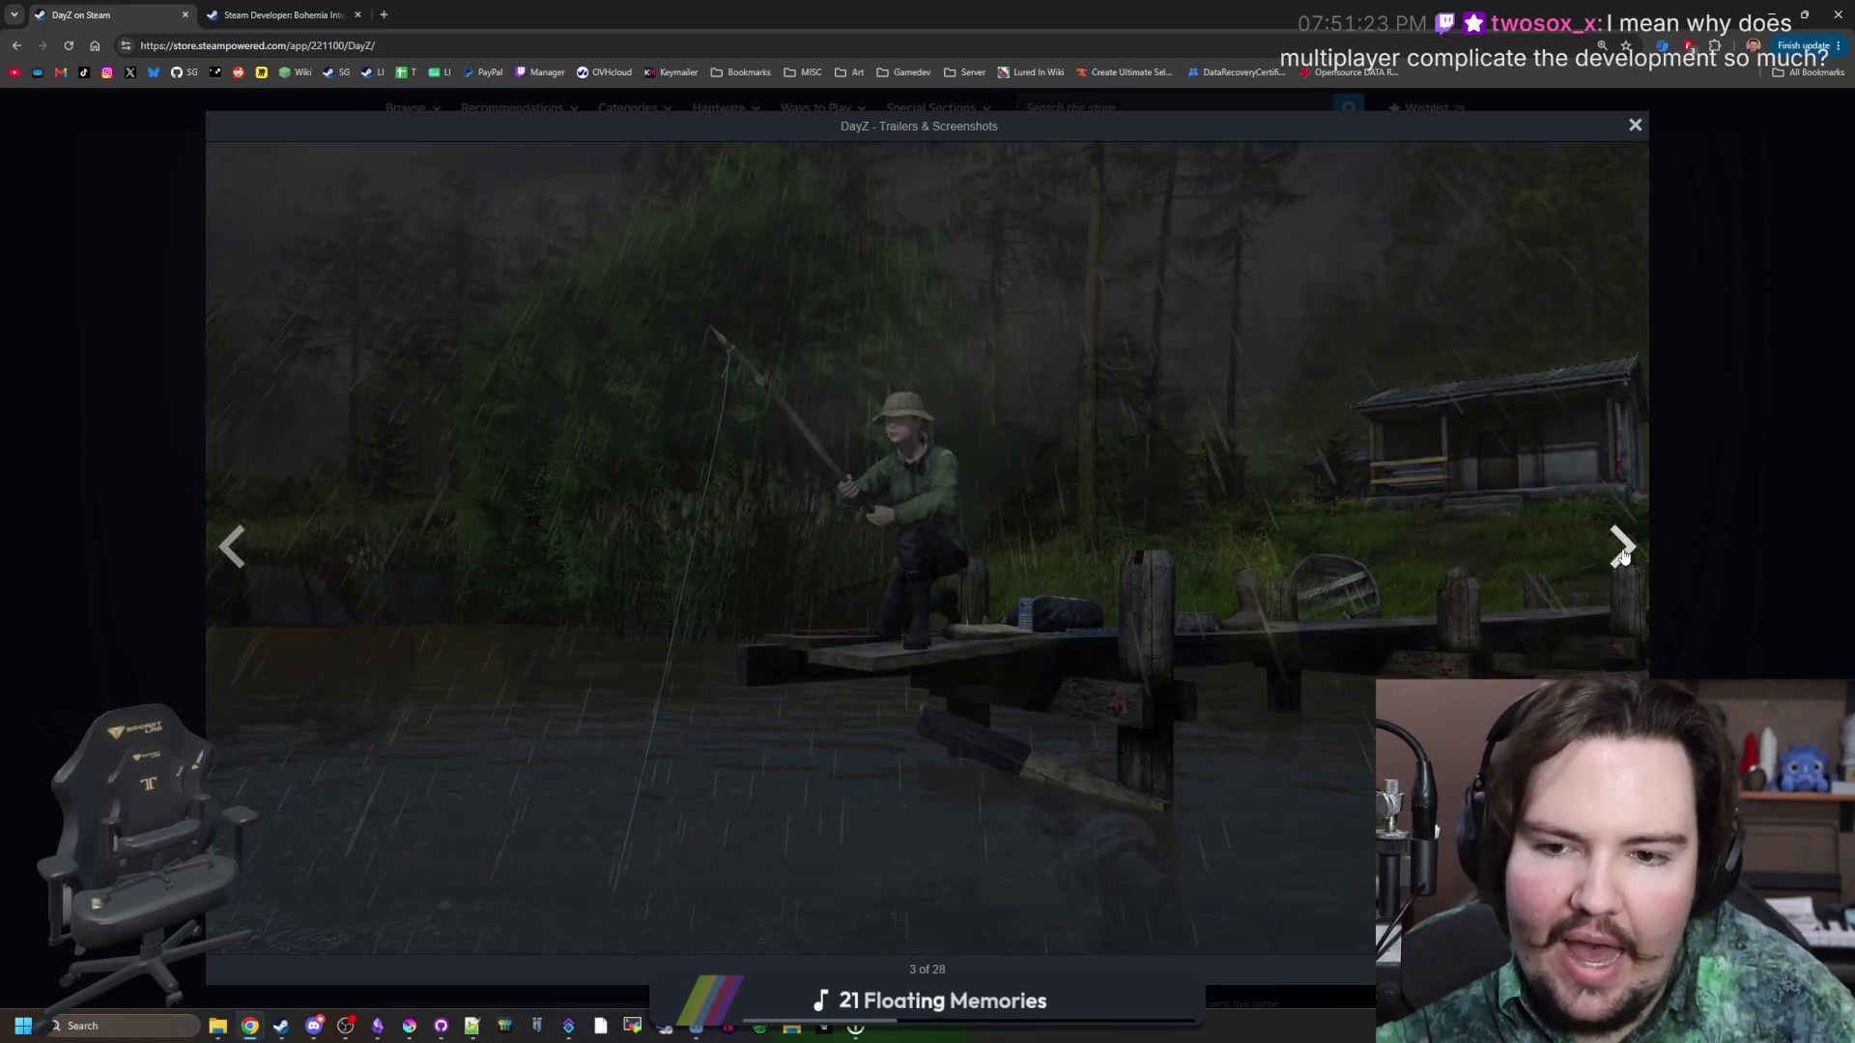
pyautogui.click(1624, 557)
pyautogui.click(1624, 557)
pyautogui.click(1624, 557)
pyautogui.click(1624, 557)
pyautogui.click(1624, 557)
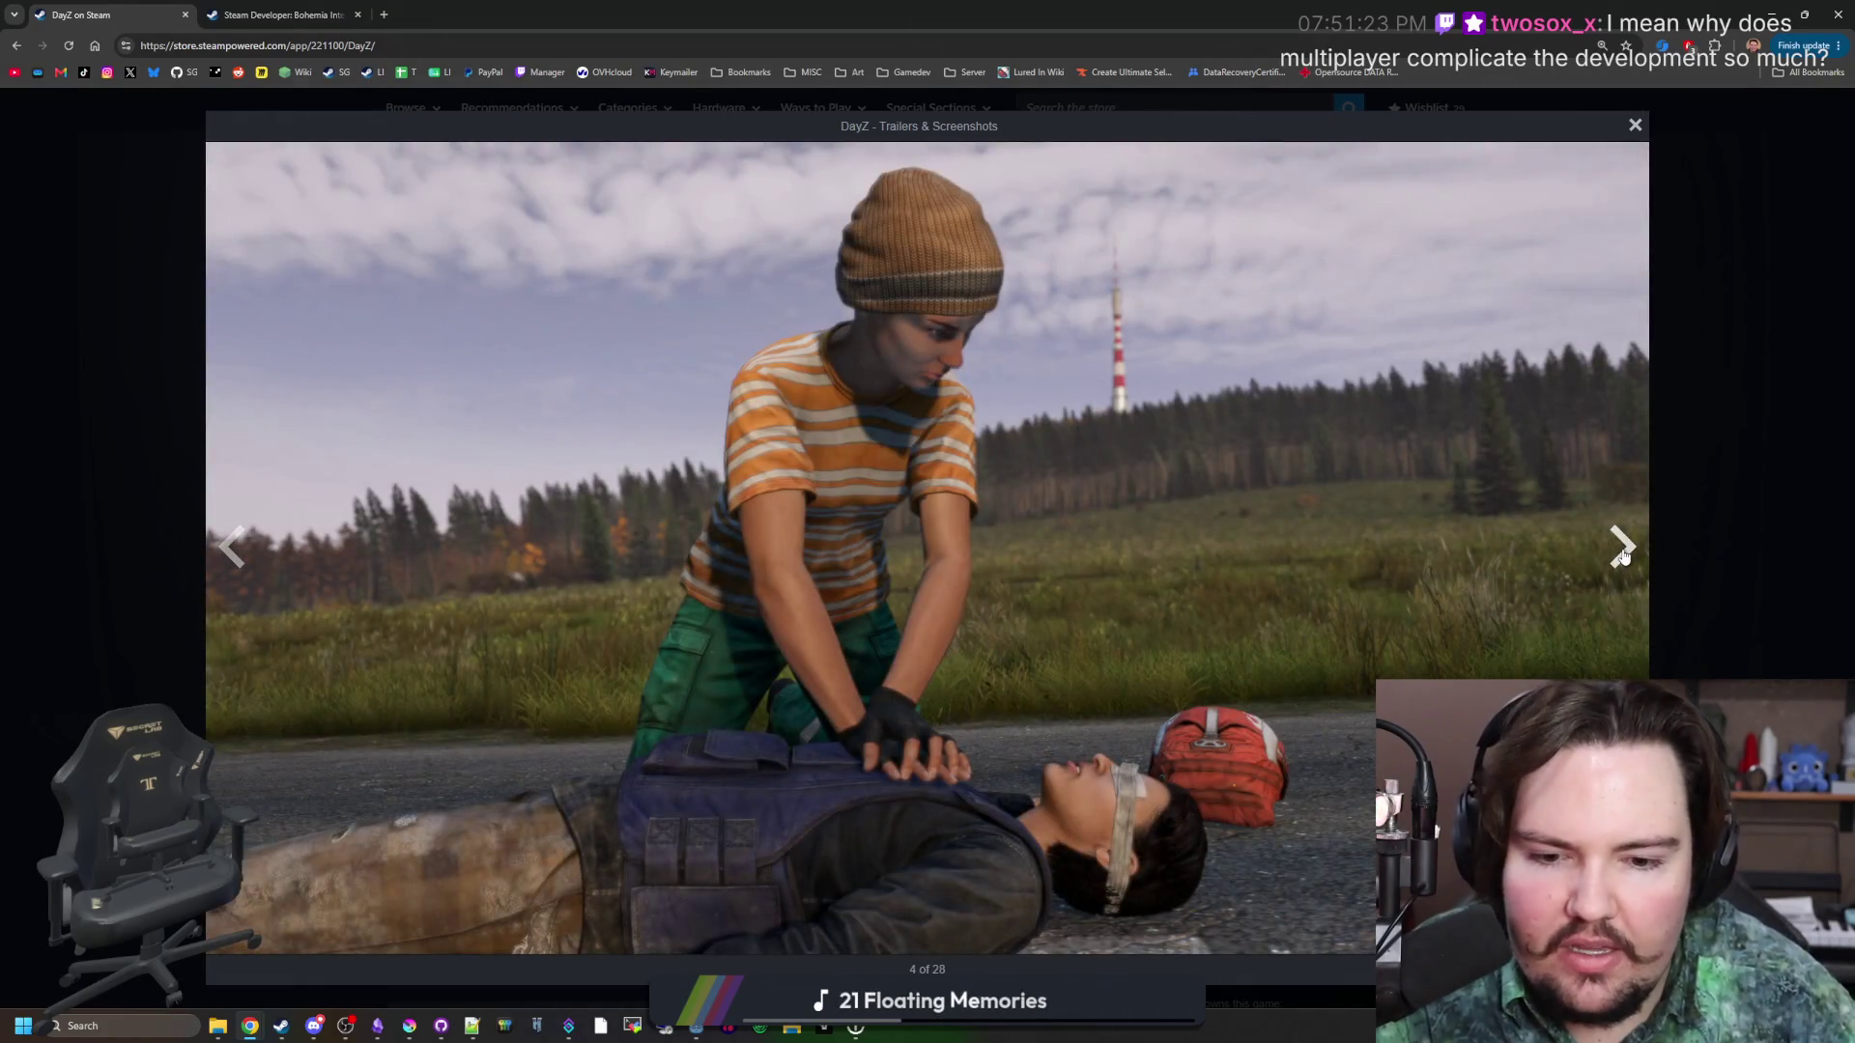
pyautogui.click(1624, 556)
pyautogui.click(1624, 556)
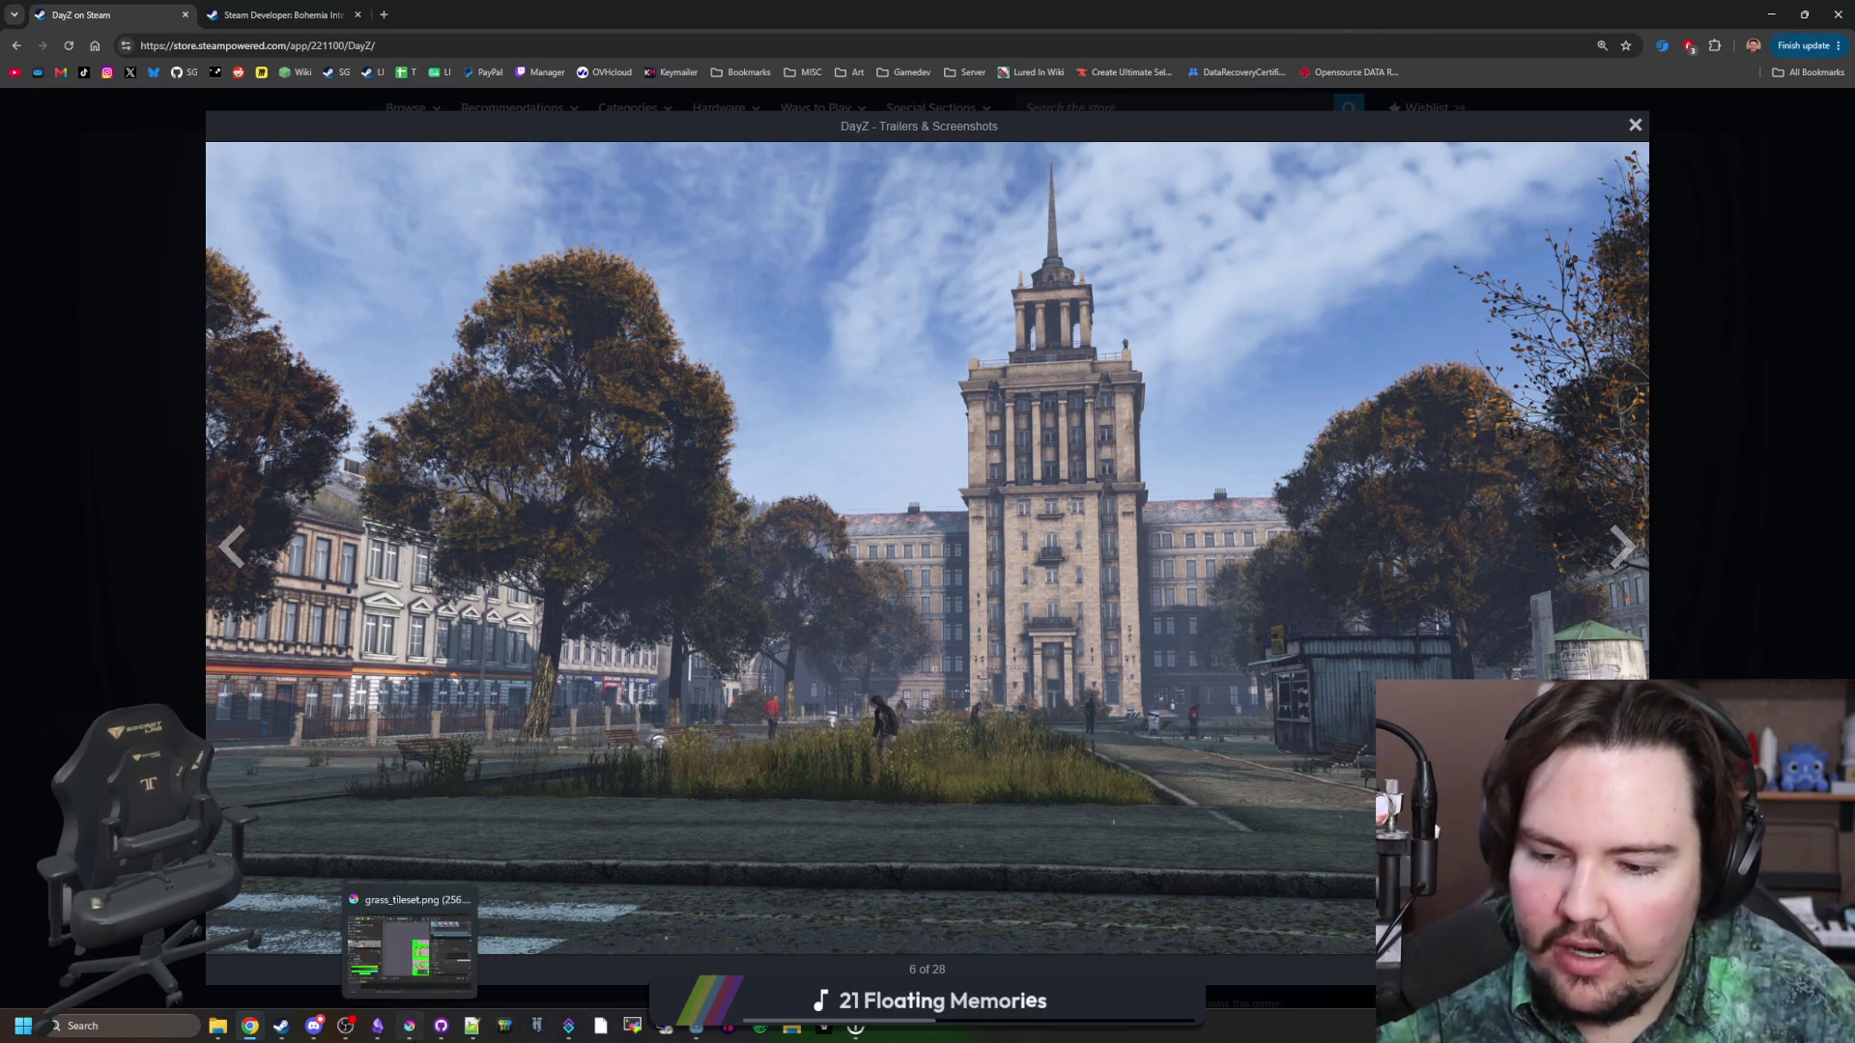
pyautogui.click(410, 1026)
# Maximize Krita and switch to the unsaved pixel-art document.
pyautogui.doubleClick(797, 7)
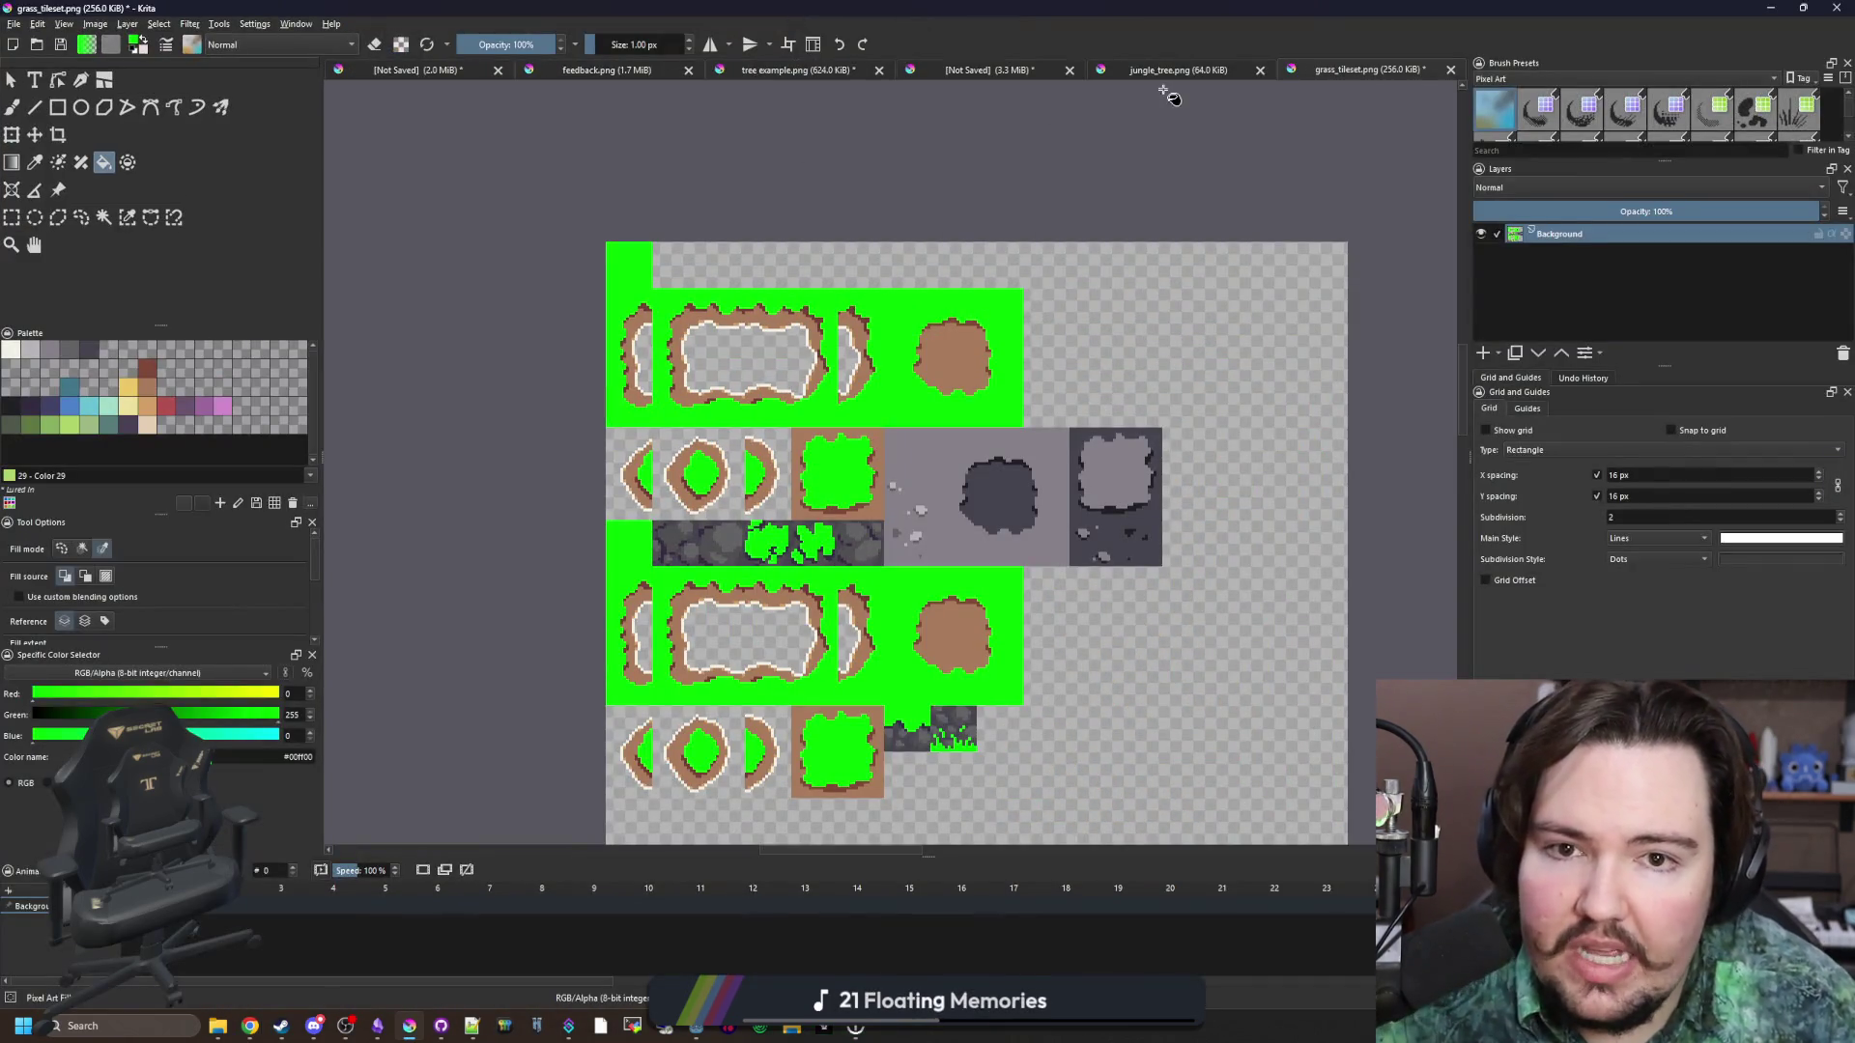
pyautogui.click(797, 69)
pyautogui.click(970, 72)
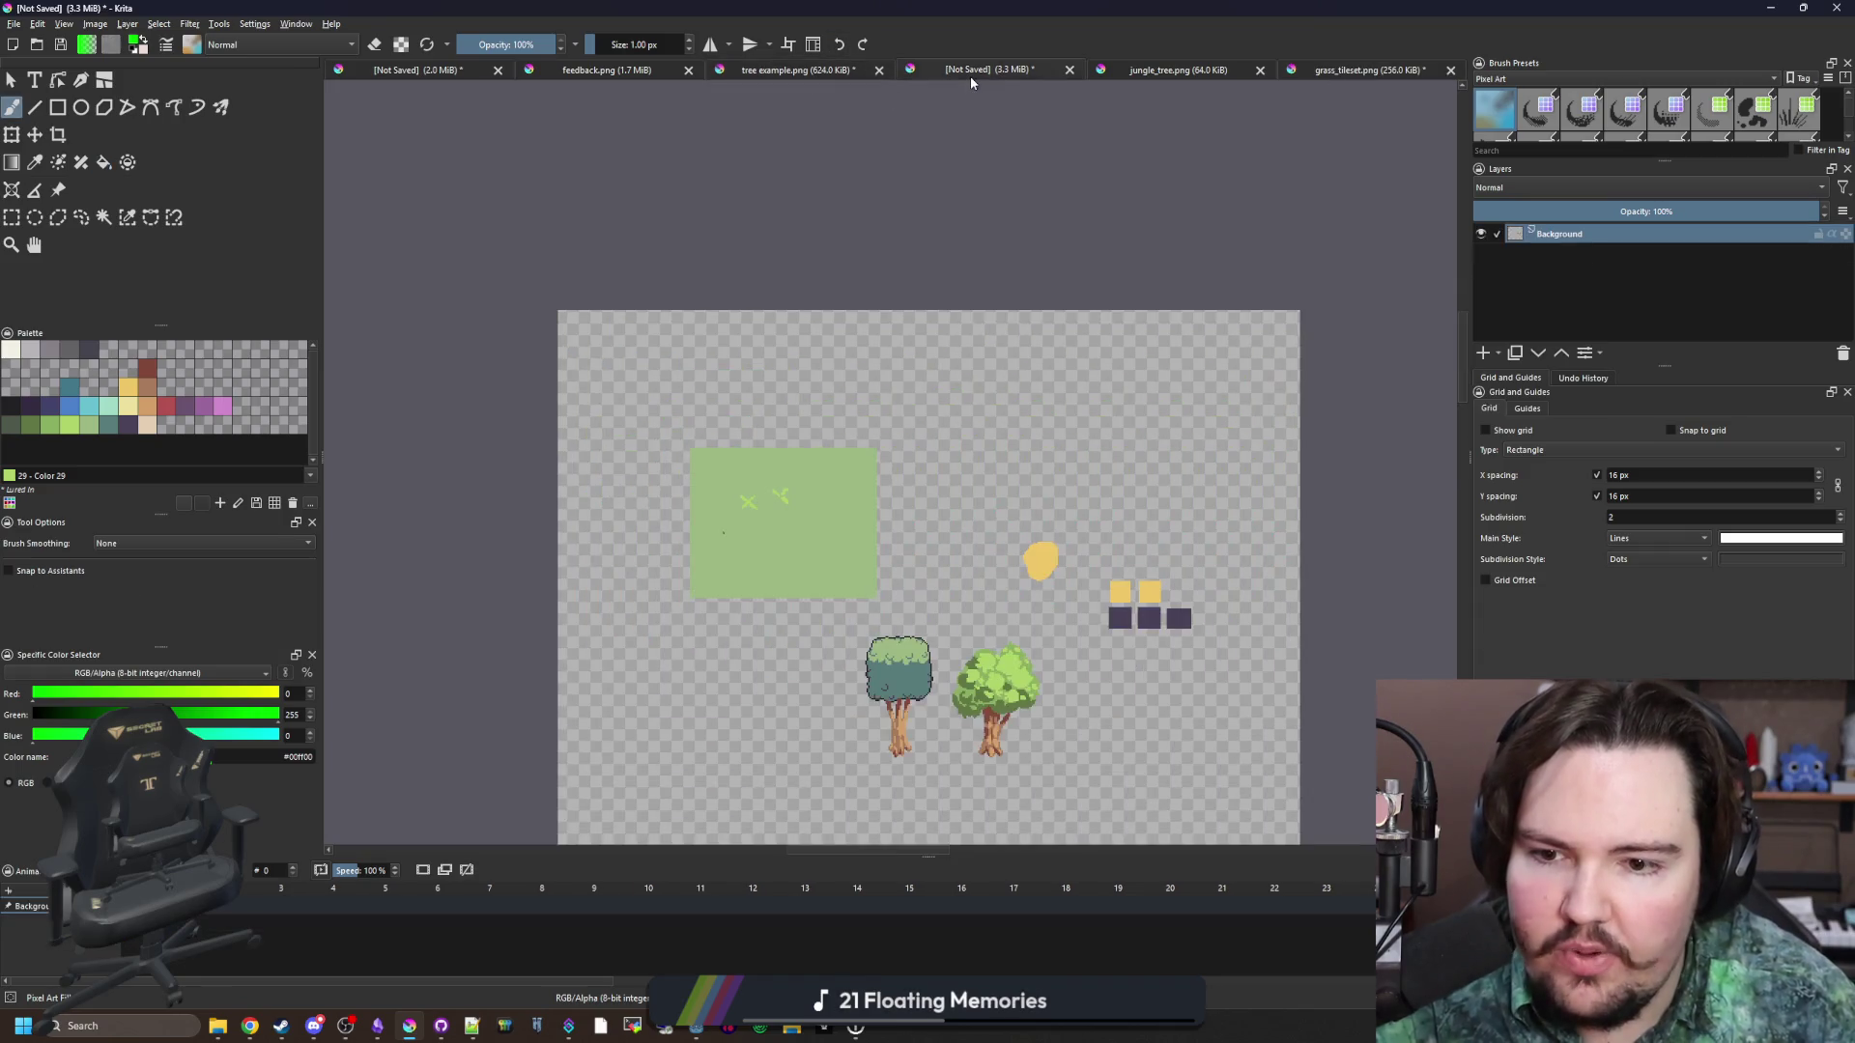
pyautogui.scroll(3, 623, 360)
pyautogui.scroll(2, 623, 360)
# With blue and a 2 px brush, paint a row of blue arrows.
pyautogui.click(69, 405)
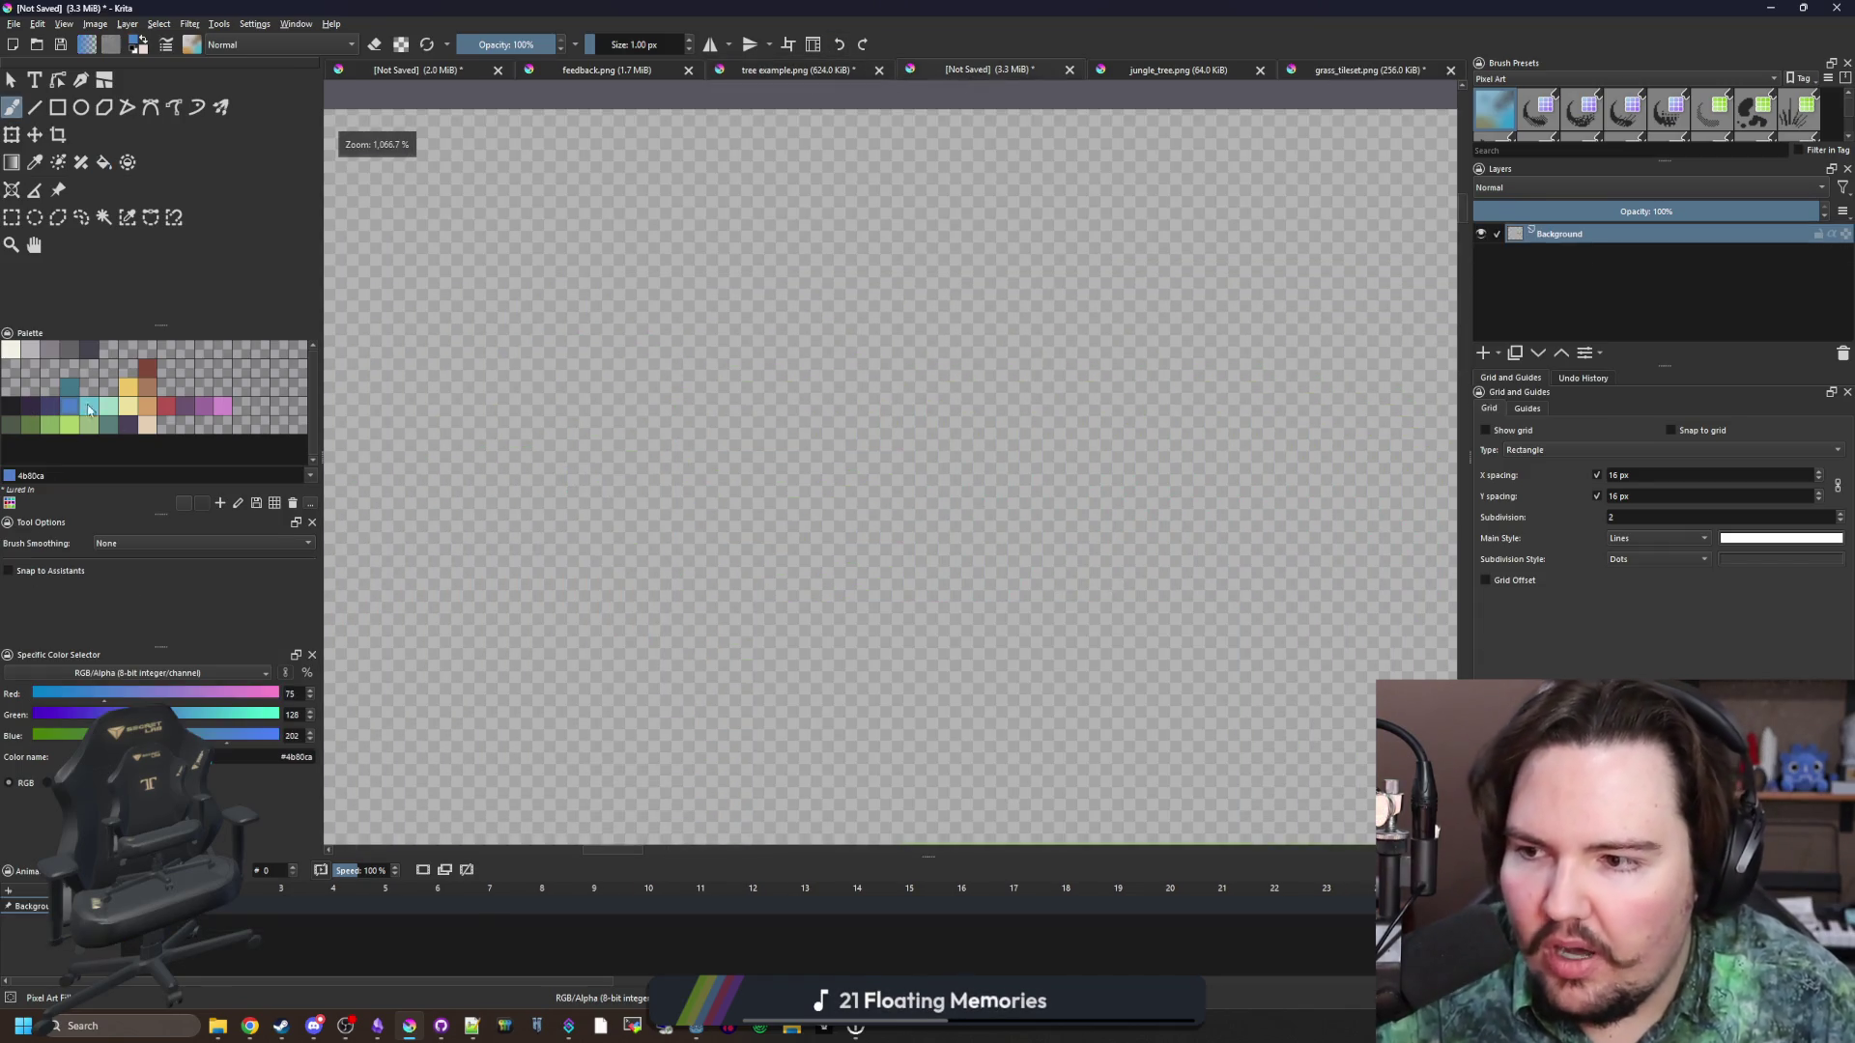
pyautogui.press(']')
pyautogui.moveTo(455, 431)
pyautogui.mouseDown()
pyautogui.moveTo(696, 410)
pyautogui.moveTo(640, 497)
pyautogui.mouseUp()
pyautogui.moveTo(777, 434)
pyautogui.mouseDown()
pyautogui.moveTo(1021, 434)
pyautogui.moveTo(1025, 477)
pyautogui.moveTo(1302, 459)
pyautogui.moveTo(1028, 500)
pyautogui.mouseUp()
pyautogui.moveTo(1035, 454)
pyautogui.mouseDown()
pyautogui.moveTo(1053, 476)
pyautogui.moveTo(1022, 556)
pyautogui.mouseUp()
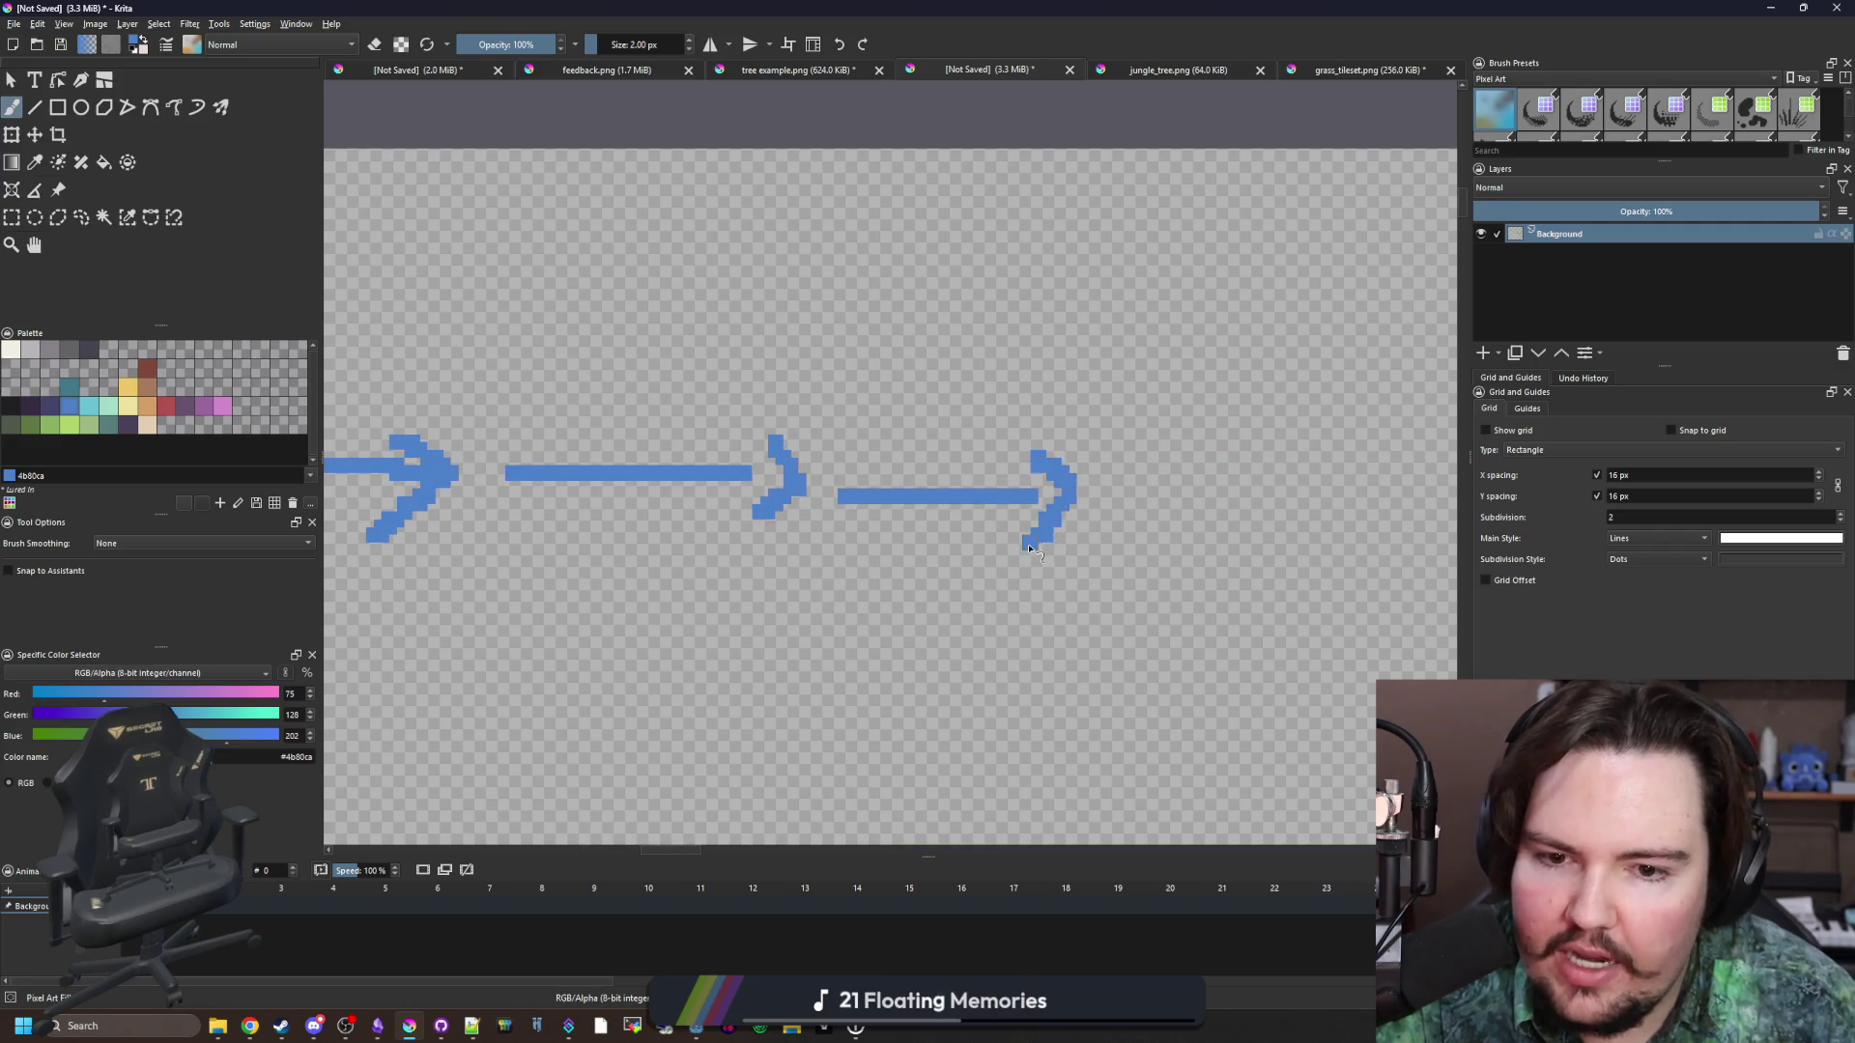
pyautogui.moveTo(1140, 519)
pyautogui.mouseDown()
pyautogui.moveTo(944, 517)
pyautogui.moveTo(1186, 495)
pyautogui.mouseUp()
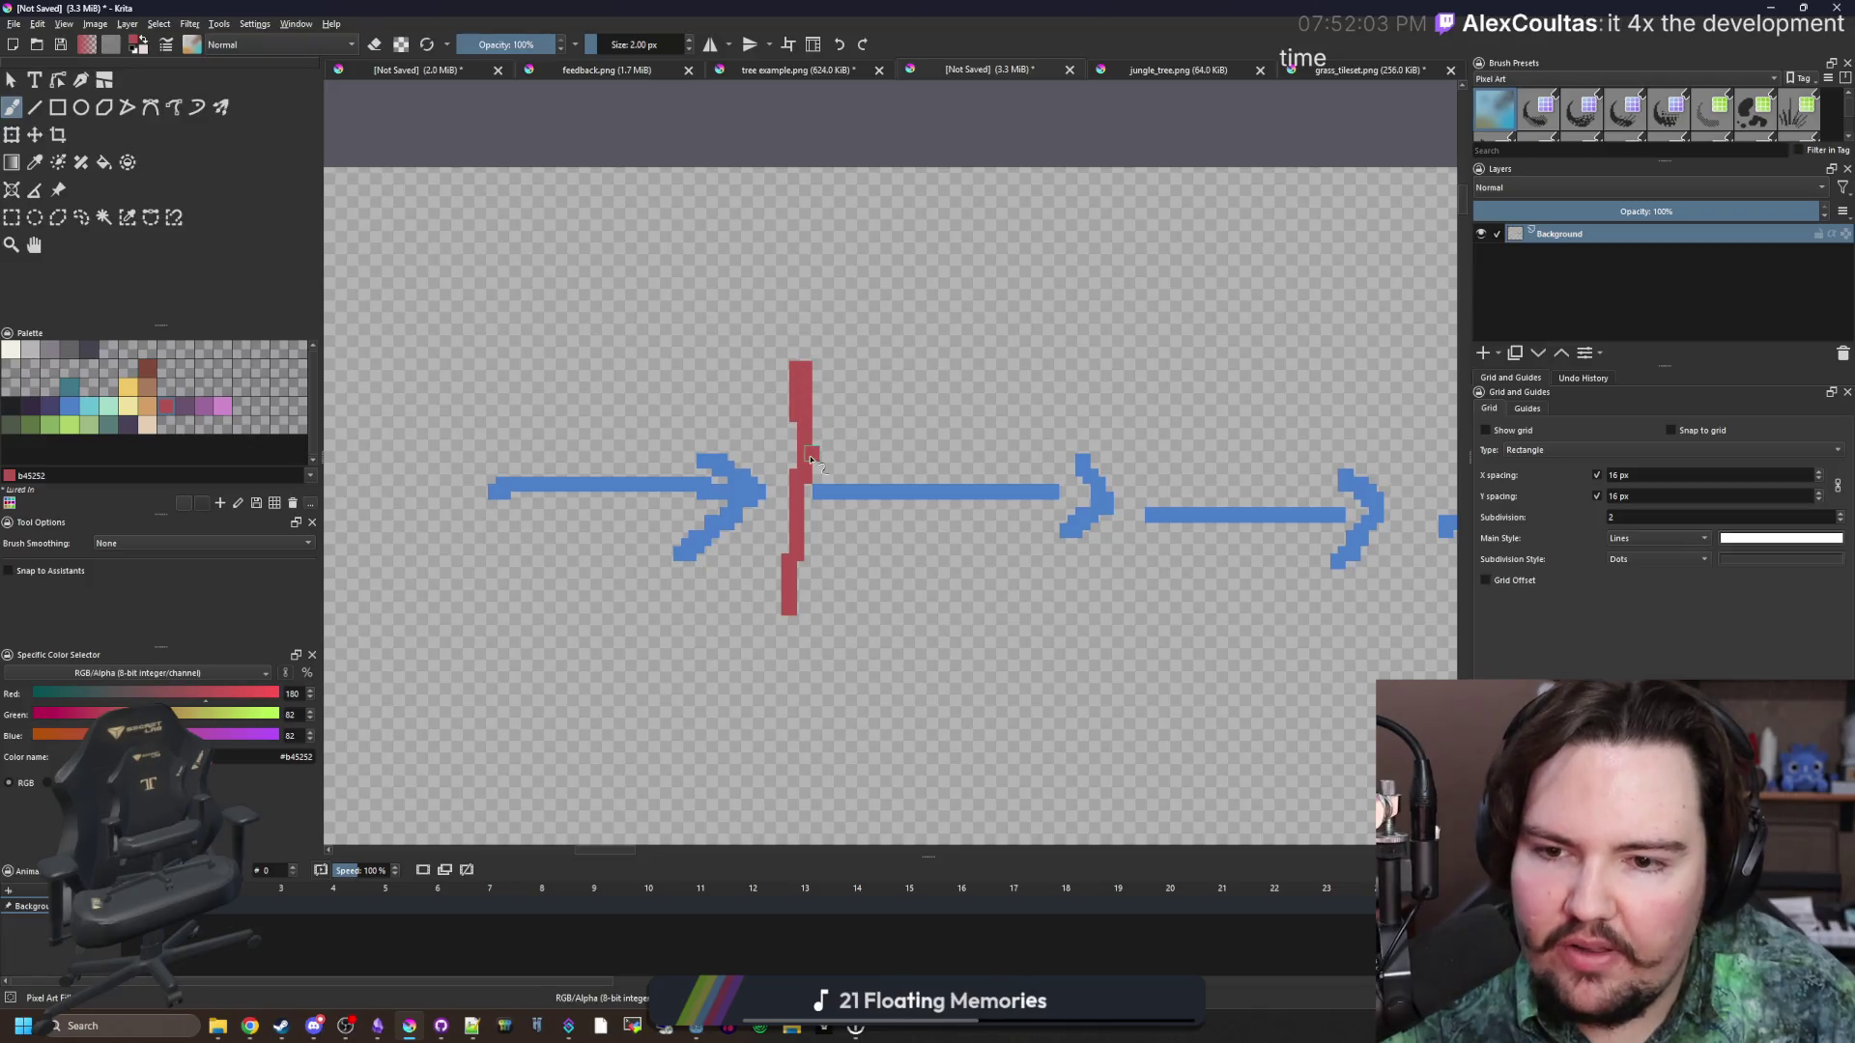
# Reselect blue and try a stroke above the arrows, then undo it.
pyautogui.scroll(-2, 828, 544)
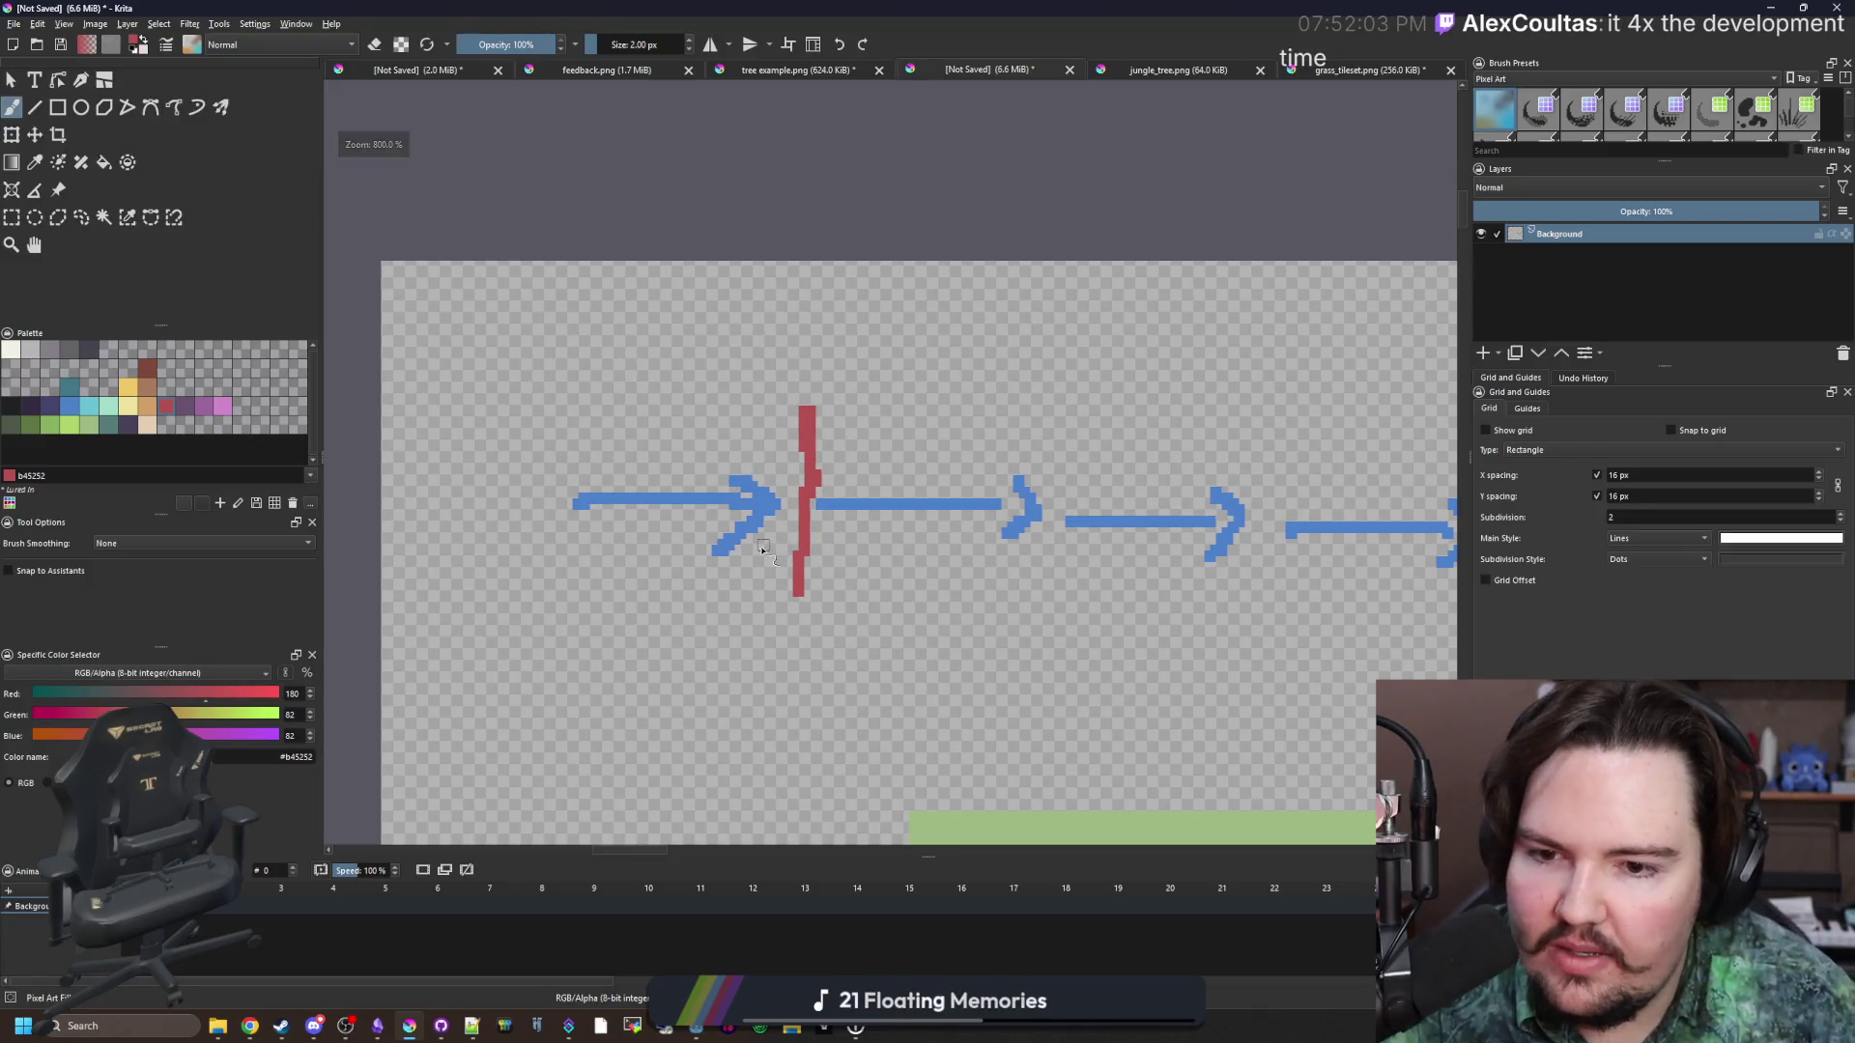
pyautogui.scroll(-2, 654, 506)
pyautogui.click(71, 406)
pyautogui.scroll(4, 578, 476)
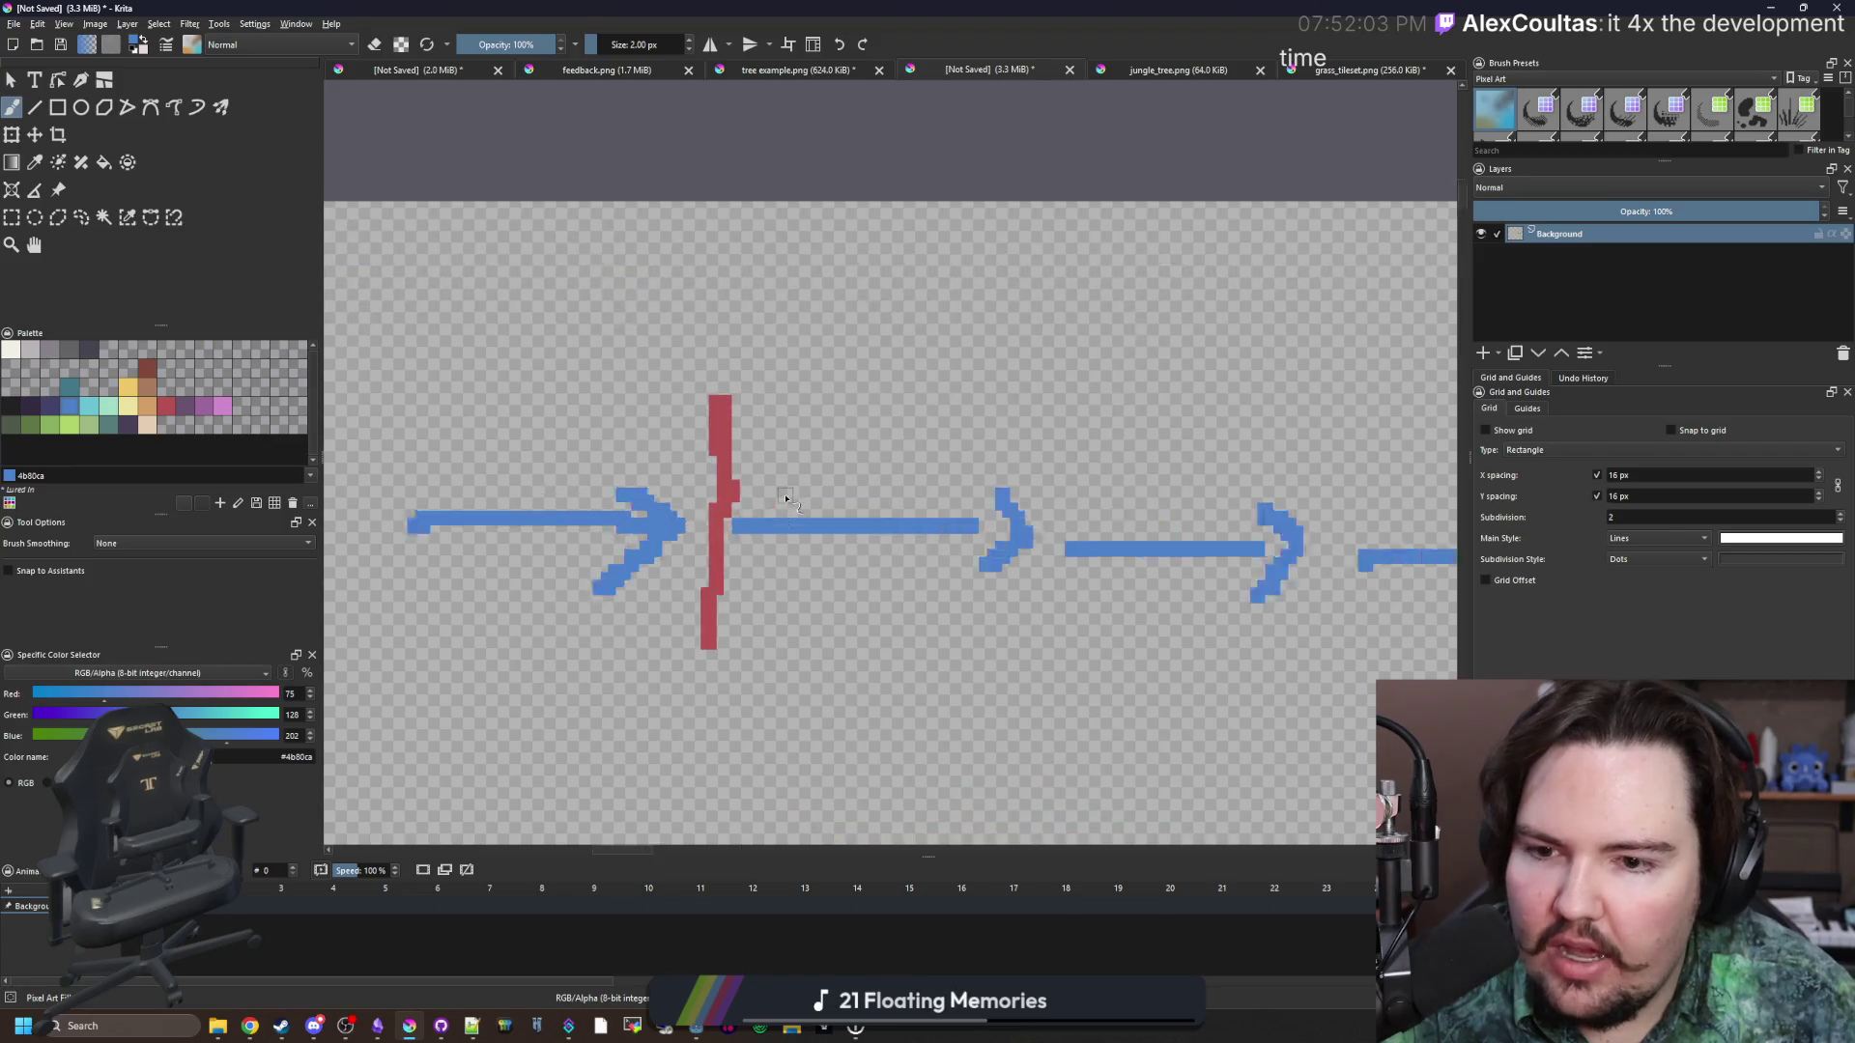
pyautogui.moveTo(465, 452); pyautogui.dragTo(784, 488)
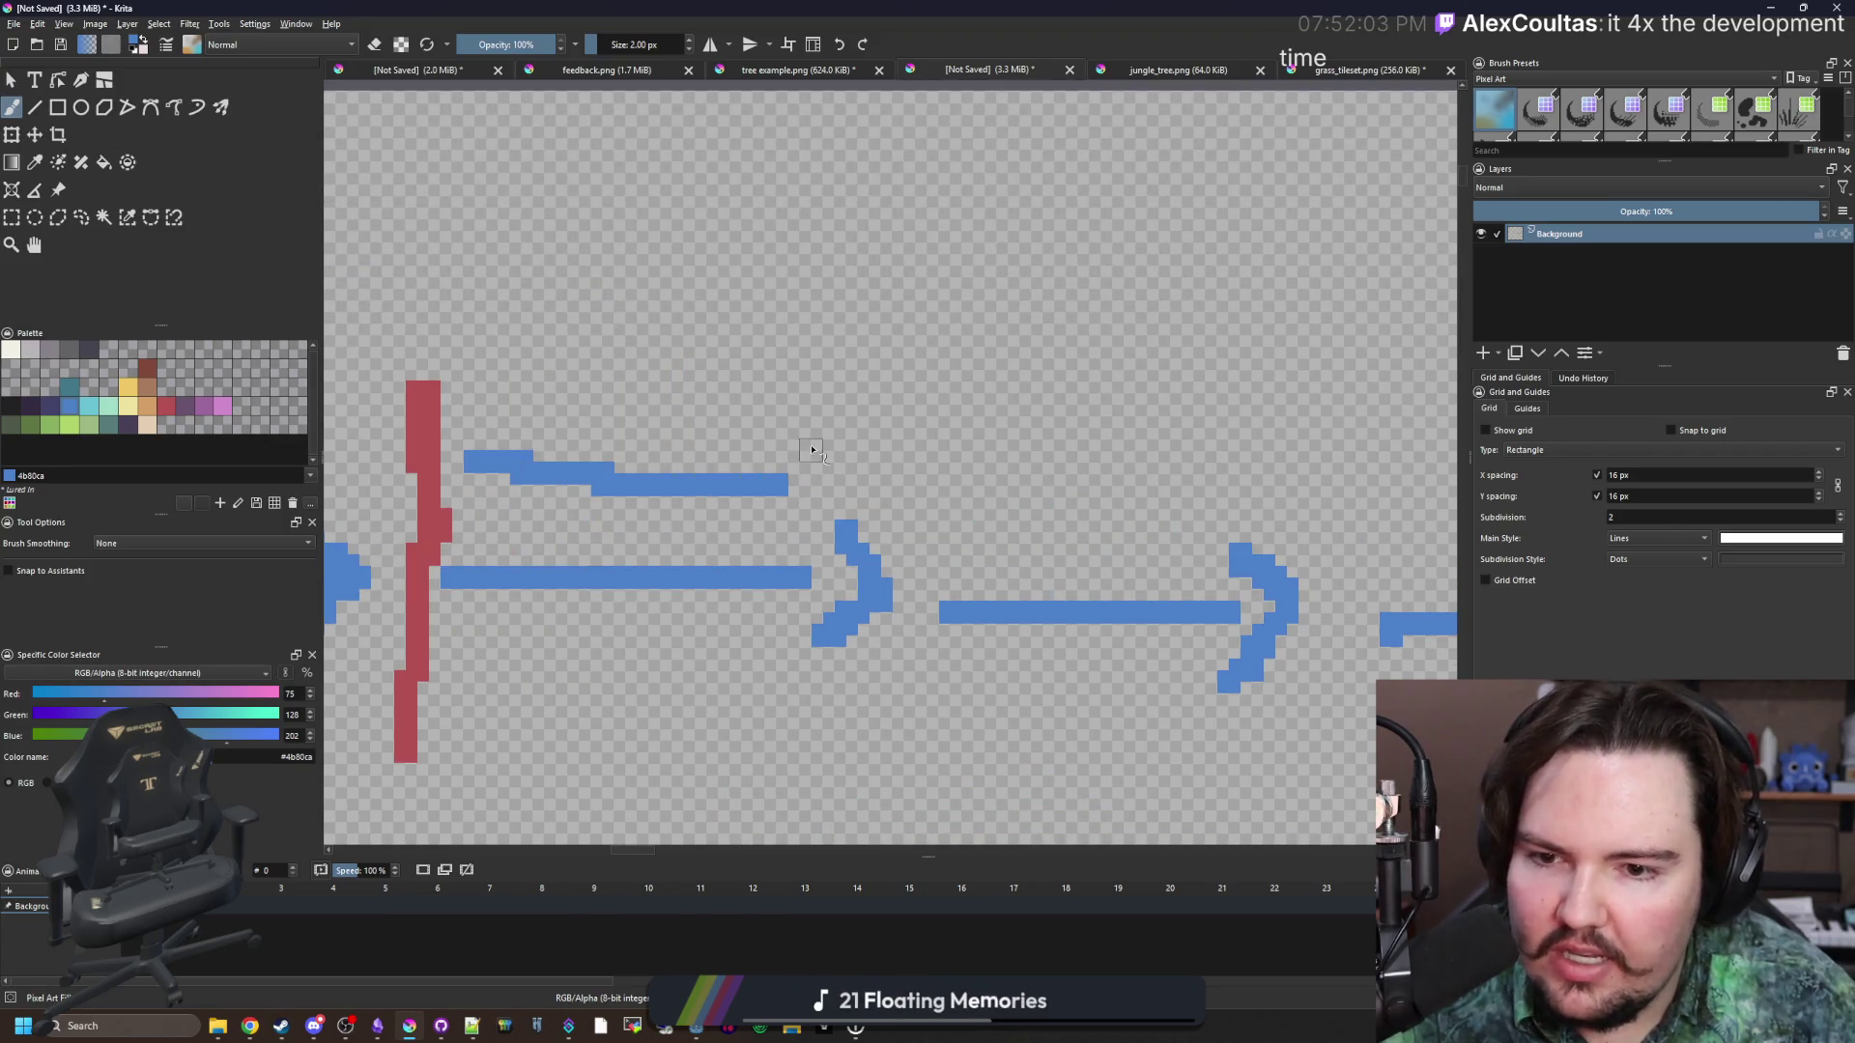
pyautogui.hotkey('ctrl', 'z')
# Pick red, then switch back to blue and paint a long arrow below the row.
pyautogui.scroll(-4, 1063, 568)
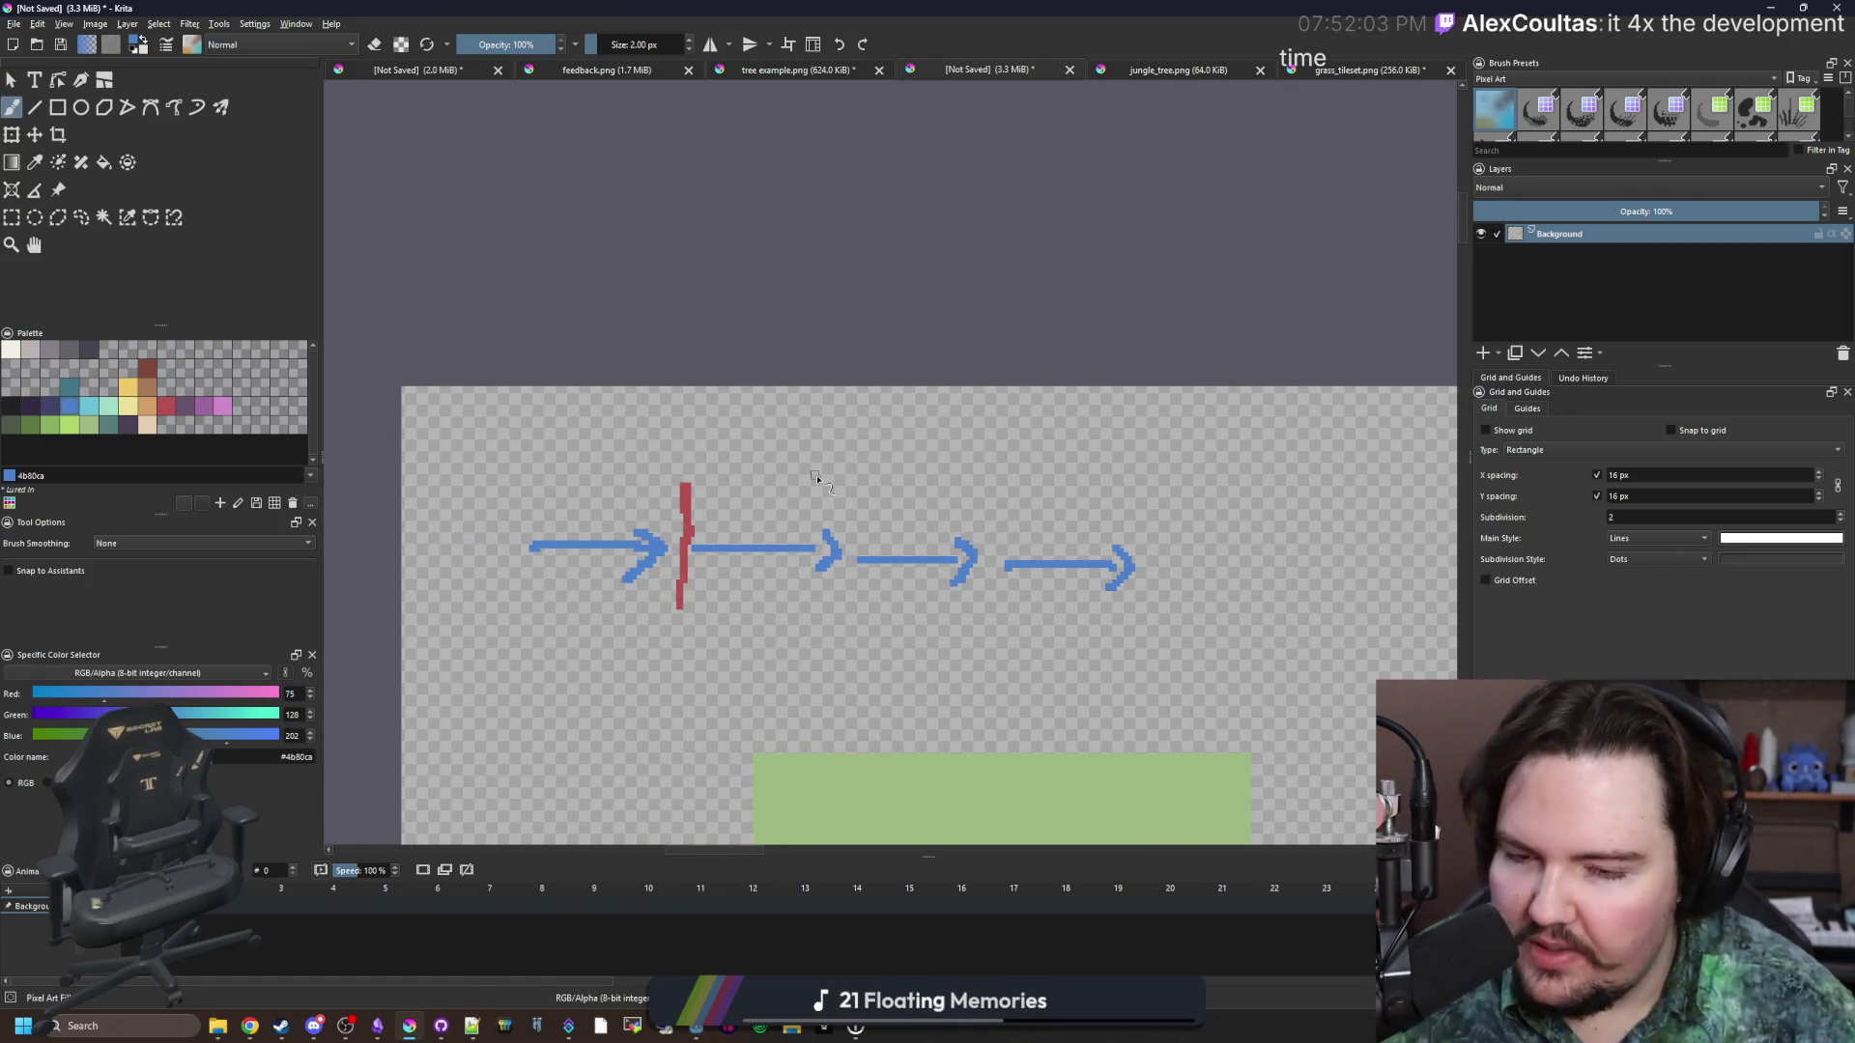
pyautogui.scroll(-1, 808, 489)
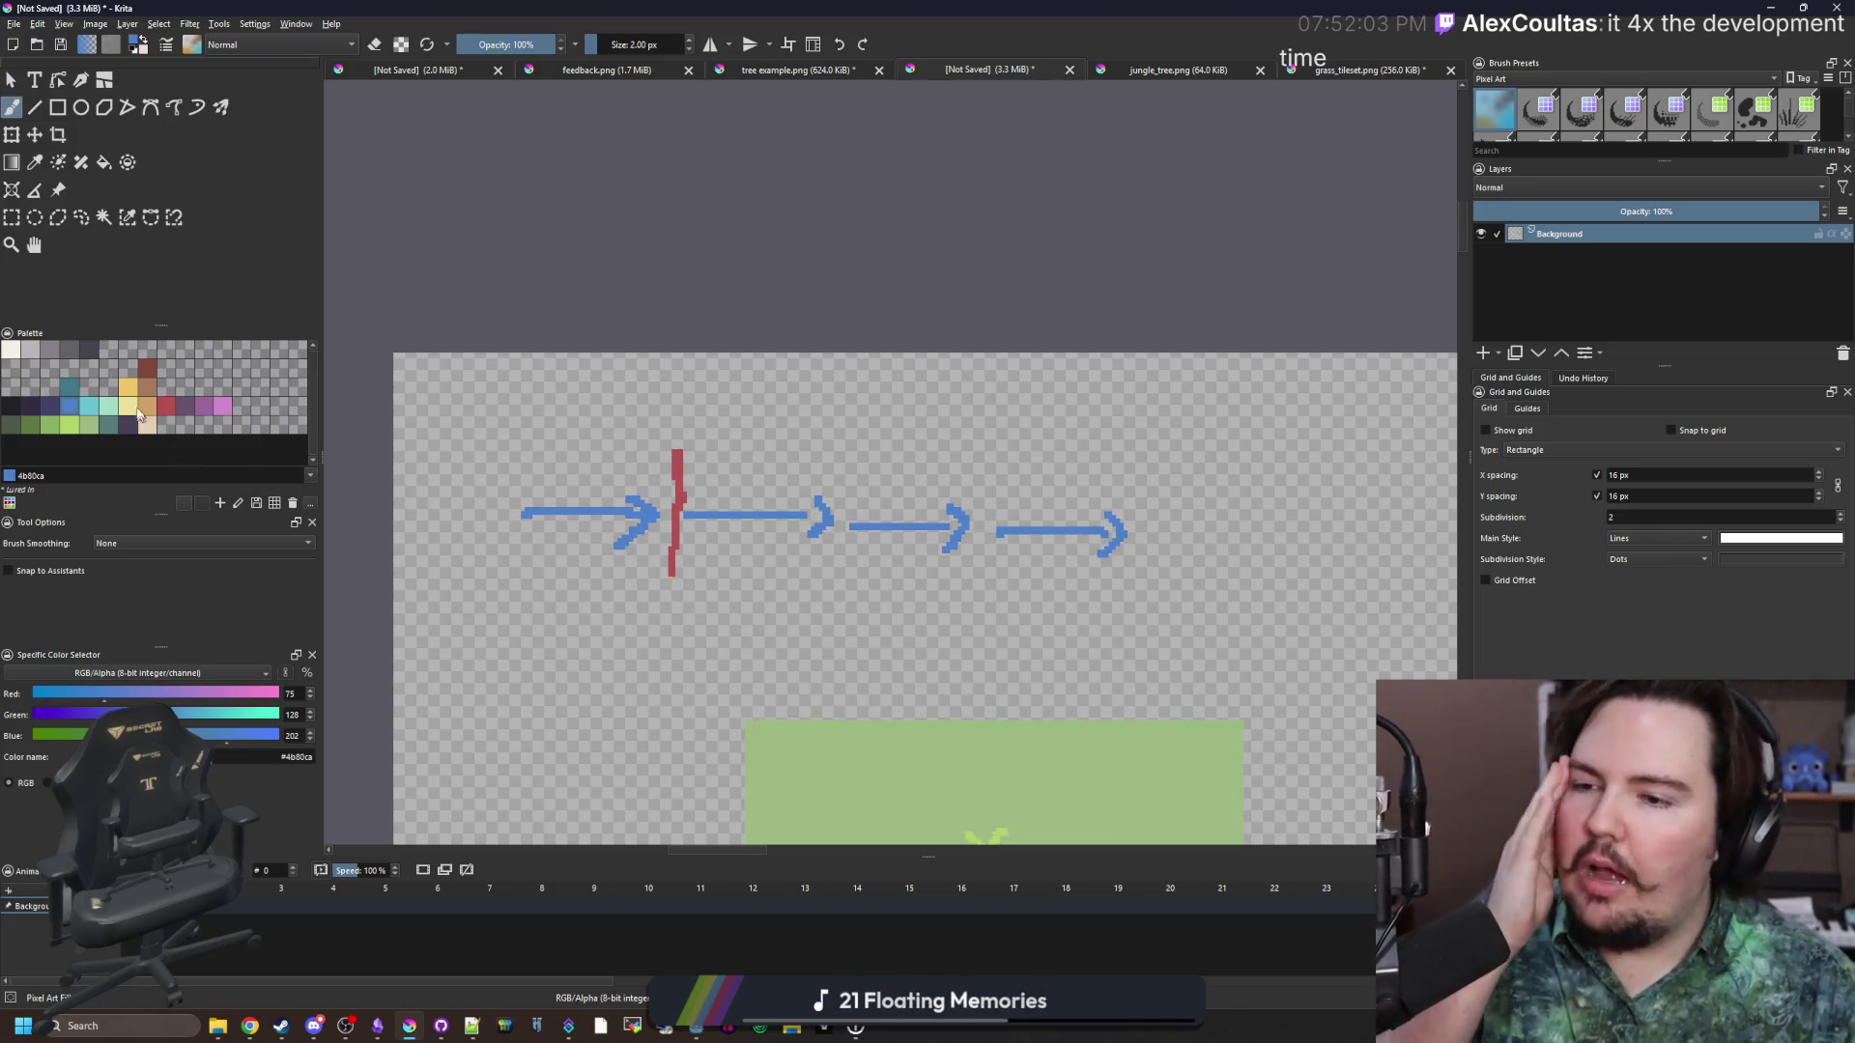
pyautogui.scroll(3, 636, 547)
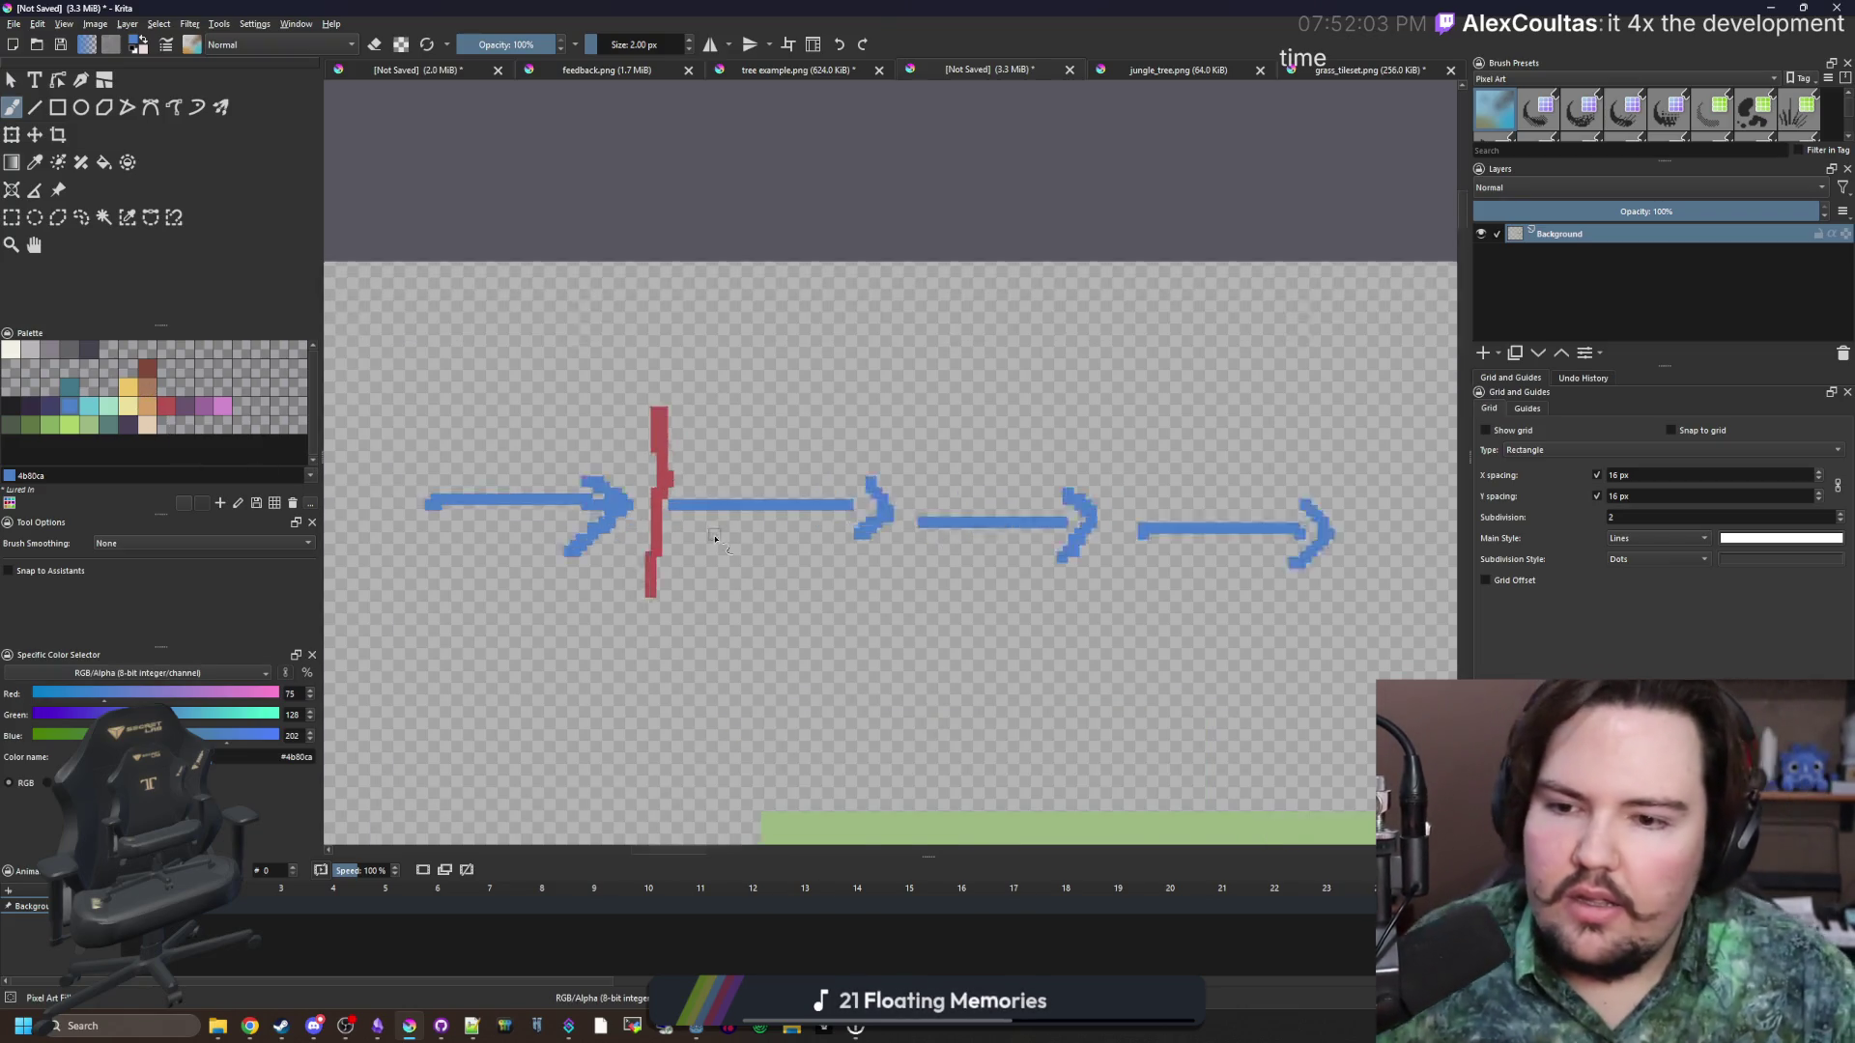
pyautogui.scroll(-1, 637, 547)
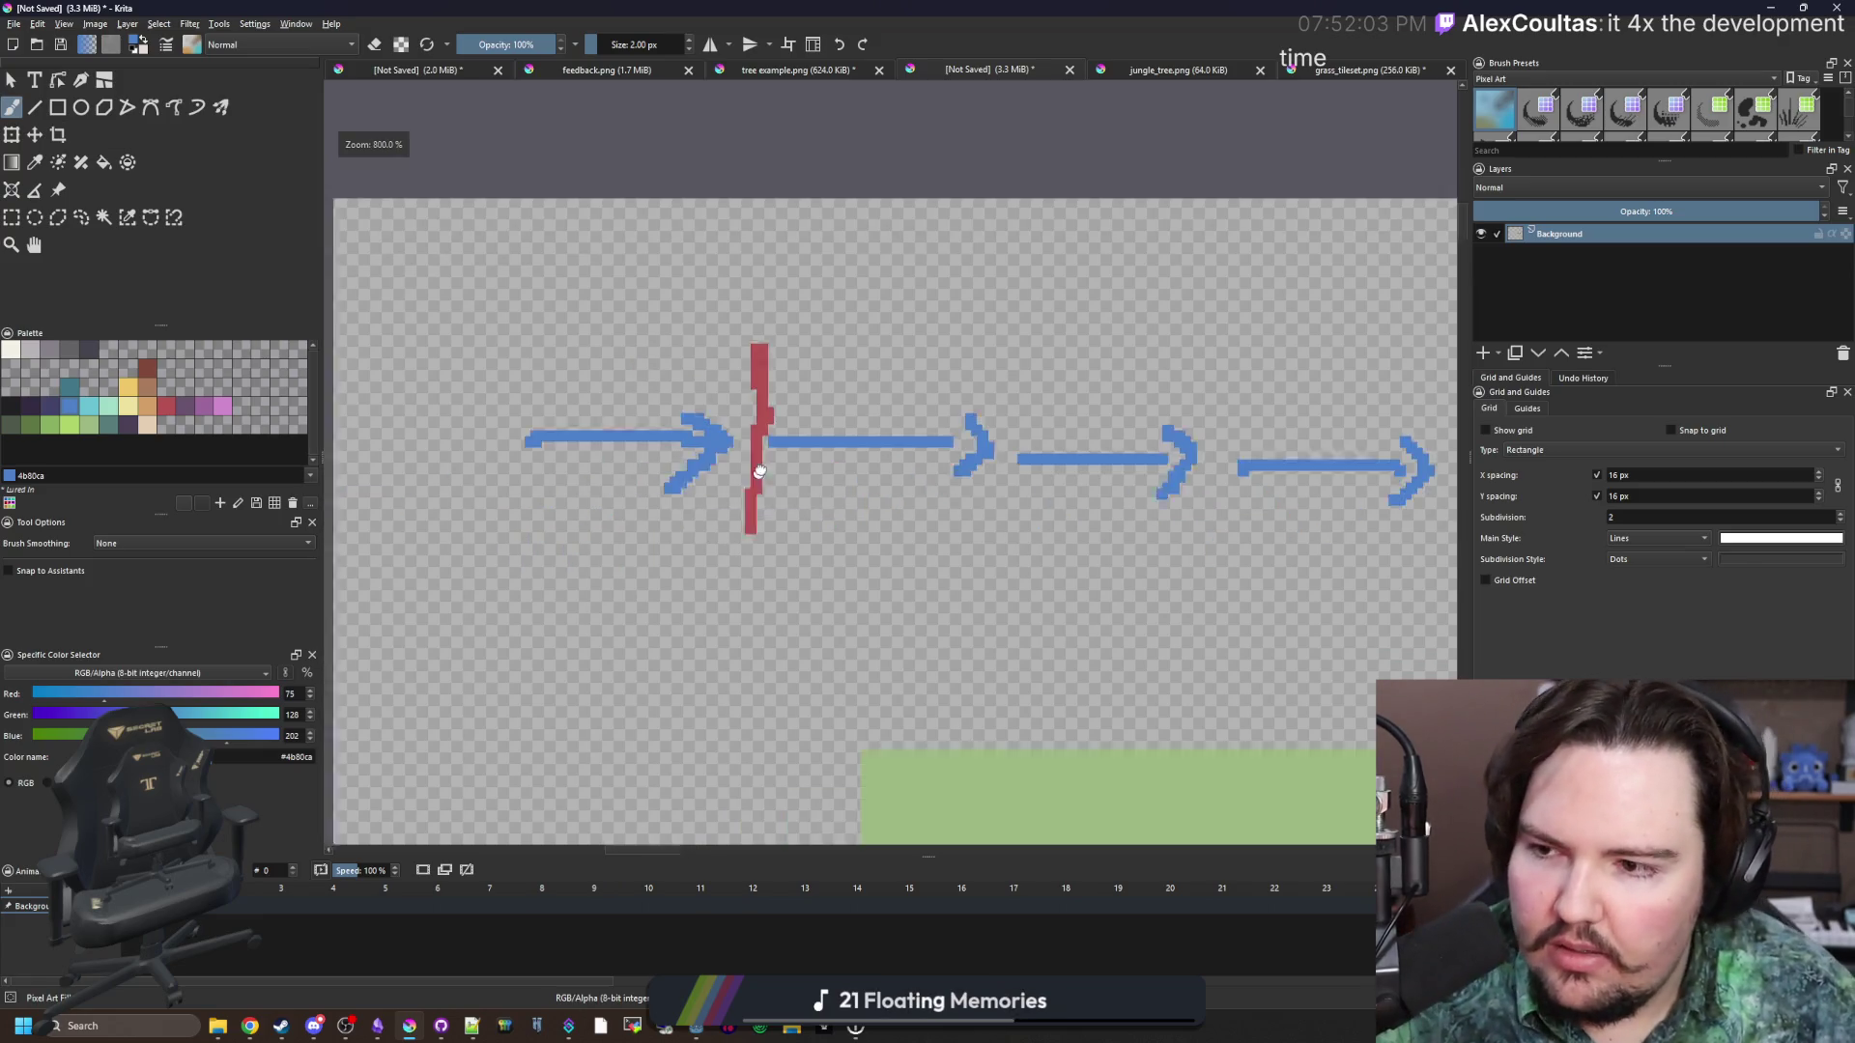
pyautogui.click(170, 410)
pyautogui.scroll(1, 783, 443)
pyautogui.moveTo(712, 473)
pyautogui.mouseDown()
pyautogui.moveTo(616, 602)
pyautogui.moveTo(721, 421)
pyautogui.mouseUp()
pyautogui.click(77, 410)
pyautogui.scroll(-1, 609, 541)
pyautogui.moveTo(605, 541)
pyautogui.mouseDown()
pyautogui.moveTo(1259, 547)
pyautogui.moveTo(1220, 591)
pyautogui.mouseUp()
pyautogui.moveTo(590, 399); pyautogui.dragTo(542, 481)
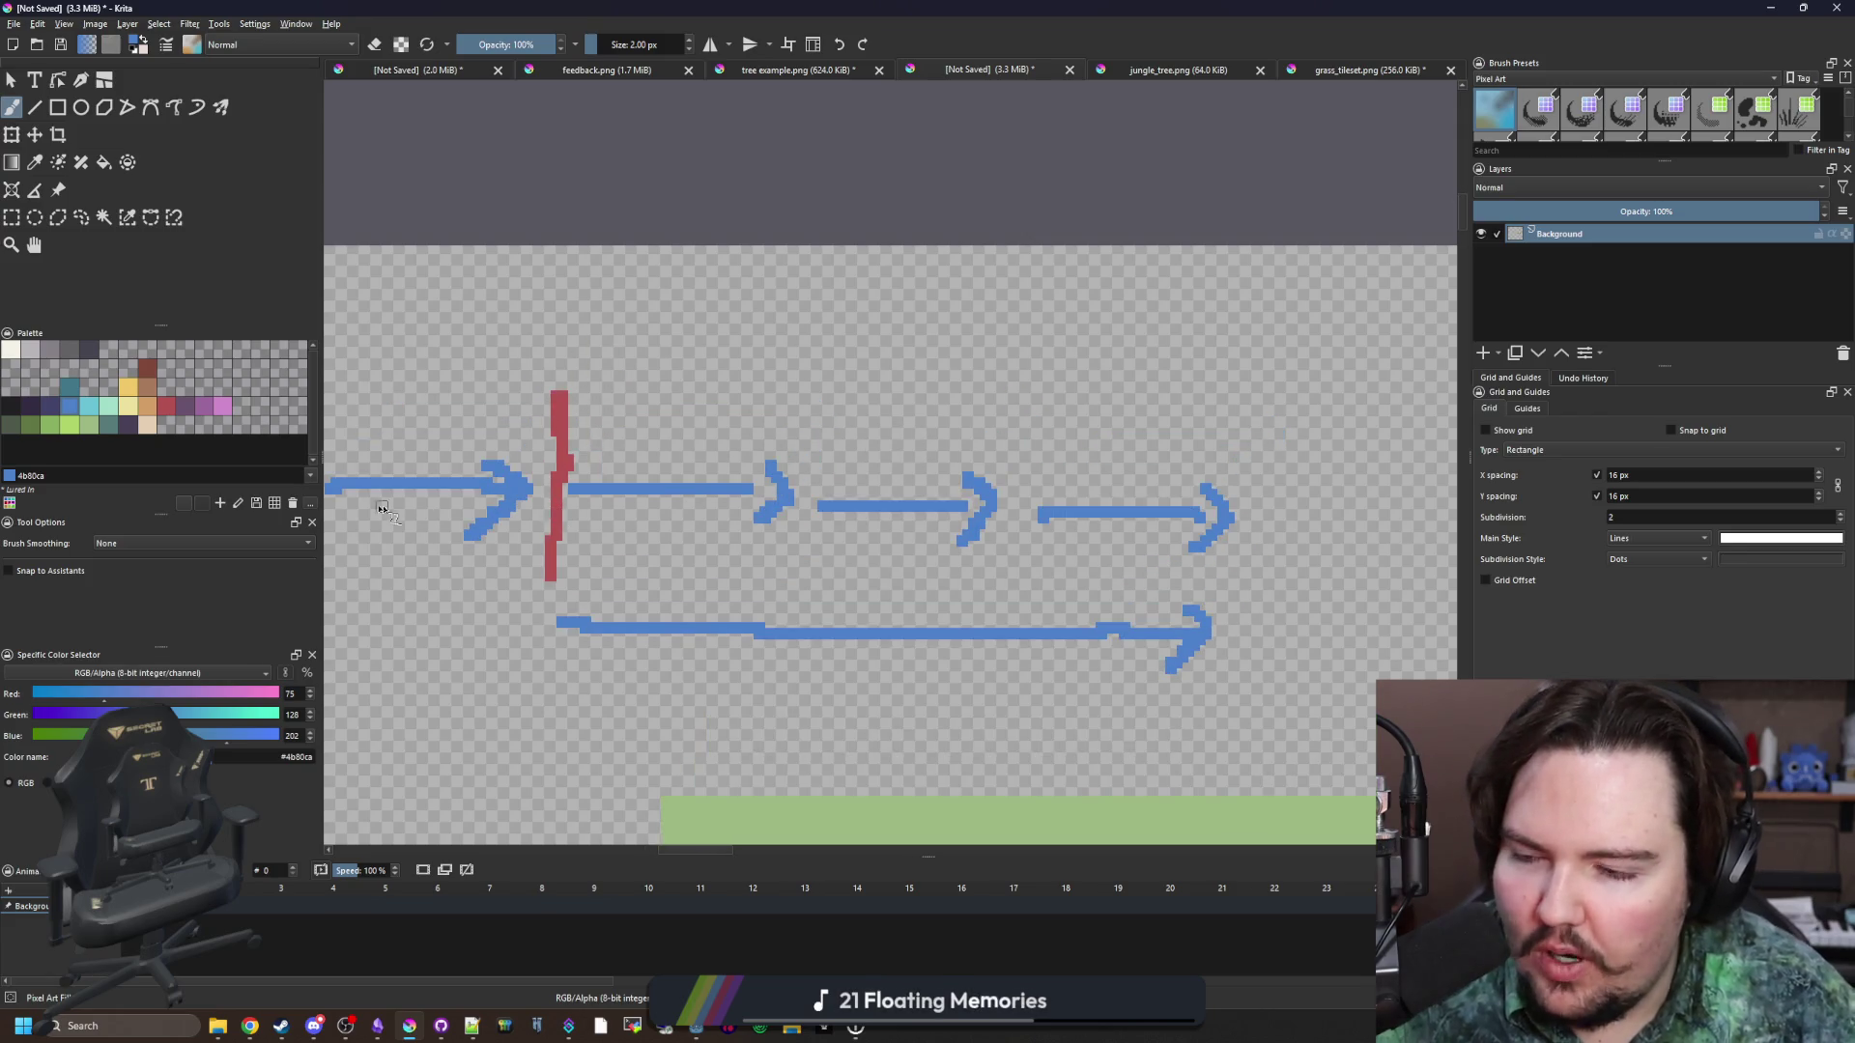
# Paint a yellow arc looping back to the red line.
pyautogui.click(144, 414)
pyautogui.click(135, 392)
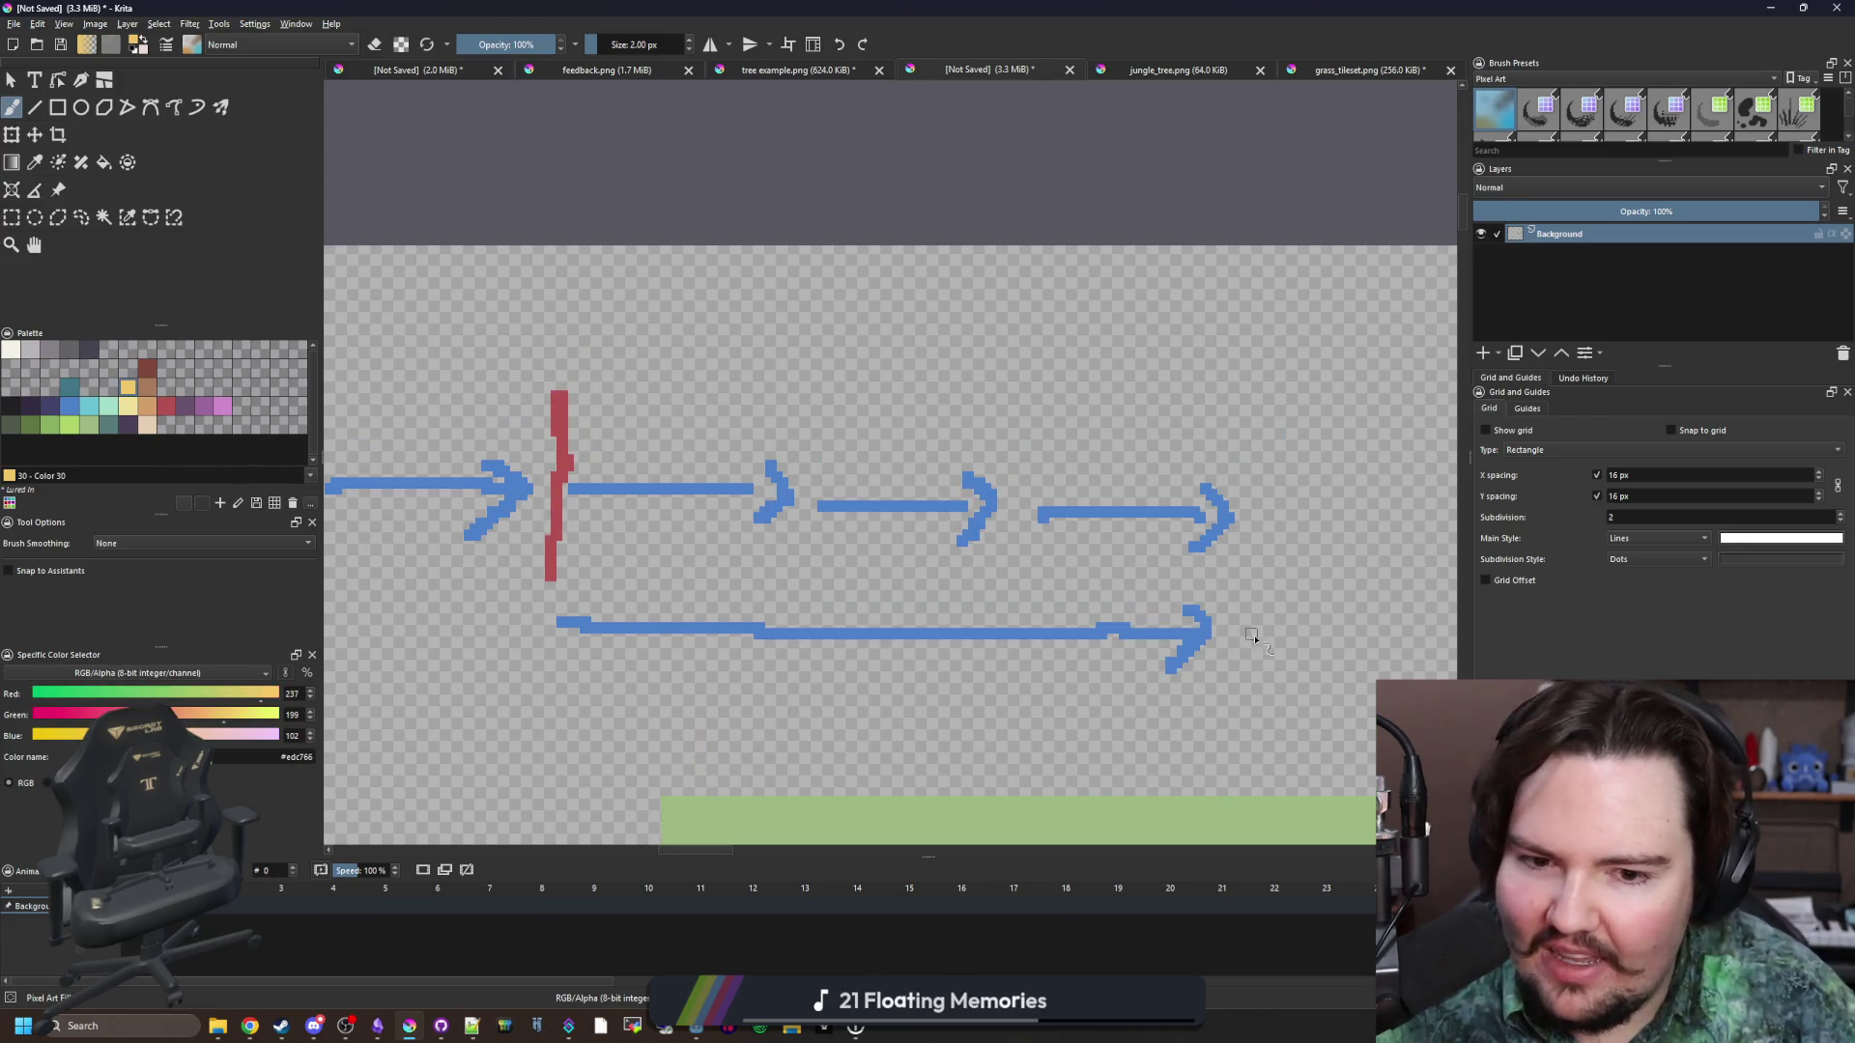
pyautogui.moveTo(1235, 630)
pyautogui.mouseDown()
pyautogui.moveTo(1293, 526)
pyautogui.moveTo(827, 300)
pyautogui.moveTo(611, 398)
pyautogui.moveTo(603, 422)
pyautogui.moveTo(667, 431)
pyautogui.mouseUp()
pyautogui.scroll(-3, 872, 404)
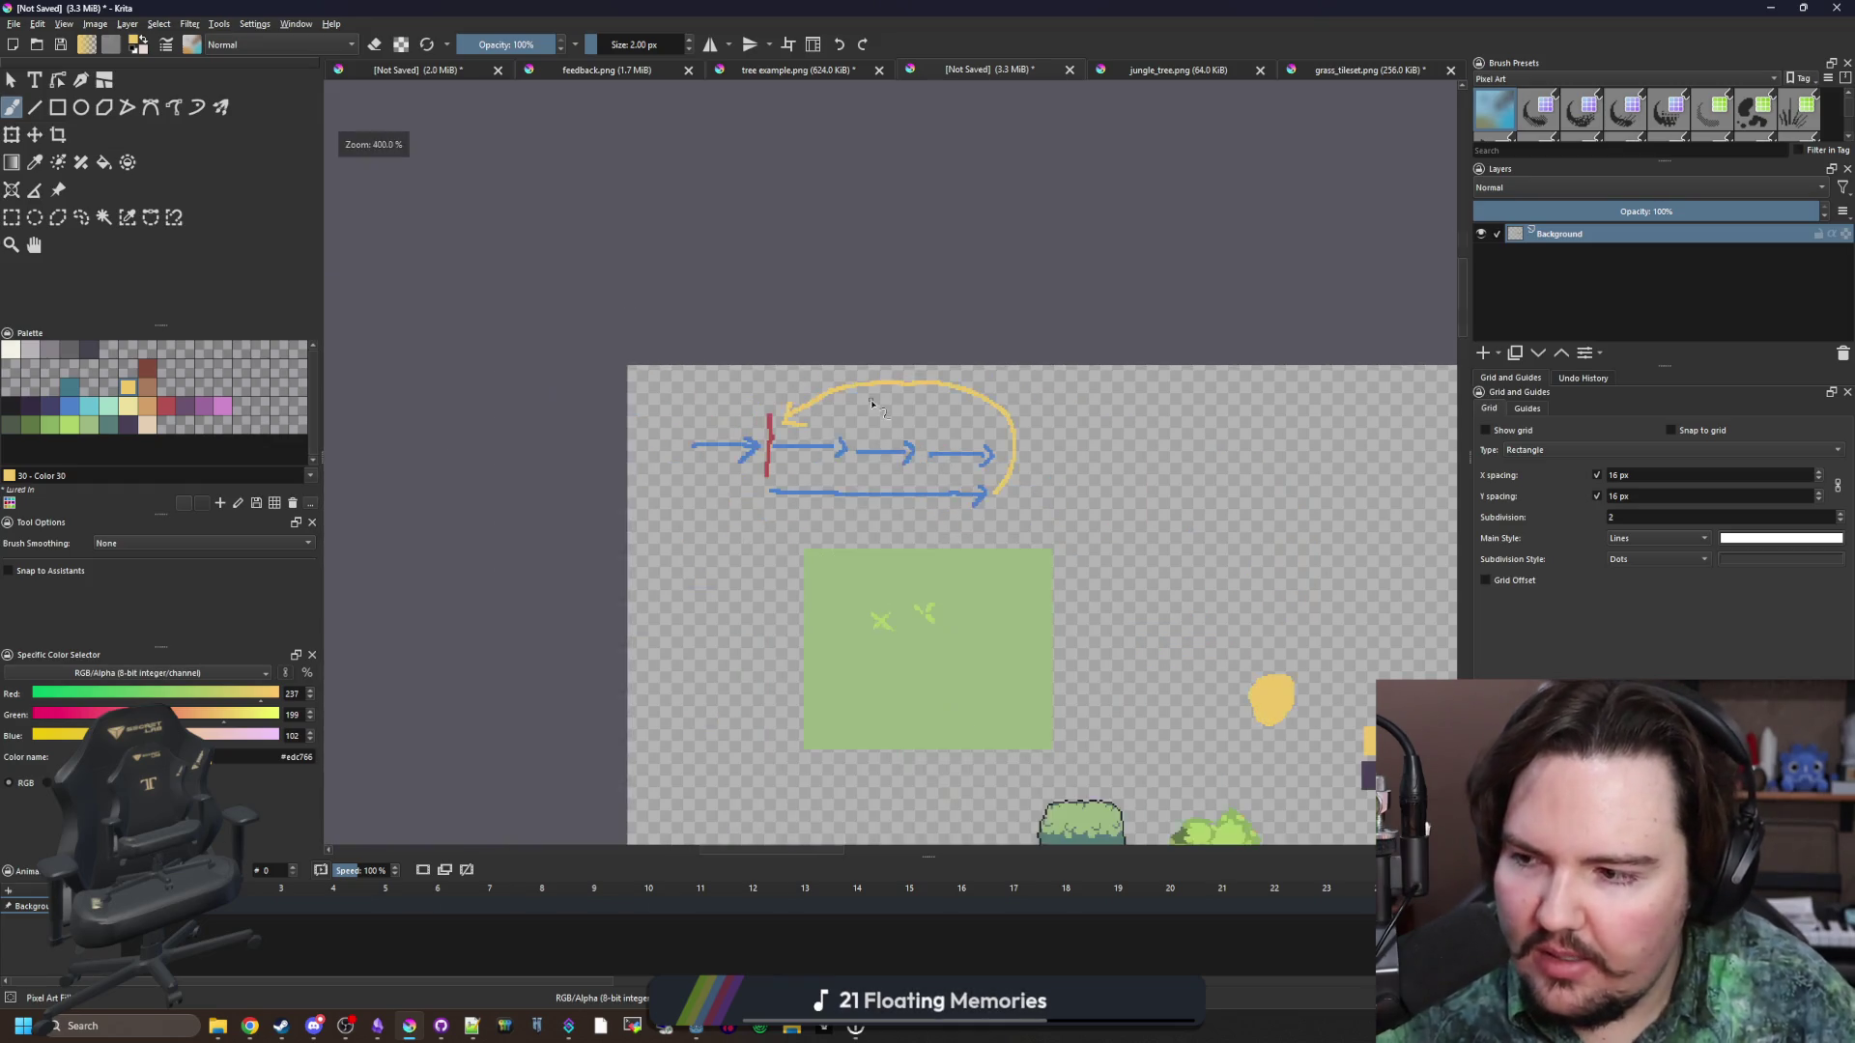
pyautogui.scroll(2, 865, 445)
# Reselect blue and pan around the canvas to review the diagram.
pyautogui.click(81, 405)
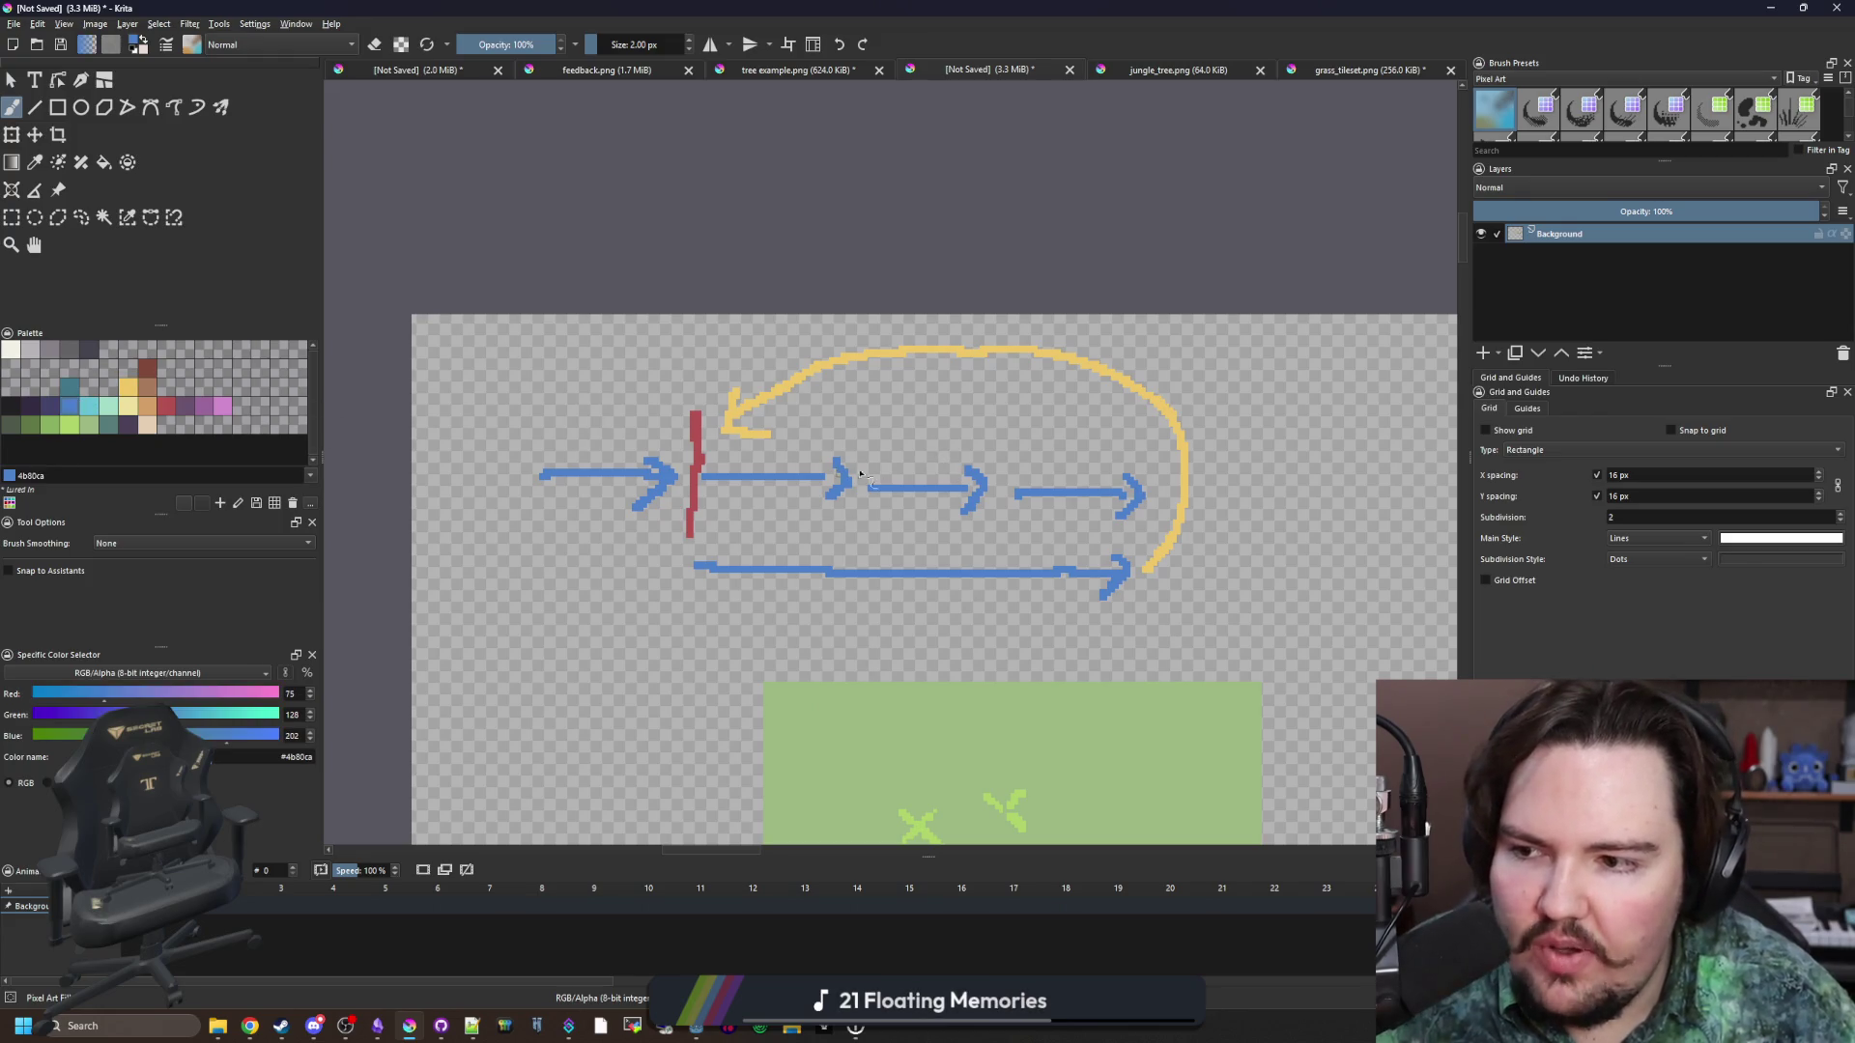
pyautogui.hscroll(3, 715, 463)
pyautogui.scroll(-2, 715, 464)
pyautogui.hscroll(3, 667, 456)
pyautogui.scroll(2, 666, 456)
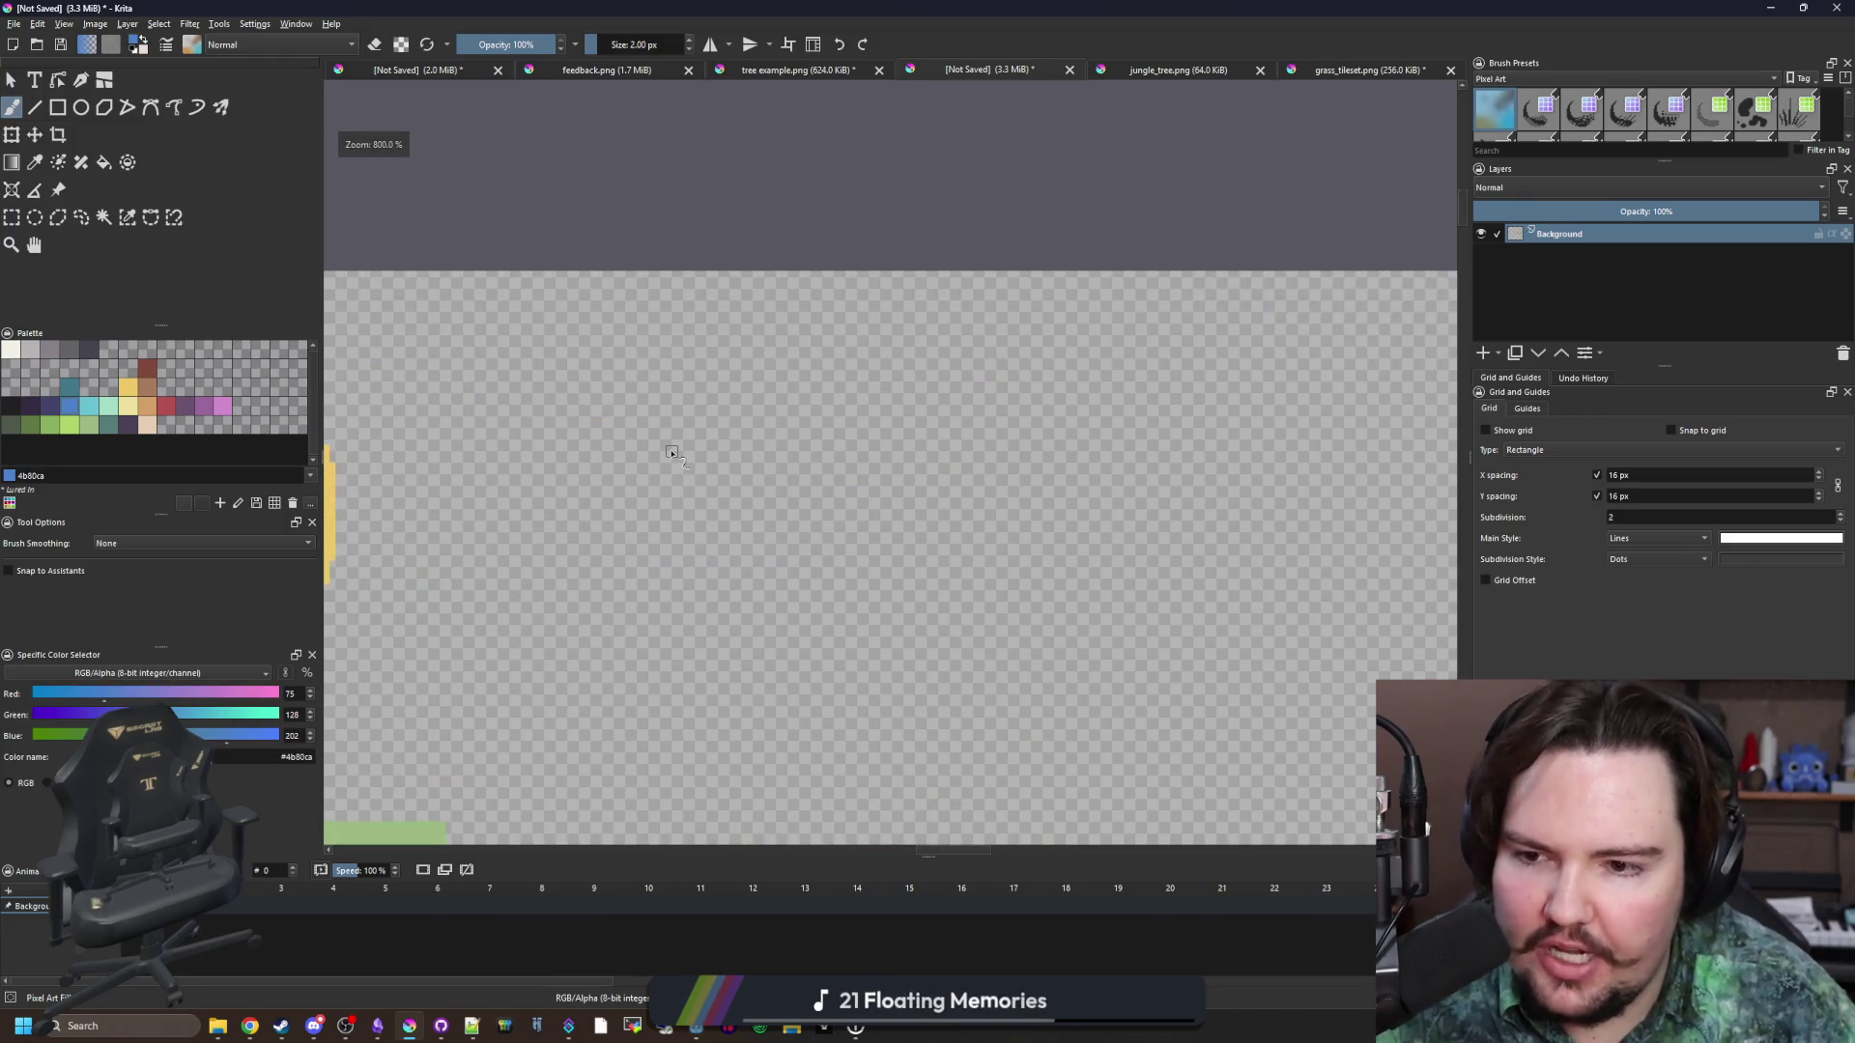
pyautogui.scroll(-2, 666, 456)
pyautogui.hscroll(-3, 672, 459)
pyautogui.scroll(1, 681, 462)
pyautogui.hscroll(-3, 679, 460)
pyautogui.scroll(1, 680, 460)
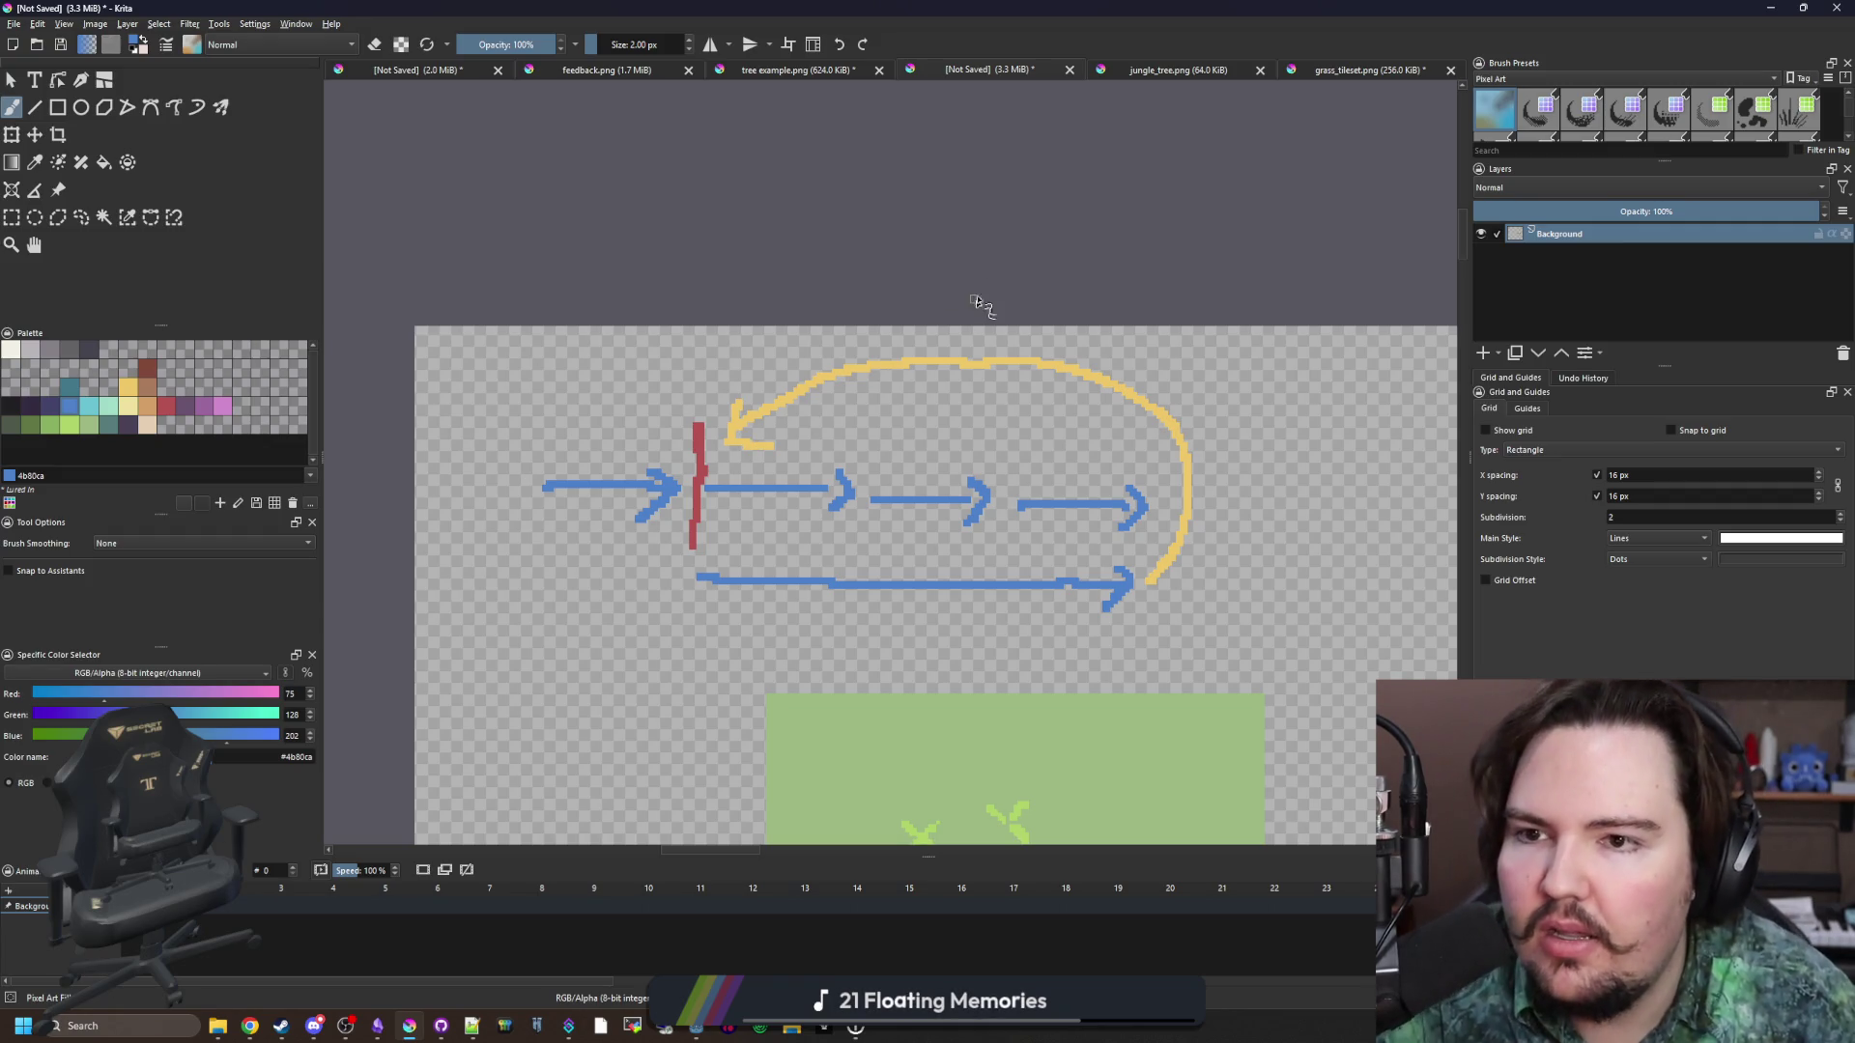
pyautogui.press('super+Down')
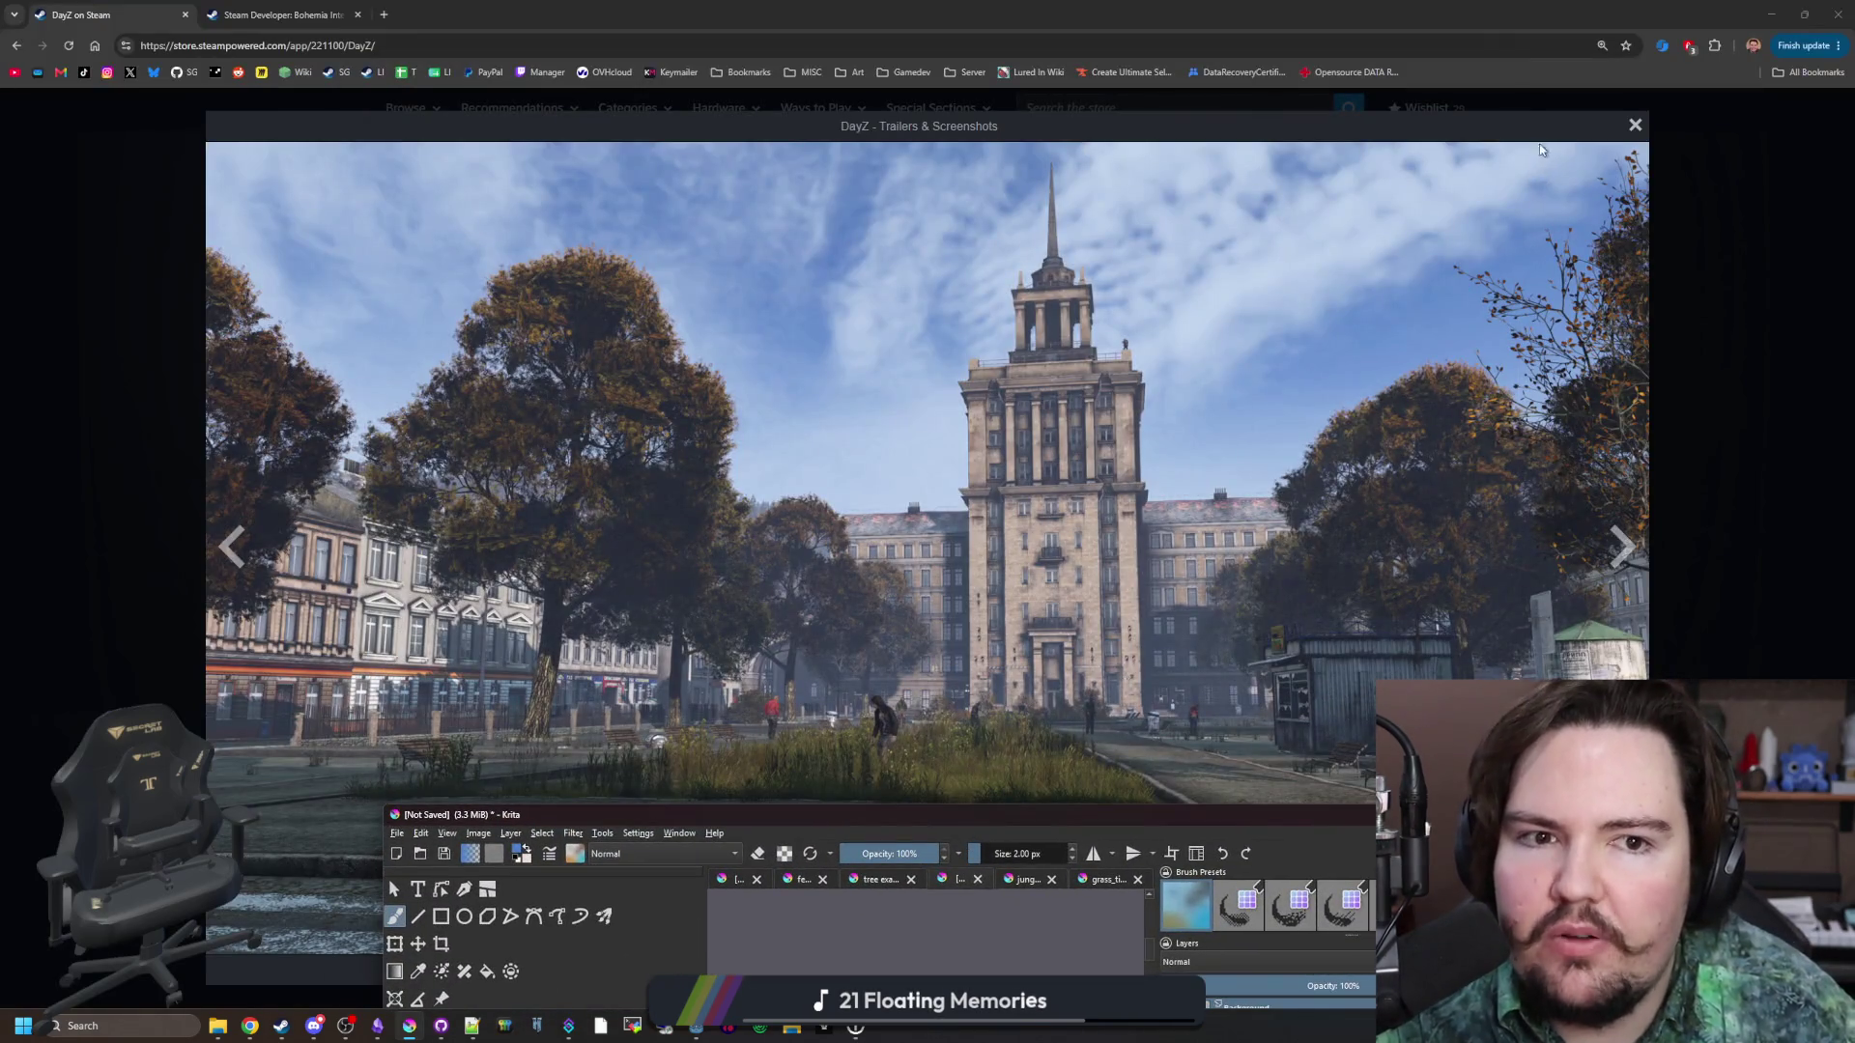
# Return to the DayZ store page and page forward to the railway screenshot.
pyautogui.click(1547, 123)
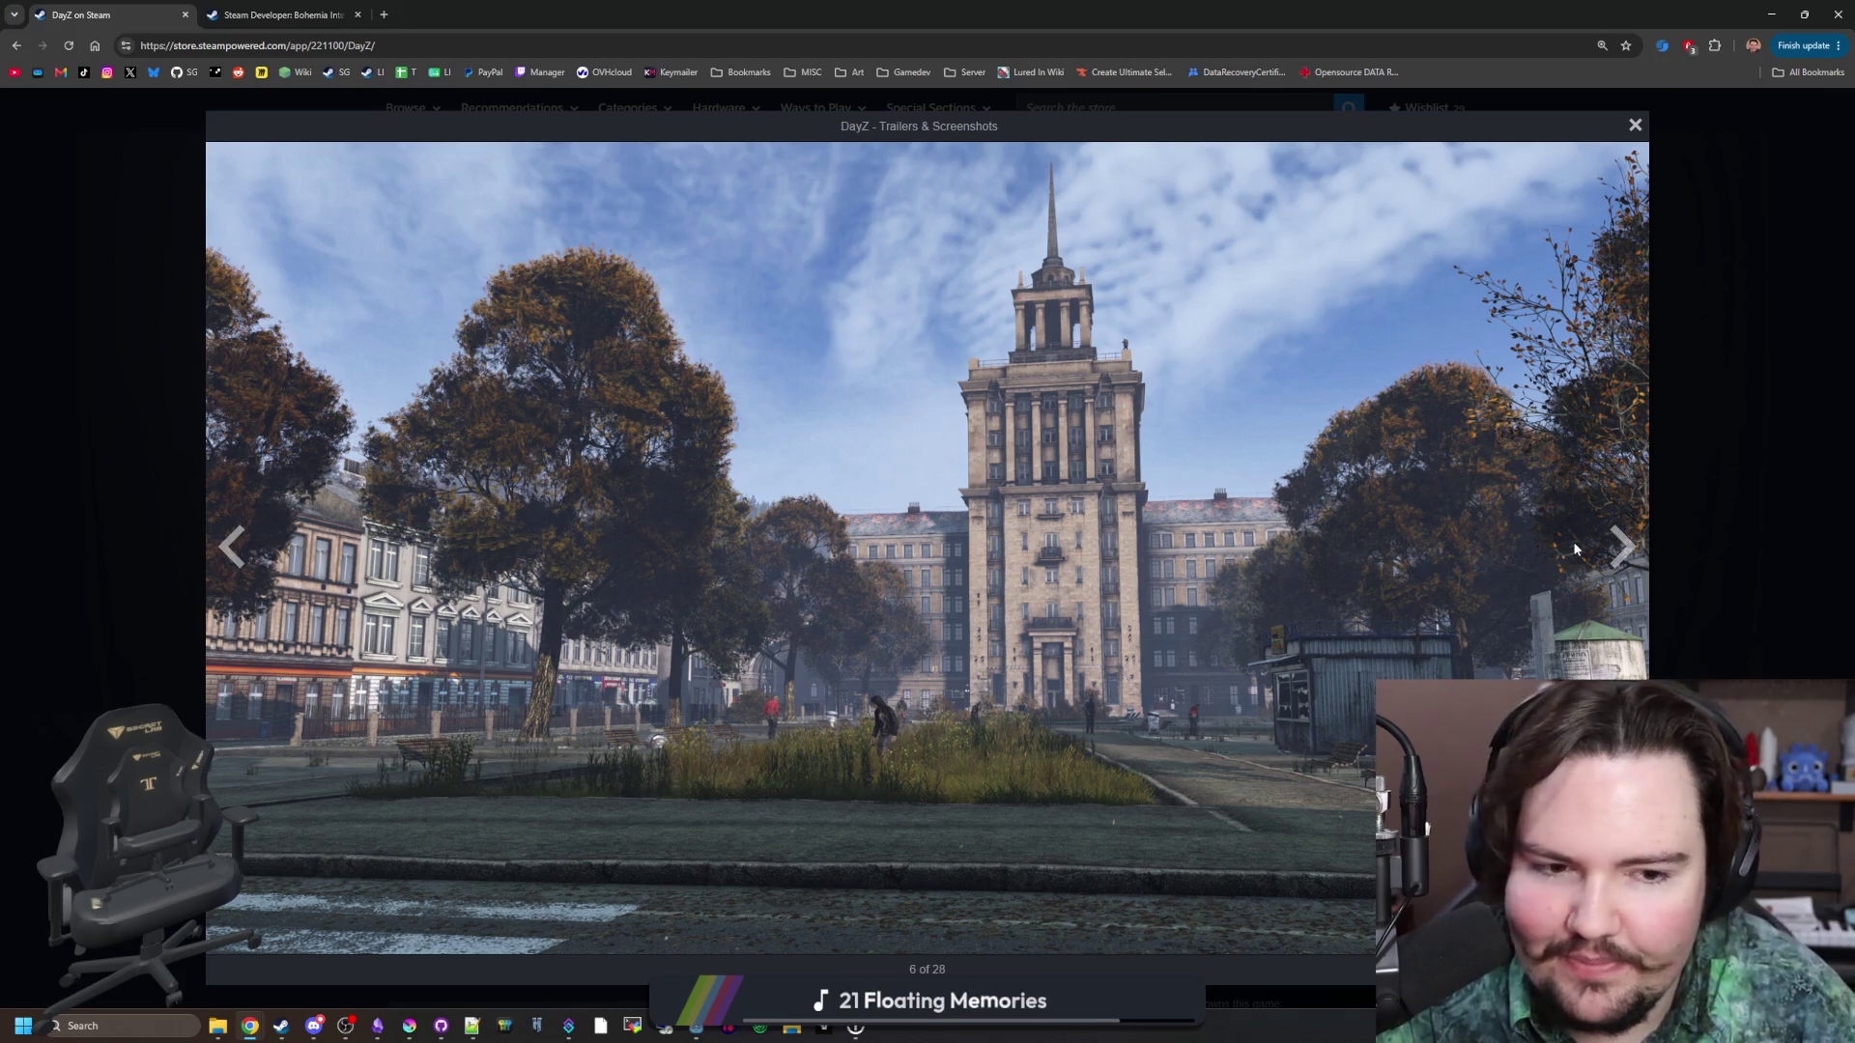
pyautogui.click(1621, 547)
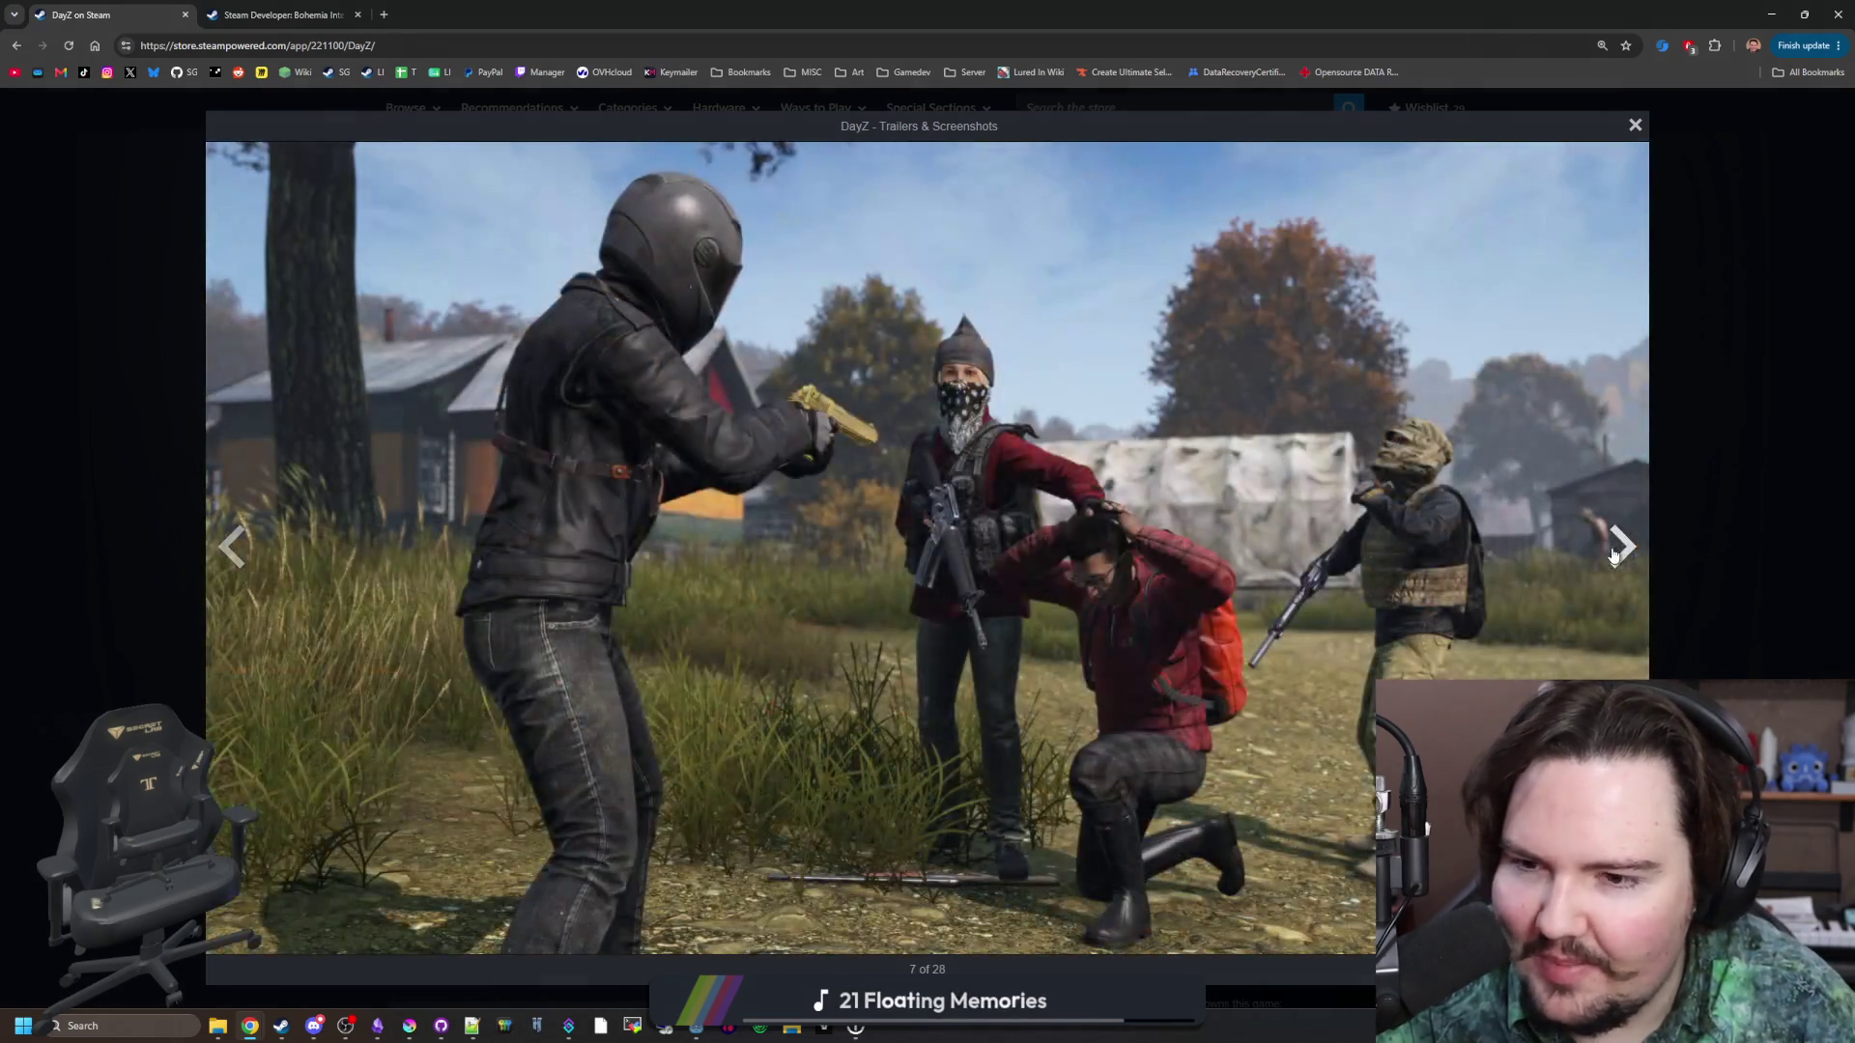
pyautogui.click(1622, 547)
pyautogui.click(1621, 546)
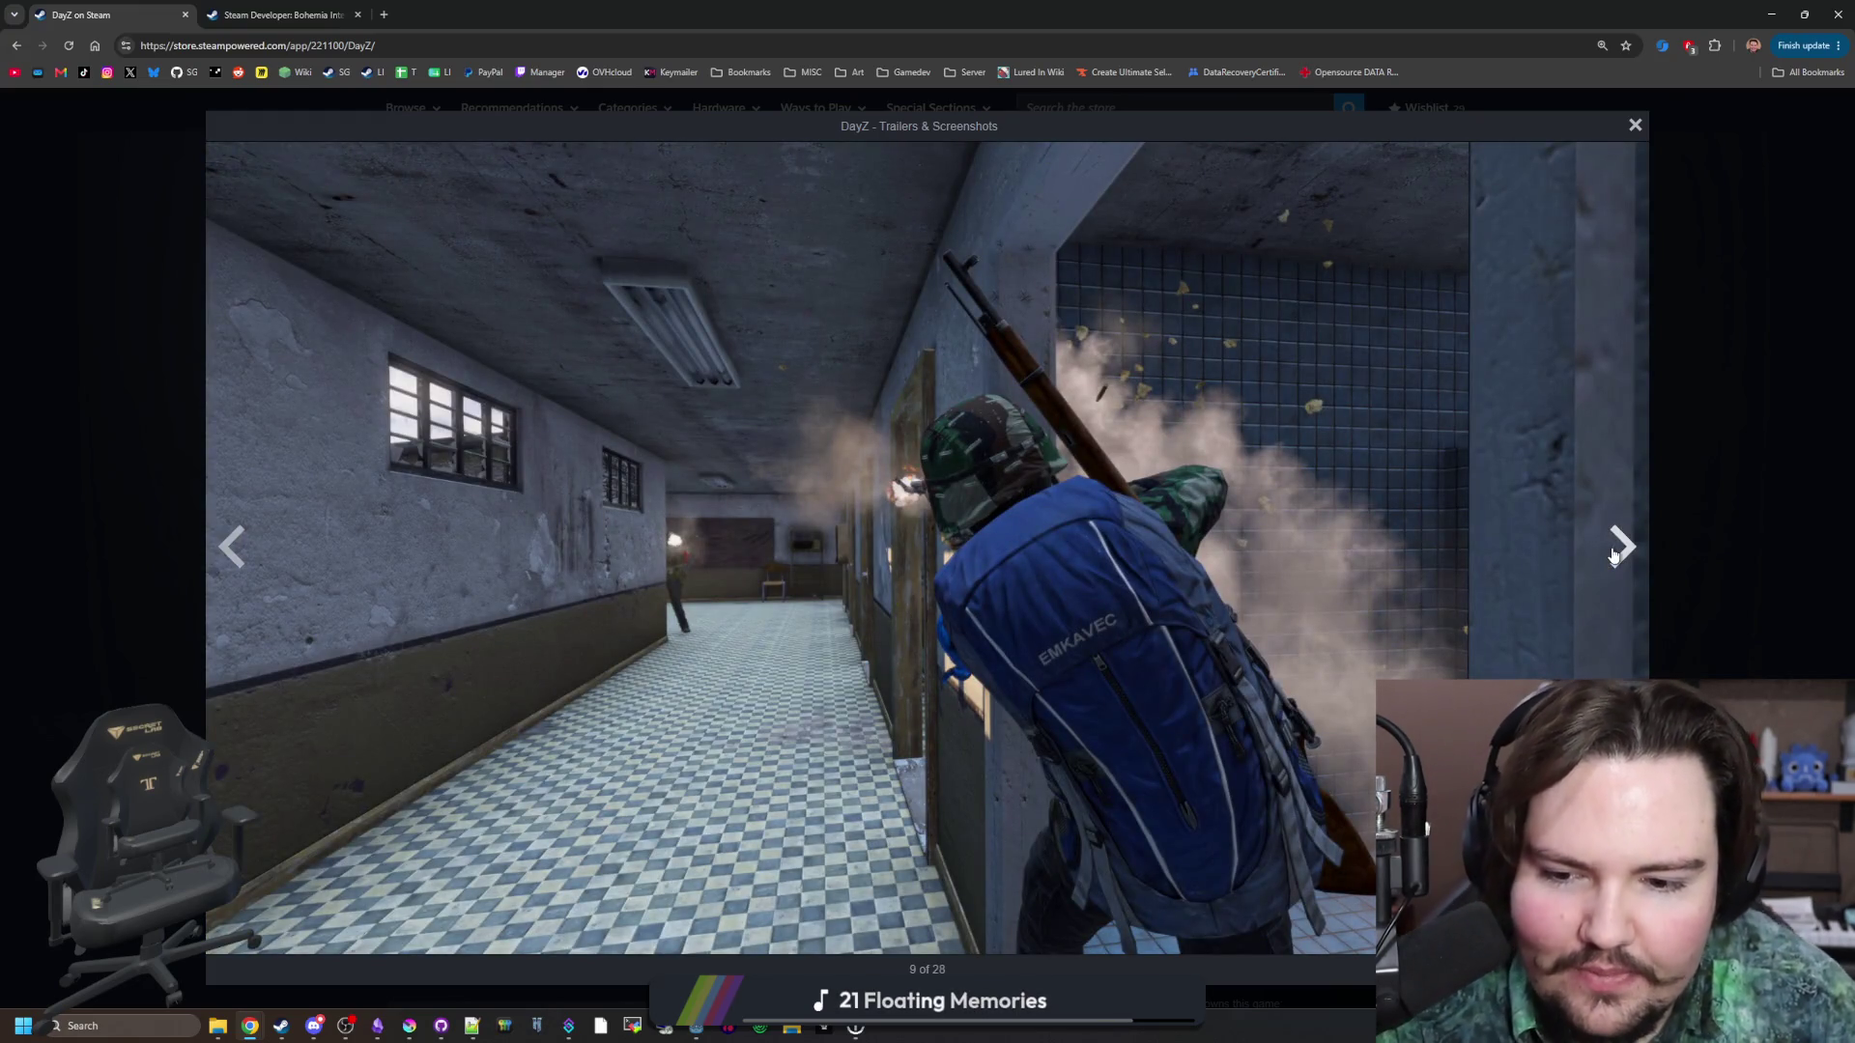
pyautogui.click(1614, 555)
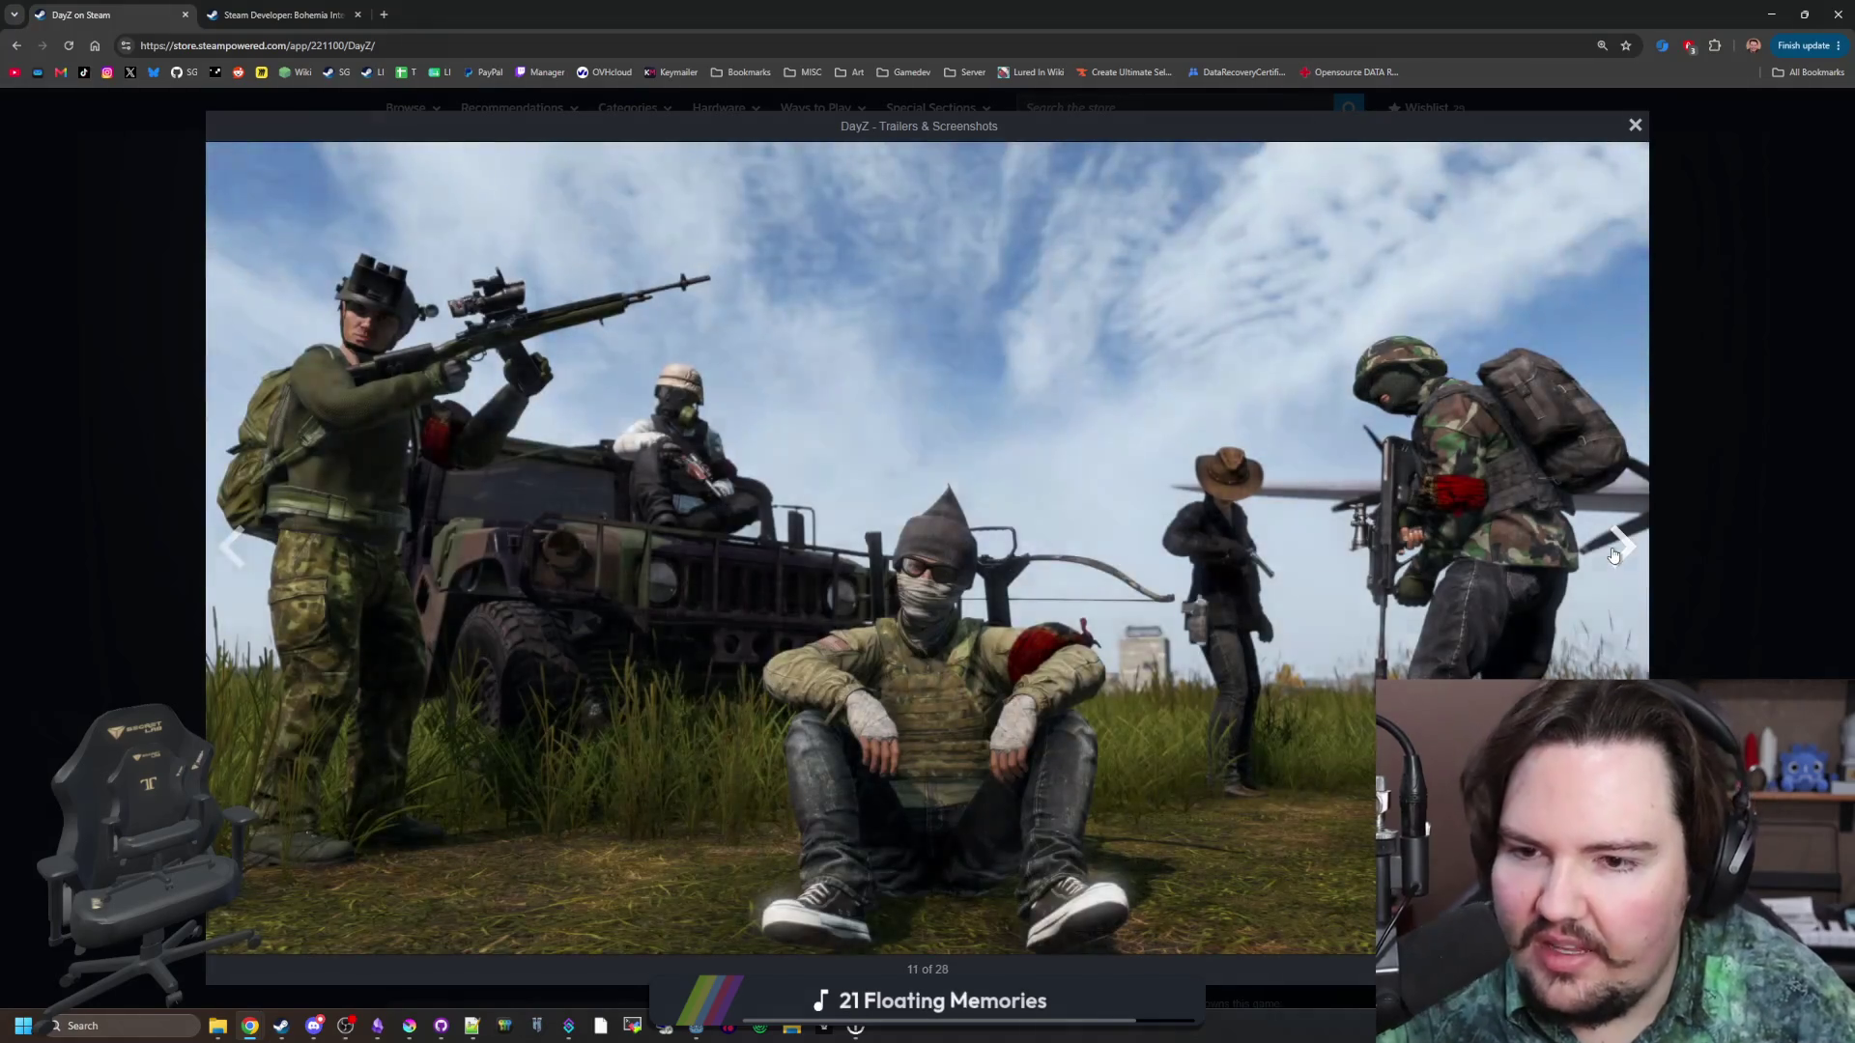
pyautogui.click(1613, 555)
pyautogui.click(1614, 555)
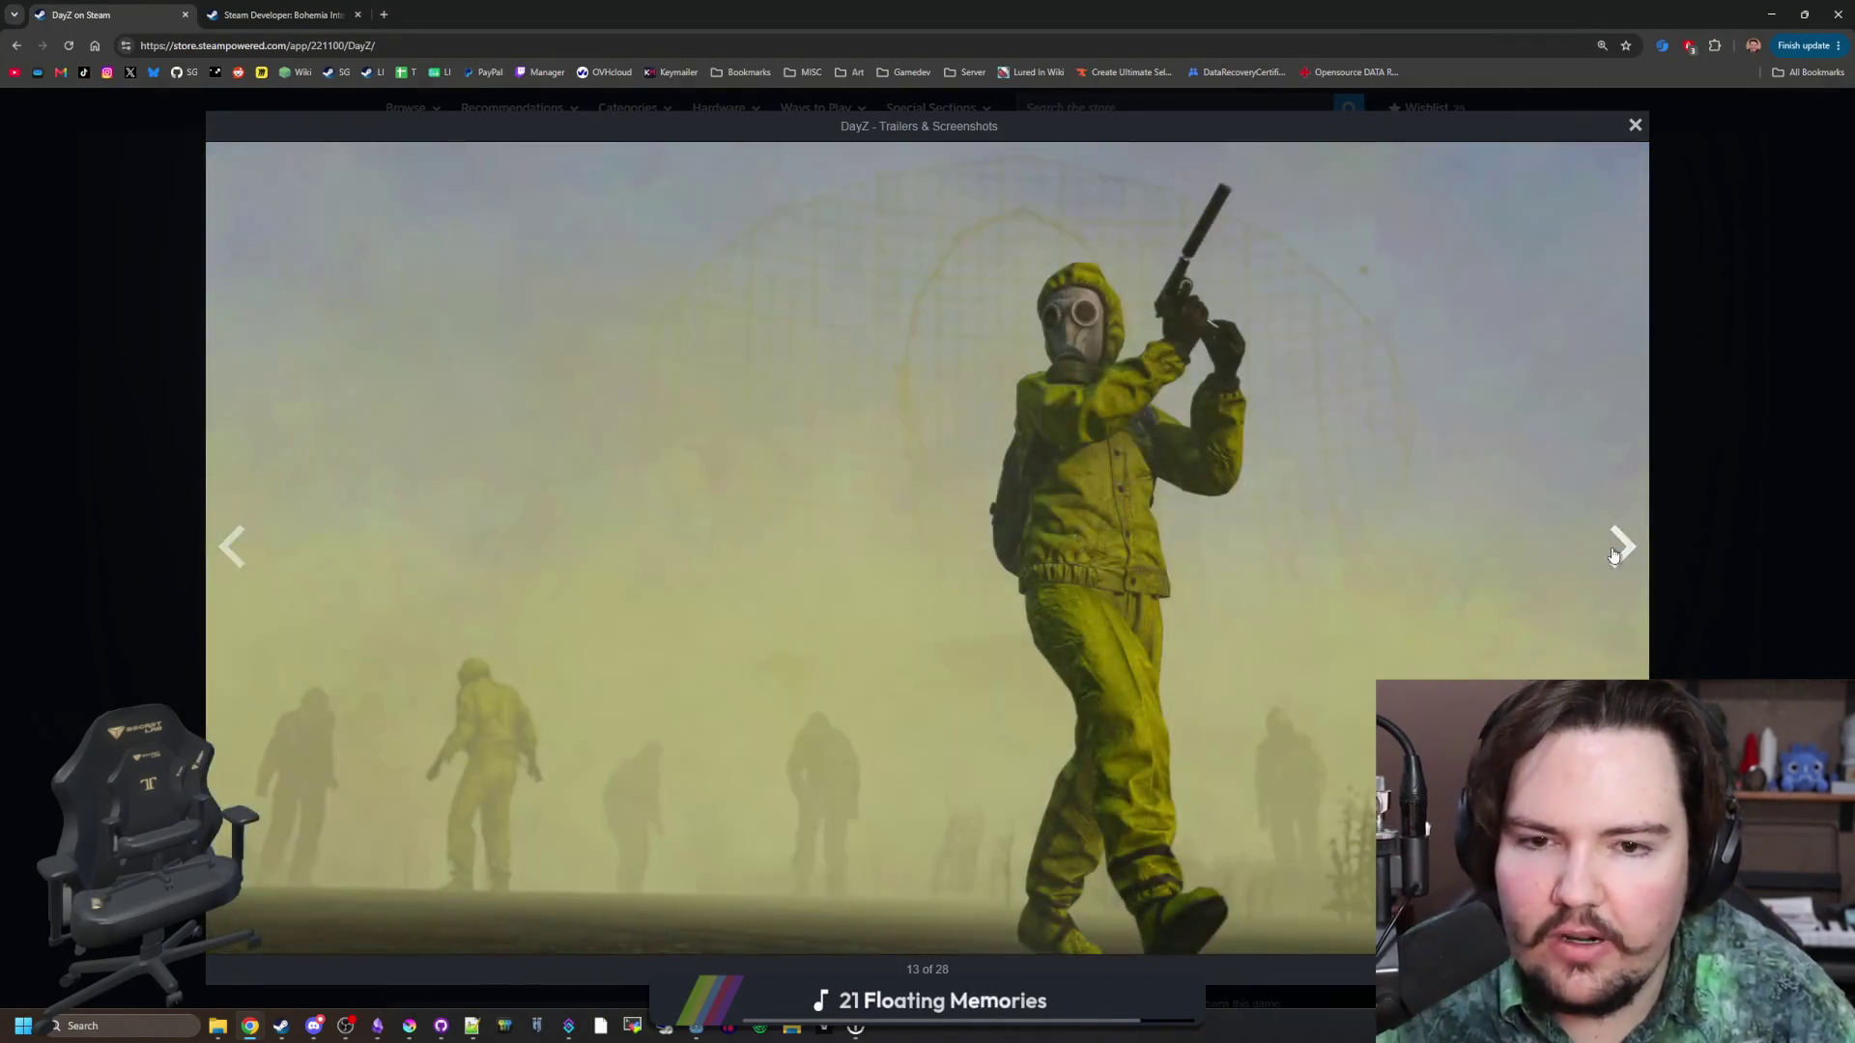
pyautogui.click(1614, 554)
pyautogui.click(1614, 555)
pyautogui.click(1614, 555)
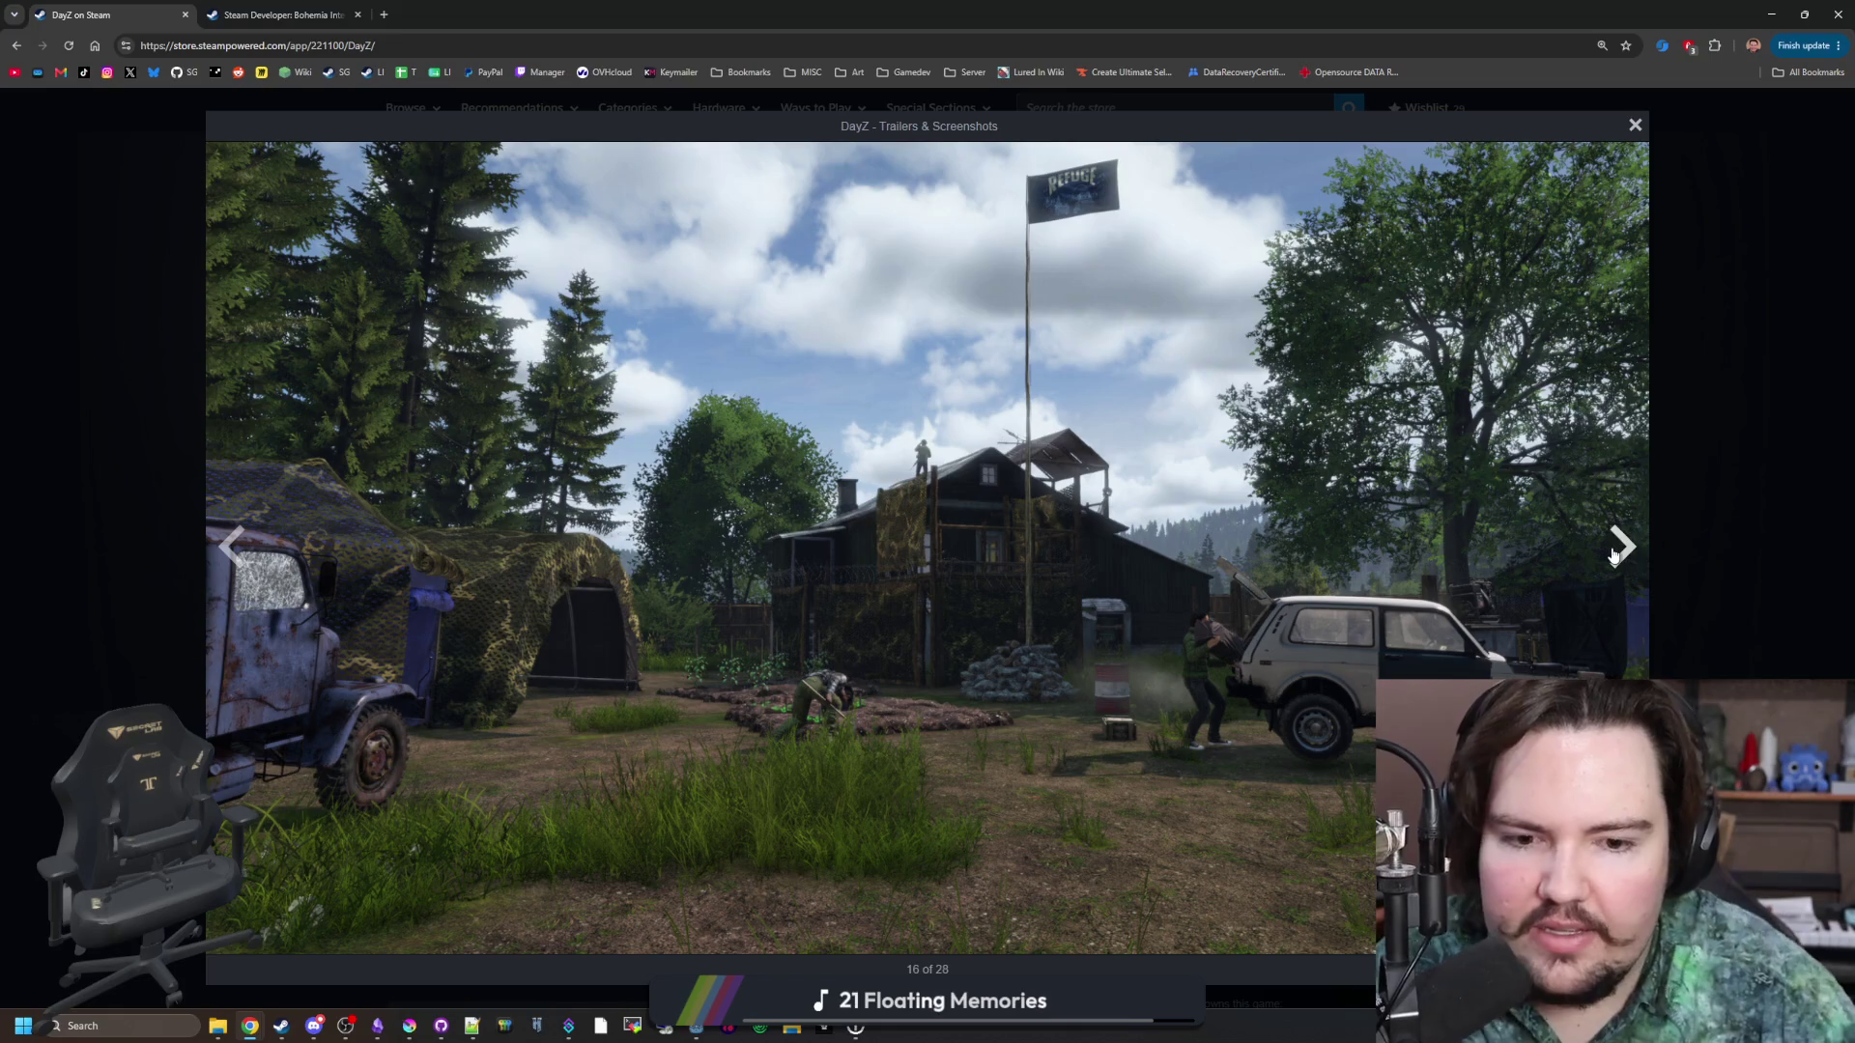
pyautogui.click(1613, 555)
pyautogui.click(1613, 555)
pyautogui.click(1614, 555)
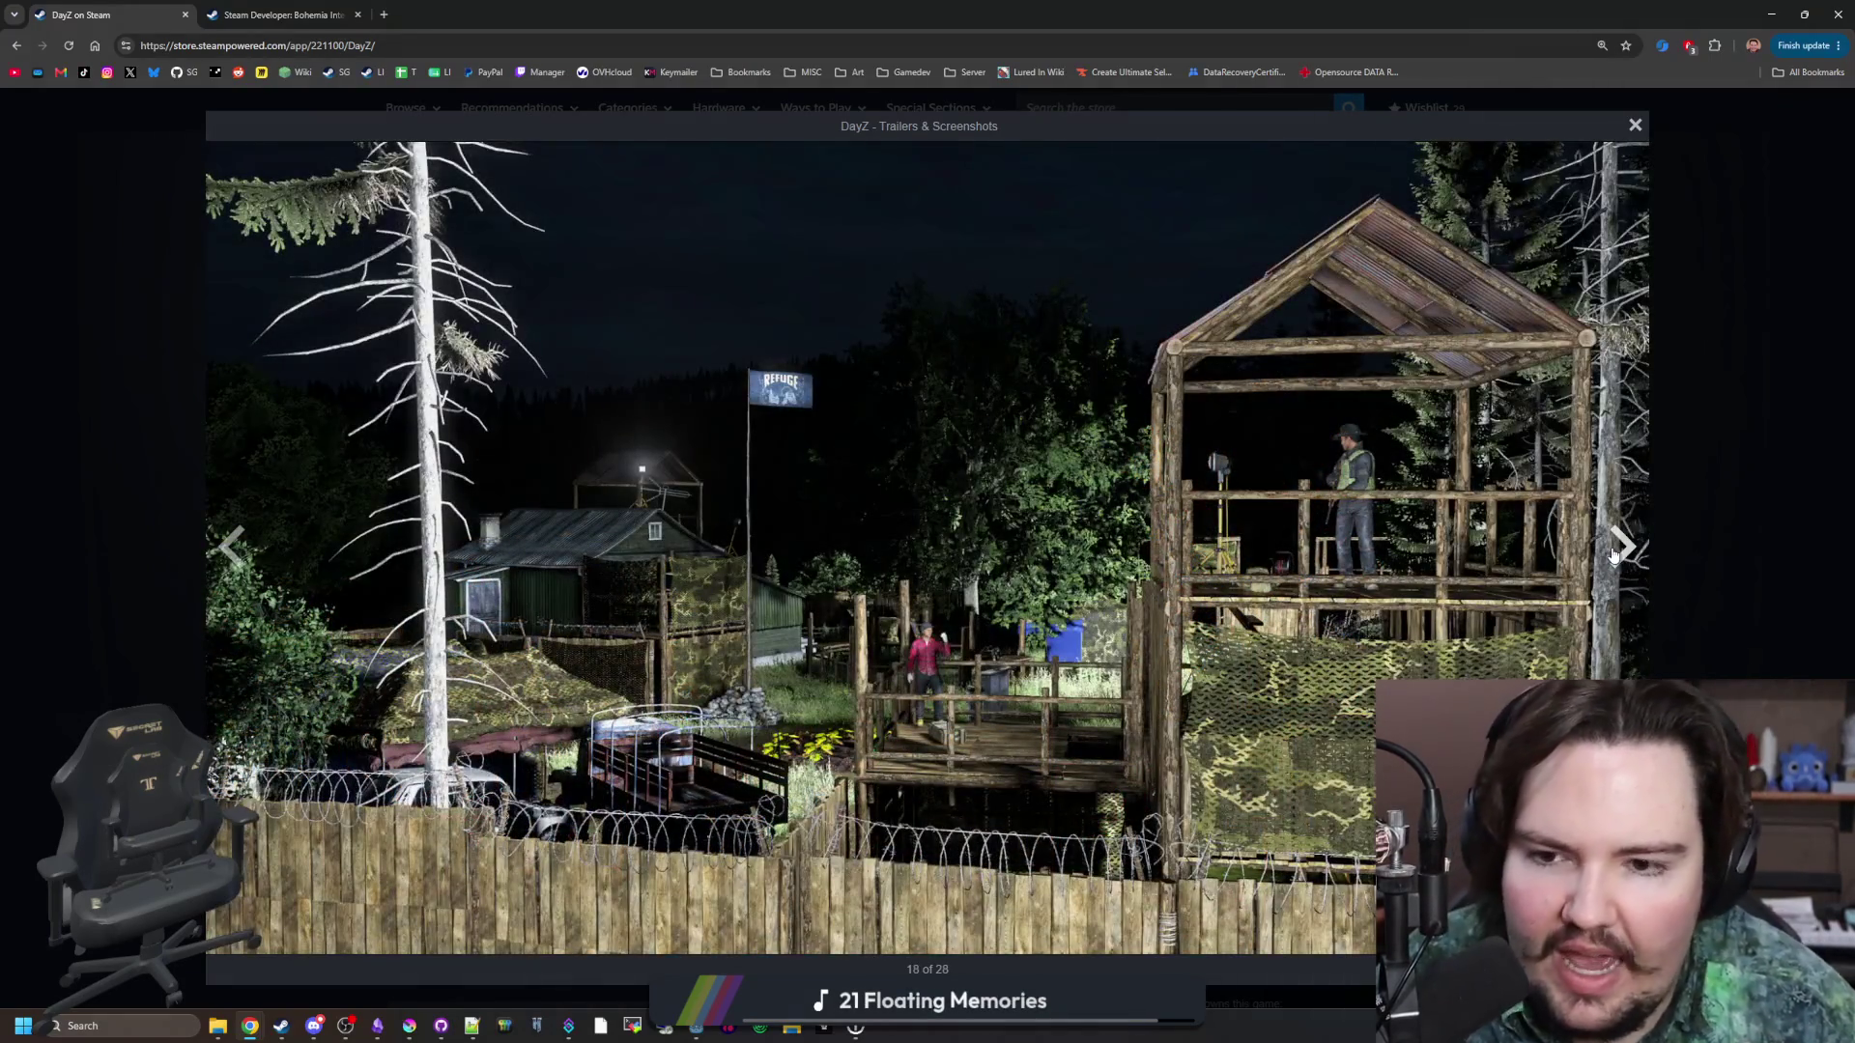
pyautogui.click(1614, 555)
# Keep paging past the truck, village, bear and fishing shots, wrapping around to 4 of 28.
pyautogui.click(1613, 555)
pyautogui.click(1613, 554)
pyautogui.click(1614, 555)
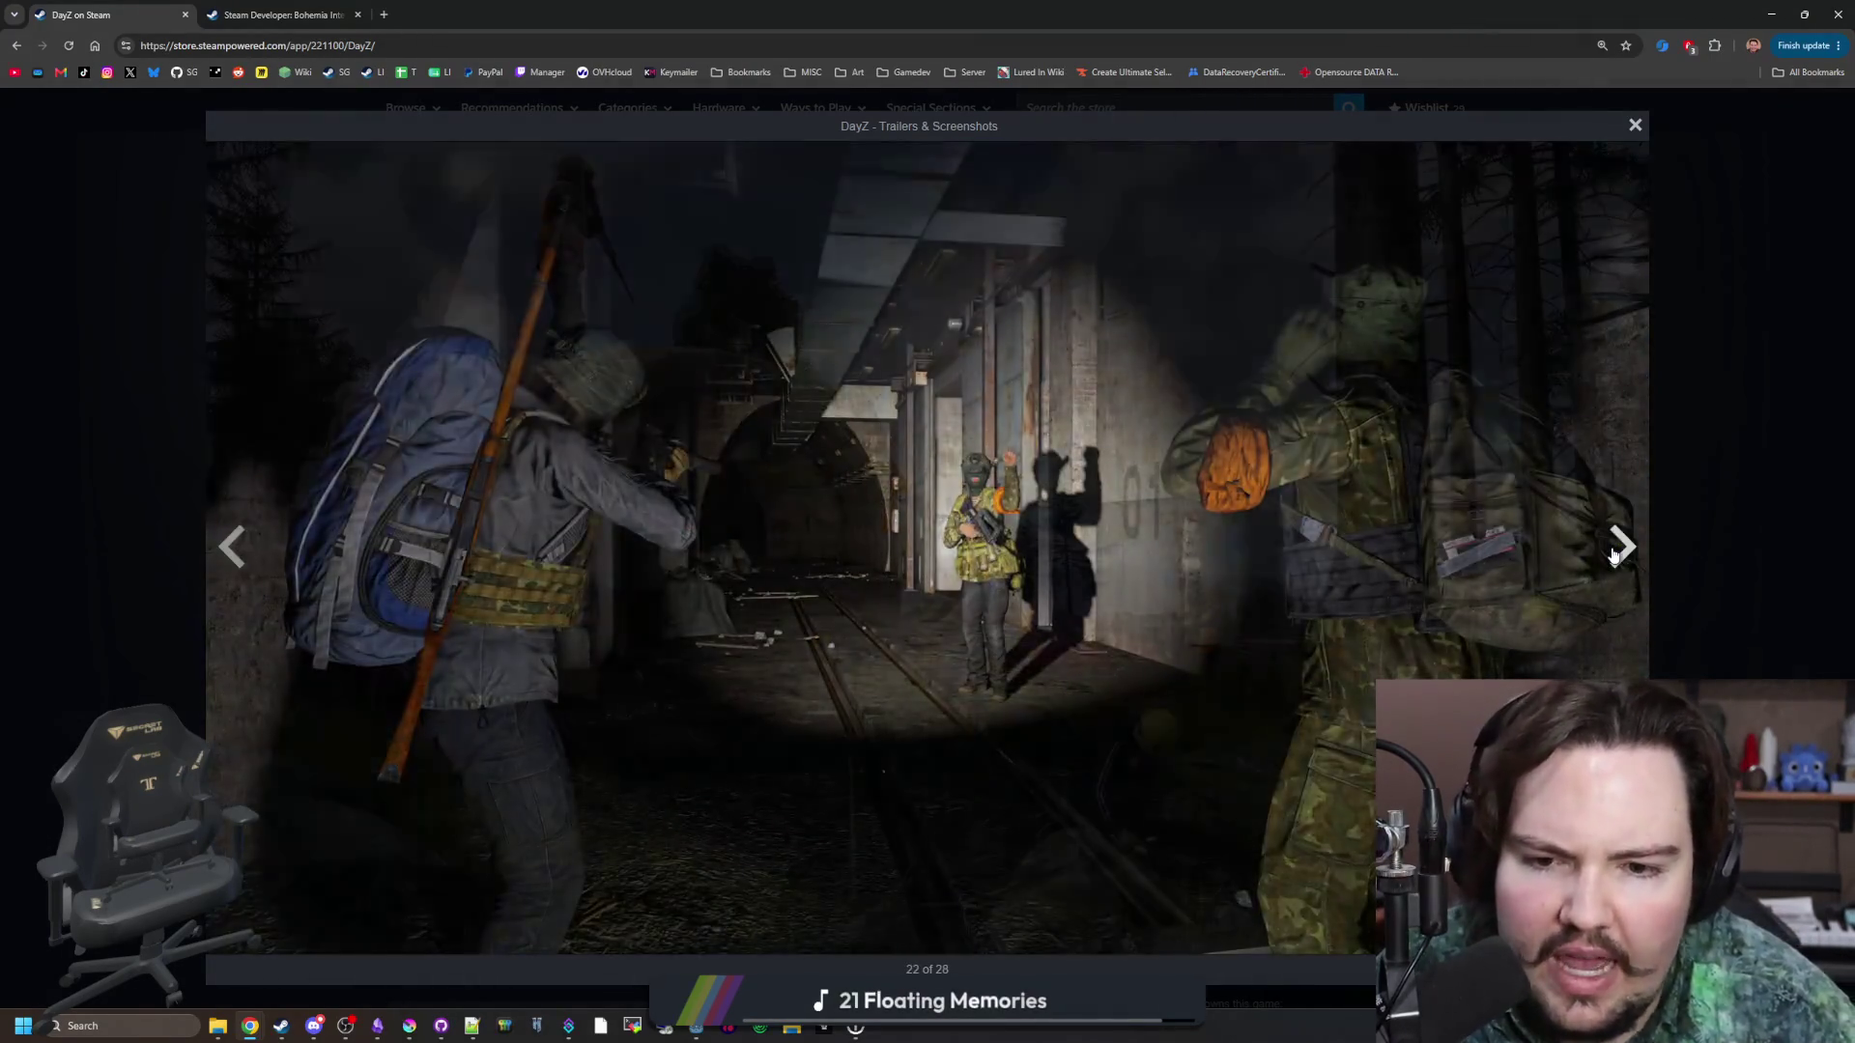
pyautogui.click(1613, 555)
pyautogui.click(1614, 554)
pyautogui.click(1613, 555)
pyautogui.click(1613, 555)
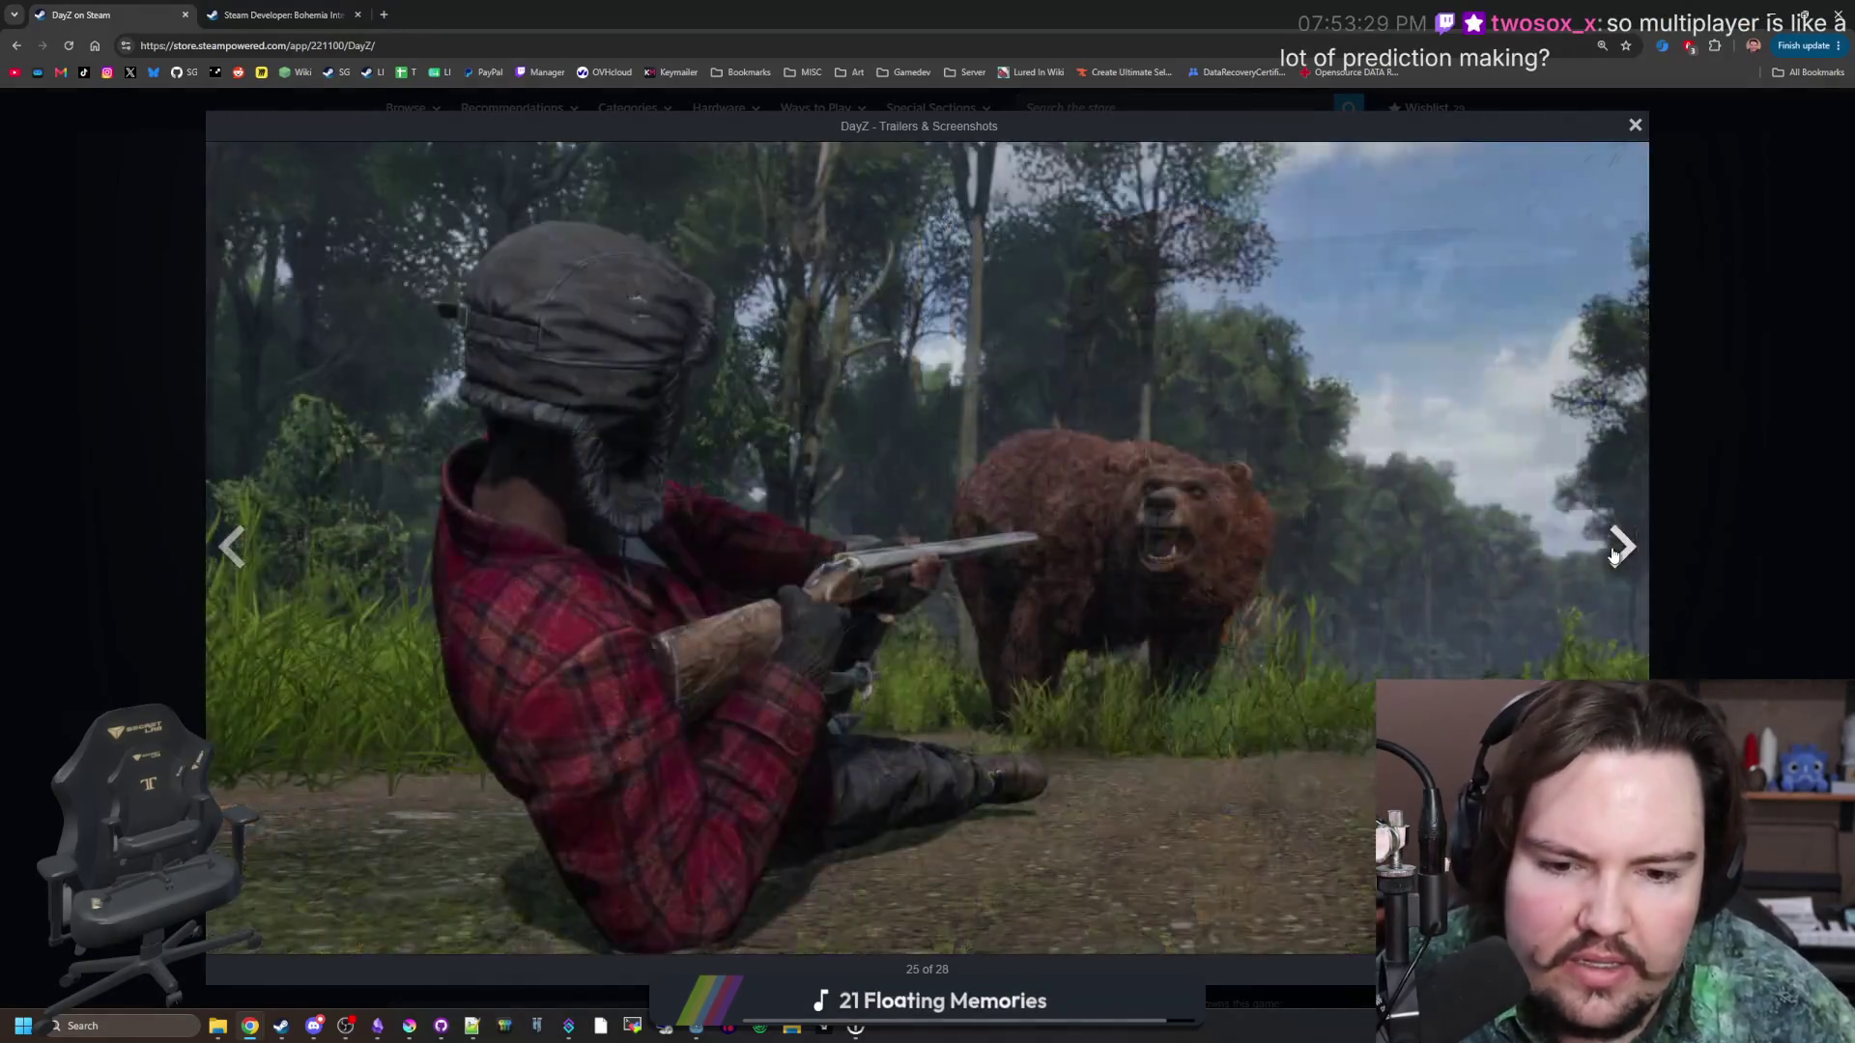
pyautogui.click(1613, 555)
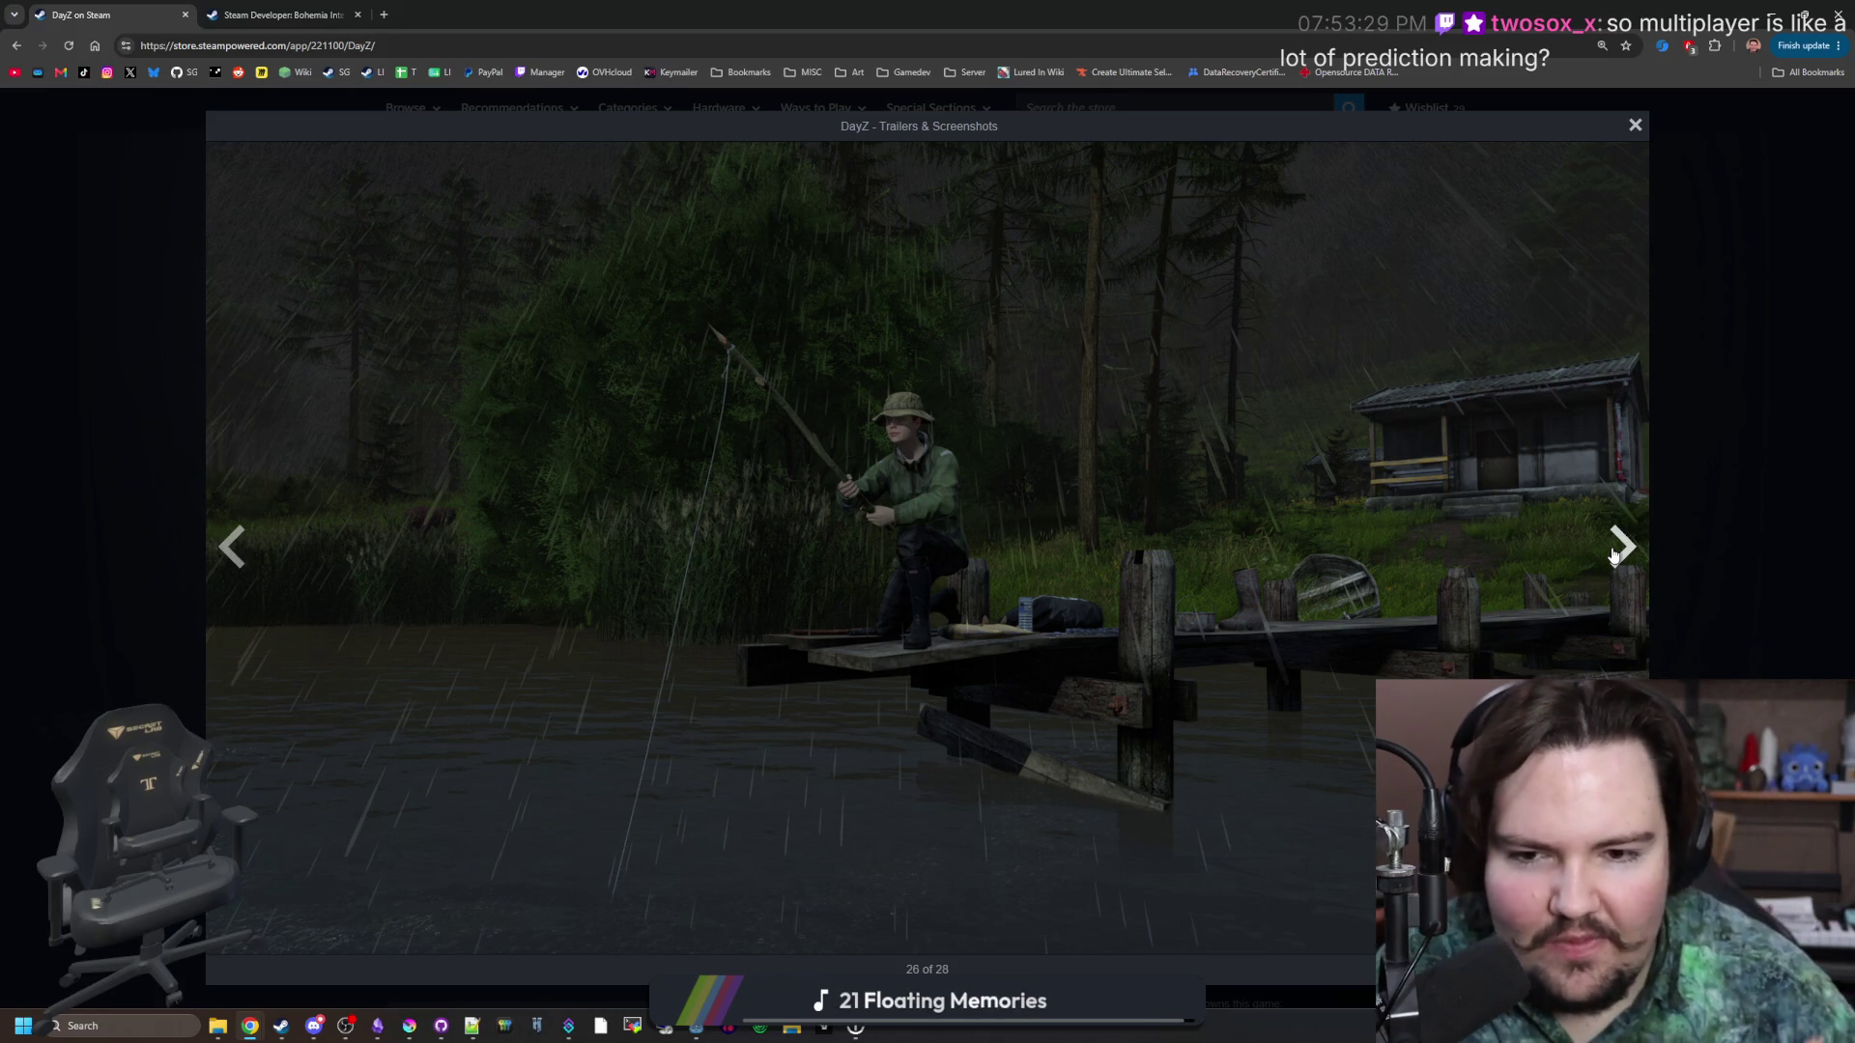
pyautogui.click(1613, 555)
pyautogui.click(1614, 555)
pyautogui.click(1614, 555)
pyautogui.click(1613, 555)
pyautogui.click(1613, 555)
pyautogui.click(1614, 555)
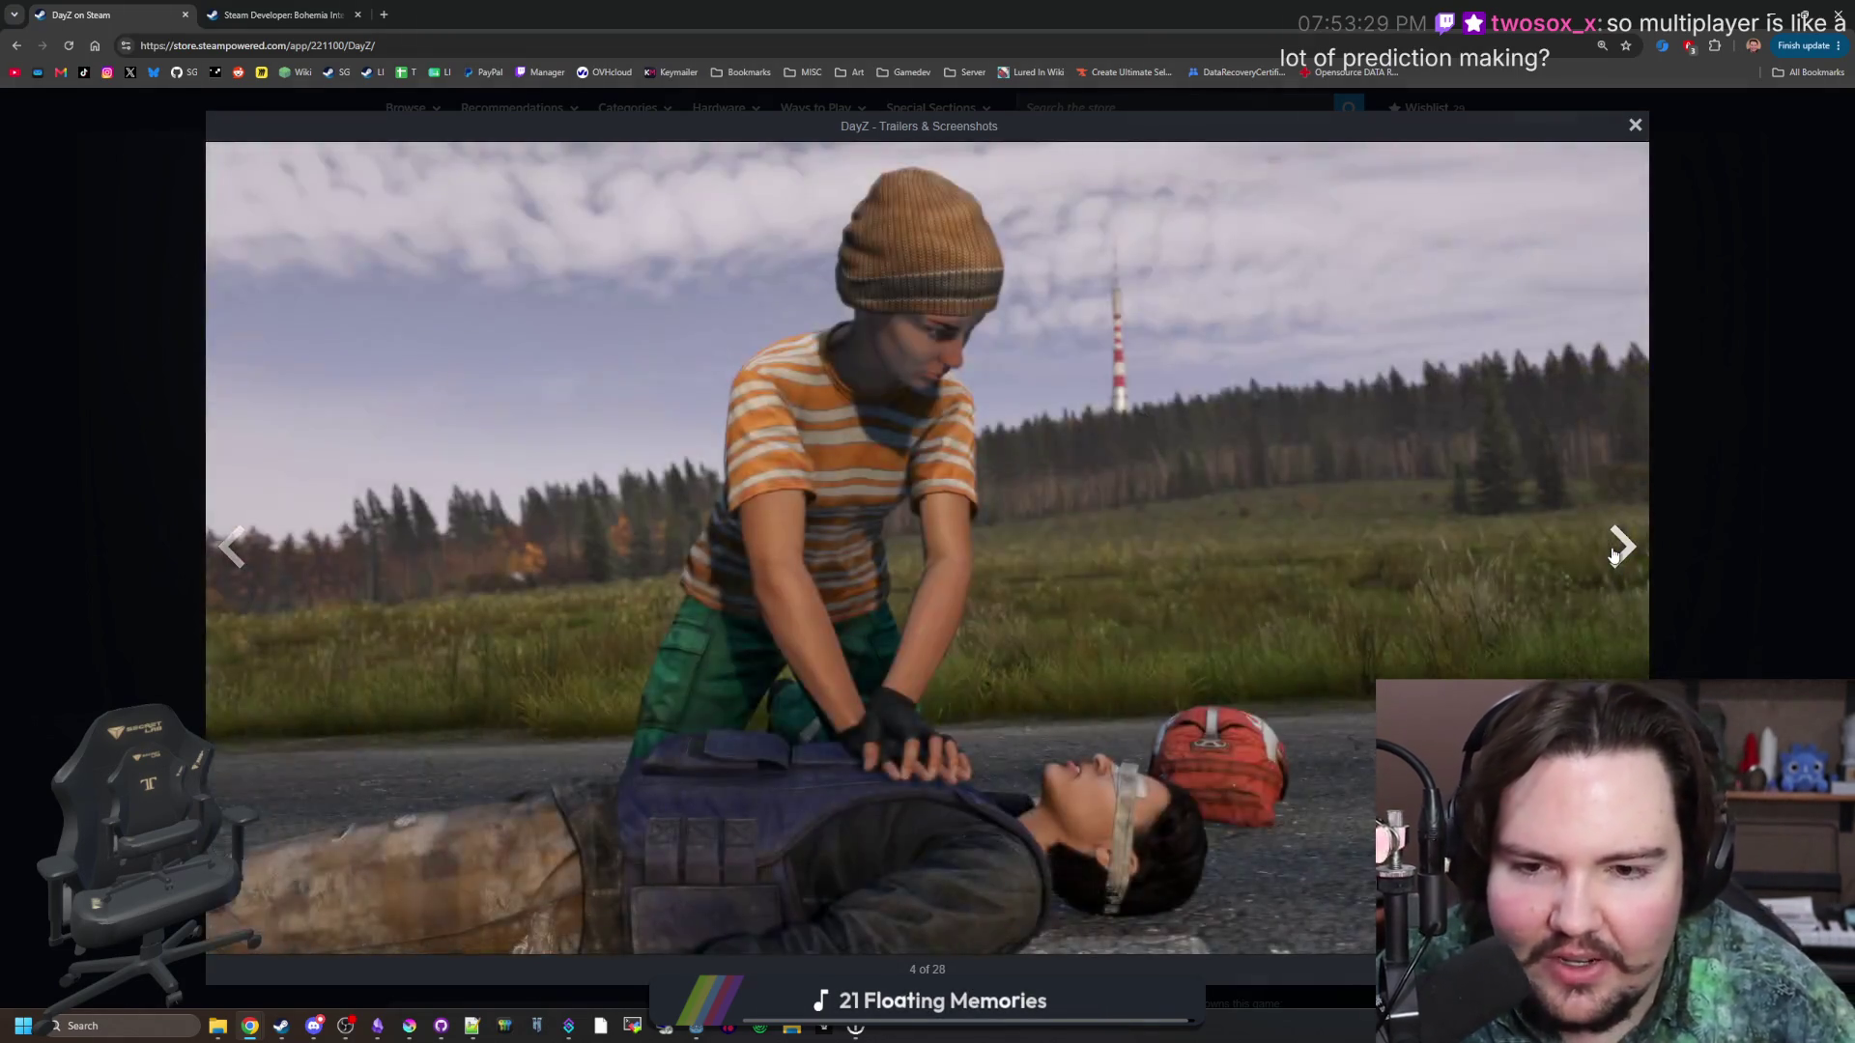
pyautogui.click(1613, 555)
pyautogui.click(1613, 555)
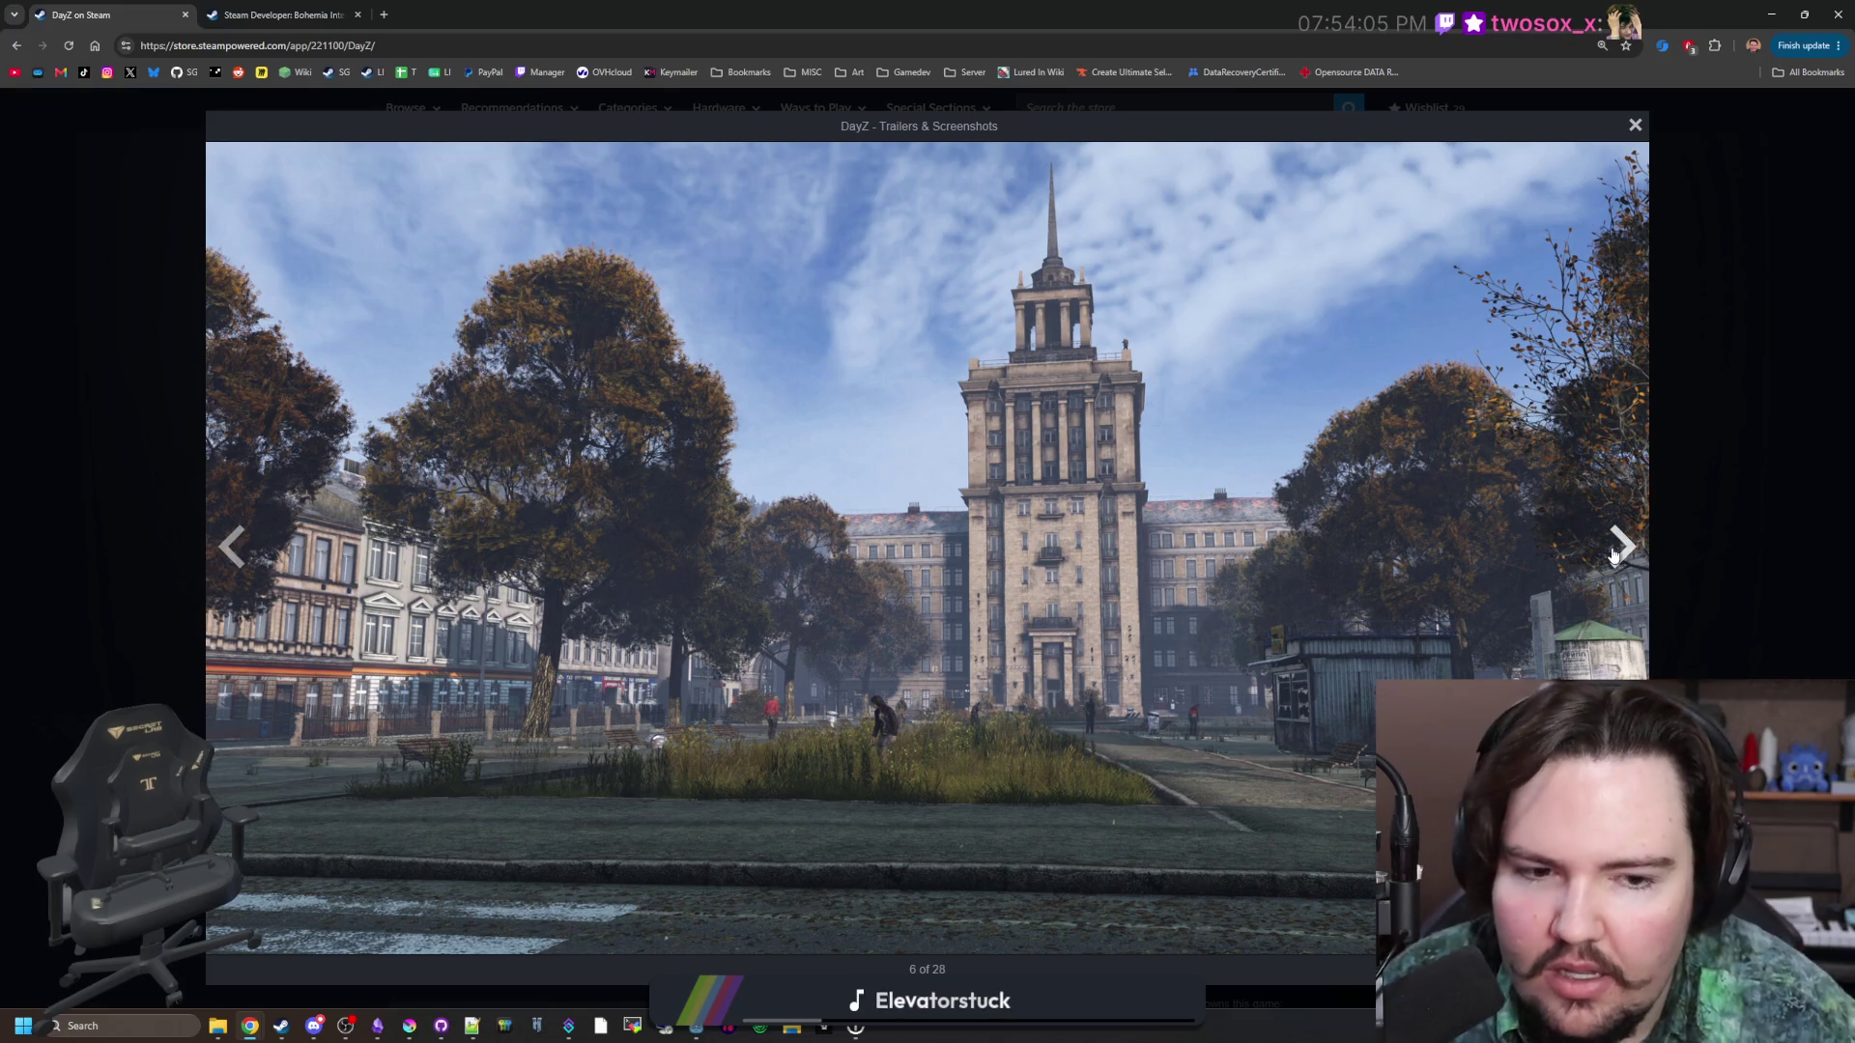
# Step between DayZ screenshots 7, 8 and 6, settle on 7 of 28, then close the viewer.
pyautogui.click(1612, 555)
pyautogui.click(1612, 555)
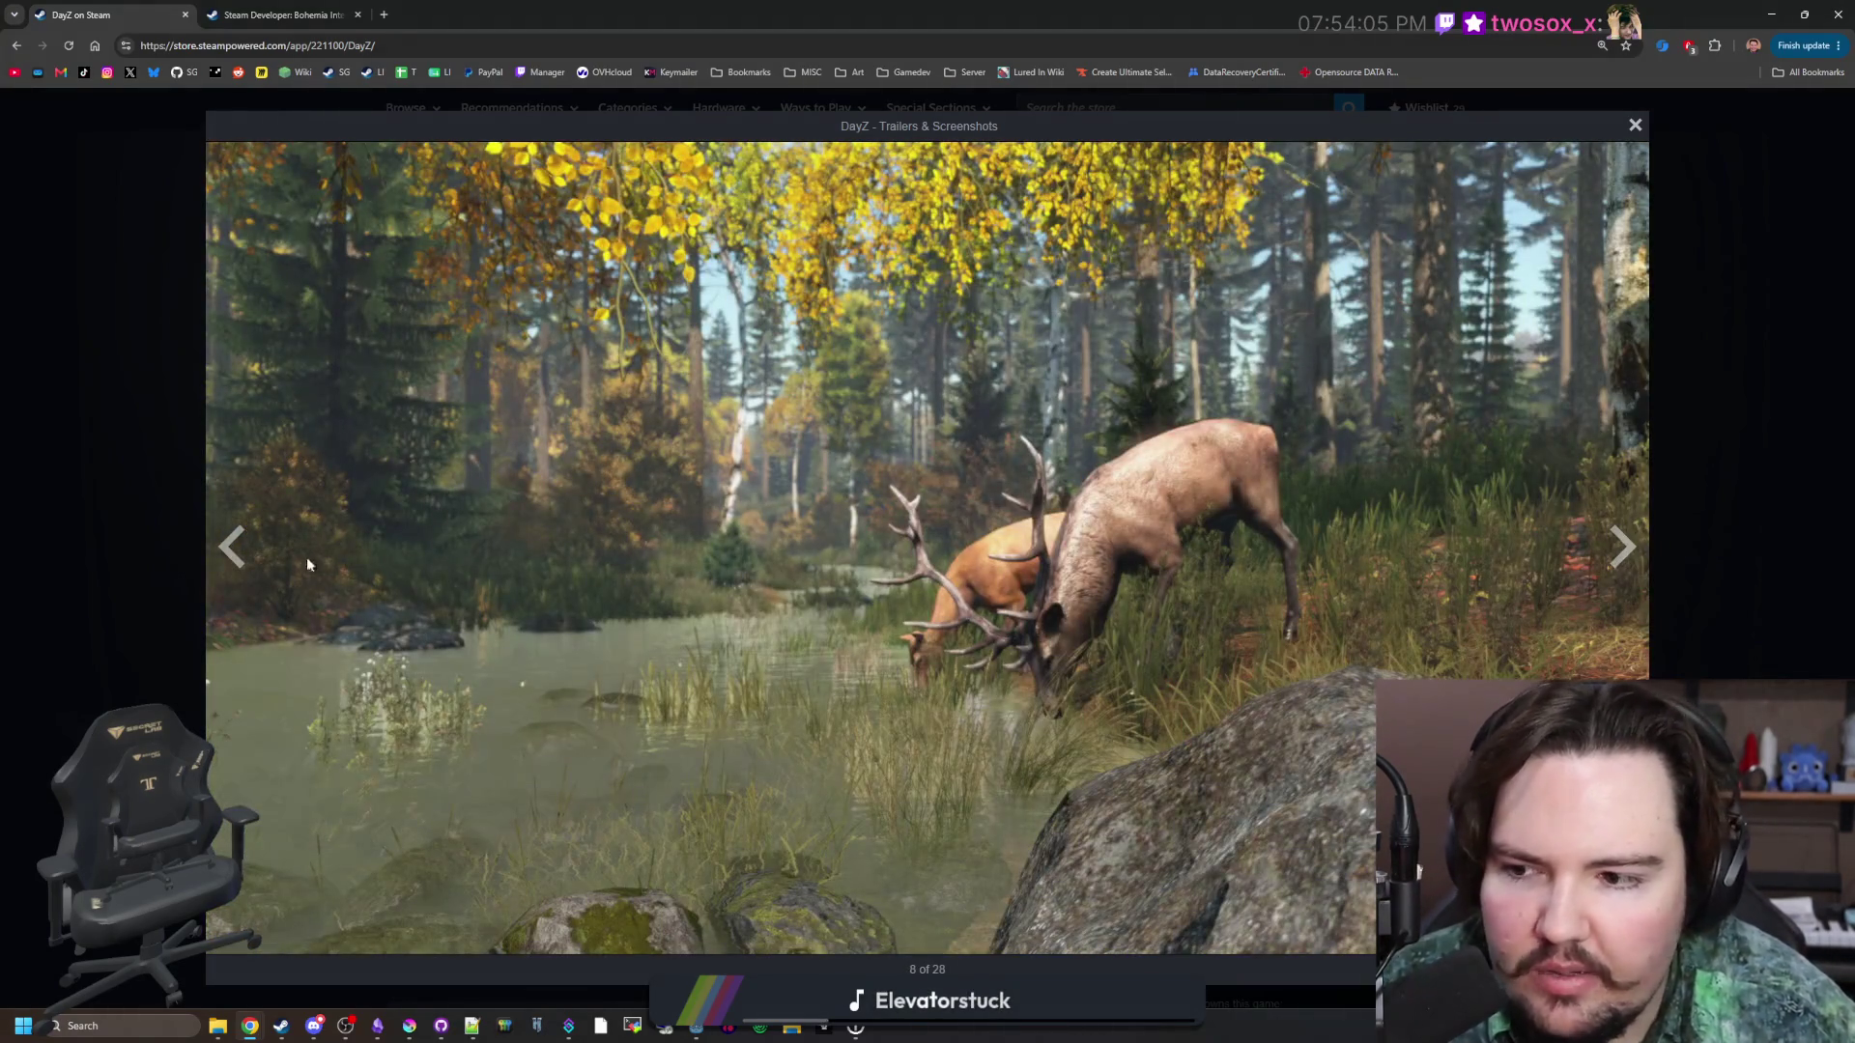
pyautogui.click(232, 547)
pyautogui.click(232, 546)
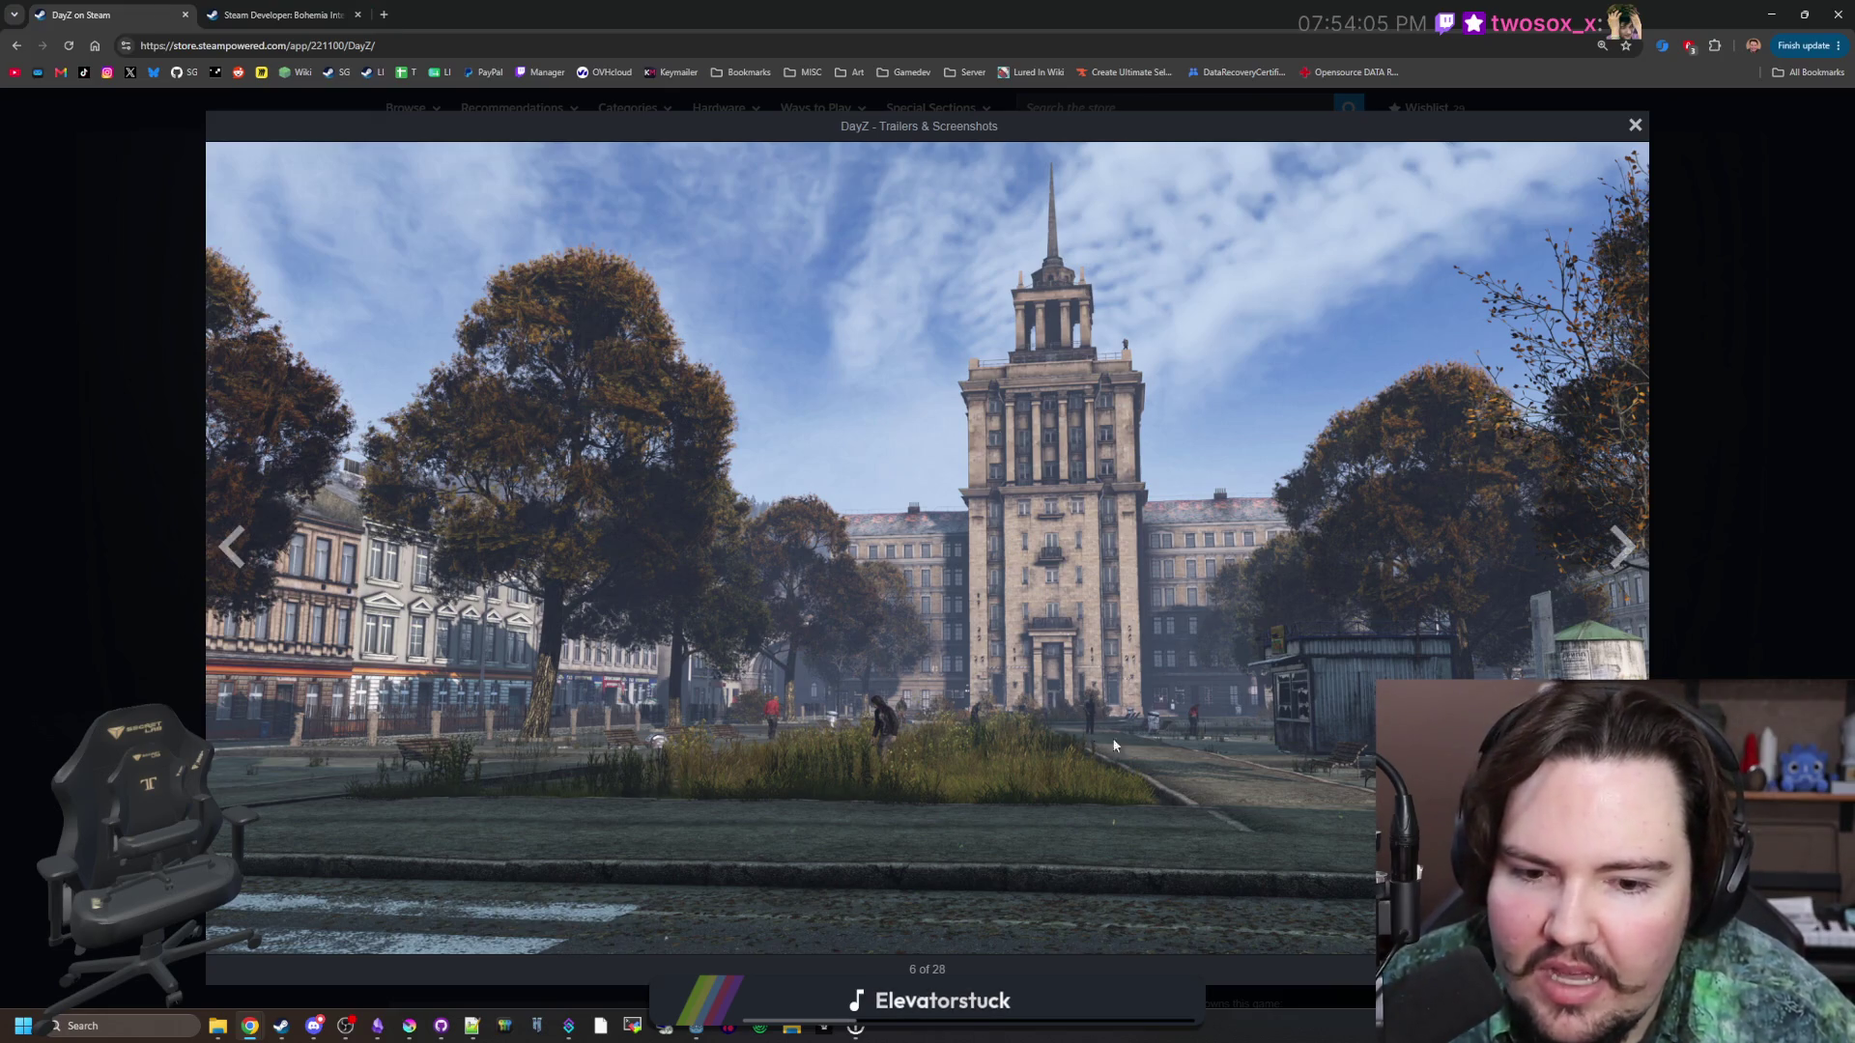
pyautogui.click(1623, 548)
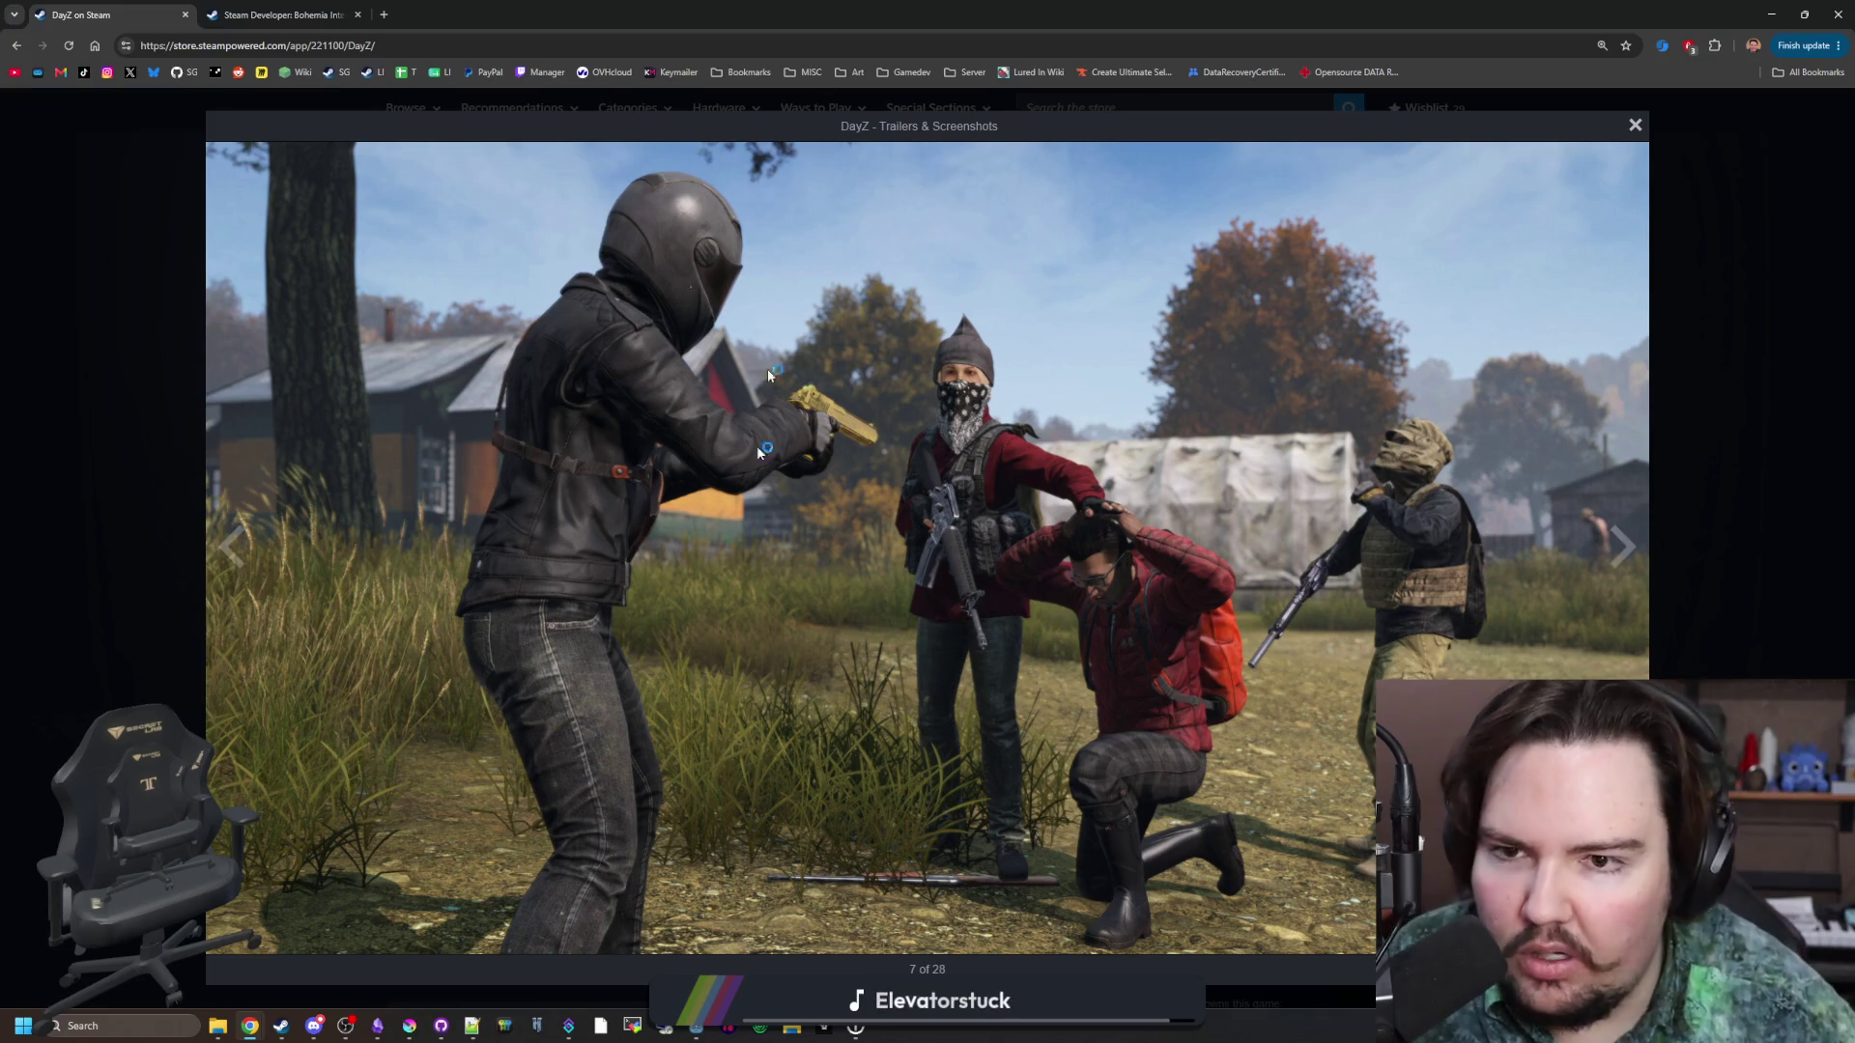
pyautogui.click(1689, 257)
# Make the water-tower shot the main image, enlarge it at 23 of 28, then return to Krita.
pyautogui.click(640, 663)
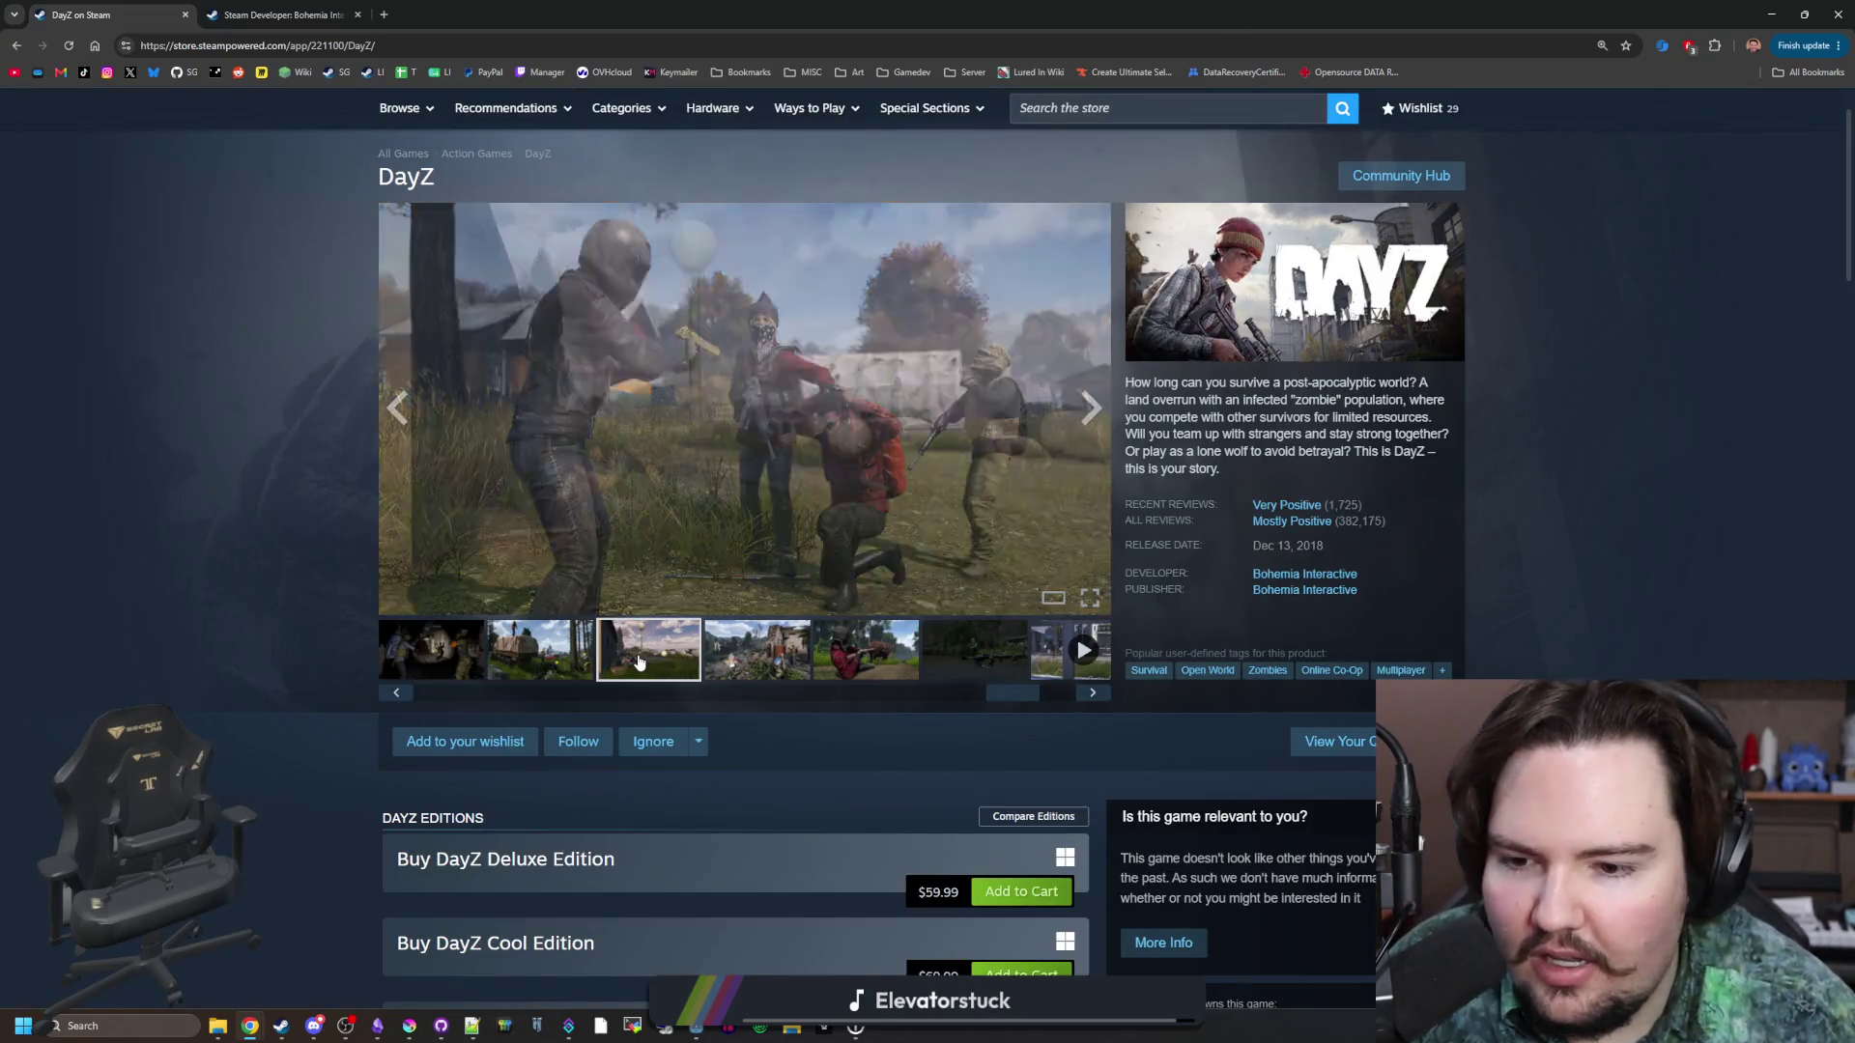
pyautogui.click(731, 542)
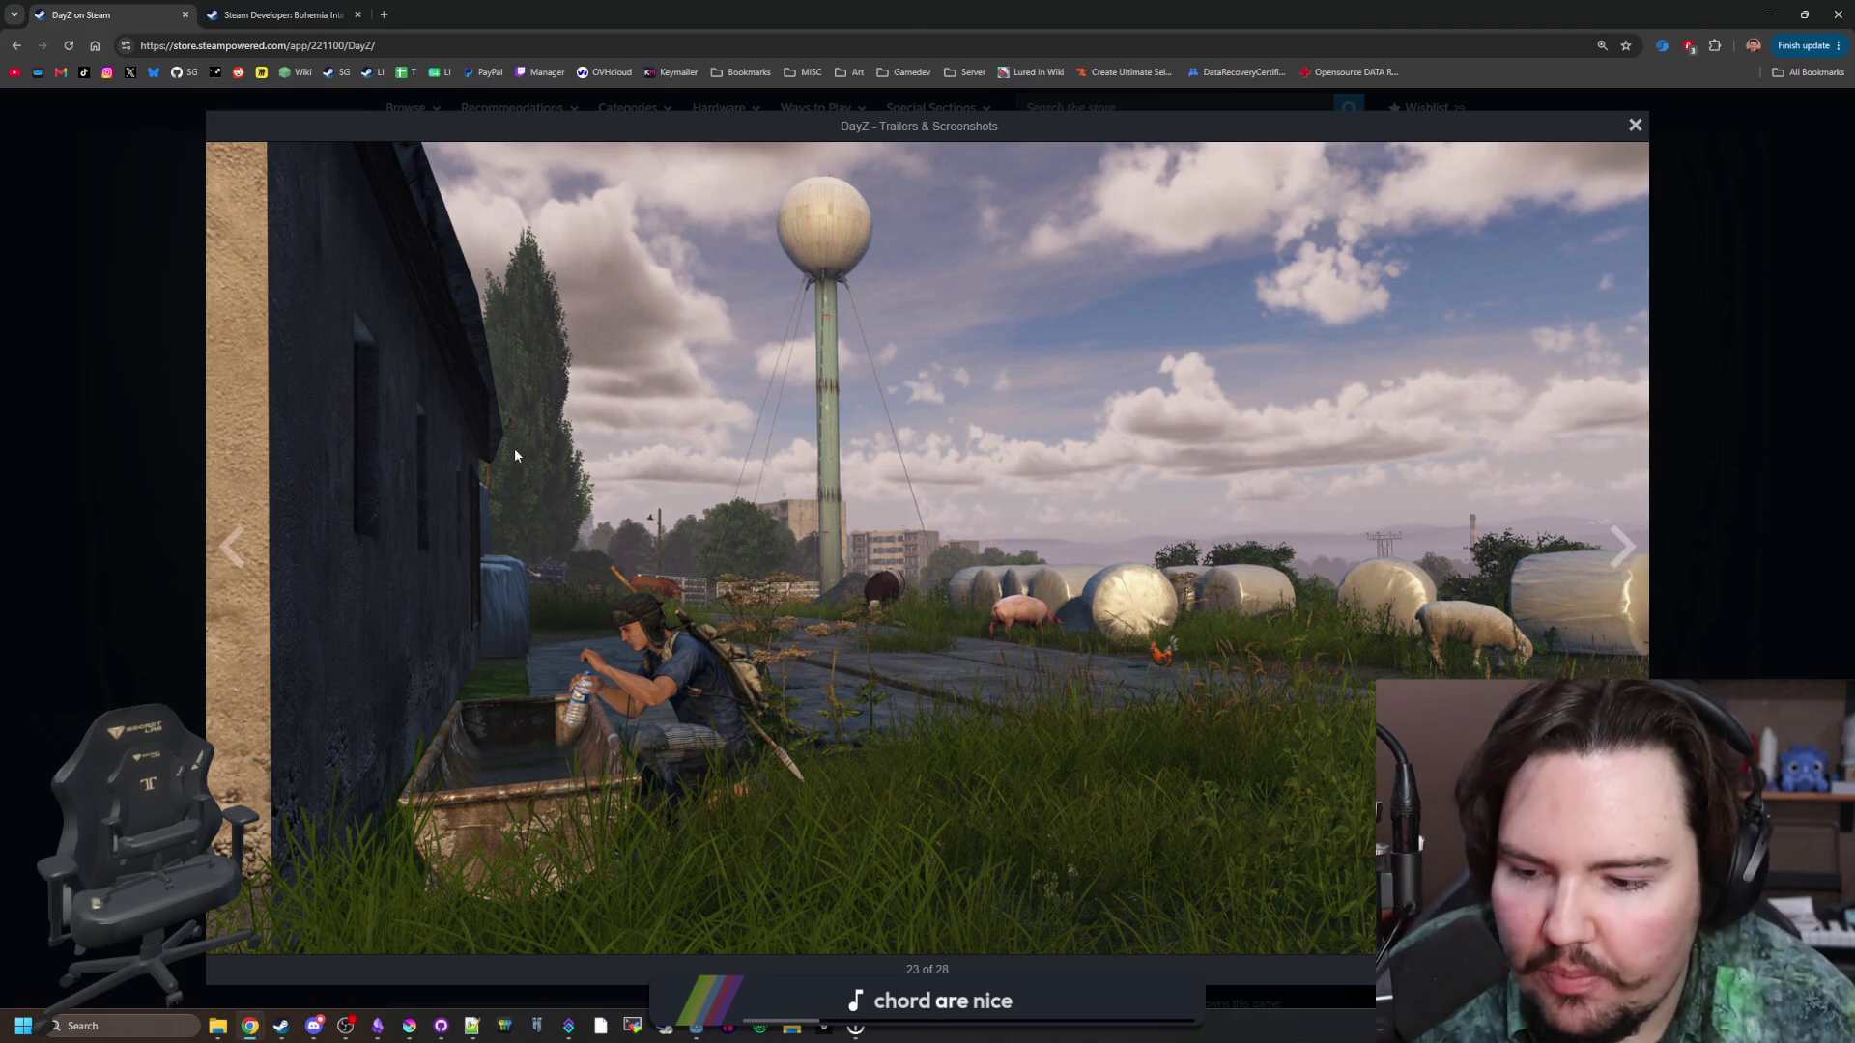
pyautogui.click(409, 1027)
# Maximise Krita and draw a blue arrow on empty canvas.
pyautogui.moveTo(814, 794); pyautogui.dragTo(768, 7)
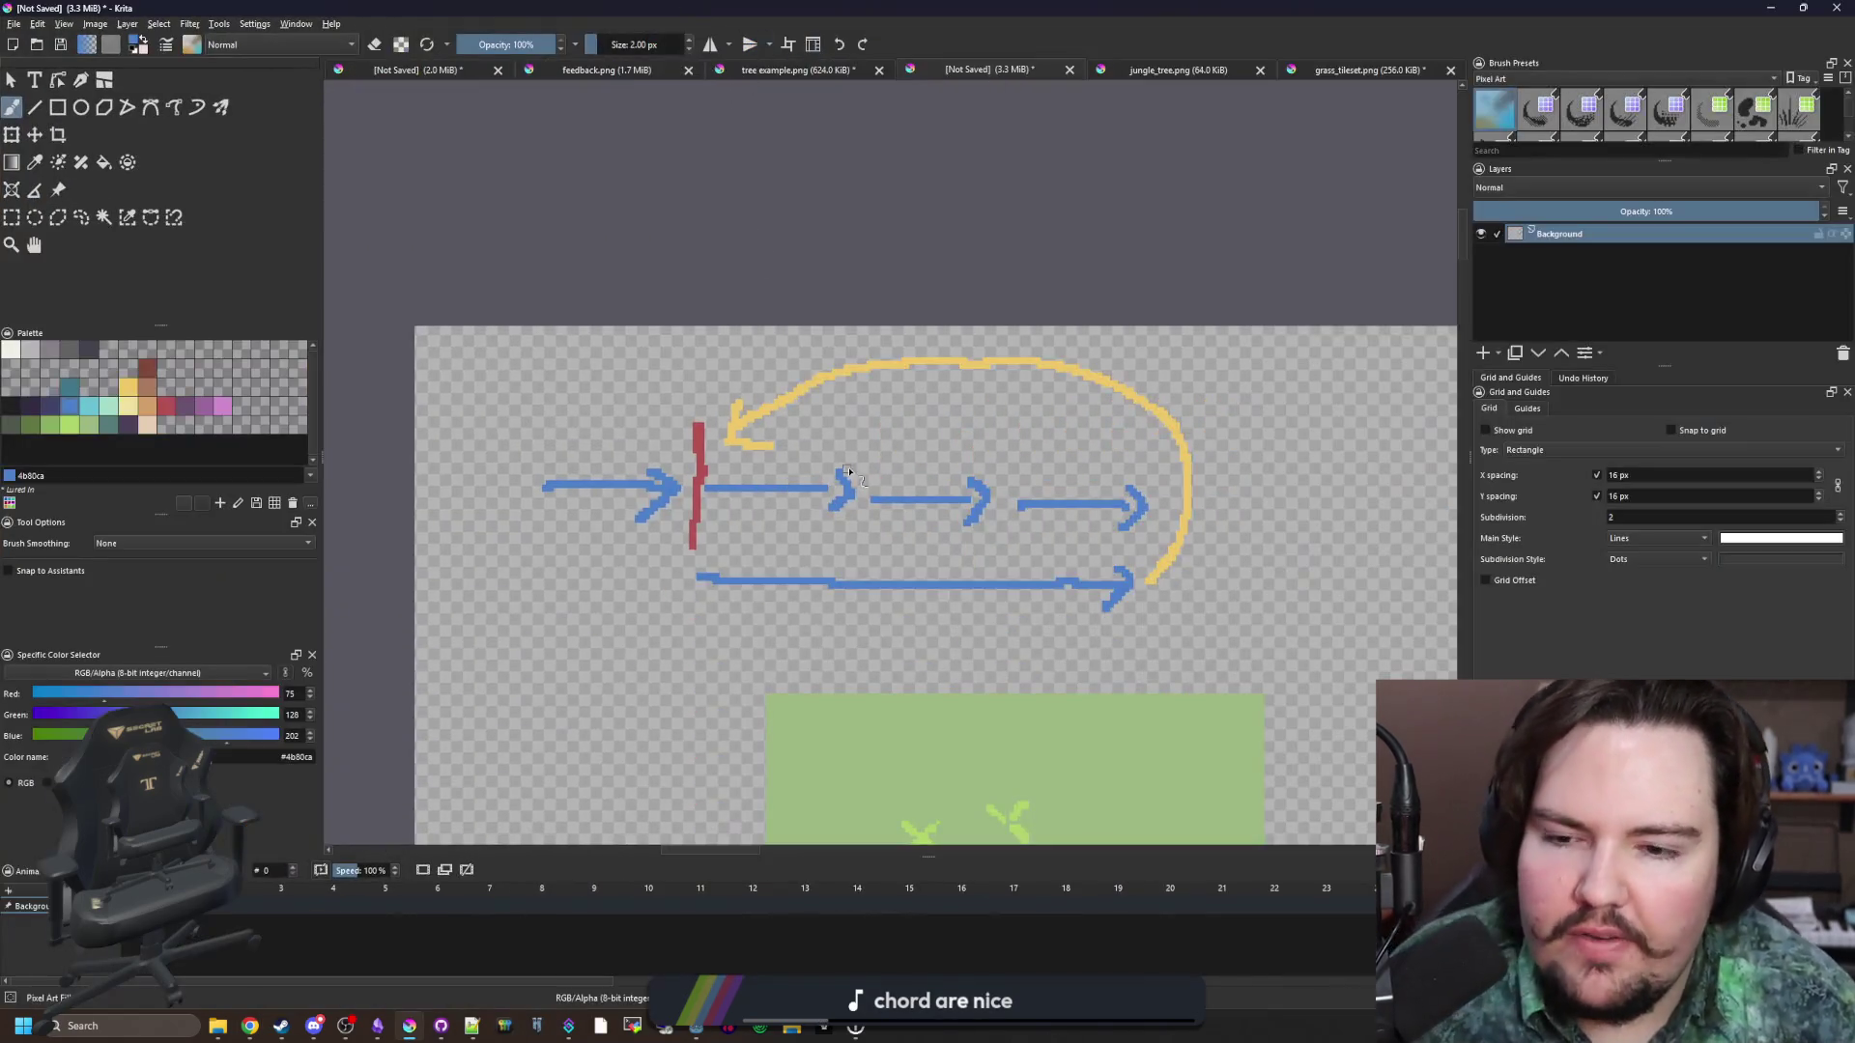
pyautogui.scroll(2, 401, 428)
pyautogui.hscroll(5, 401, 428)
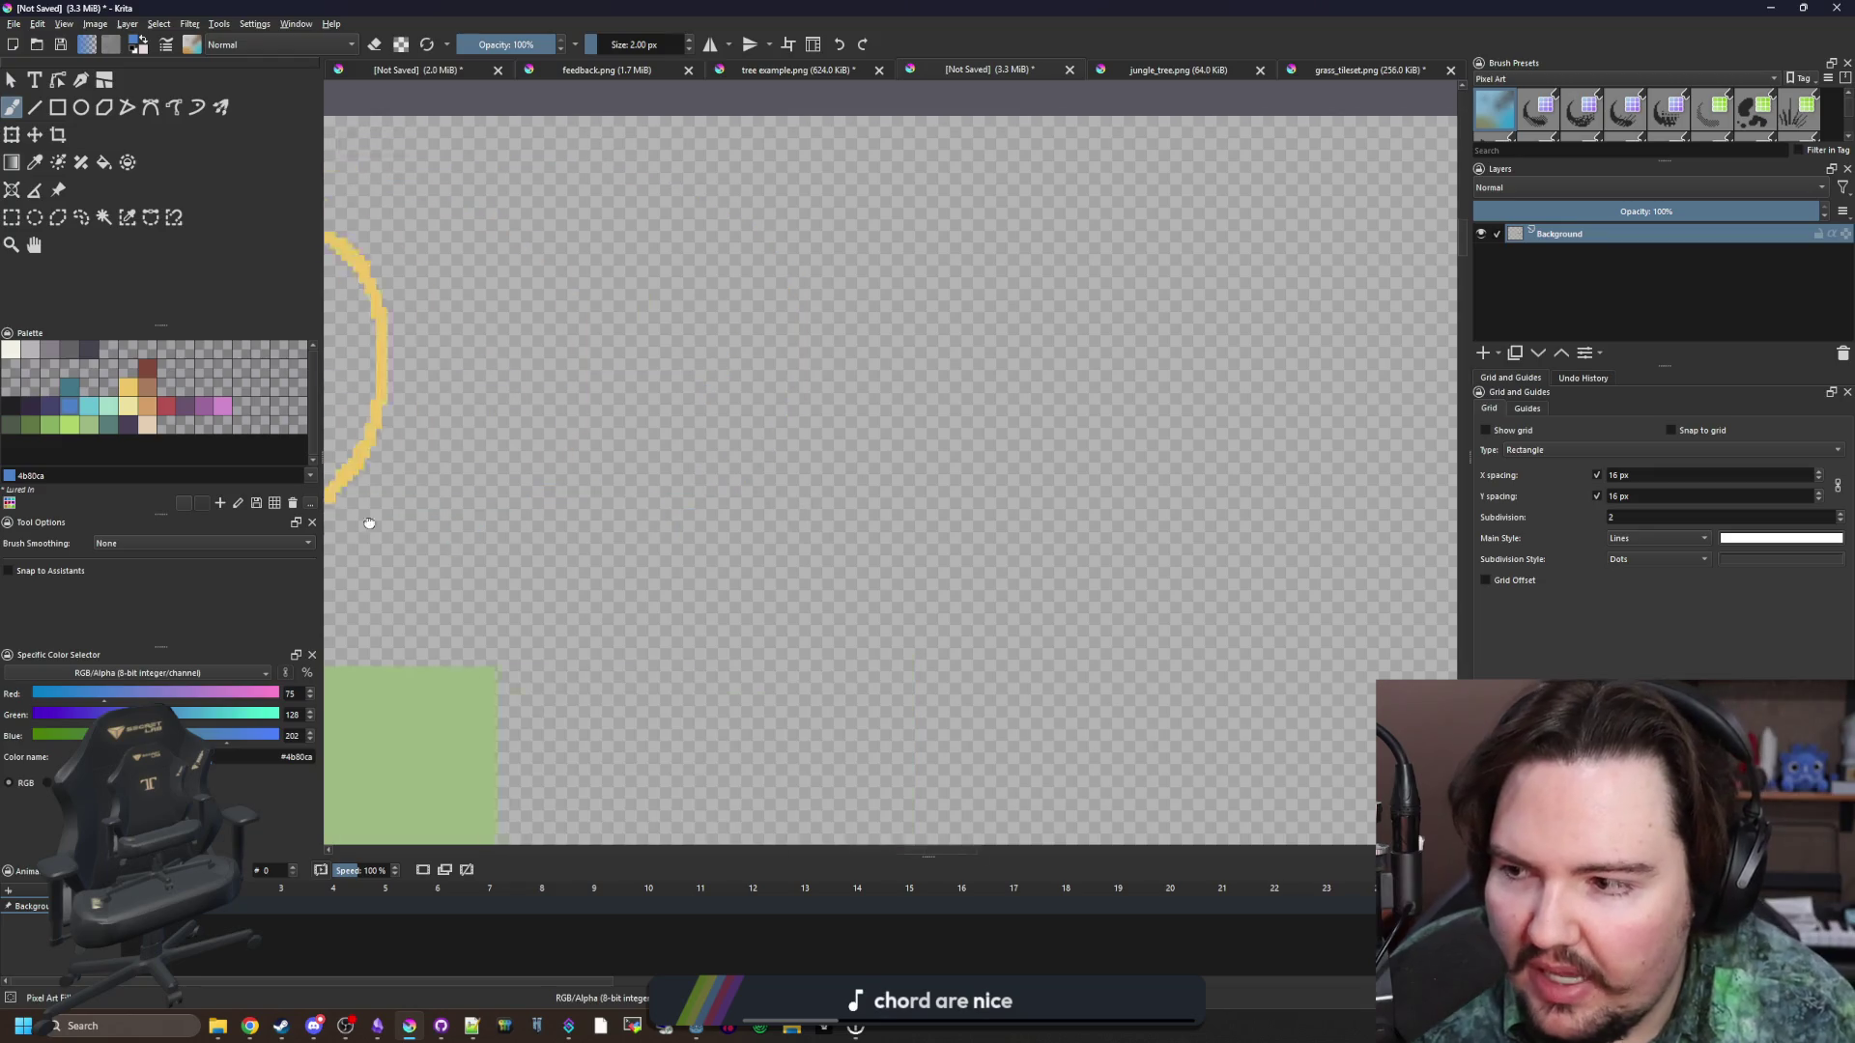
pyautogui.click(521, 494)
pyautogui.moveTo(538, 495)
pyautogui.mouseDown()
pyautogui.moveTo(712, 476)
pyautogui.moveTo(448, 505)
pyautogui.mouseUp()
pyautogui.moveTo(661, 396); pyautogui.dragTo(667, 561)
# Paint an orange (d3a068) circle right of the arrow, then a second blue (4b80ca) arrow past it.
pyautogui.hscroll(3, 676, 483)
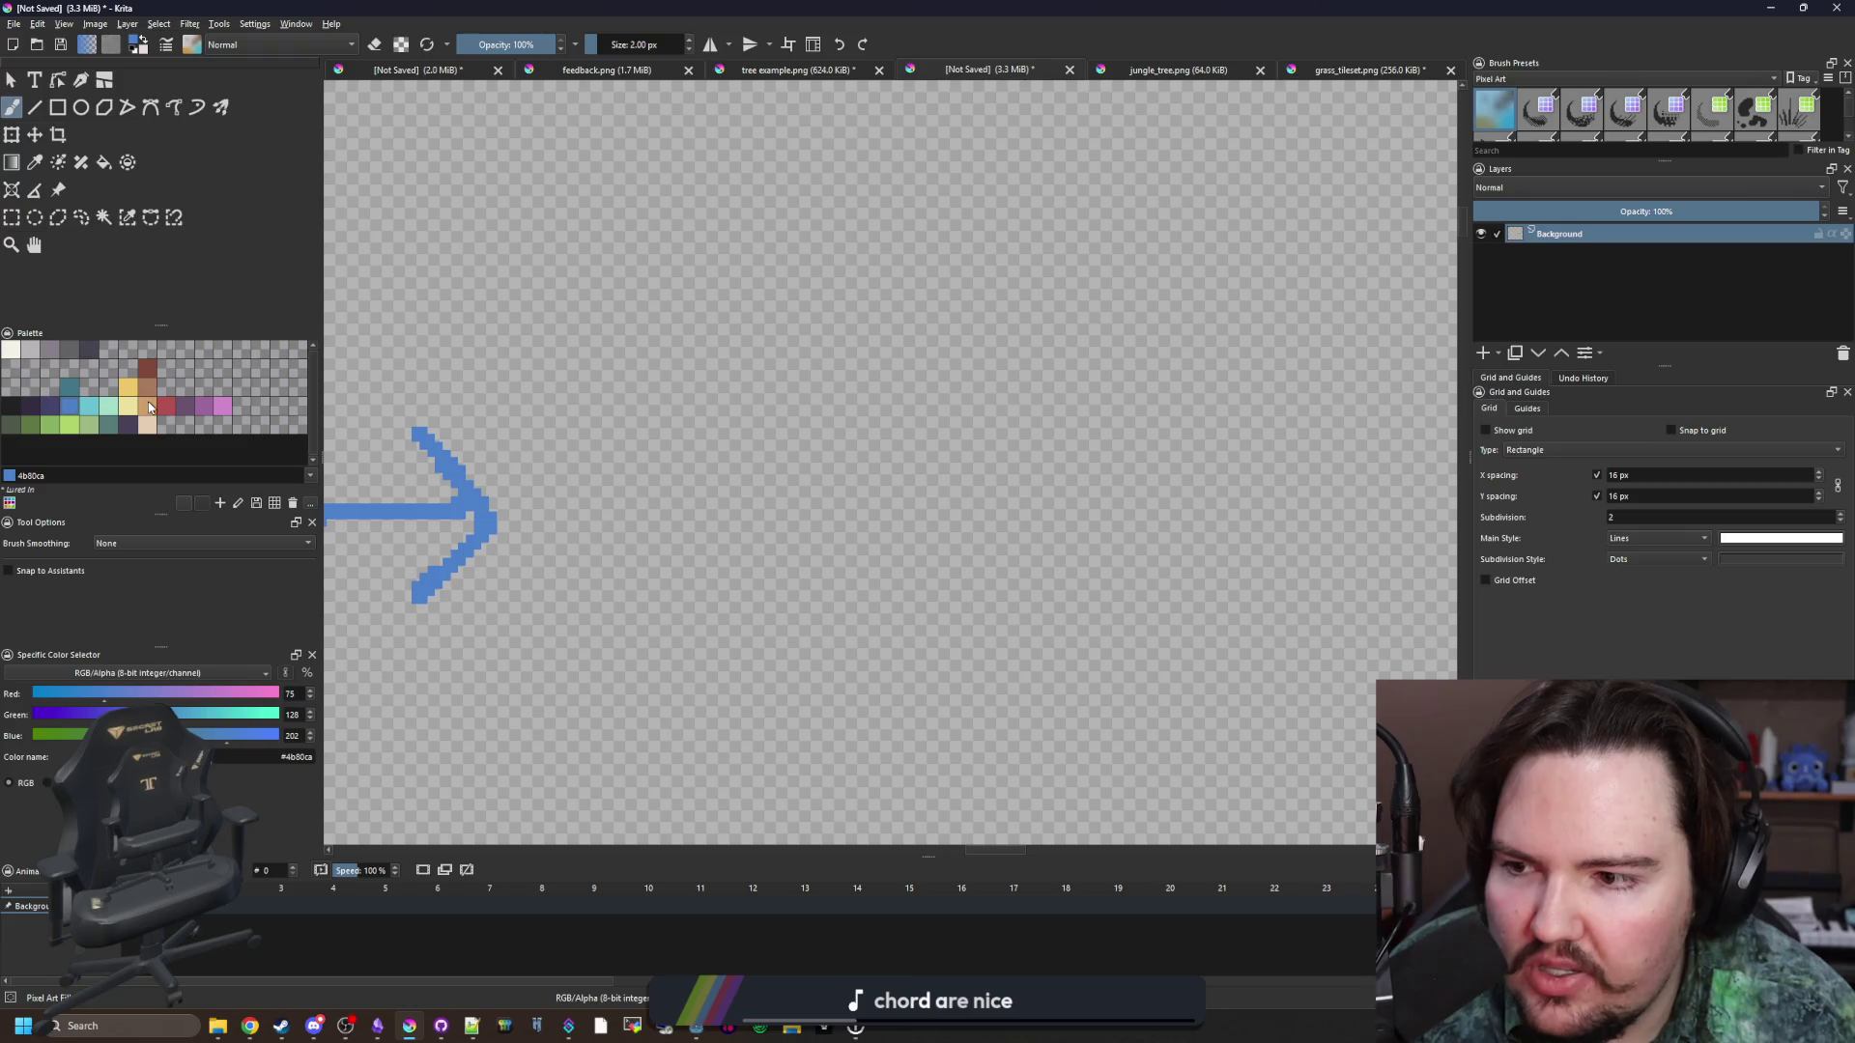
pyautogui.click(149, 407)
pyautogui.moveTo(551, 539)
pyautogui.mouseDown()
pyautogui.moveTo(541, 496)
pyautogui.moveTo(632, 578)
pyautogui.moveTo(636, 512)
pyautogui.moveTo(715, 527)
pyautogui.moveTo(688, 520)
pyautogui.moveTo(1005, 502)
pyautogui.mouseUp()
pyautogui.click(79, 406)
pyautogui.moveTo(901, 430); pyautogui.dragTo(945, 594)
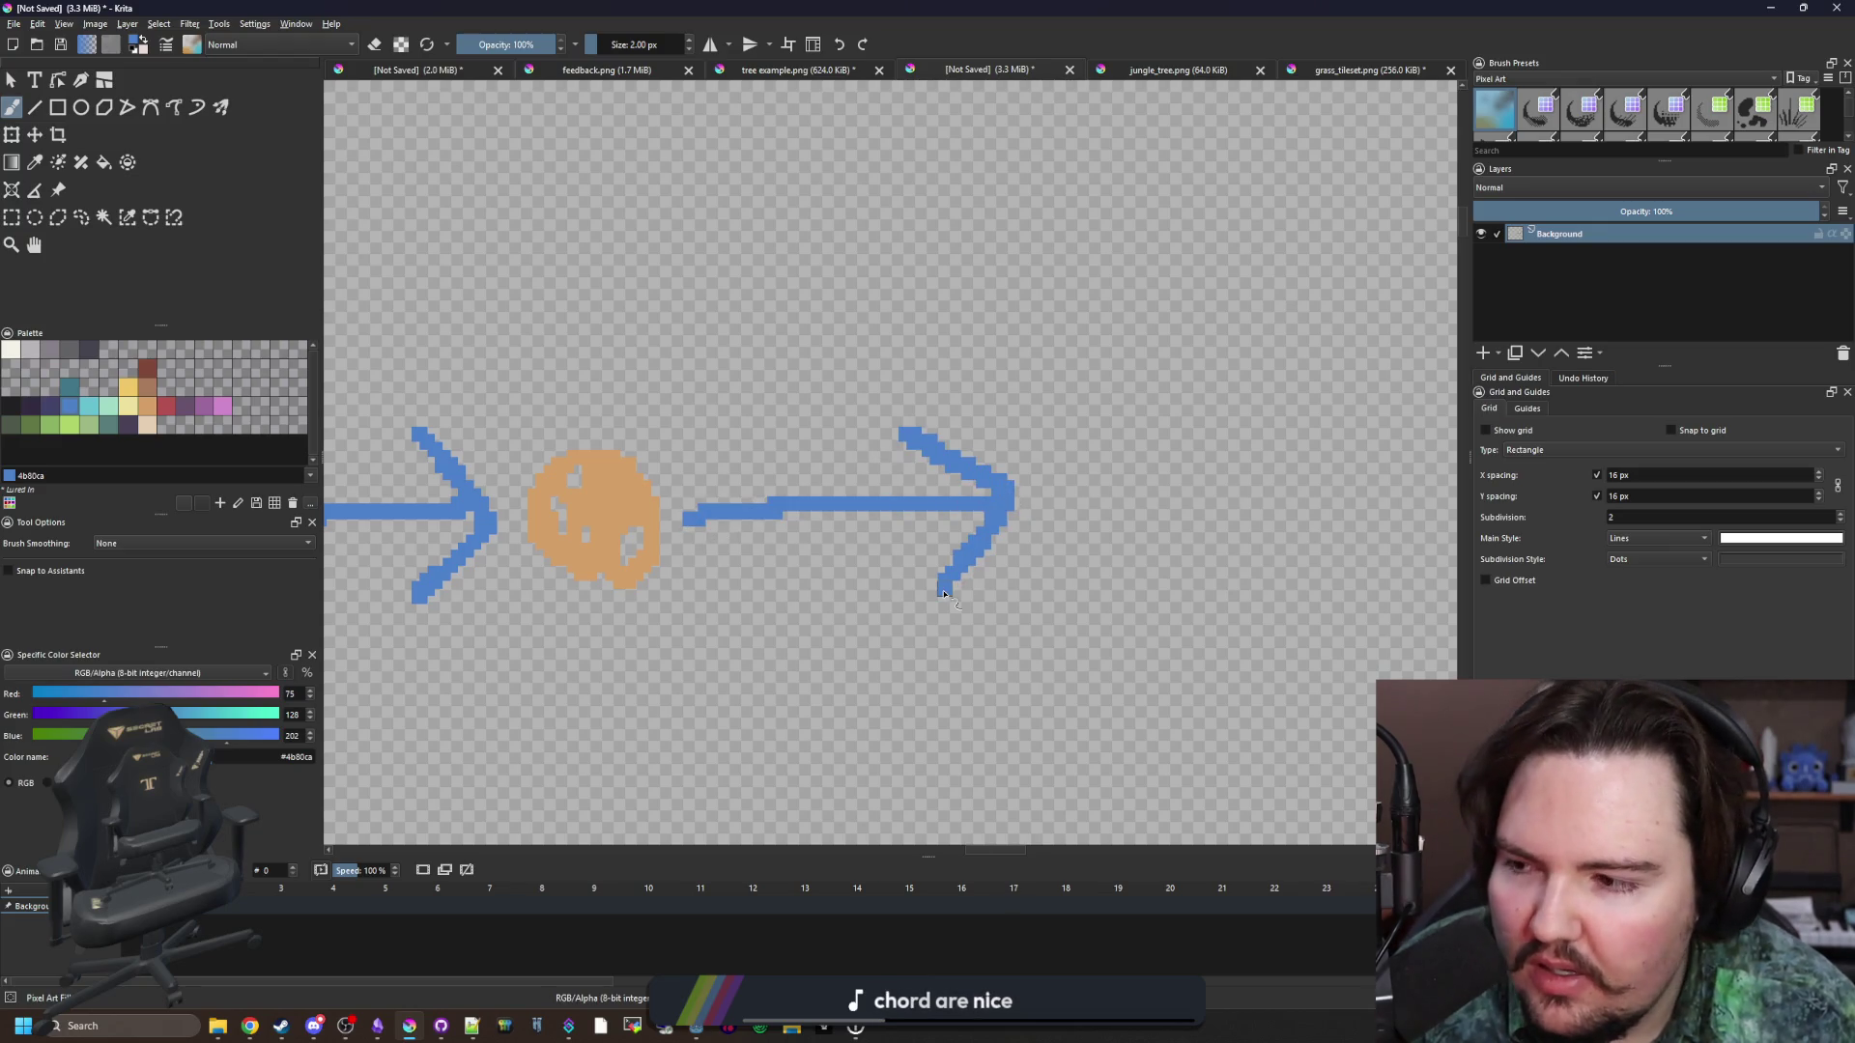
# Try a long blue line and a blue arc over the yellow loop, undoing both.
pyautogui.scroll(-5, 945, 593)
pyautogui.scroll(3, 803, 508)
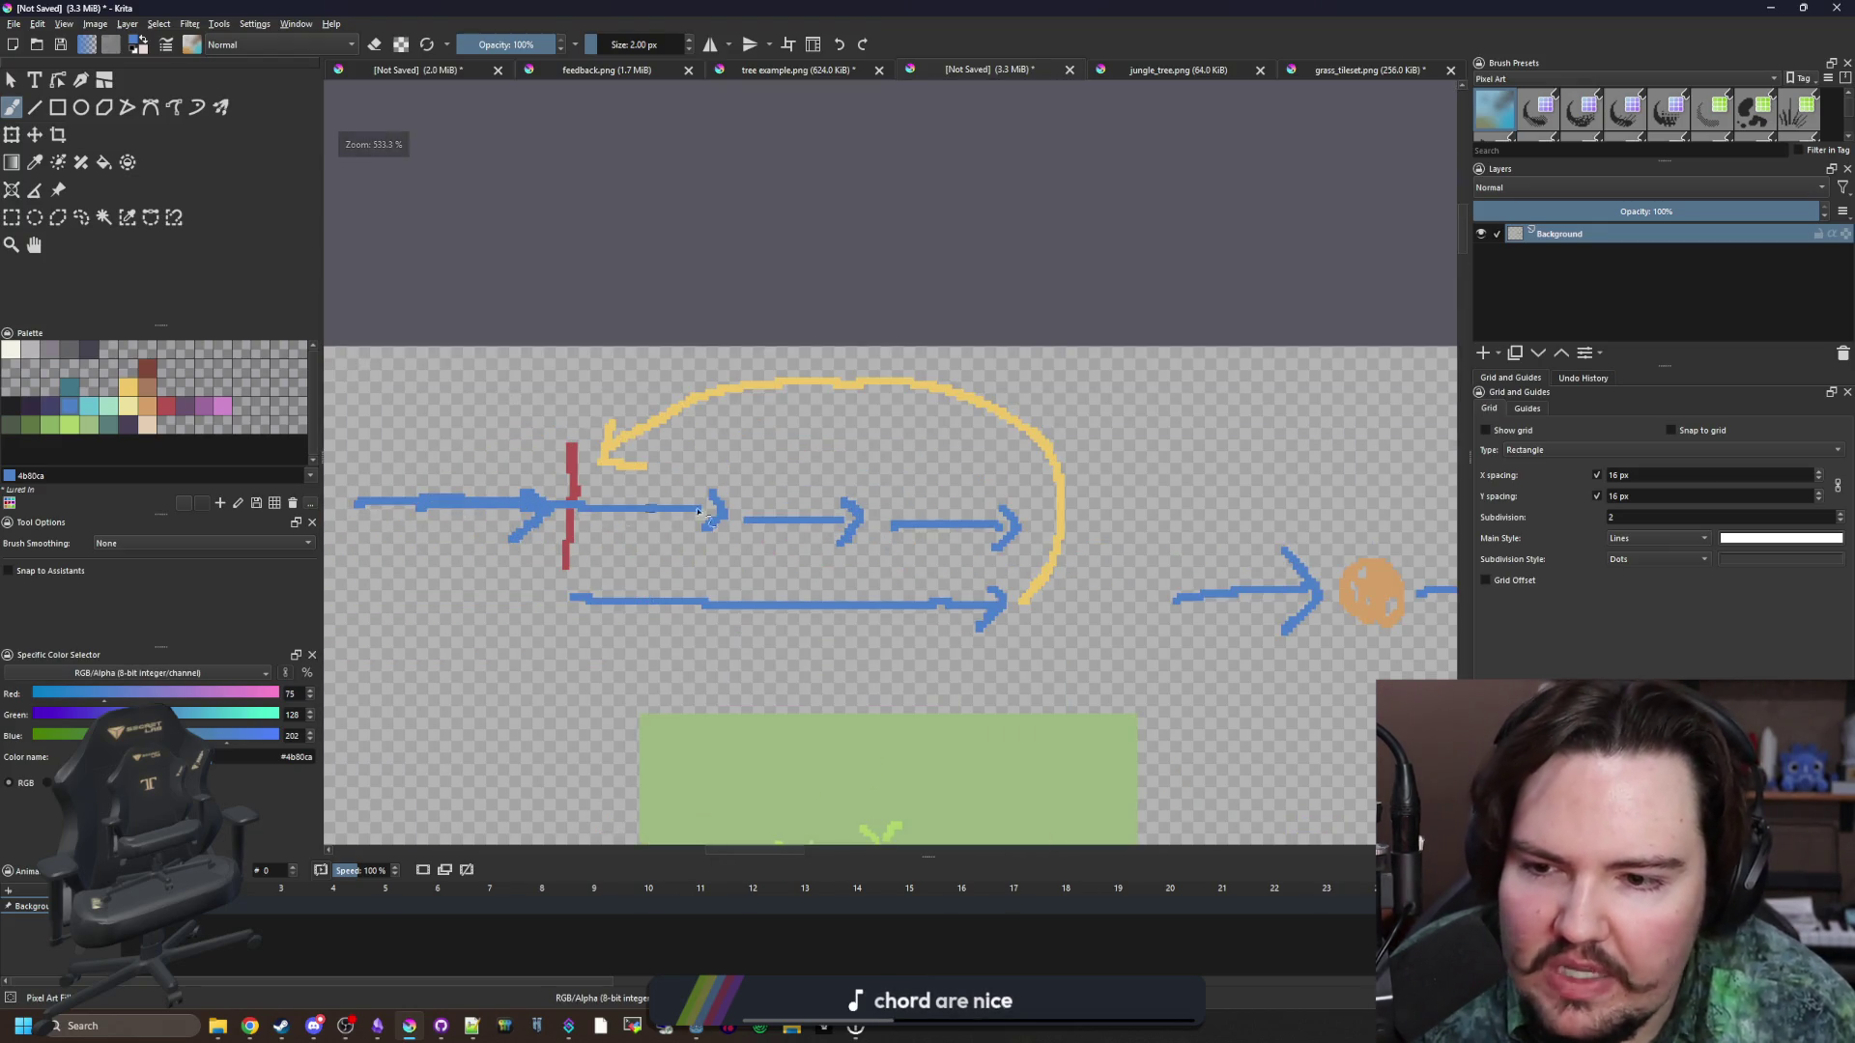
pyautogui.moveTo(698, 512); pyautogui.dragTo(987, 515)
pyautogui.hotkey('ctrl', 'z')
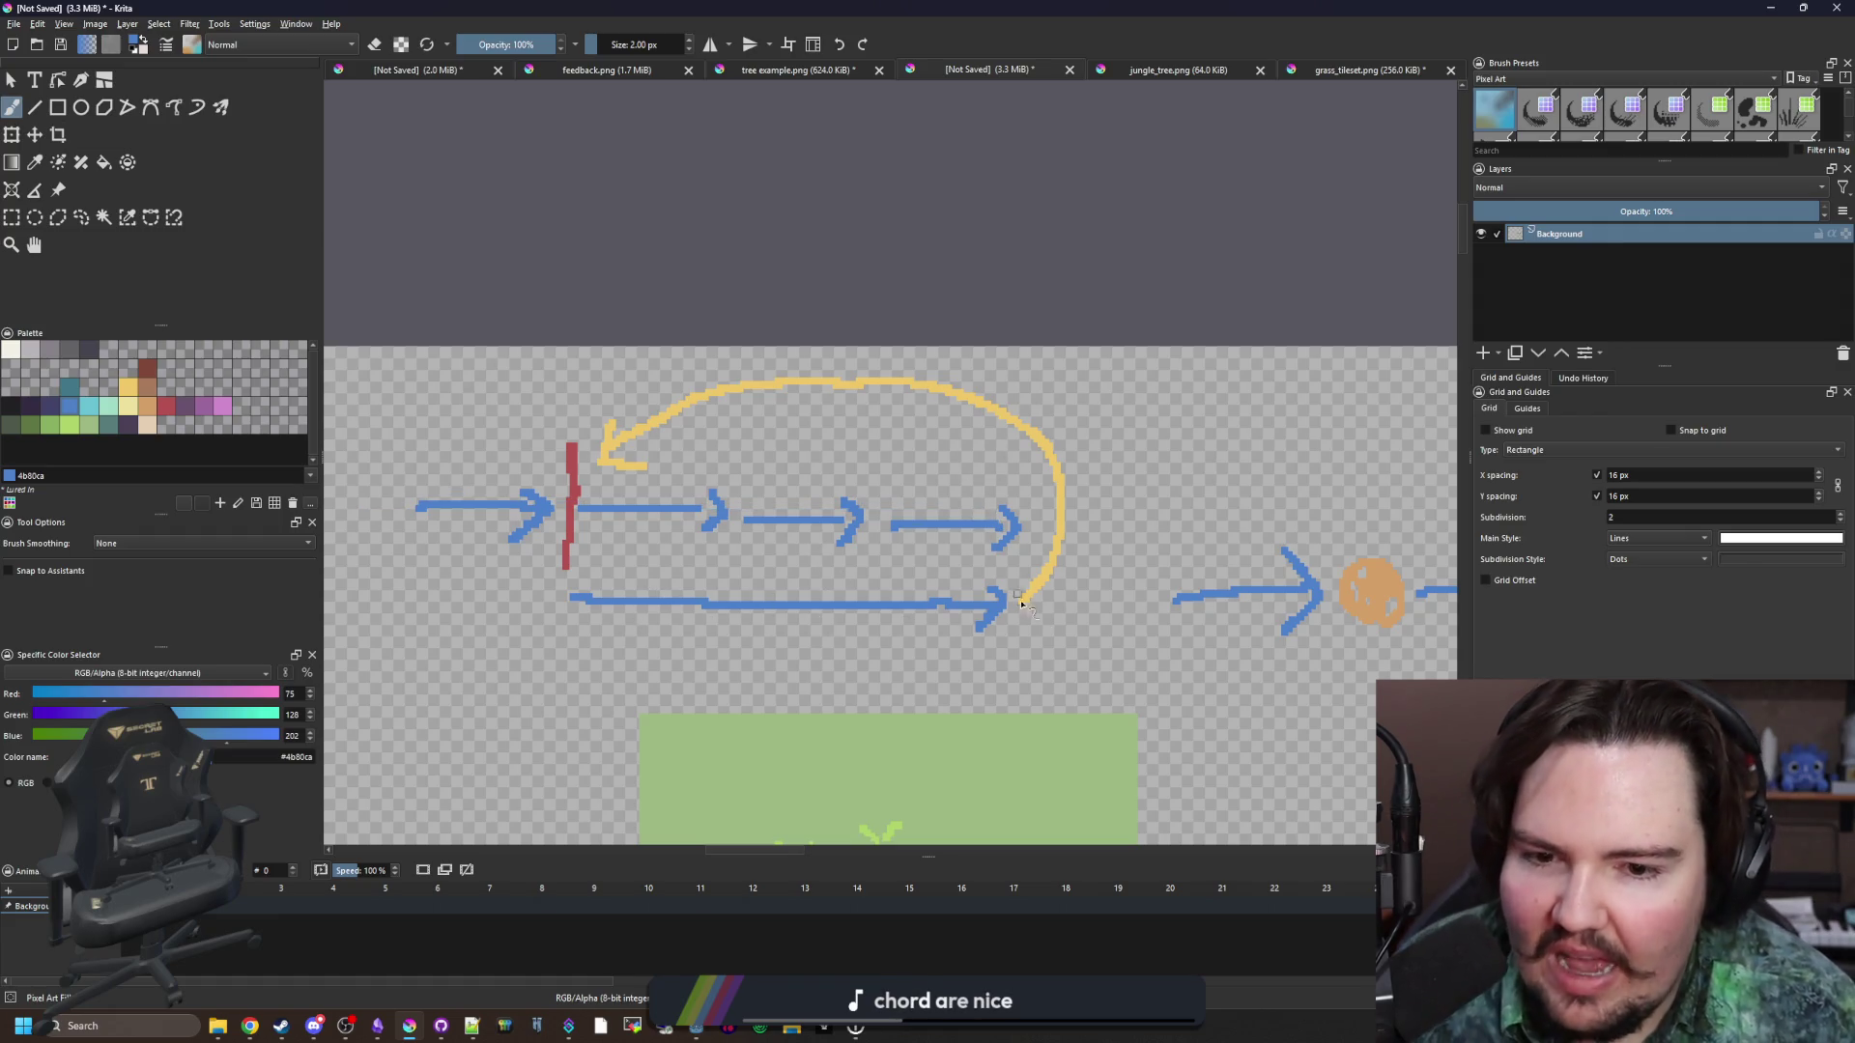
pyautogui.moveTo(1106, 546)
pyautogui.mouseDown()
pyautogui.moveTo(1097, 439)
pyautogui.moveTo(715, 410)
pyautogui.mouseUp()
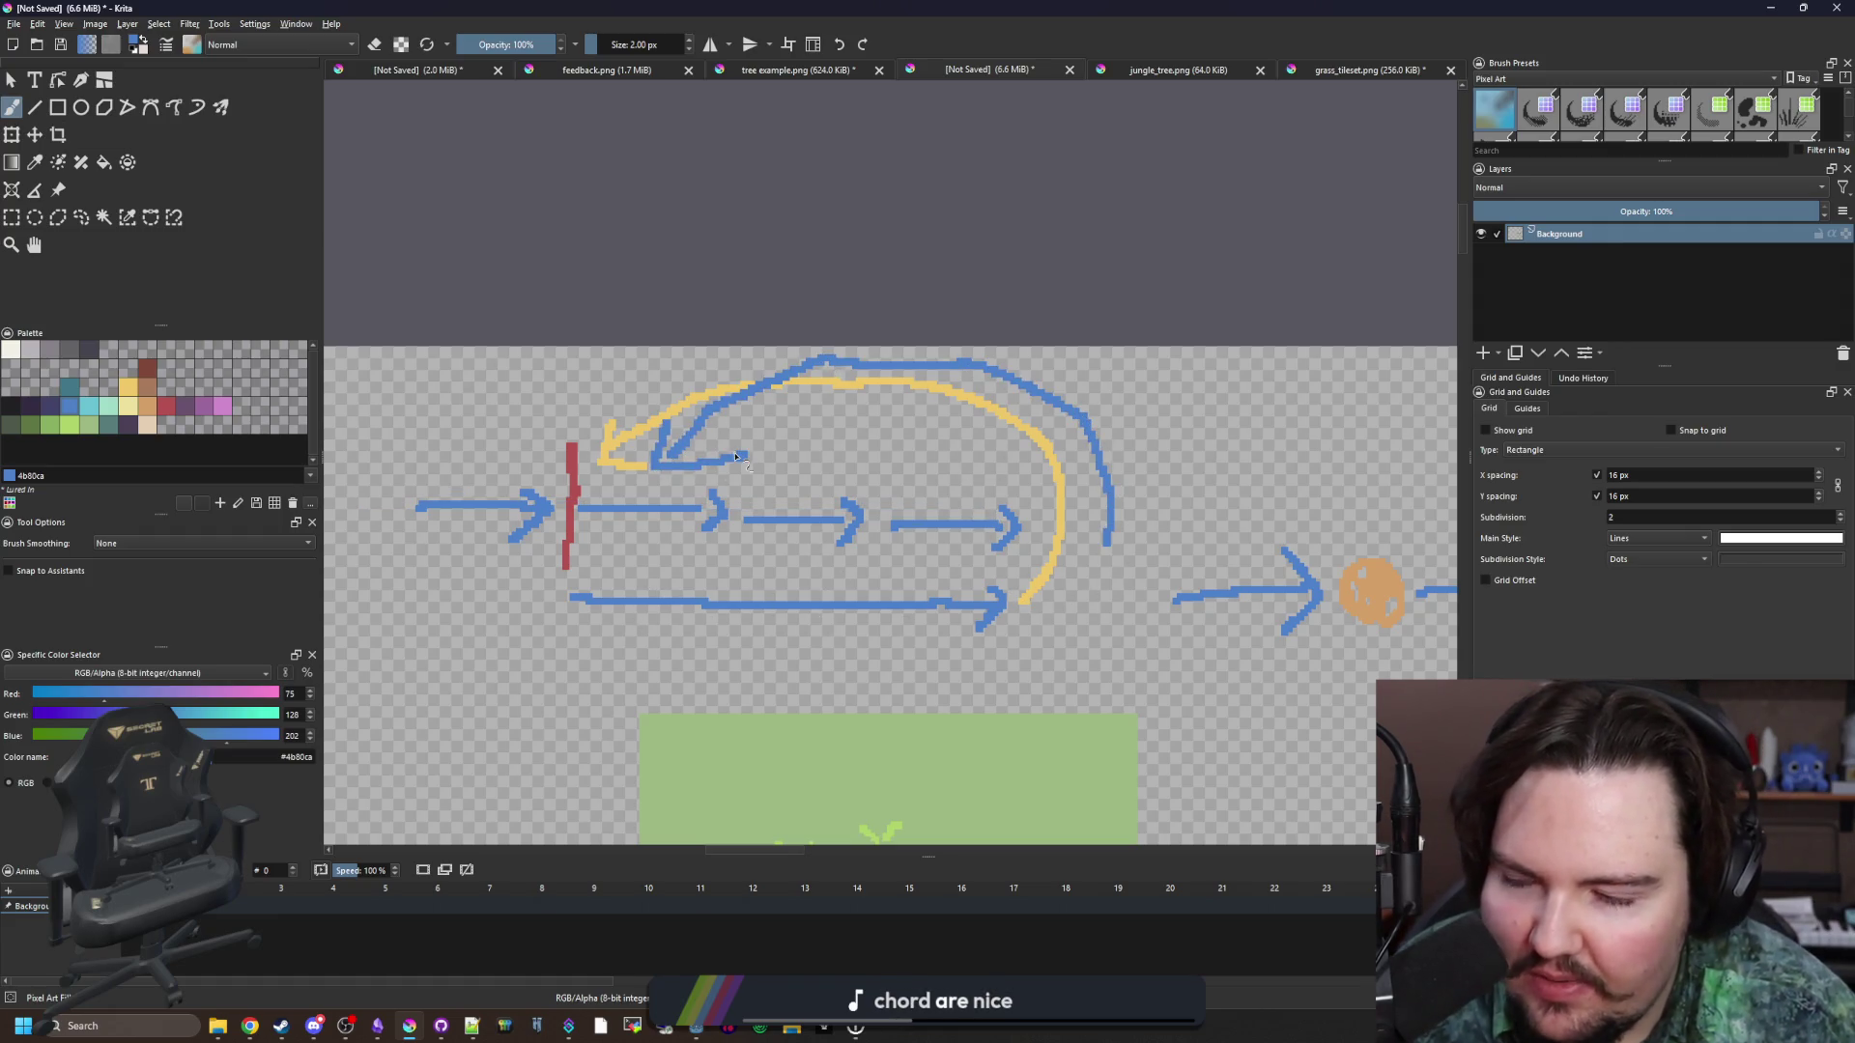
pyautogui.hotkey('ctrl', 'z')
# Restore the Krita window and bring the DayZ store page back to the front.
pyautogui.scroll(-3, 684, 462)
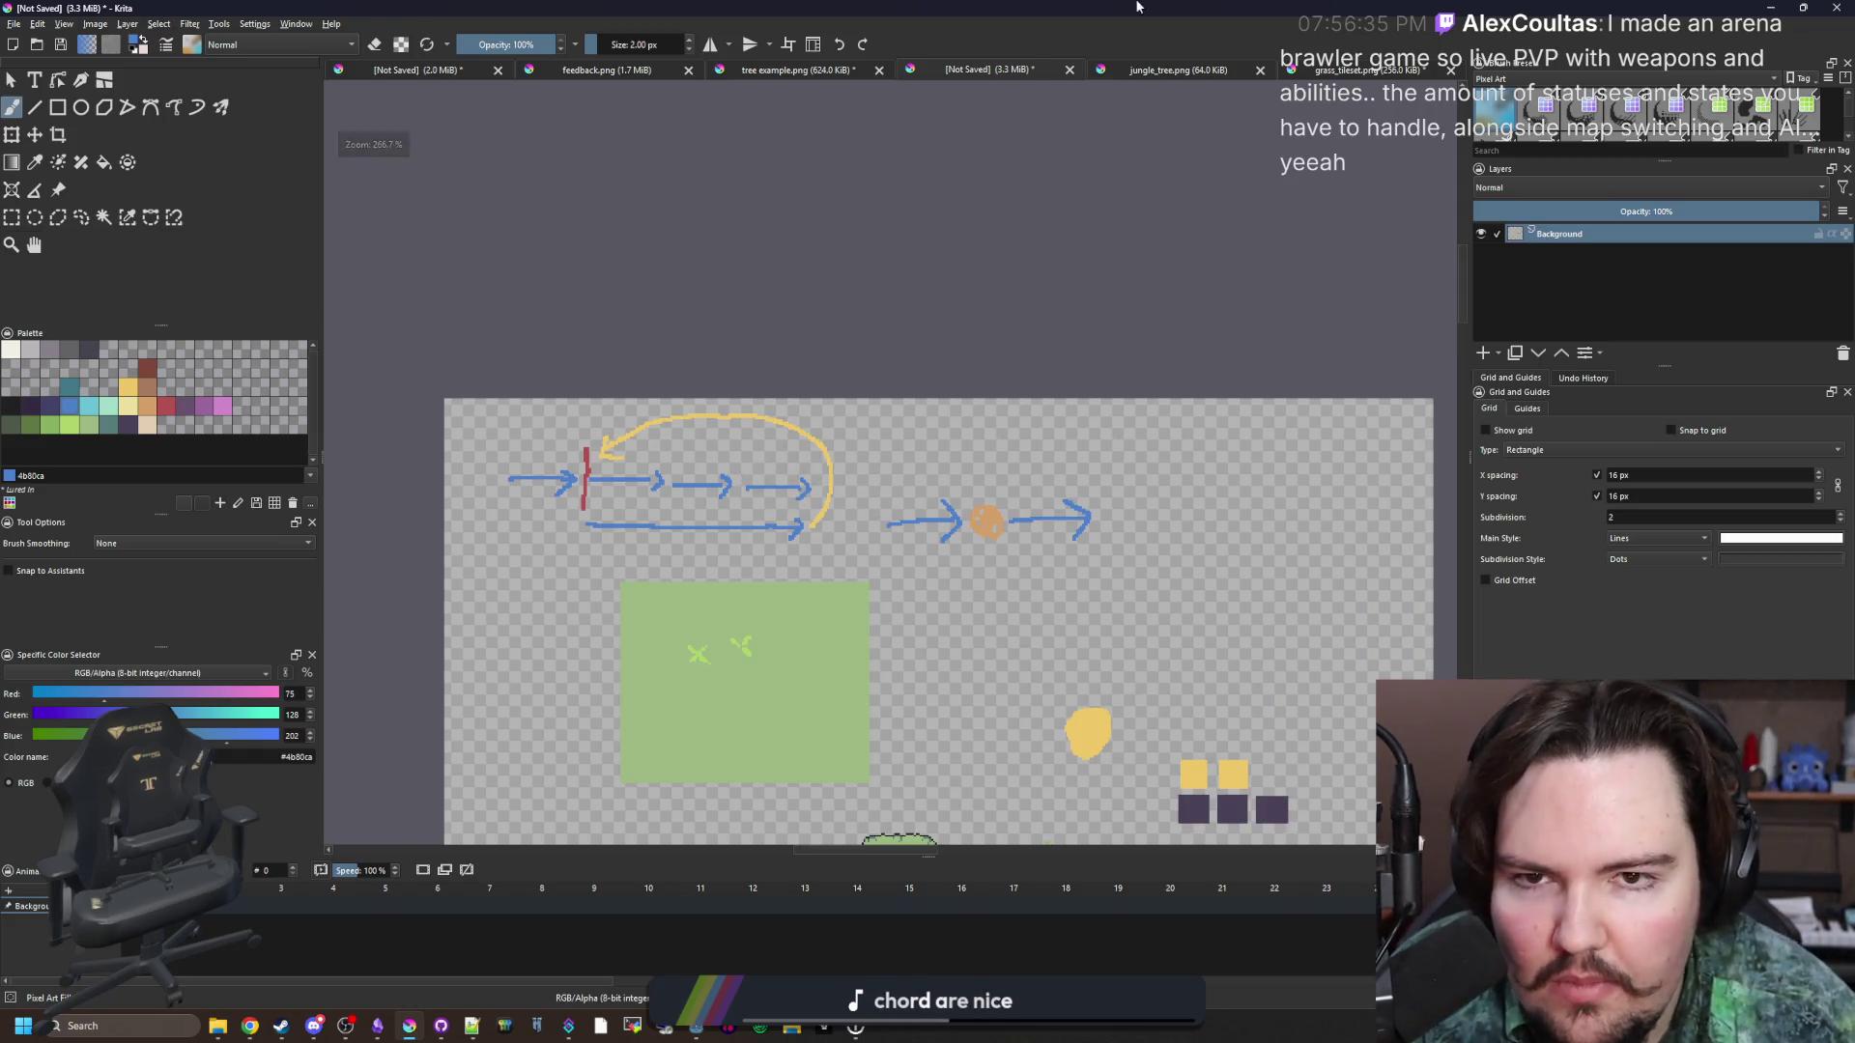
pyautogui.moveTo(1256, 8); pyautogui.dragTo(1046, 801)
pyautogui.click(1178, 6)
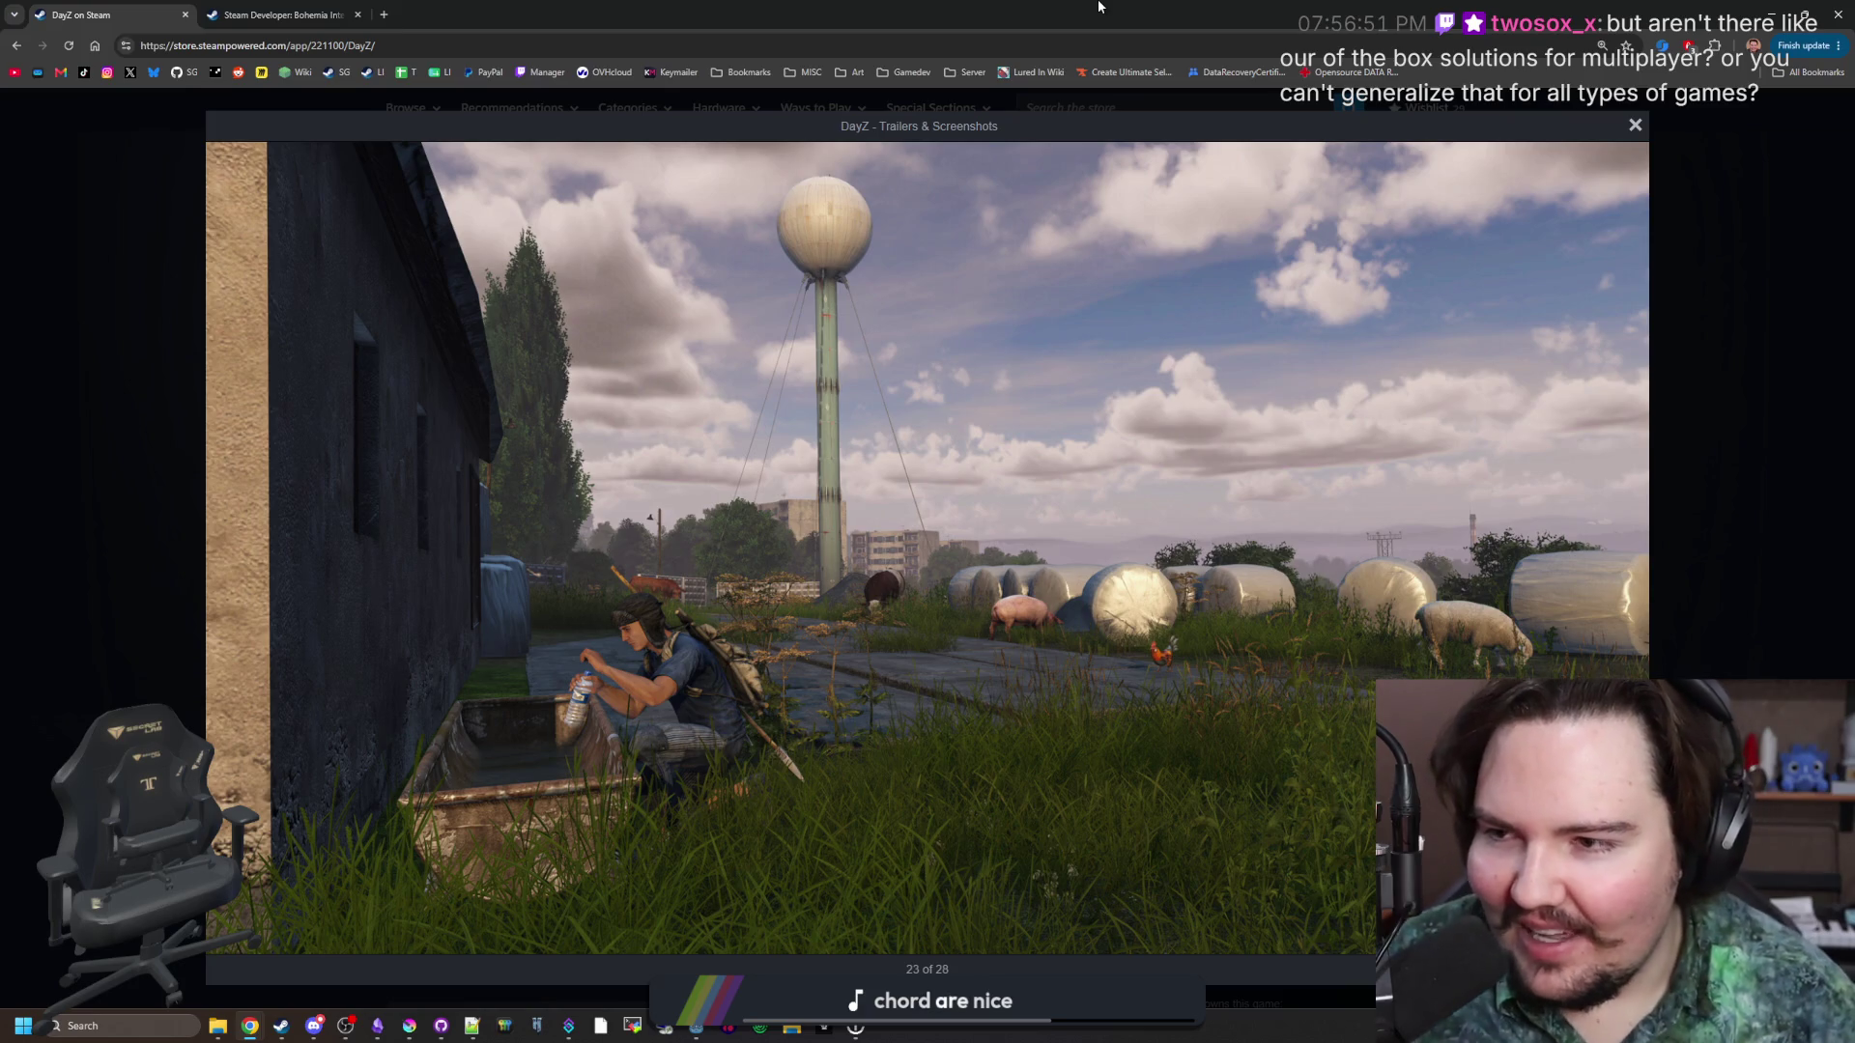
# Load the Starground store page in a new tab and enlarge one of its screenshots.
pyautogui.click(384, 14)
pyautogui.click(332, 72)
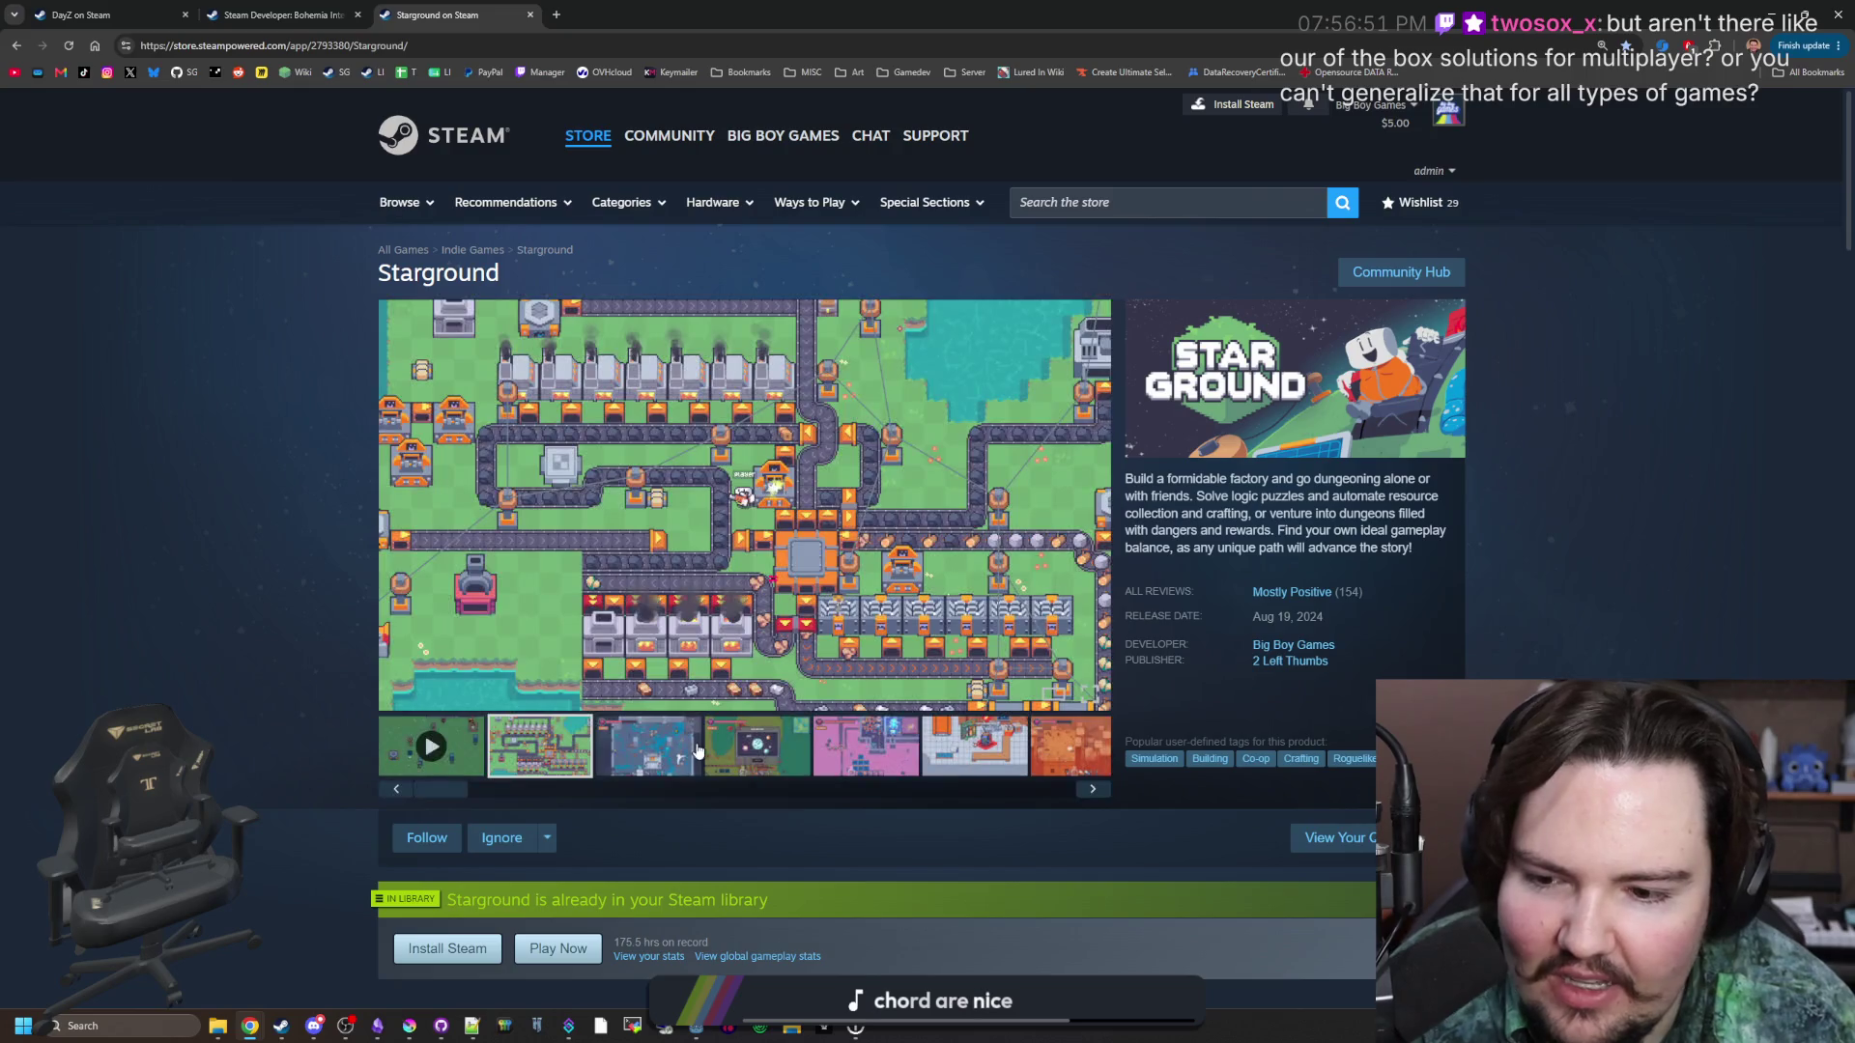
pyautogui.click(653, 746)
pyautogui.click(744, 503)
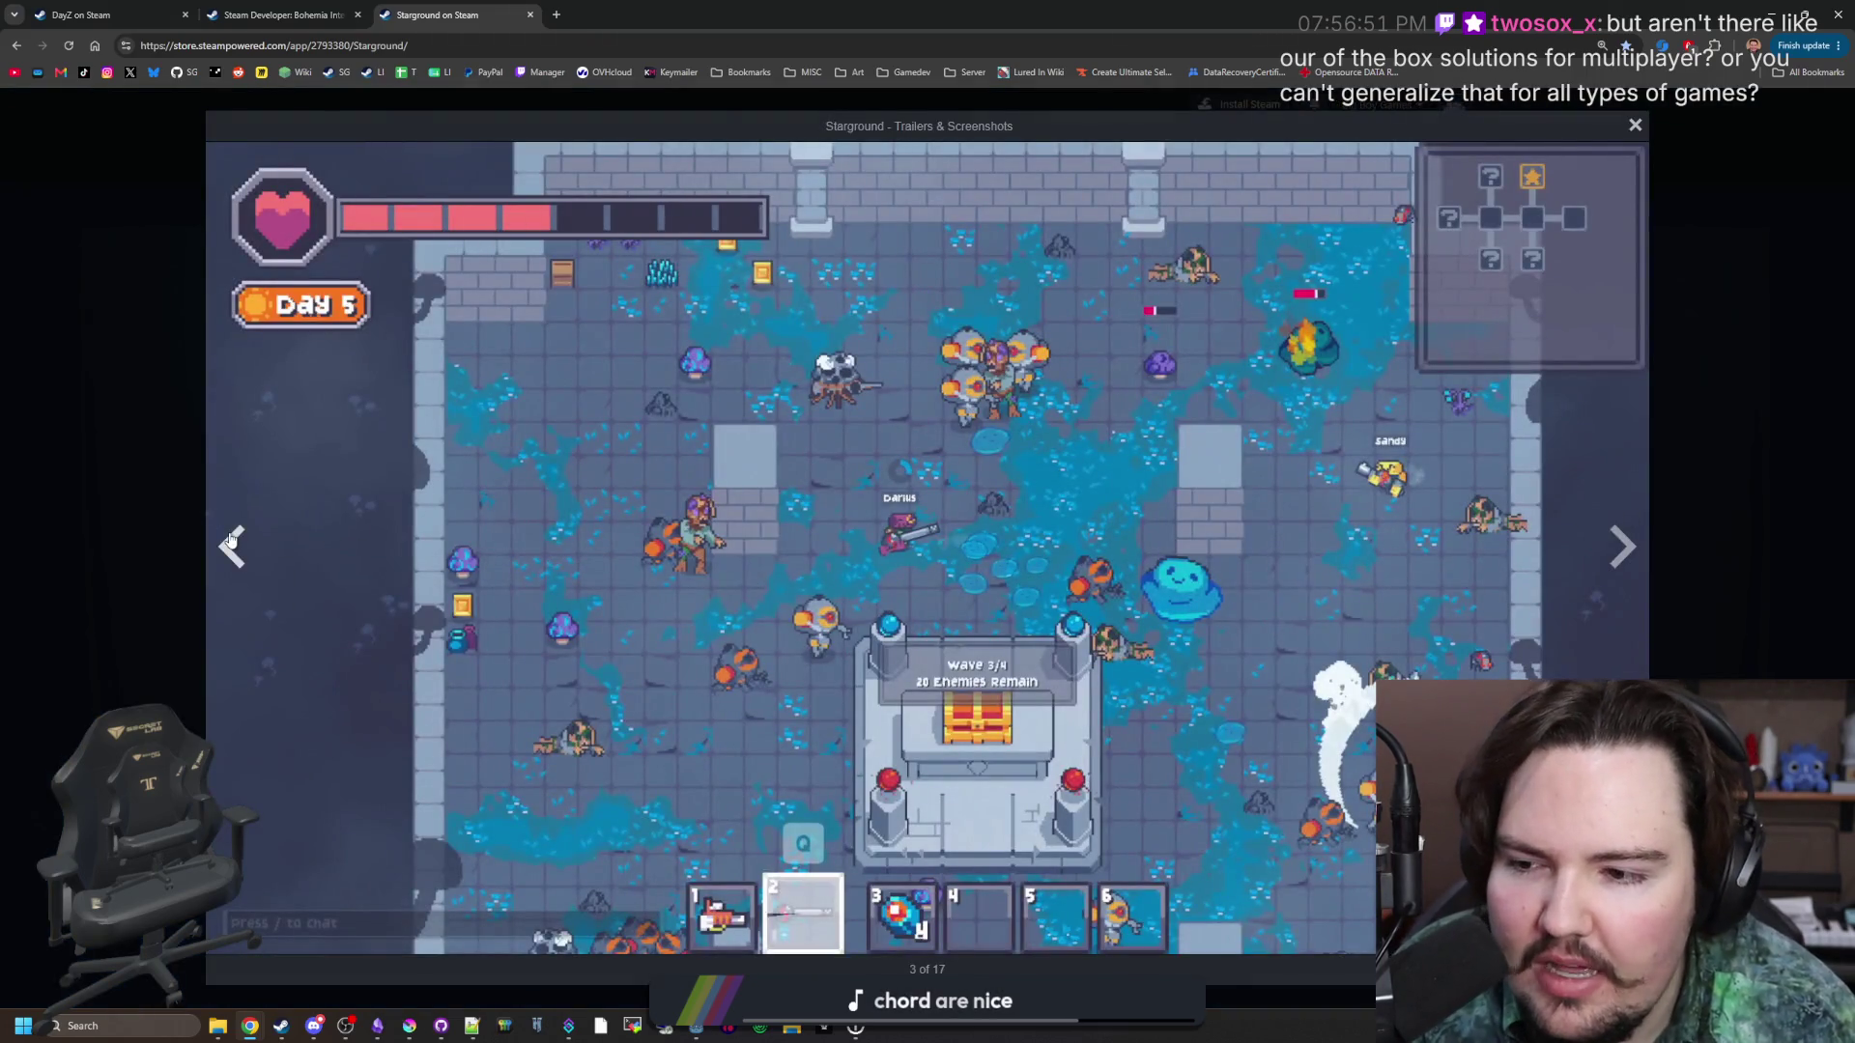
# Page back and forth through the gallery, ending on the factory conveyor screenshot.
pyautogui.press('Left')
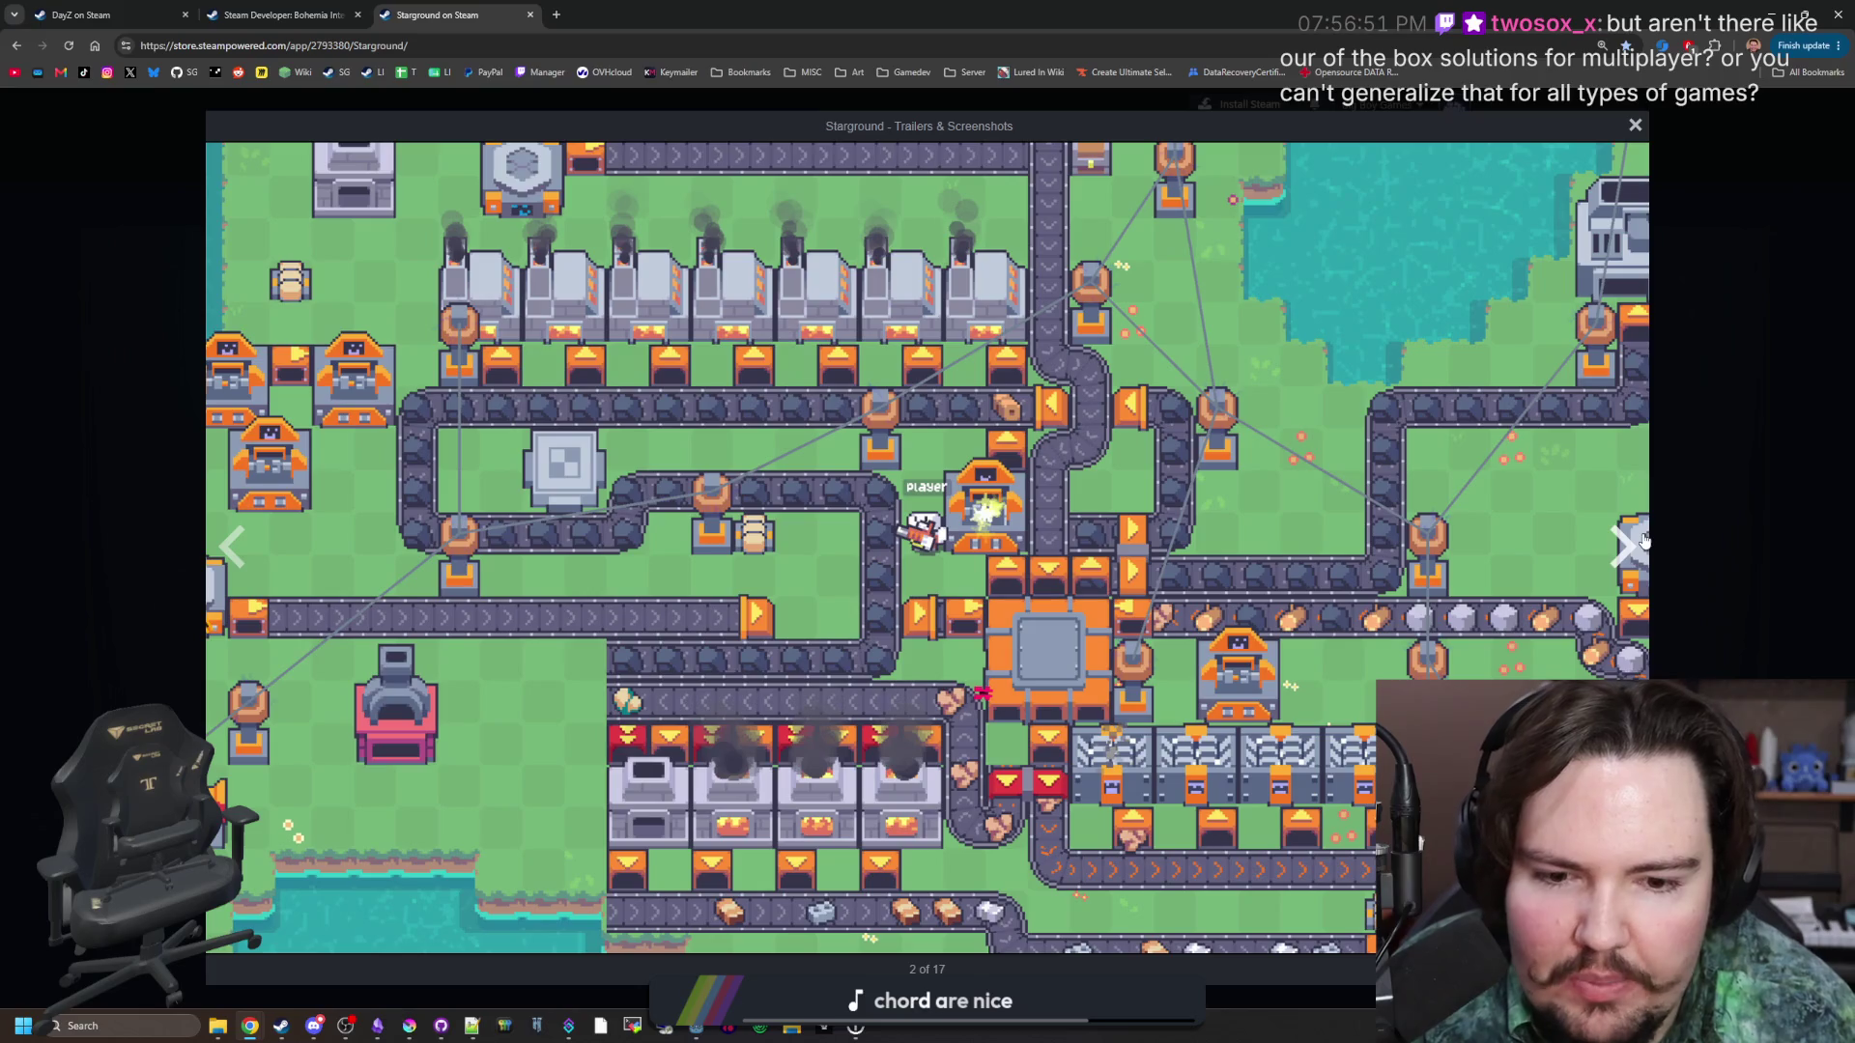
pyautogui.click(1643, 543)
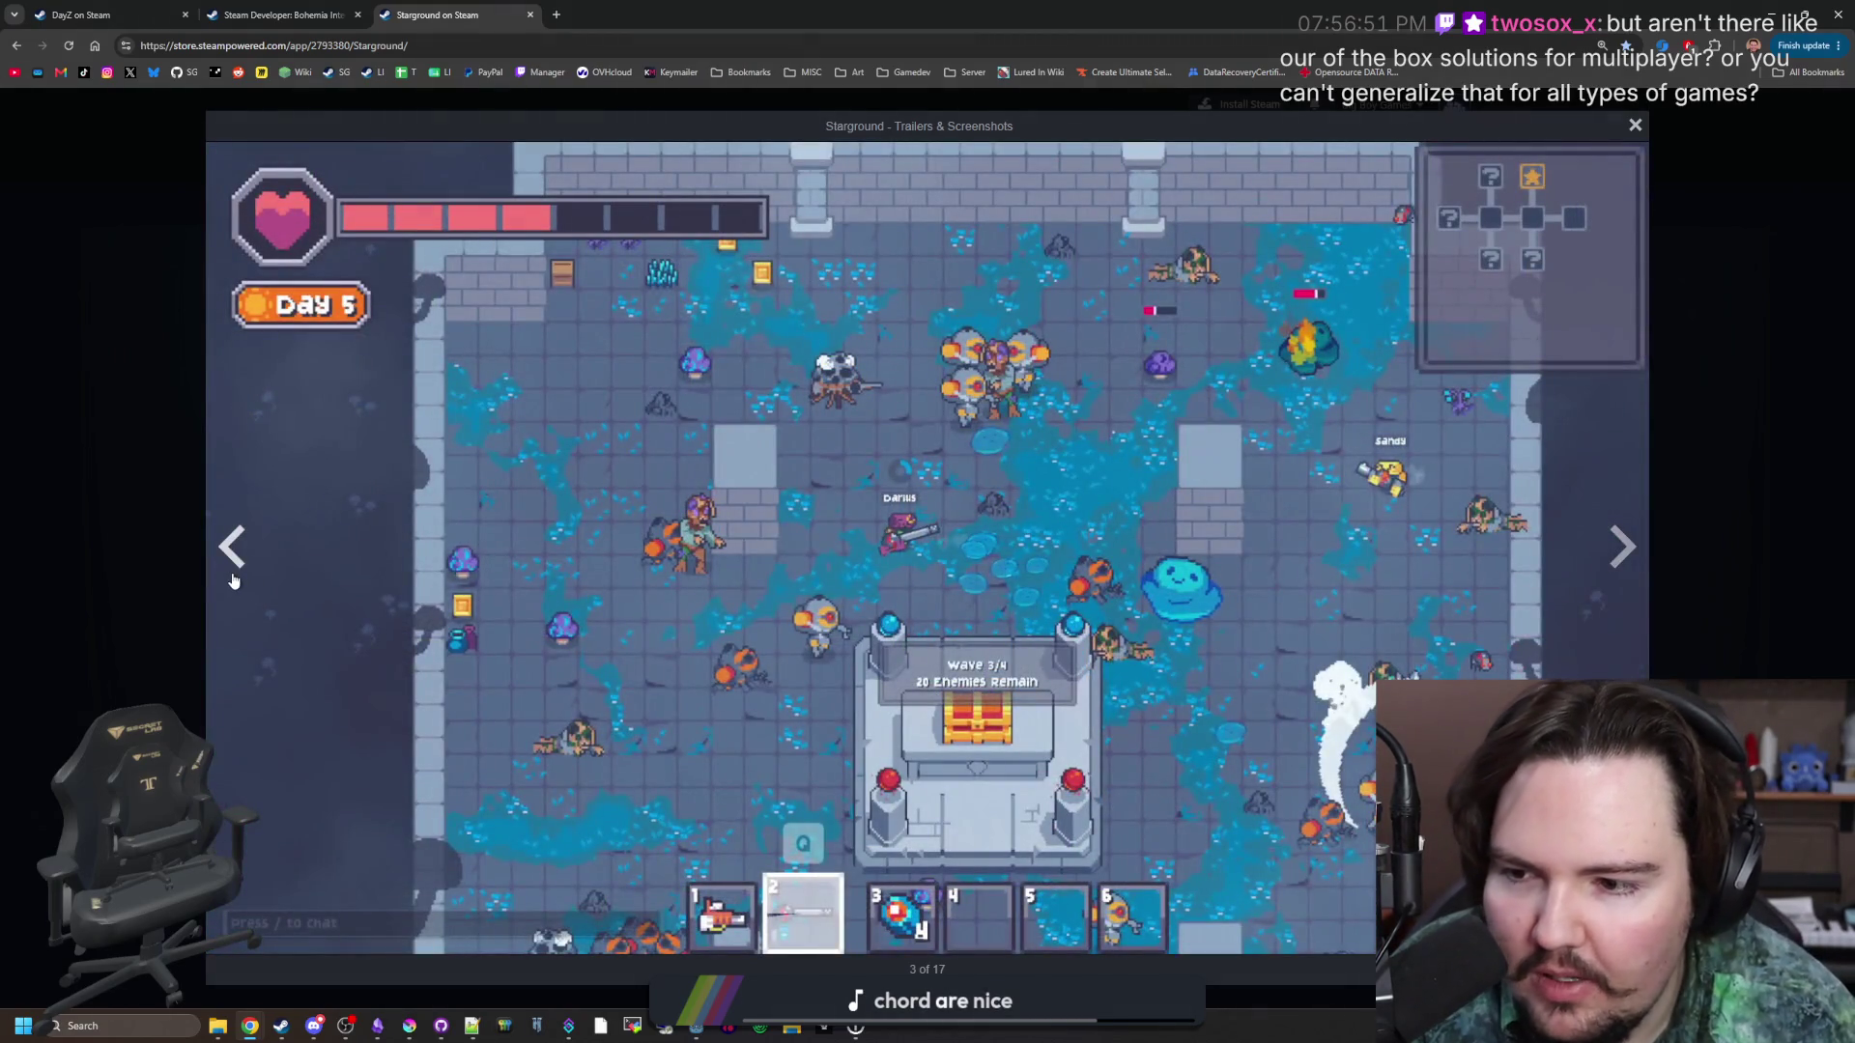
pyautogui.click(233, 578)
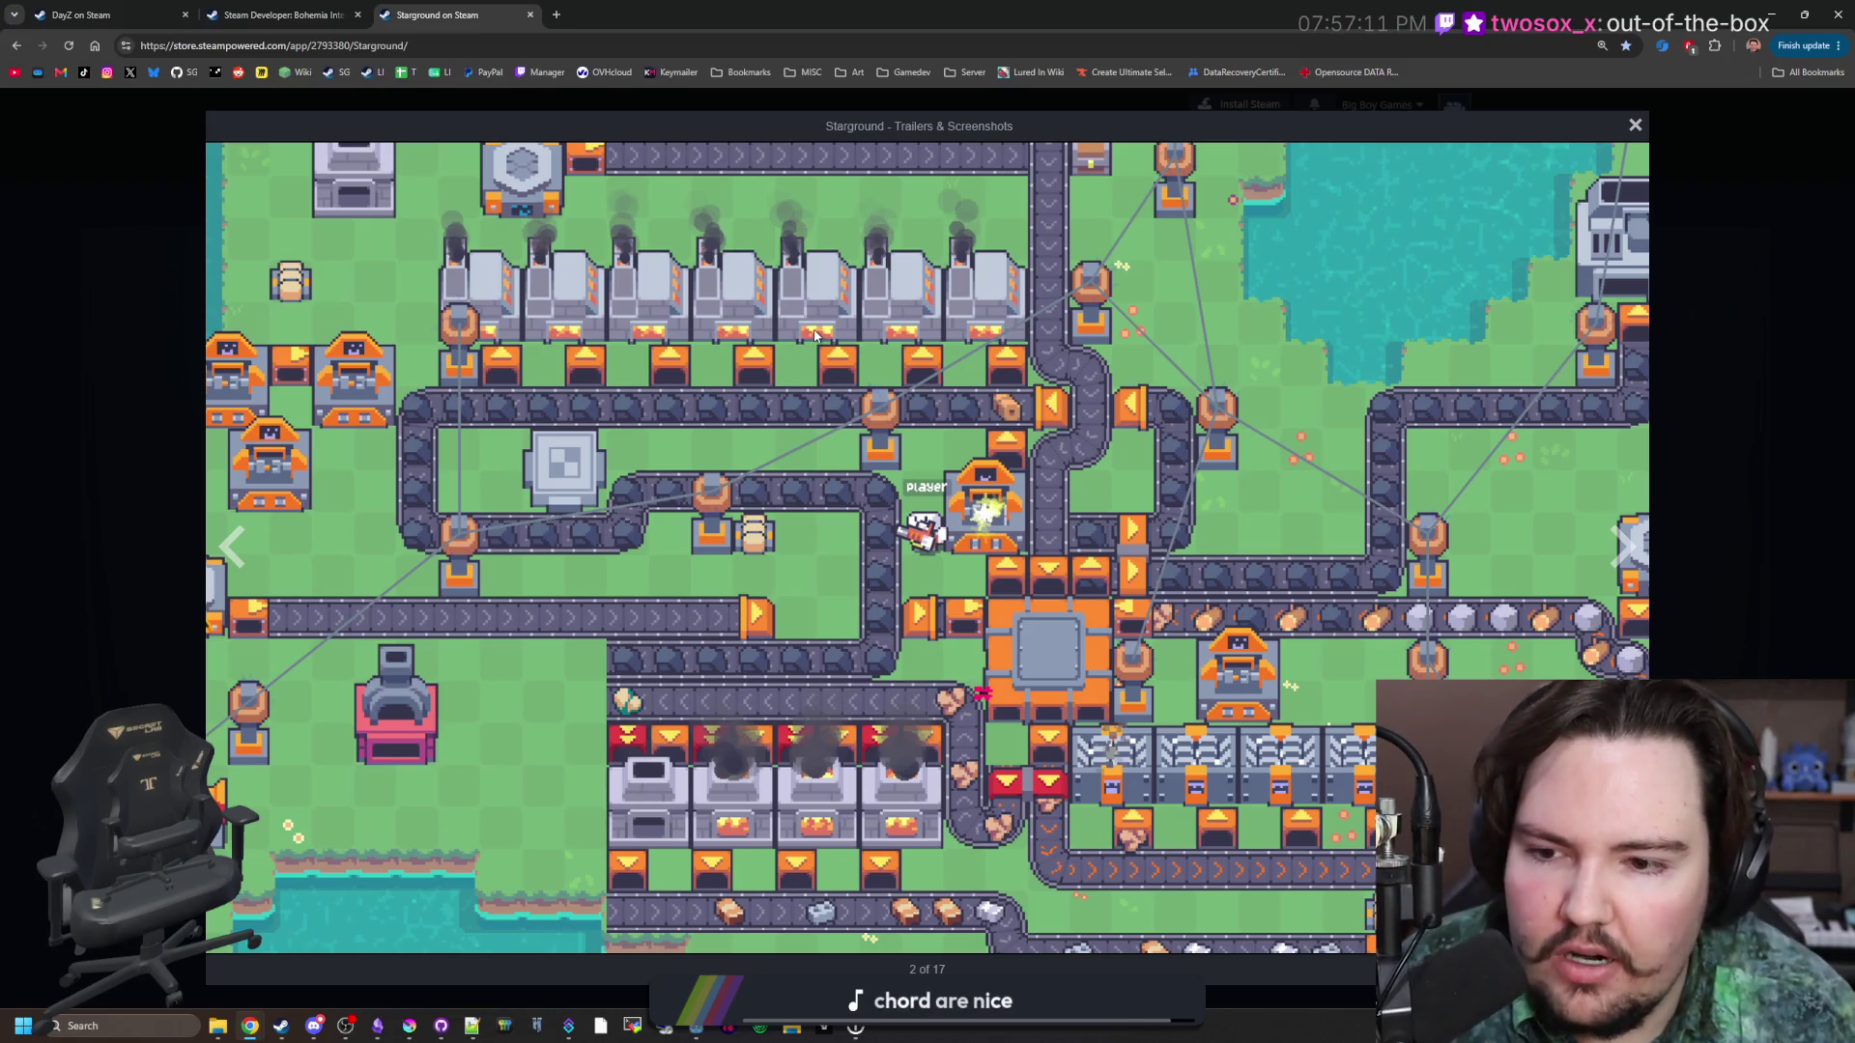
pyautogui.click(1623, 547)
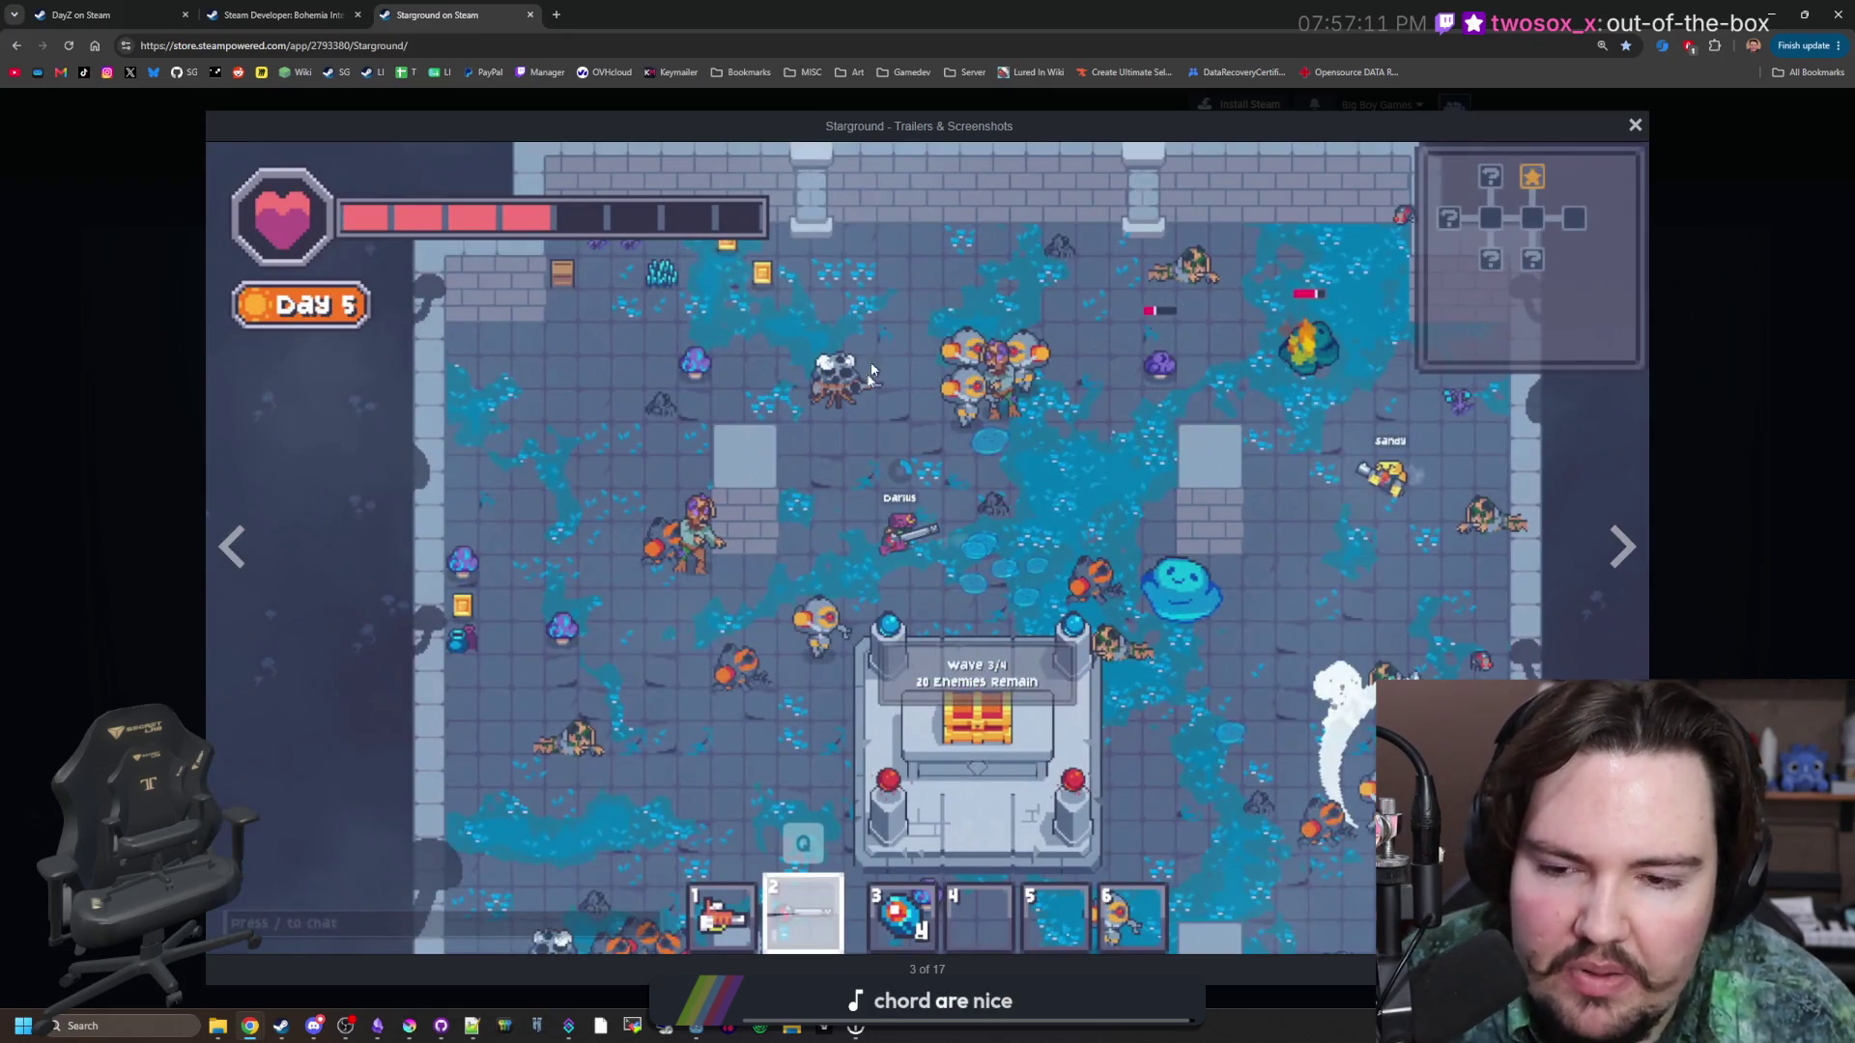
pyautogui.click(1625, 548)
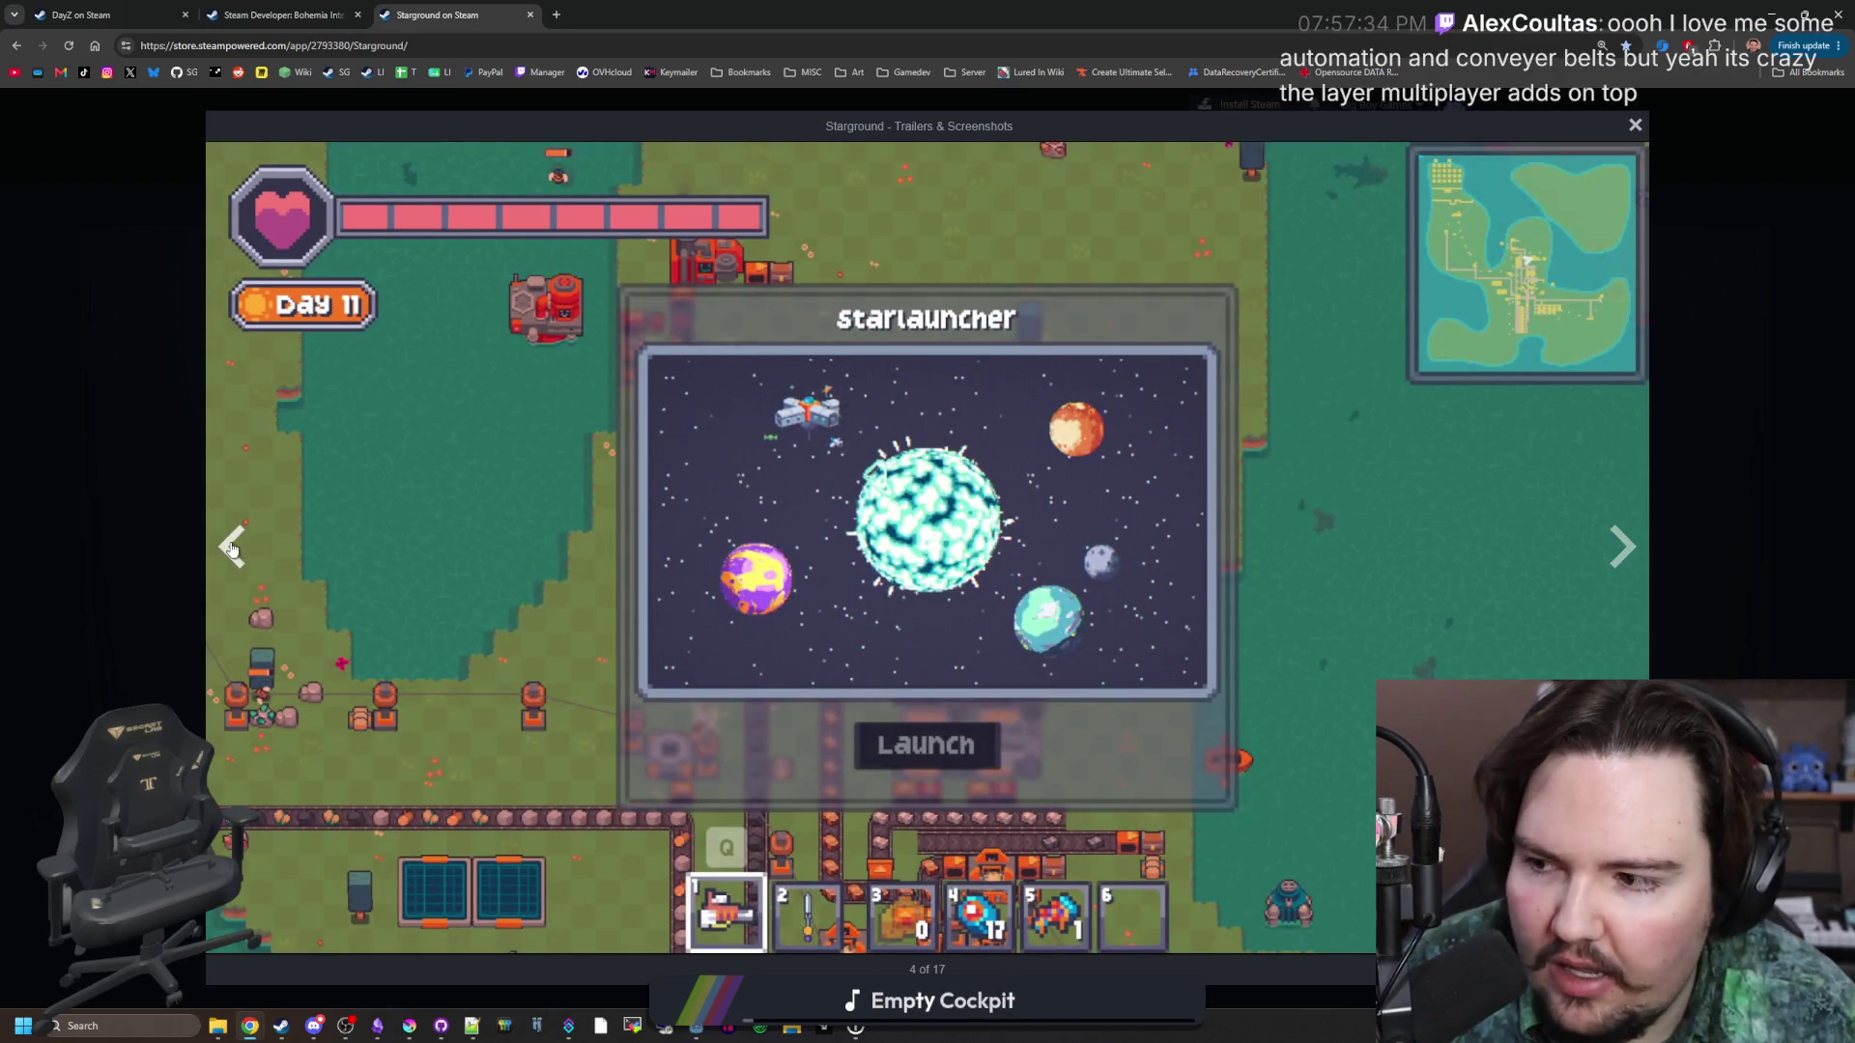
pyautogui.click(232, 546)
pyautogui.click(1622, 548)
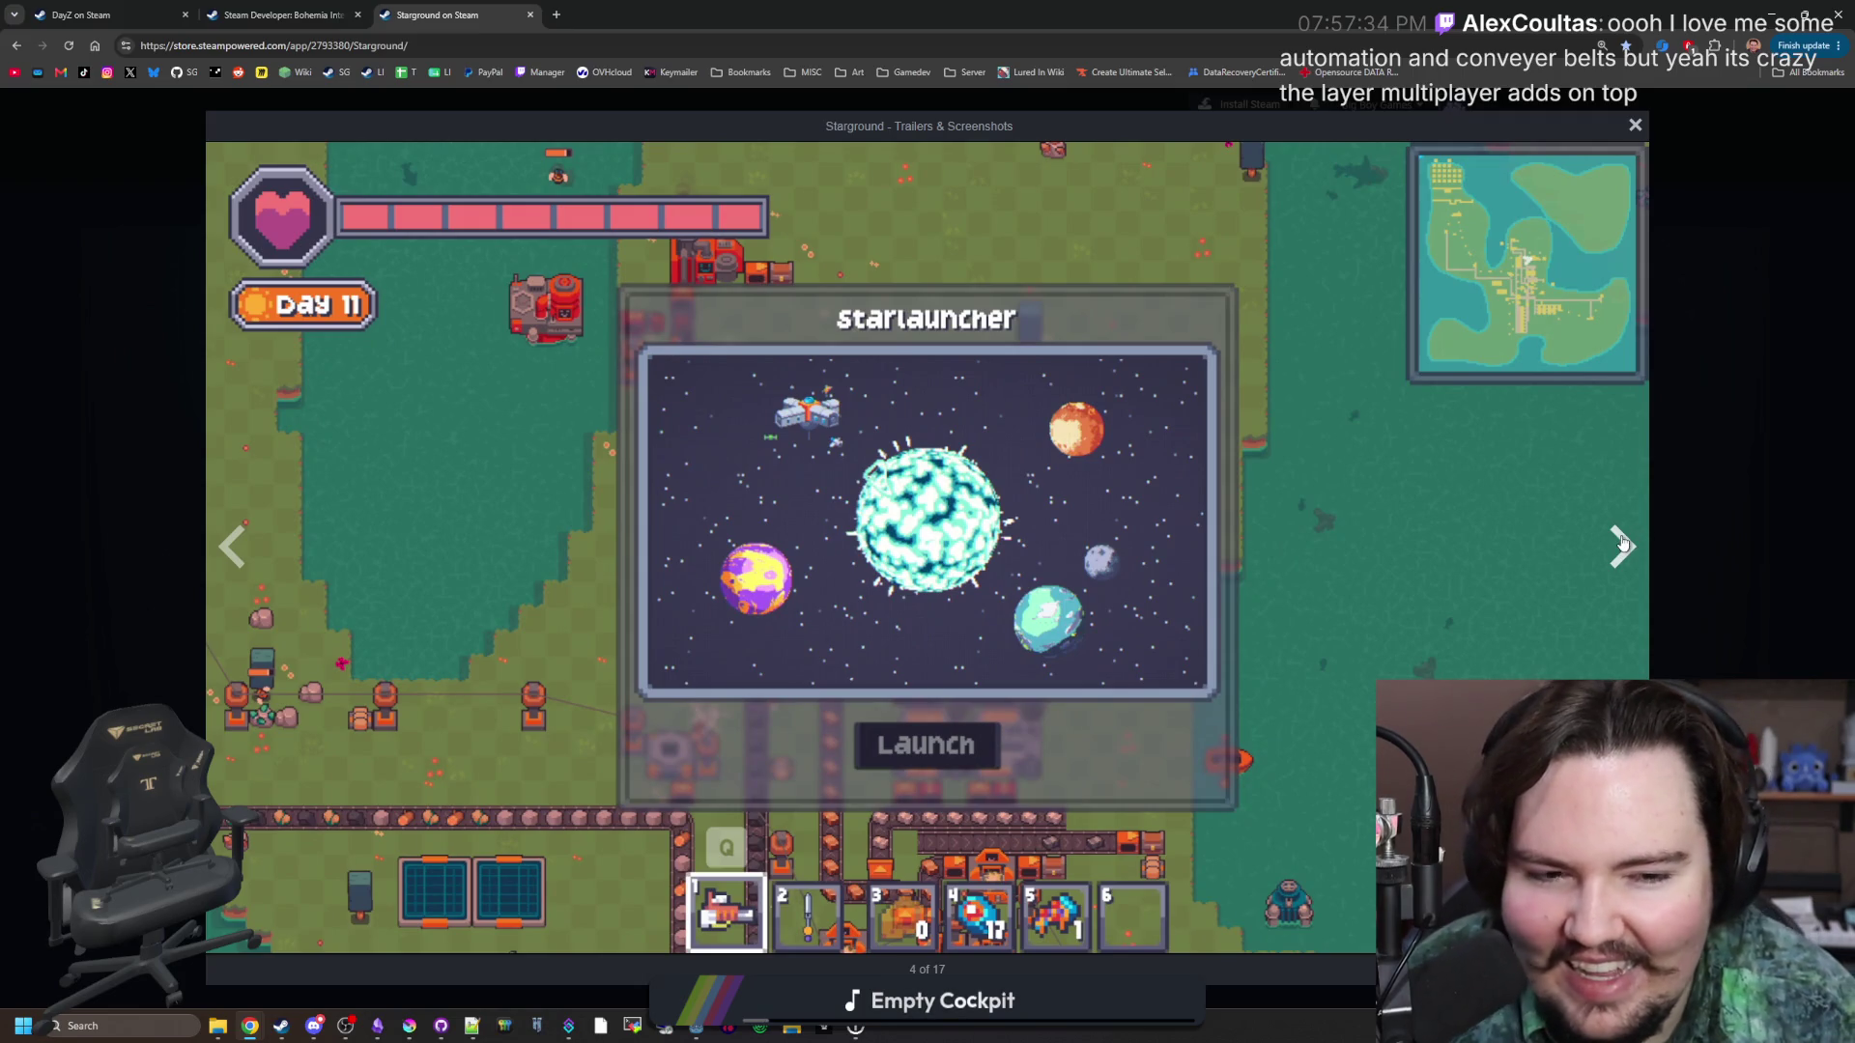
pyautogui.click(1623, 545)
pyautogui.click(1623, 546)
pyautogui.click(1624, 546)
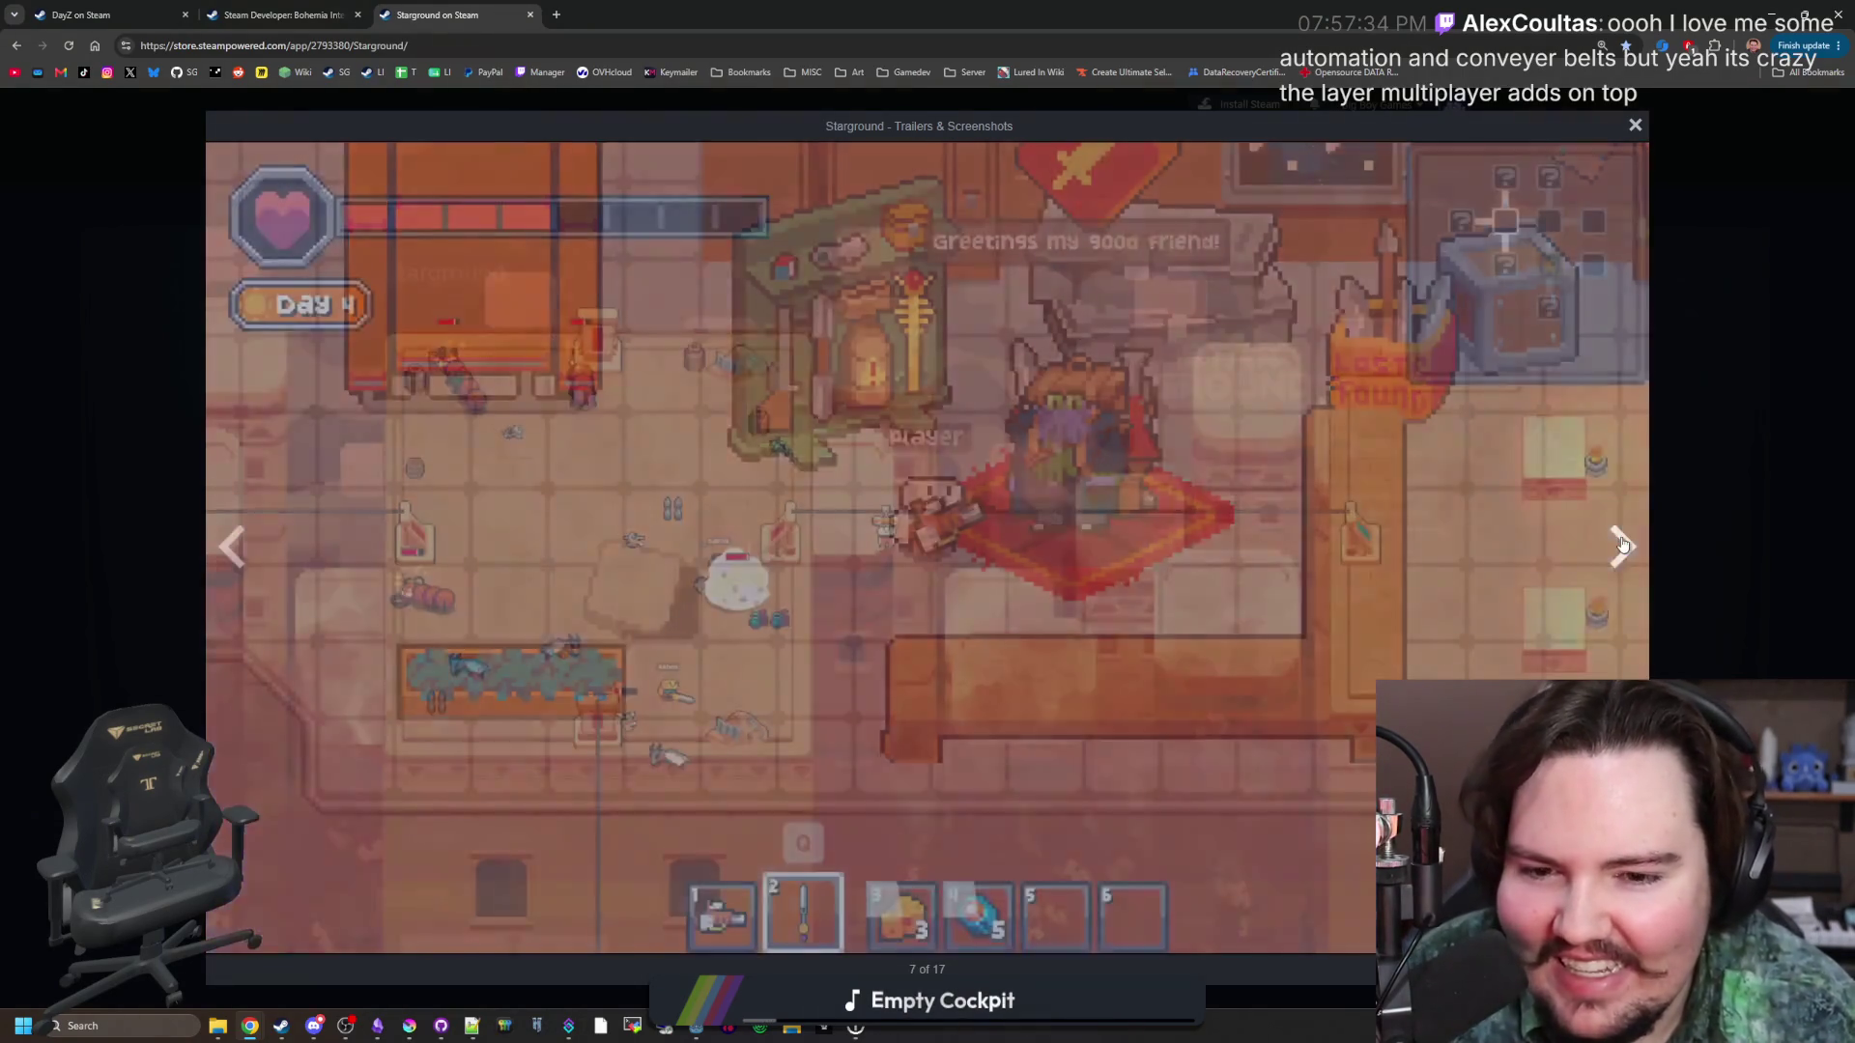
pyautogui.click(1623, 545)
pyautogui.click(1623, 546)
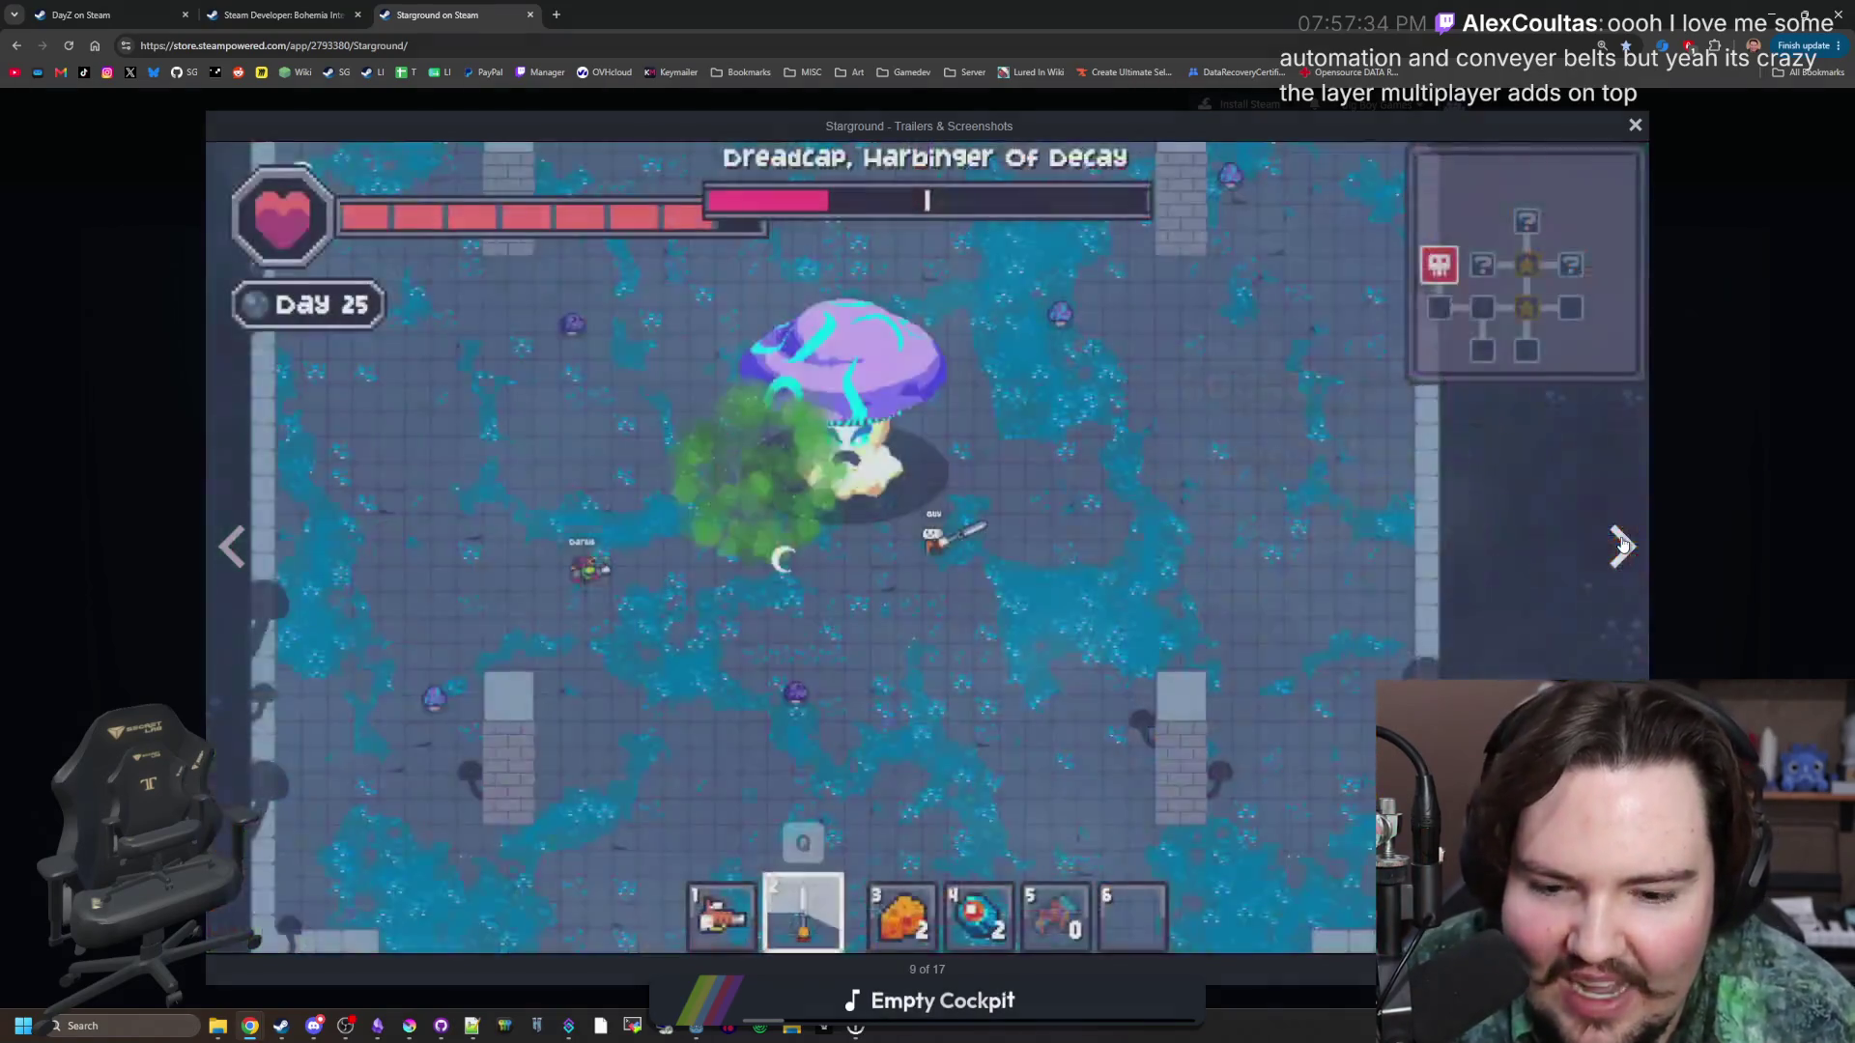
pyautogui.click(231, 585)
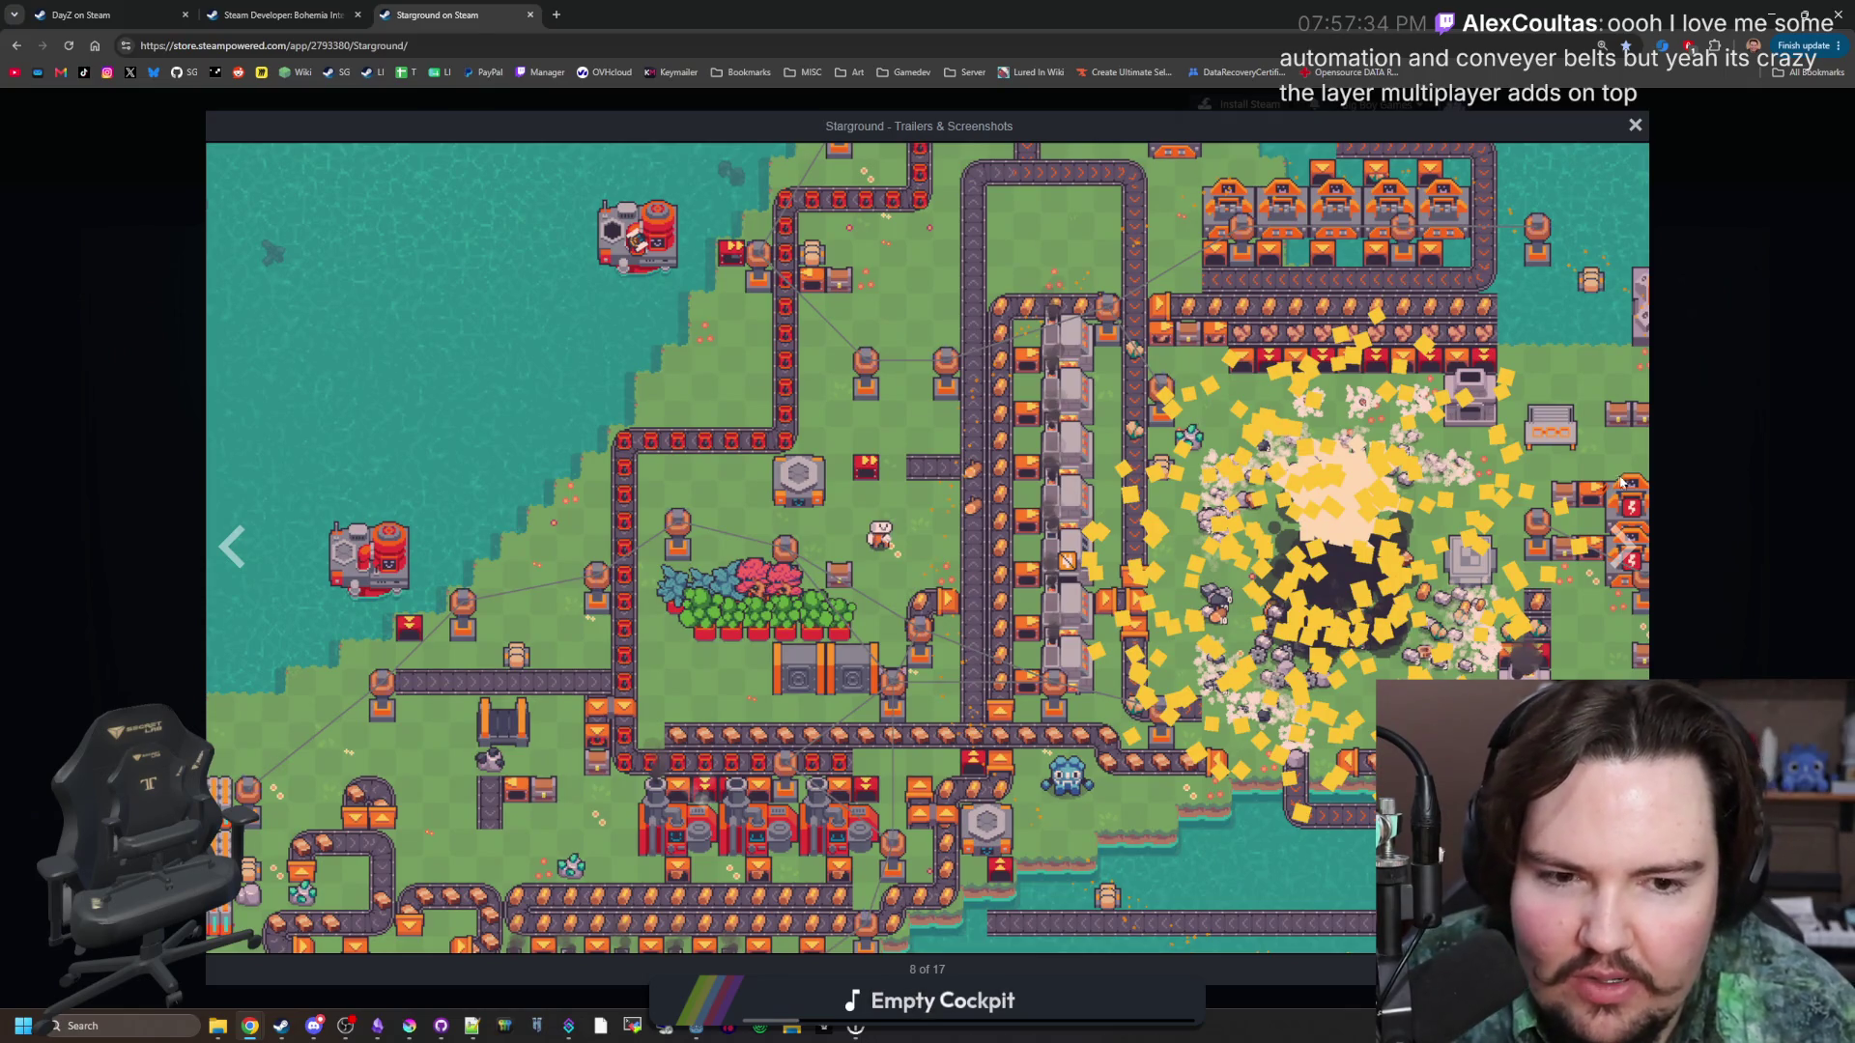
# Advance through the remaining screenshots, wrapping around to the wave combat shot.
pyautogui.click(1620, 552)
pyautogui.click(1620, 552)
pyautogui.click(1619, 552)
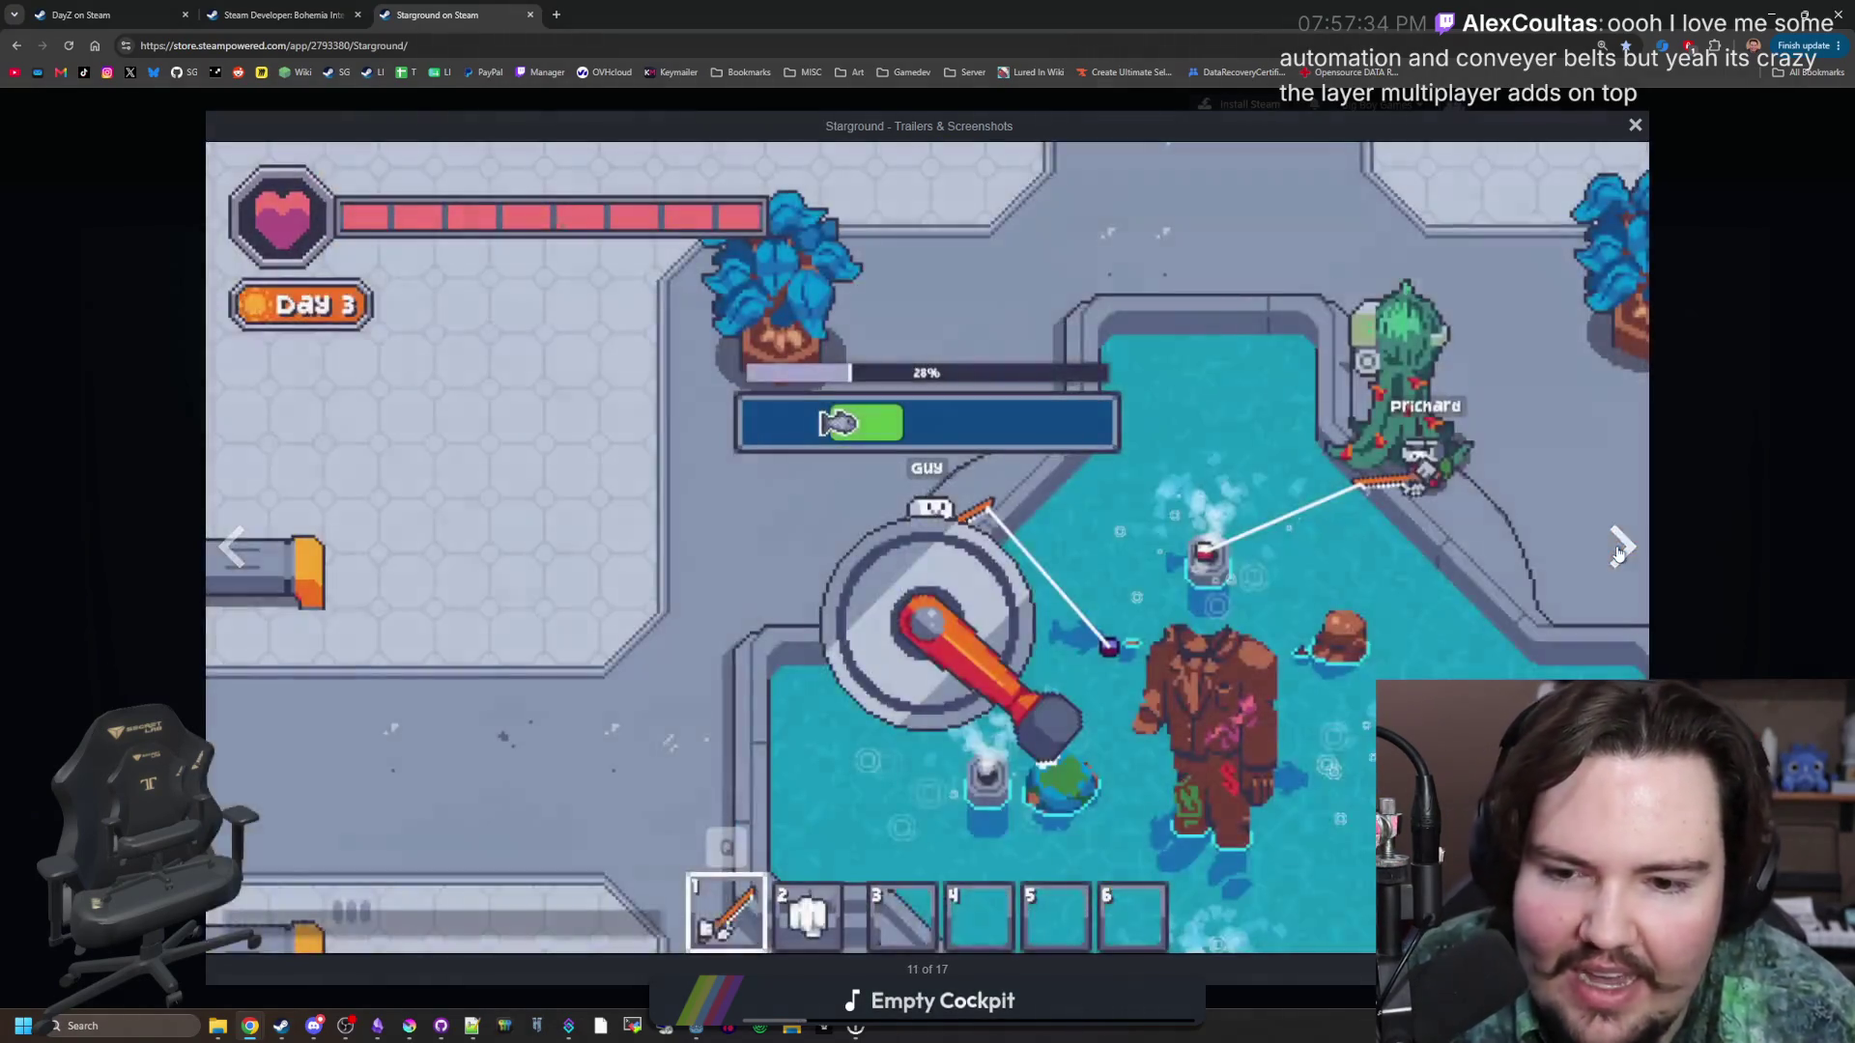
pyautogui.click(1618, 555)
pyautogui.click(1619, 554)
pyautogui.click(1619, 553)
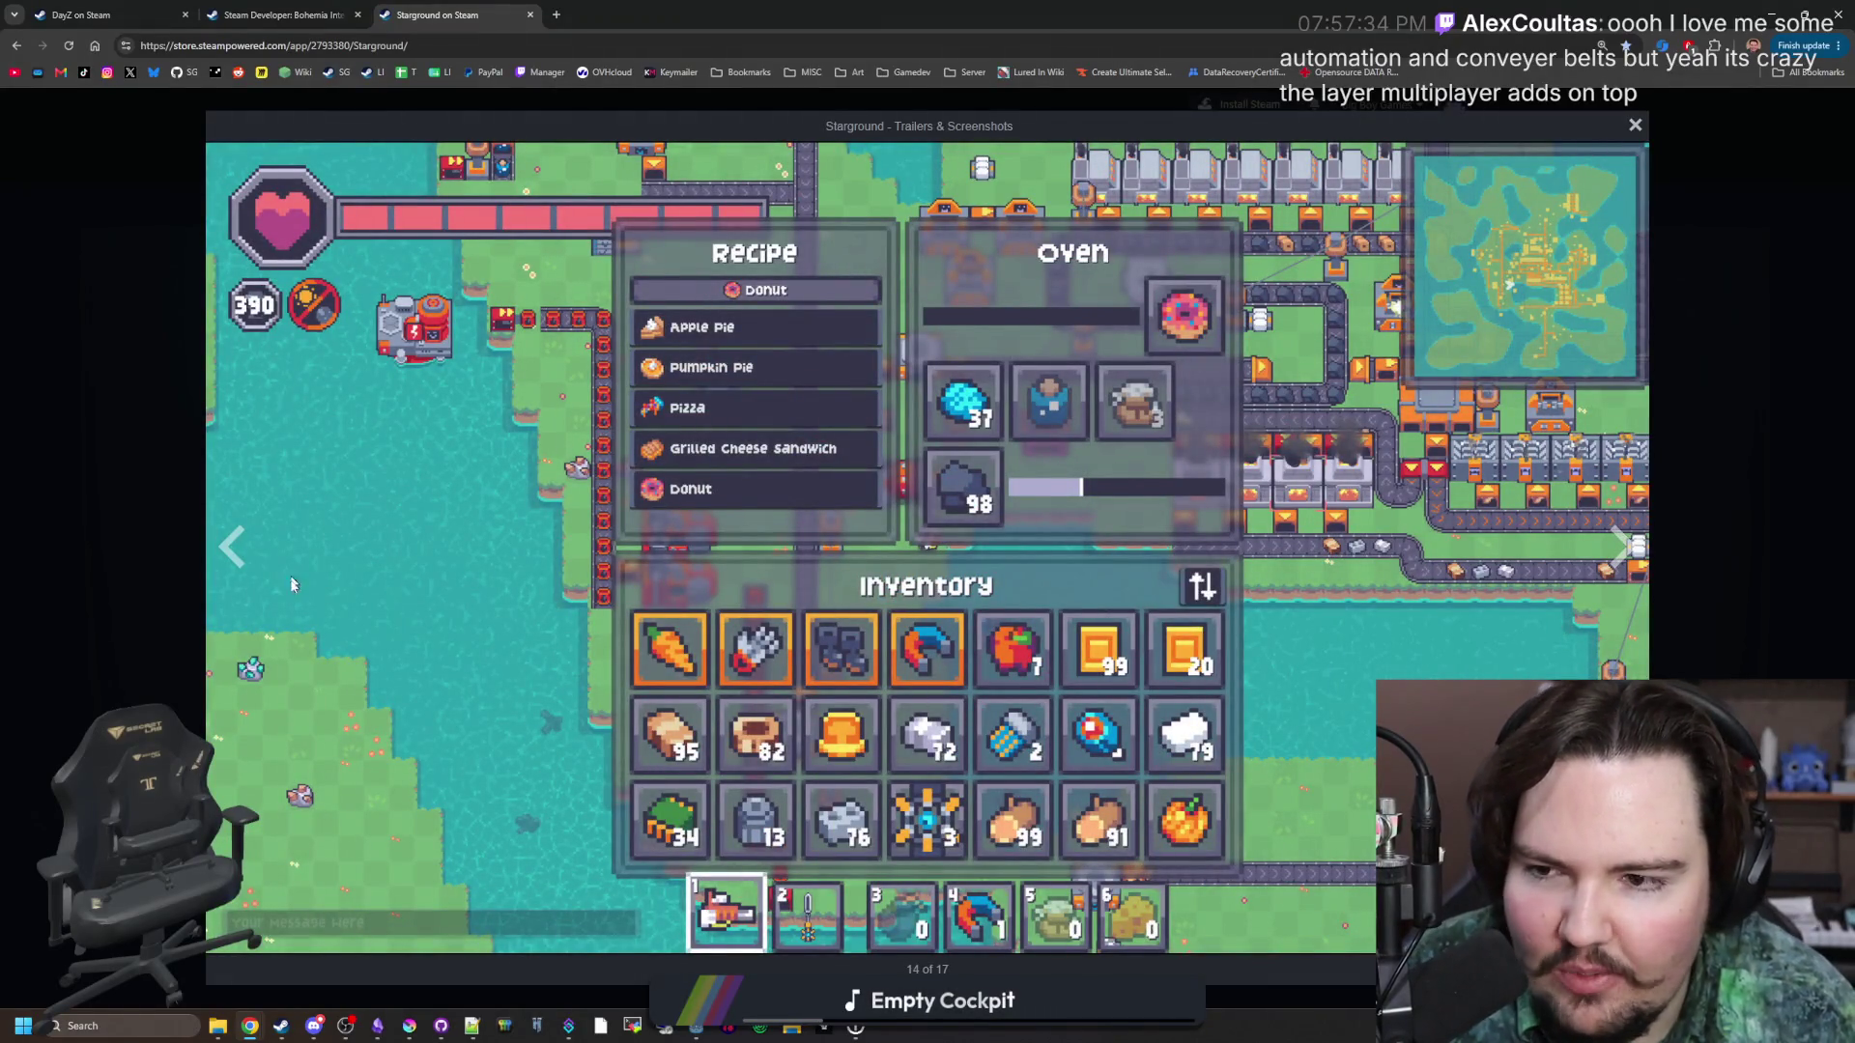
pyautogui.click(1621, 541)
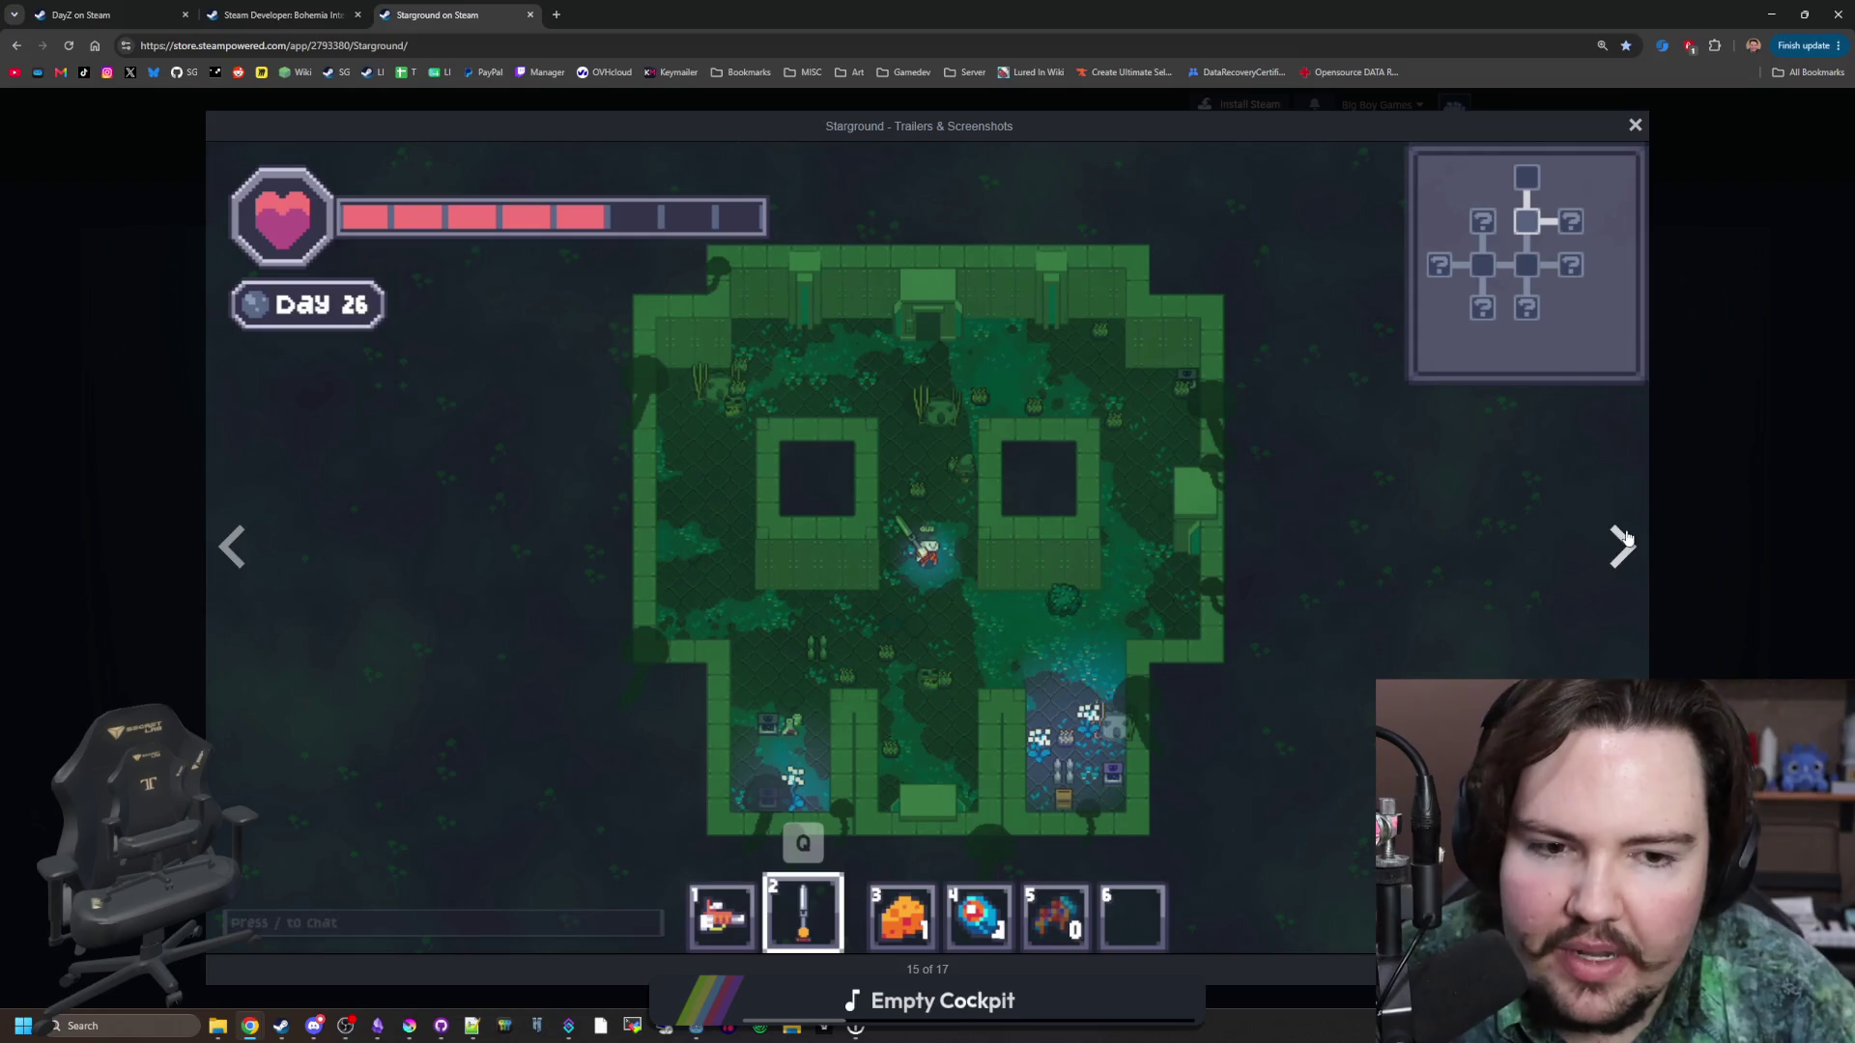
pyautogui.click(1621, 547)
pyautogui.click(1622, 547)
pyautogui.click(1621, 547)
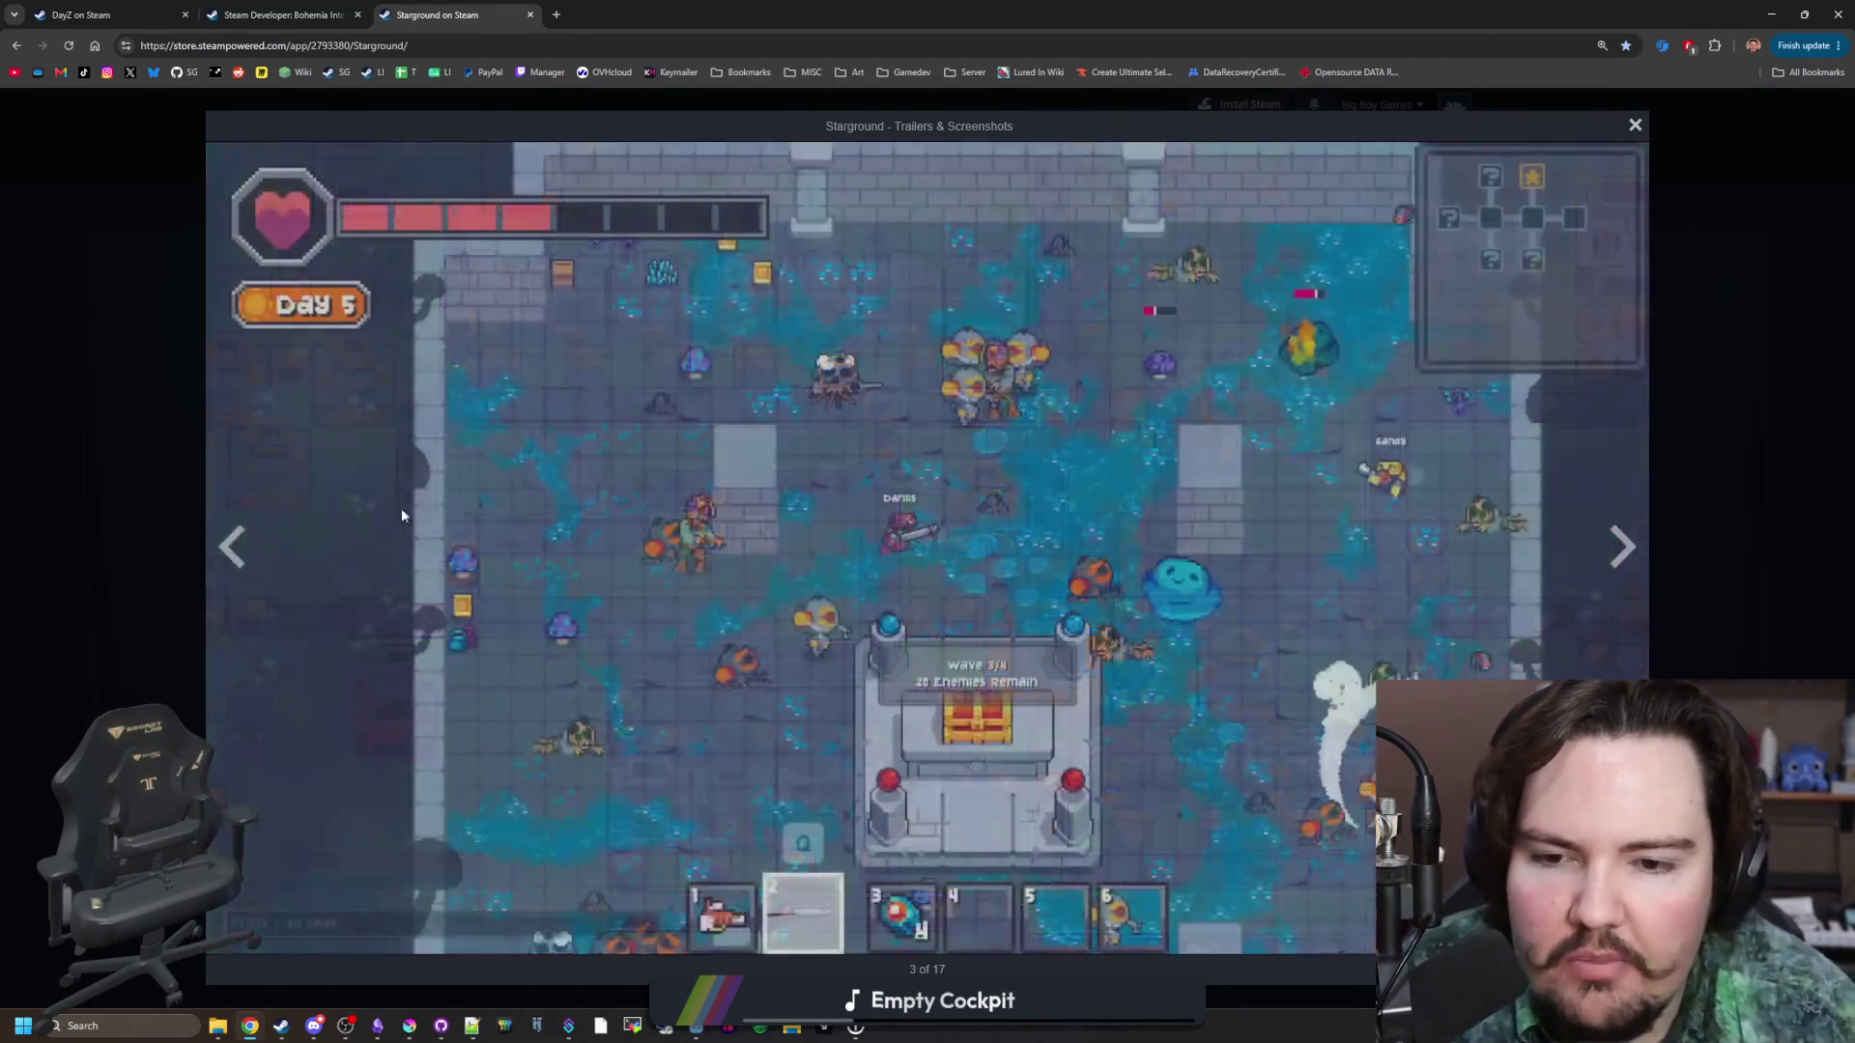
# Step back and forward to land on the factory explosion screenshot, 8 of 17.
pyautogui.click(235, 549)
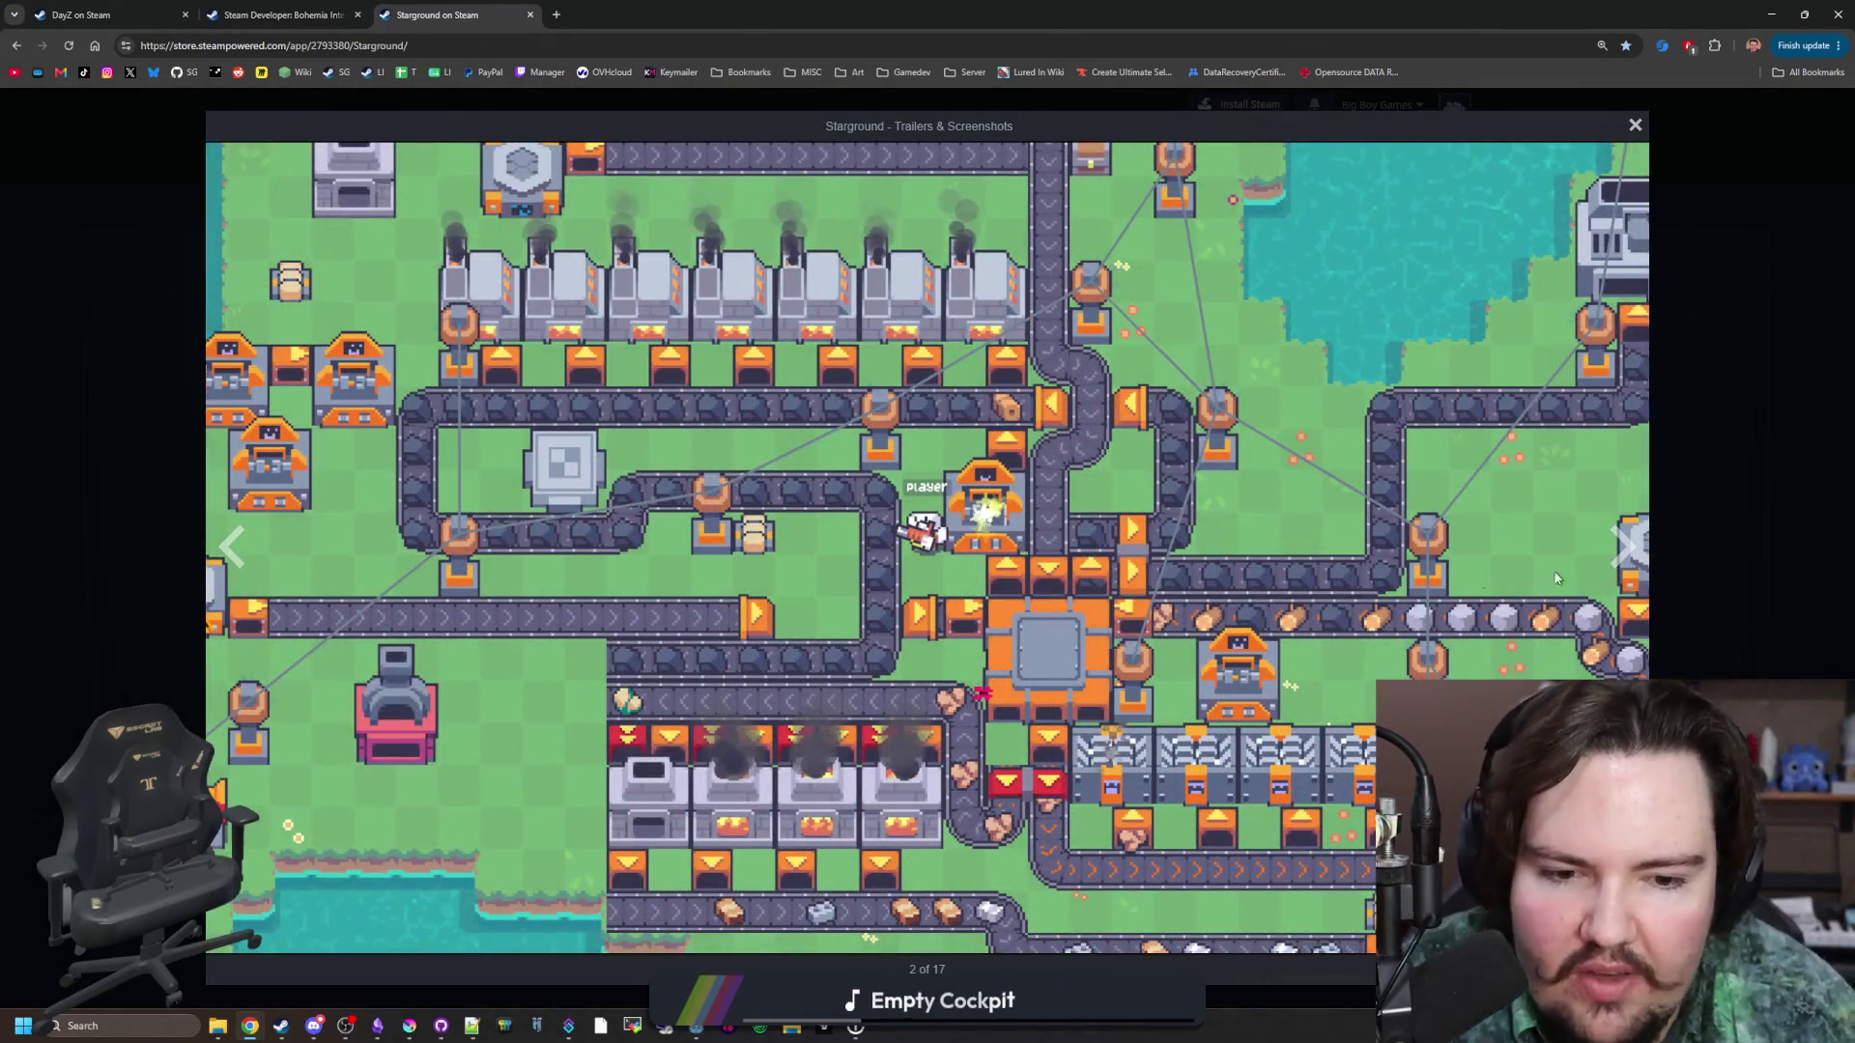
pyautogui.click(1621, 547)
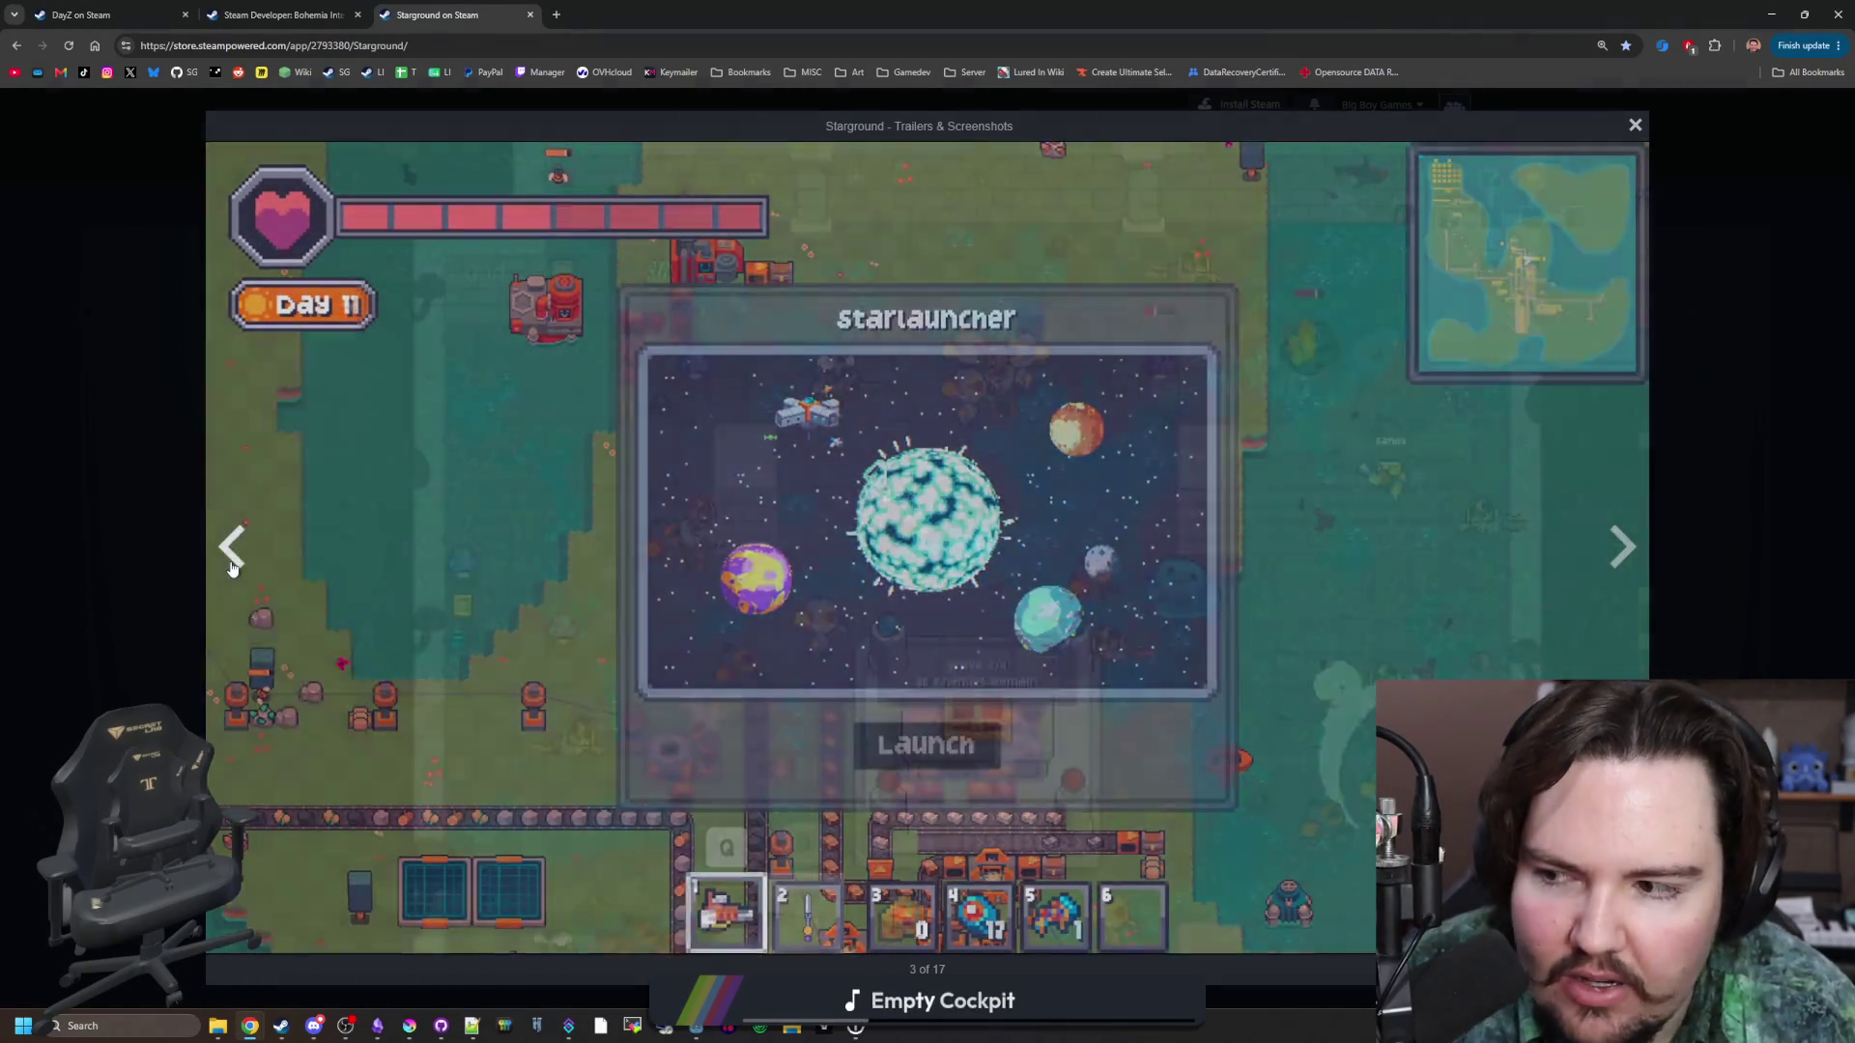
pyautogui.click(232, 549)
pyautogui.click(1624, 547)
pyautogui.click(1623, 547)
pyautogui.click(1623, 547)
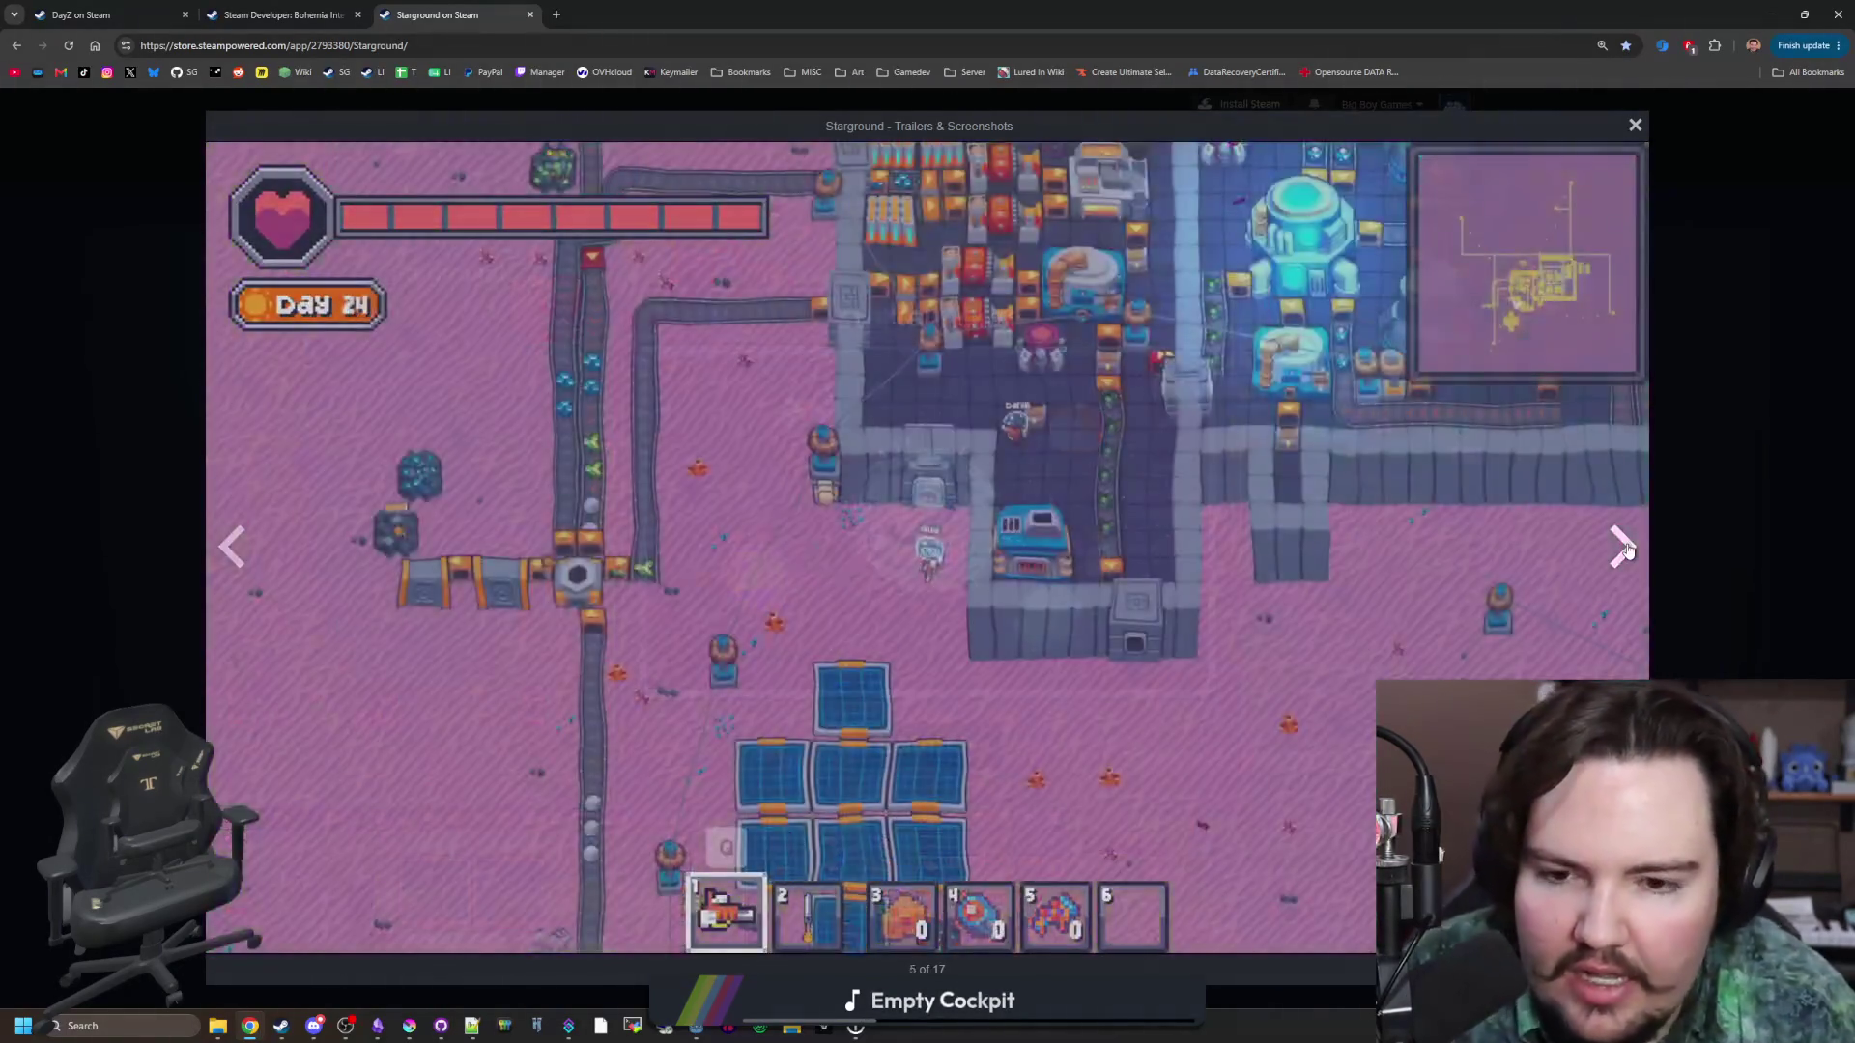
pyautogui.click(1626, 549)
pyautogui.click(1626, 549)
pyautogui.click(1626, 548)
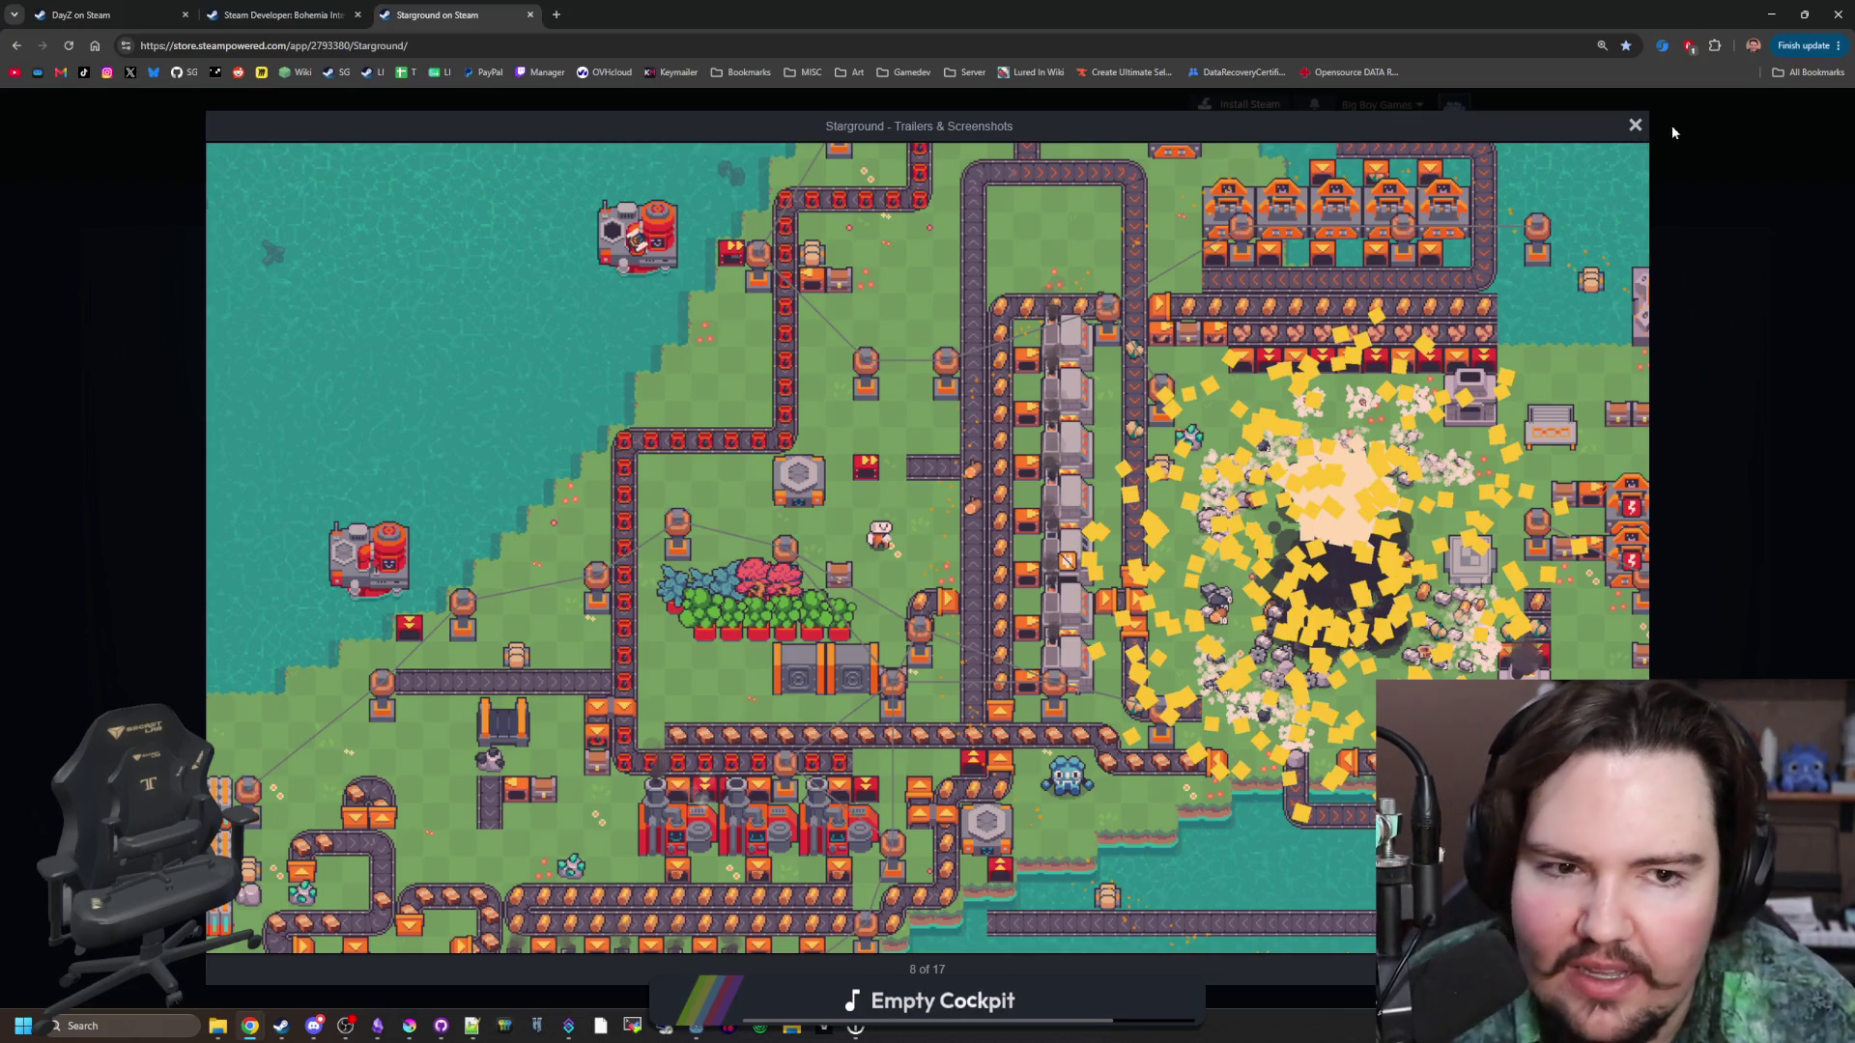
# Close the full-size gallery and show the oven and inventory screenshot in the main viewer.
pyautogui.click(1627, 129)
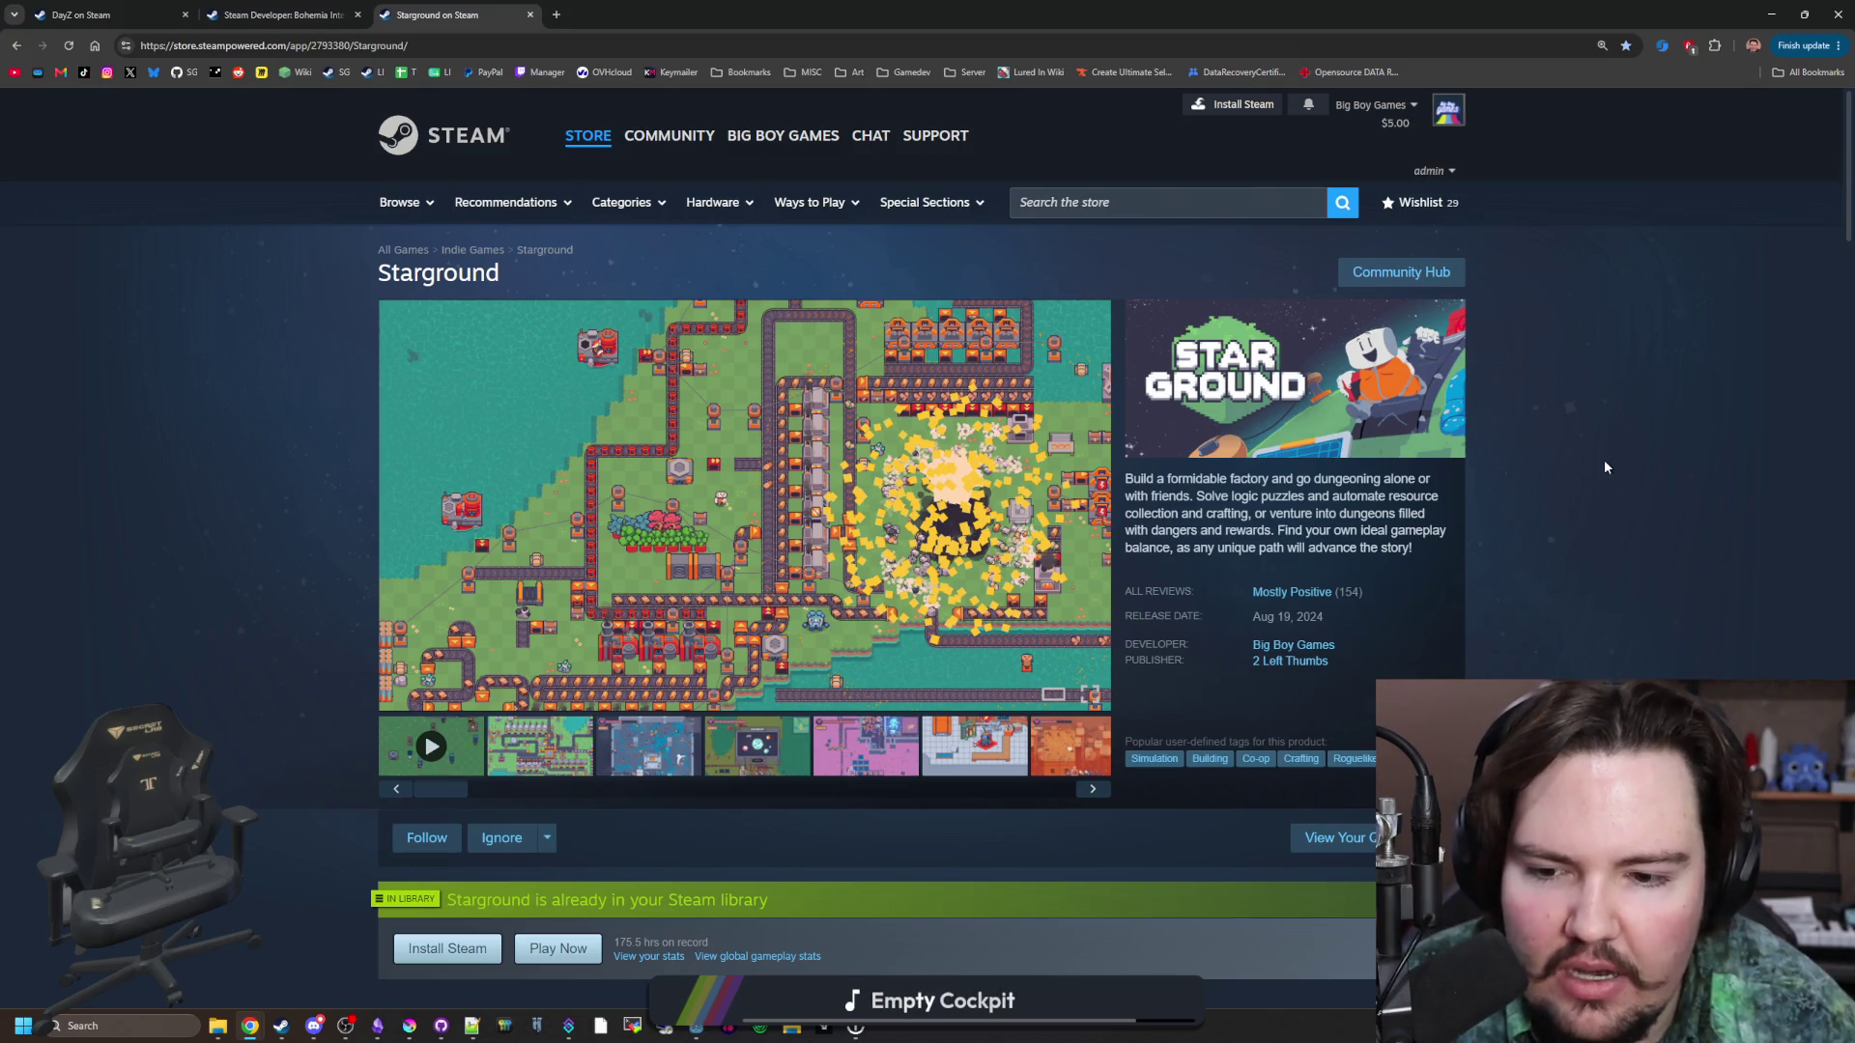
pyautogui.click(618, 761)
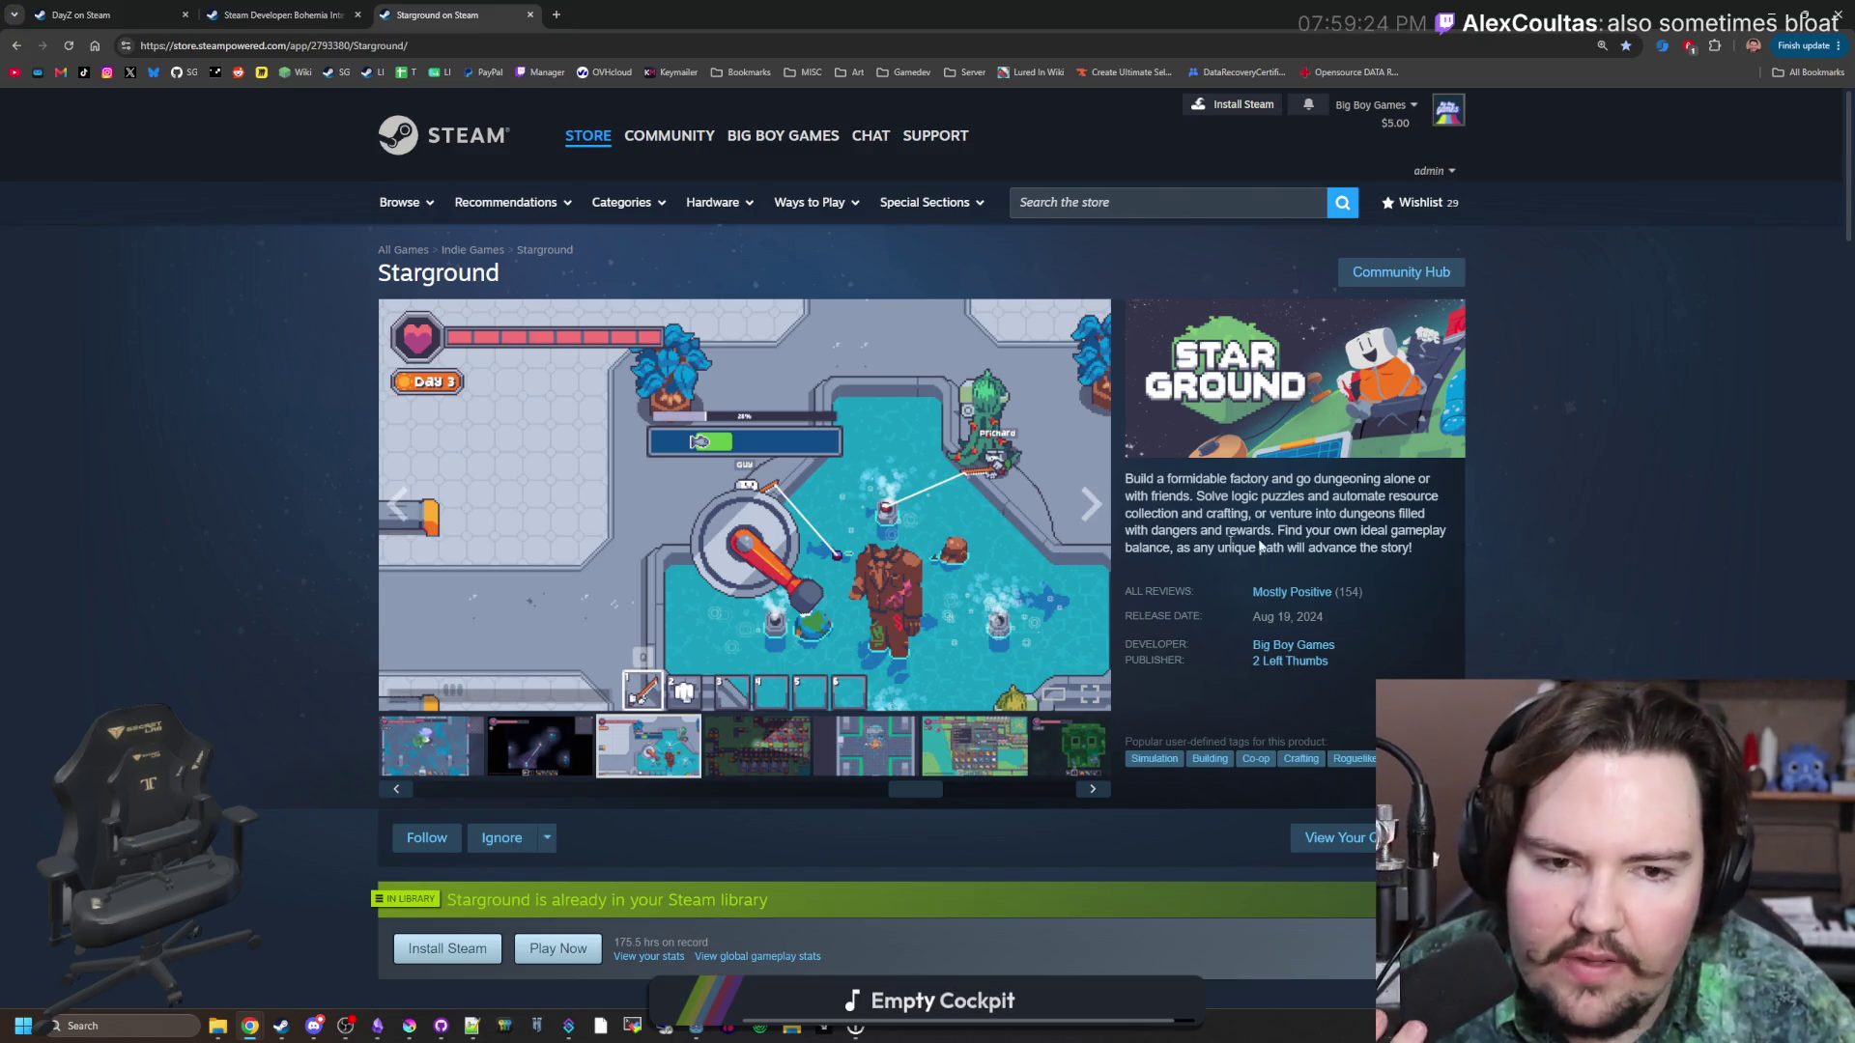
pyautogui.click(1004, 746)
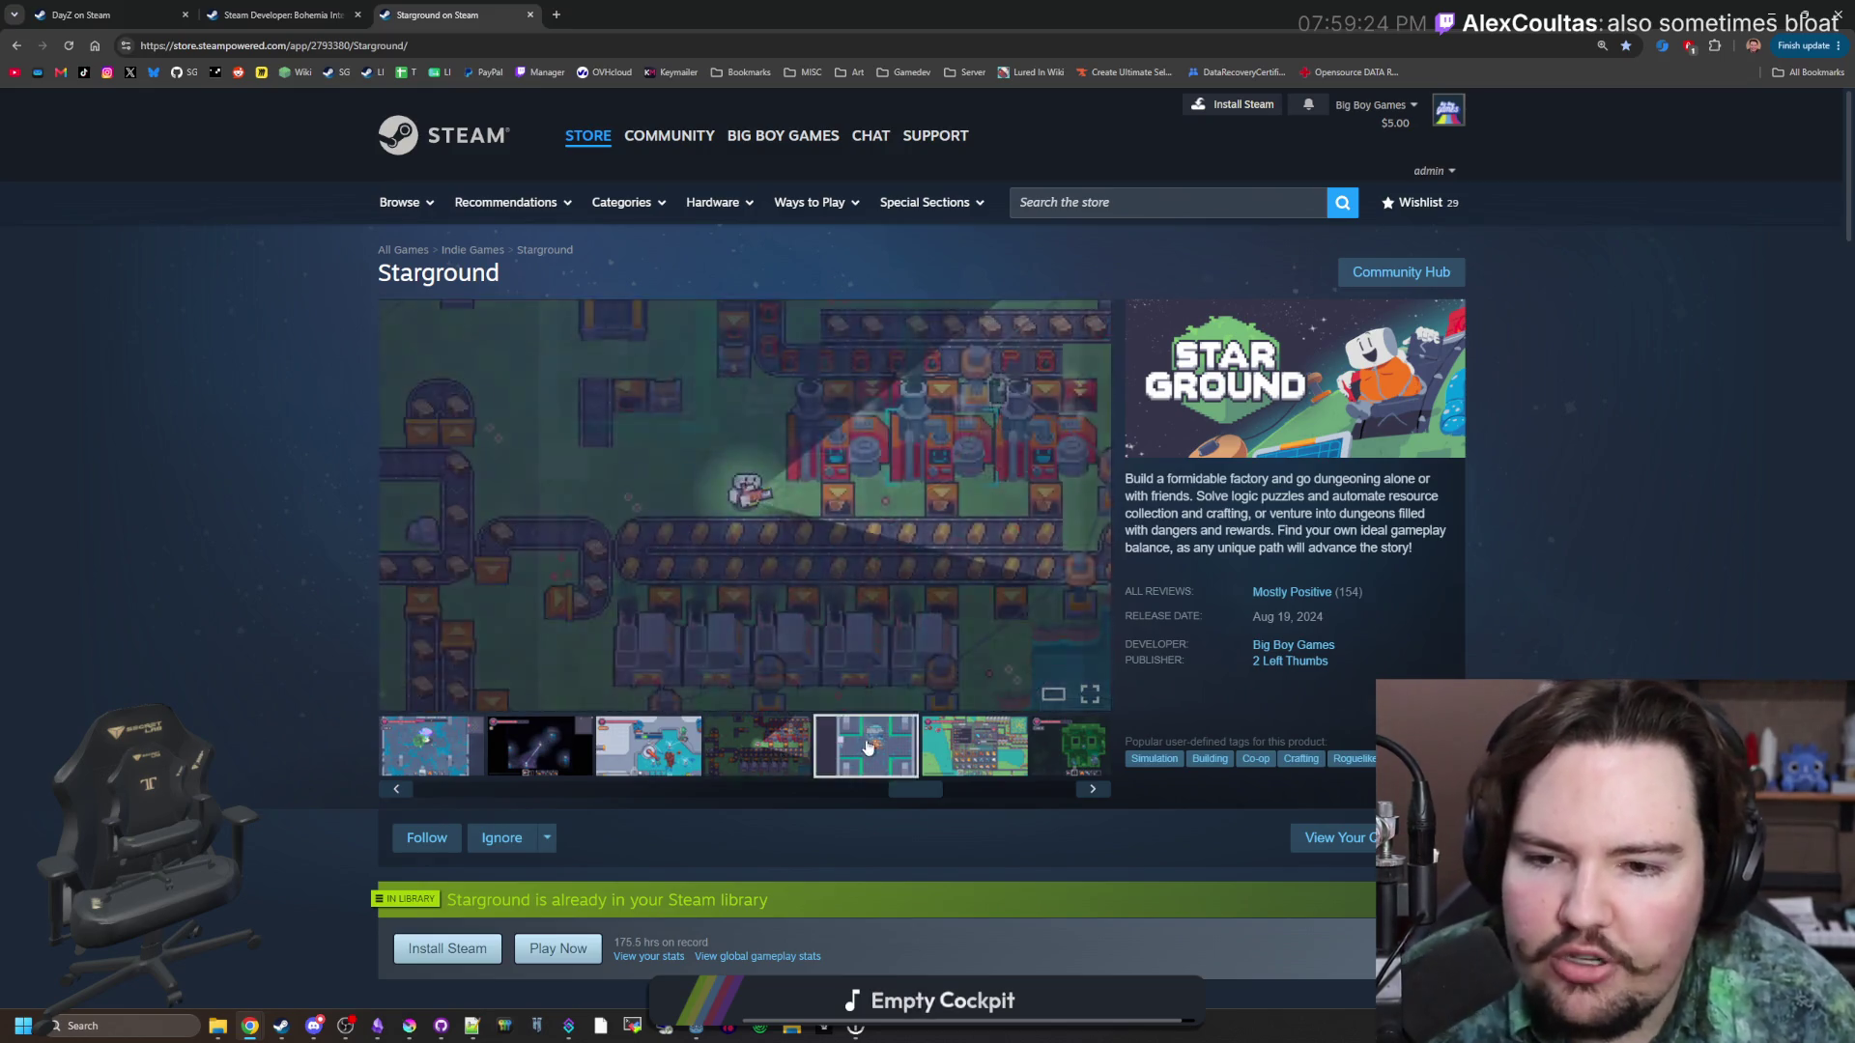
# Cycle forward through the store-page screenshots to the Starlauncher screenshot.
pyautogui.click(1093, 518)
pyautogui.click(1094, 518)
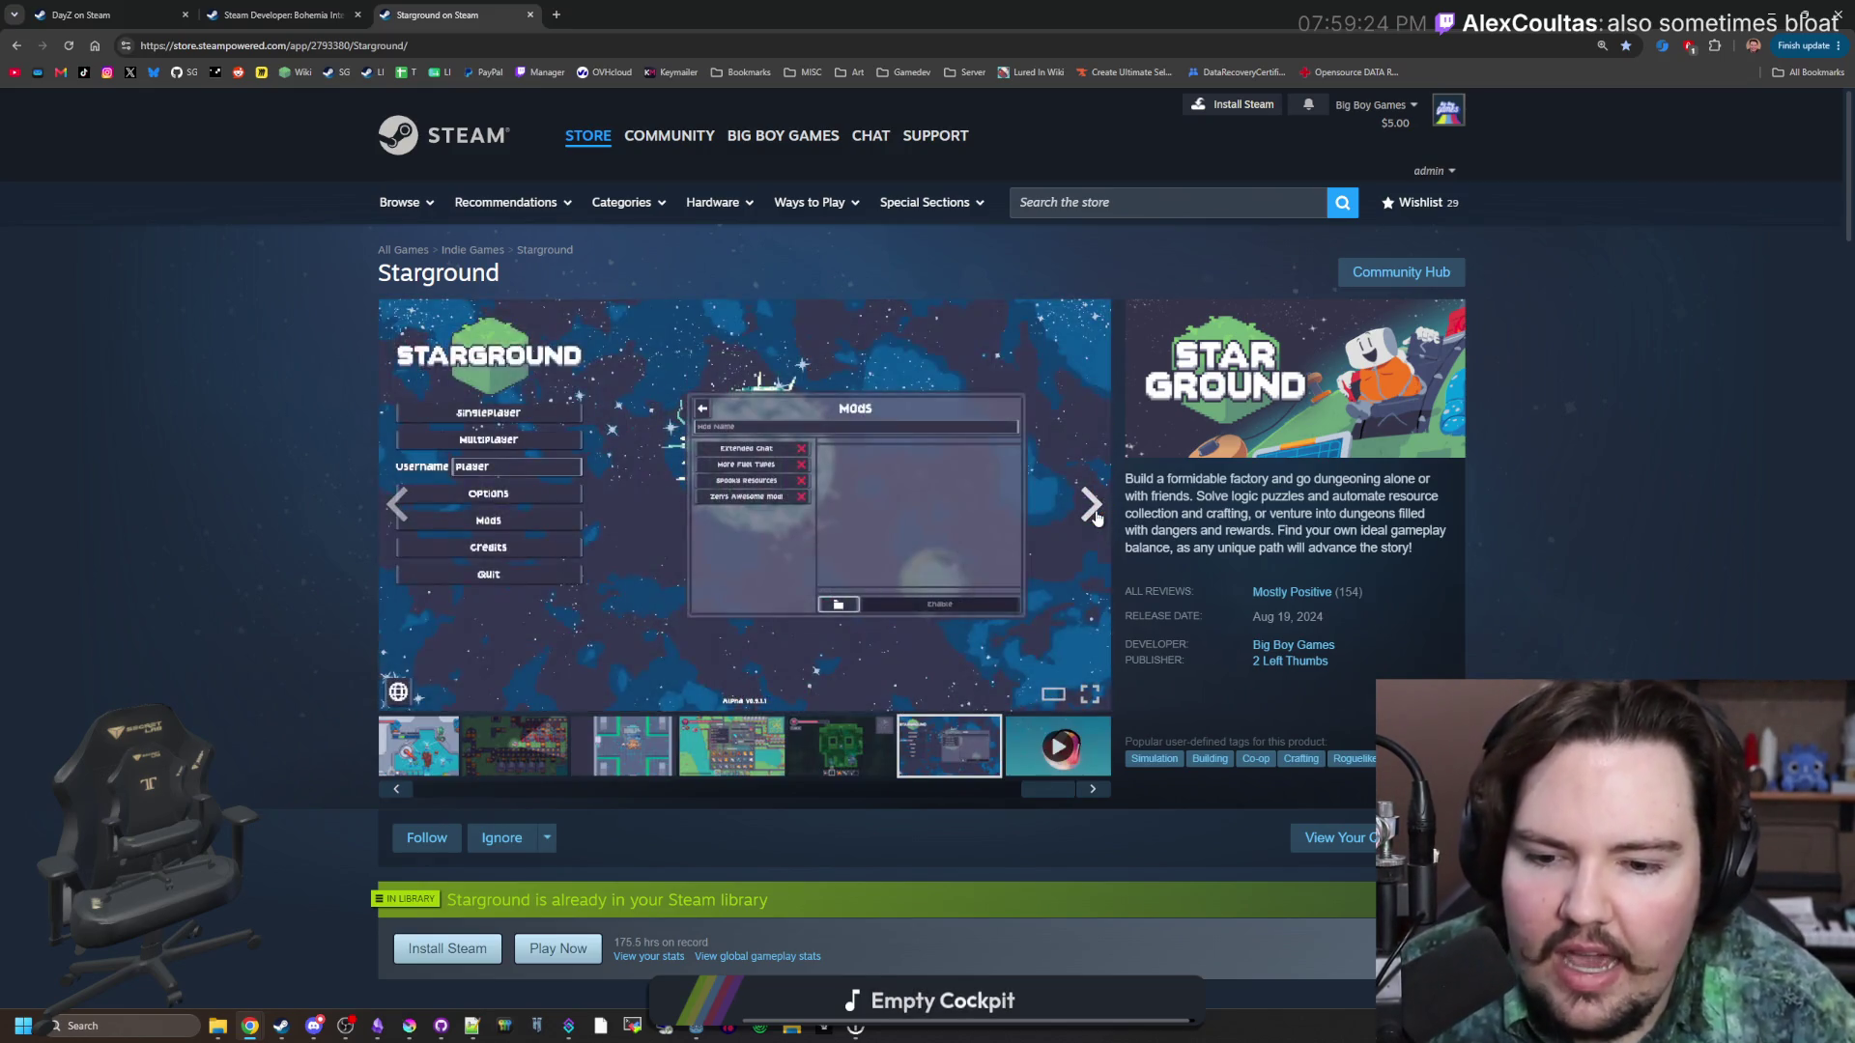
pyautogui.click(1095, 519)
pyautogui.click(1096, 519)
pyautogui.click(1096, 519)
pyautogui.click(1096, 519)
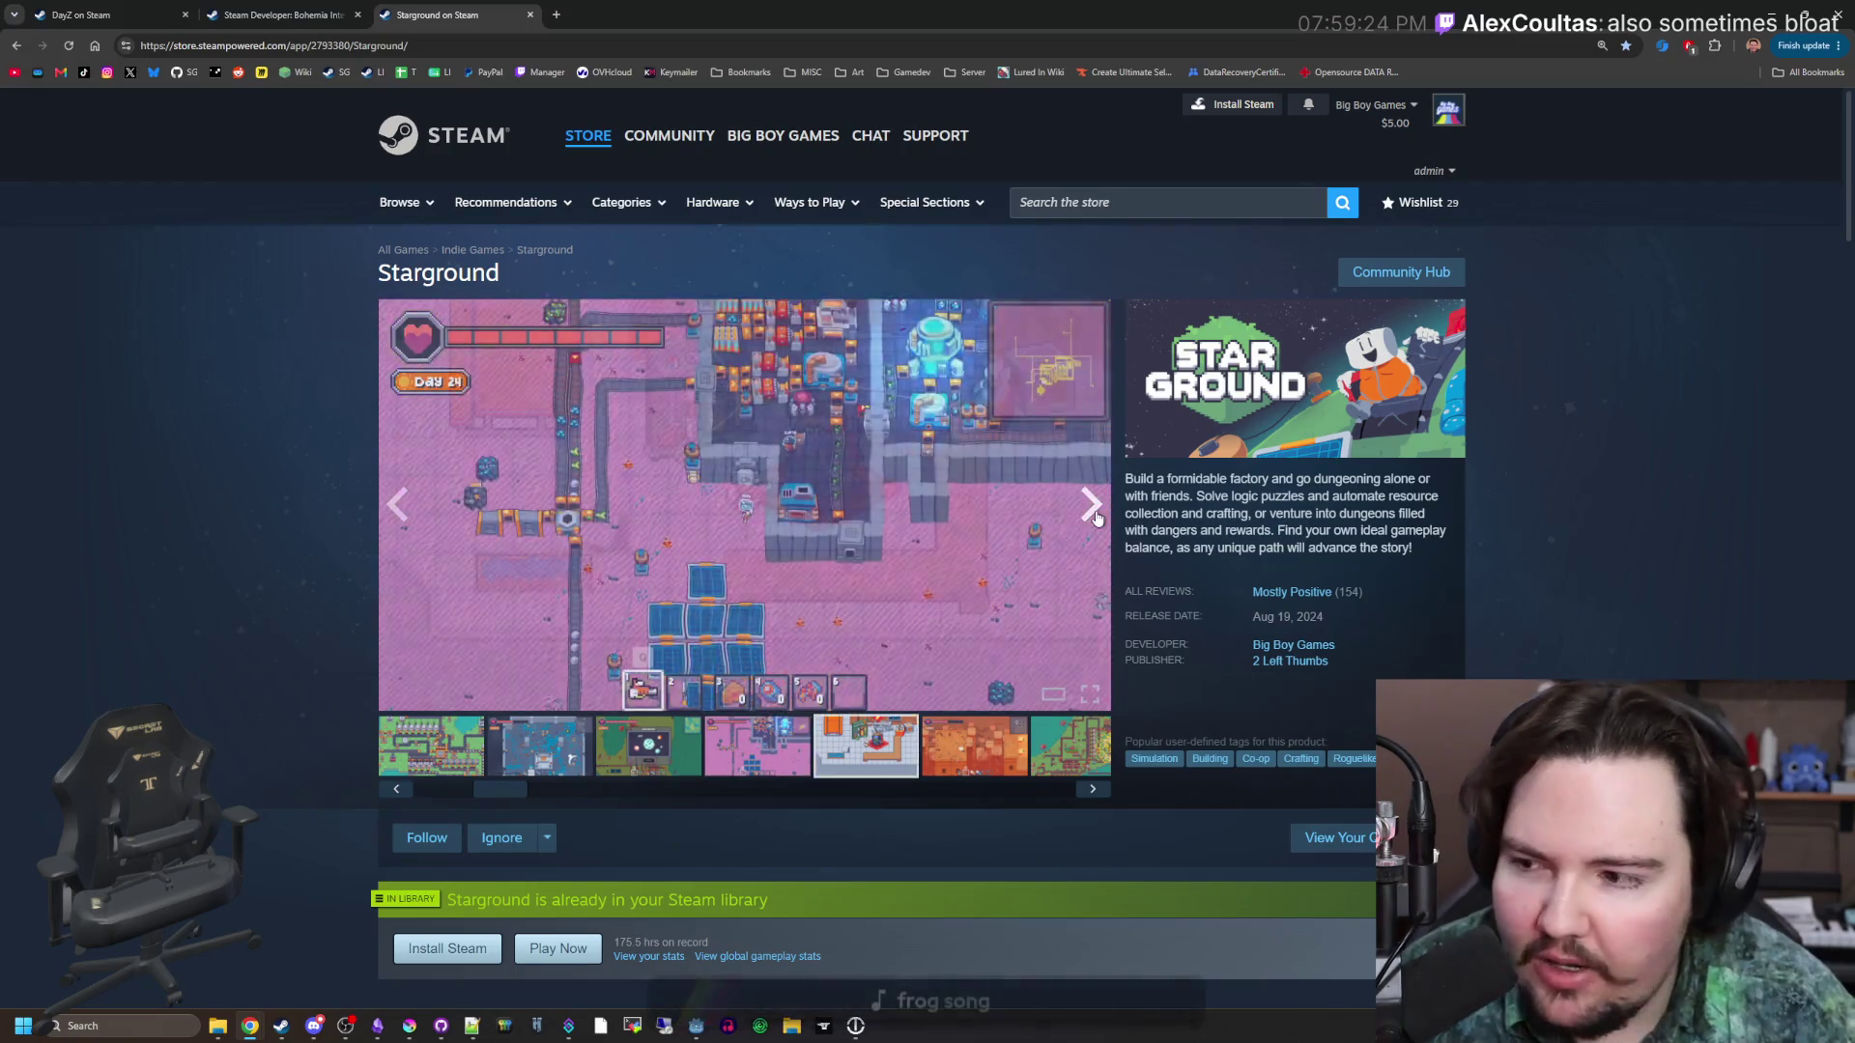
pyautogui.click(1096, 519)
pyautogui.click(1097, 519)
pyautogui.click(1097, 518)
pyautogui.click(1097, 518)
pyautogui.click(1097, 519)
pyautogui.click(1097, 519)
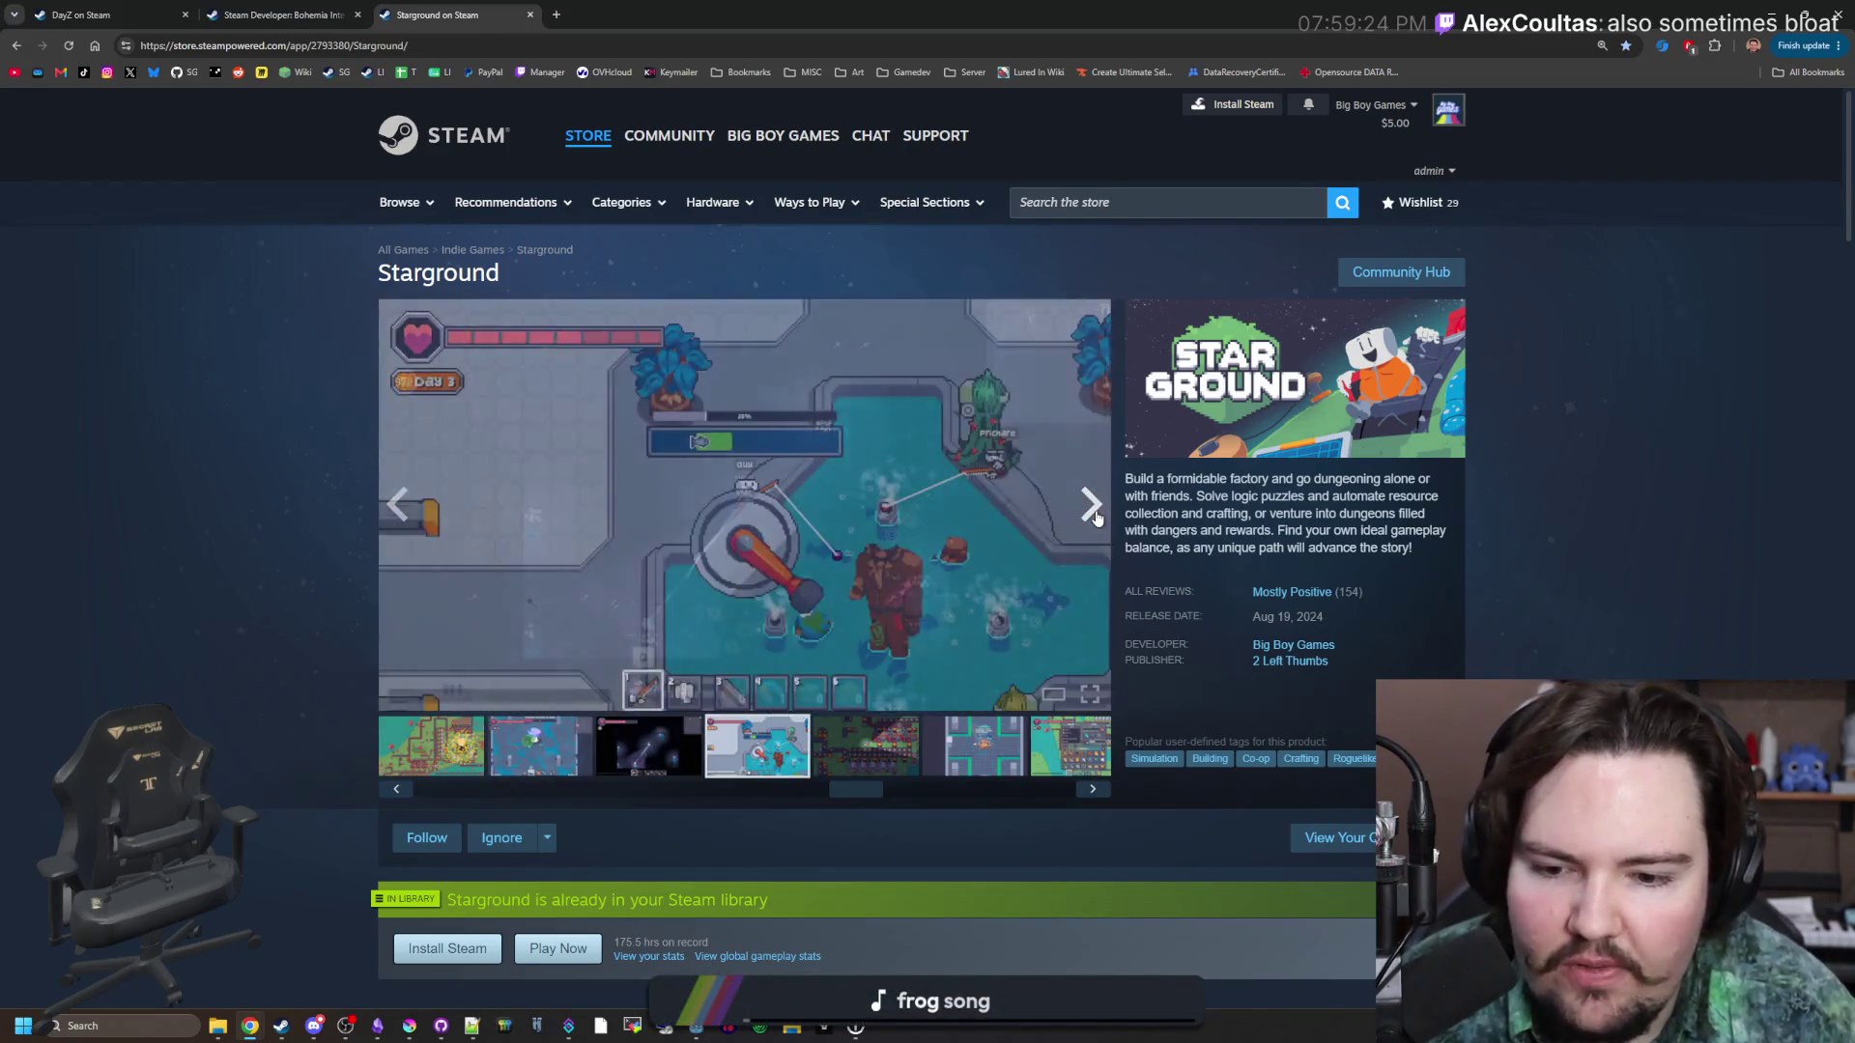
pyautogui.click(1097, 519)
pyautogui.click(1097, 519)
pyautogui.click(1096, 519)
pyautogui.click(1097, 519)
pyautogui.click(1097, 518)
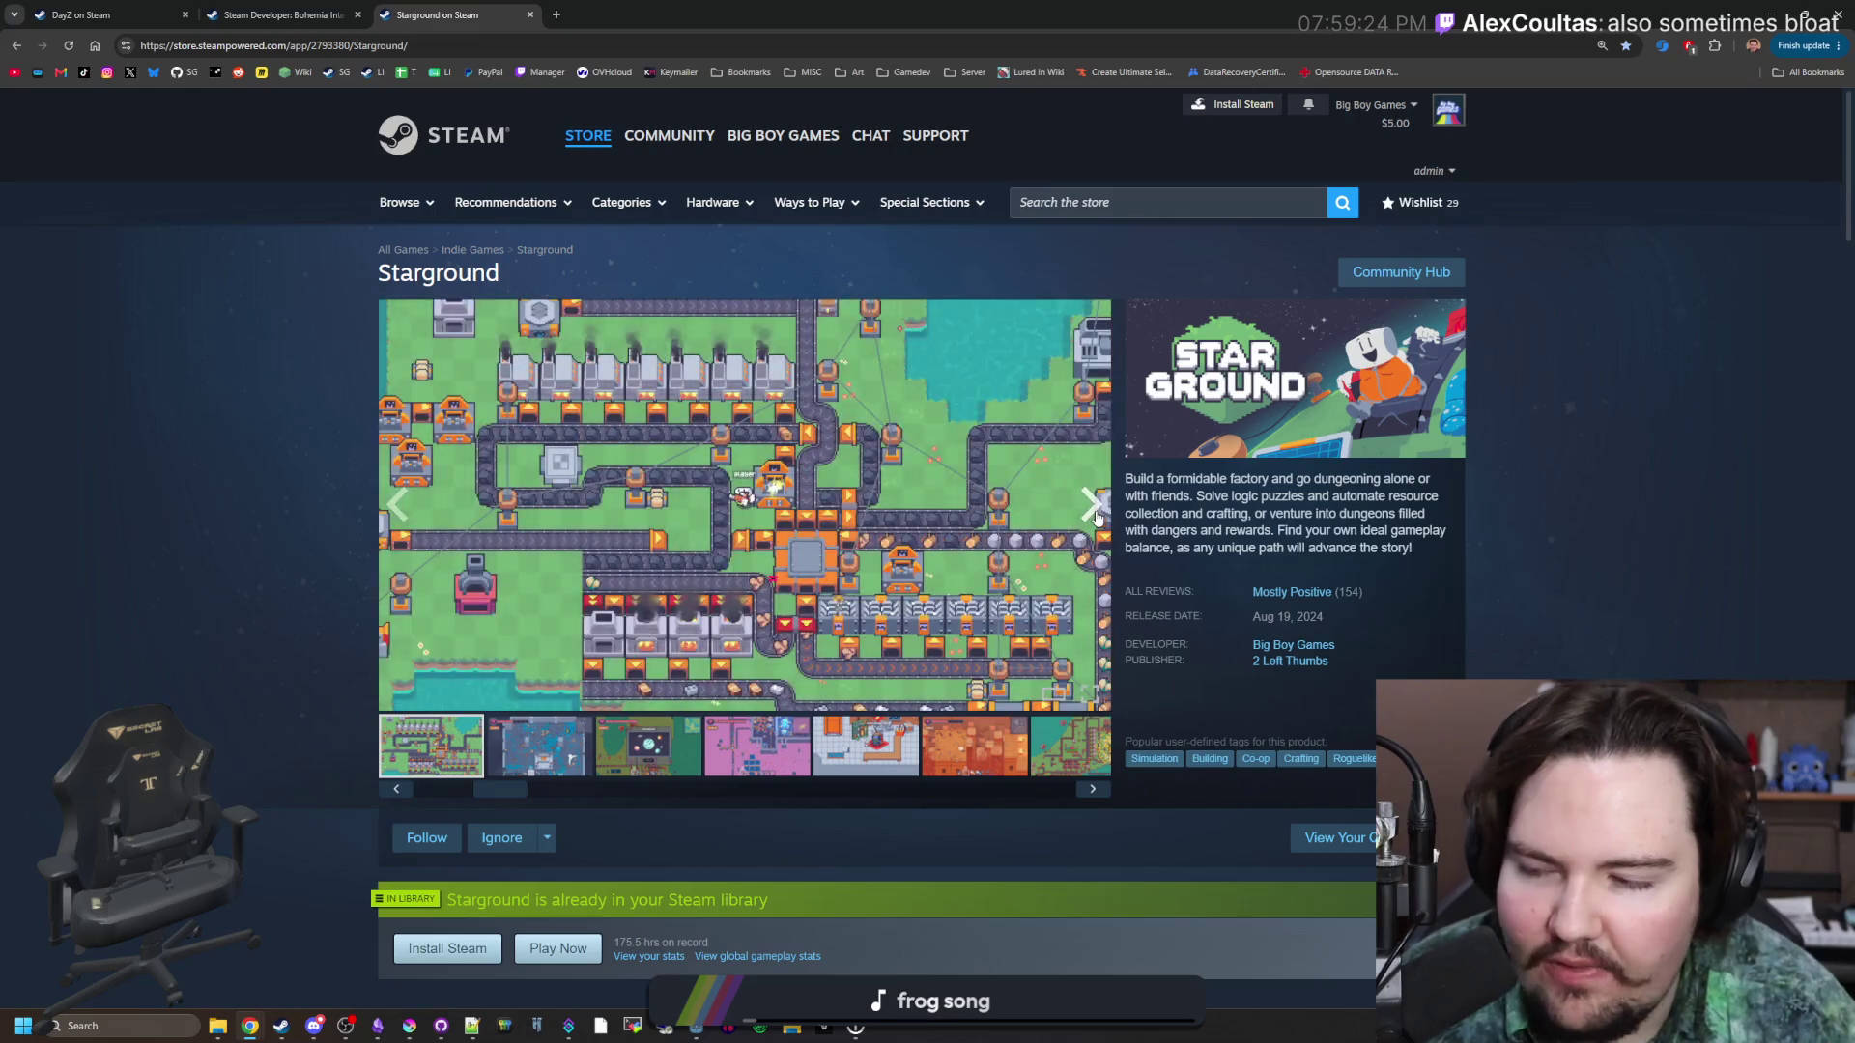
pyautogui.click(1097, 518)
pyautogui.click(1097, 519)
# Step back through the screenshots, wrapping to the last, then forward to the first factory shot.
pyautogui.click(392, 529)
pyautogui.click(391, 528)
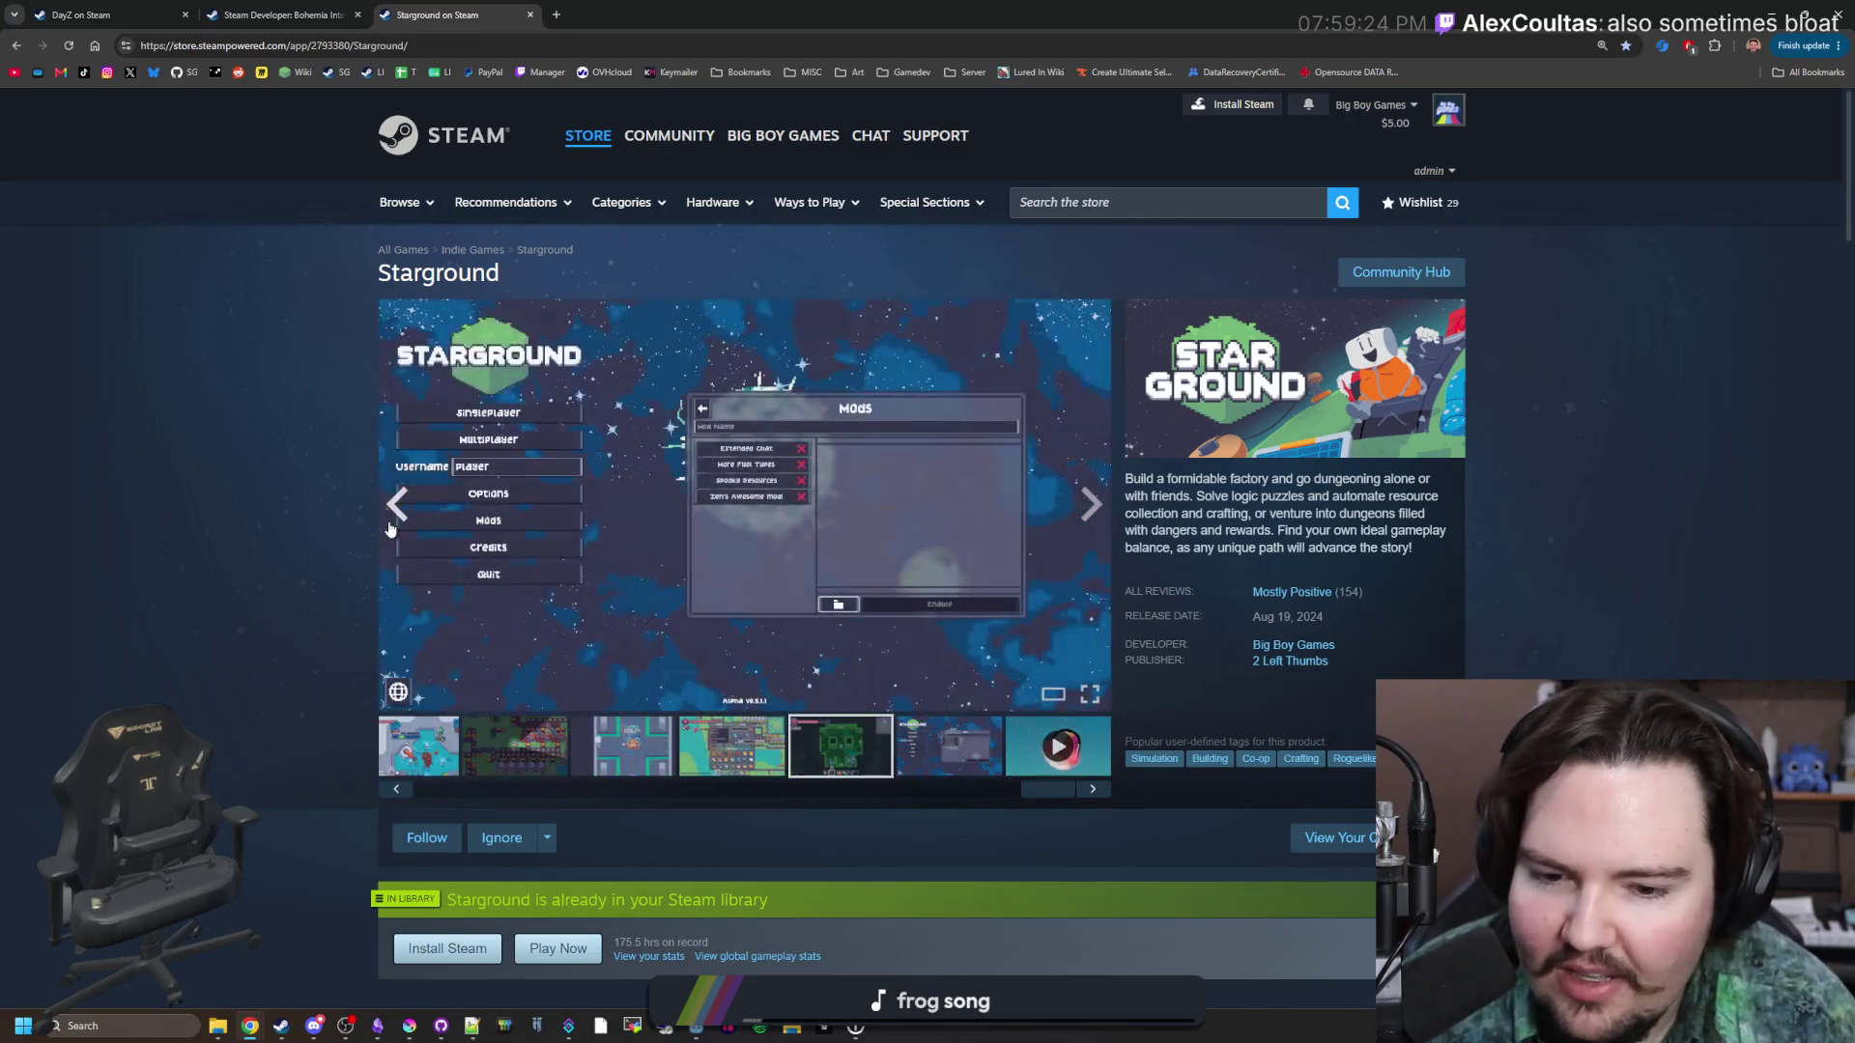
pyautogui.click(391, 528)
pyautogui.click(391, 528)
pyautogui.click(391, 529)
pyautogui.click(392, 528)
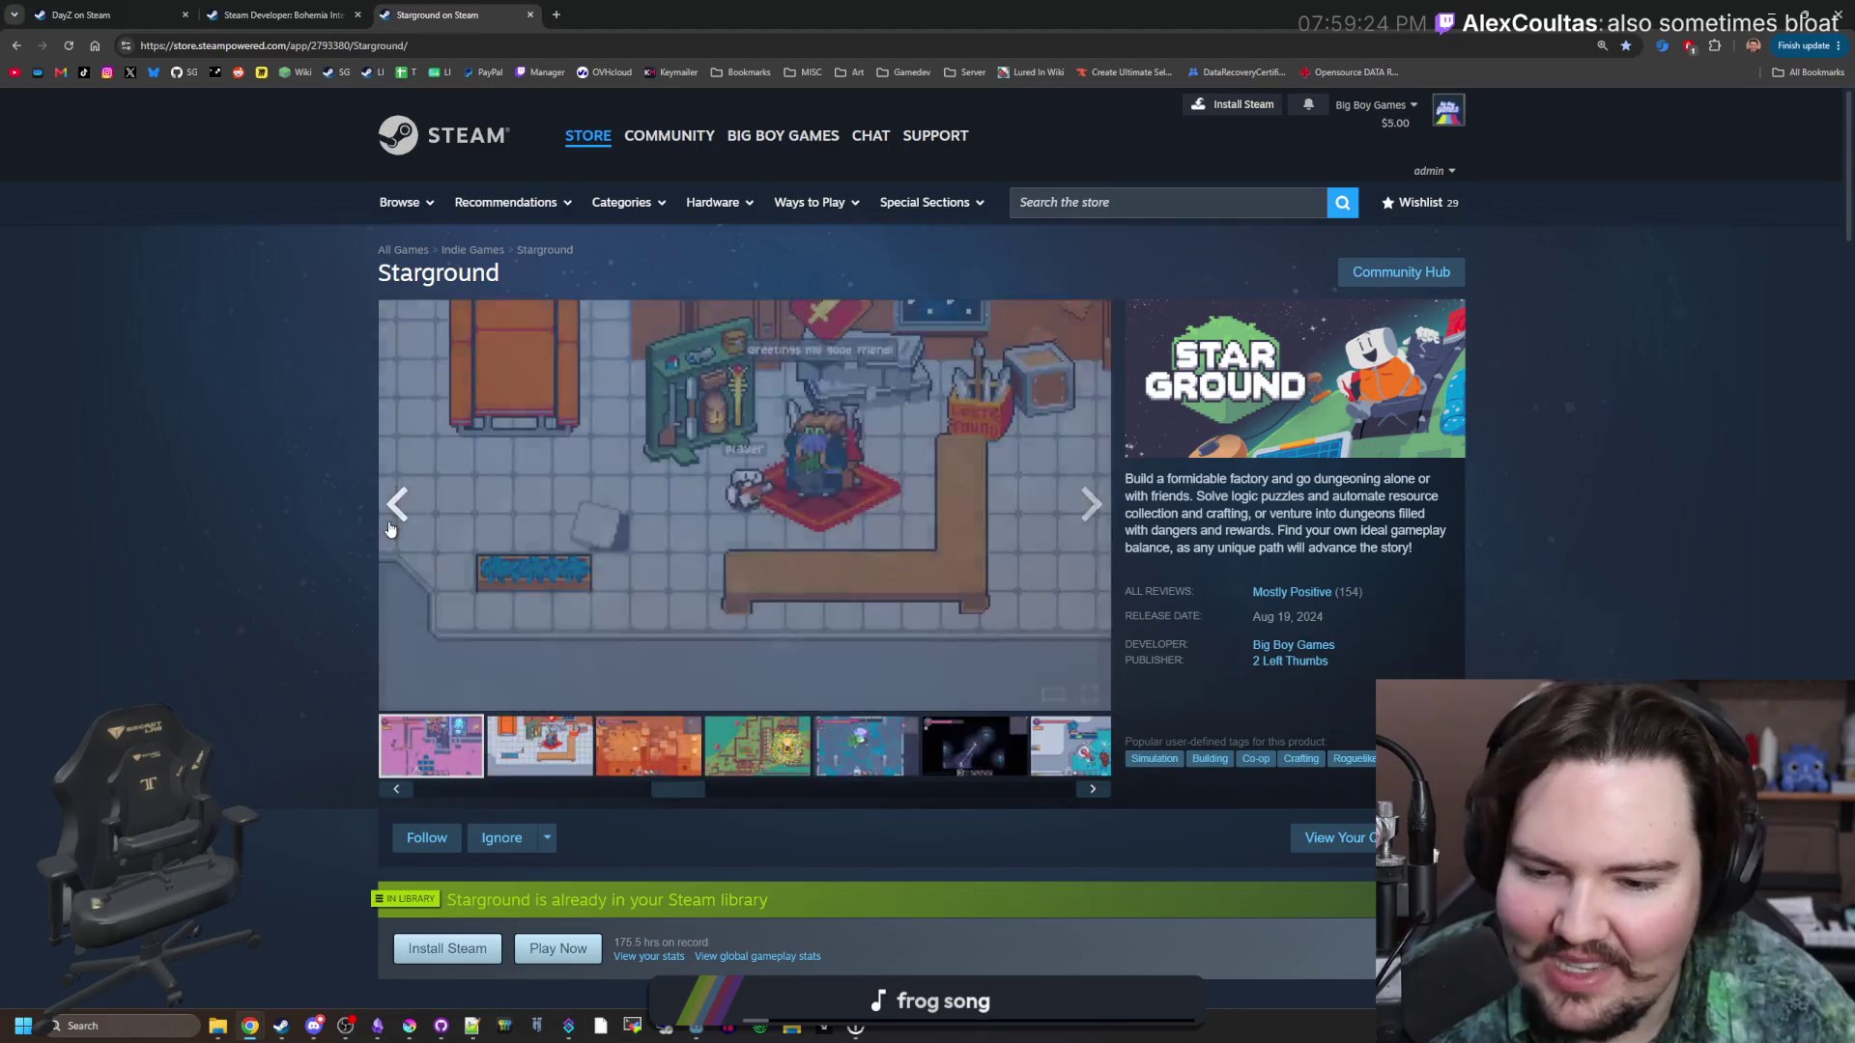
pyautogui.click(392, 528)
pyautogui.click(391, 529)
pyautogui.click(392, 529)
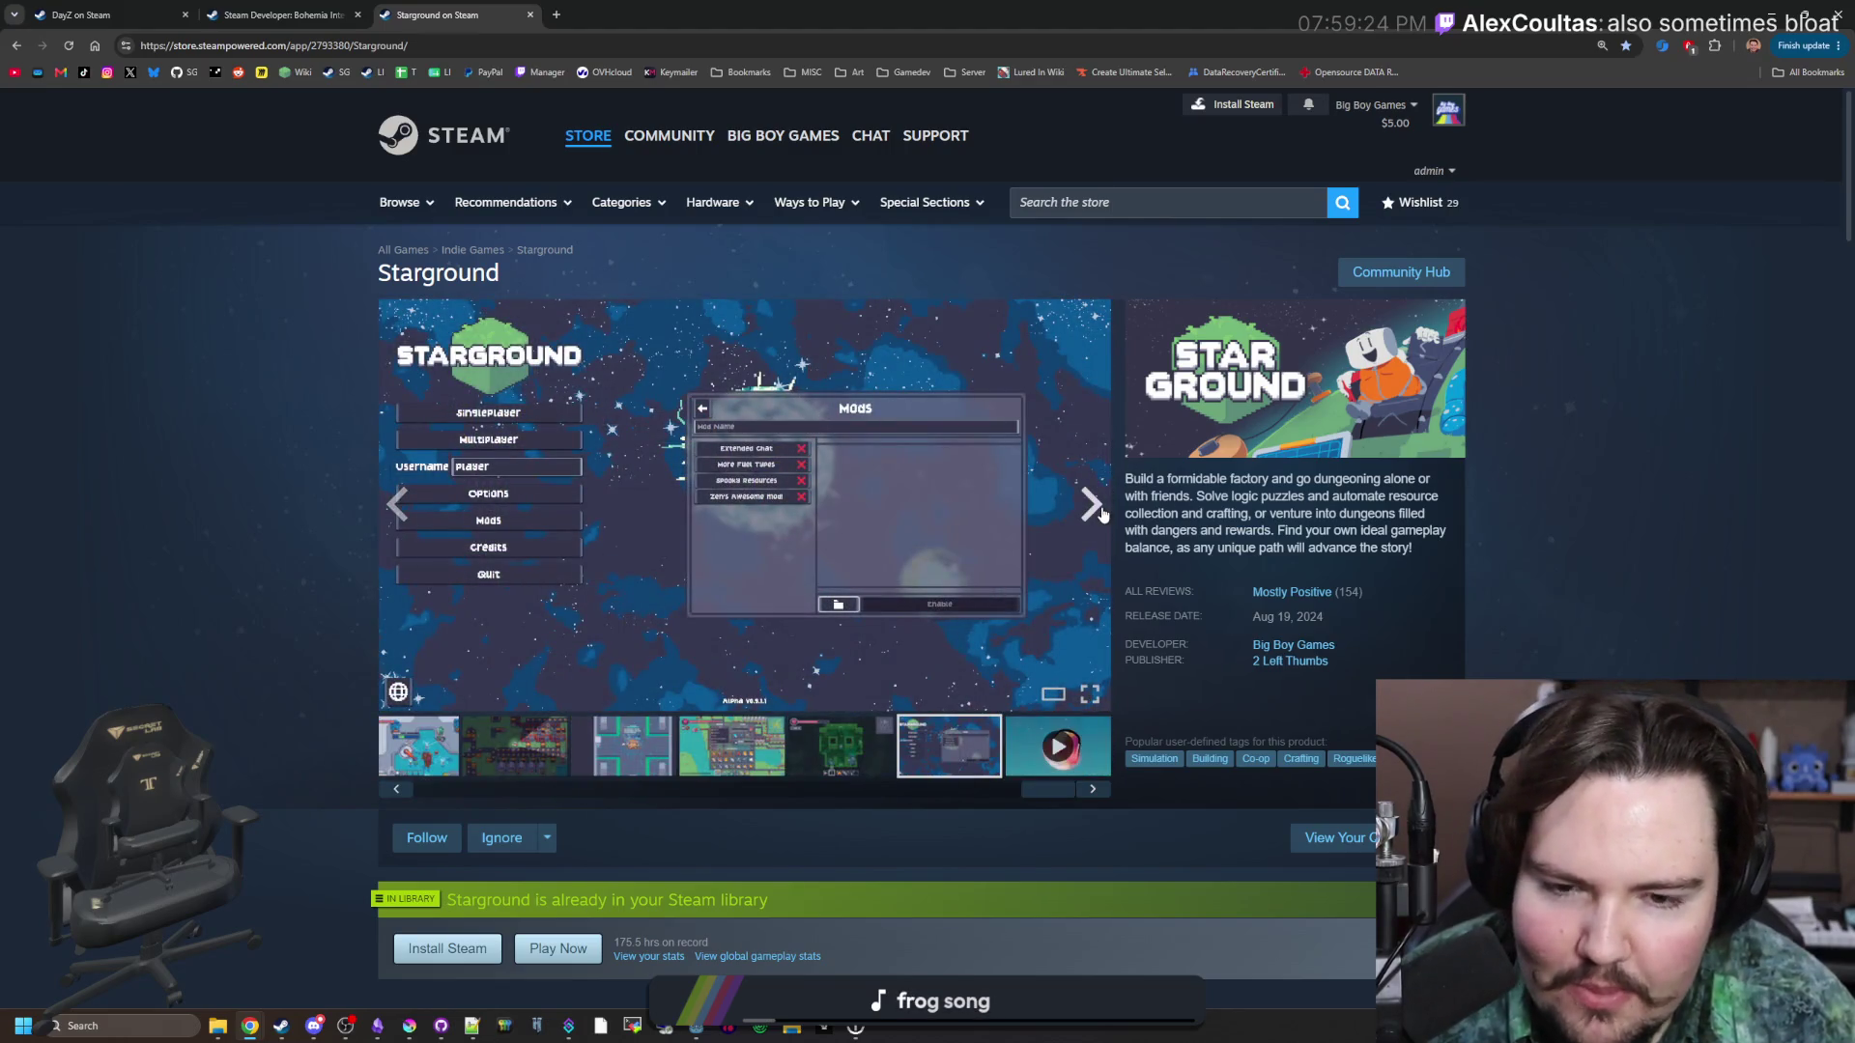
pyautogui.click(1095, 515)
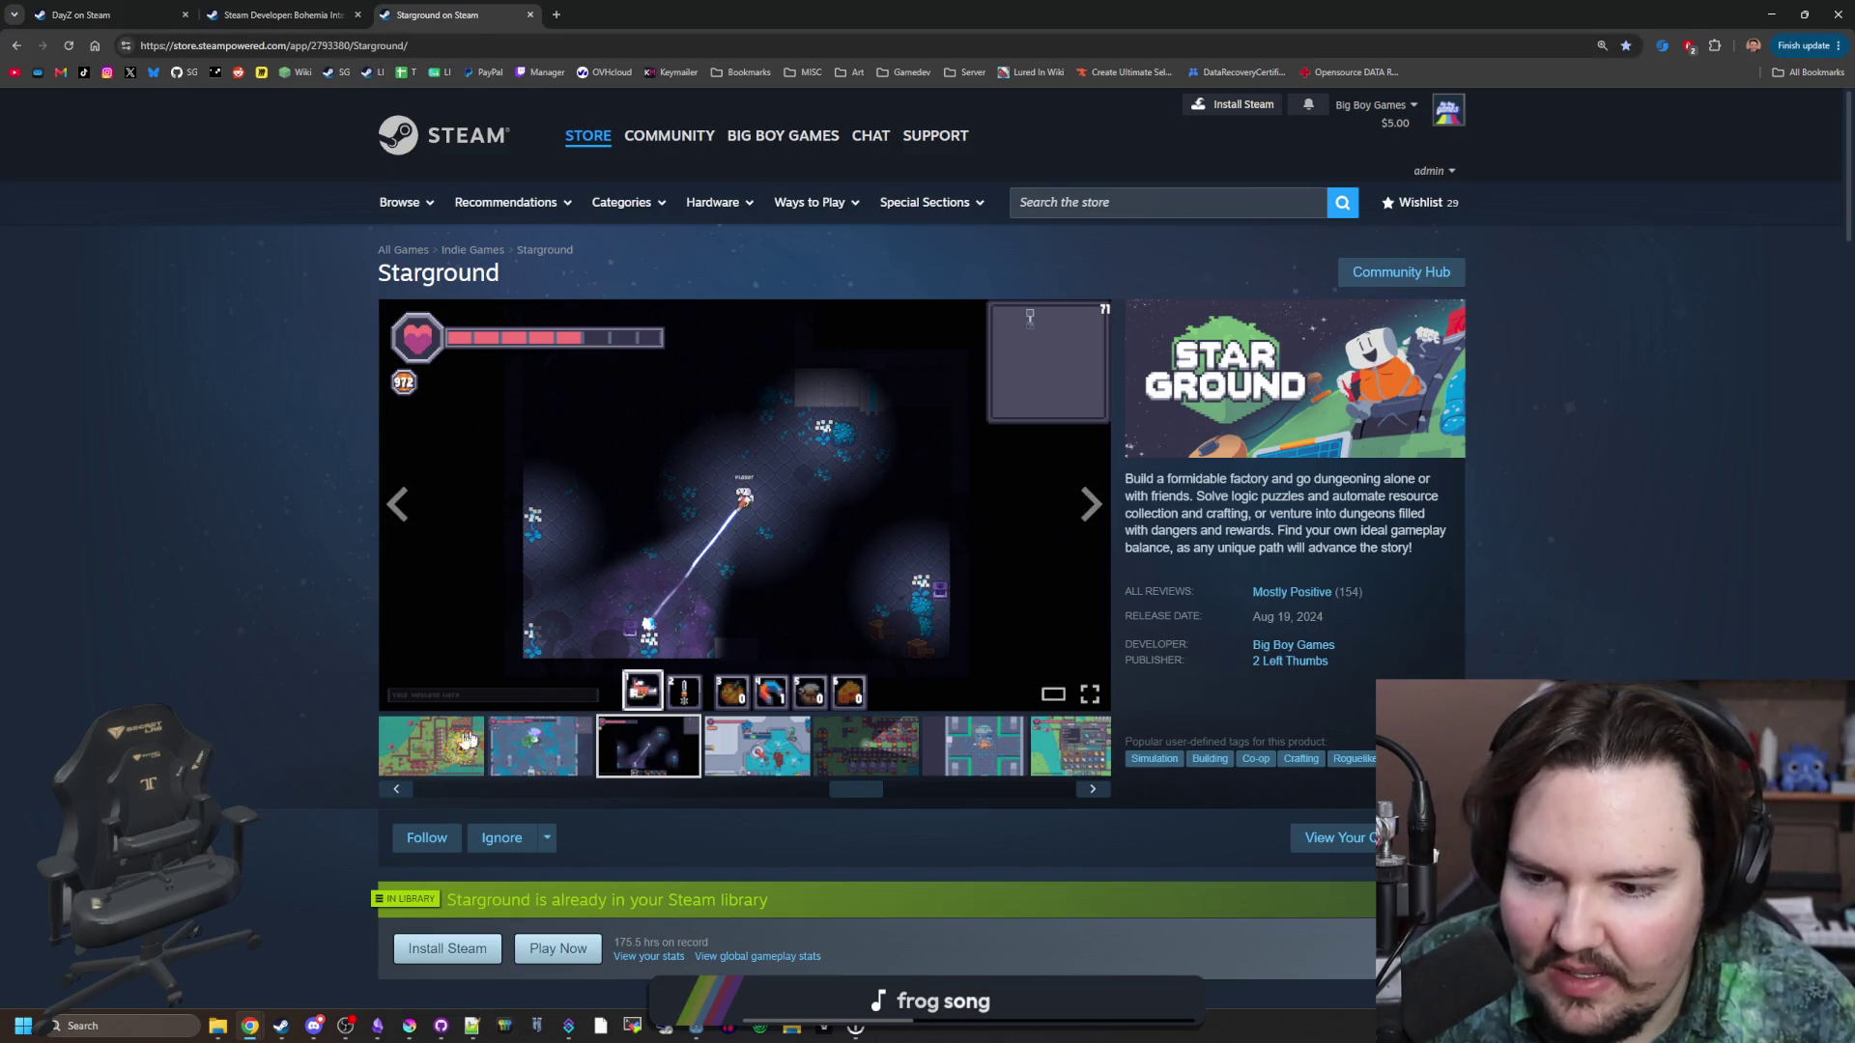
# Open the factory conveyor screenshot (2 of 17) full-size from the thumbnail strip.
pyautogui.click(431, 746)
pyautogui.moveTo(868, 799)
pyautogui.mouseDown()
pyautogui.moveTo(706, 807)
pyautogui.moveTo(502, 790)
pyautogui.moveTo(464, 768)
pyautogui.mouseUp()
pyautogui.click(502, 754)
pyautogui.click(454, 580)
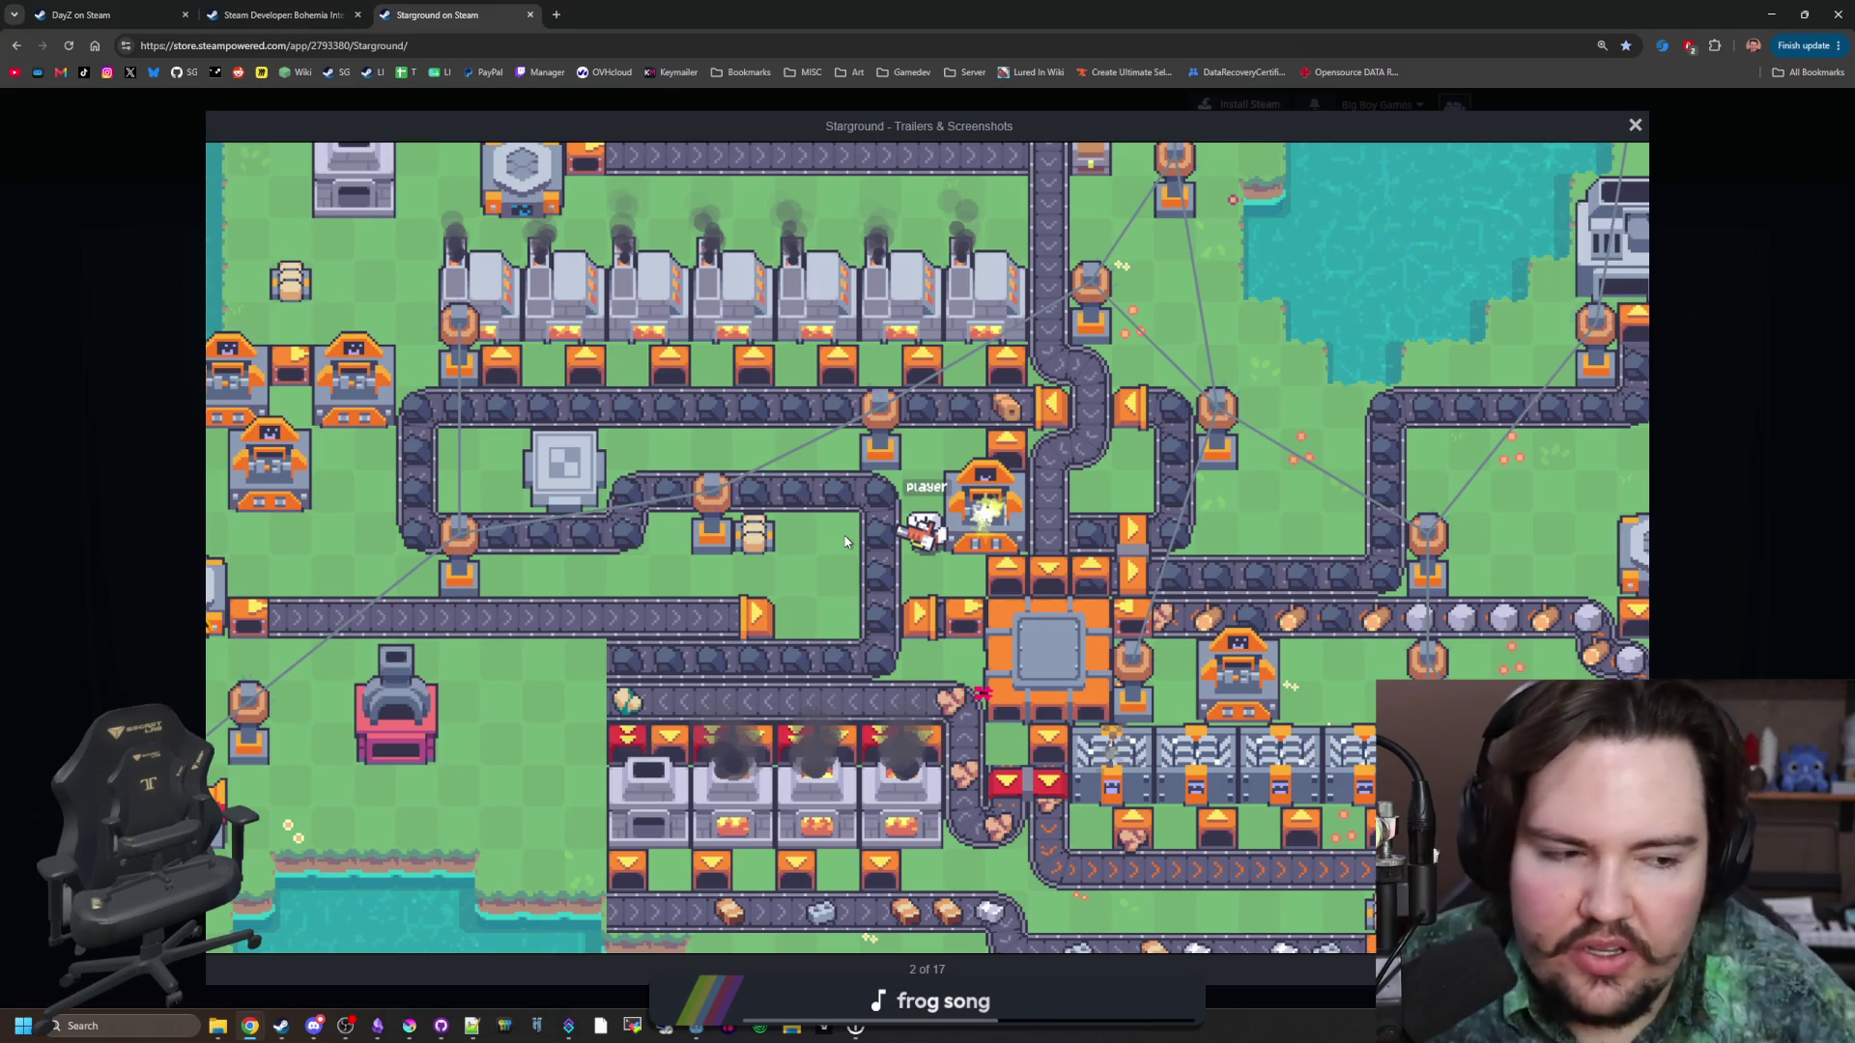
# Close the DayZ, developer and Starground pages and bring the Godot editor forward.
pyautogui.moveTo(744, 12); pyautogui.dragTo(734, 464)
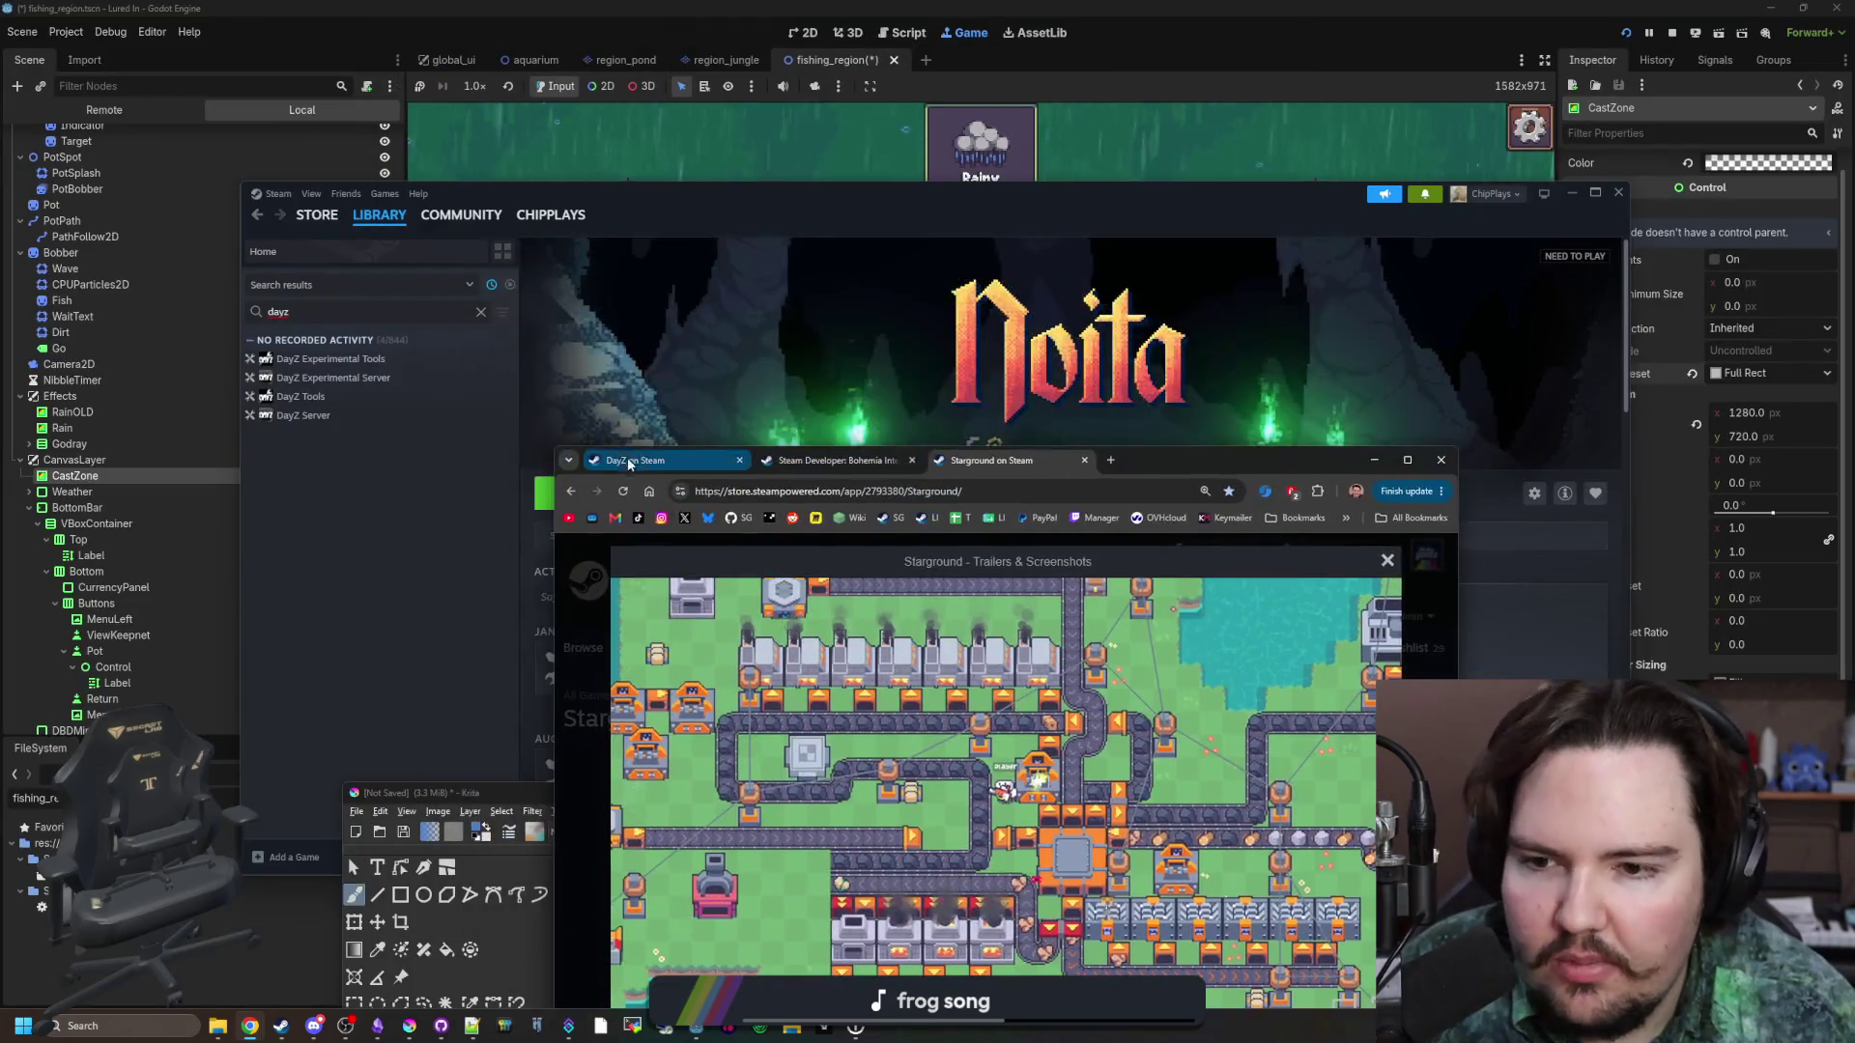
pyautogui.click(732, 467)
pyautogui.click(740, 461)
pyautogui.click(740, 462)
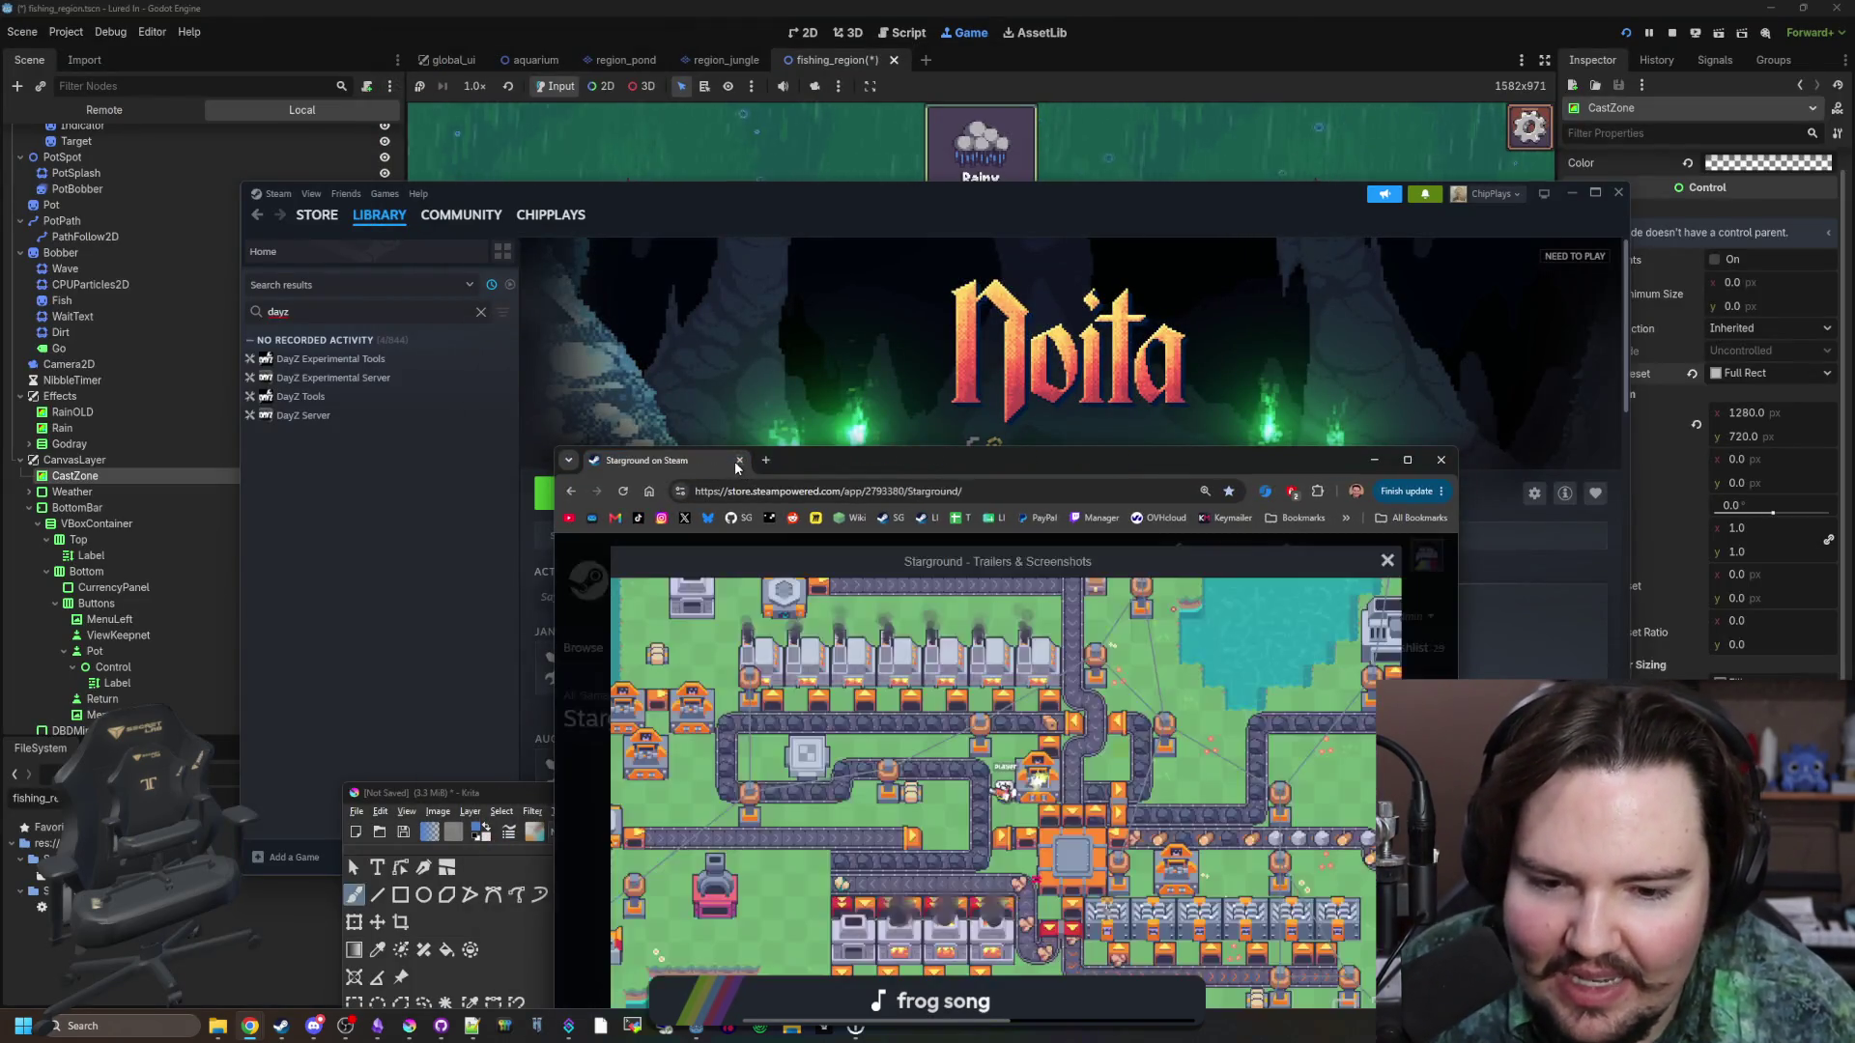
pyautogui.click(738, 461)
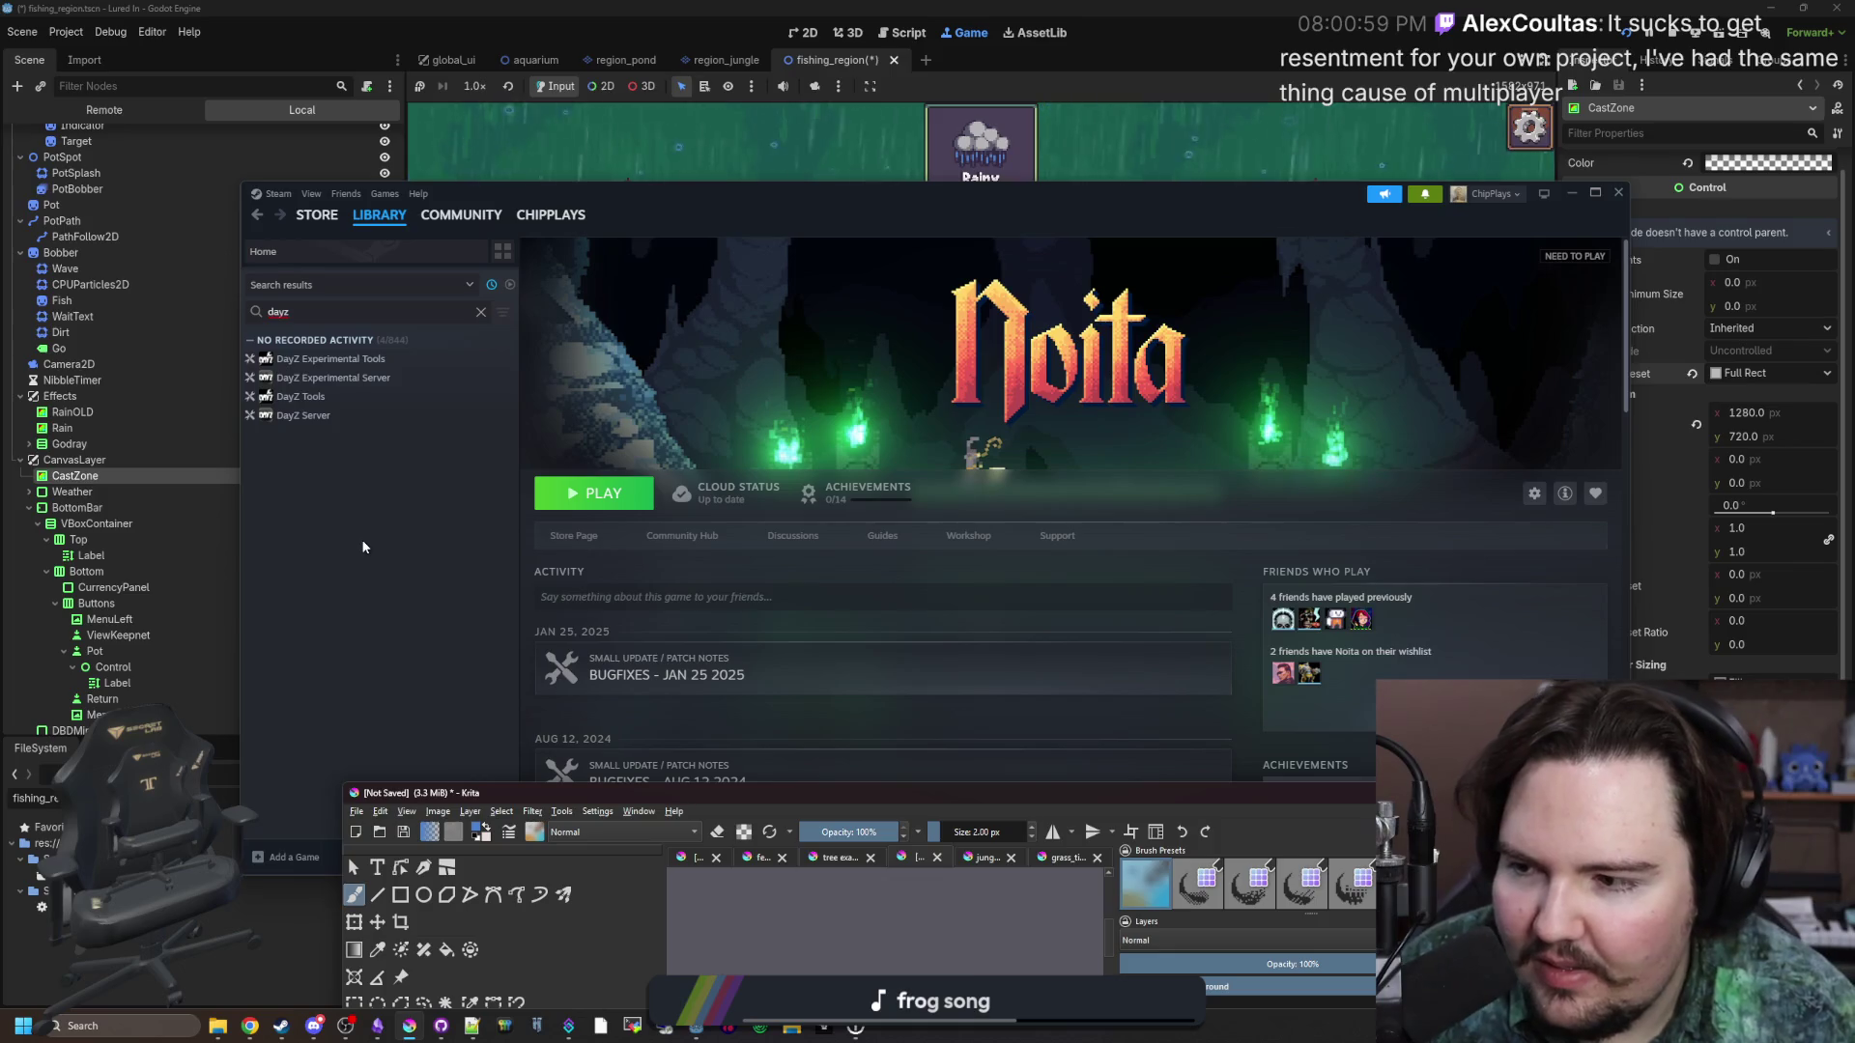
pyautogui.click(1573, 197)
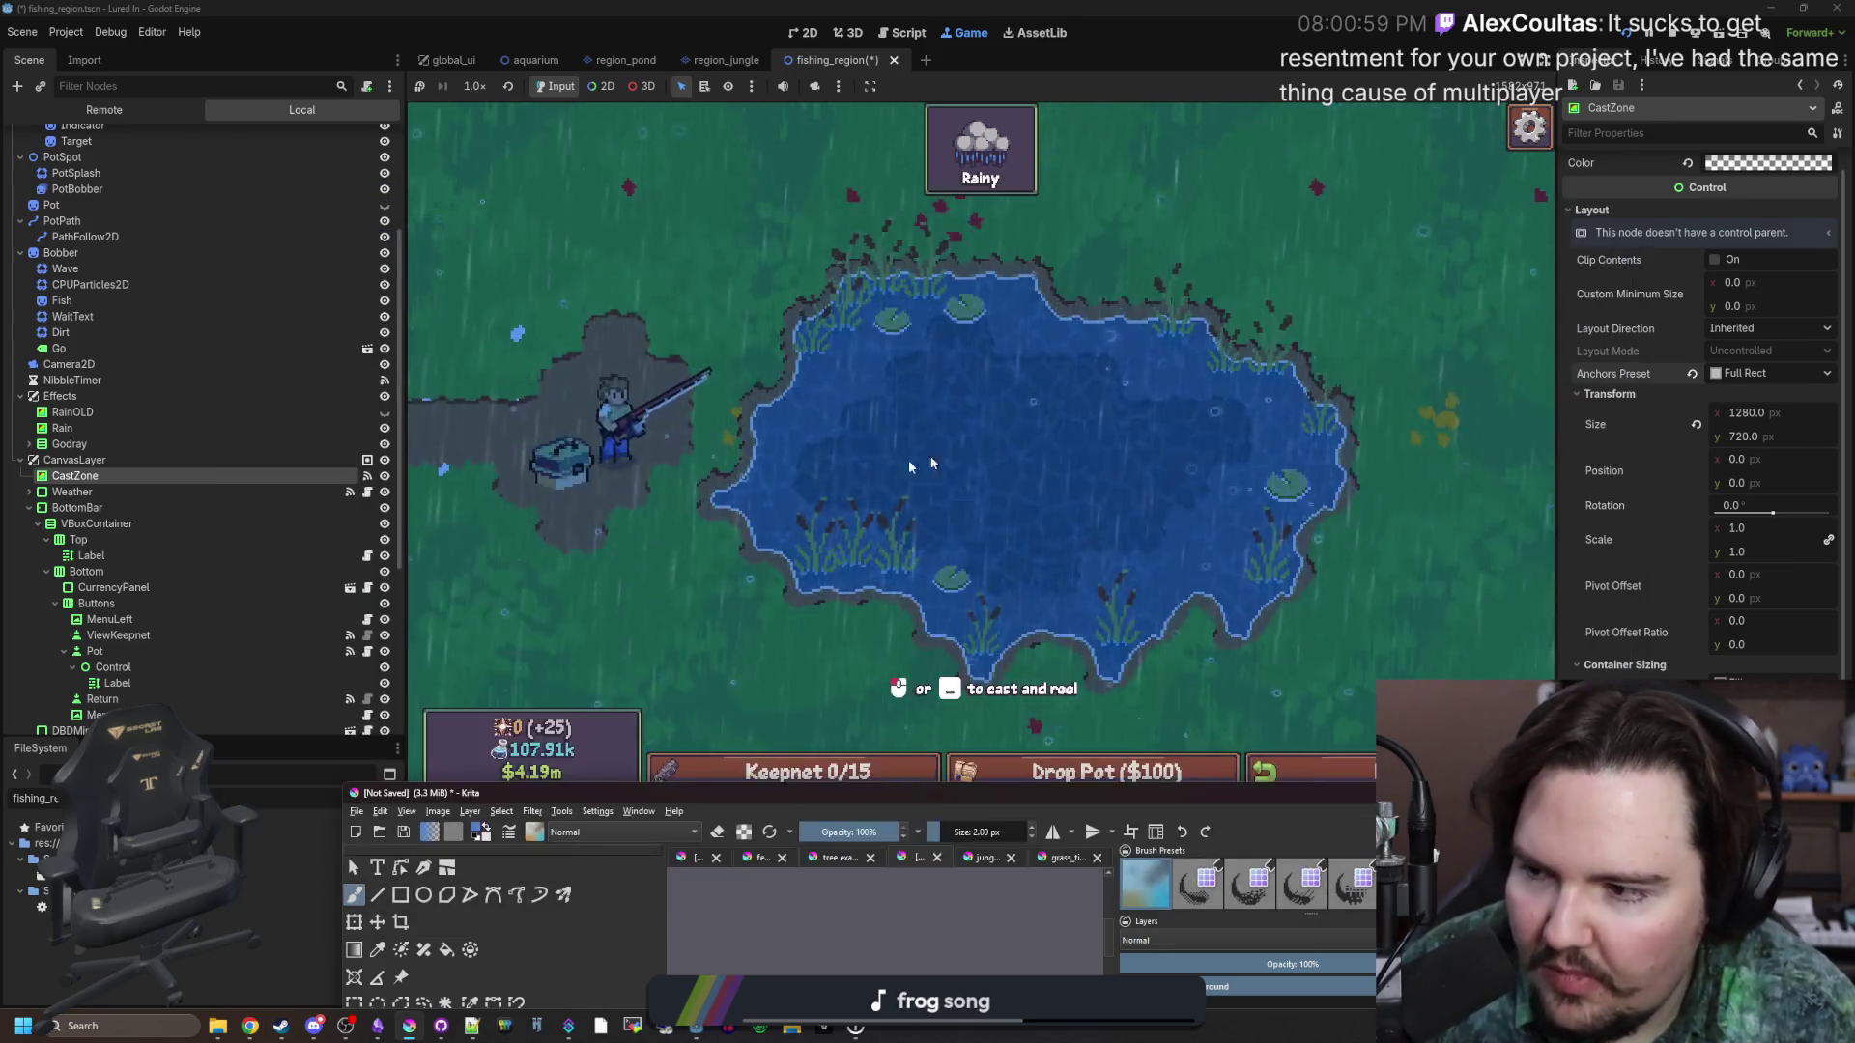
pyautogui.click(821, 468)
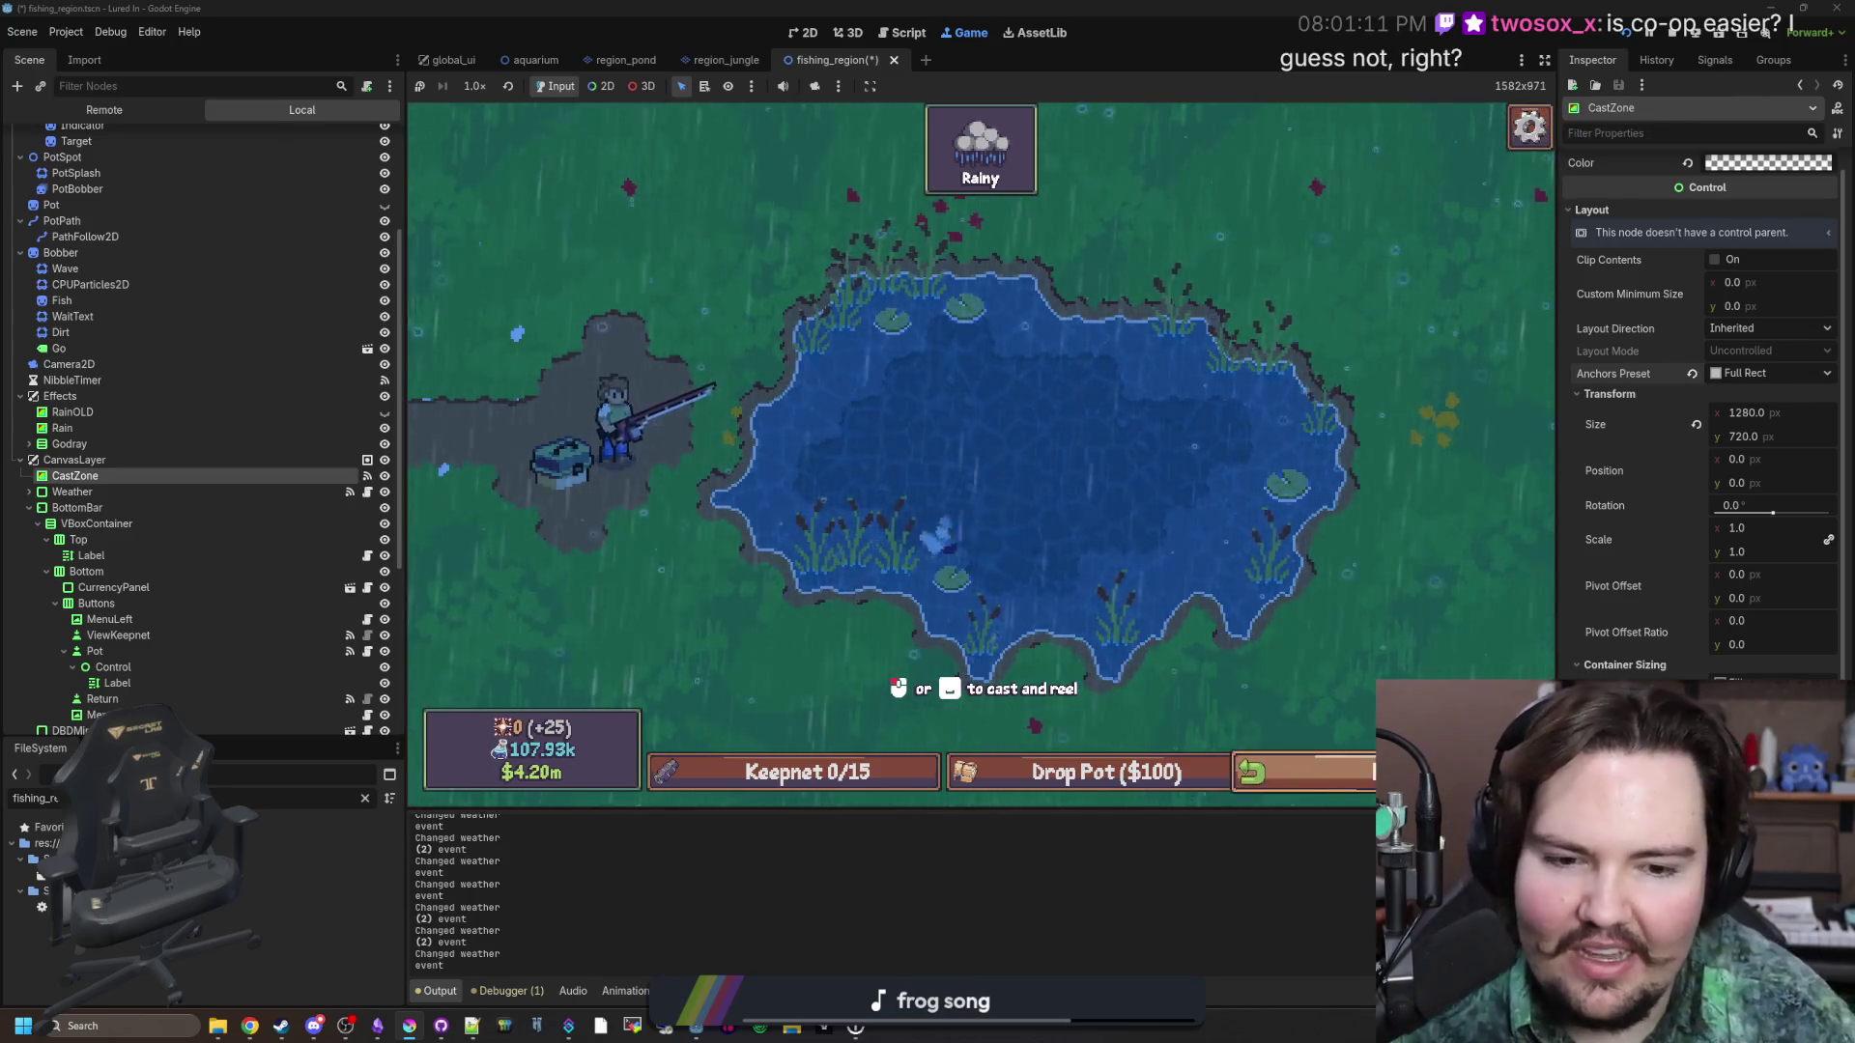
# Travel the game to the aquarium shop, adjust the view, and save fishing_region.tscn.
pyautogui.click(1295, 772)
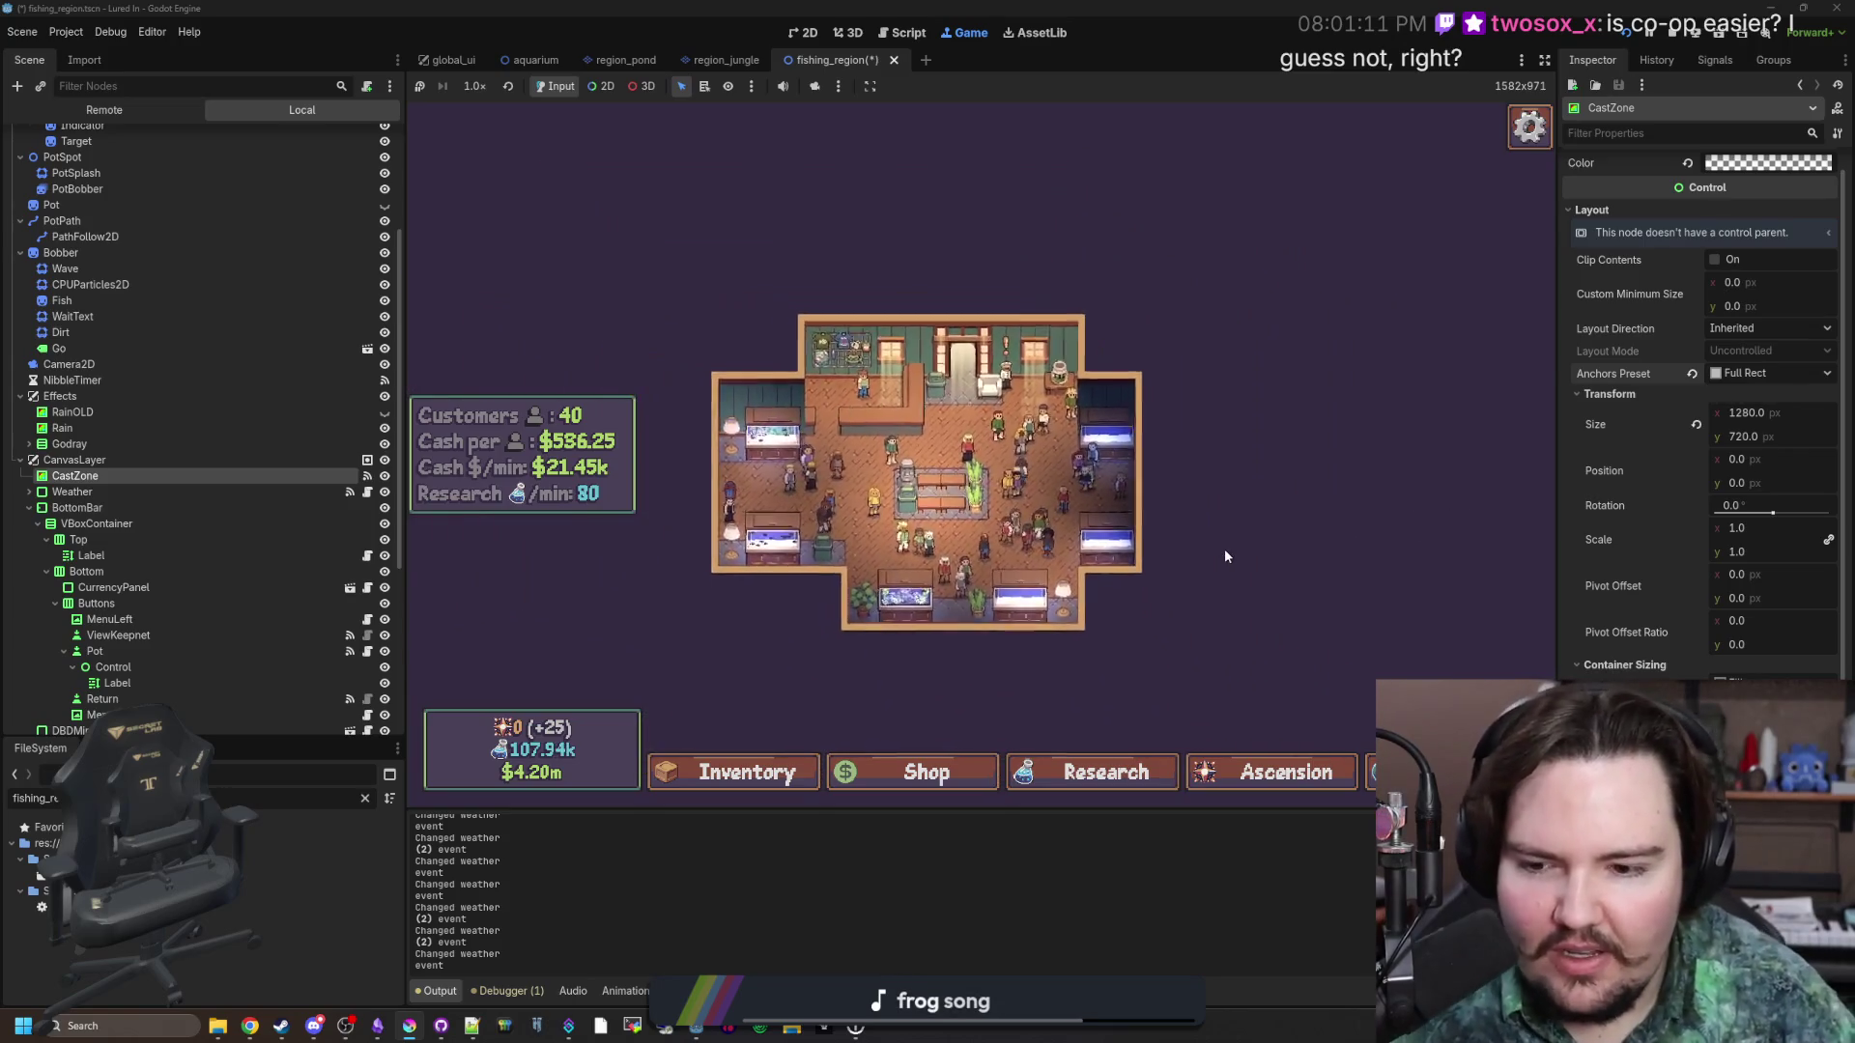
pyautogui.scroll(2, 1277, 539)
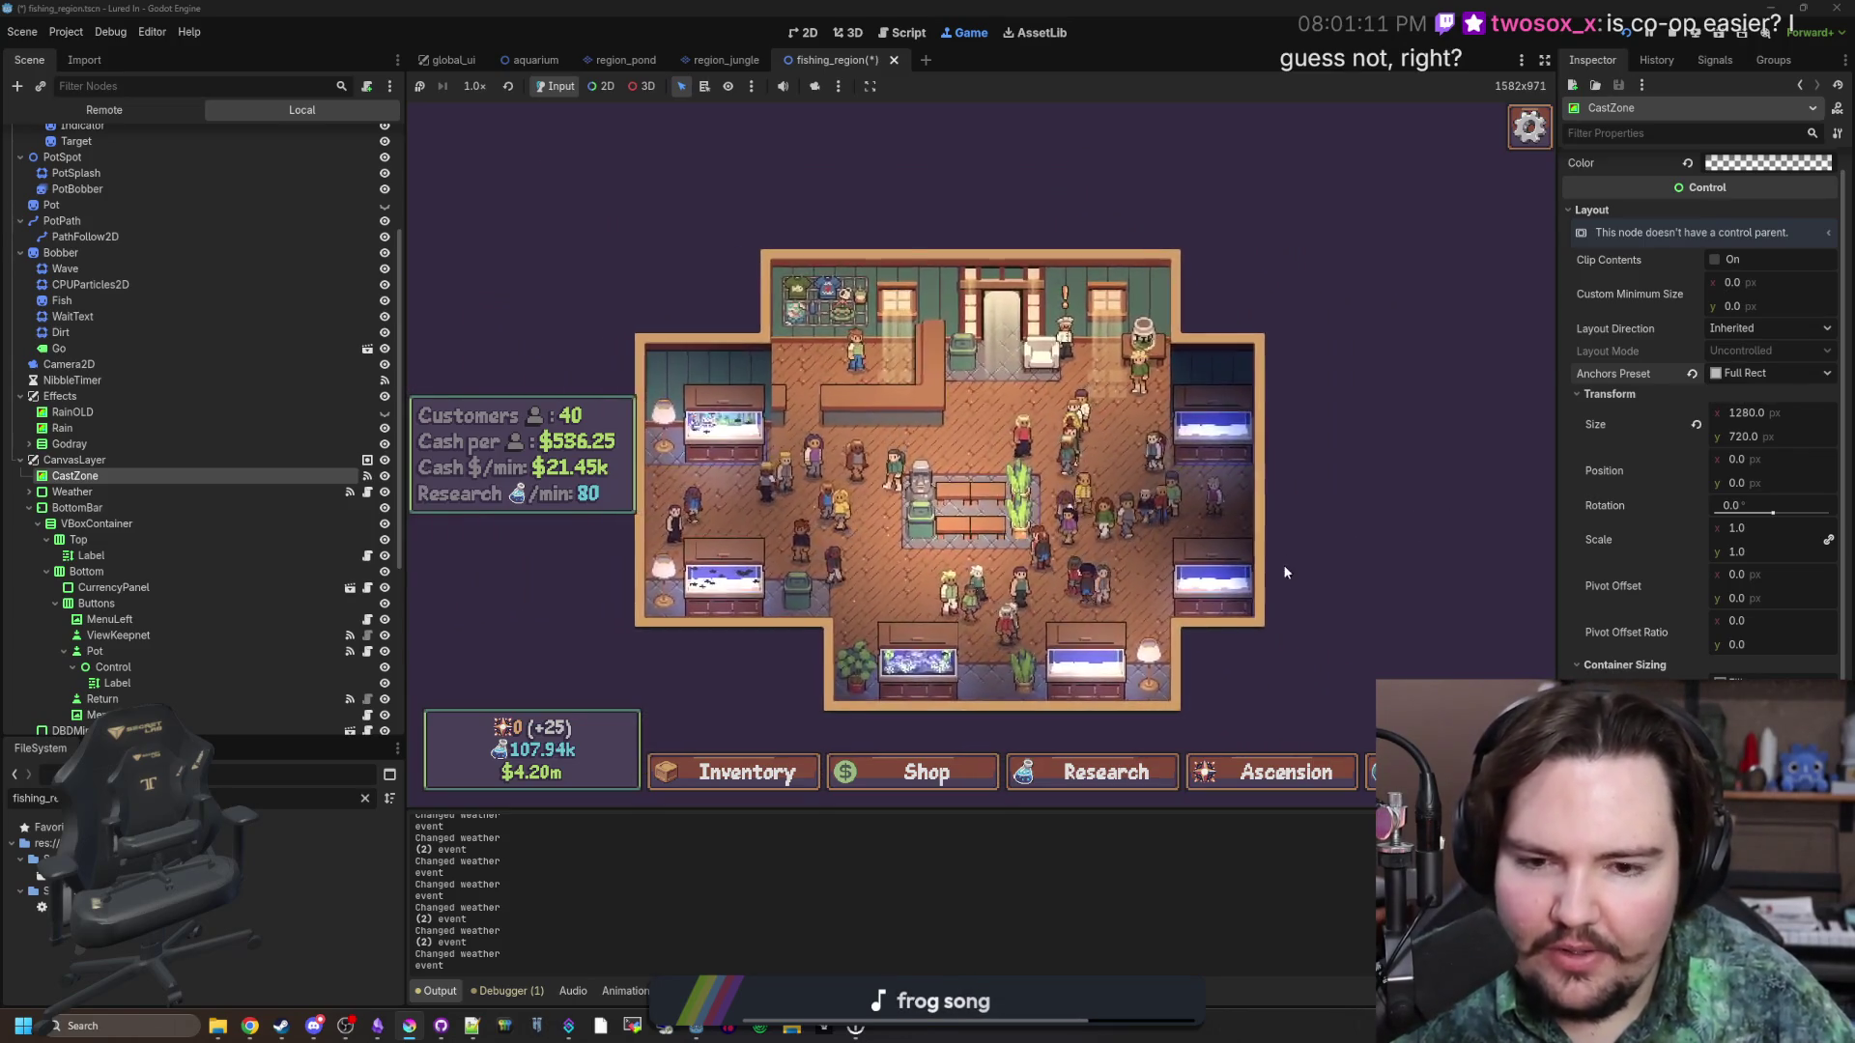
pyautogui.moveTo(1283, 565); pyautogui.dragTo(1389, 535)
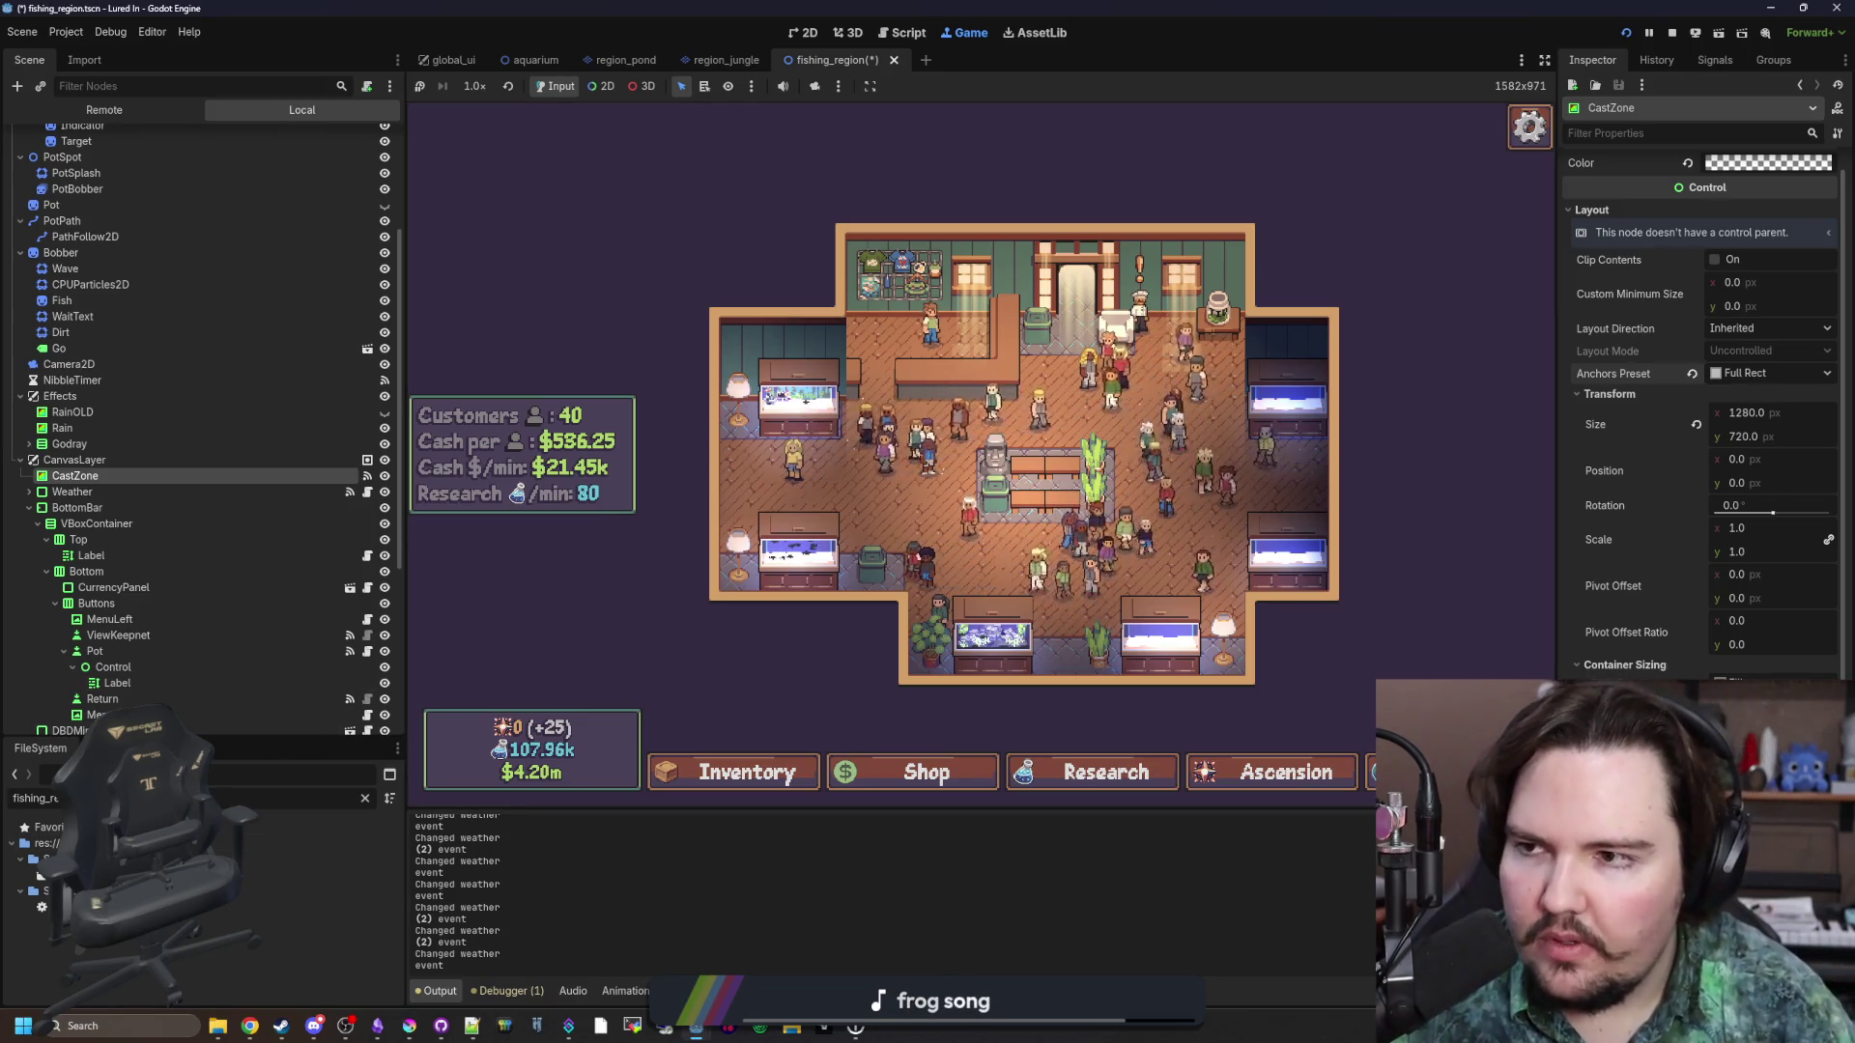
pyautogui.hotkey('ctrl', 's')
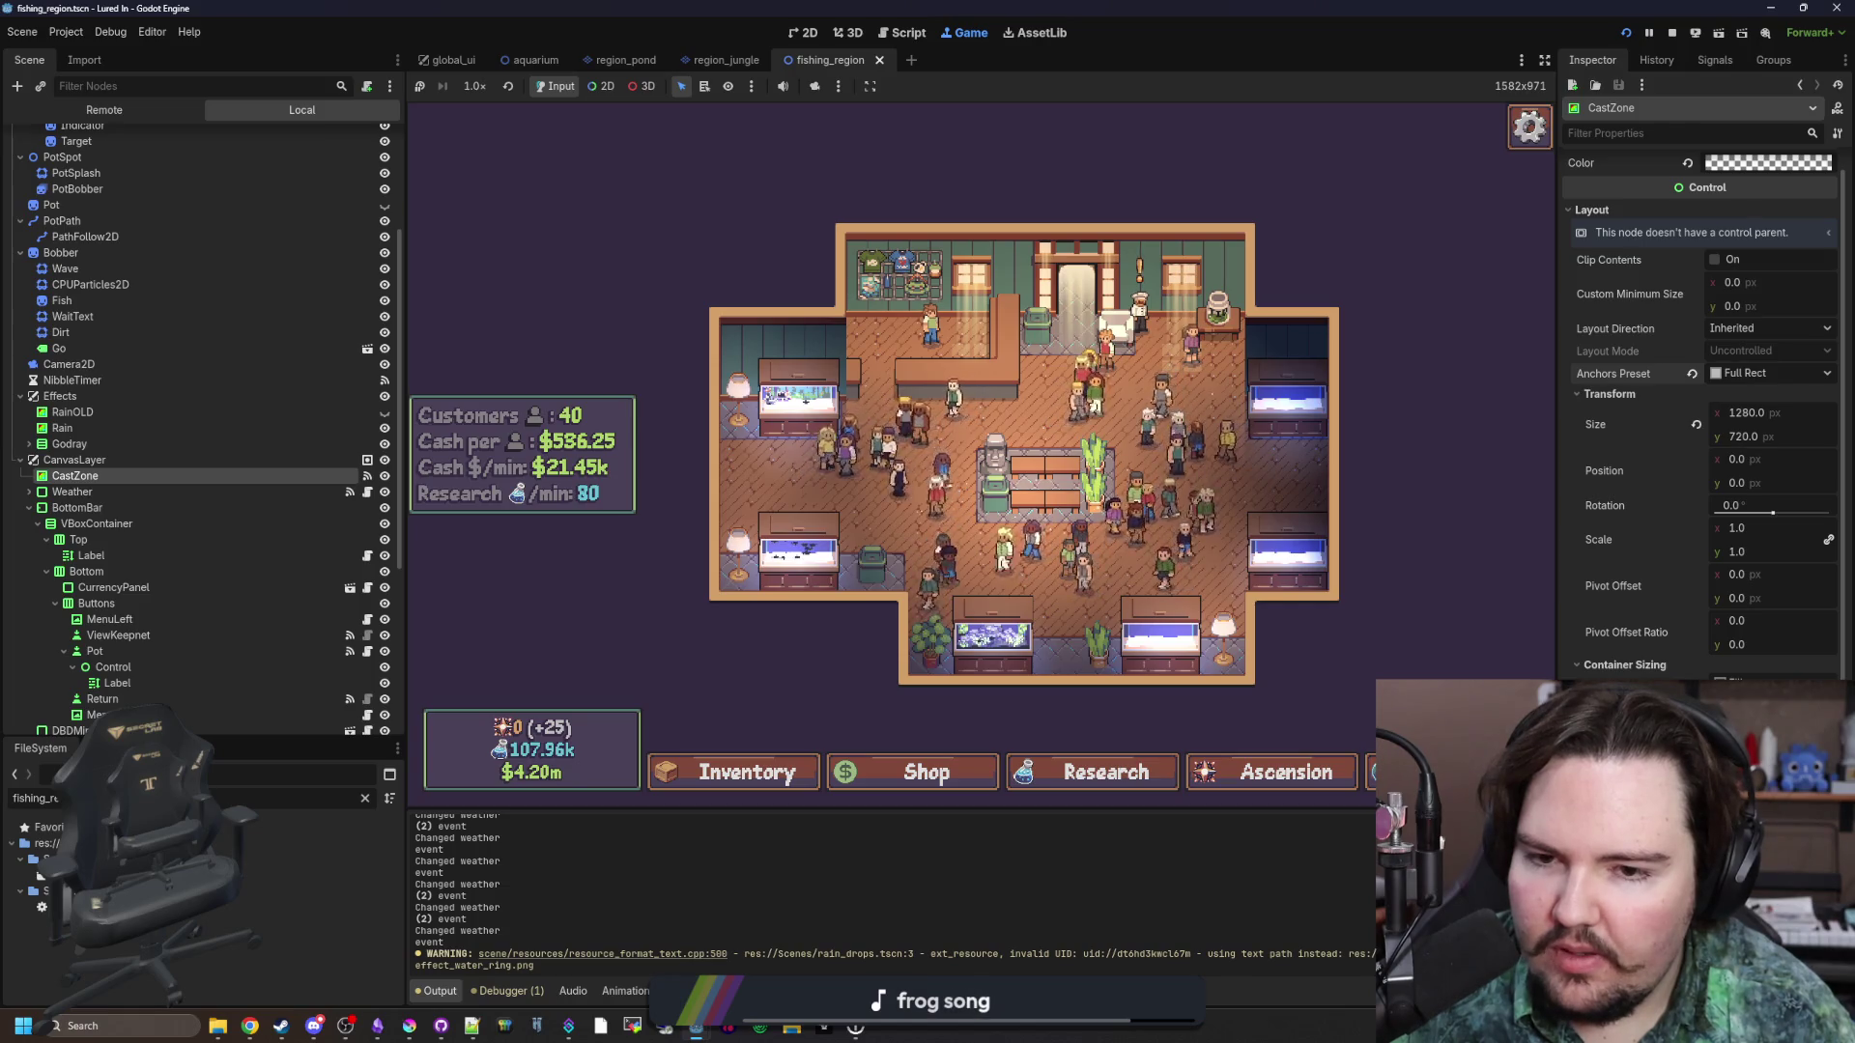
pyautogui.moveTo(274, 1036)
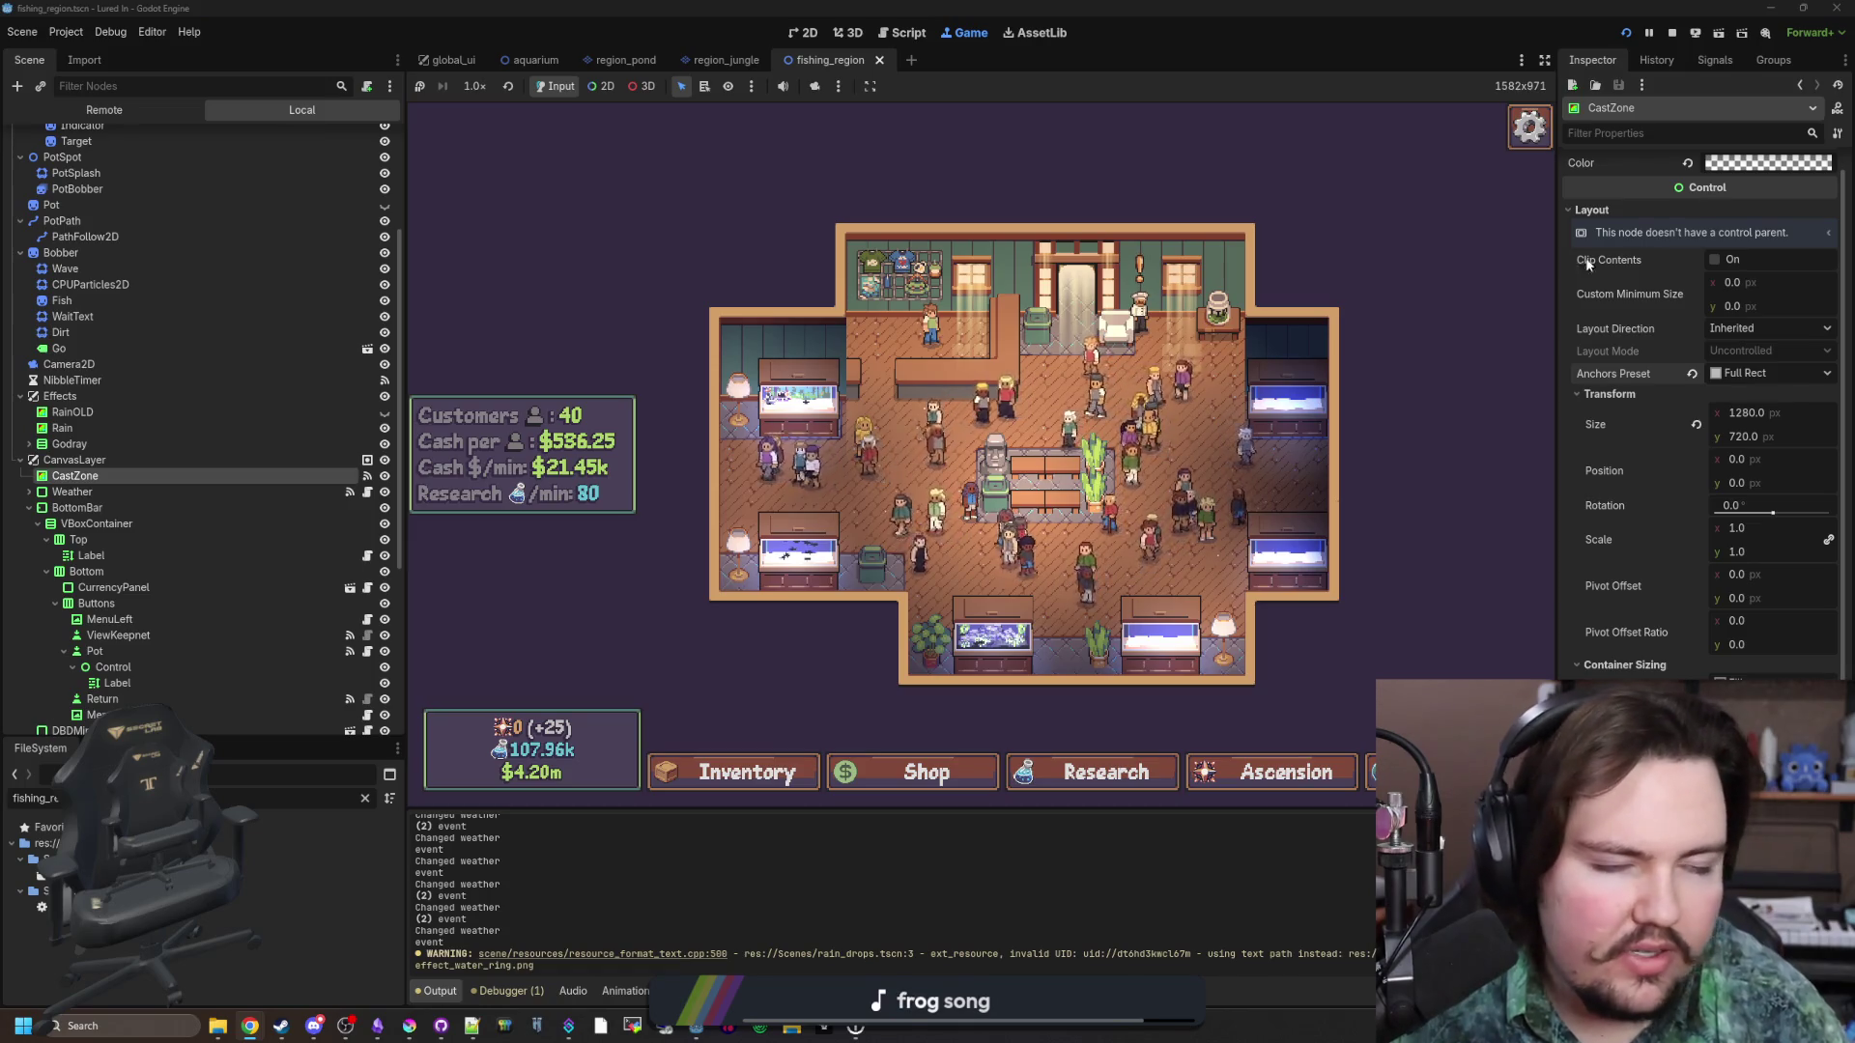
# Open Starground's store page full-screen, enlarge its second screenshot, then open a new tab.
pyautogui.click(1159, 398)
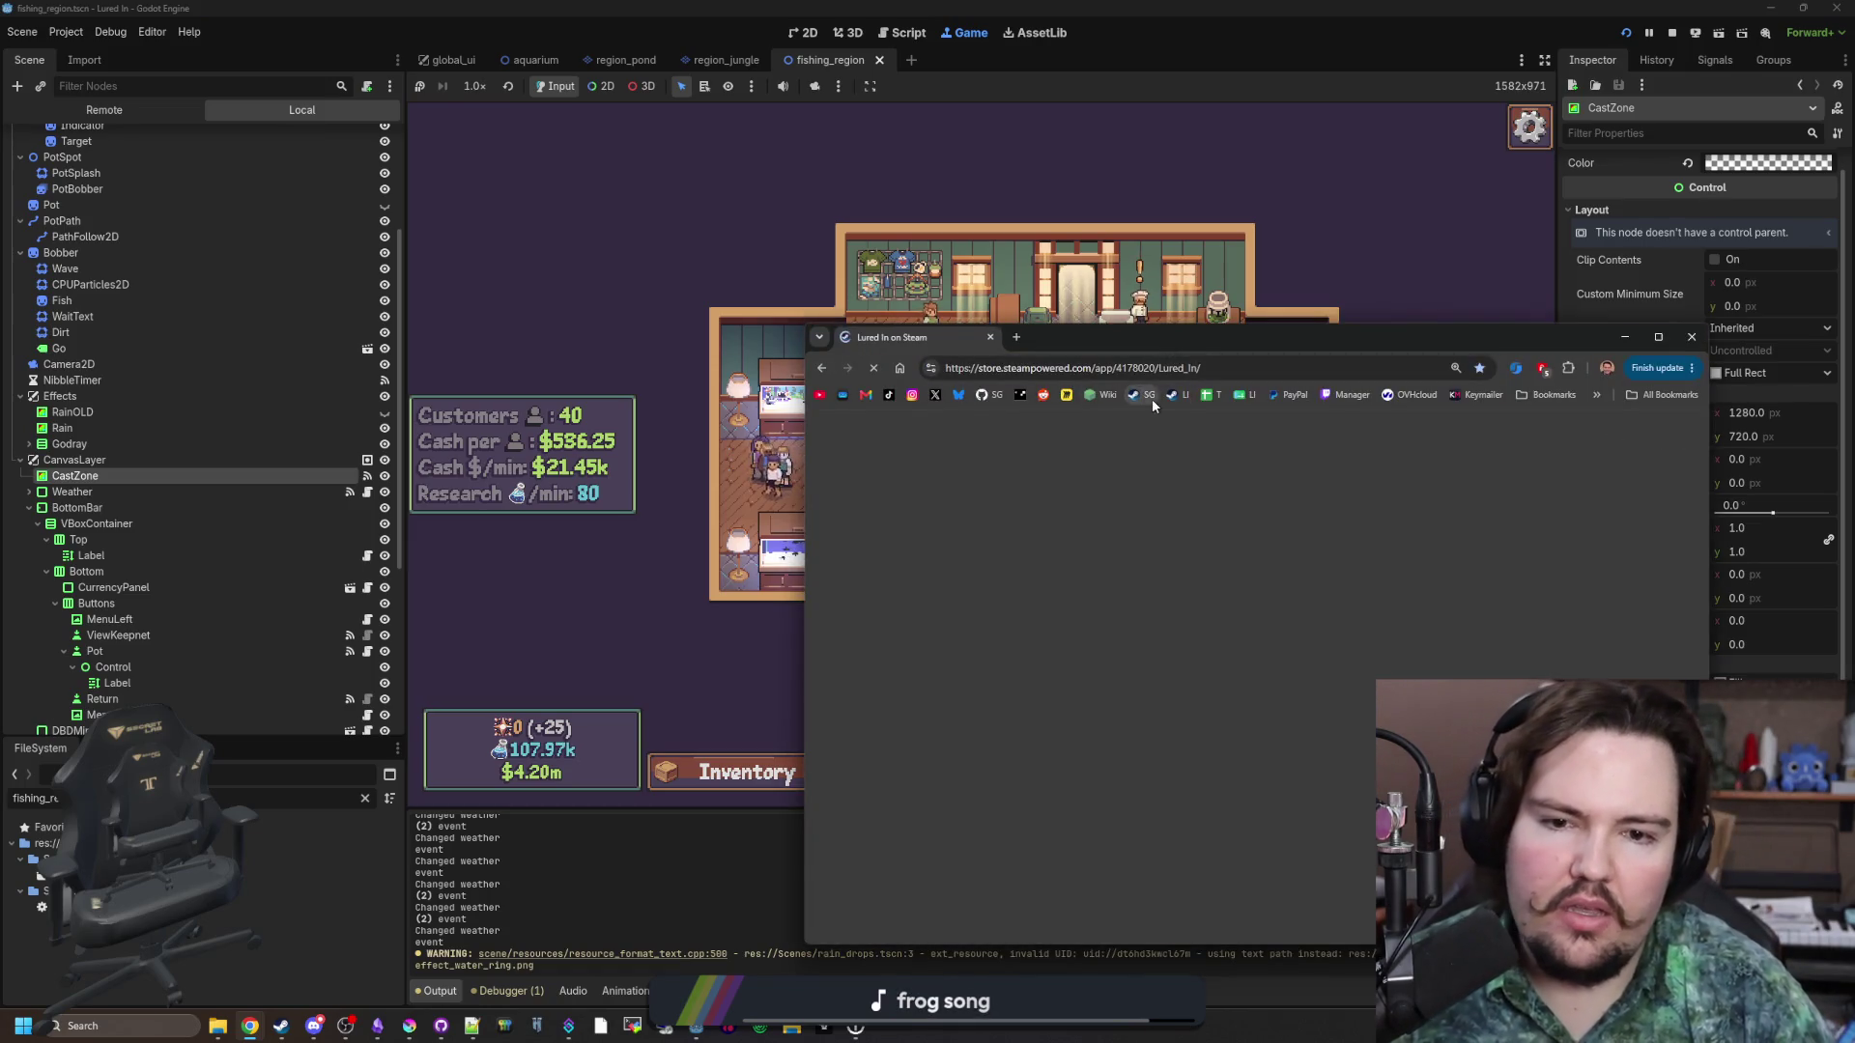
pyautogui.moveTo(1196, 348); pyautogui.dragTo(1133, 7)
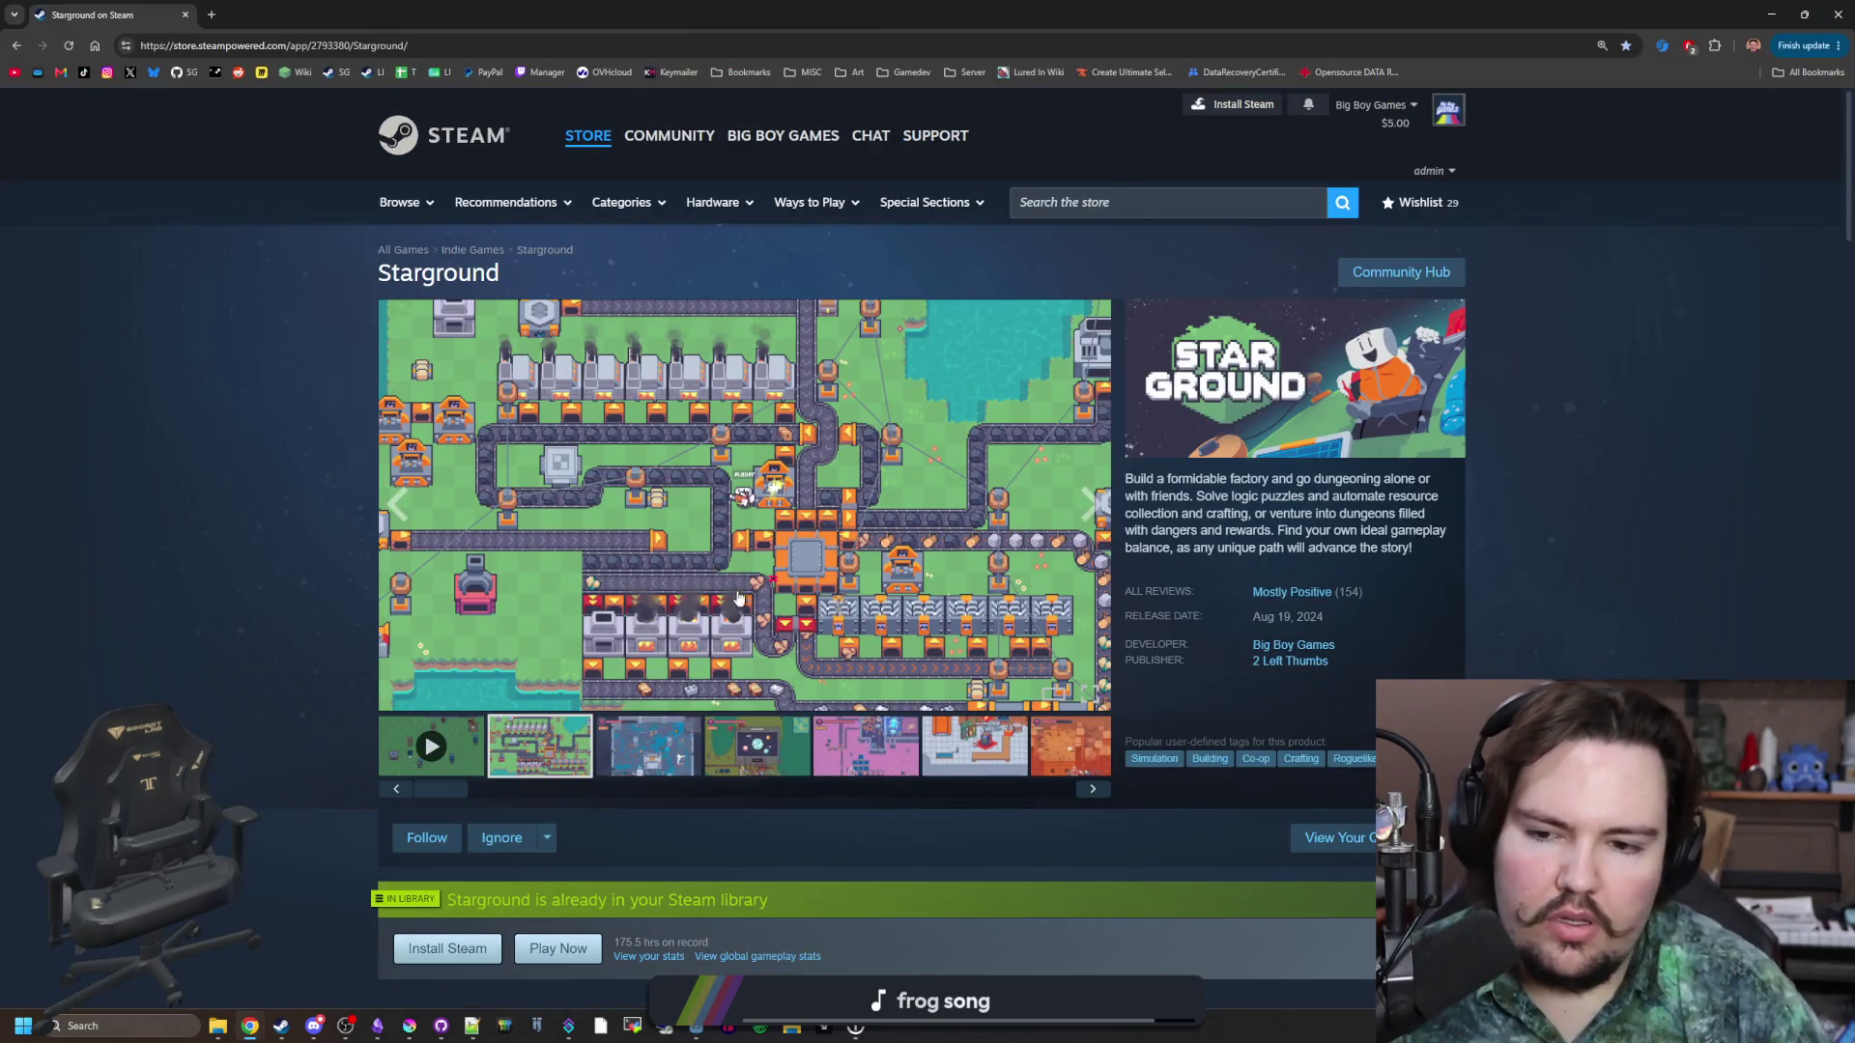
pyautogui.click(739, 599)
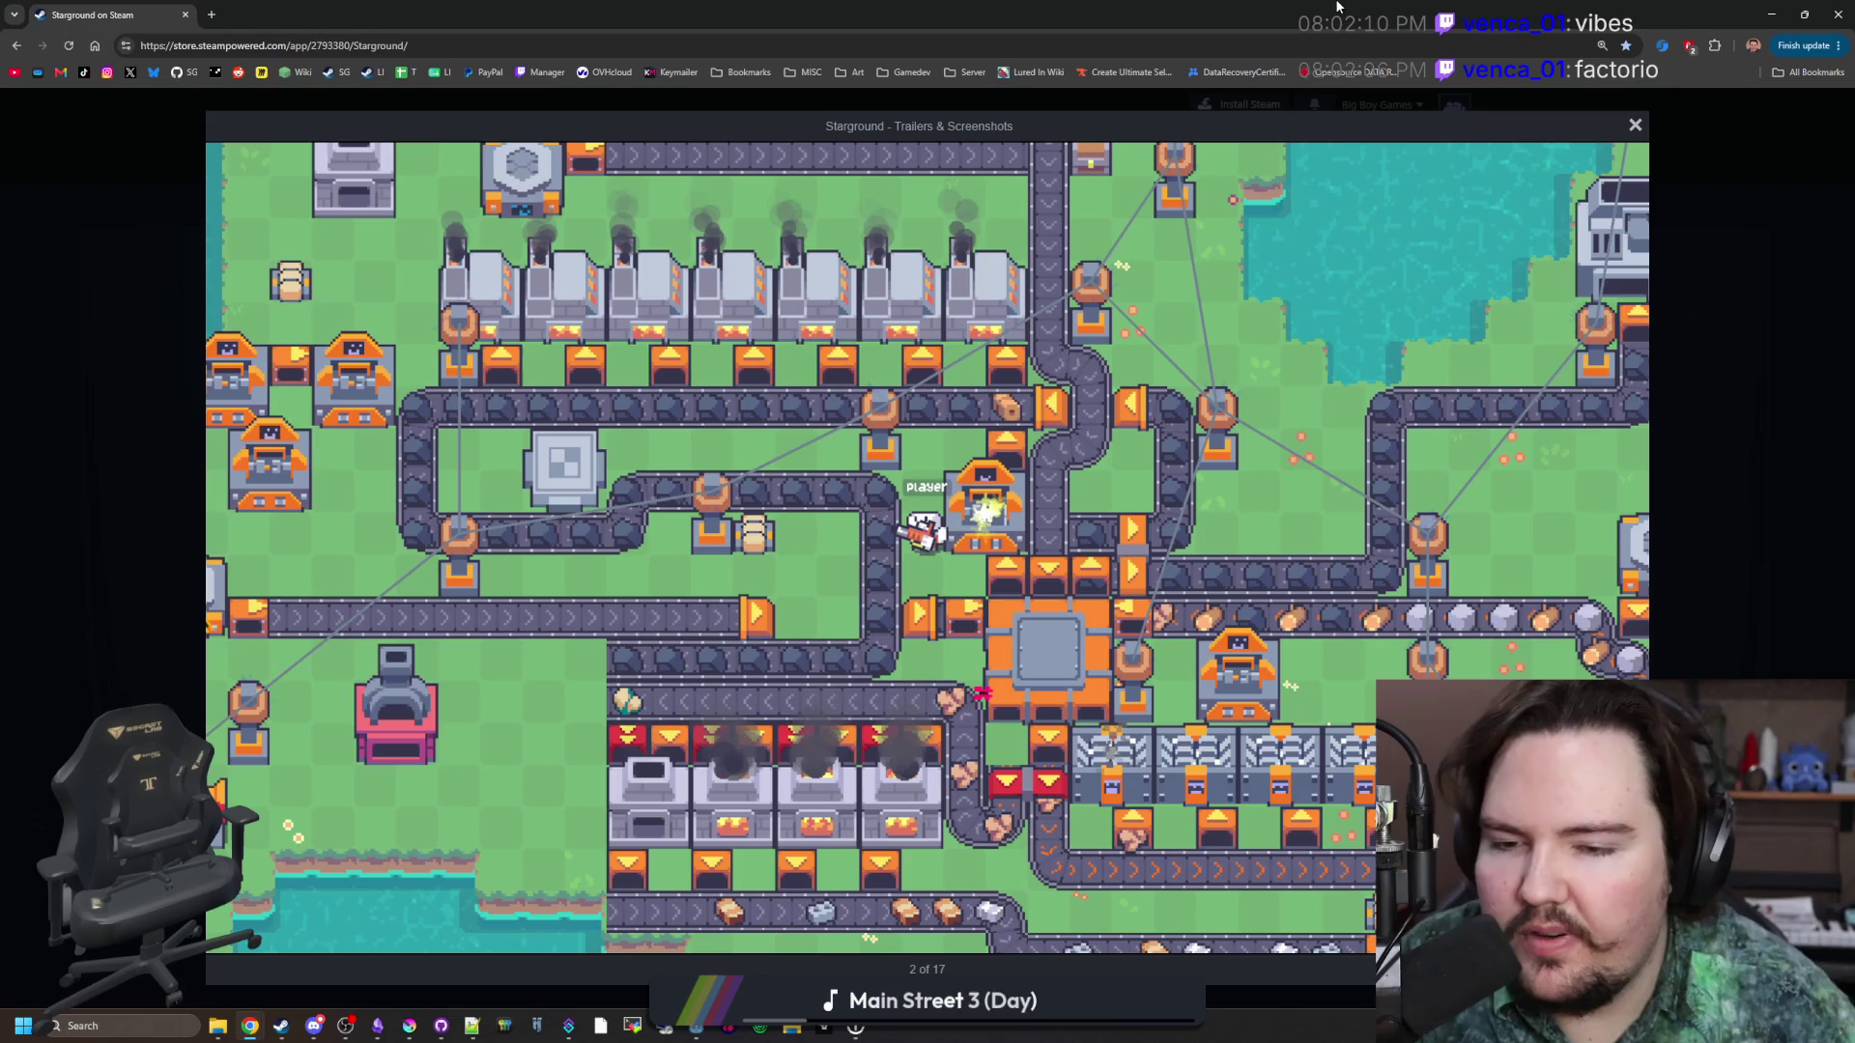
pyautogui.click(211, 14)
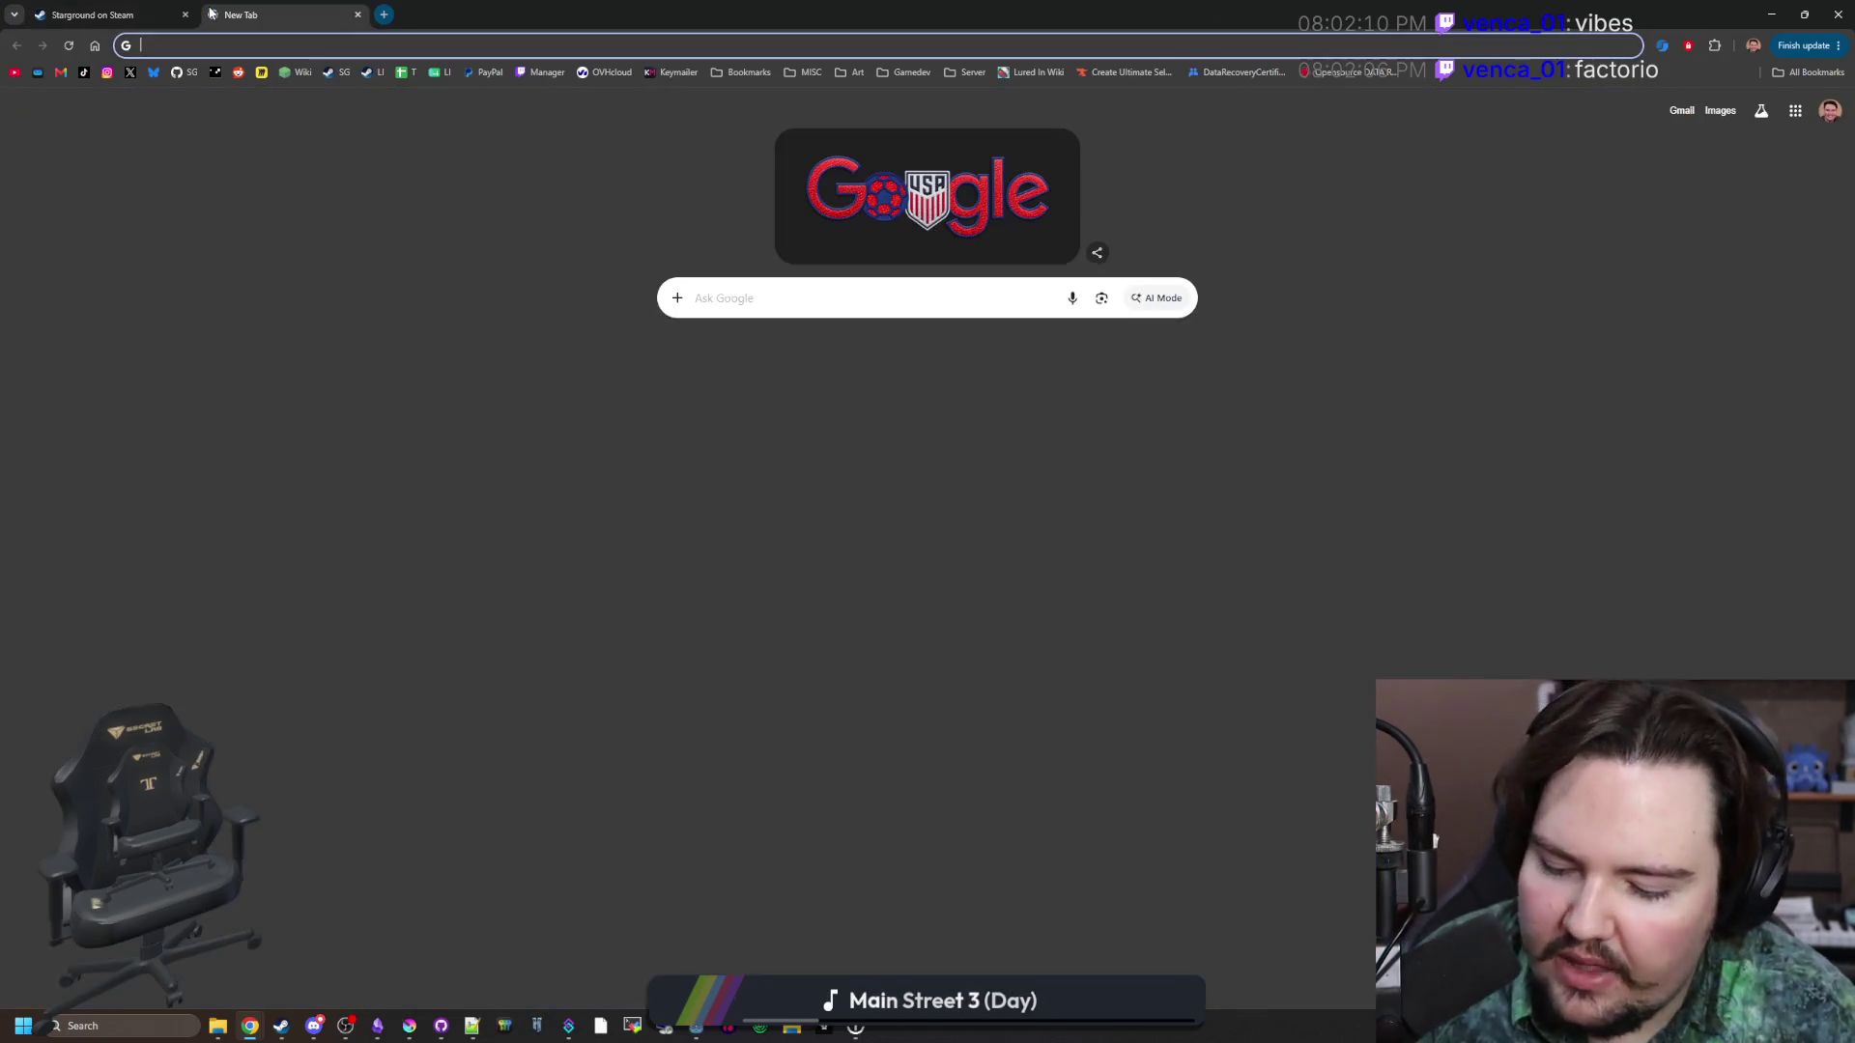
# Search for 'portal 2' and view the third through fifth screenshots on its Steam page.
pyautogui.write('portal 2')
pyautogui.press('Return')
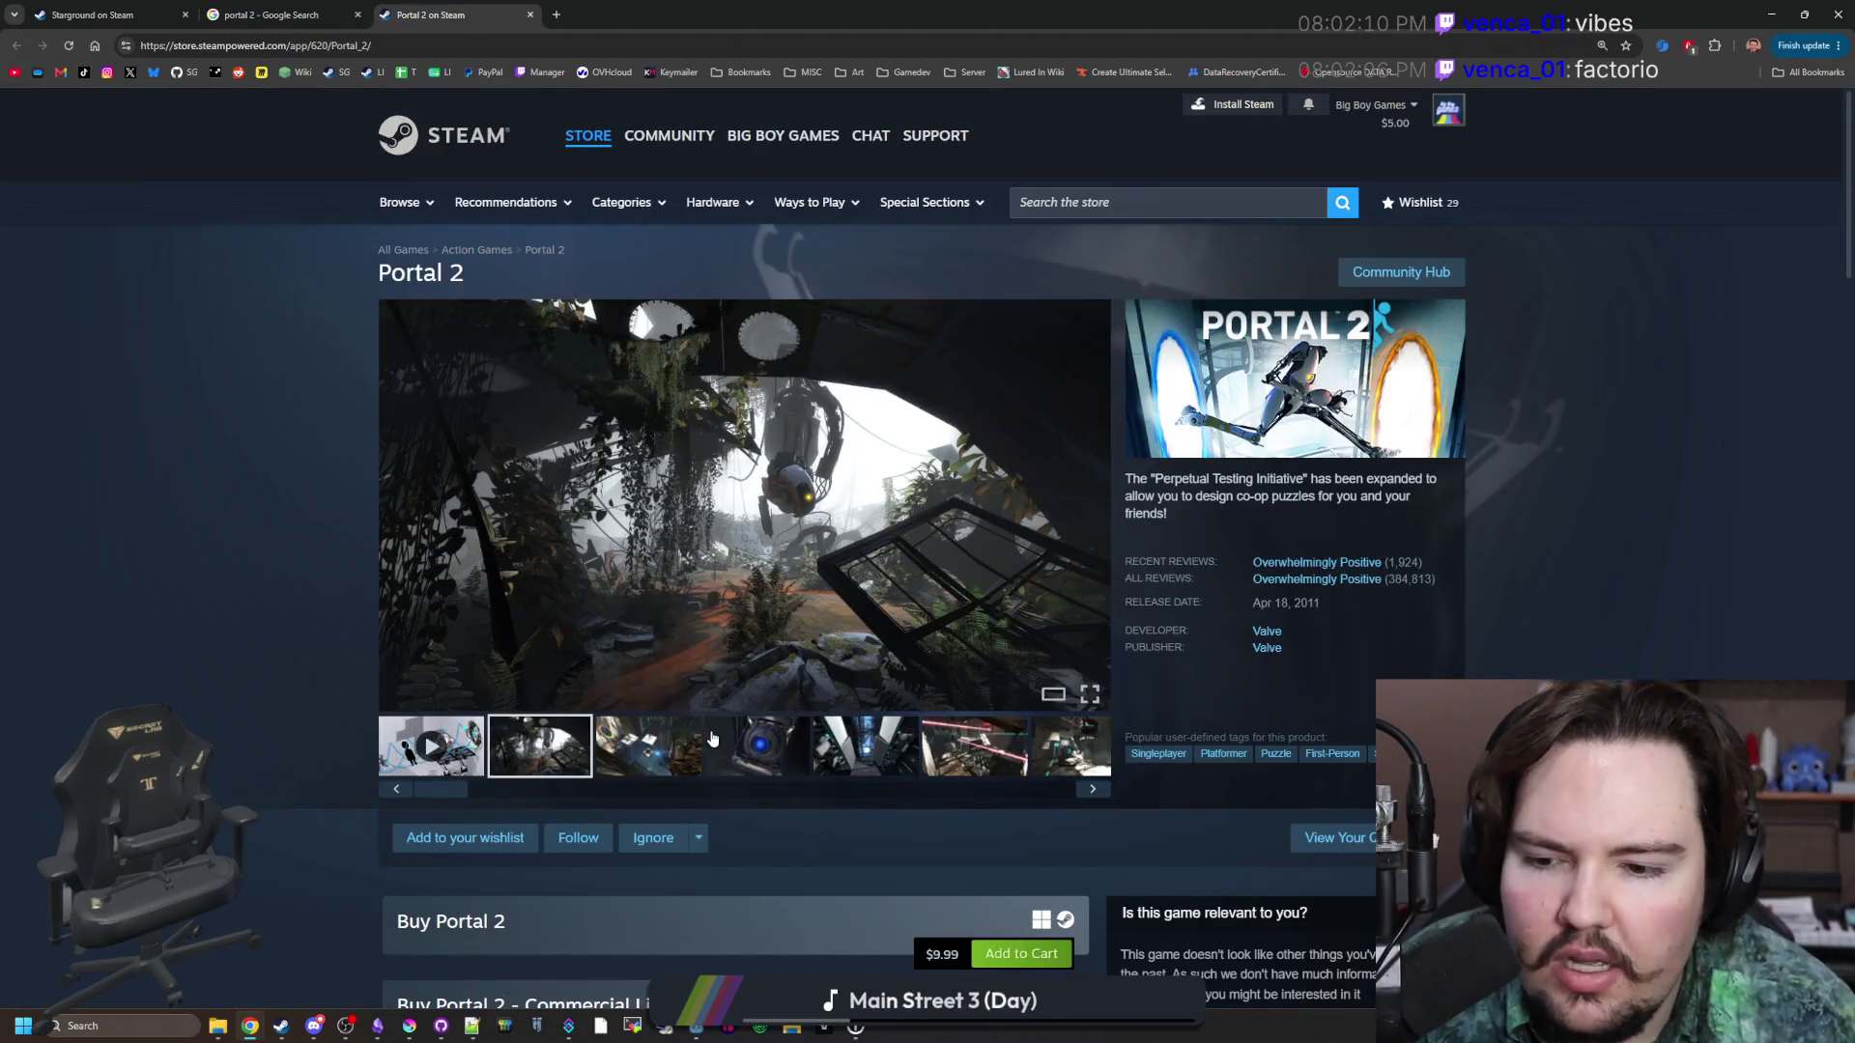
pyautogui.click(698, 753)
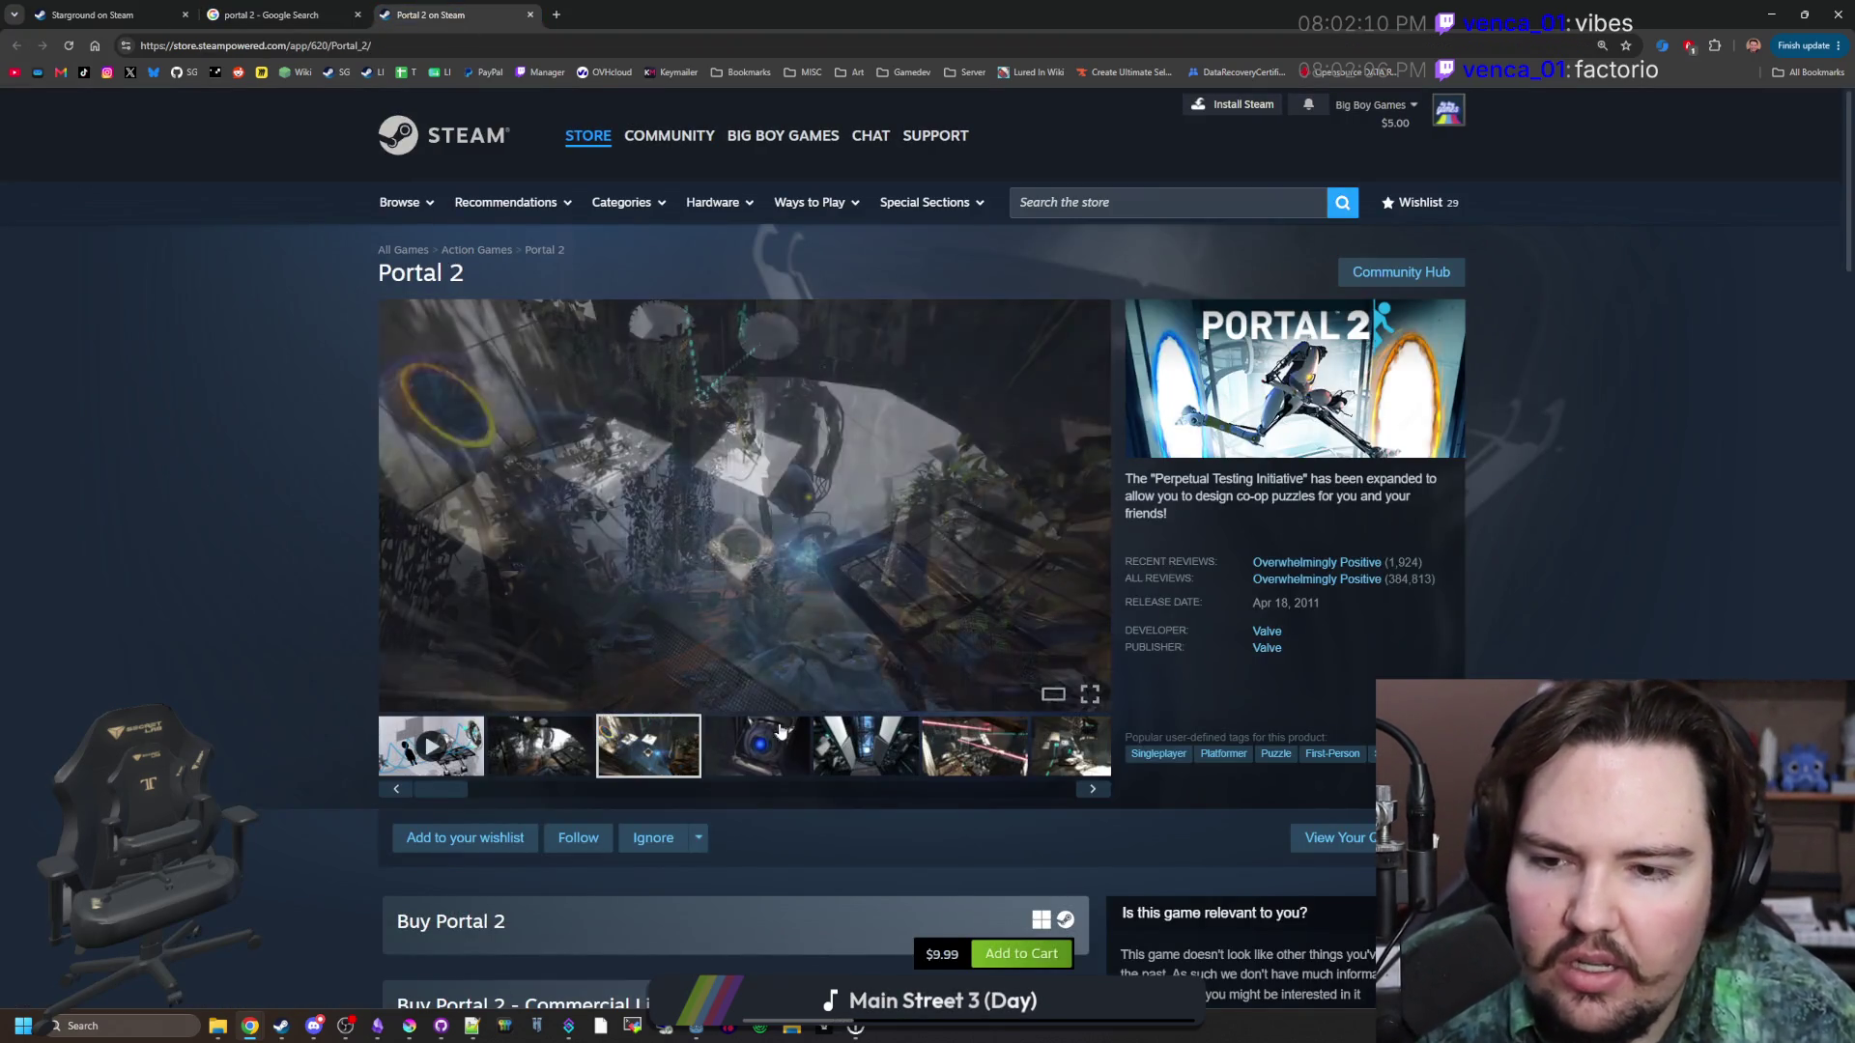
pyautogui.click(719, 763)
pyautogui.click(698, 759)
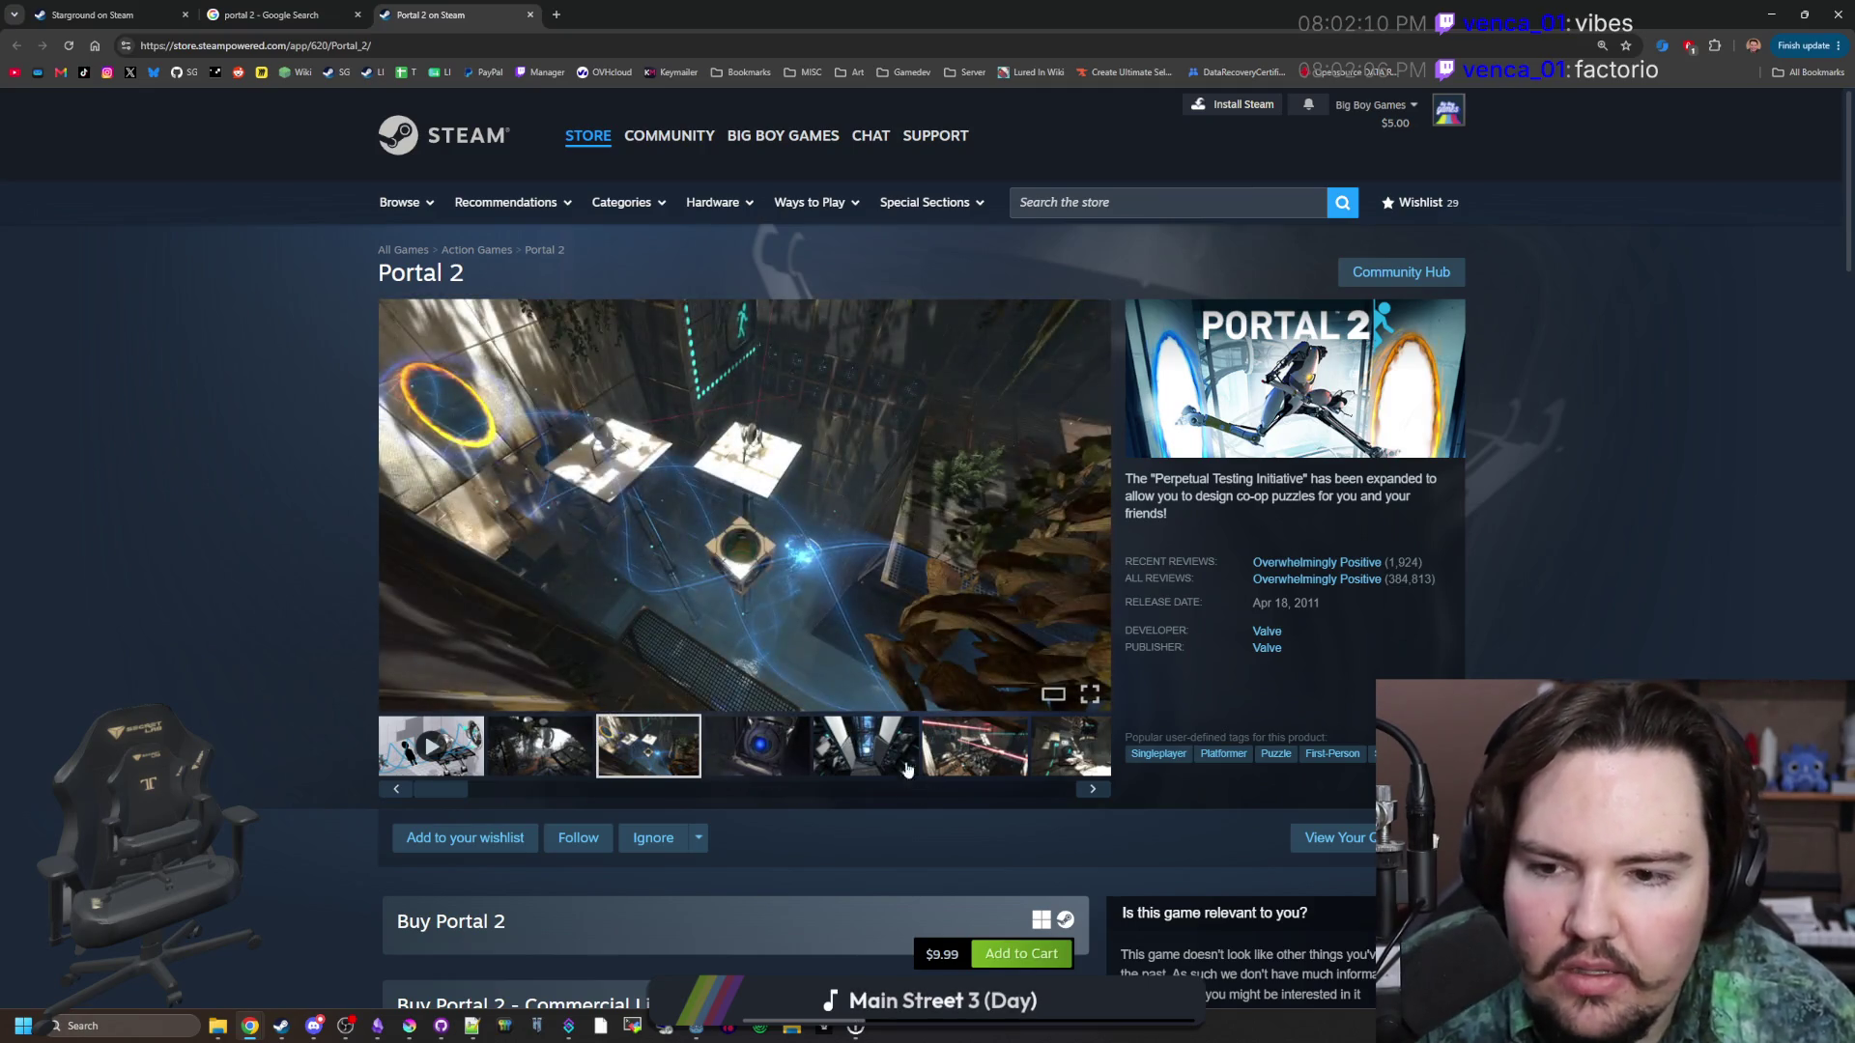
pyautogui.click(853, 753)
# Advance through Portal 2's screenshot gallery twice around, ending on the sixth screenshot.
pyautogui.click(1092, 789)
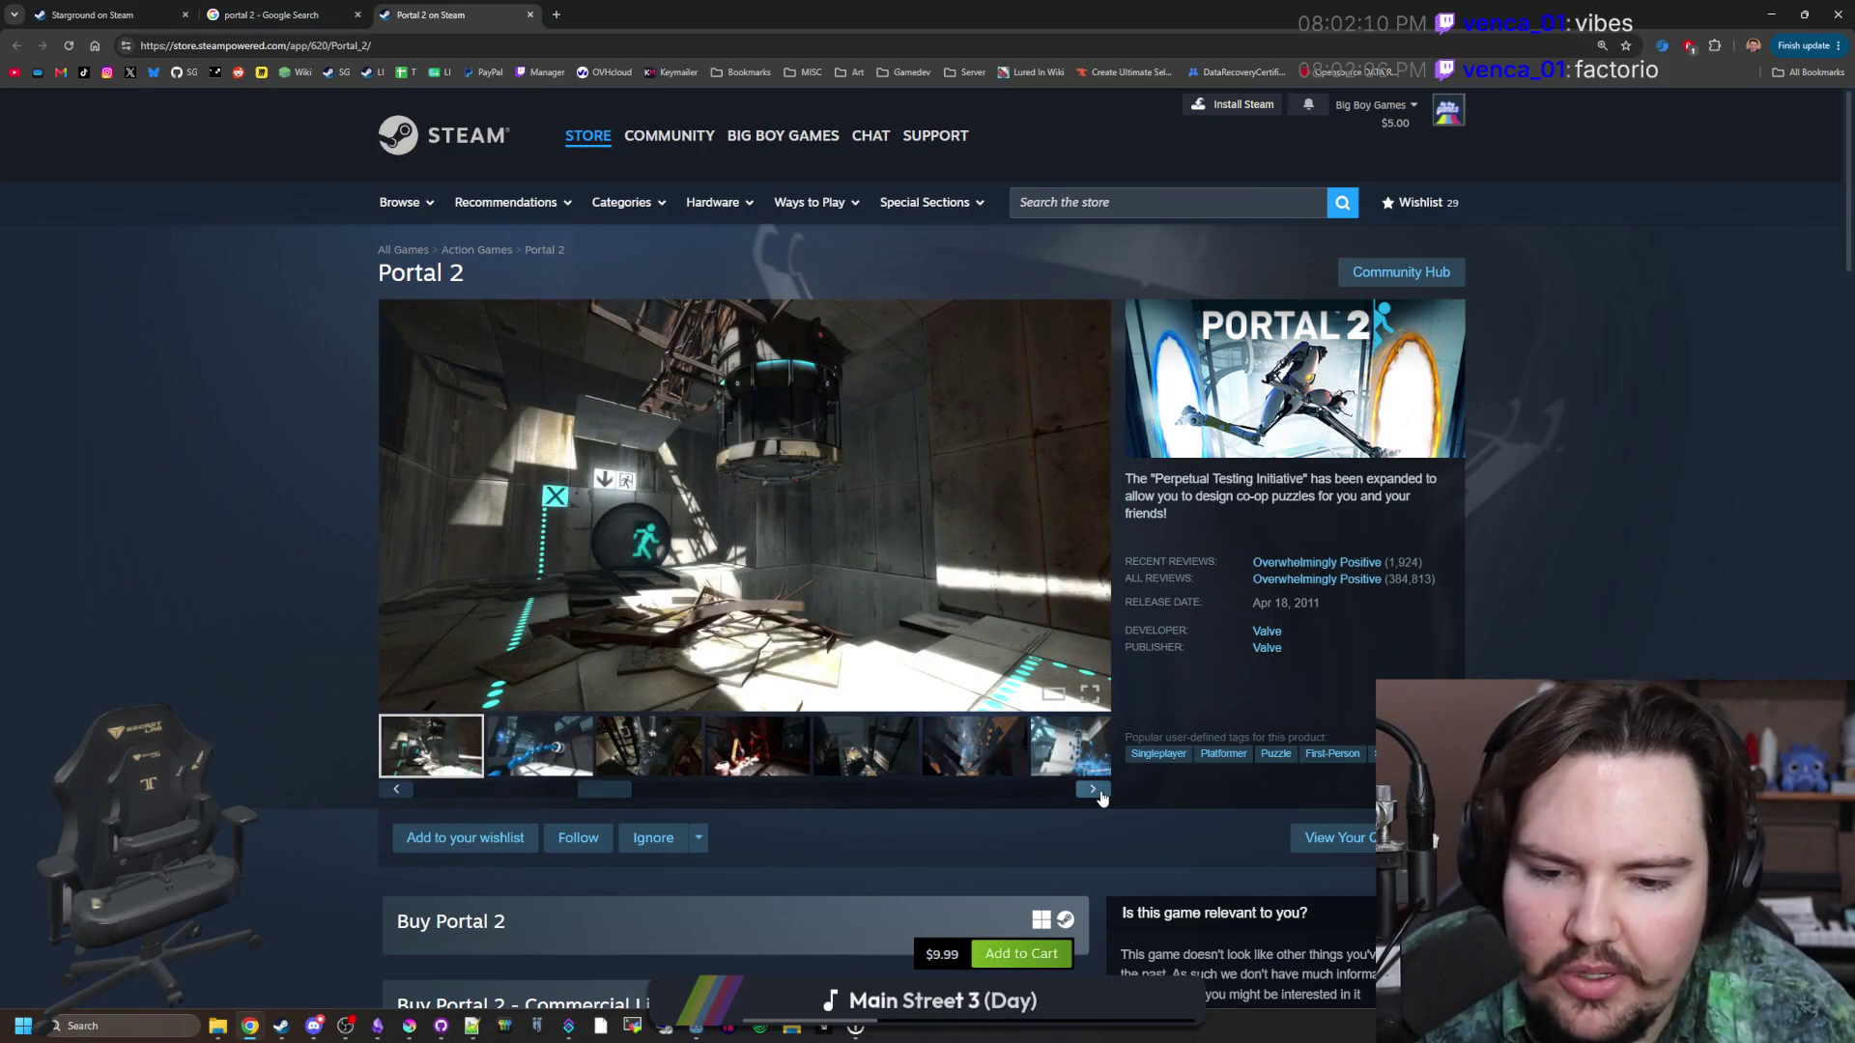
pyautogui.click(1093, 789)
pyautogui.click(1093, 789)
pyautogui.click(1093, 789)
pyautogui.click(1093, 789)
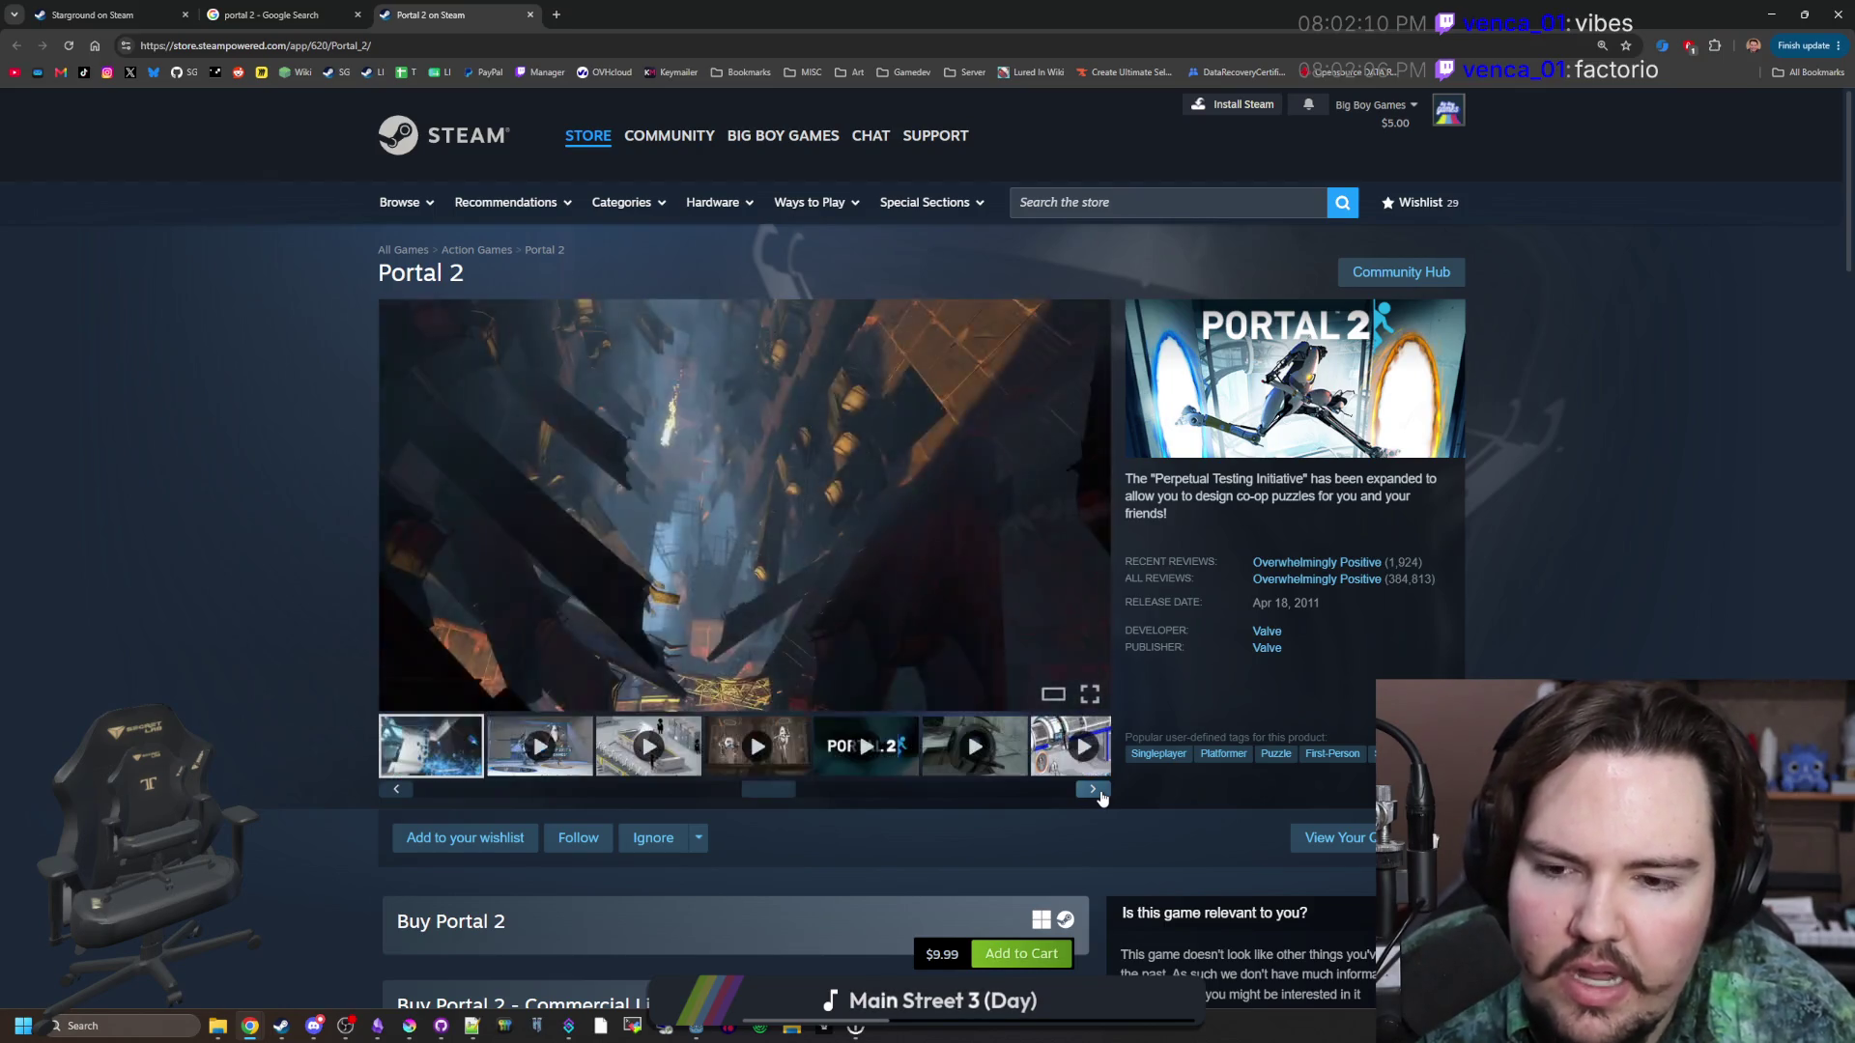
pyautogui.click(1093, 790)
pyautogui.click(1093, 789)
pyautogui.click(1093, 790)
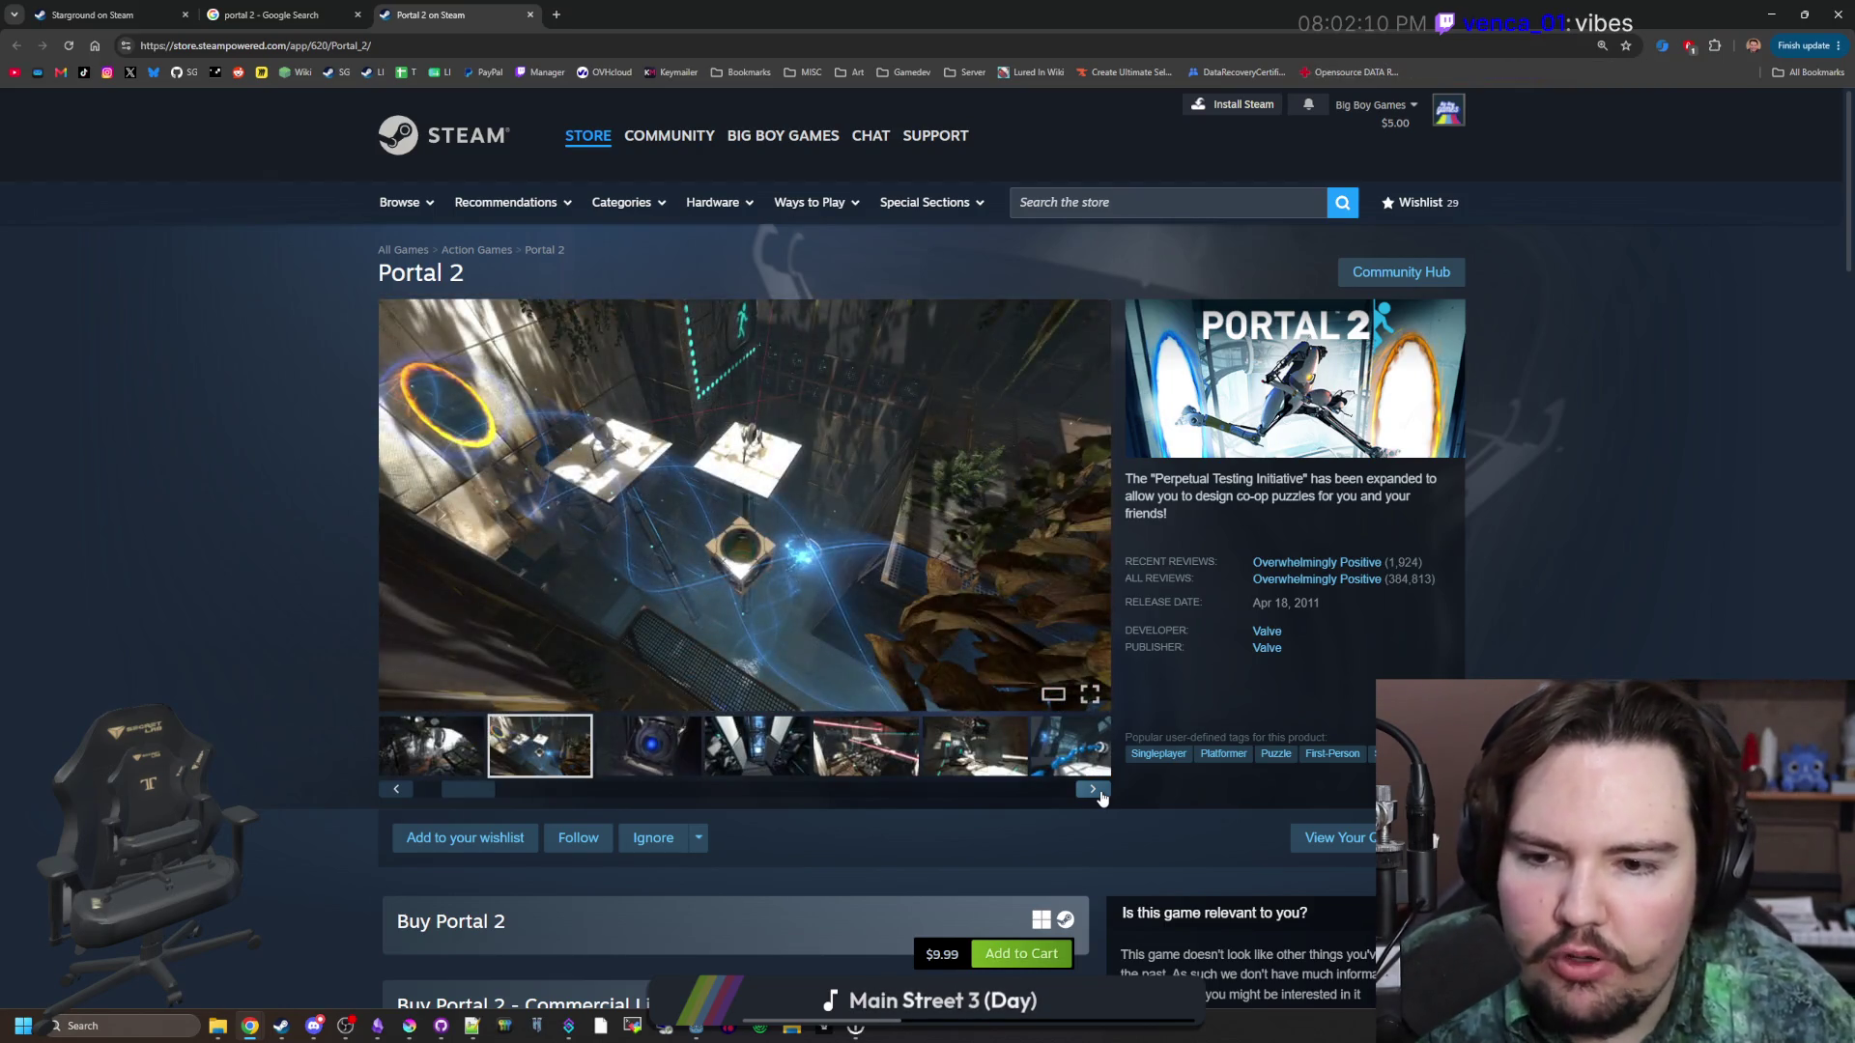
pyautogui.click(1093, 789)
pyautogui.click(1100, 793)
pyautogui.click(1101, 793)
pyautogui.click(1101, 794)
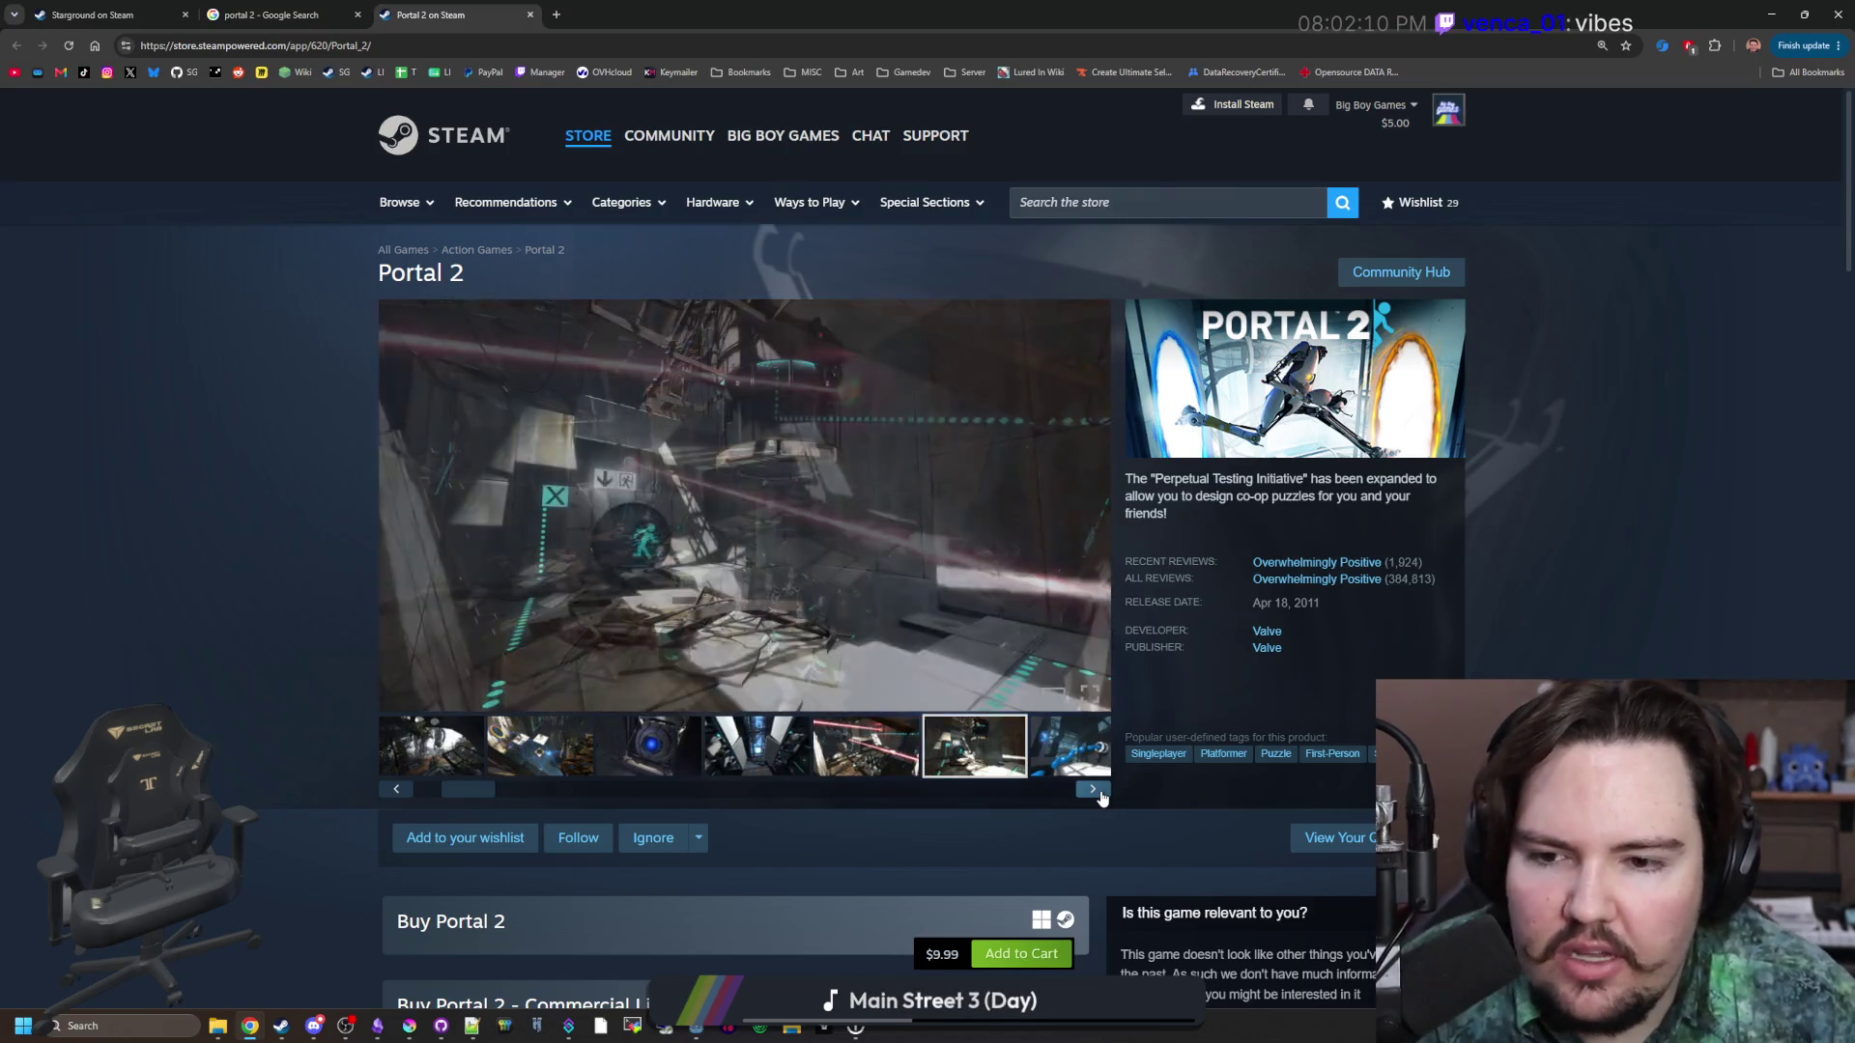
pyautogui.click(1100, 794)
pyautogui.click(1101, 794)
pyautogui.click(1101, 793)
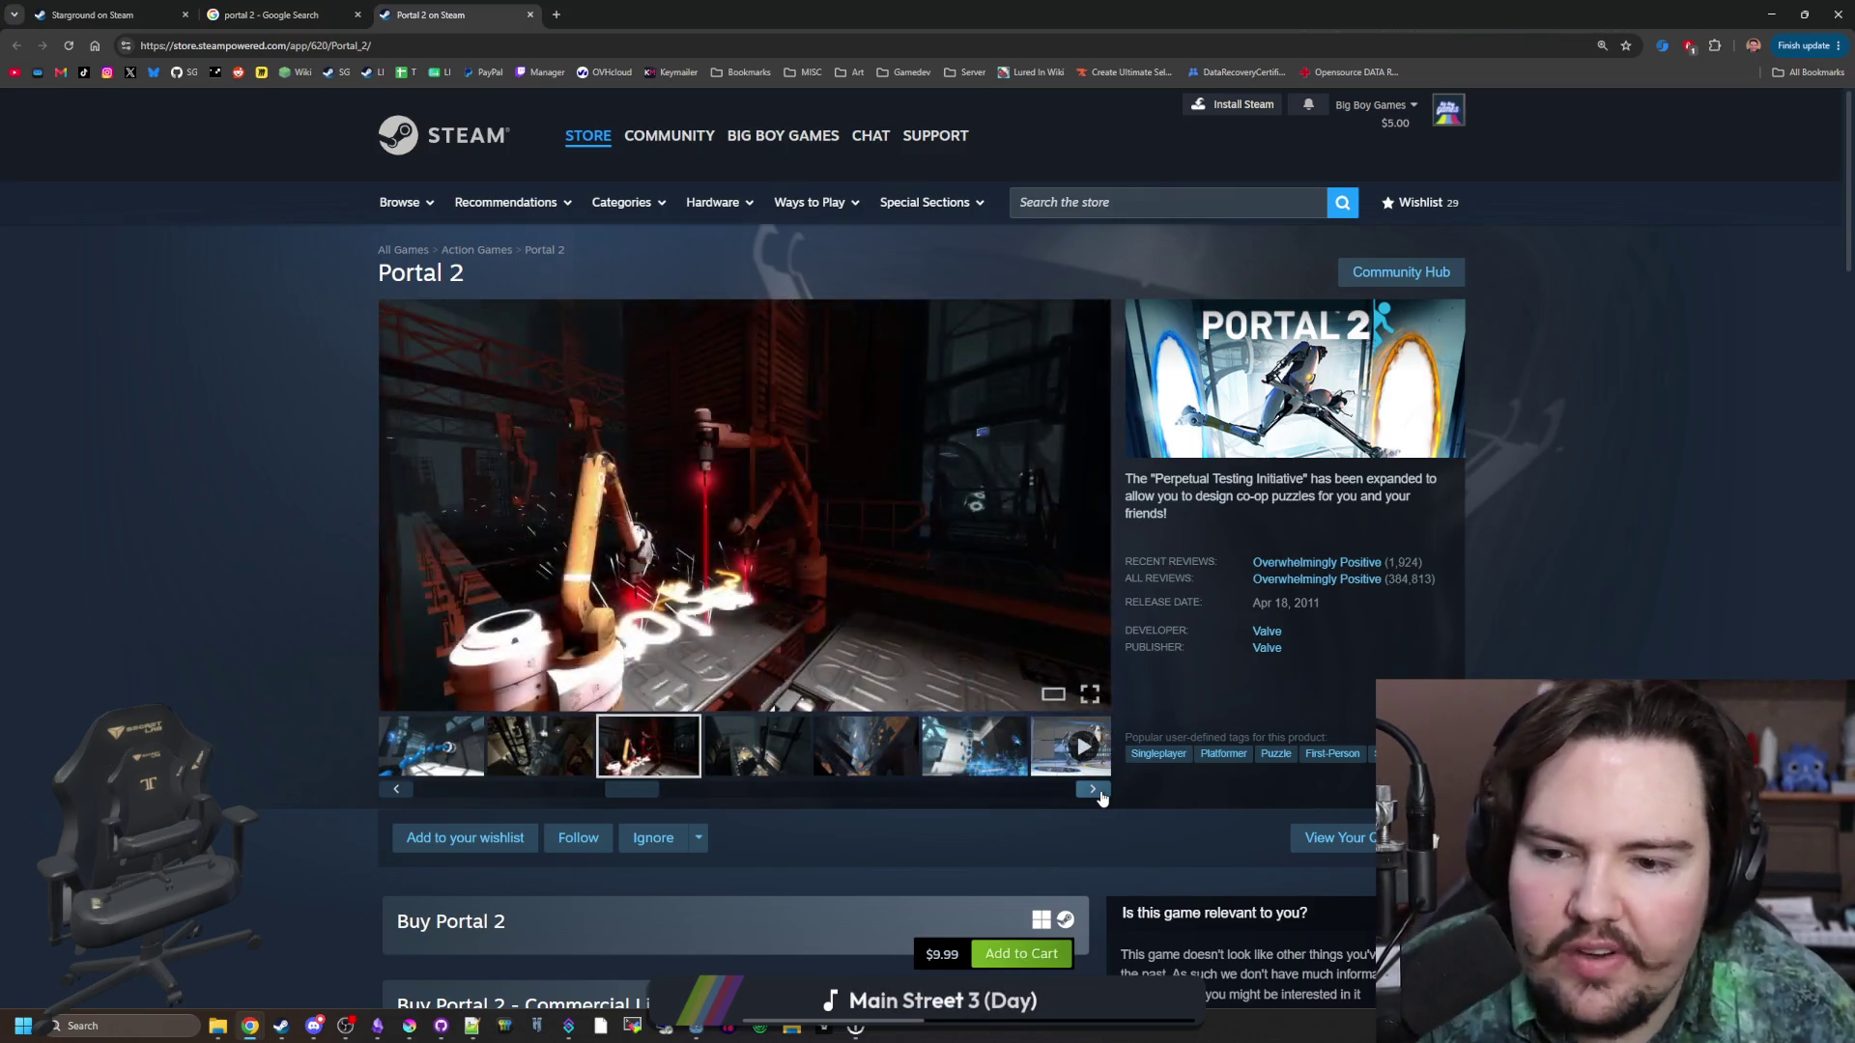
pyautogui.click(1101, 793)
pyautogui.click(1100, 793)
pyautogui.click(1101, 793)
pyautogui.click(1101, 793)
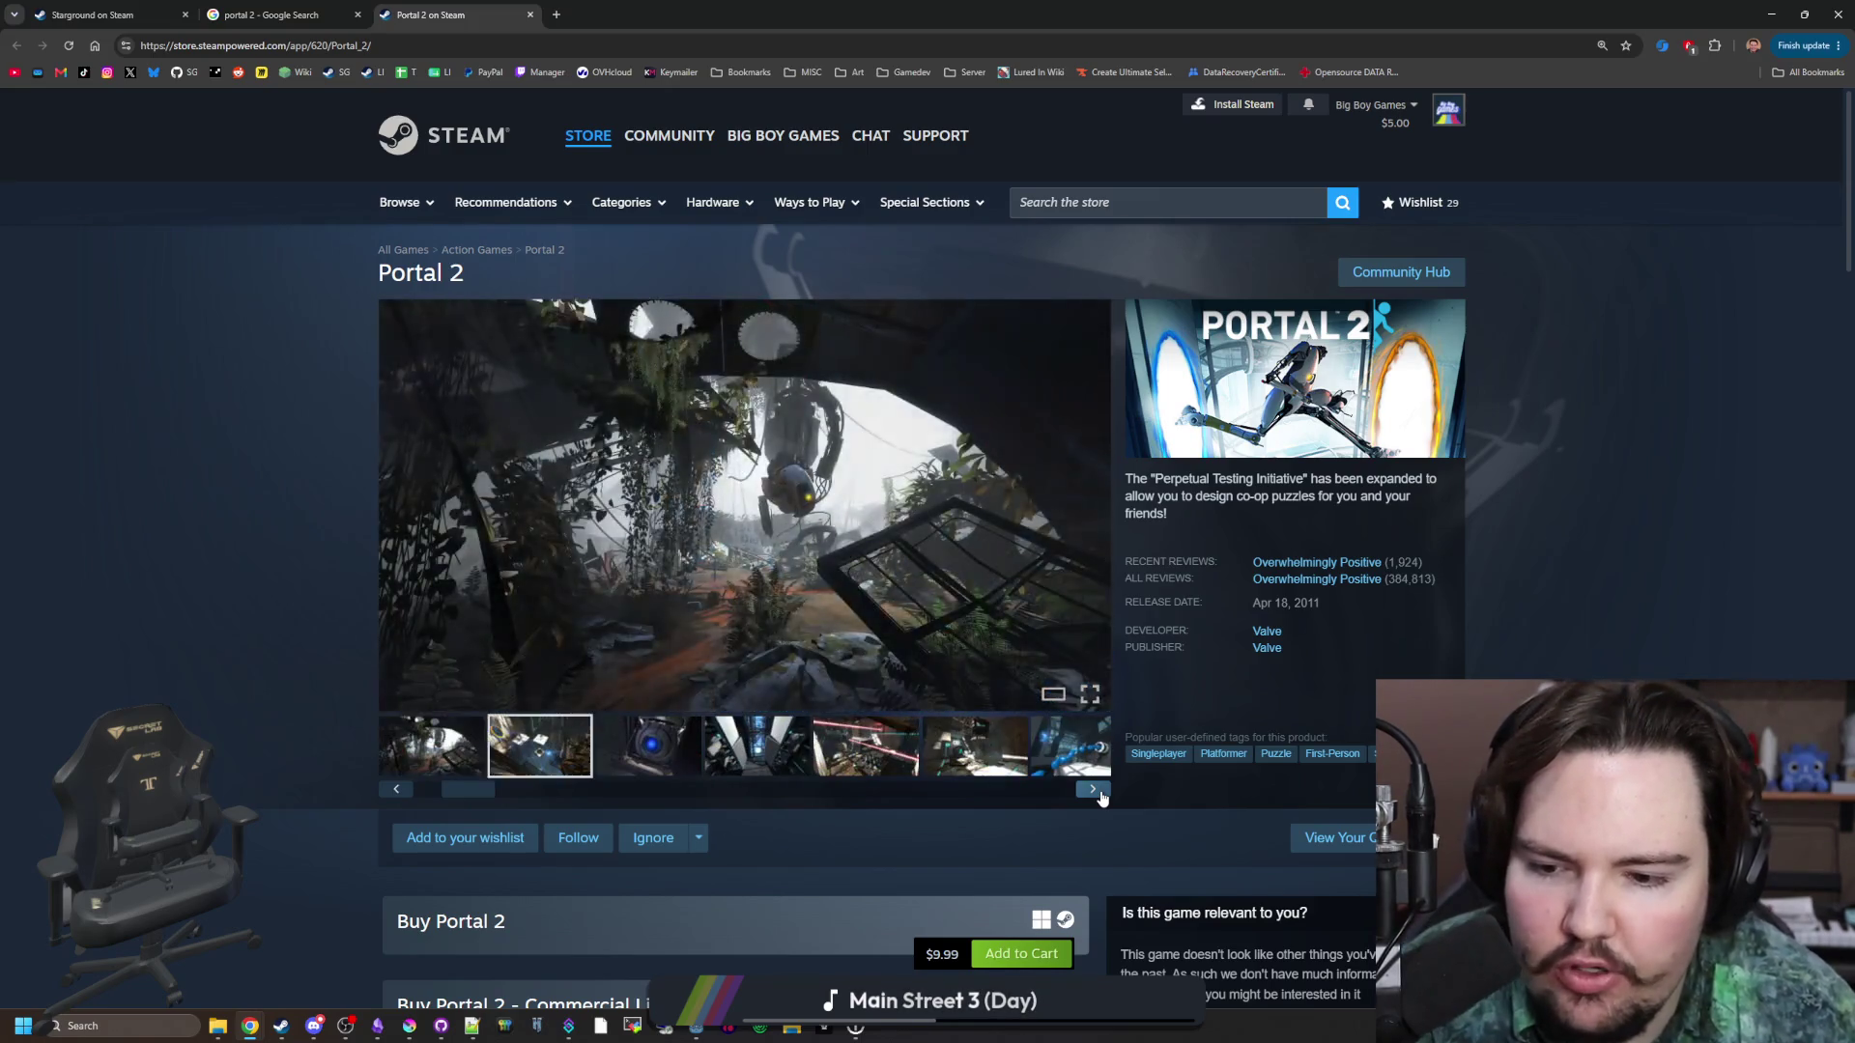
pyautogui.click(1101, 793)
pyautogui.click(1100, 793)
pyautogui.click(1101, 793)
pyautogui.click(1100, 793)
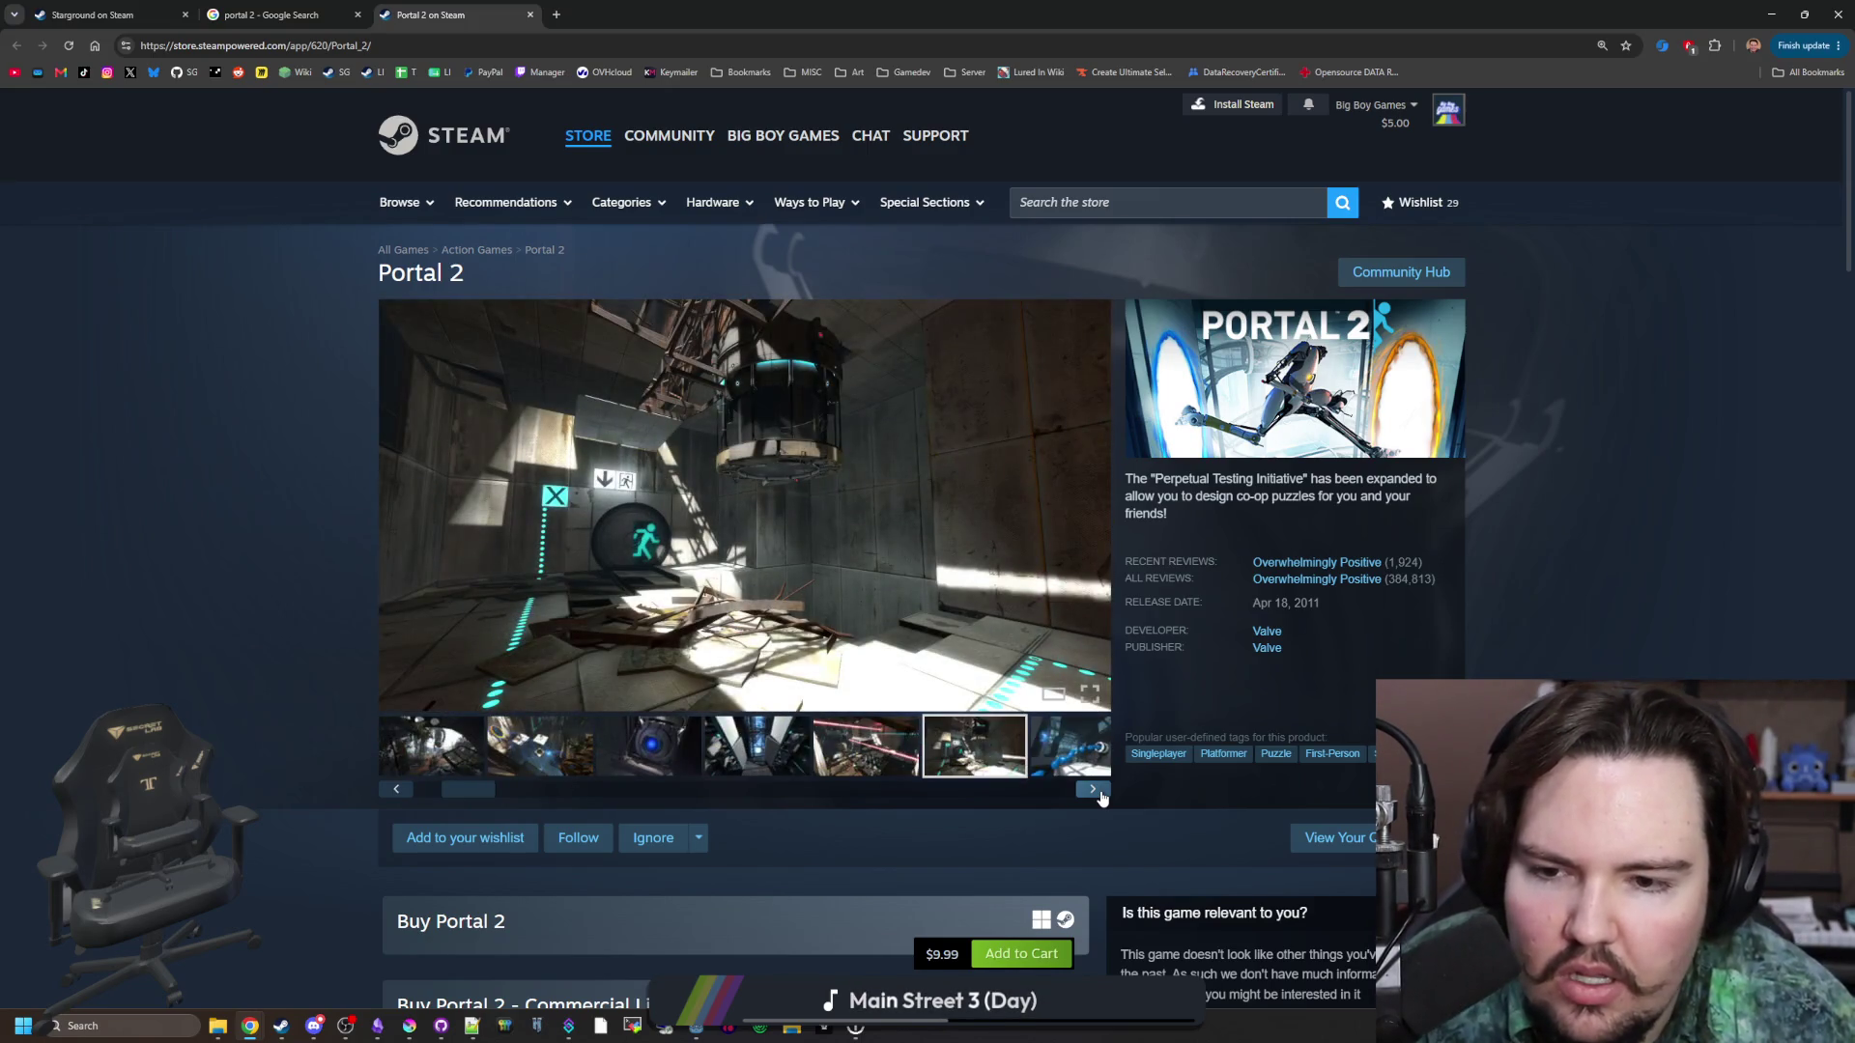
pyautogui.scroll(-5, 897, 562)
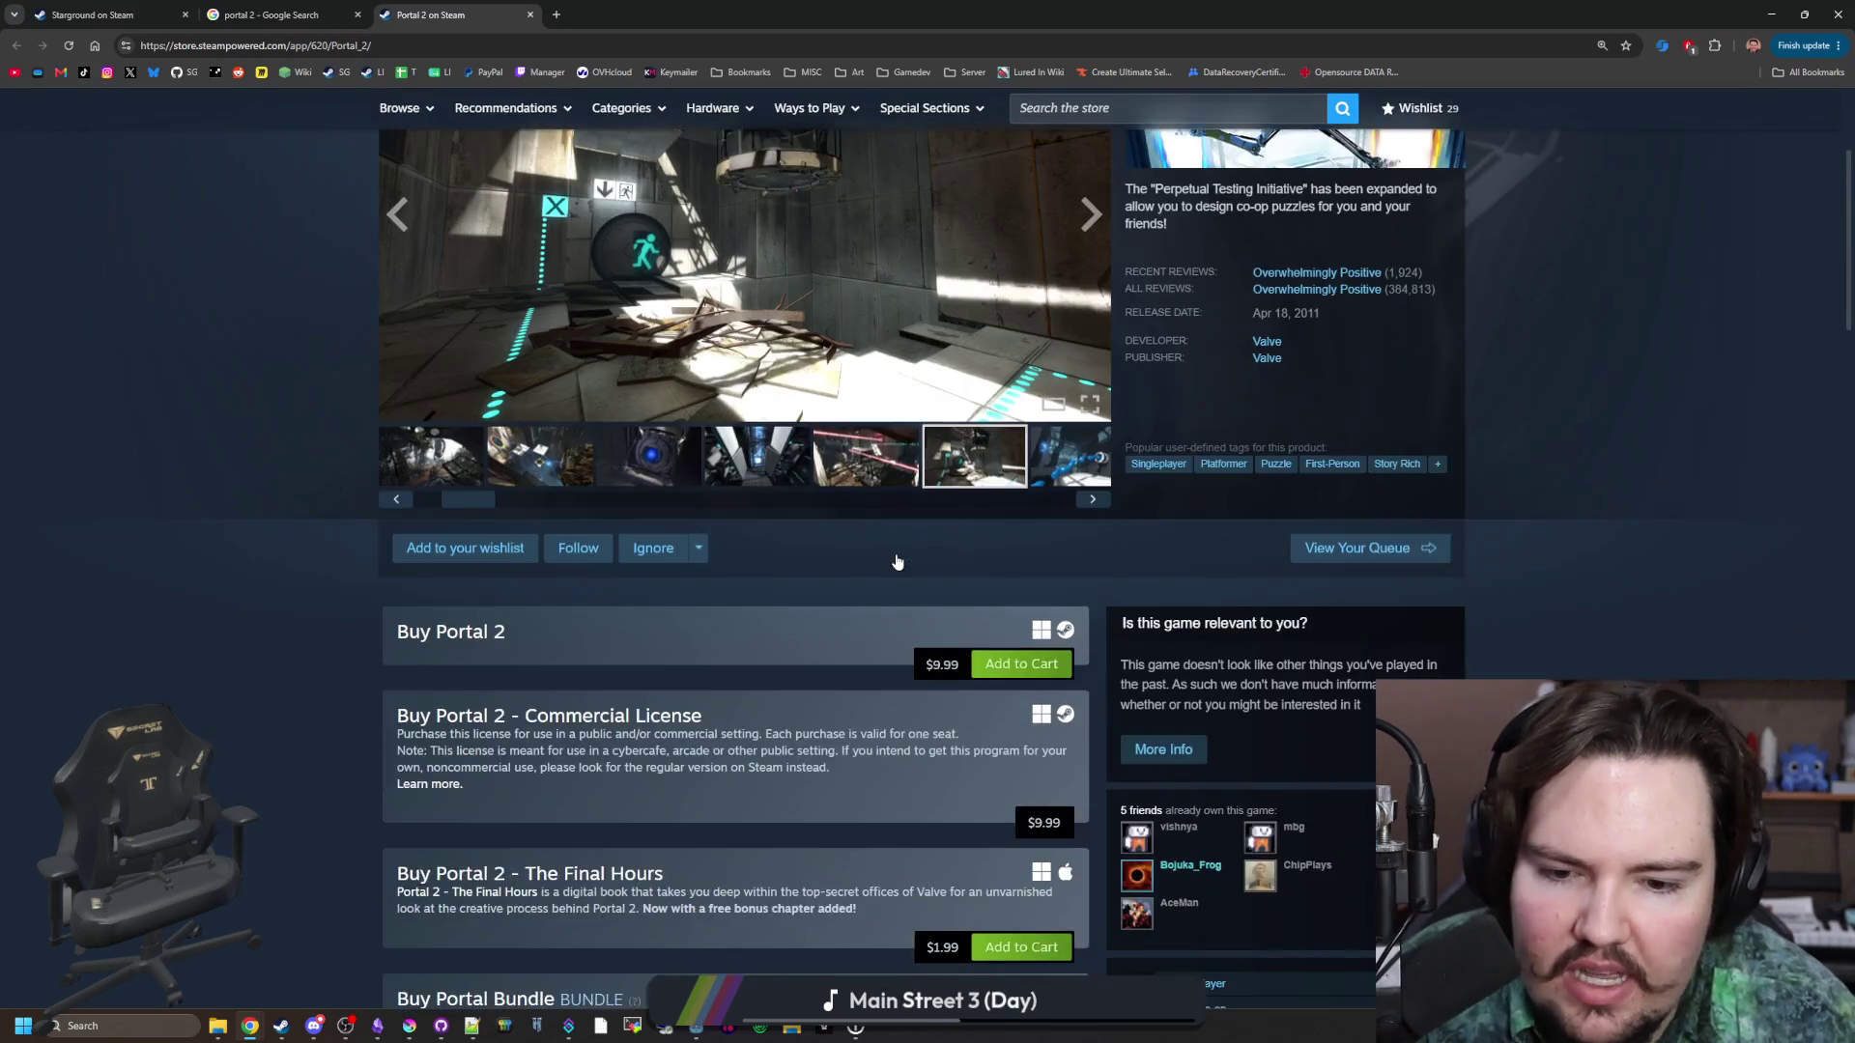
# Scroll down to Portal 2's About This Game section, then return to the page top.
pyautogui.scroll(-8, 597, 535)
pyautogui.scroll(-1, 598, 537)
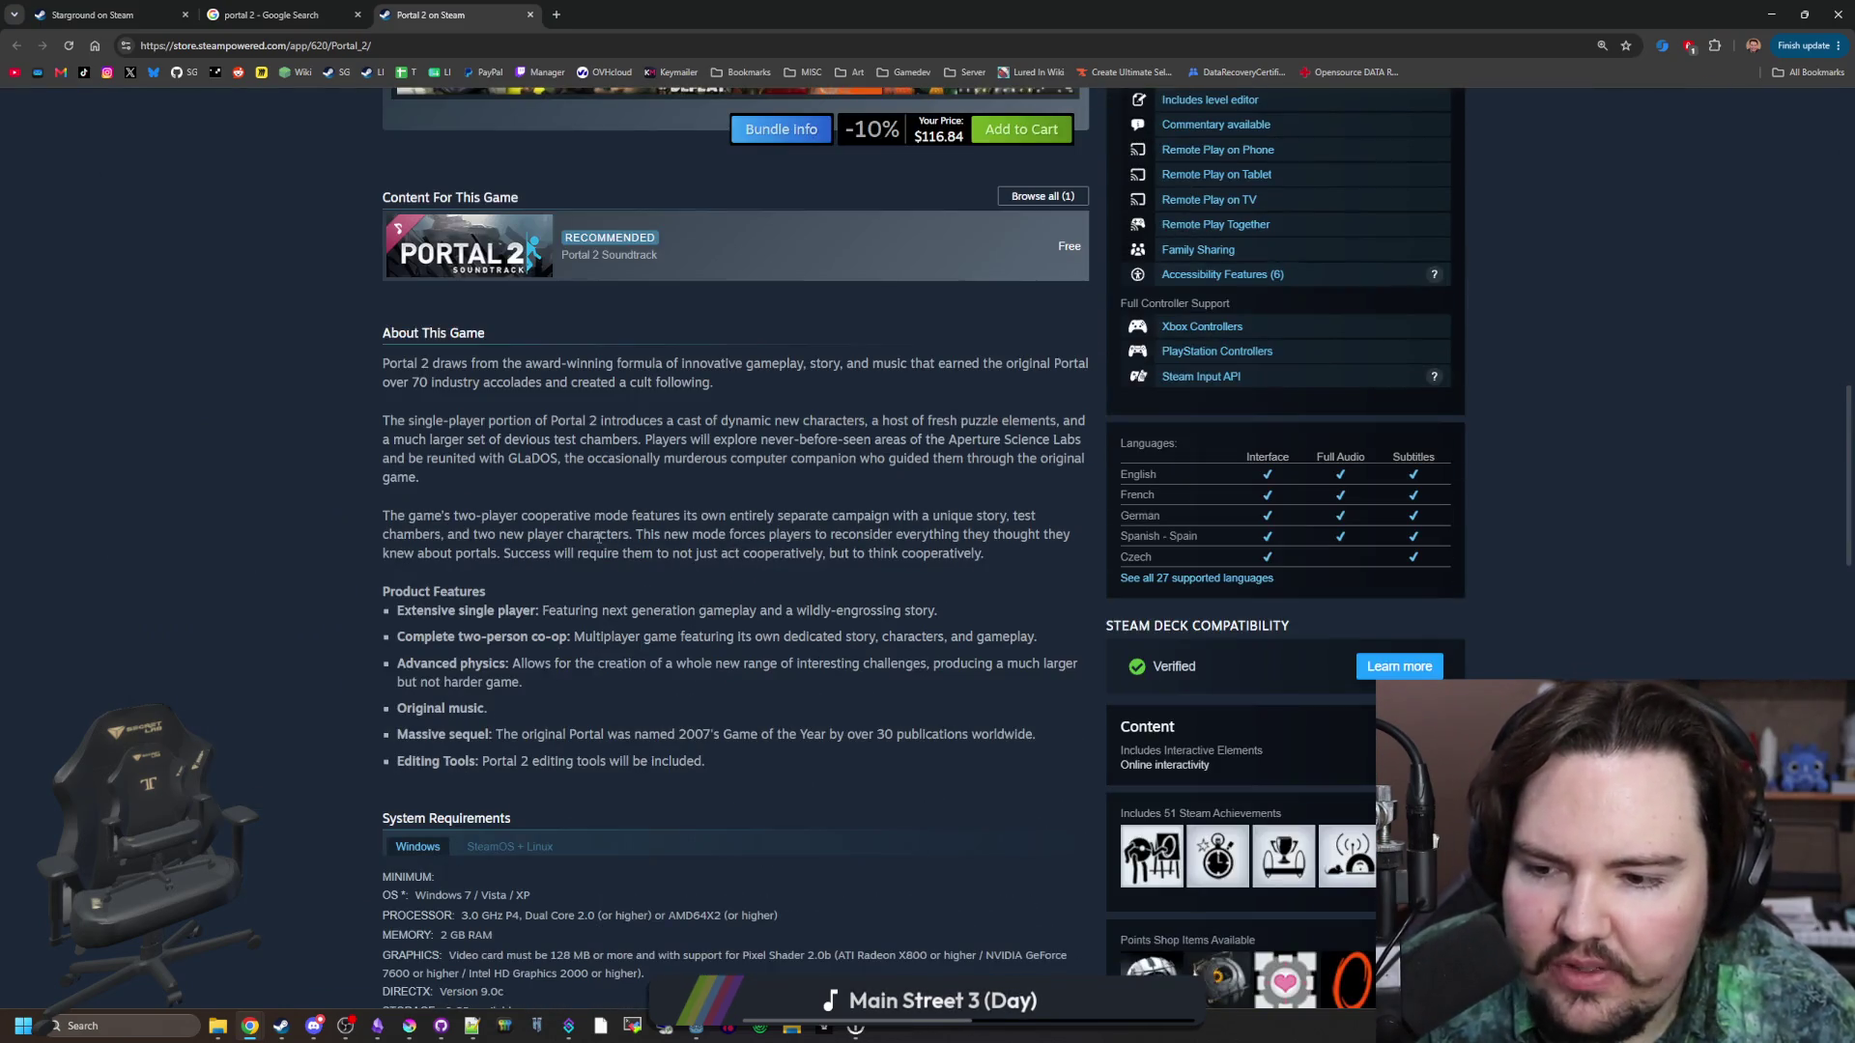
pyautogui.press('Home')
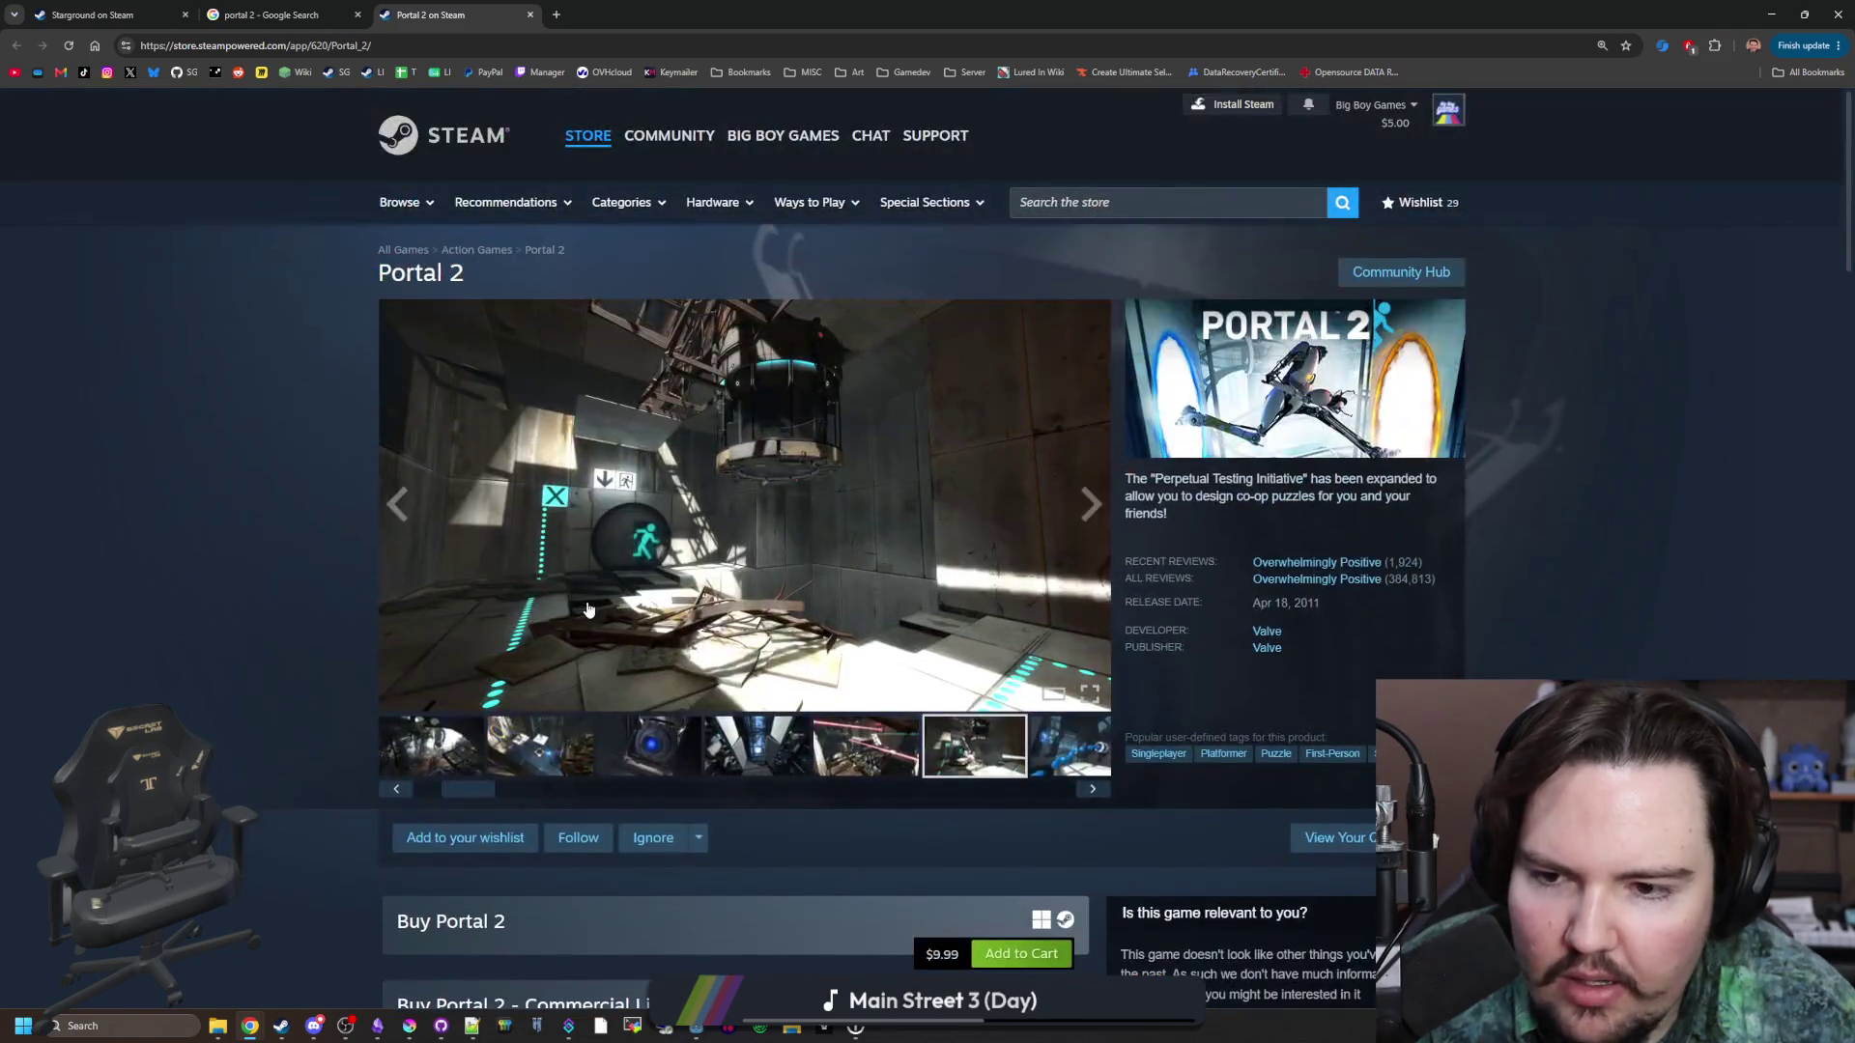
# Step back through the screenshot gallery to the Wheatley screenshot.
pyautogui.click(649, 745)
pyautogui.click(539, 746)
pyautogui.click(431, 746)
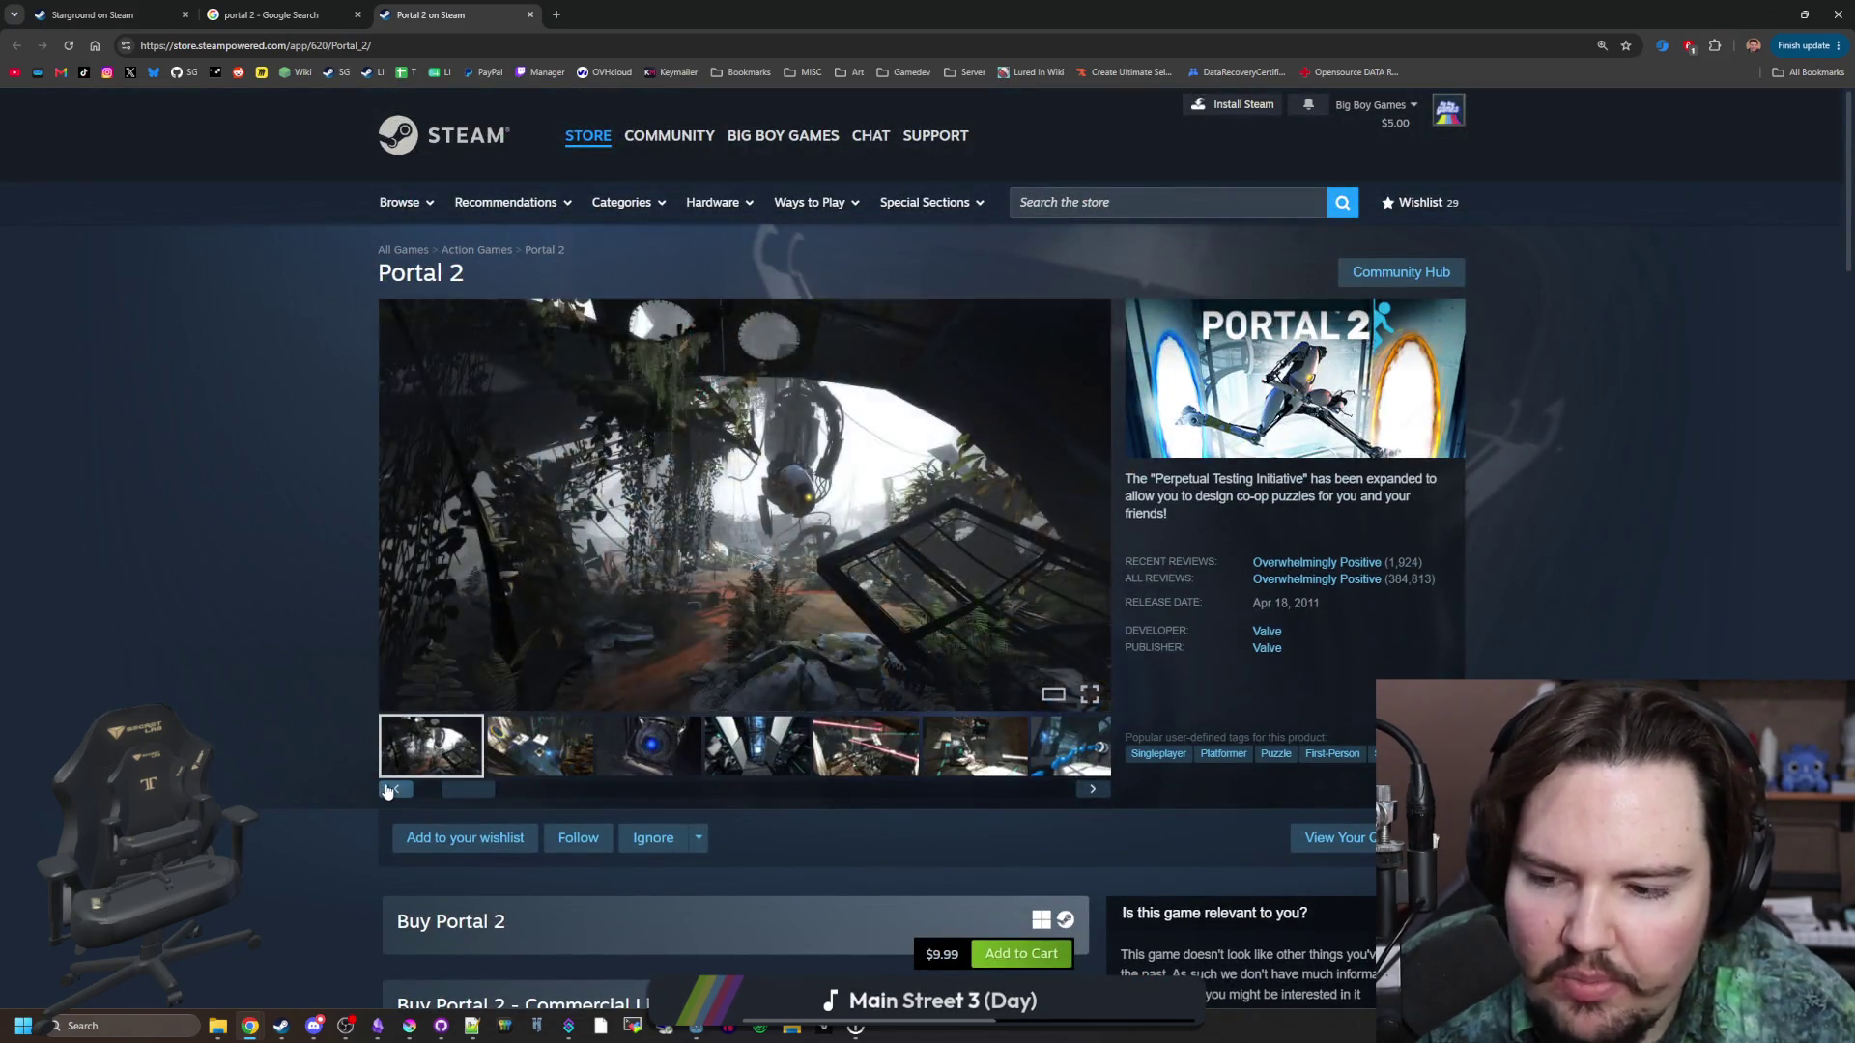
pyautogui.click(391, 790)
pyautogui.click(391, 789)
pyautogui.click(390, 790)
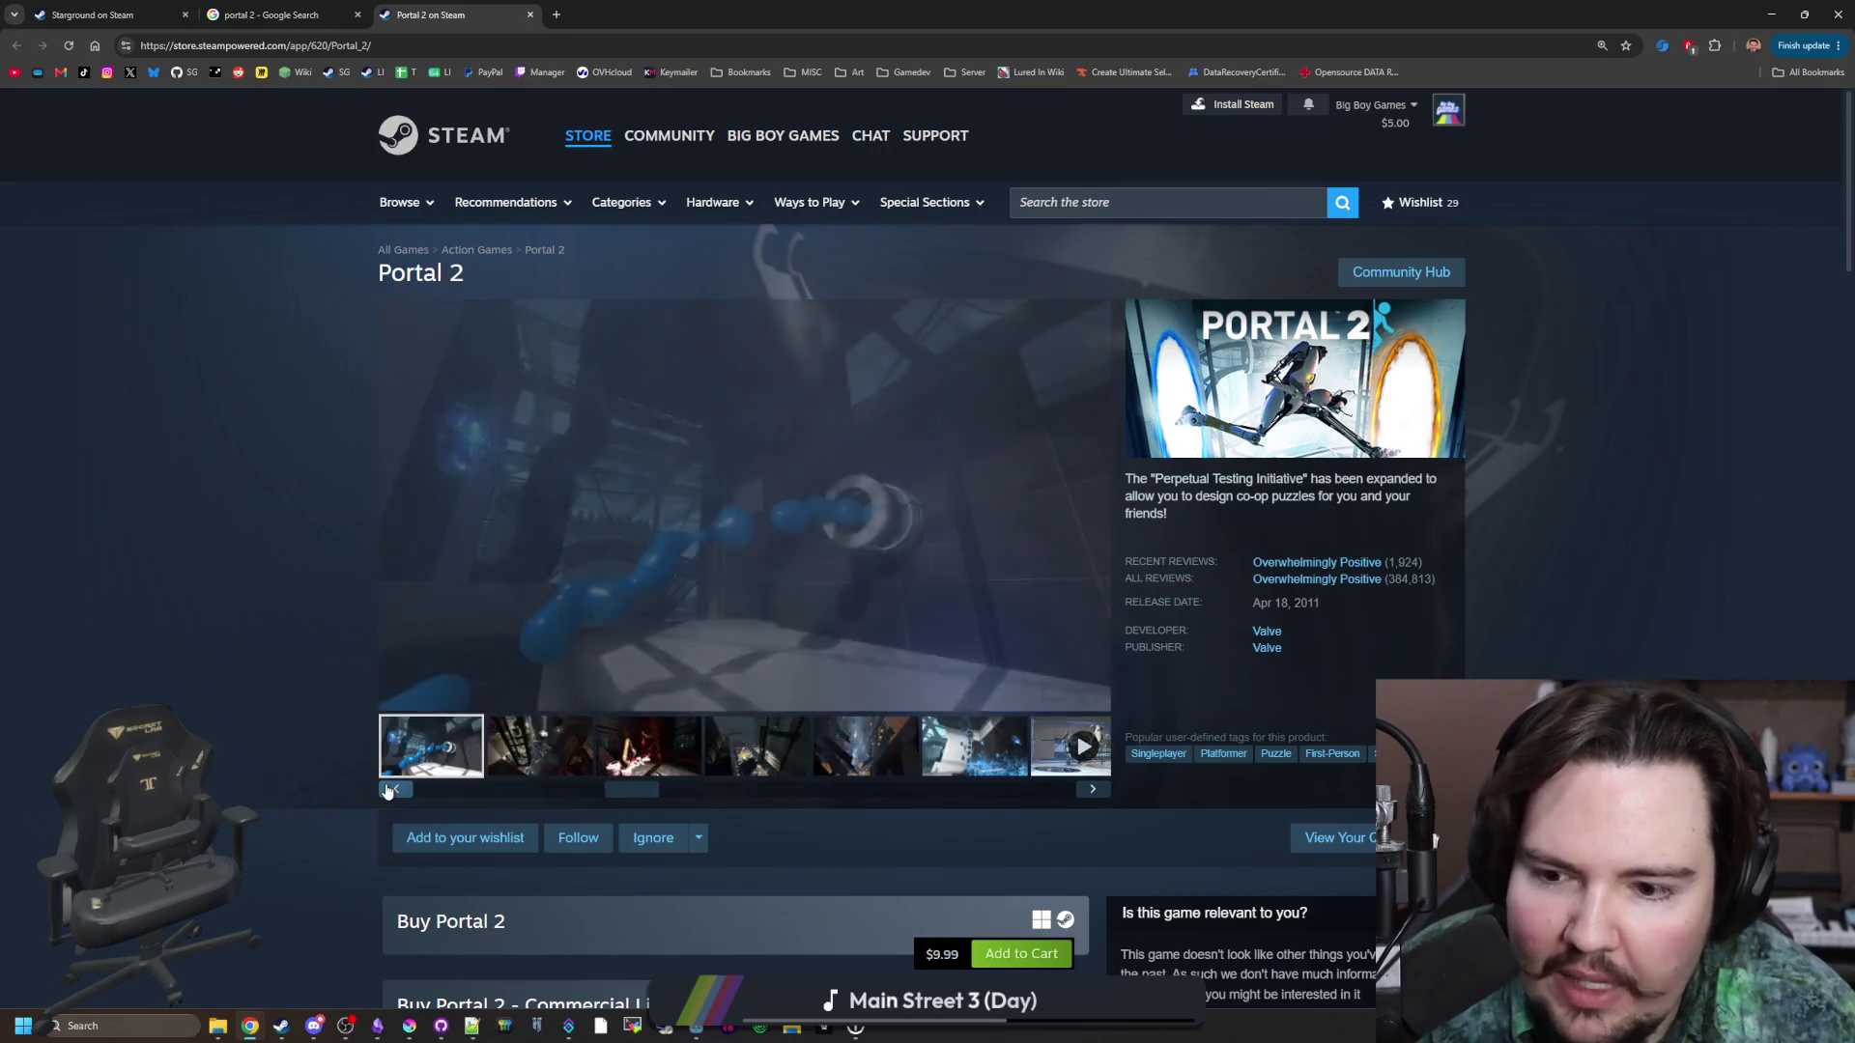
pyautogui.click(390, 790)
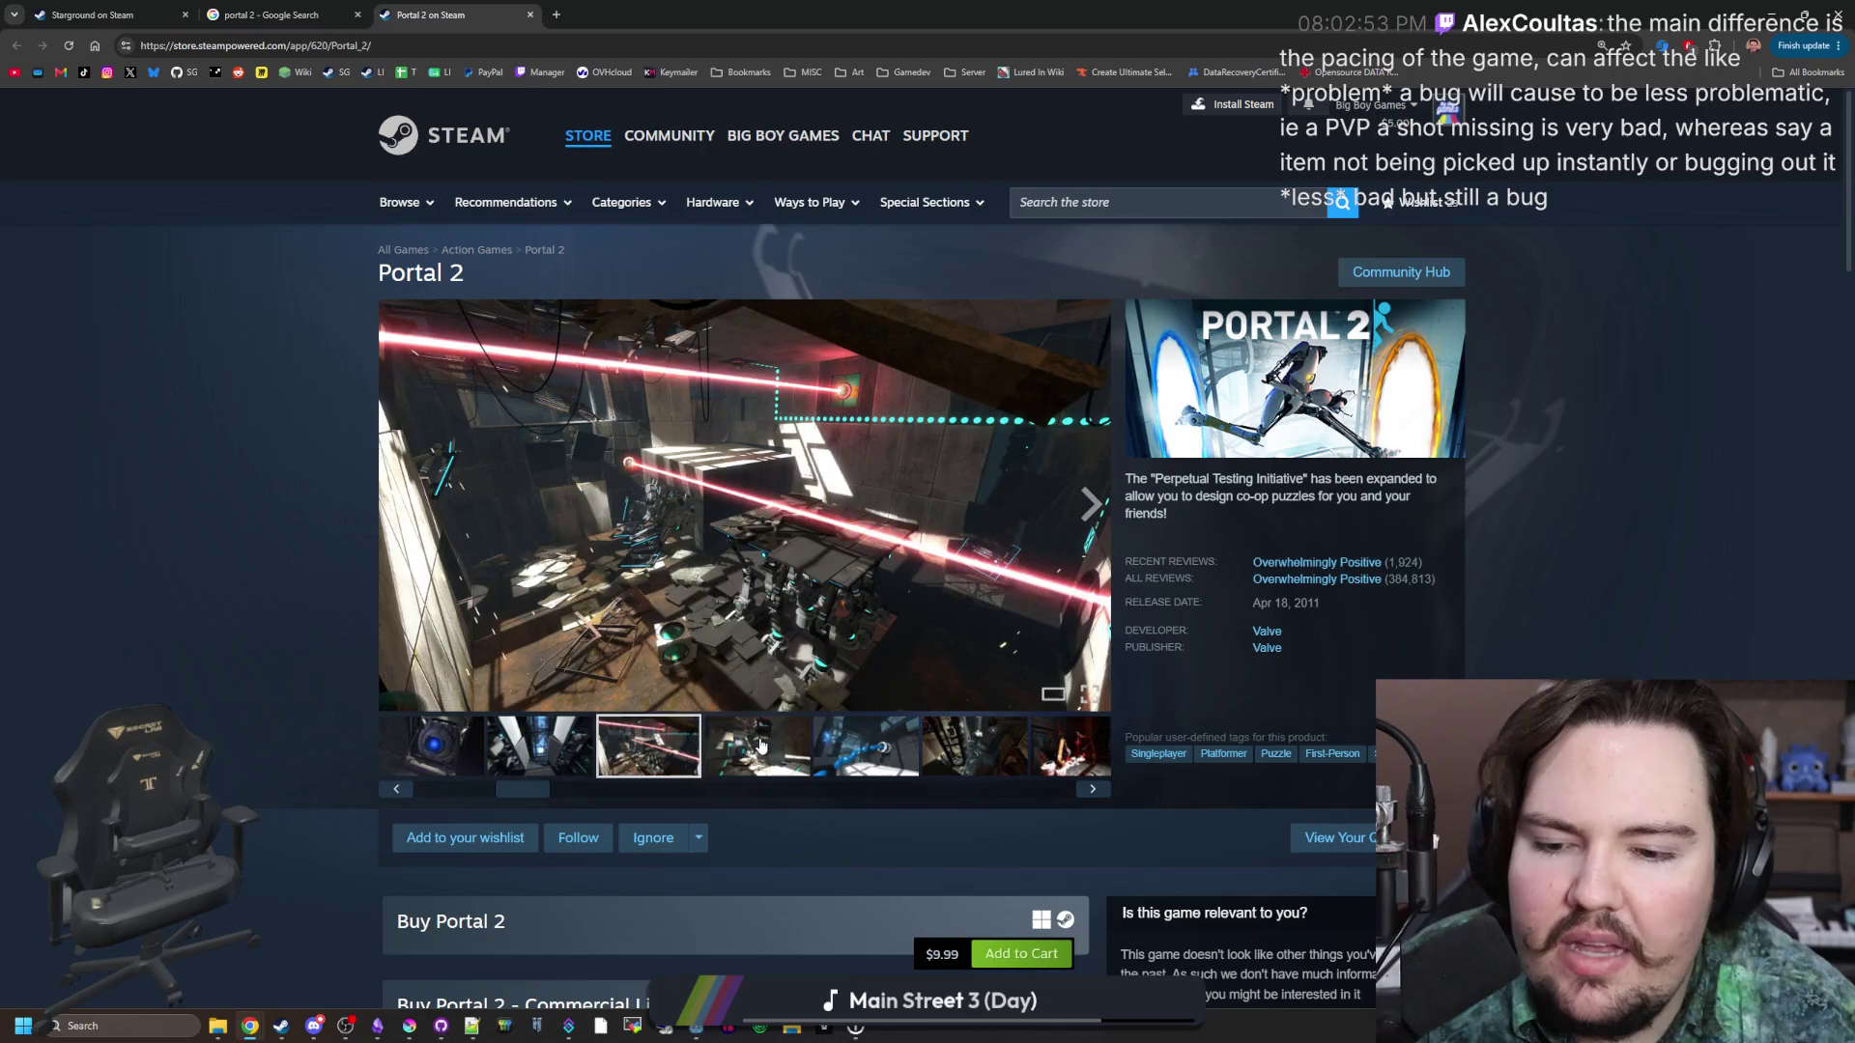
# Show the red laser-beam screenshot full-screen and step forward three screenshots.
pyautogui.click(867, 743)
pyautogui.click(1075, 509)
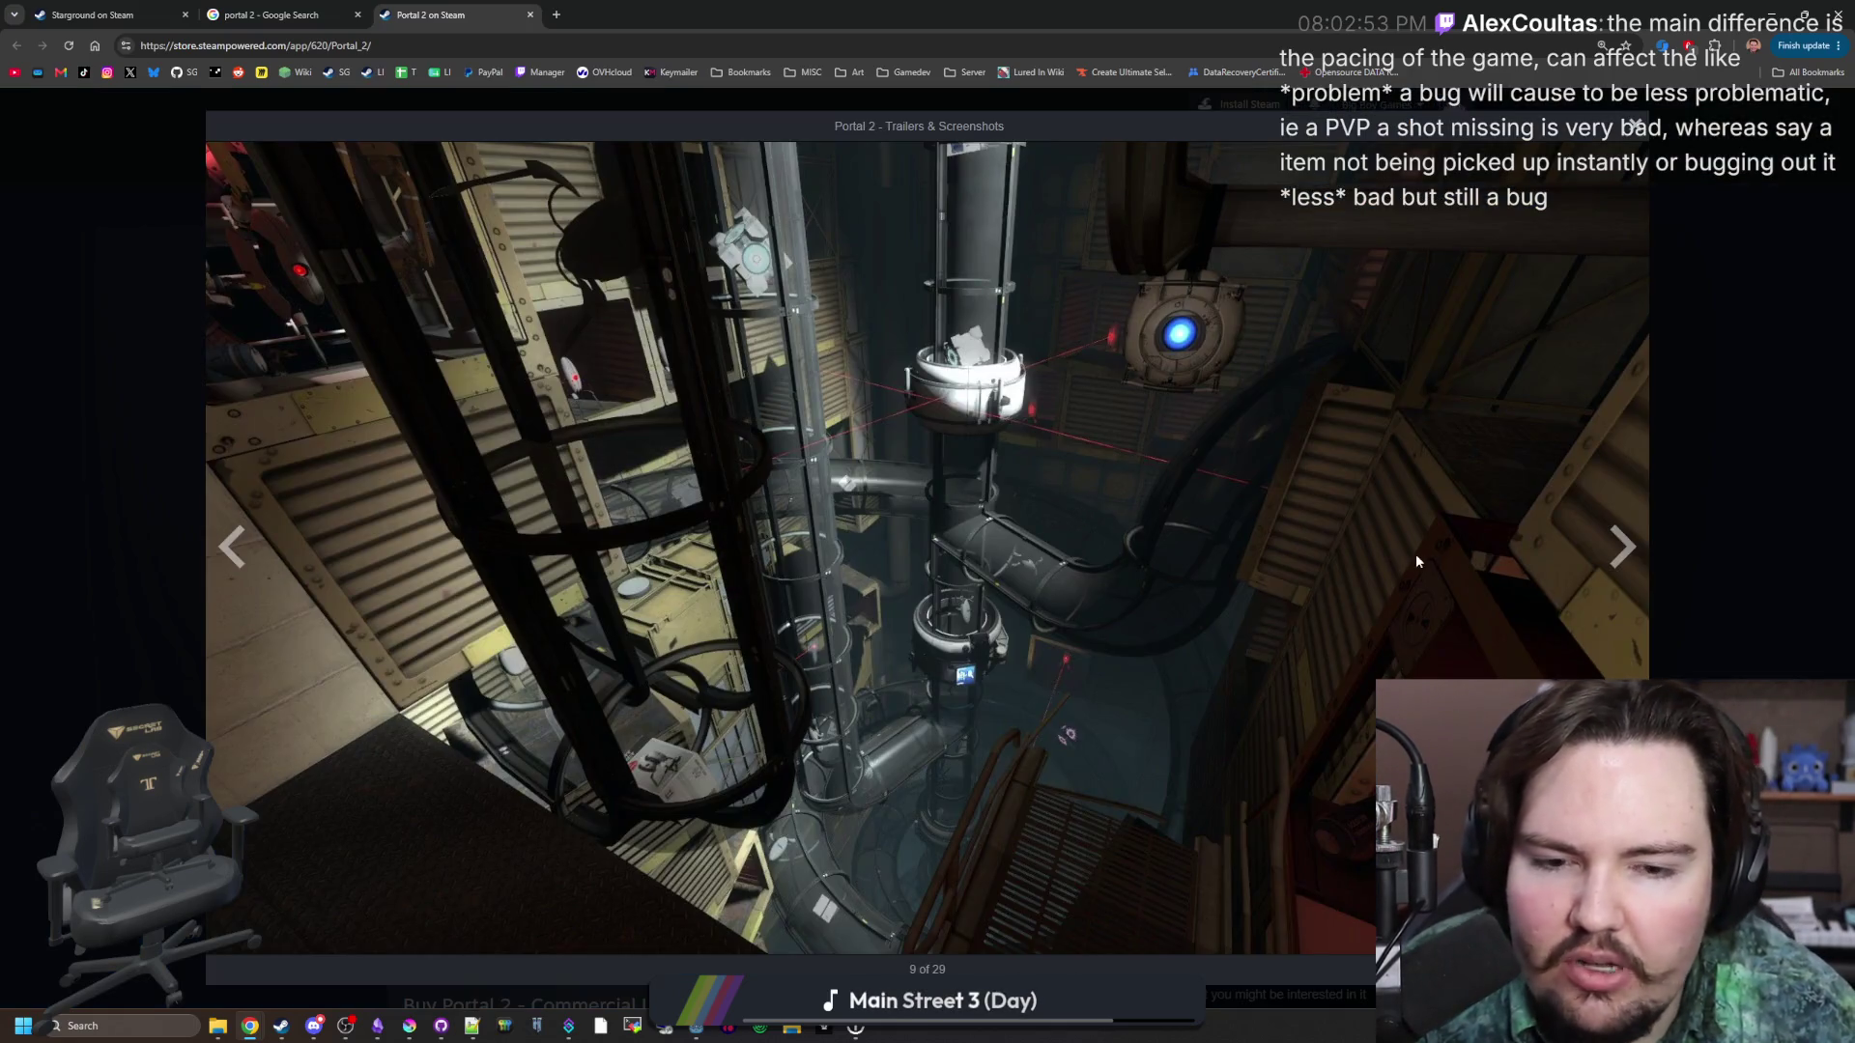
pyautogui.click(1617, 548)
pyautogui.click(1617, 548)
pyautogui.click(1617, 548)
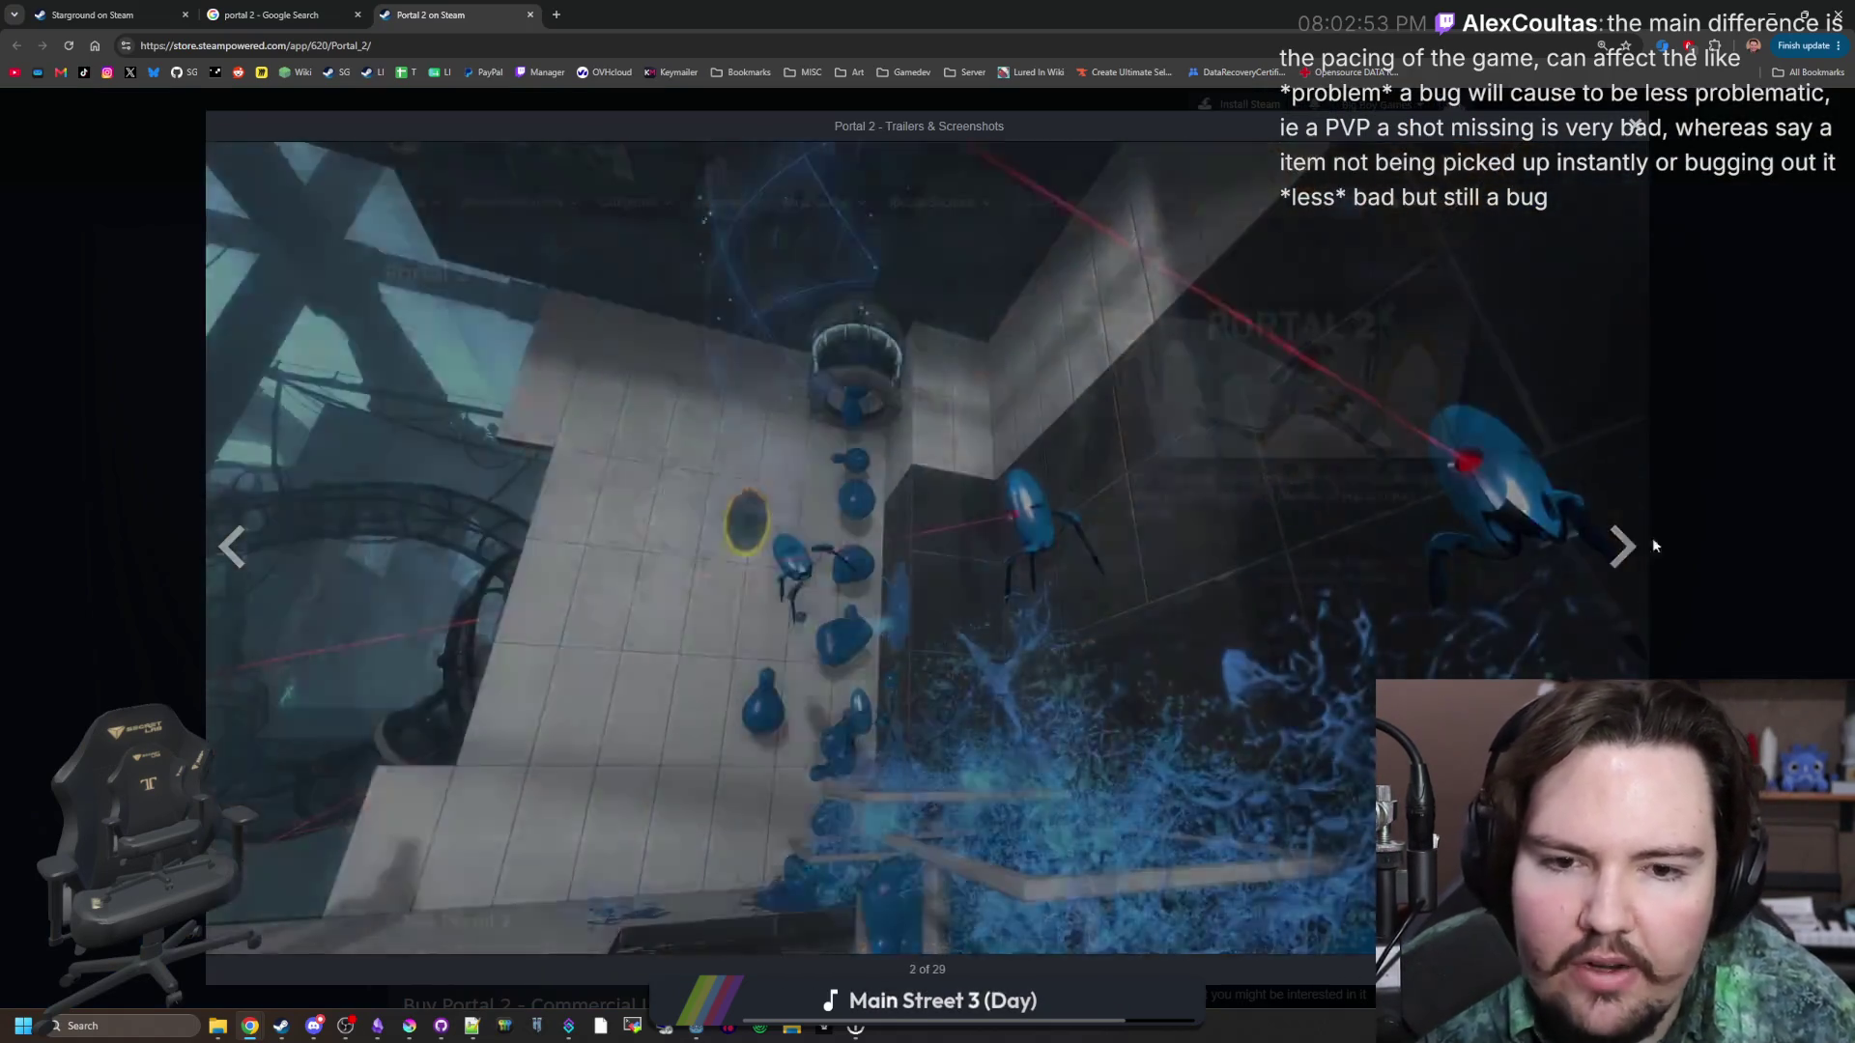
# Exit the full-screen gallery and close the Portal 2 store and 'portal 2' search tabs.
pyautogui.press('Escape')
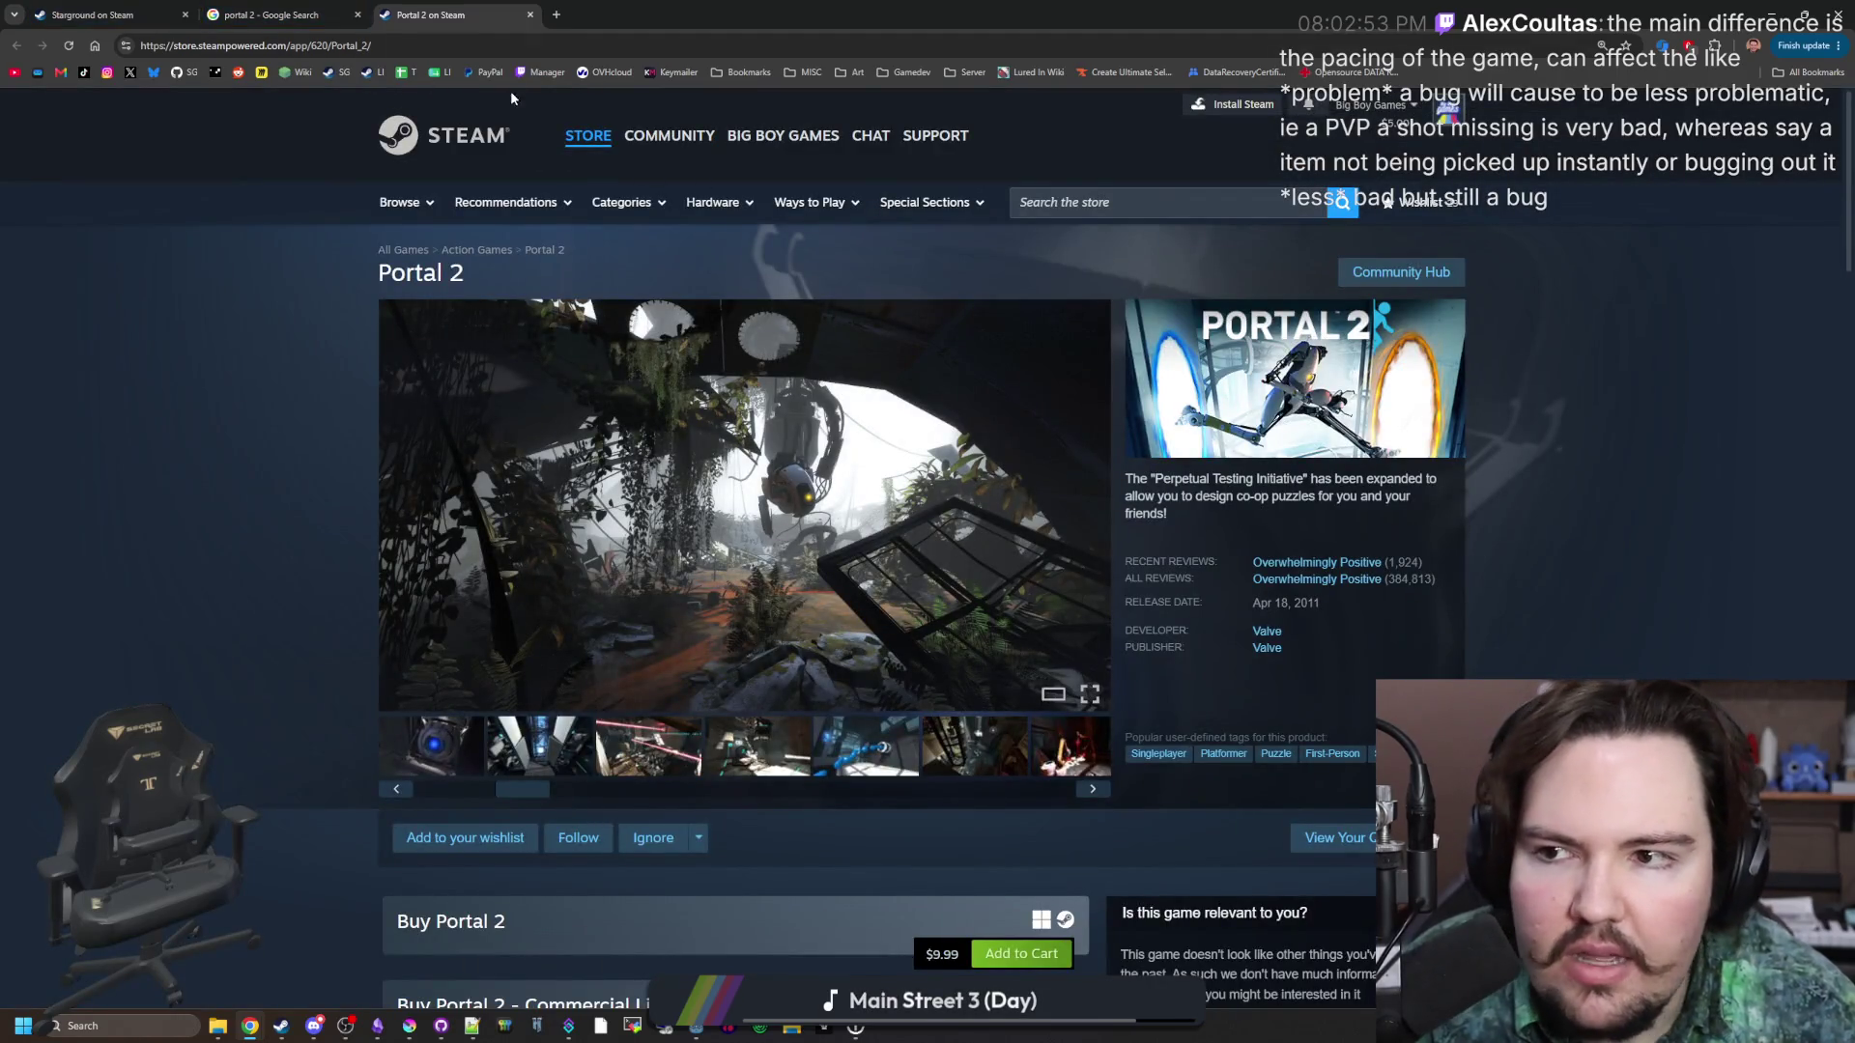
pyautogui.click(529, 15)
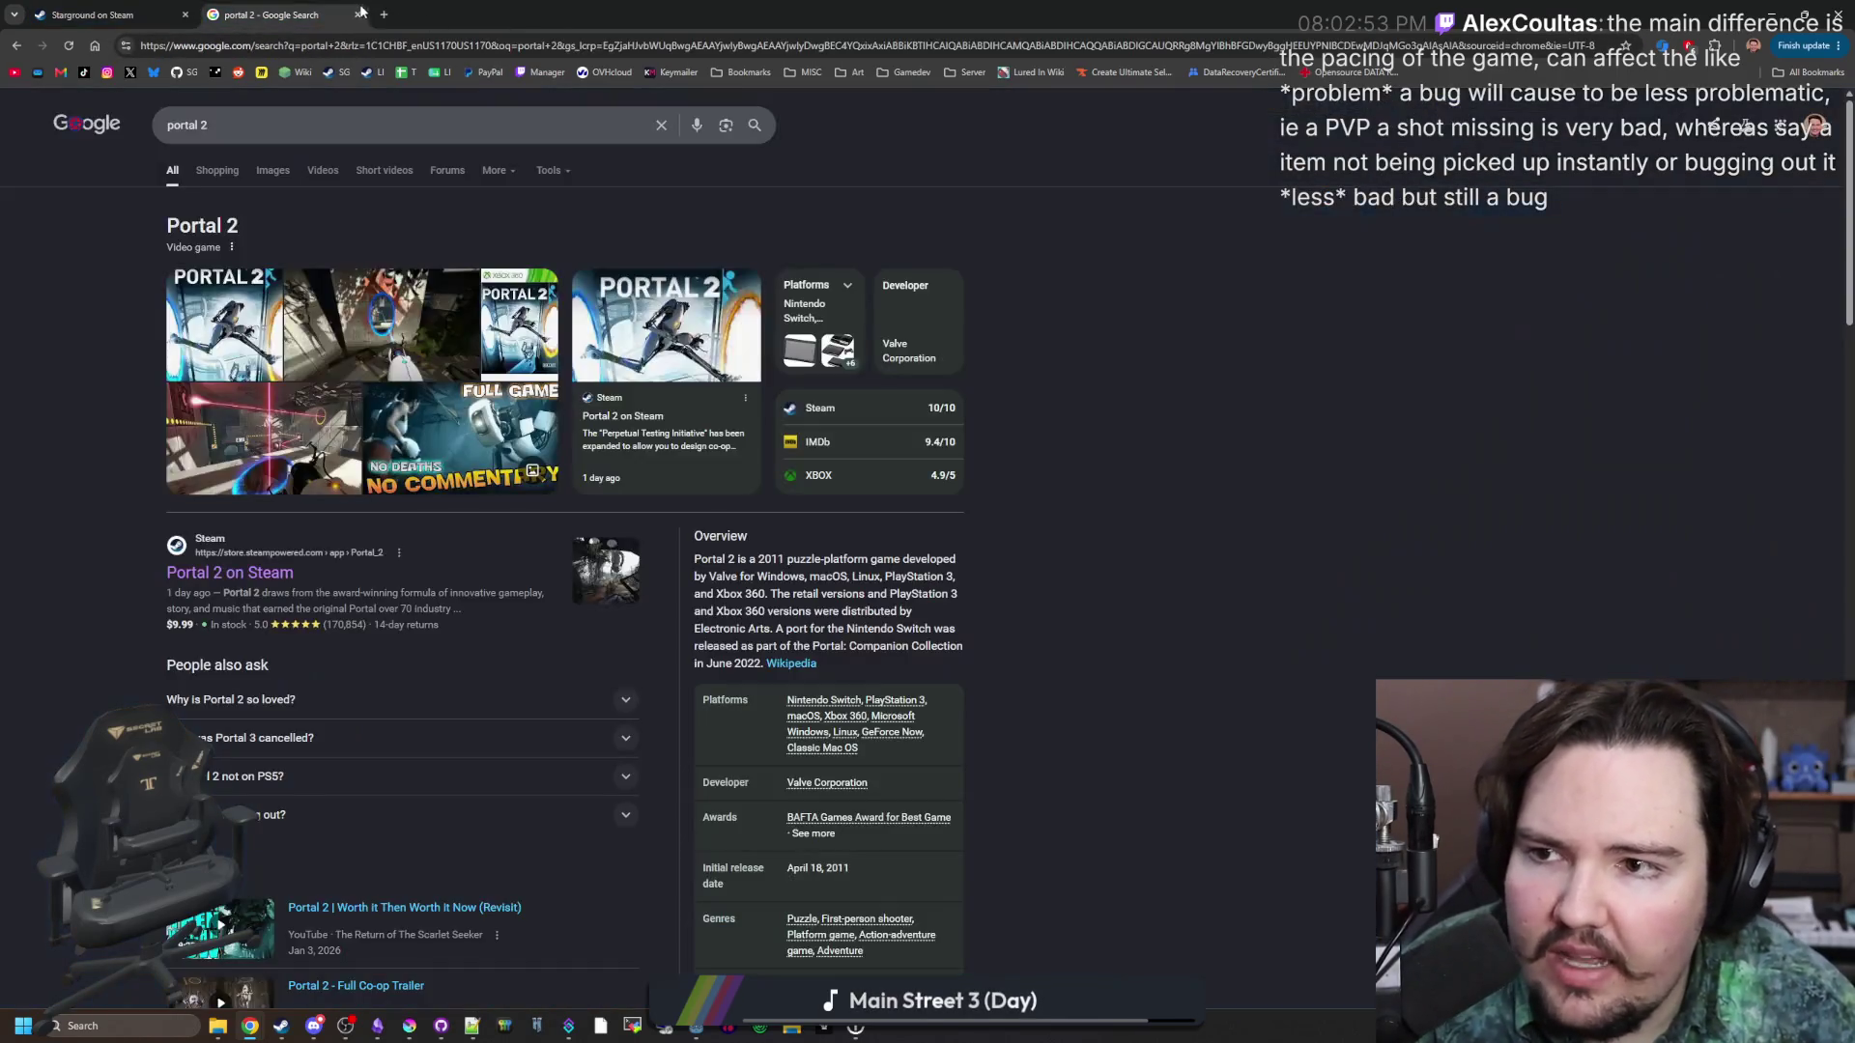
pyautogui.click(356, 14)
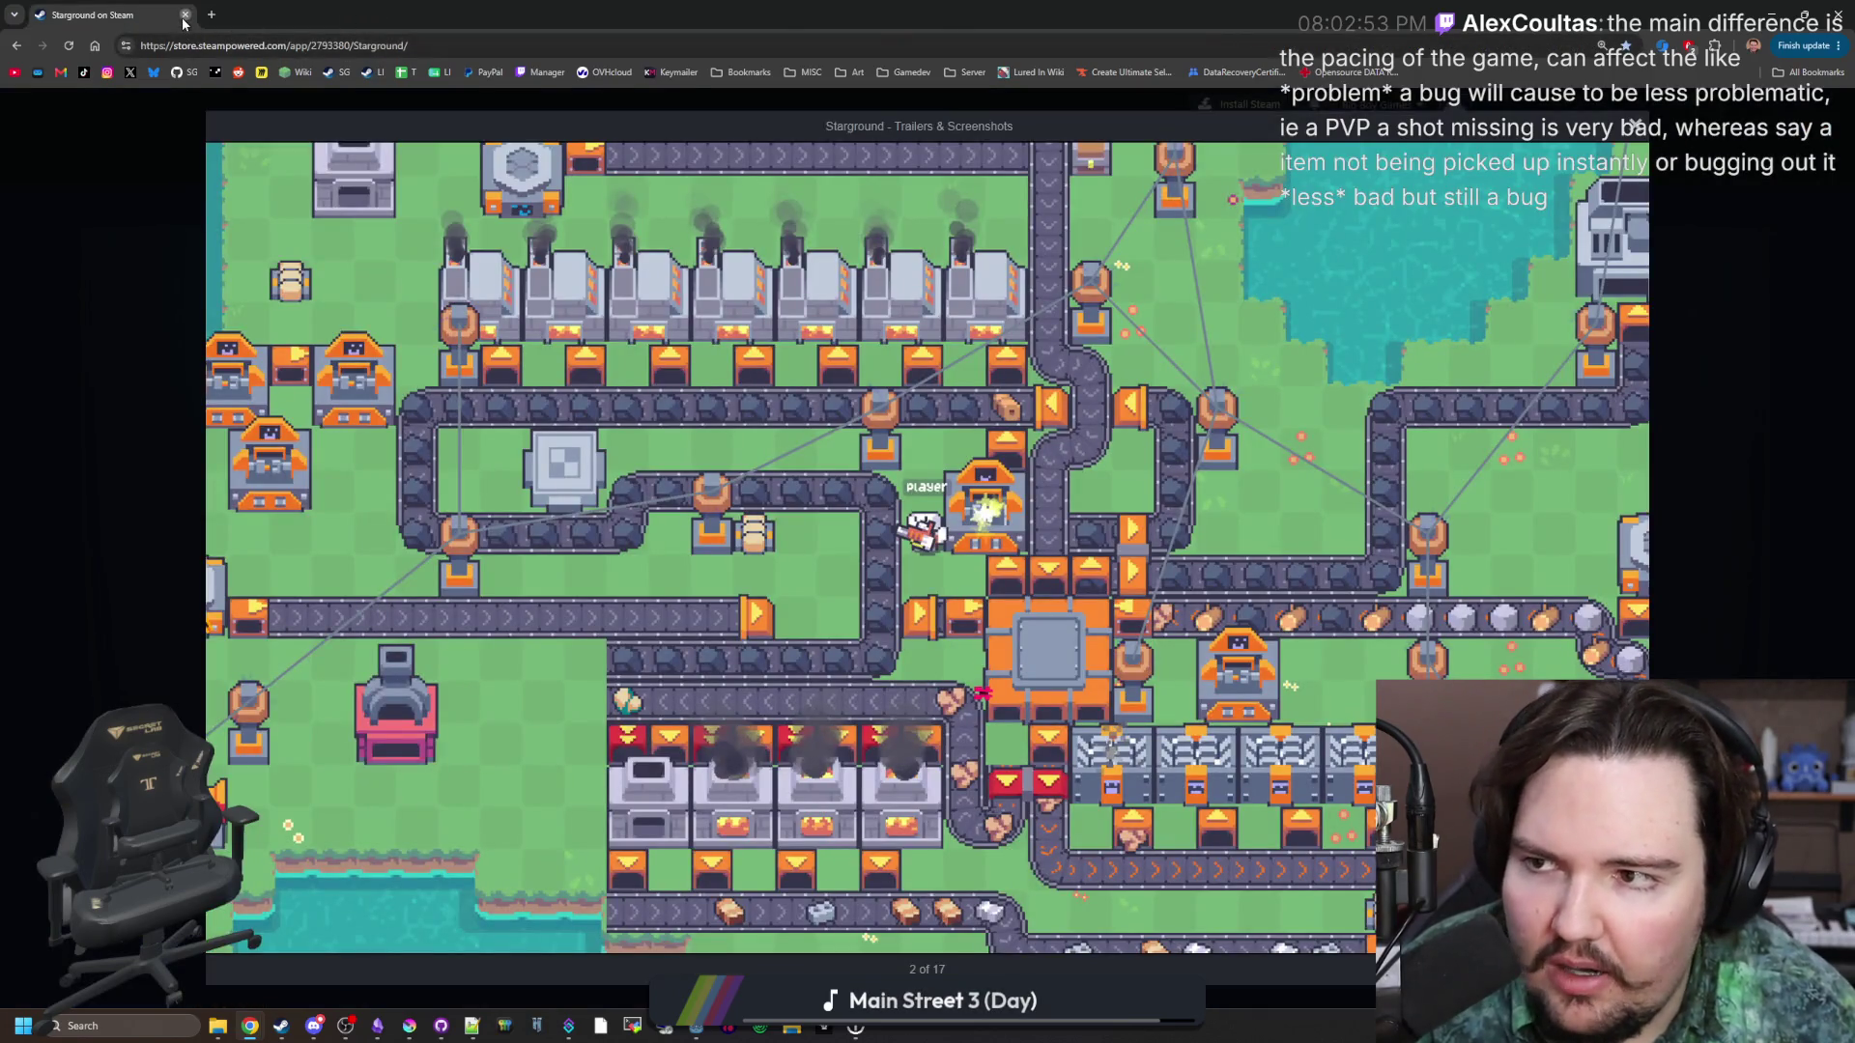
# Zoom and pan around Godot's running restaurant game, then open Starground's store page in a new Chrome window.
pyautogui.hotkey('alt', 'Tab')
pyautogui.scroll(3, 1159, 604)
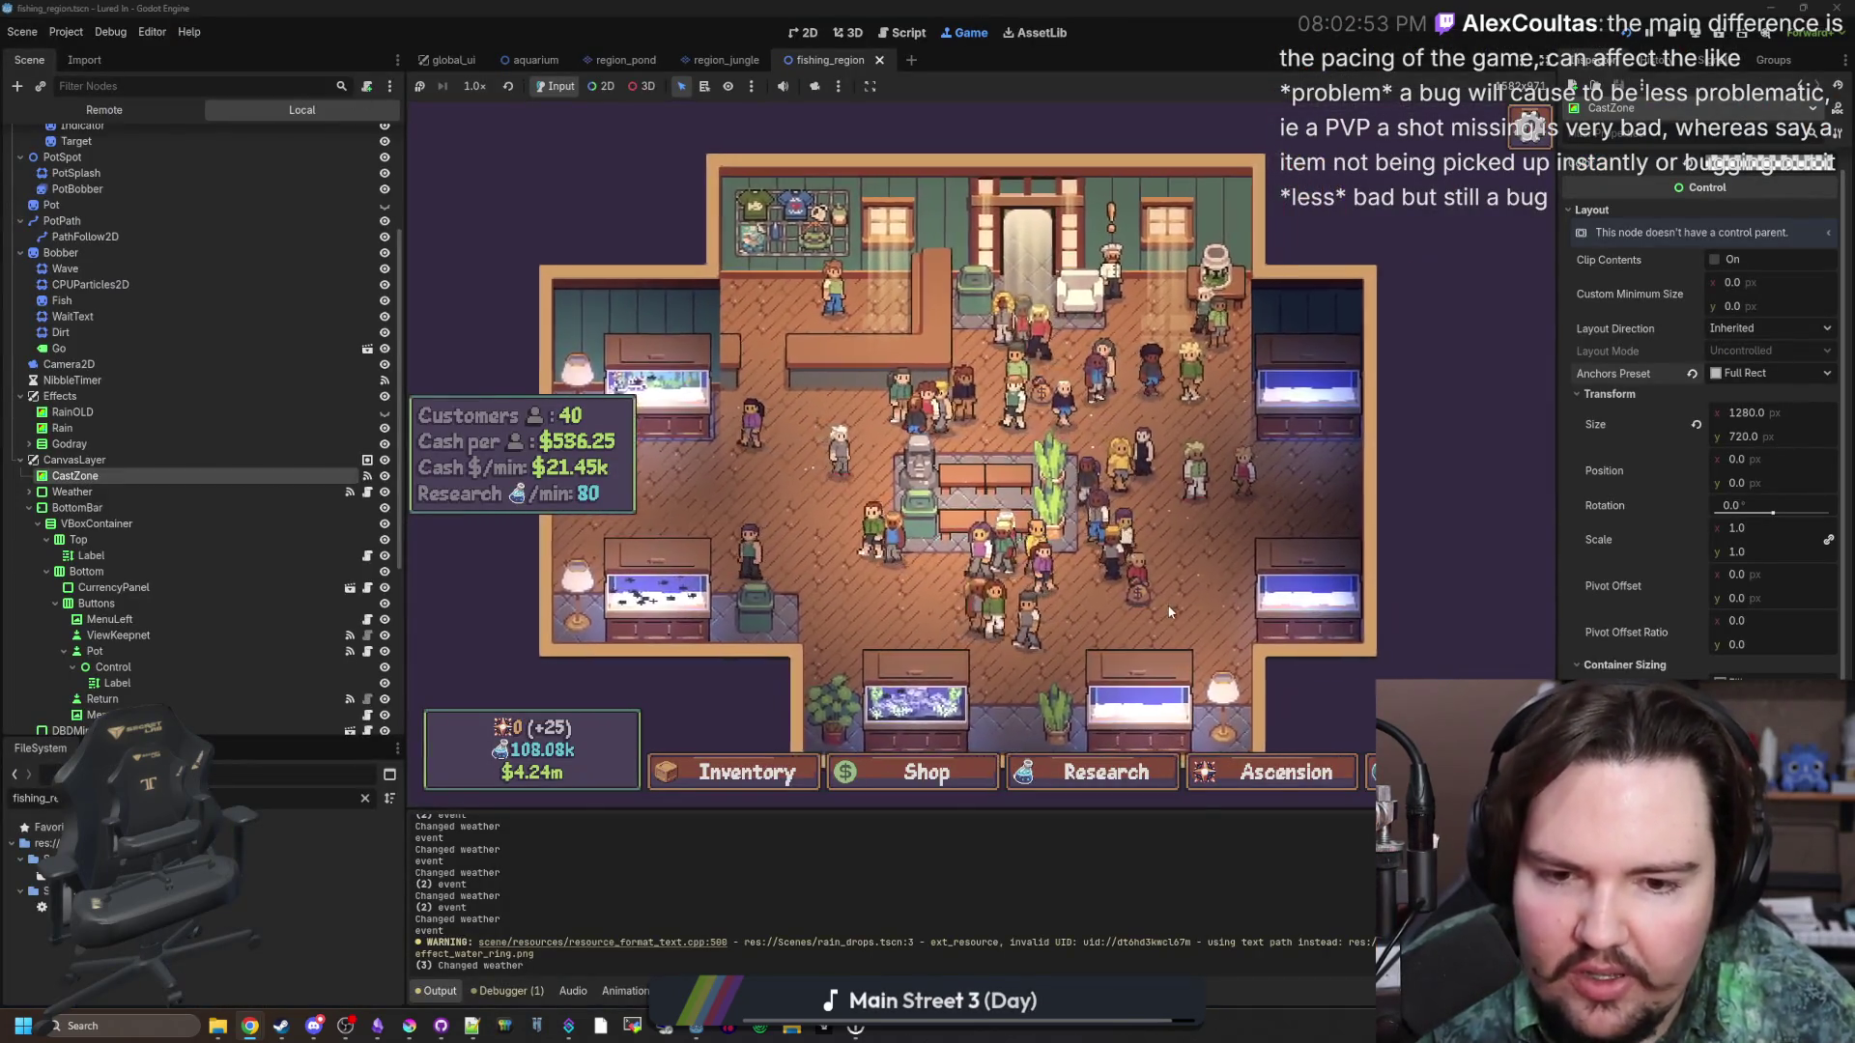
pyautogui.scroll(-3, 871, 584)
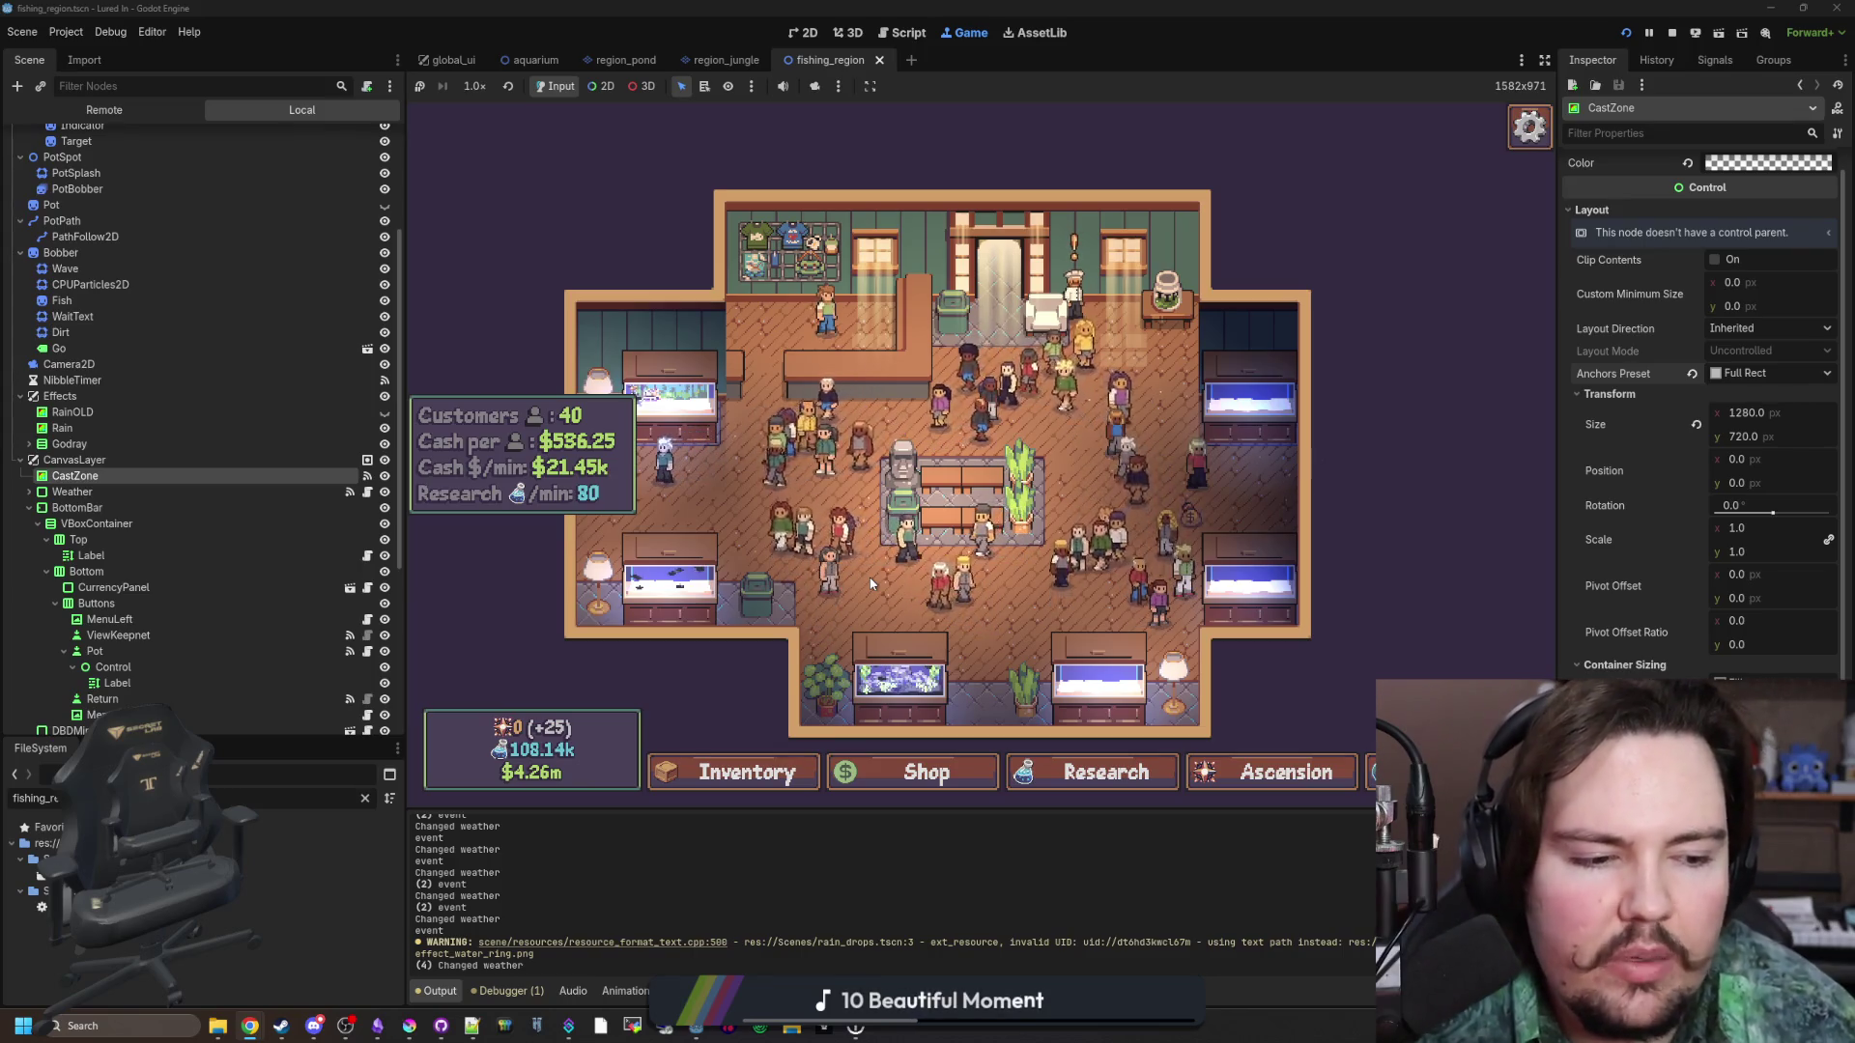
pyautogui.scroll(2, 978, 626)
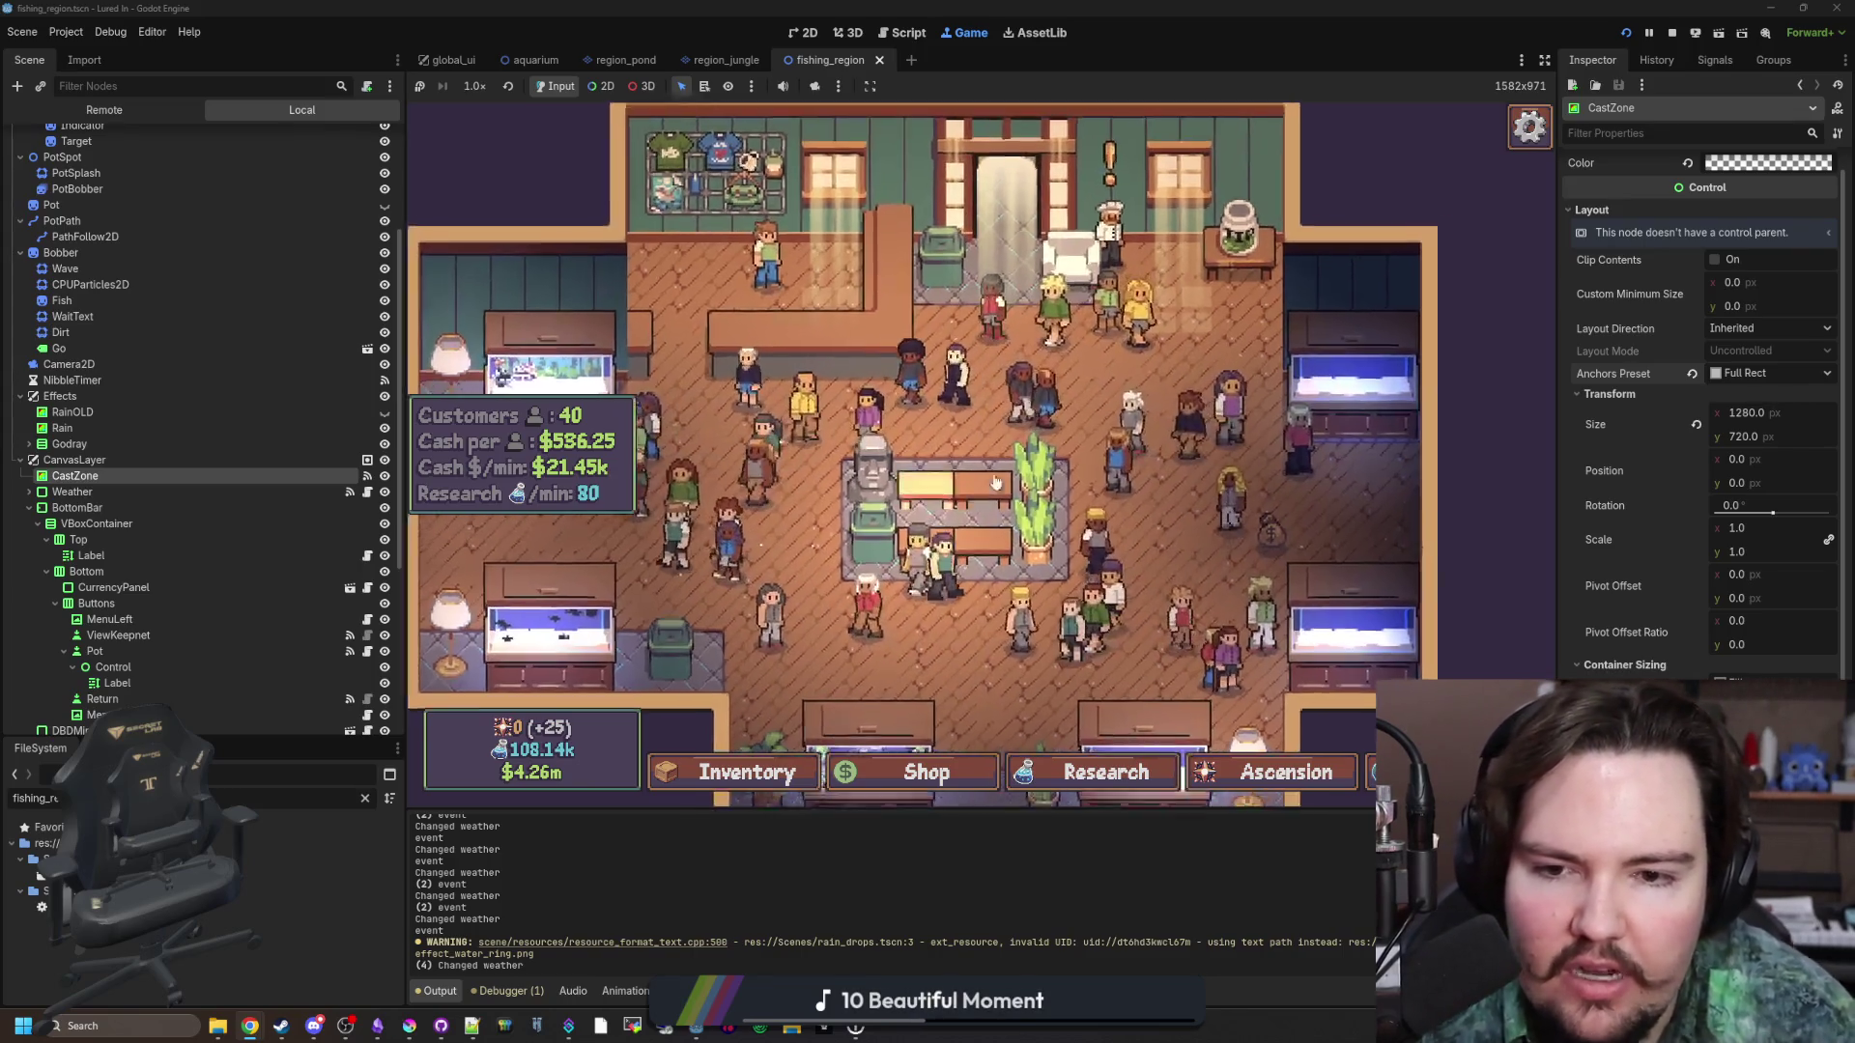
pyautogui.scroll(-3, 978, 626)
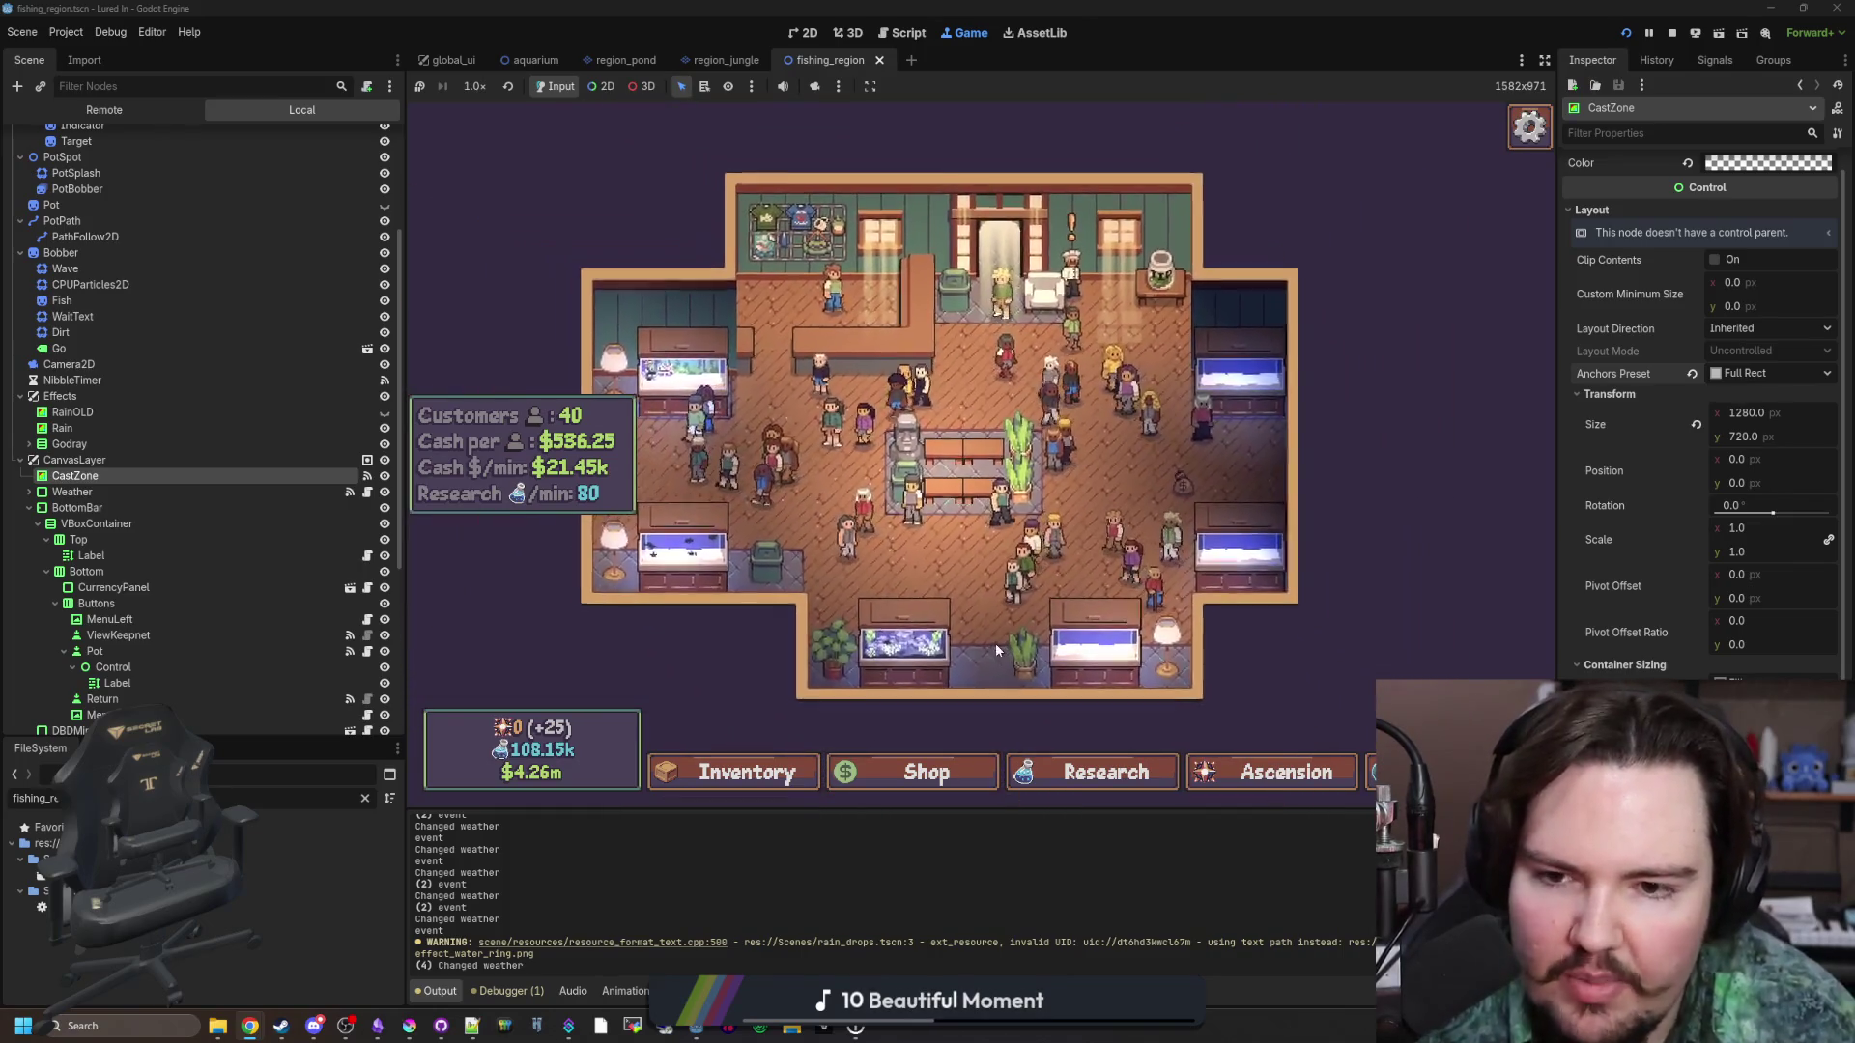
pyautogui.moveTo(1394, 422); pyautogui.dragTo(1460, 471)
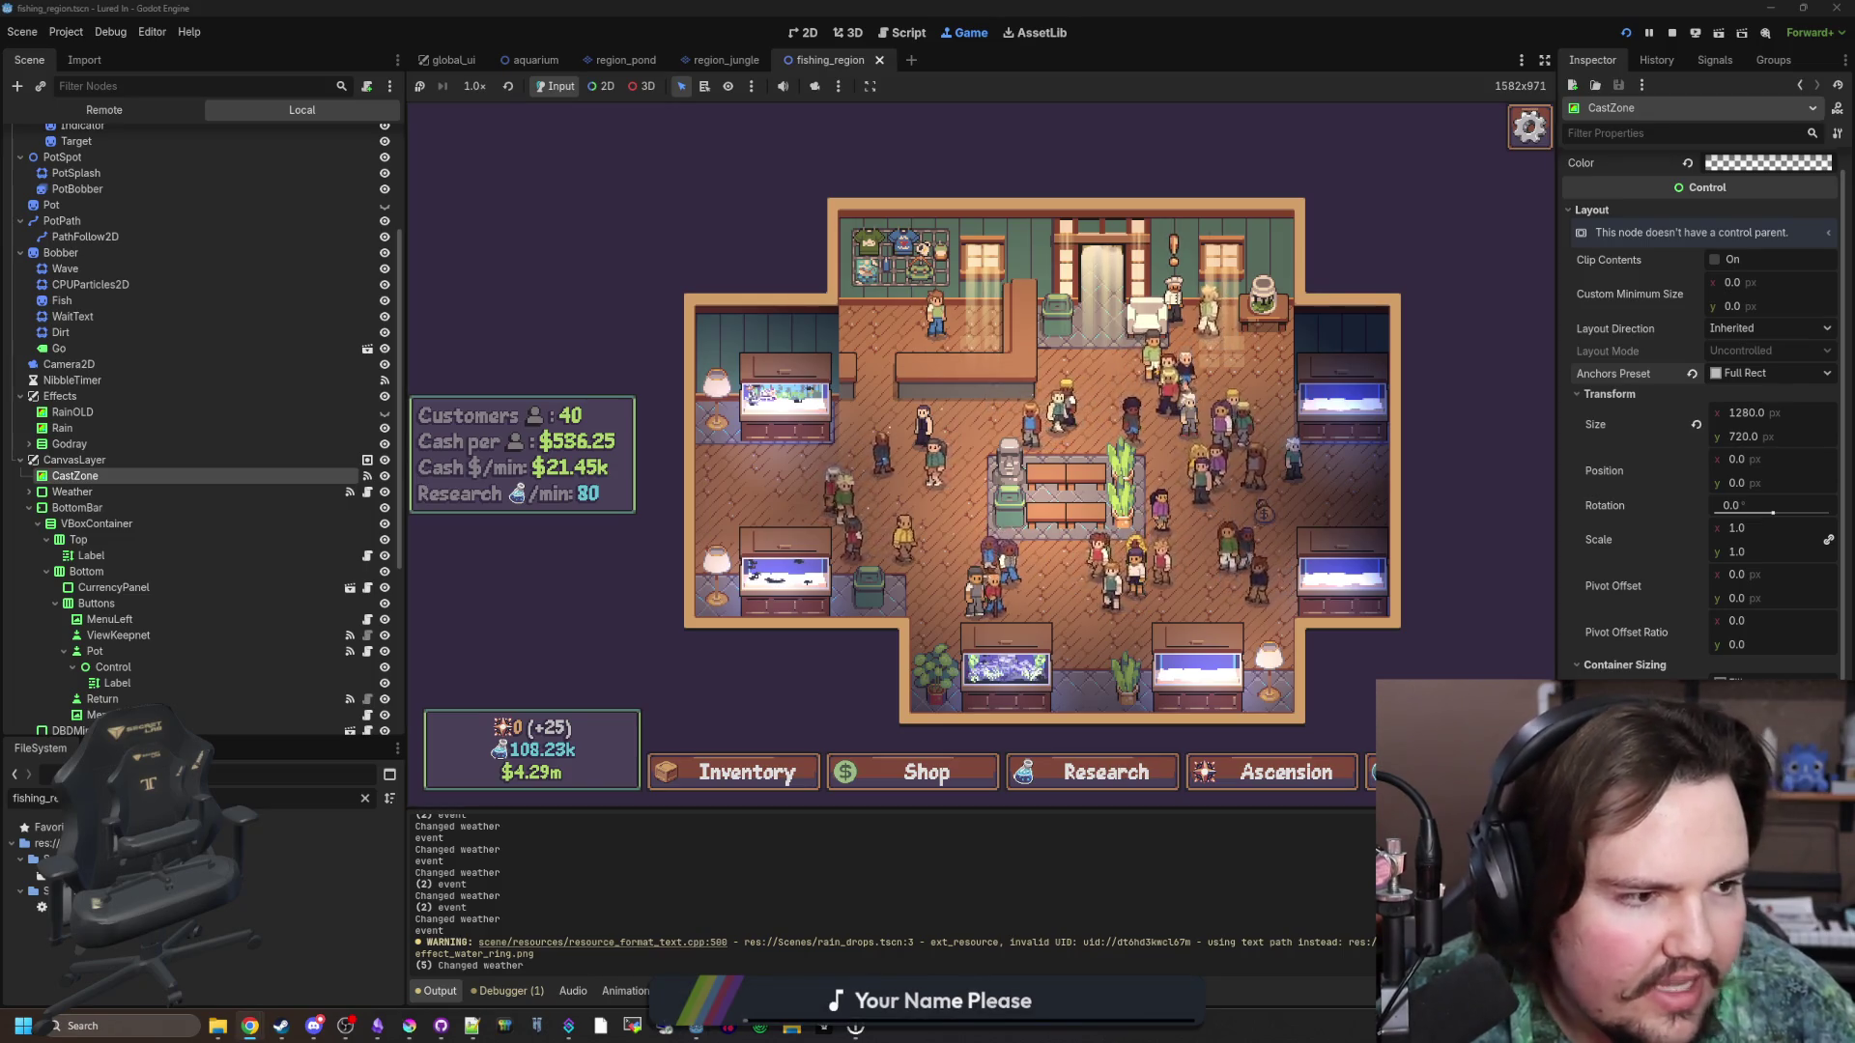
pyautogui.press('super+2')
pyautogui.click(891, 365)
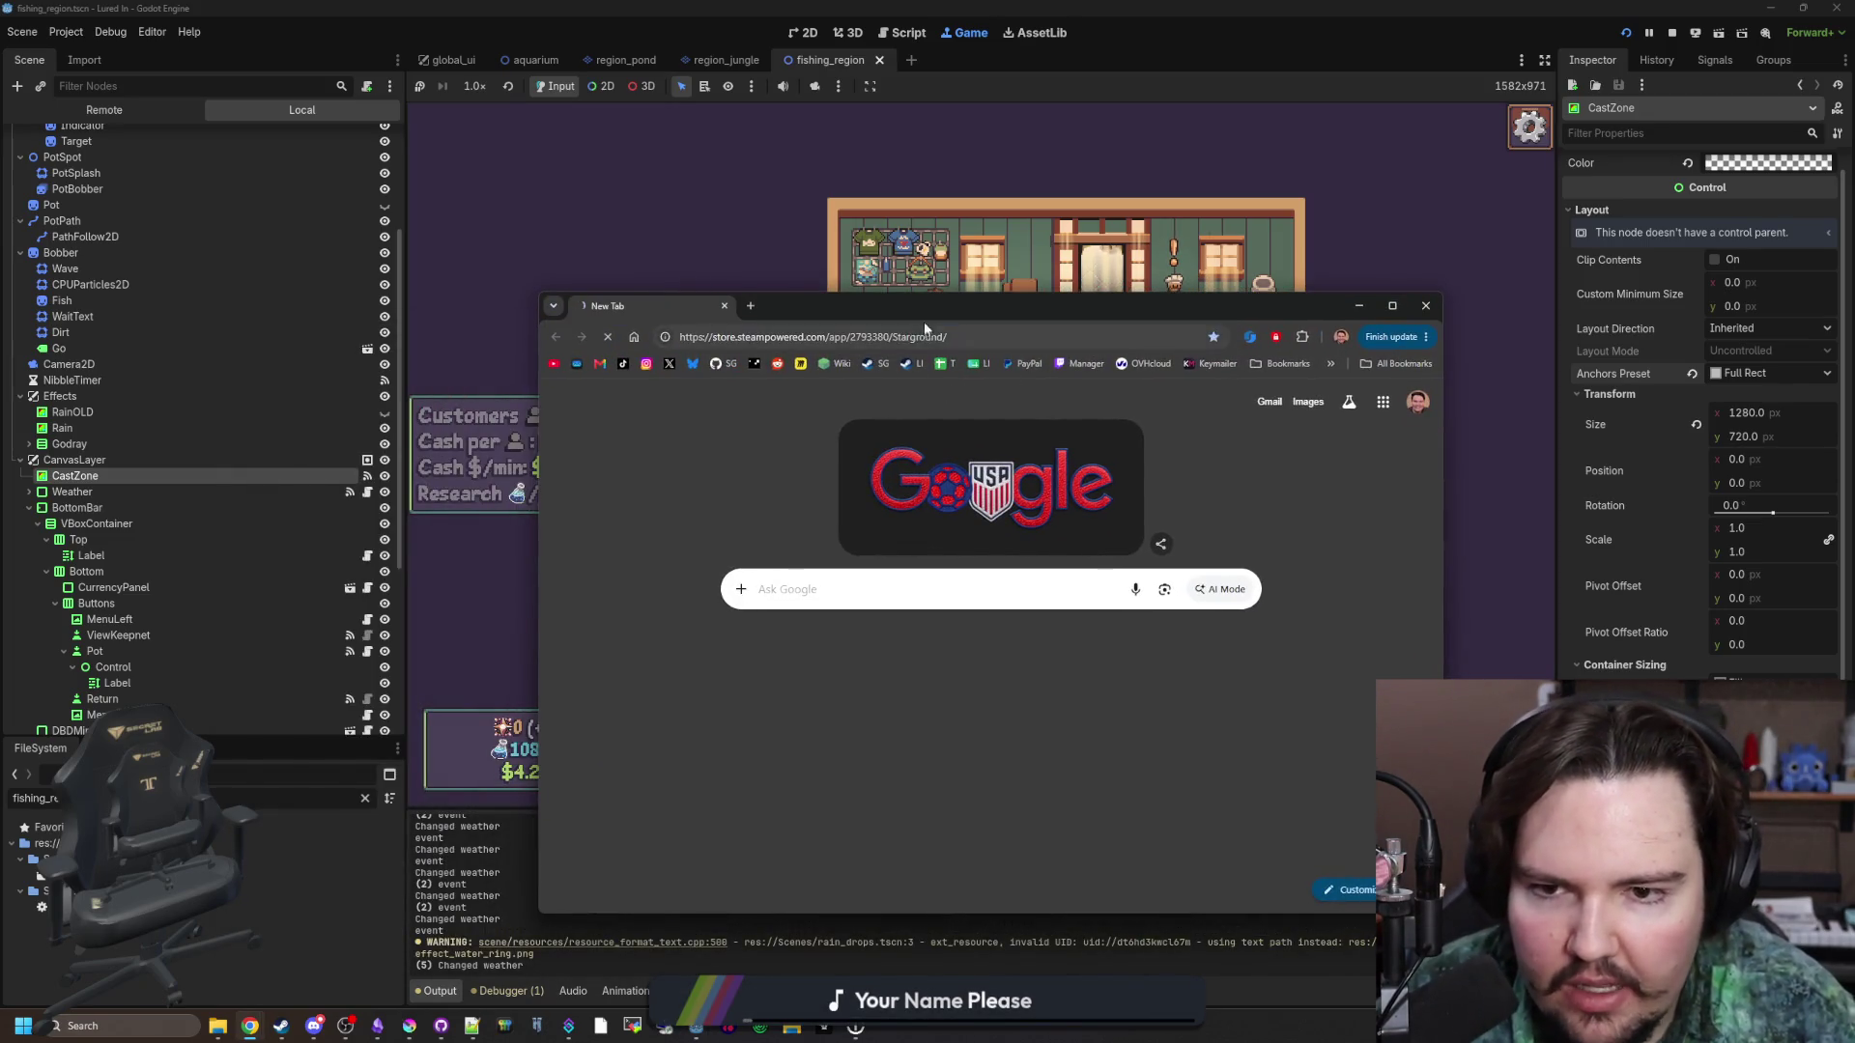
# Maximize Chrome and view Starground's later screenshots via the thumbnails.
pyautogui.moveTo(941, 295); pyautogui.dragTo(966, 5)
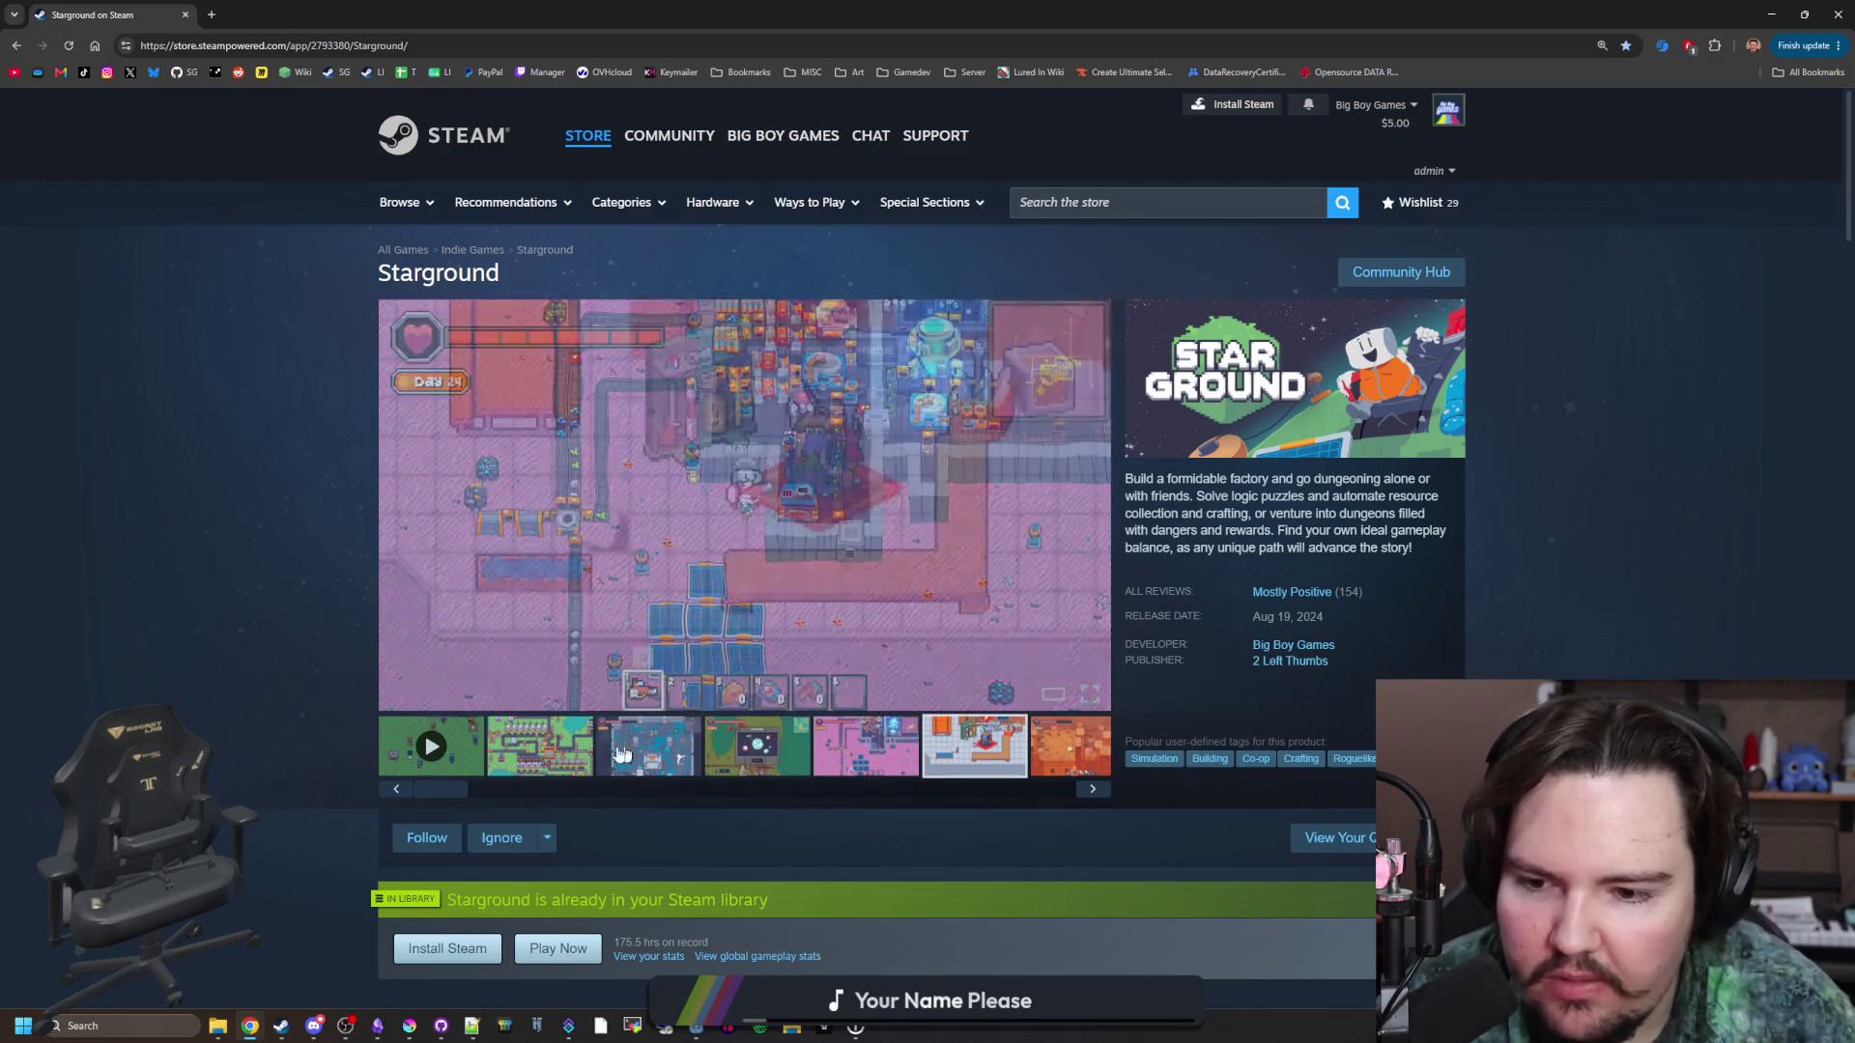
pyautogui.click(621, 754)
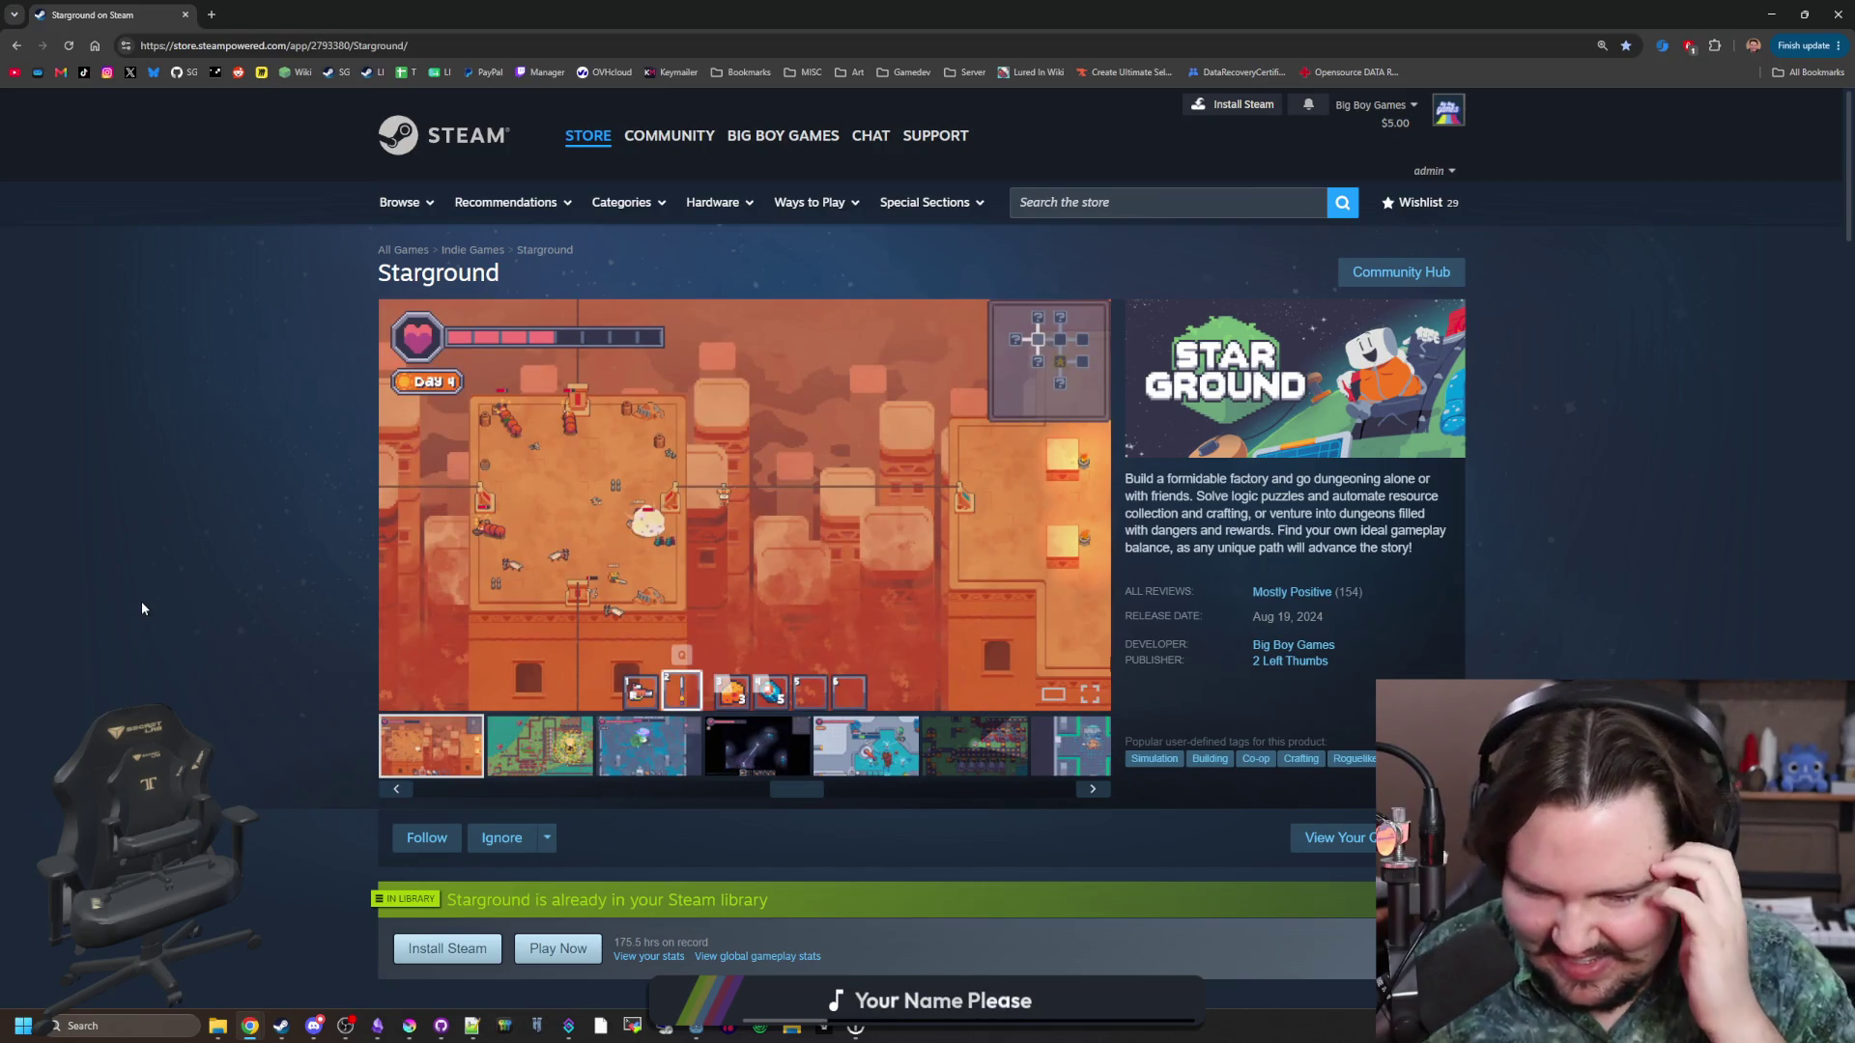
pyautogui.click(866, 746)
pyautogui.click(975, 745)
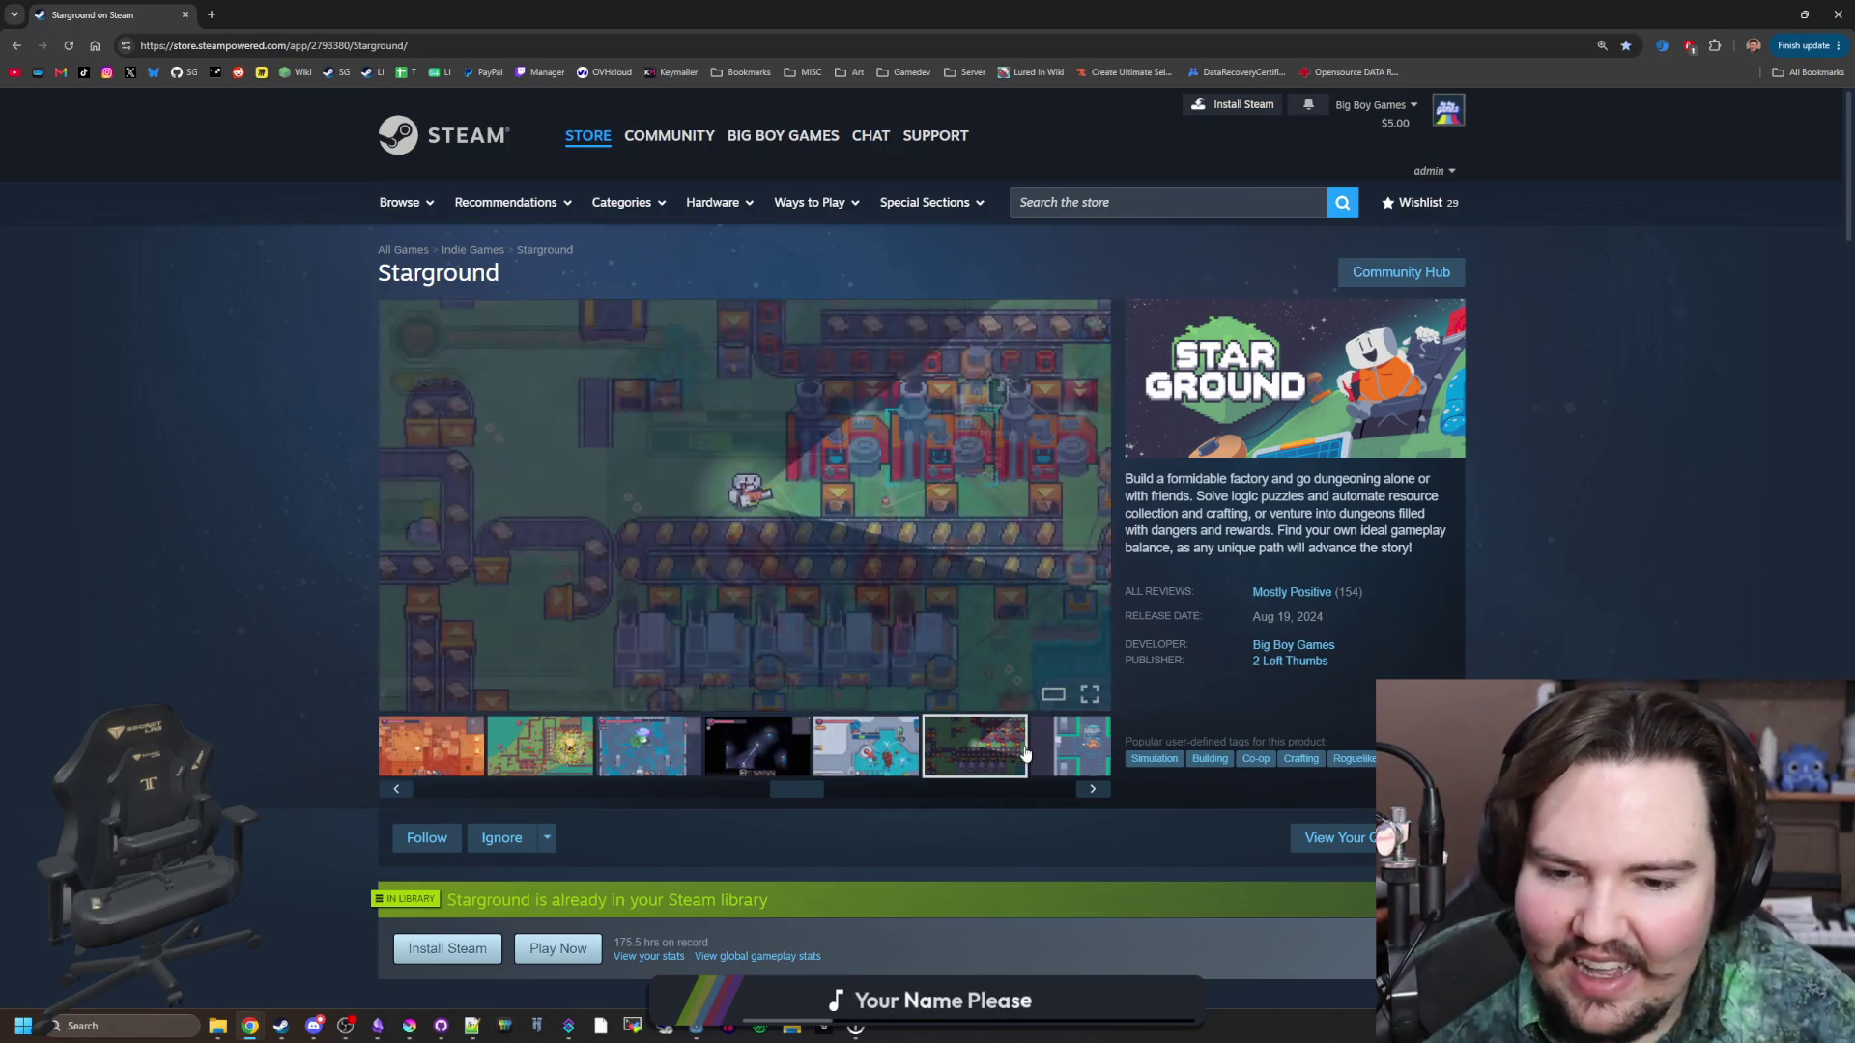
pyautogui.click(1046, 759)
# Page further through Starground's screenshot strip, then start a new blank tab.
pyautogui.click(1093, 790)
pyautogui.click(1094, 790)
pyautogui.click(1093, 789)
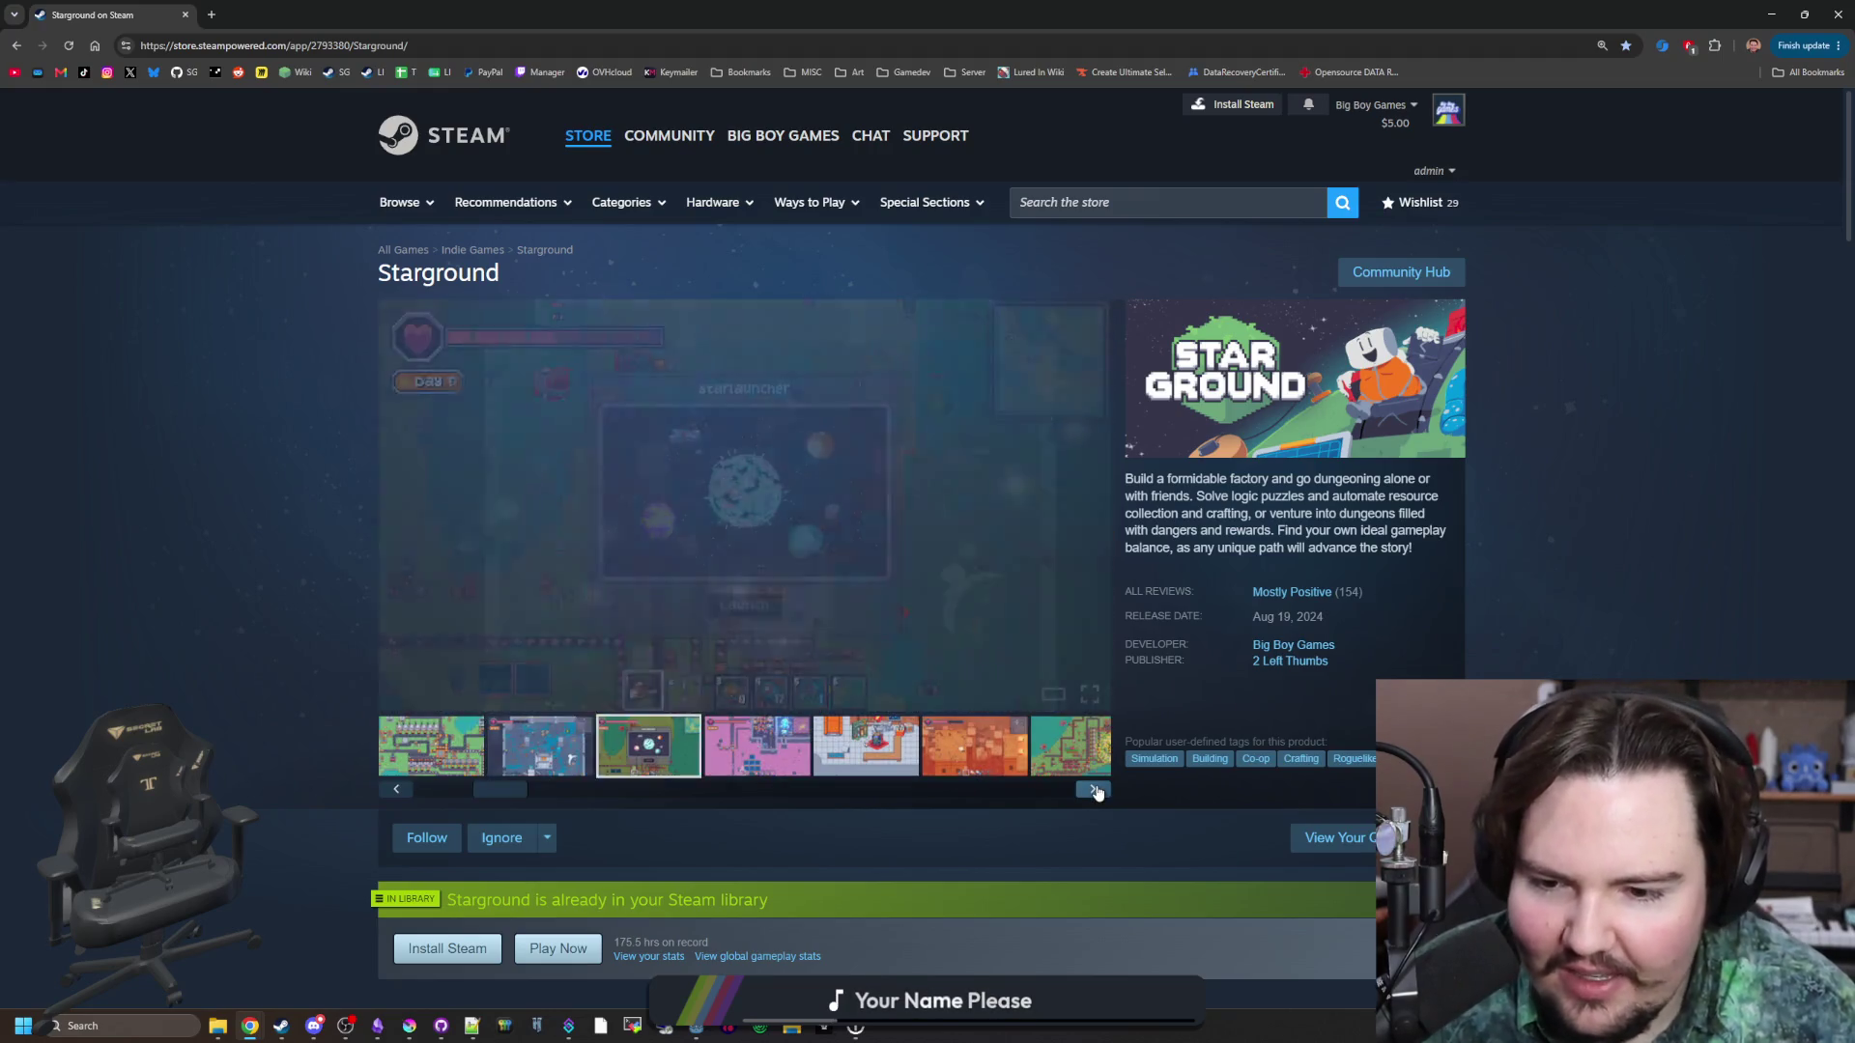
pyautogui.click(1096, 791)
pyautogui.click(1096, 791)
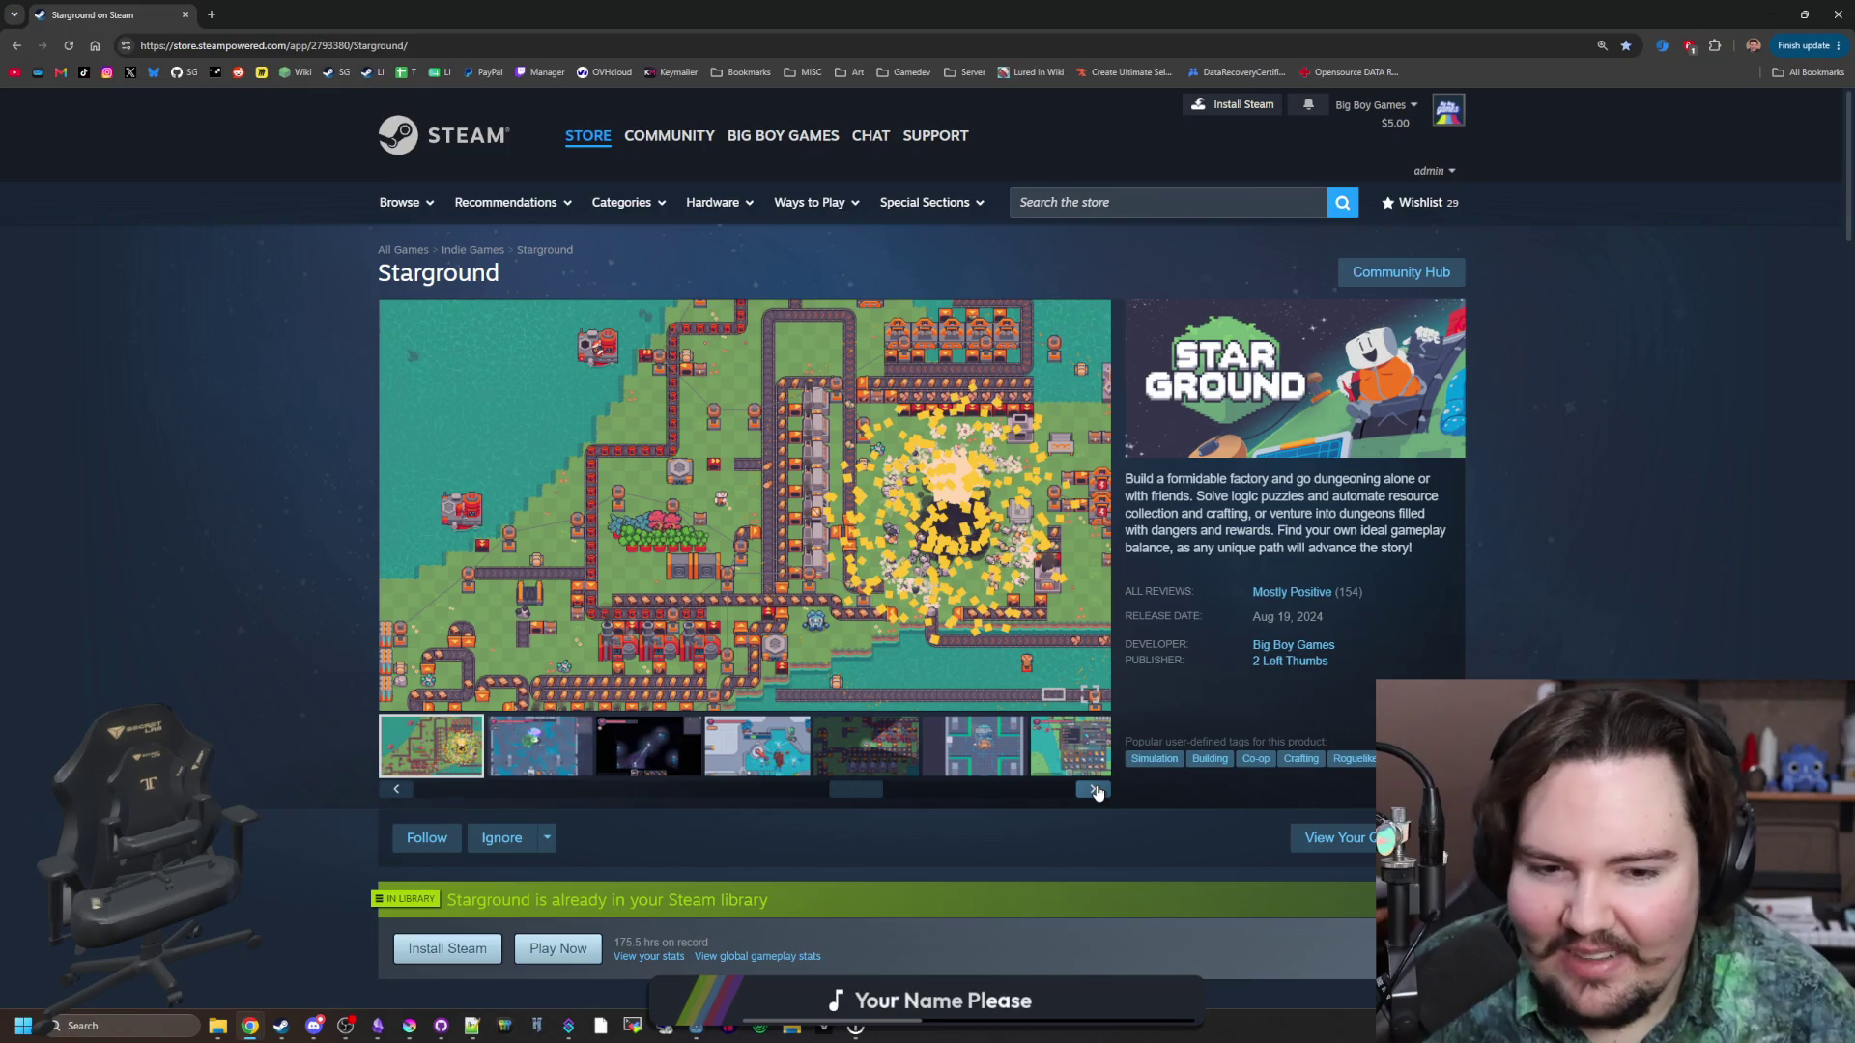
pyautogui.click(210, 15)
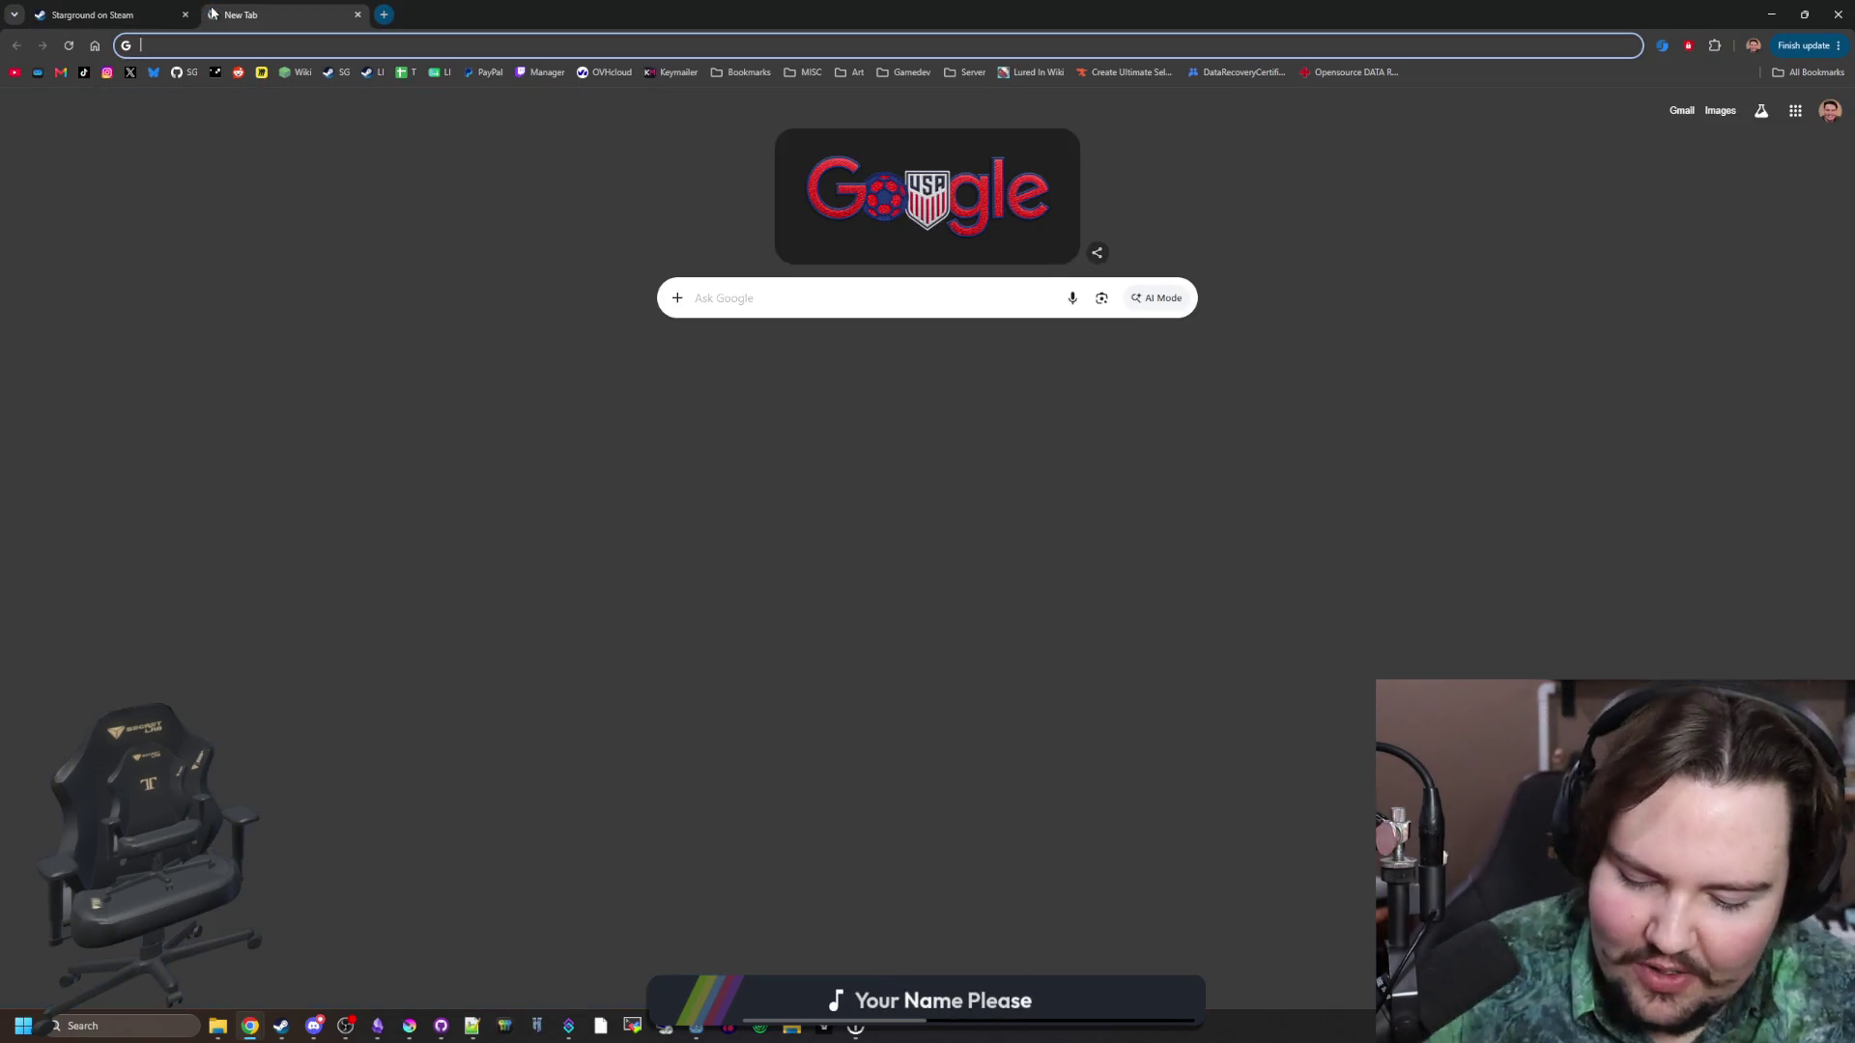
# Load the Twitch channel page from 'tw' and shrink the browser window.
pyautogui.write('twitch.tv/bigboygamesofficial')
pyautogui.press('Return')
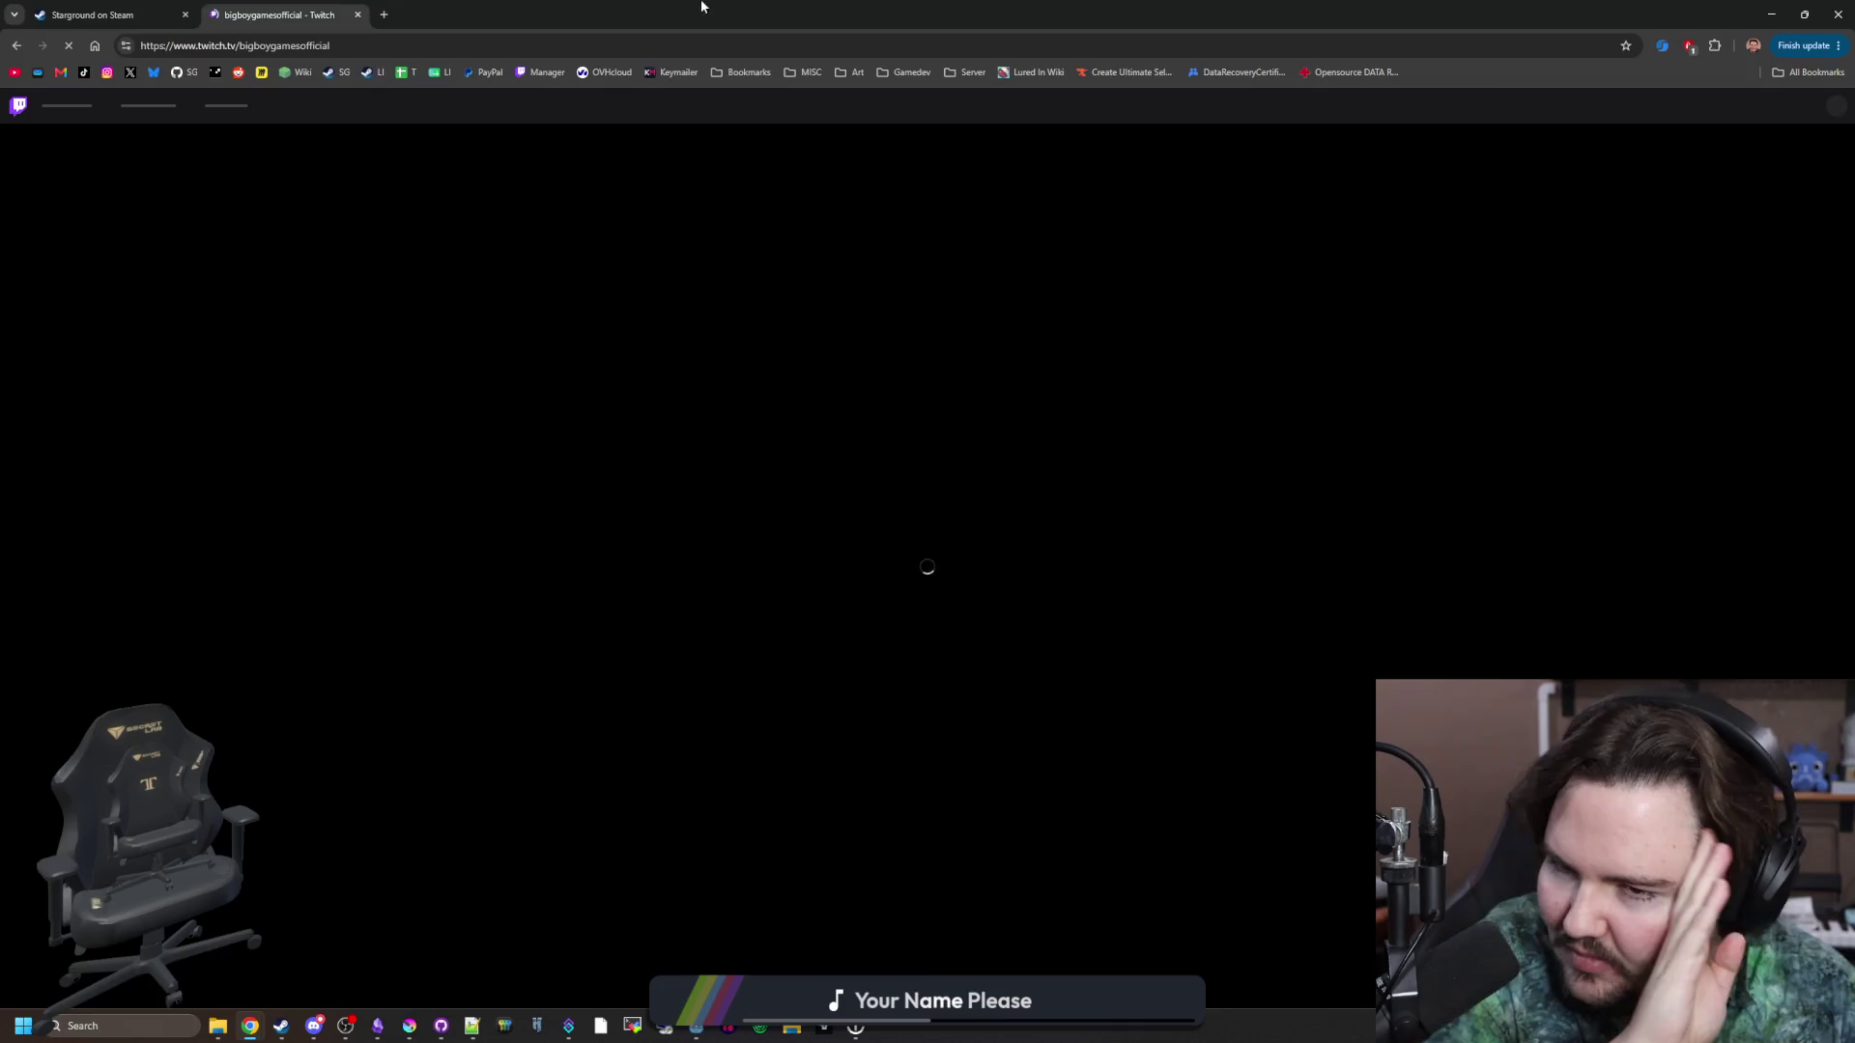
pyautogui.moveTo(734, 11)
pyautogui.mouseDown()
pyautogui.moveTo(819, 784)
pyautogui.moveTo(986, 763)
pyautogui.moveTo(1002, 738)
pyautogui.moveTo(642, 4)
pyautogui.mouseUp()
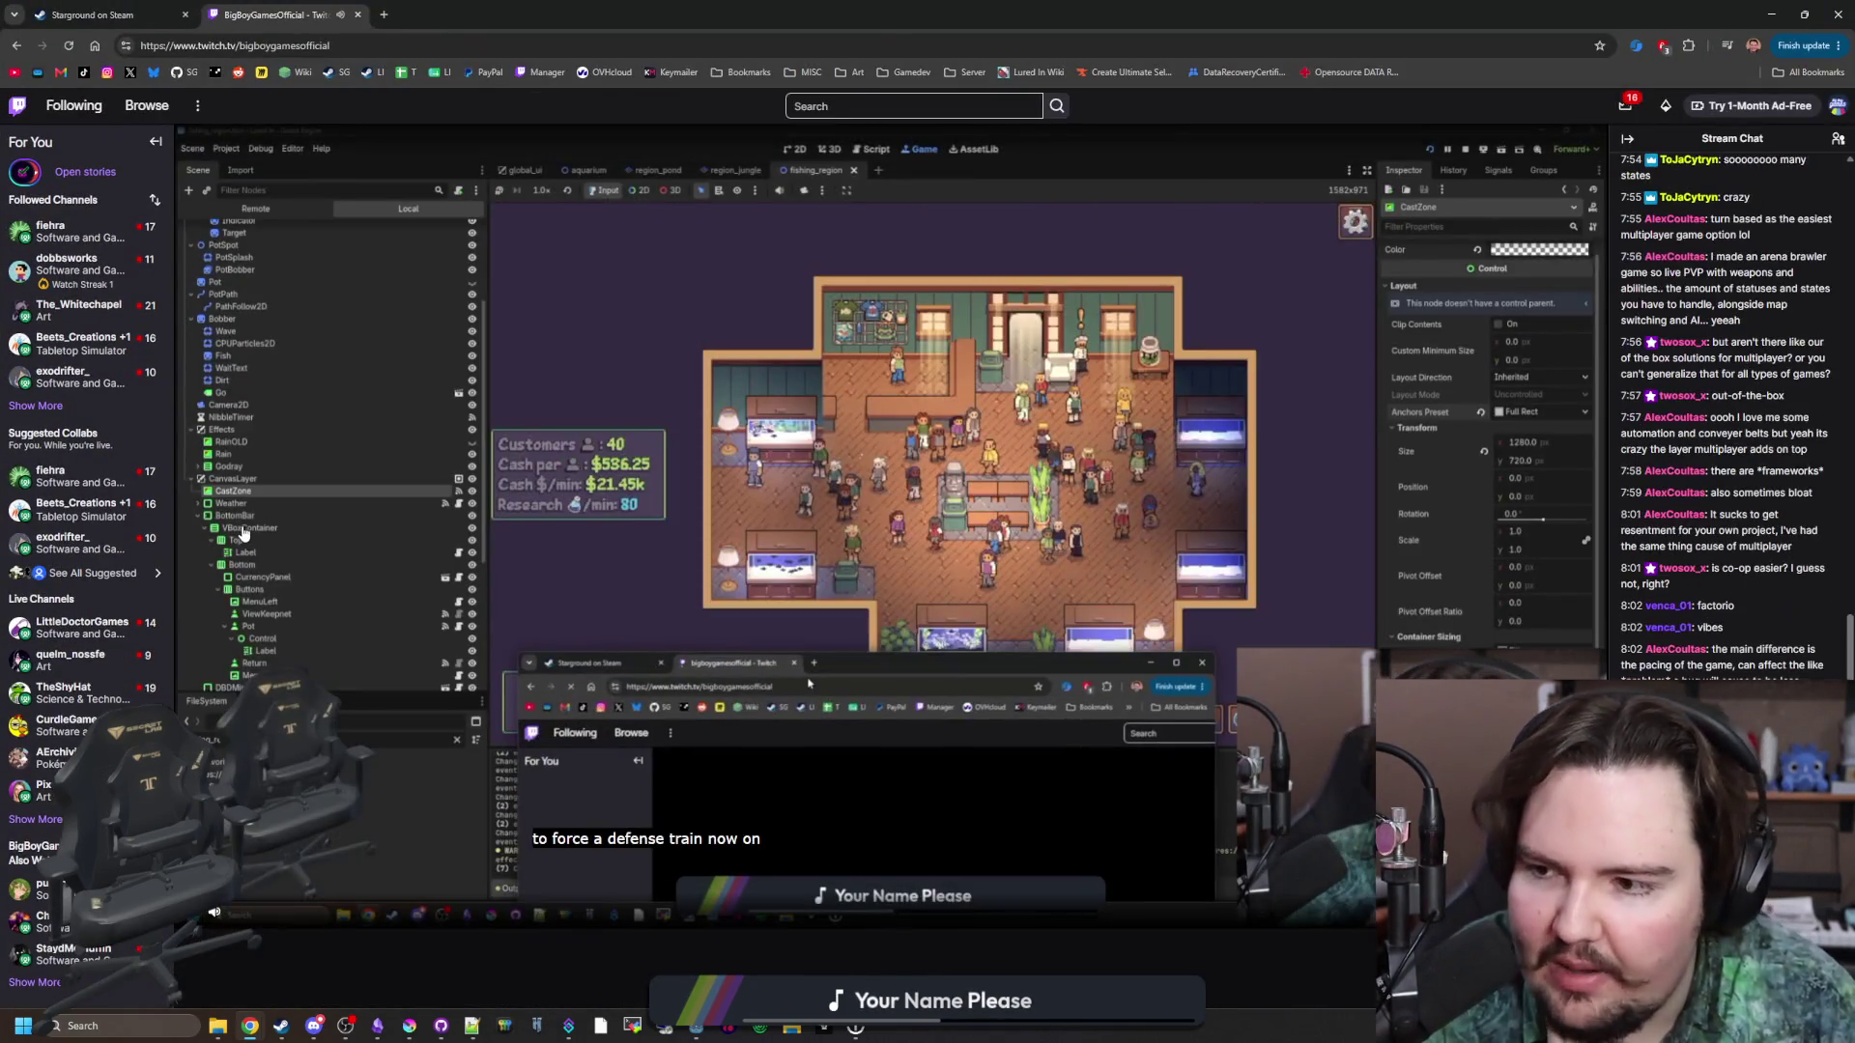
# Check the Starground tab, return to Twitch, and open the Stream Manager dashboard from the Manager bookmark.
pyautogui.moveTo(60, 242)
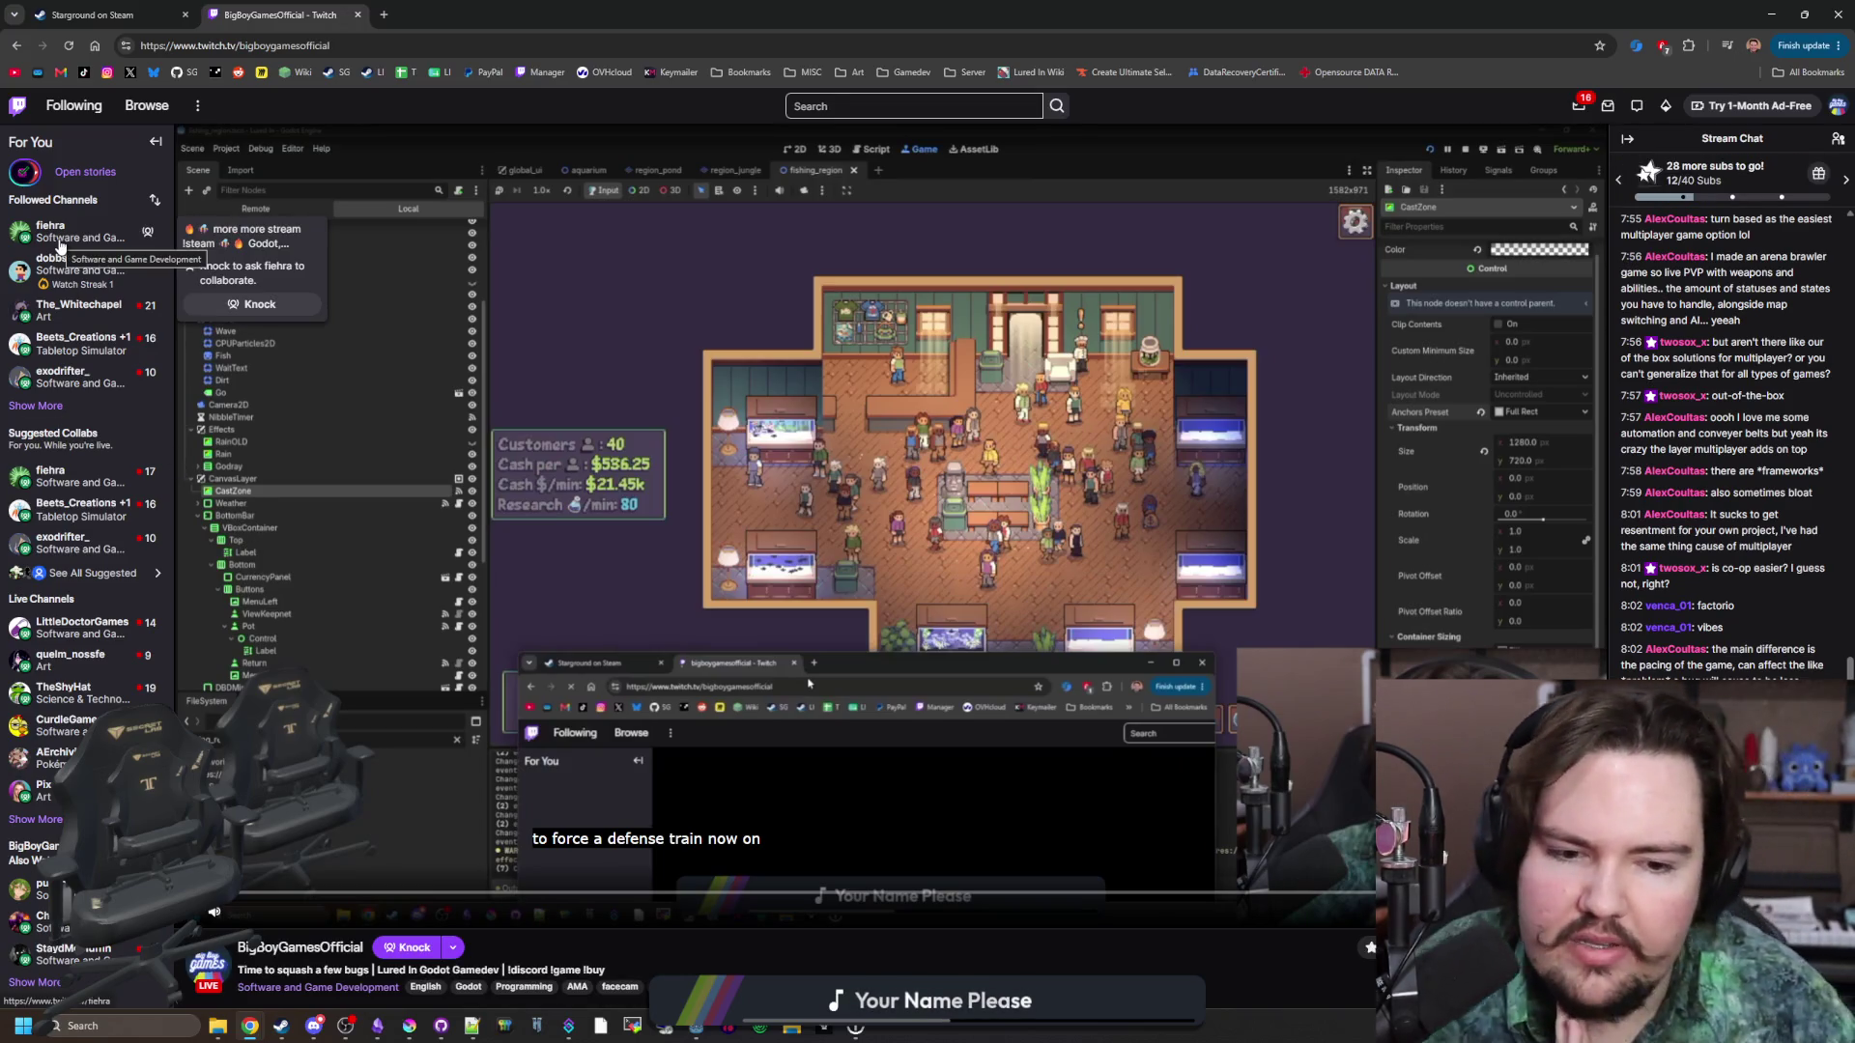
pyautogui.moveTo(377, 1027)
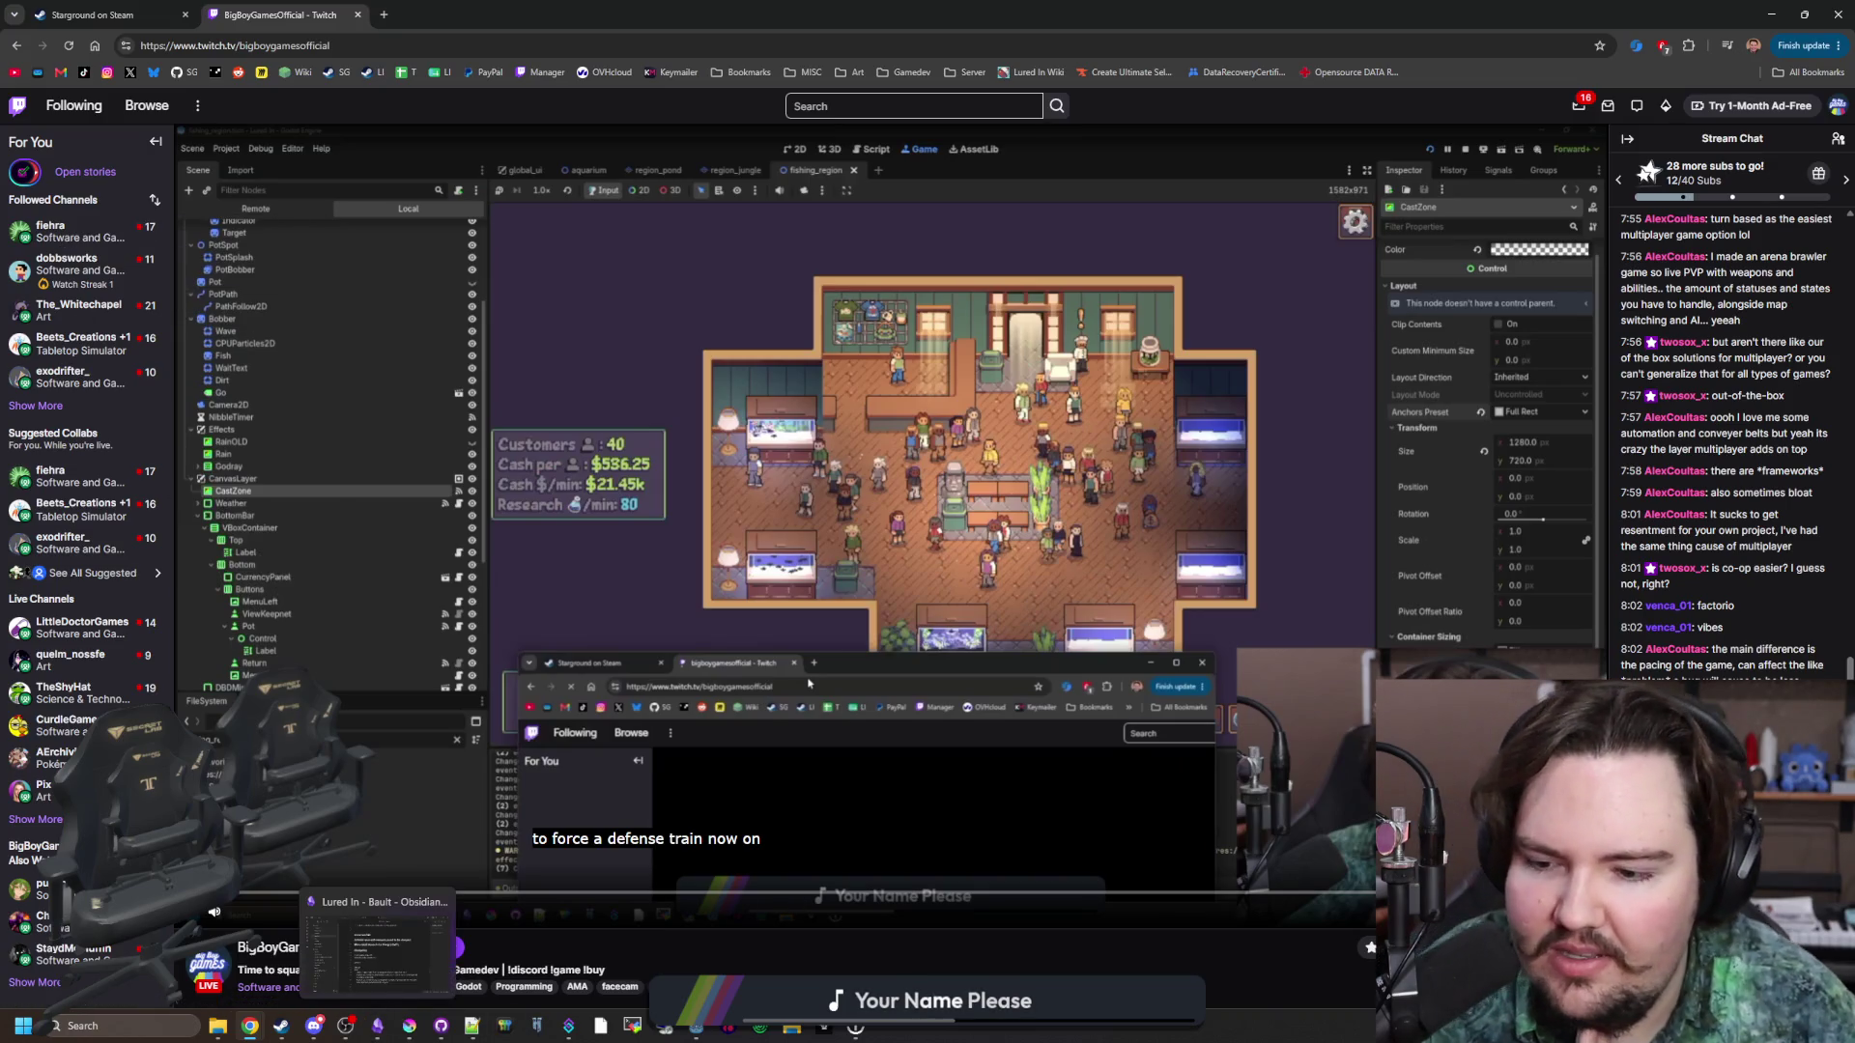
pyautogui.moveTo(52, 293)
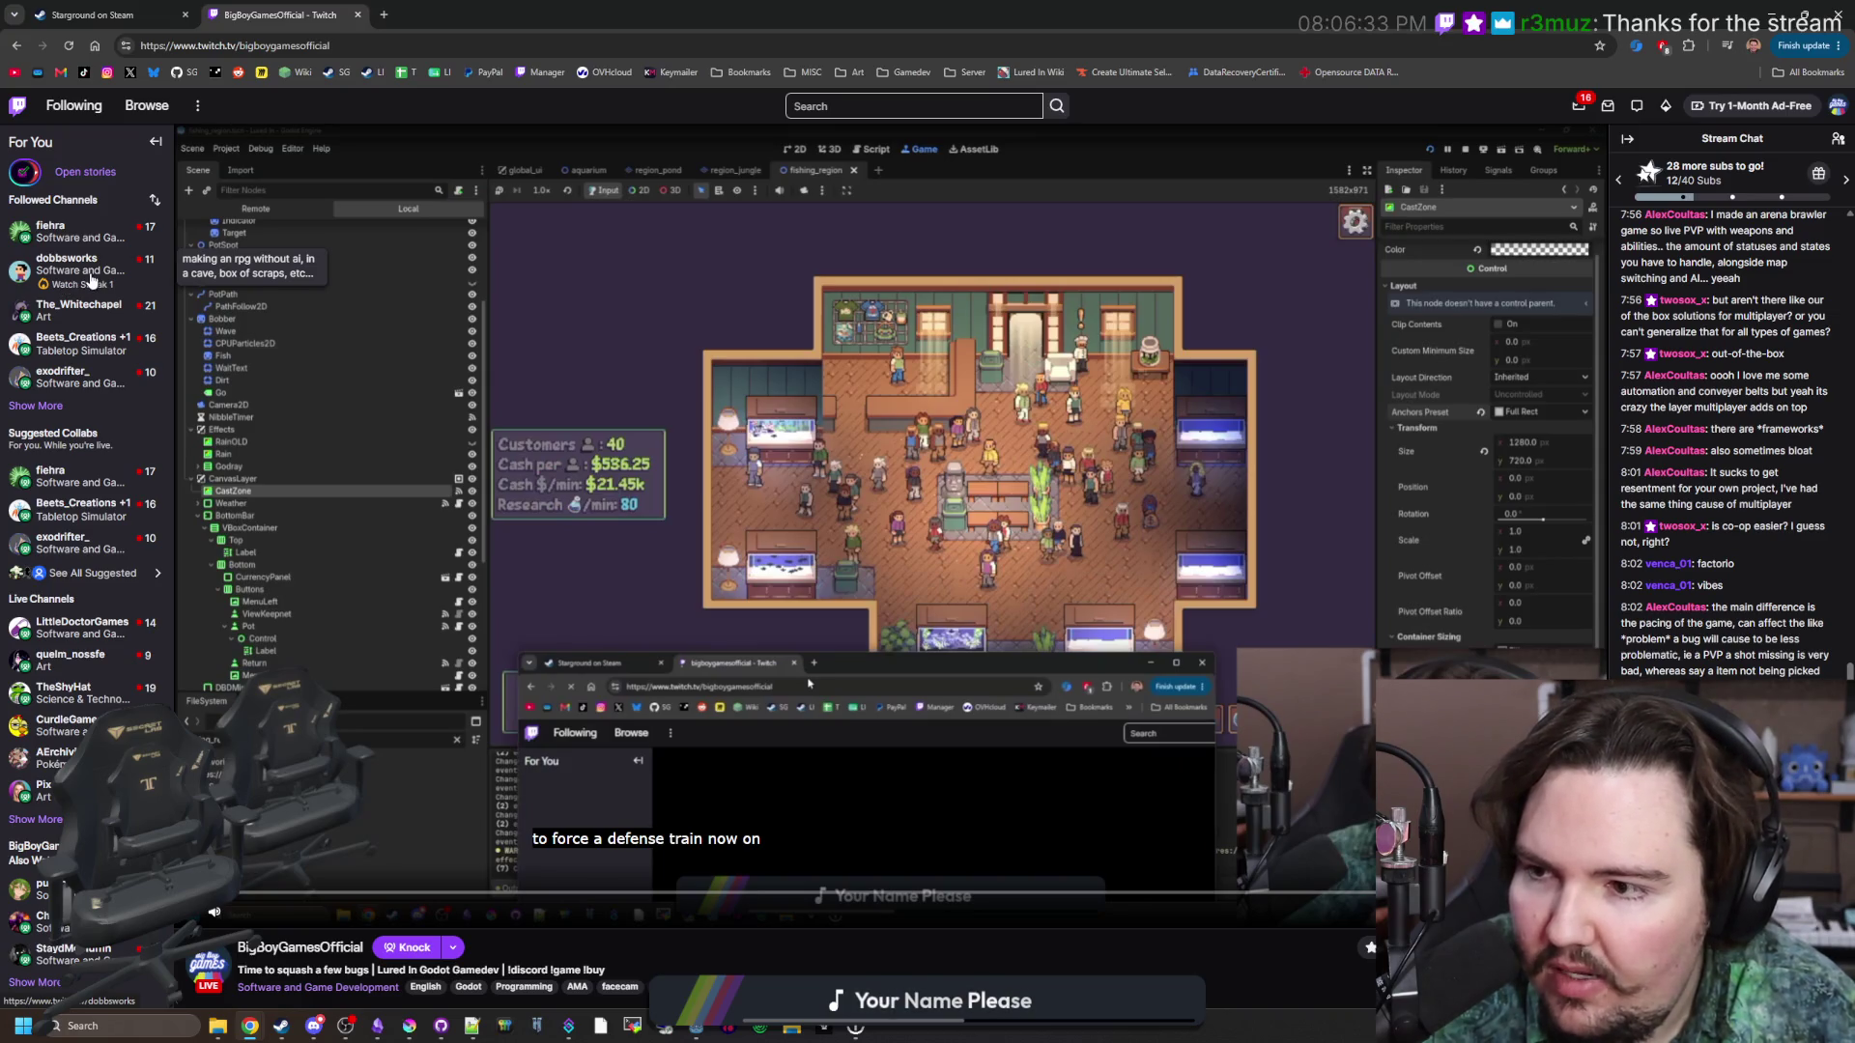
pyautogui.click(106, 15)
pyautogui.click(280, 14)
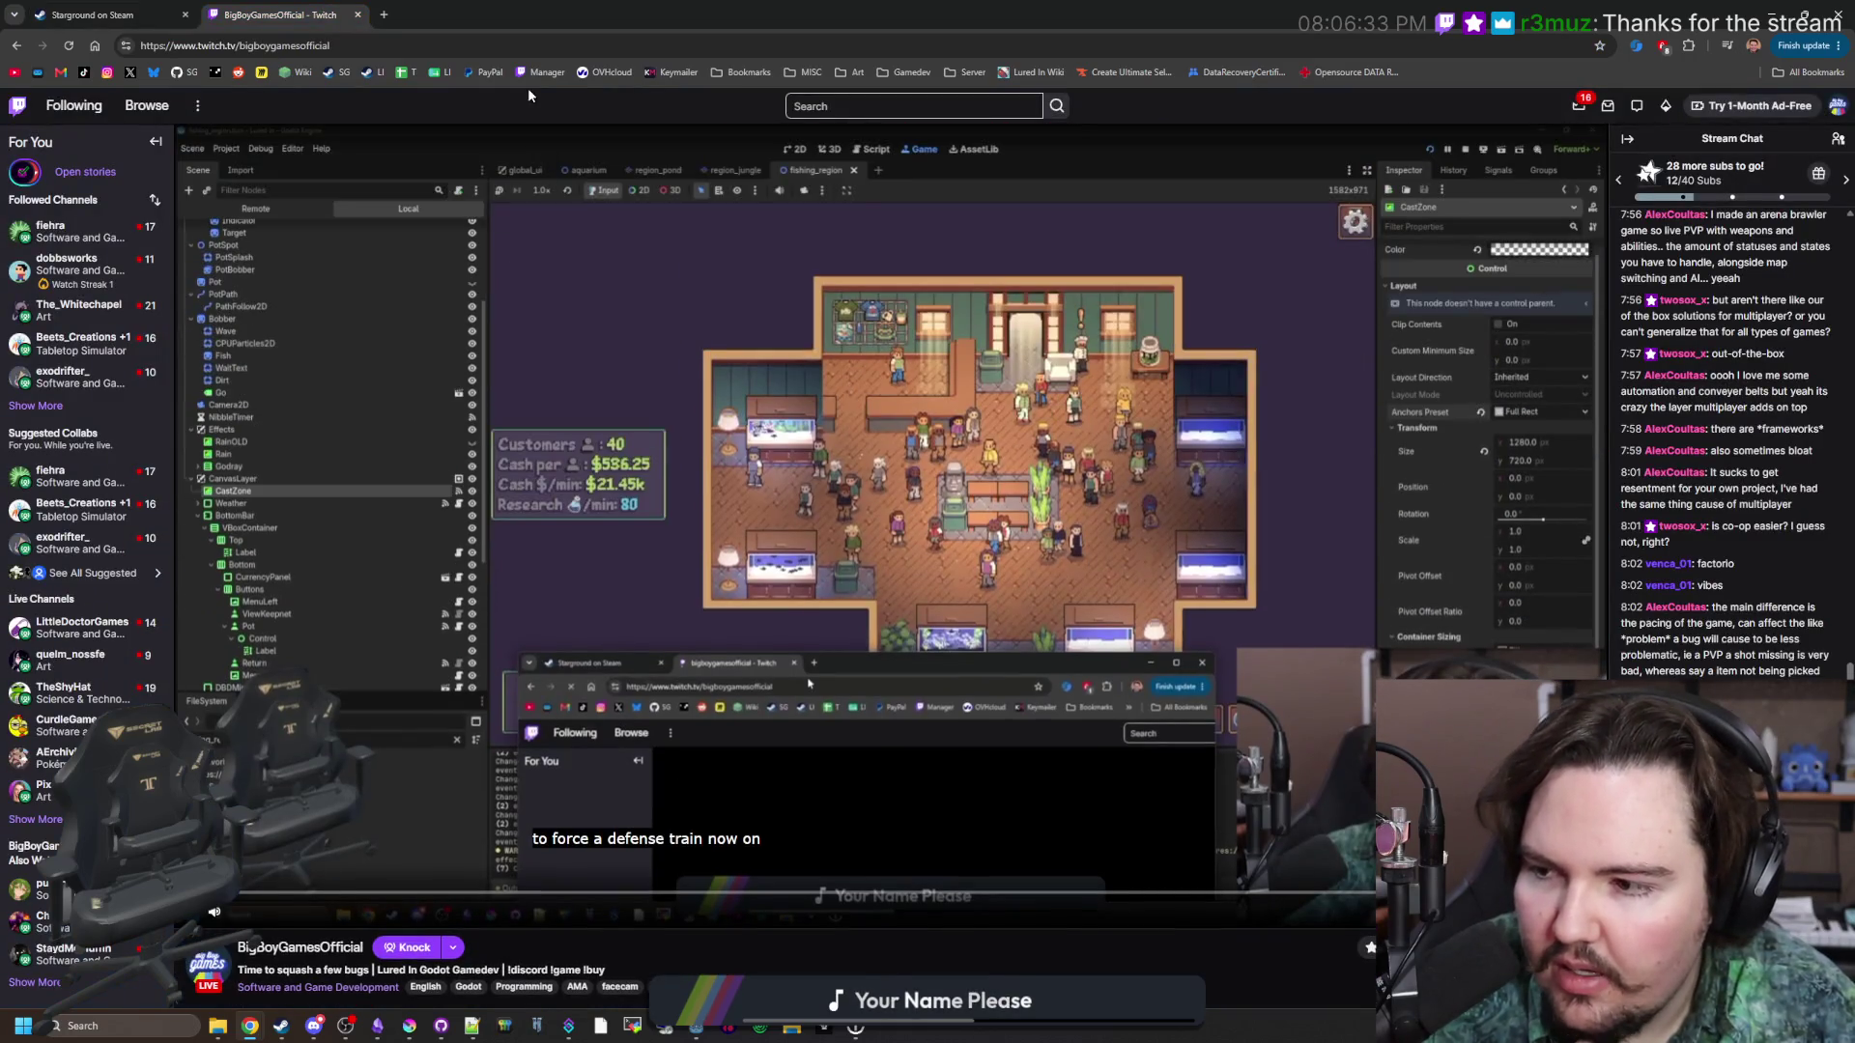
pyautogui.click(549, 79)
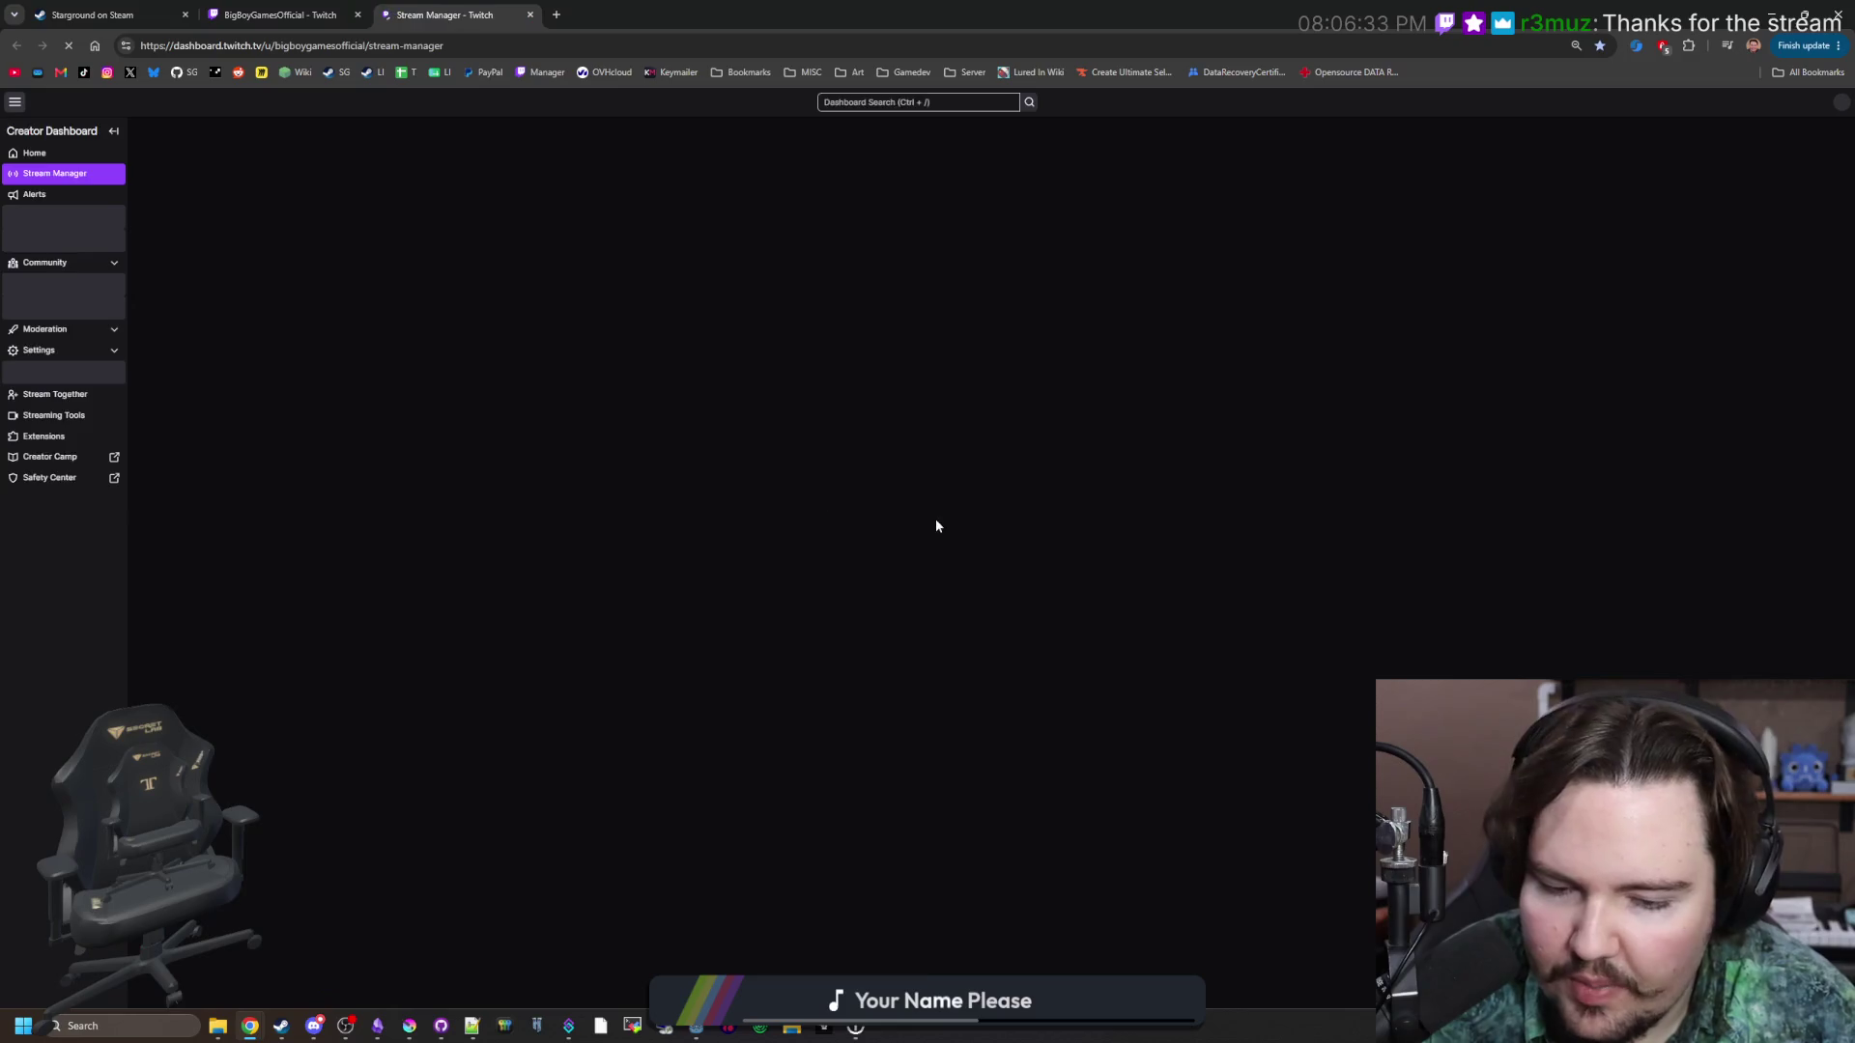